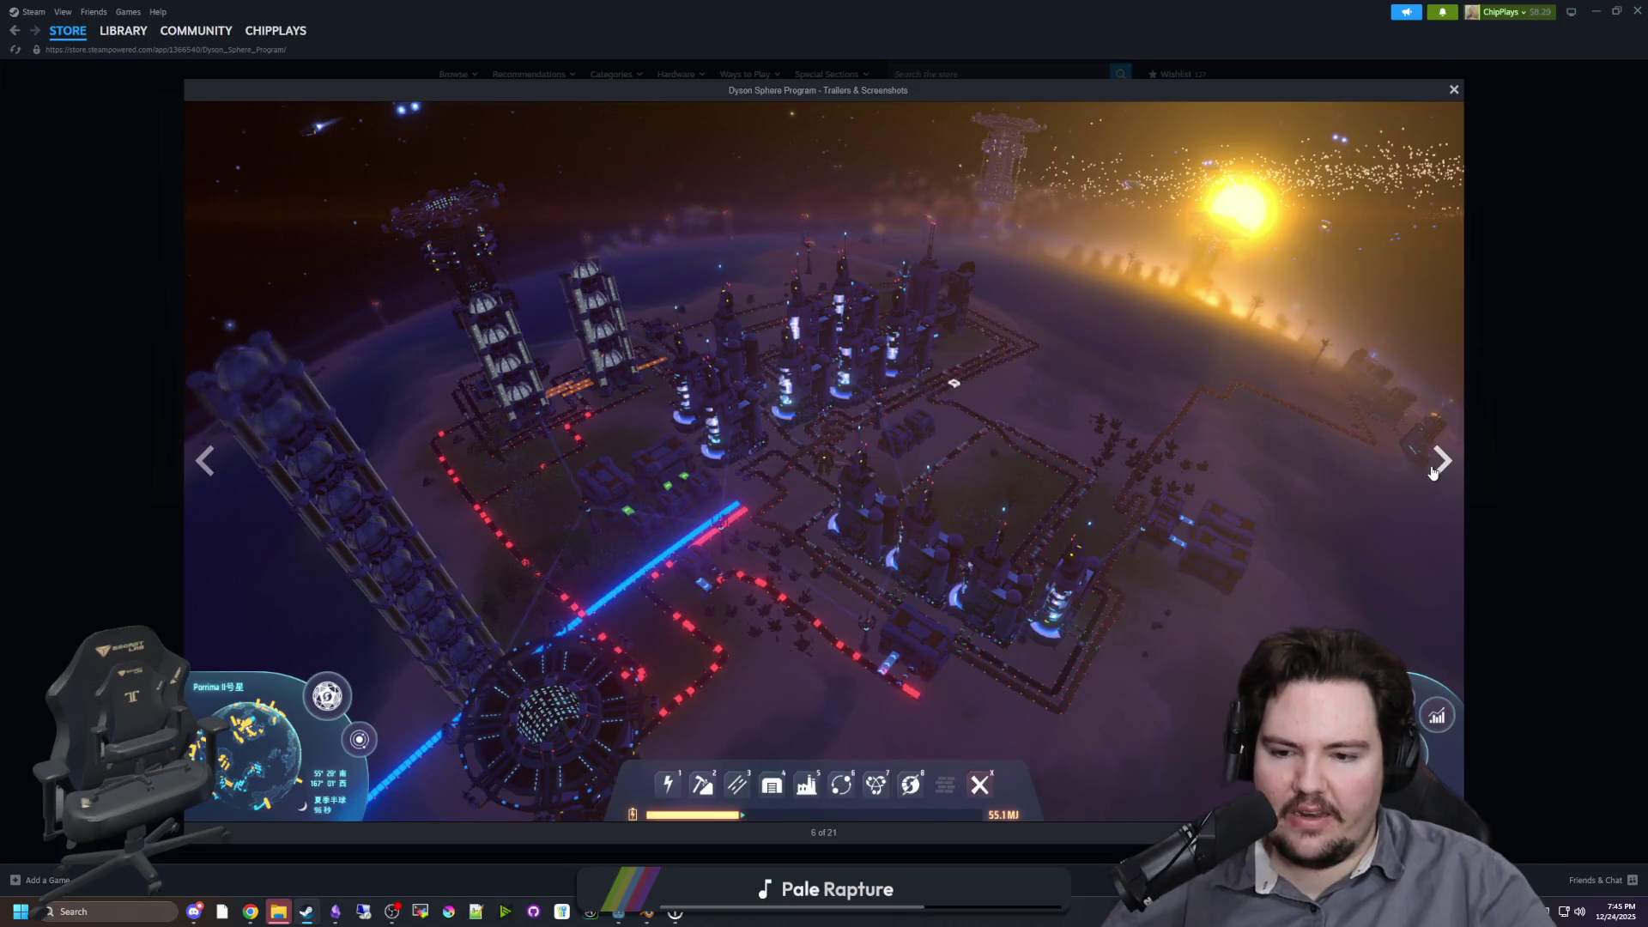
Step: Page forward through the Dyson Sphere Program screenshots: tech tree, star map, build mode, spaceflight, red sun and lava
left_click(1432, 472)
left_click(1432, 472)
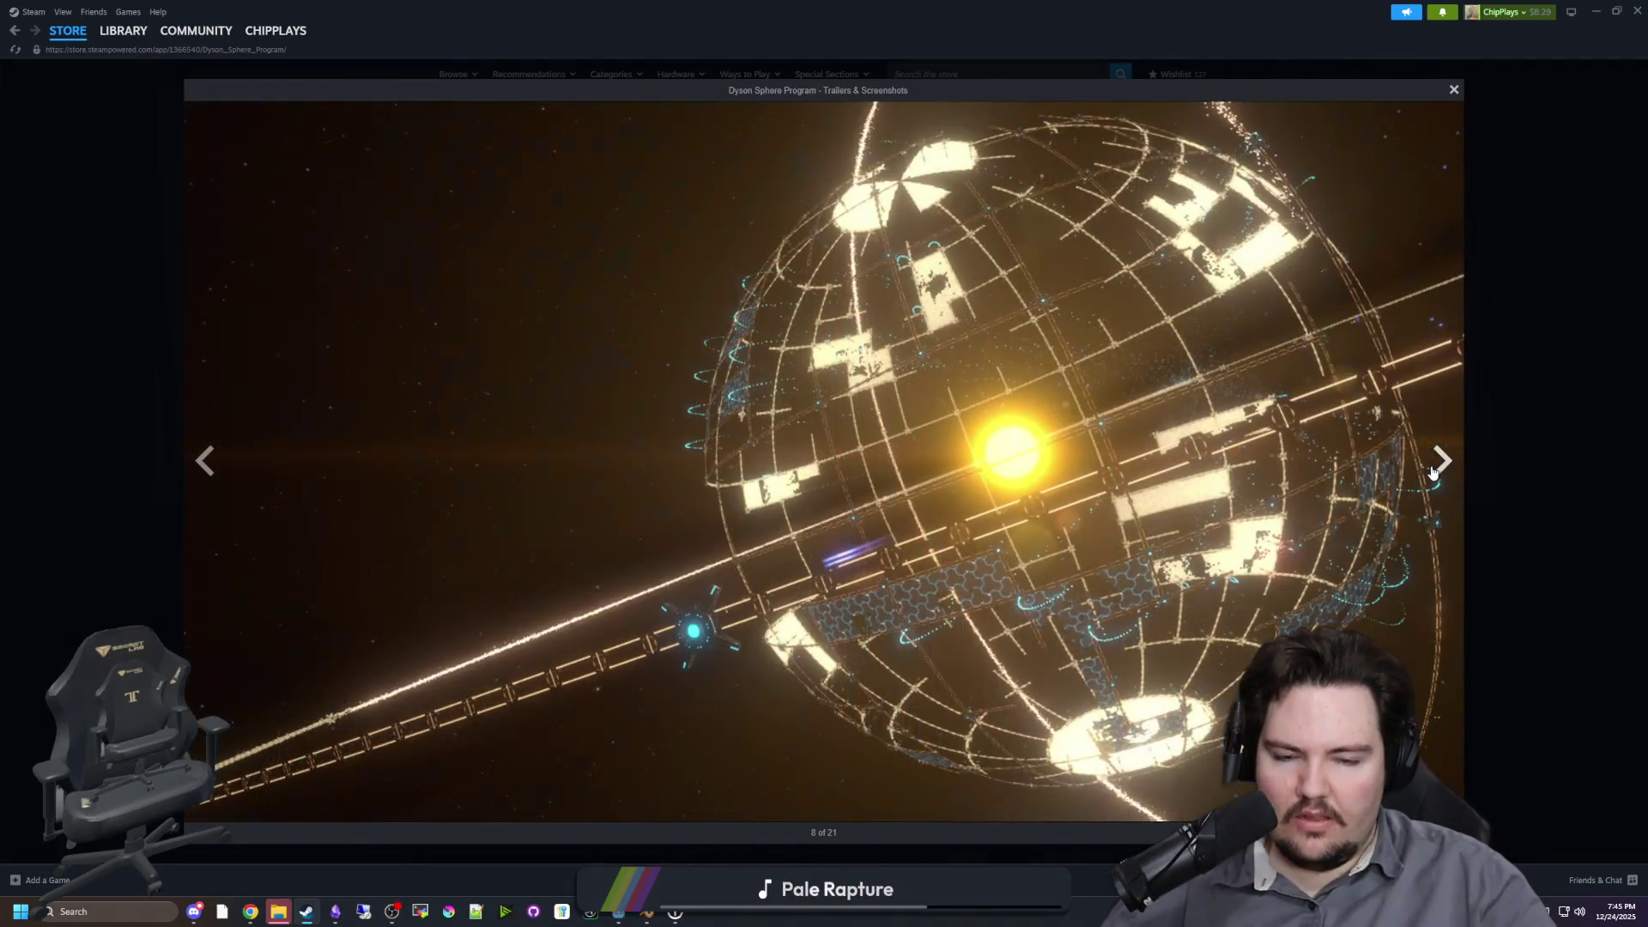
left_click(1432, 472)
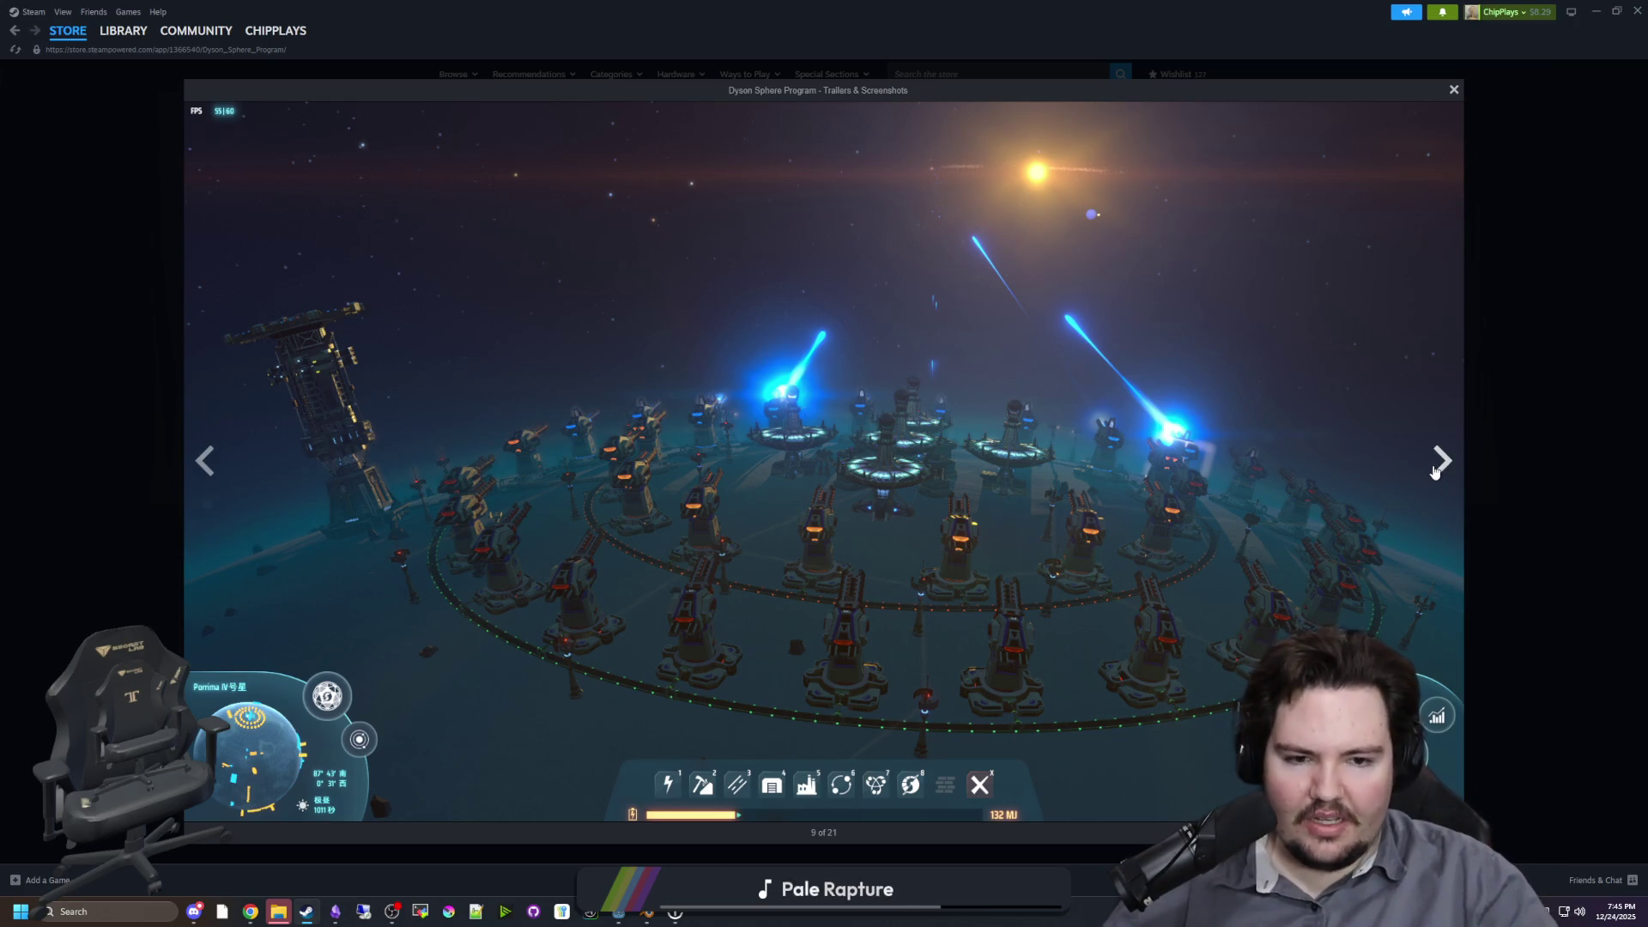
left_click(1434, 470)
left_click(1435, 470)
left_click(1435, 469)
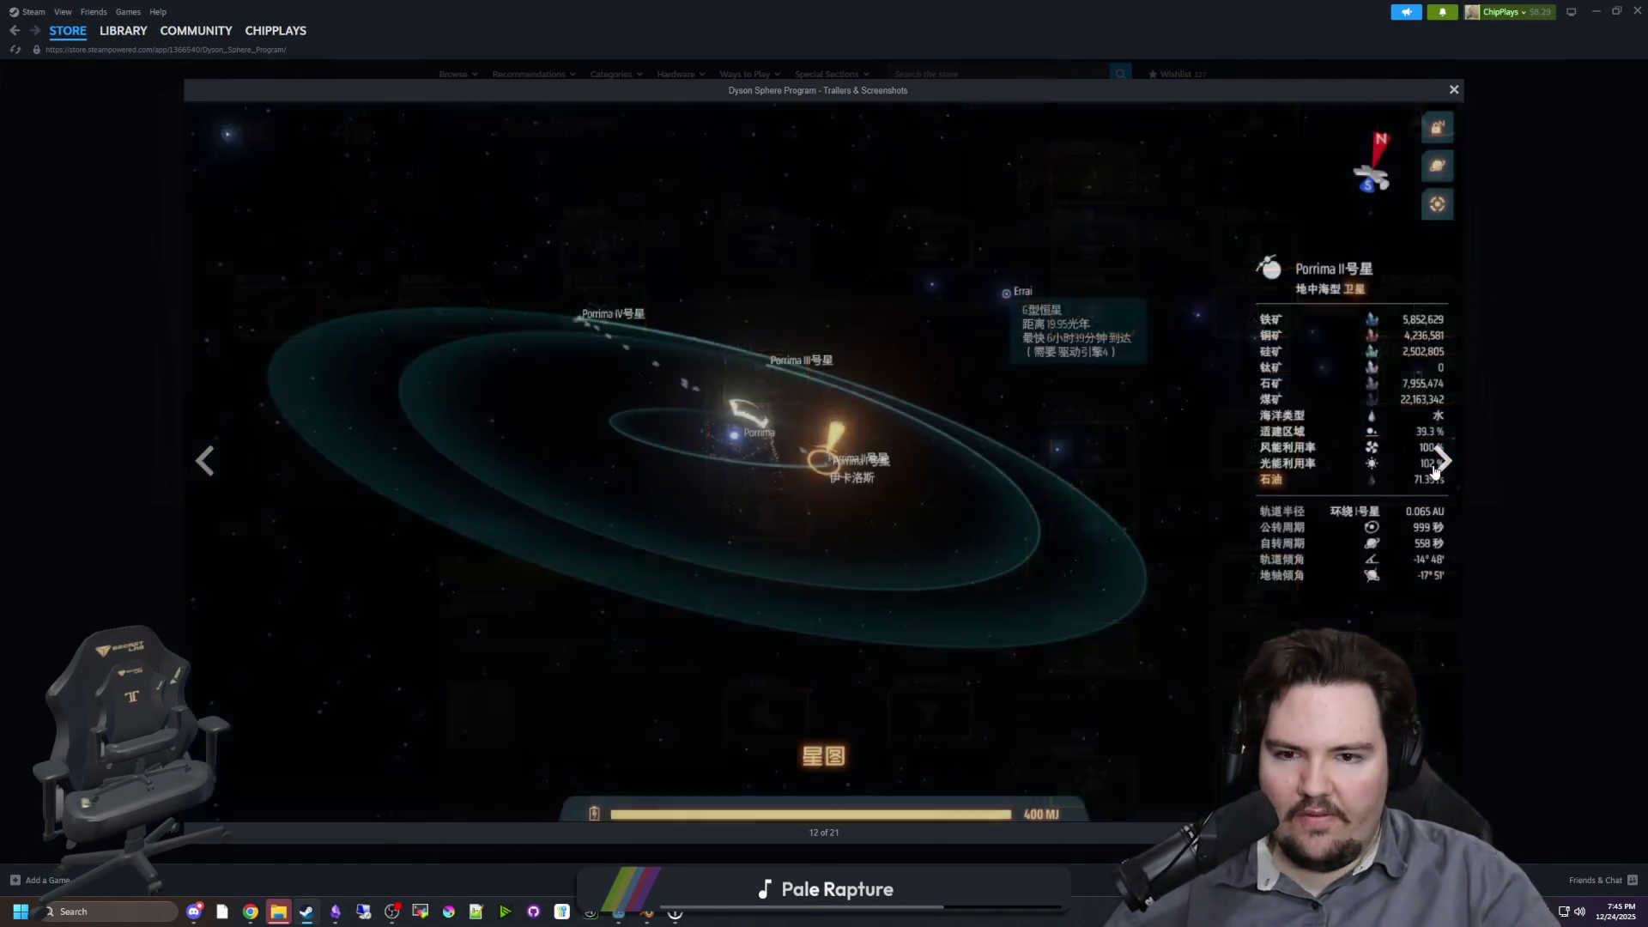
left_click(1434, 469)
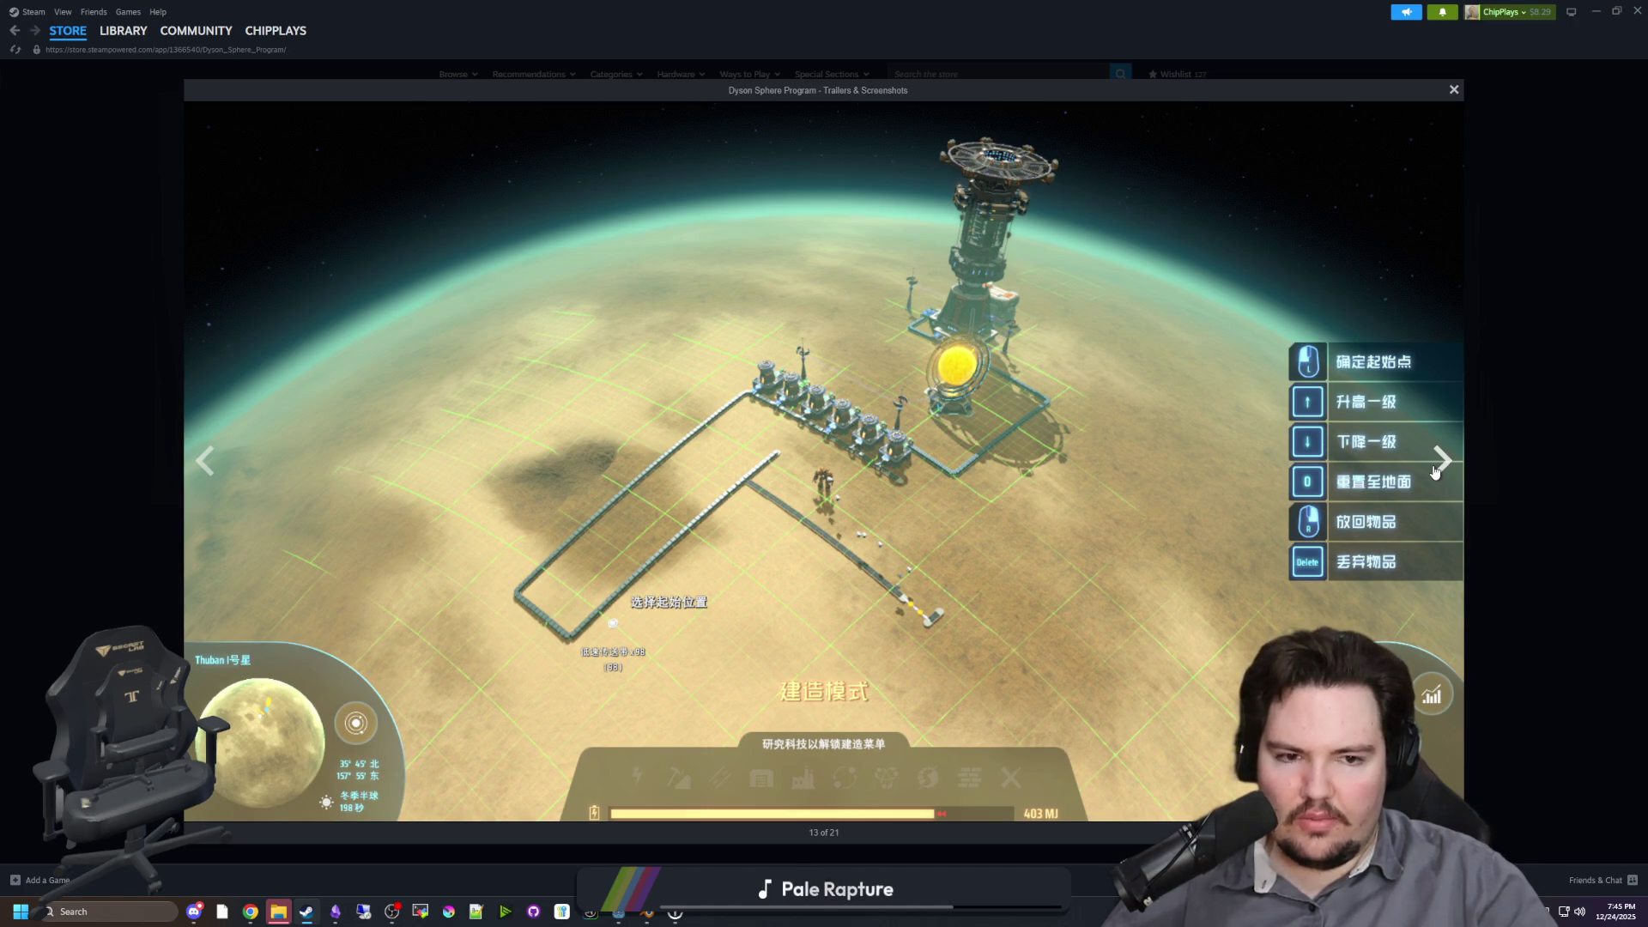
left_click(1435, 469)
left_click(1435, 469)
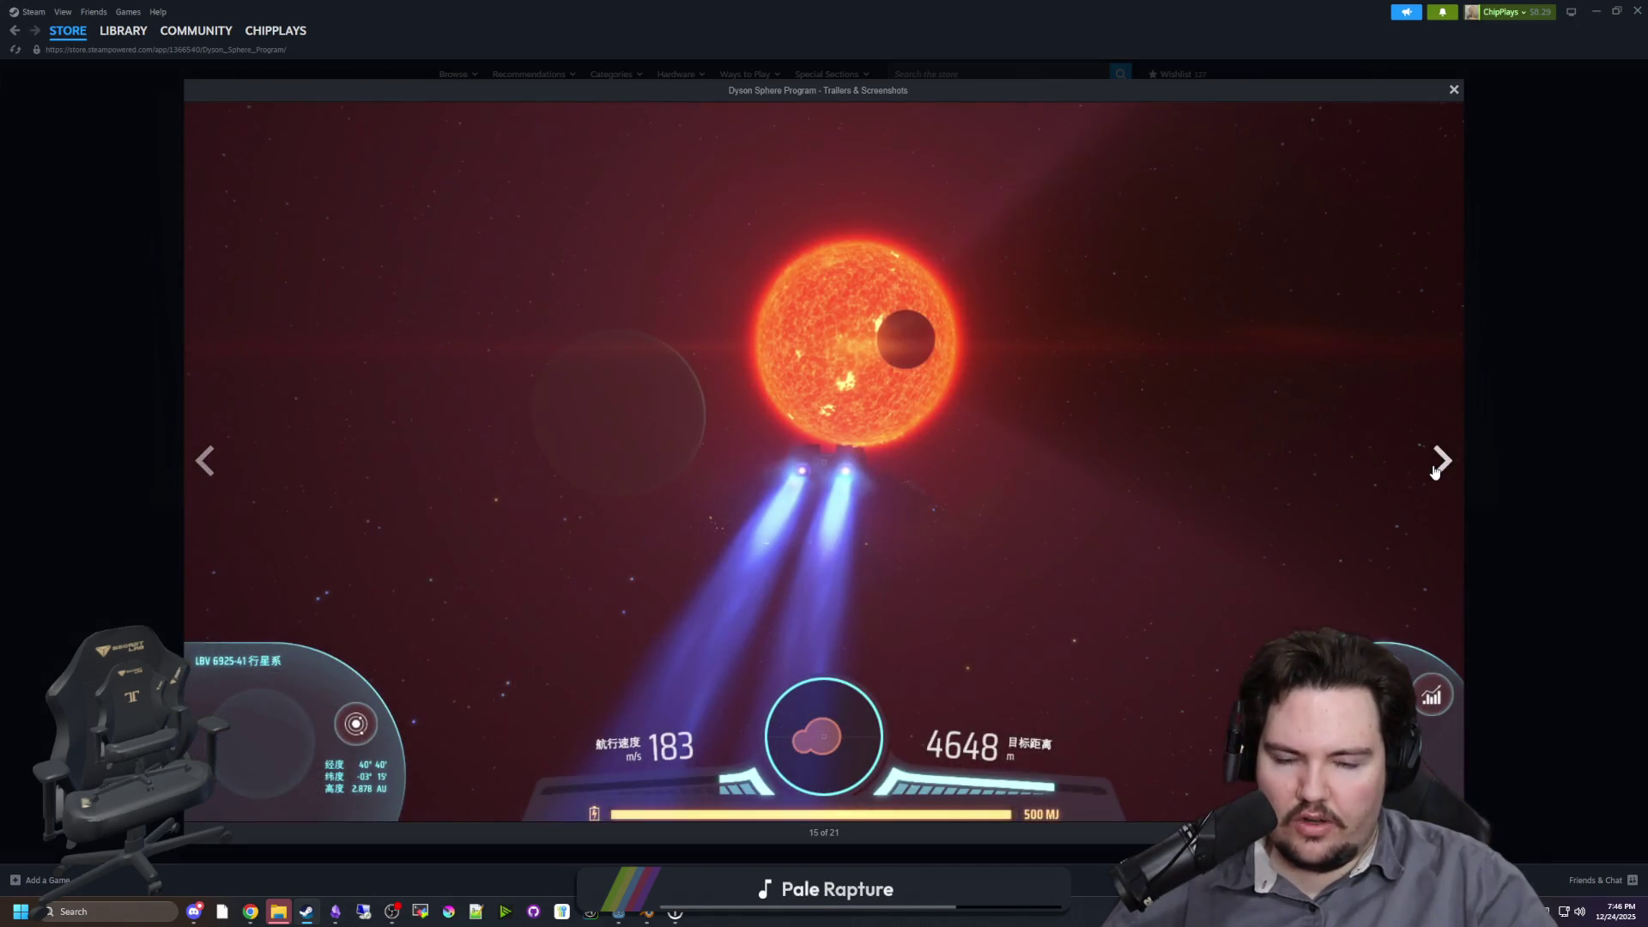
left_click(1435, 469)
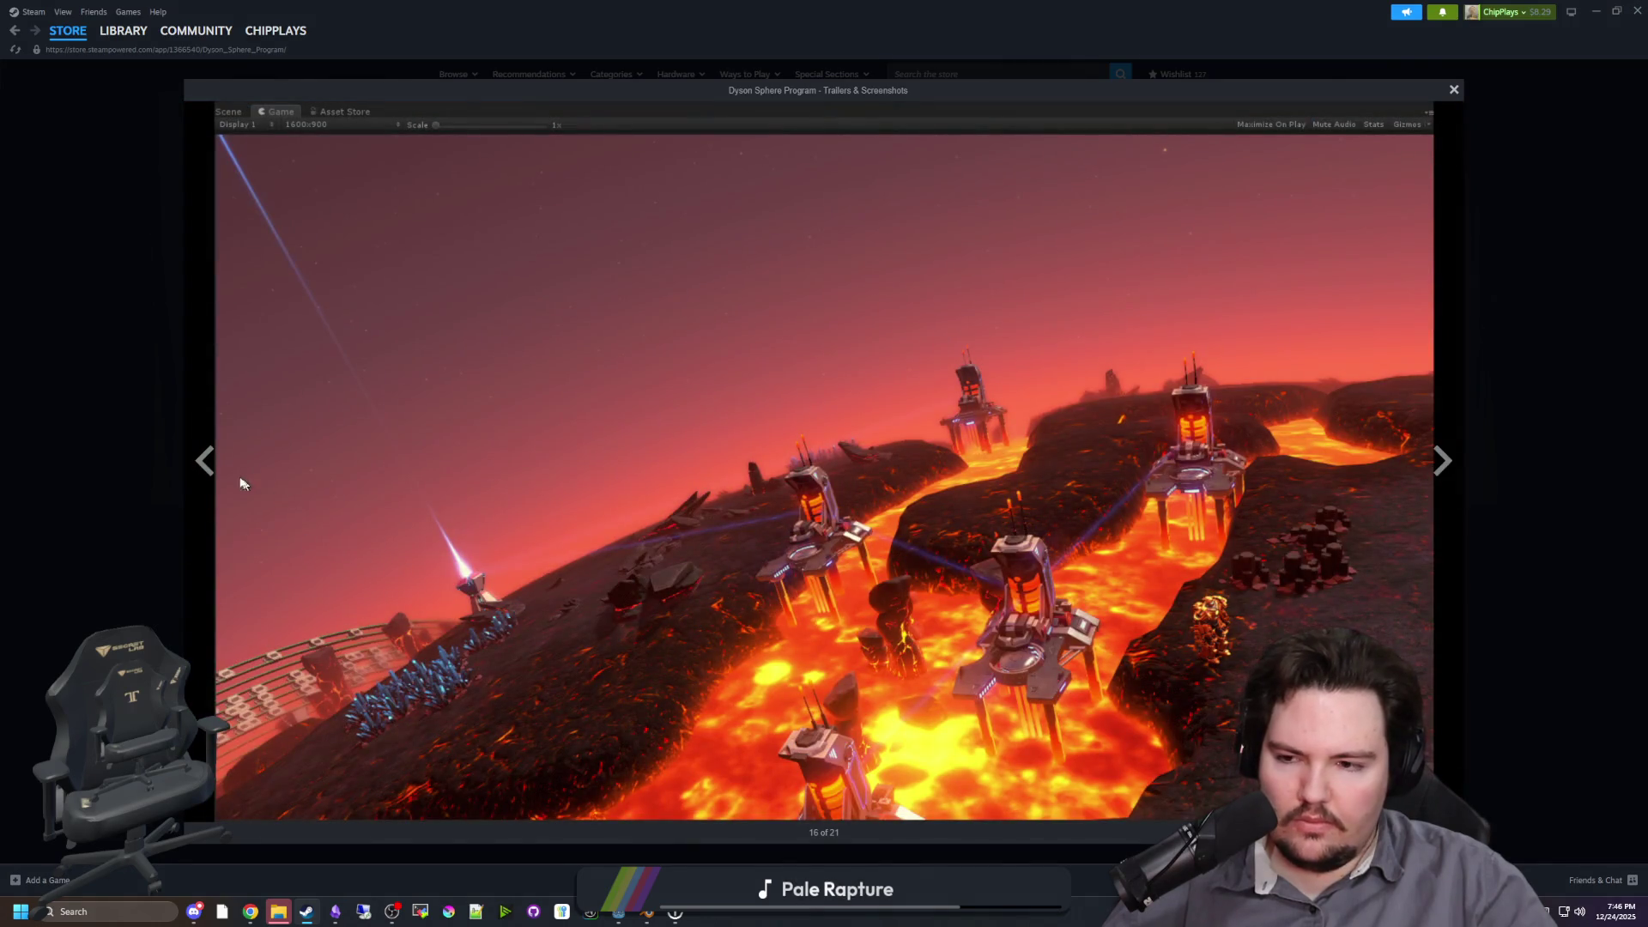
Step: Step back to the tech-tree screenshot, close the gallery, and shrink the Steam window
left_click(214, 474)
left_click(214, 474)
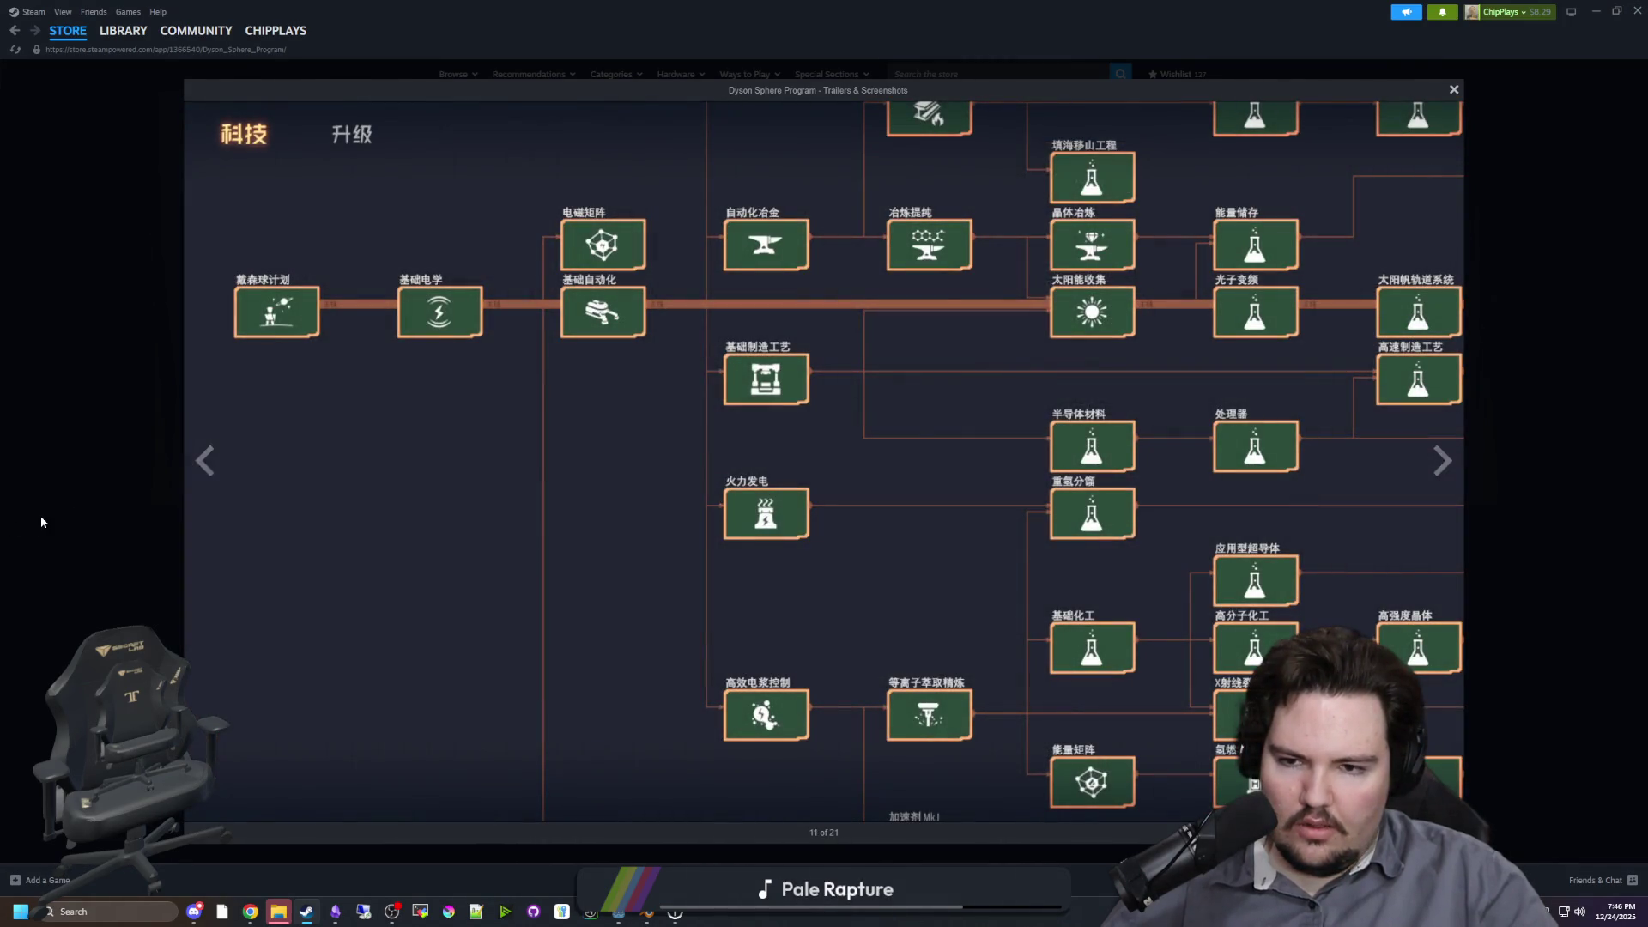
left_click(40, 515)
key("super+Down")
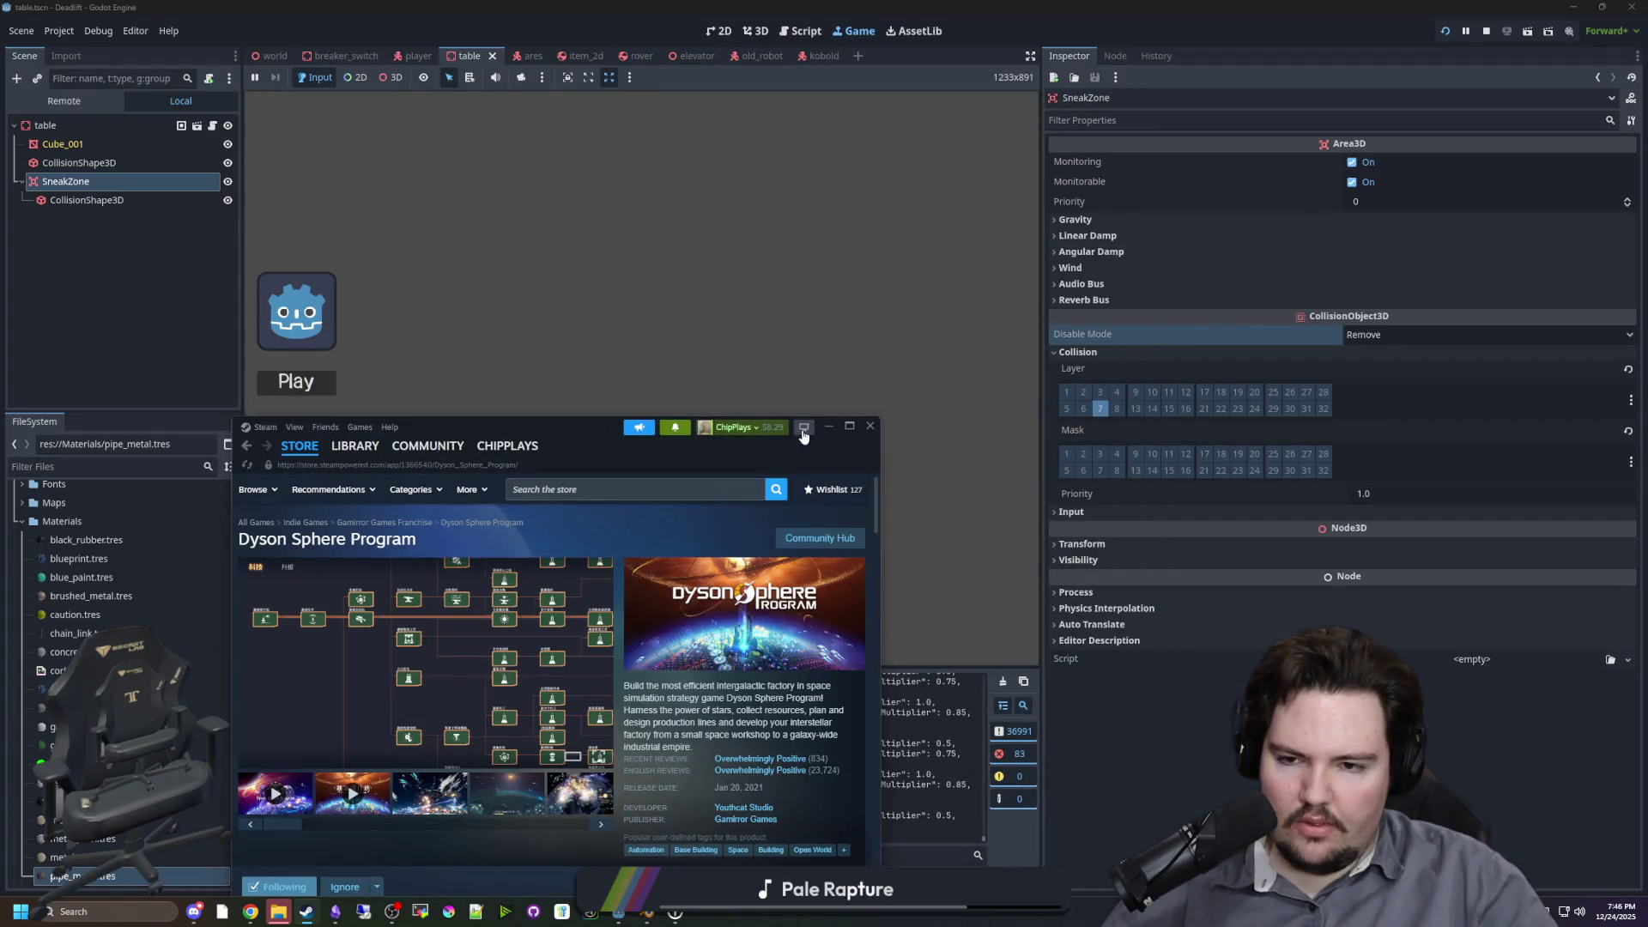
Step: Back in Godot, switch to the world scene and open world.gd near the dirs array around lines 305-309
key("super+Down")
left_click(74, 182)
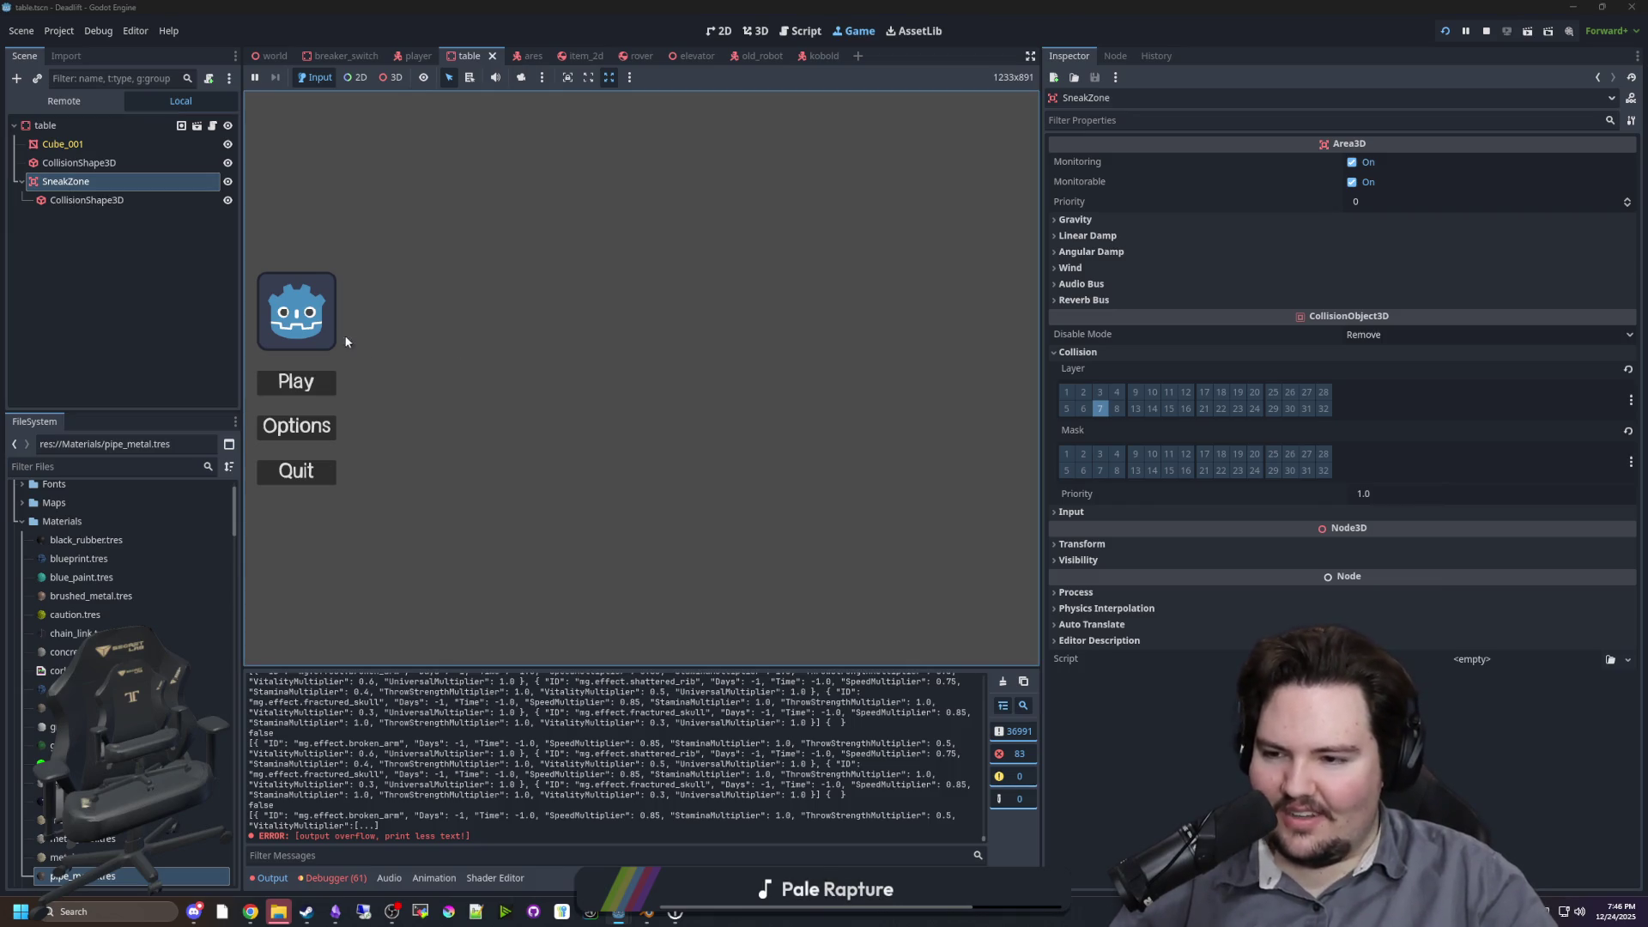
left_click(92, 316)
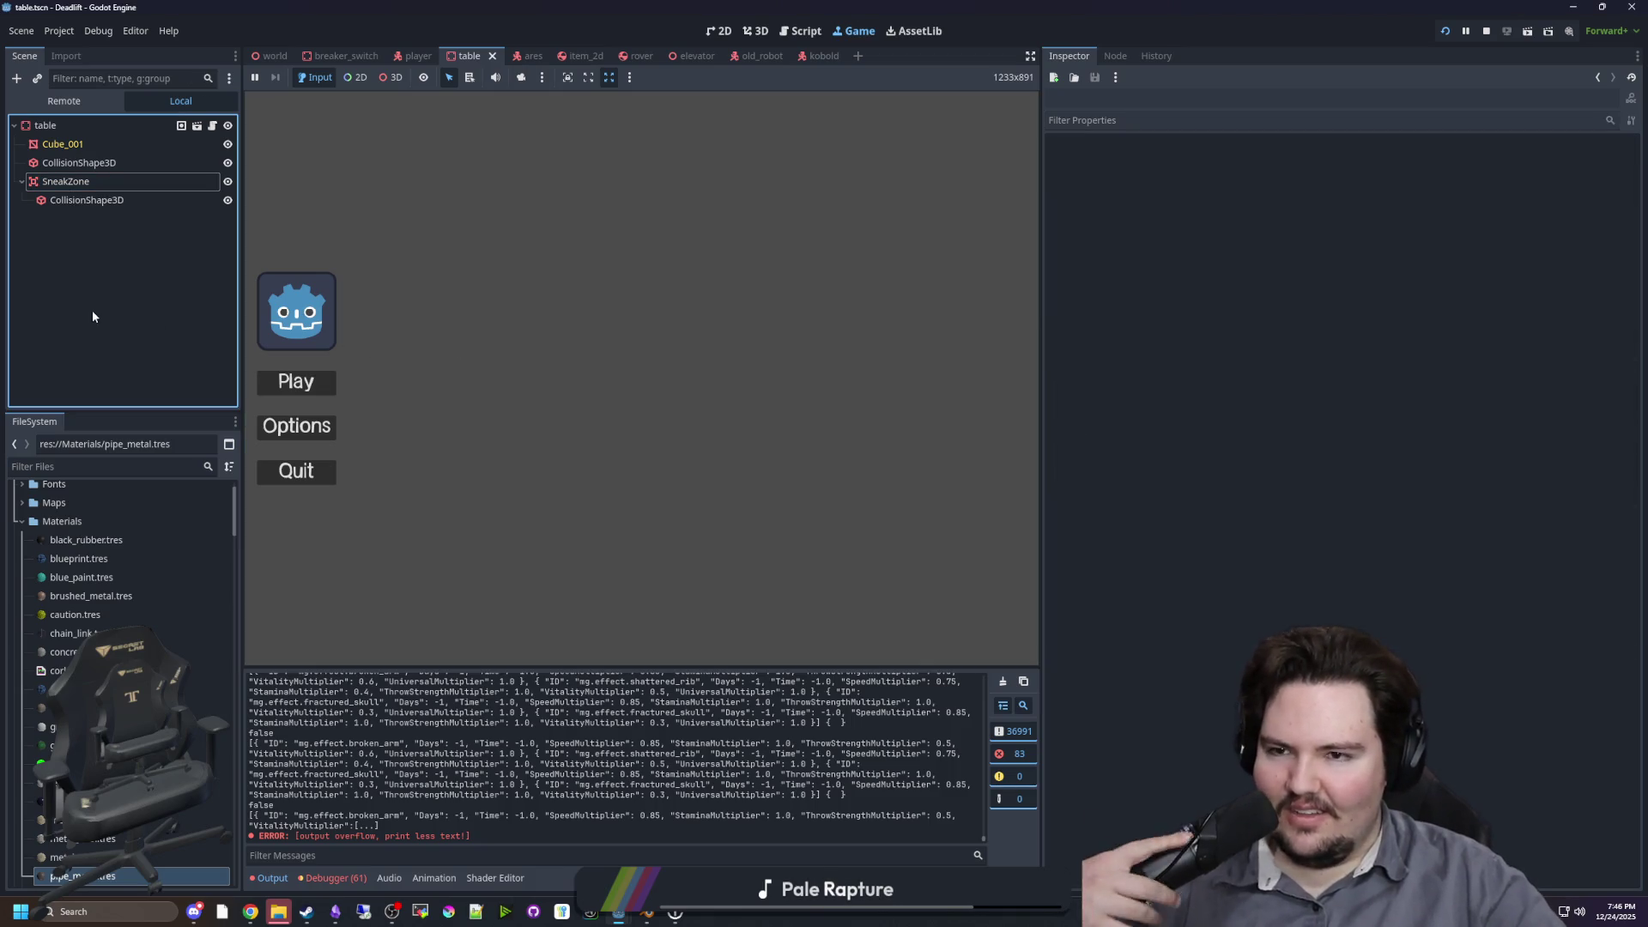
left_click(271, 56)
scroll(204, 146, "up", 5)
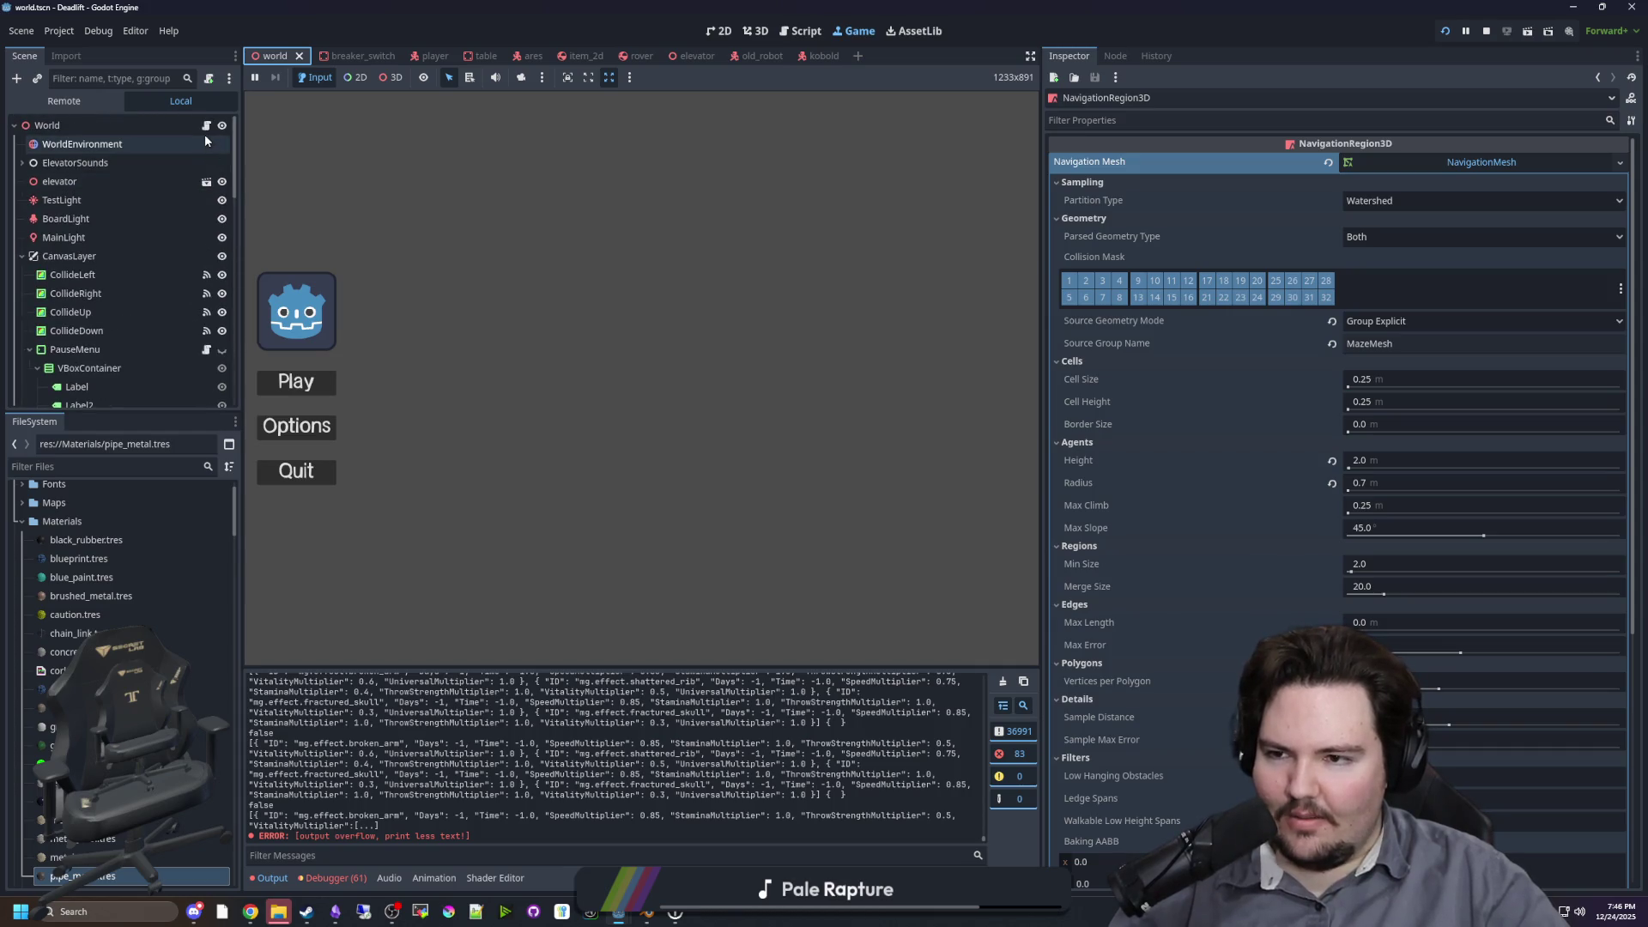
left_click(205, 129)
left_click(659, 410)
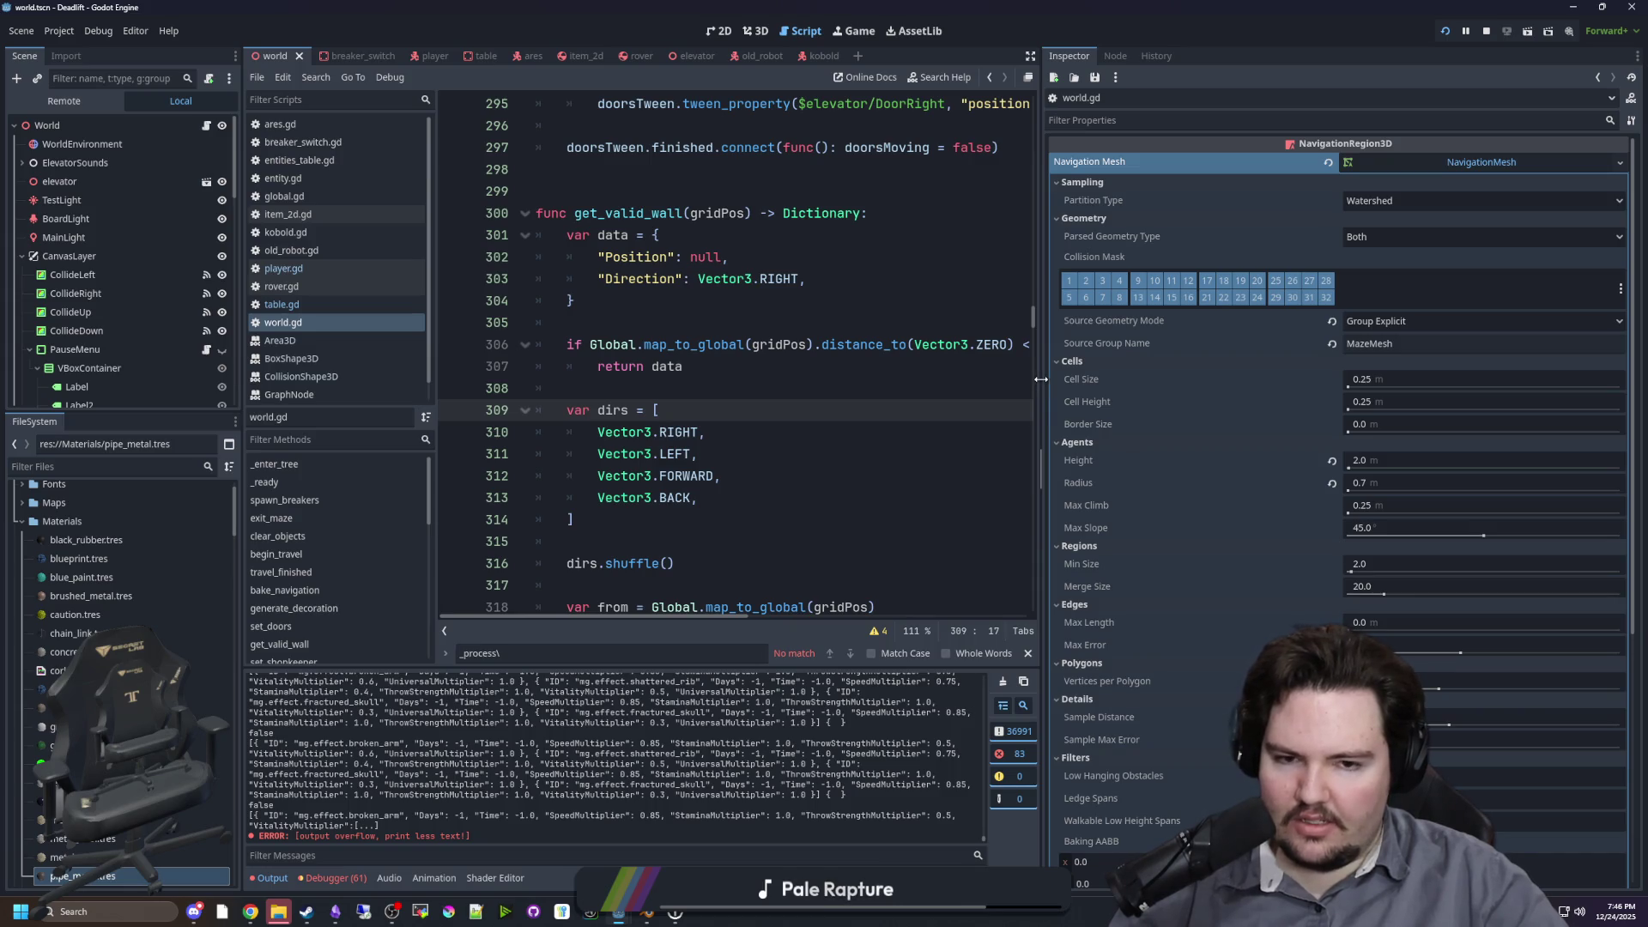
left_click(661, 329)
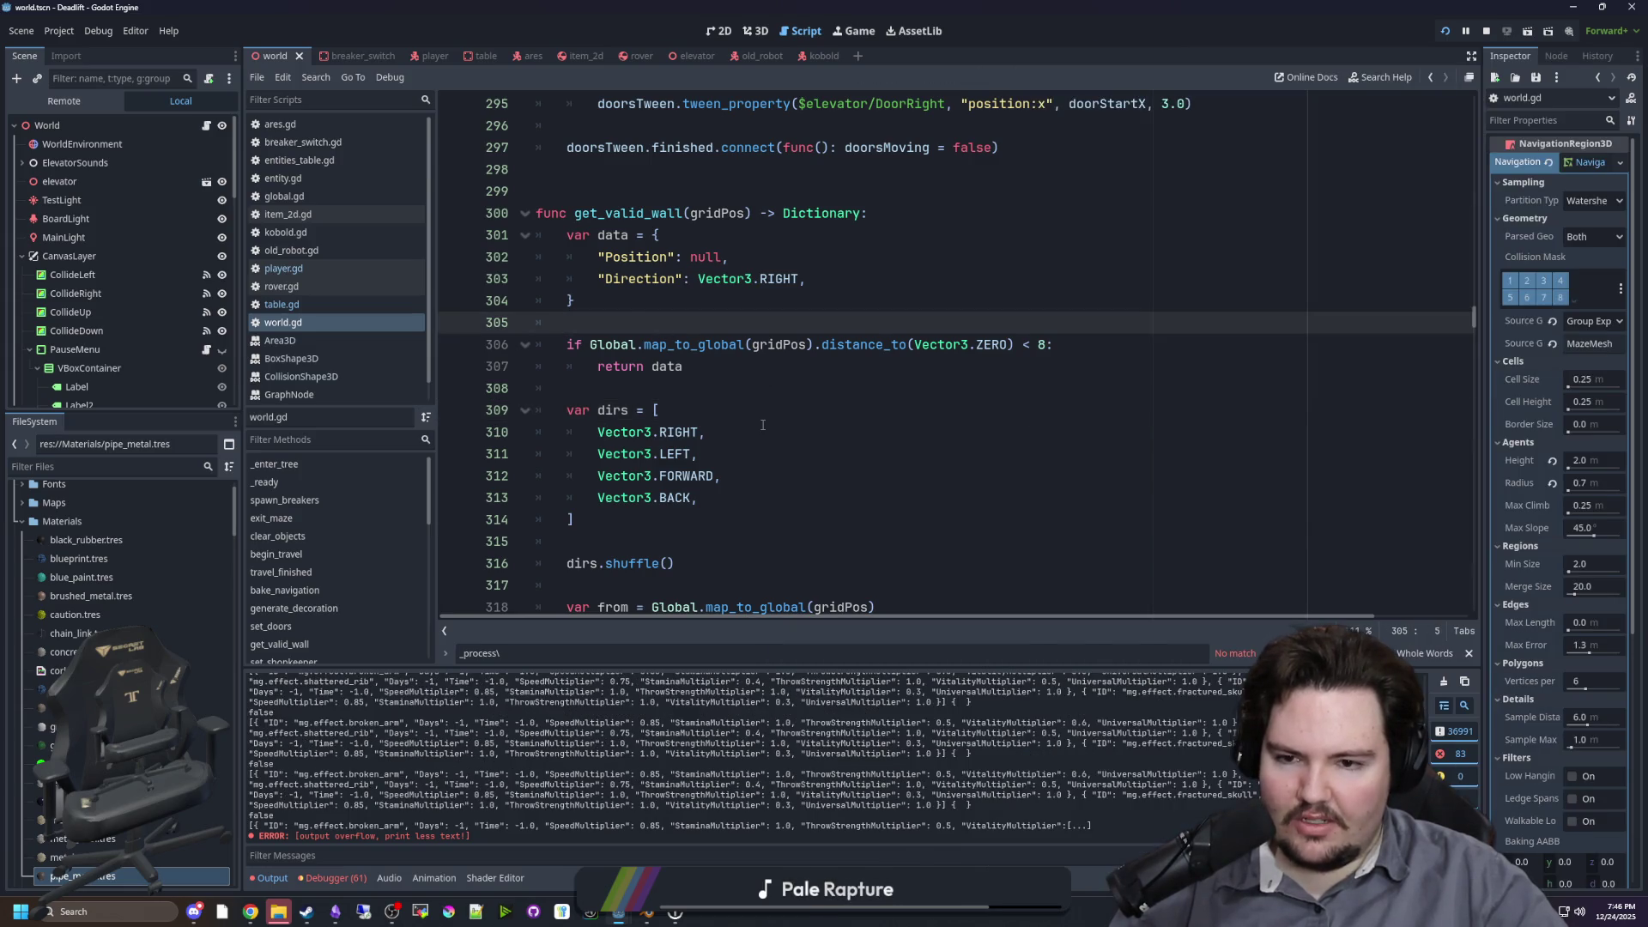
scroll(762, 425, "down", 1)
left_click(687, 323)
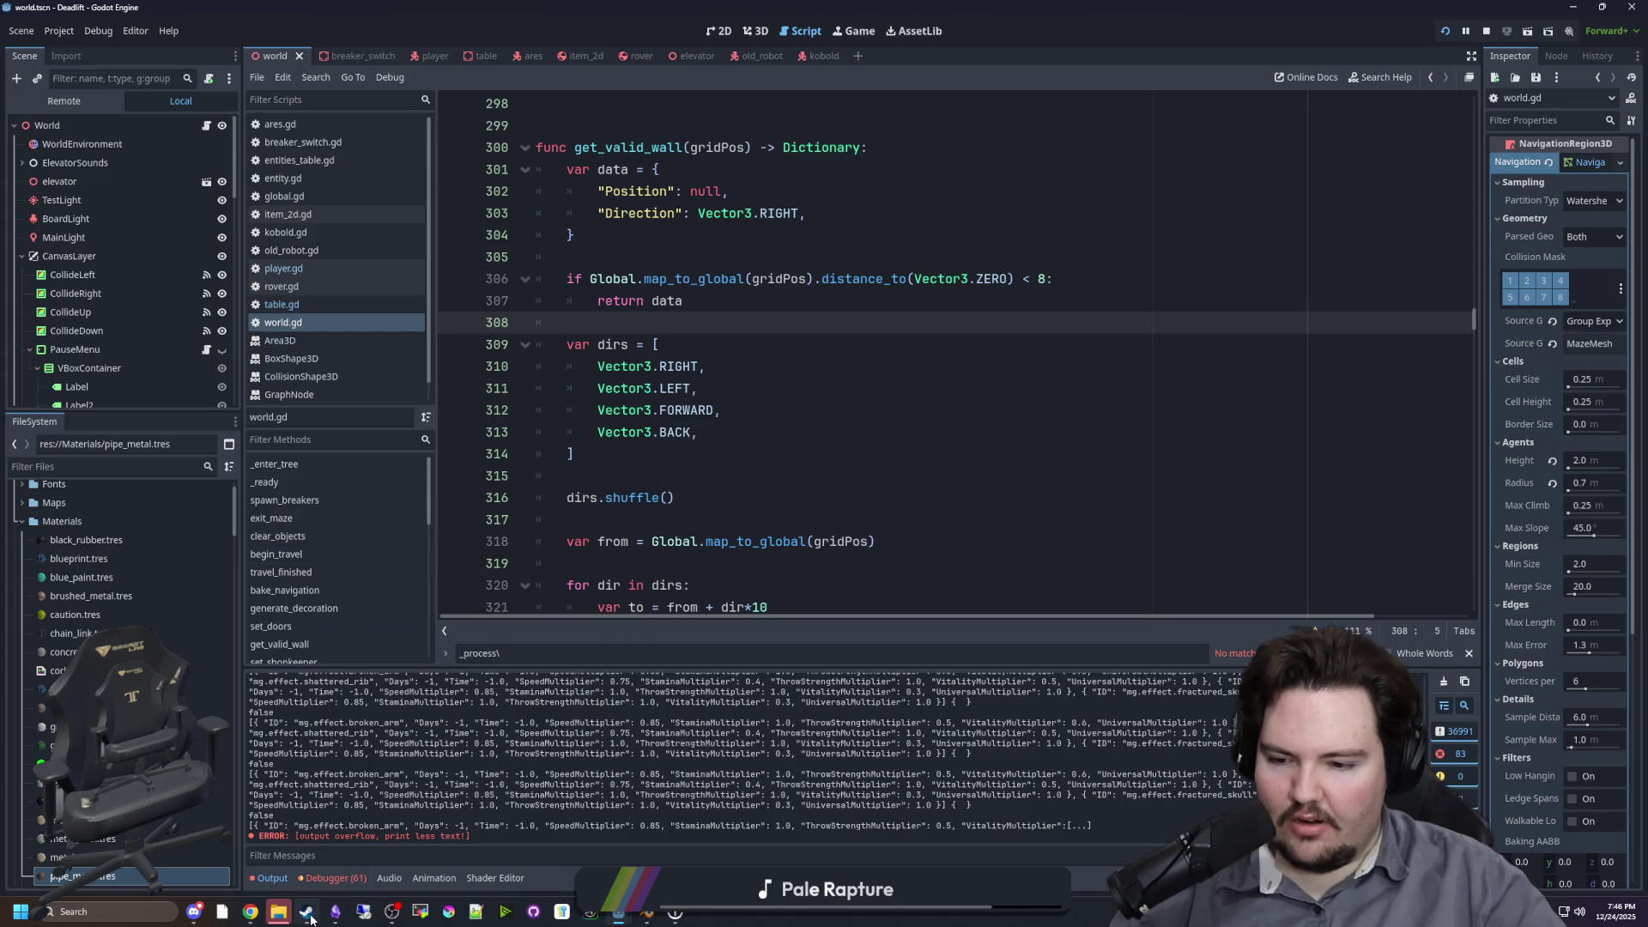
Step: Bring Steam back, maximize it, and go to the game library
left_click(308, 915)
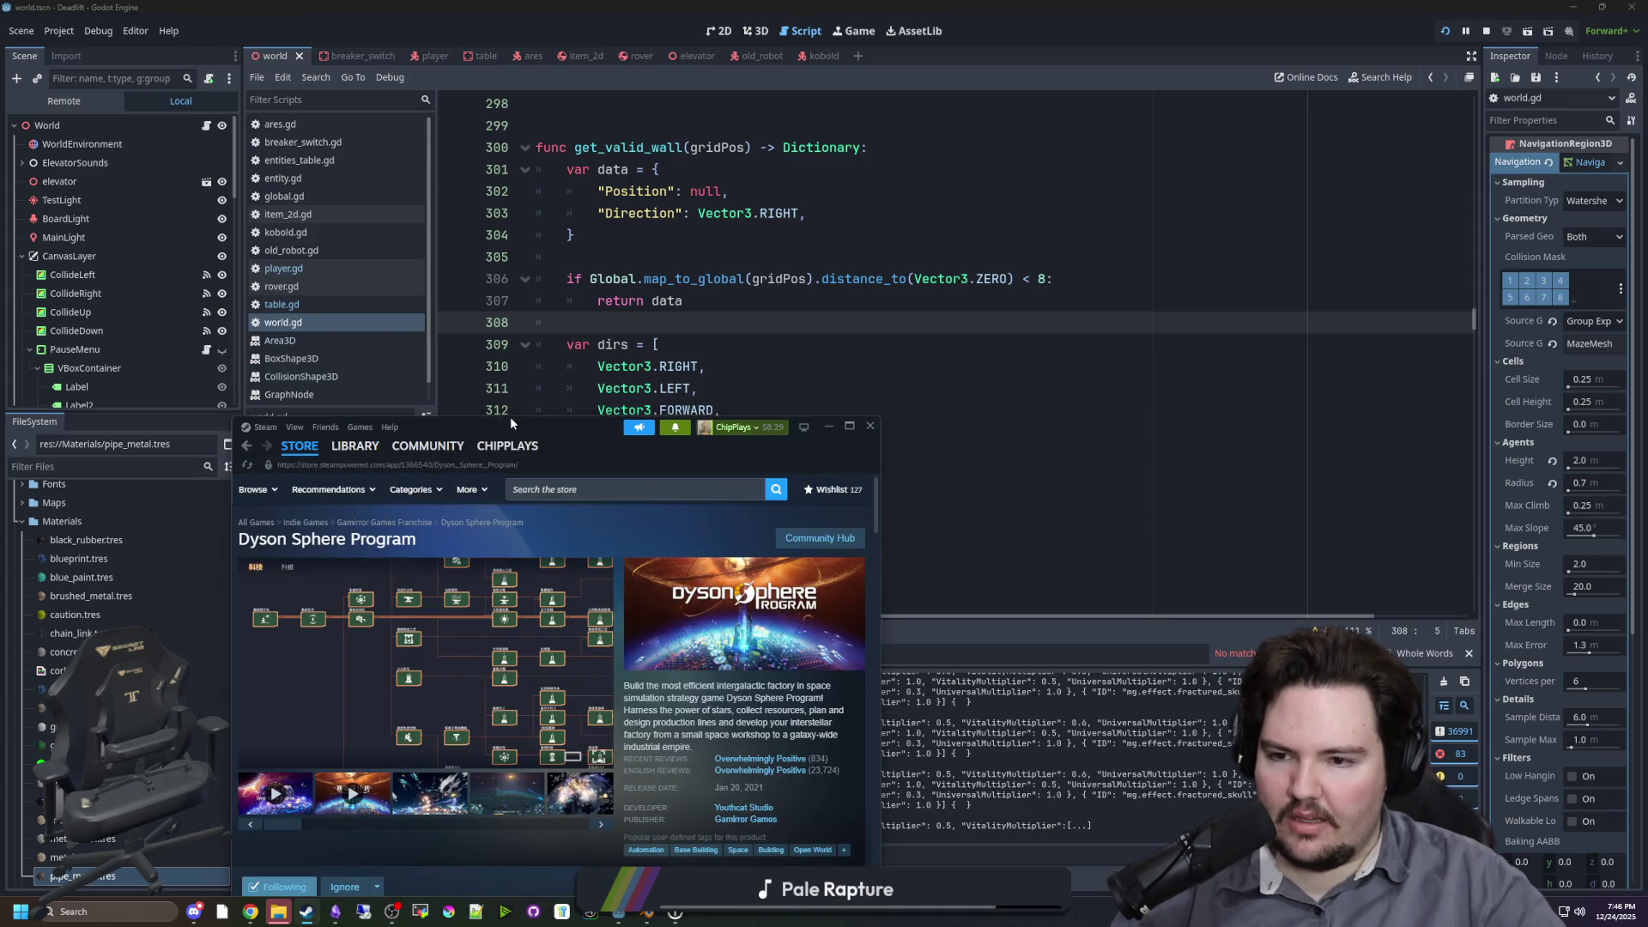
left_click_drag(510, 423, 557, 4)
left_click(123, 30)
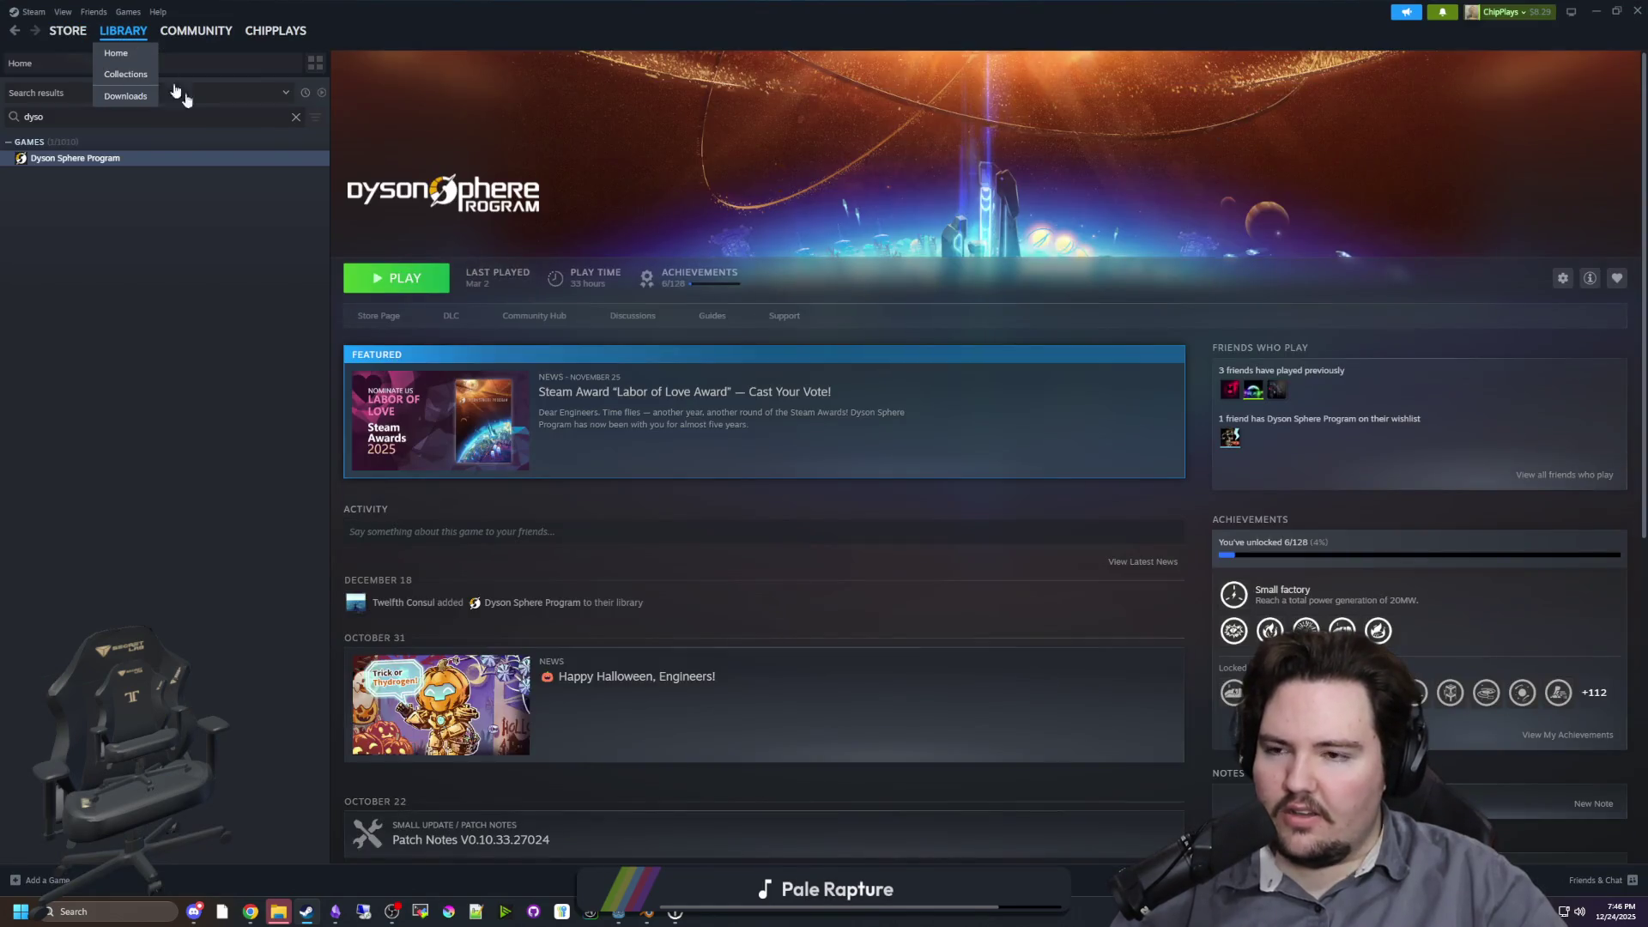
Step: Search the library for 'fact' and open Factorio's page
left_click(296, 117)
type("fac")
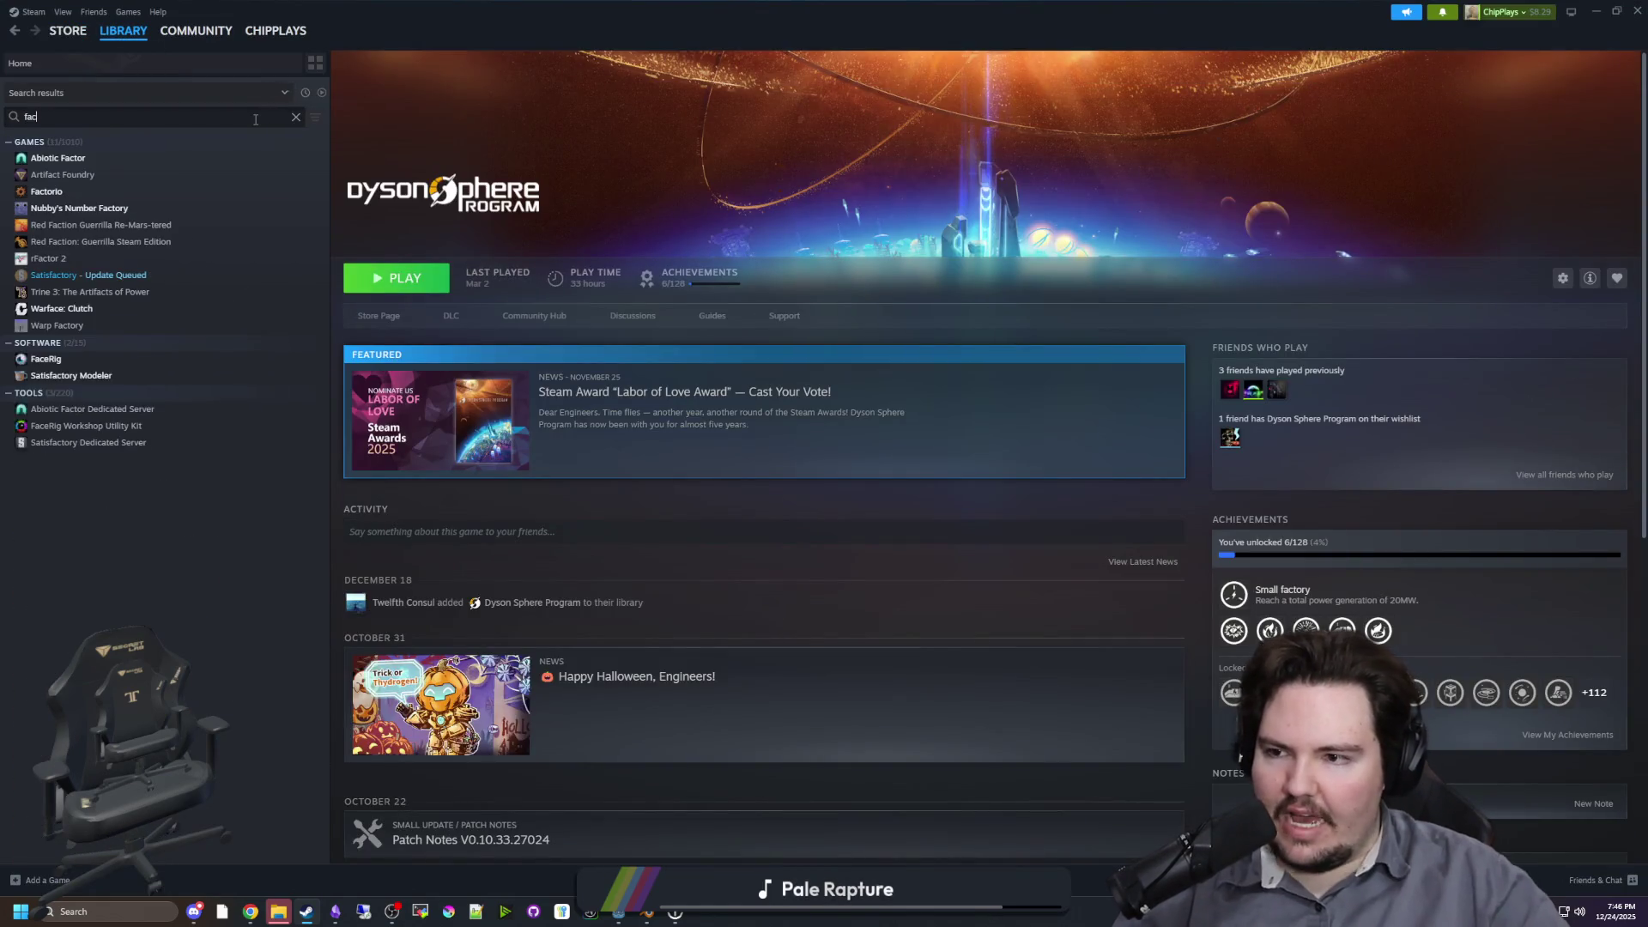
type("t")
left_click(60, 191)
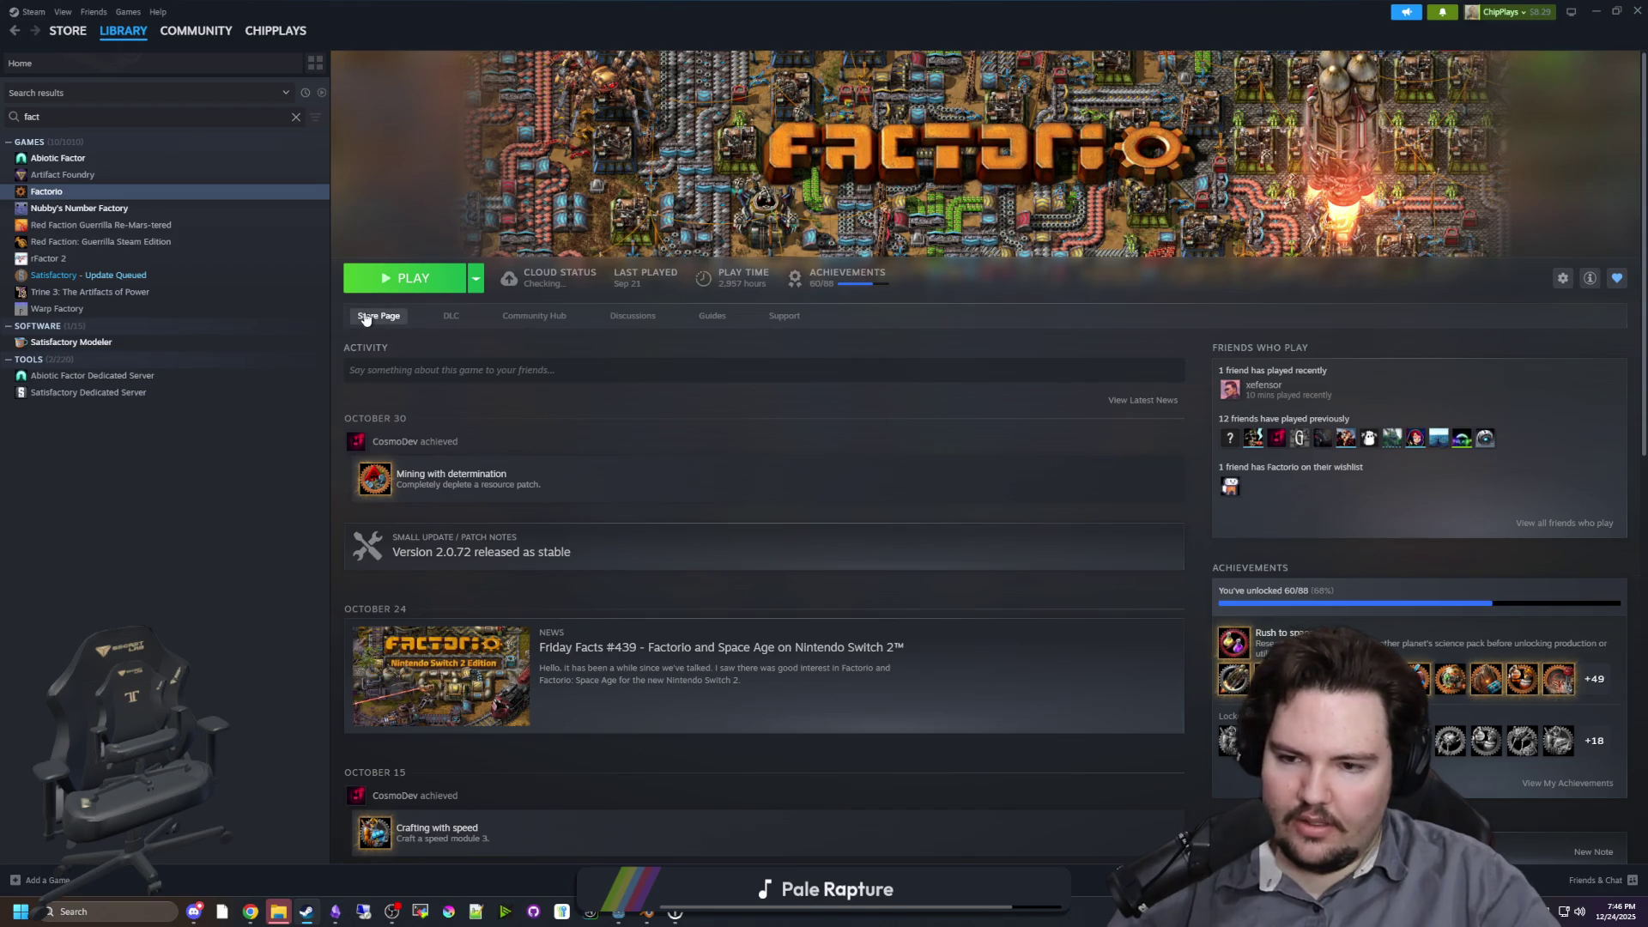
Step: Scroll through Factorio's library page, then shrink Steam and return to Godot's script editor
scroll(429, 486, "down", 4)
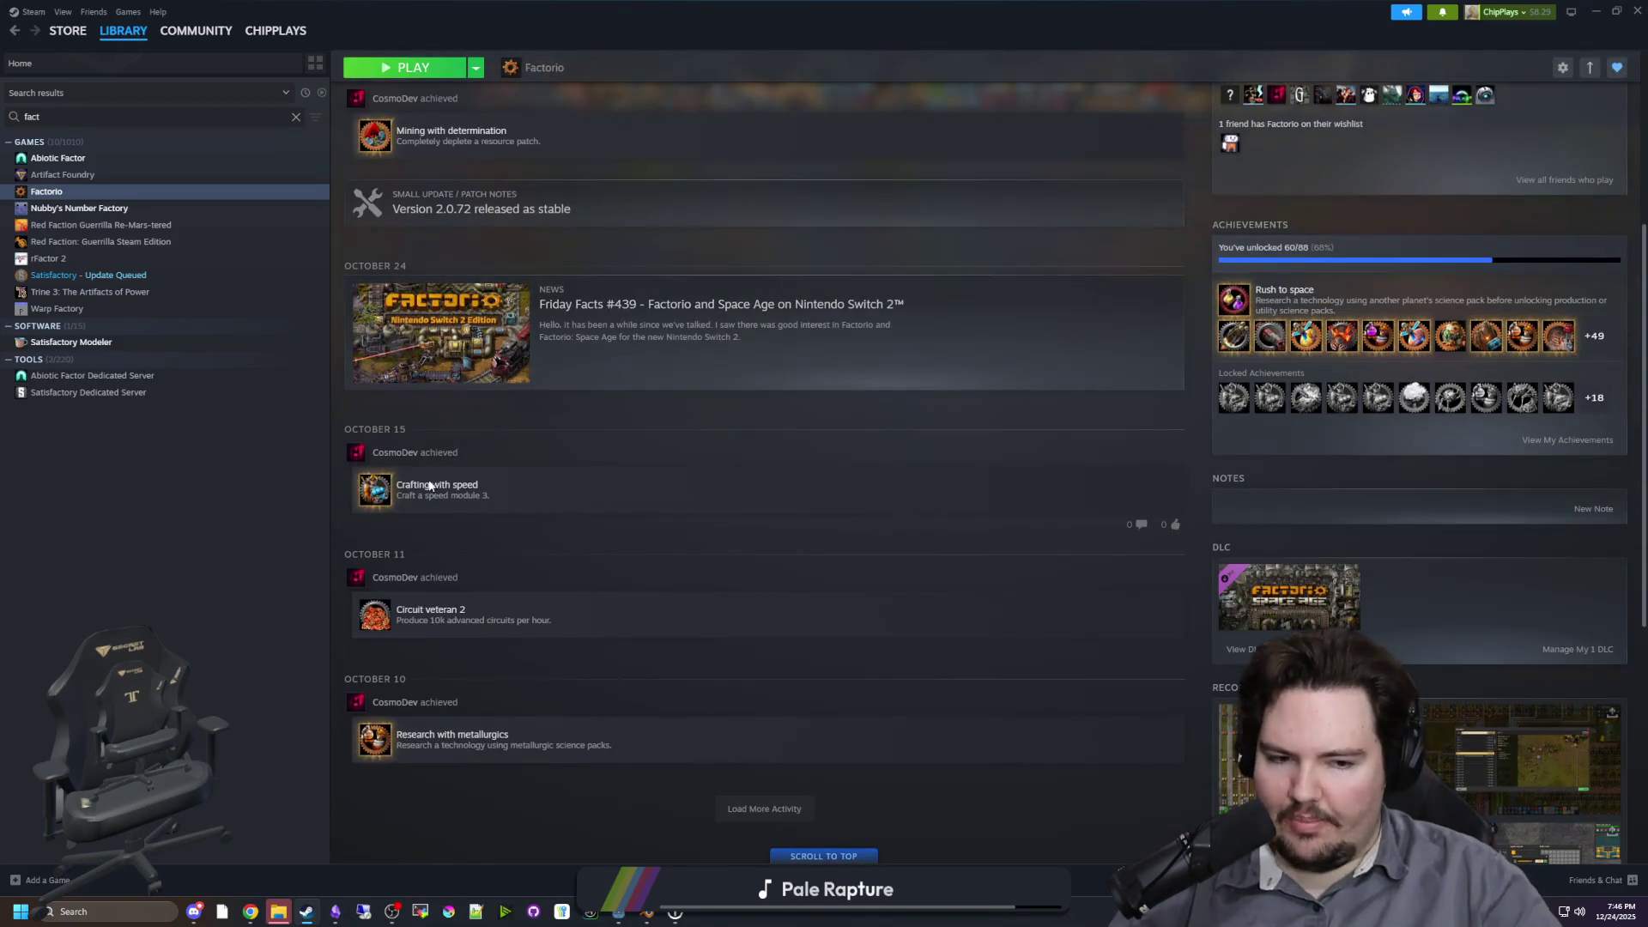
scroll(658, 523, "up", 4)
scroll(657, 522, "down", 2)
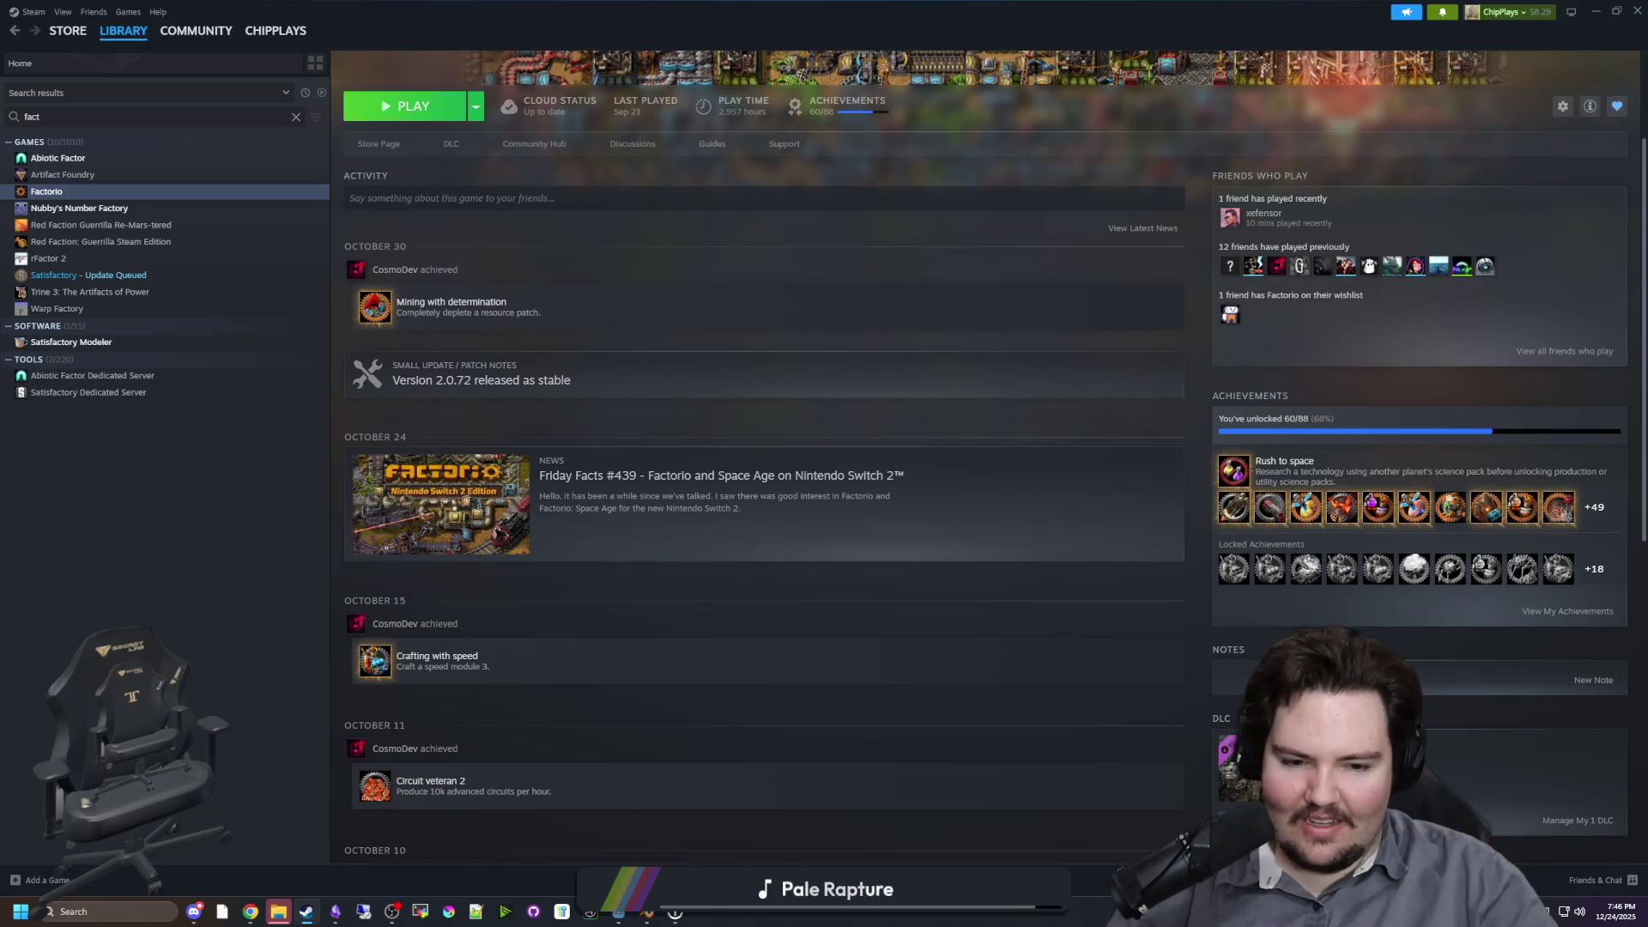
scroll(543, 584, "up", 2)
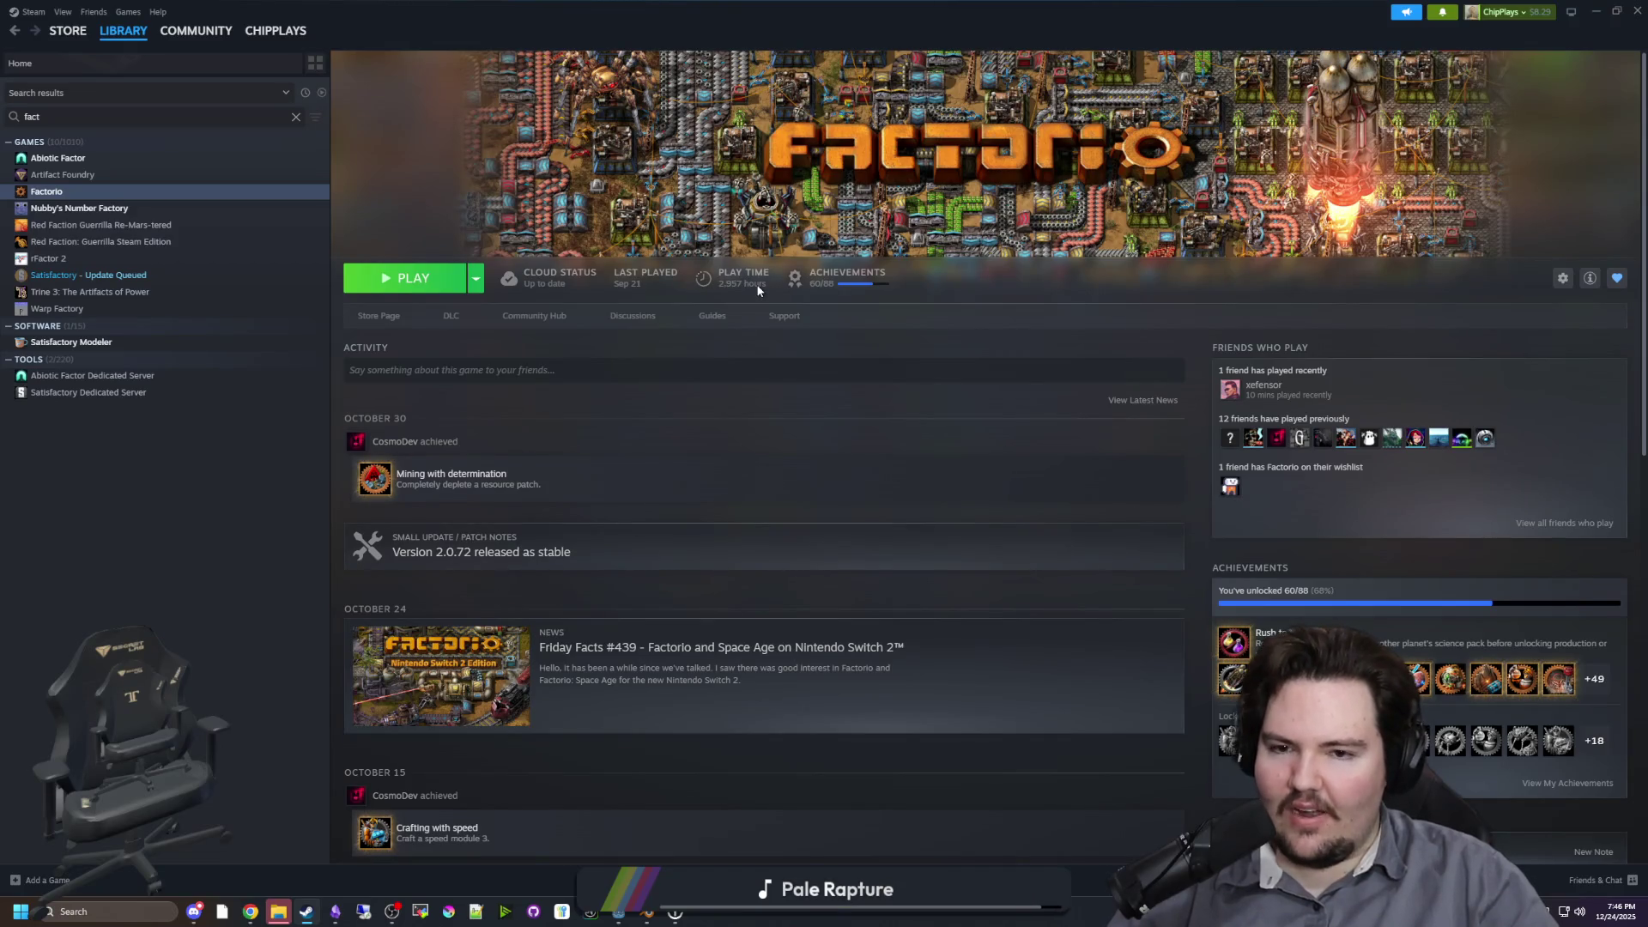
scroll(547, 453, "down", 1)
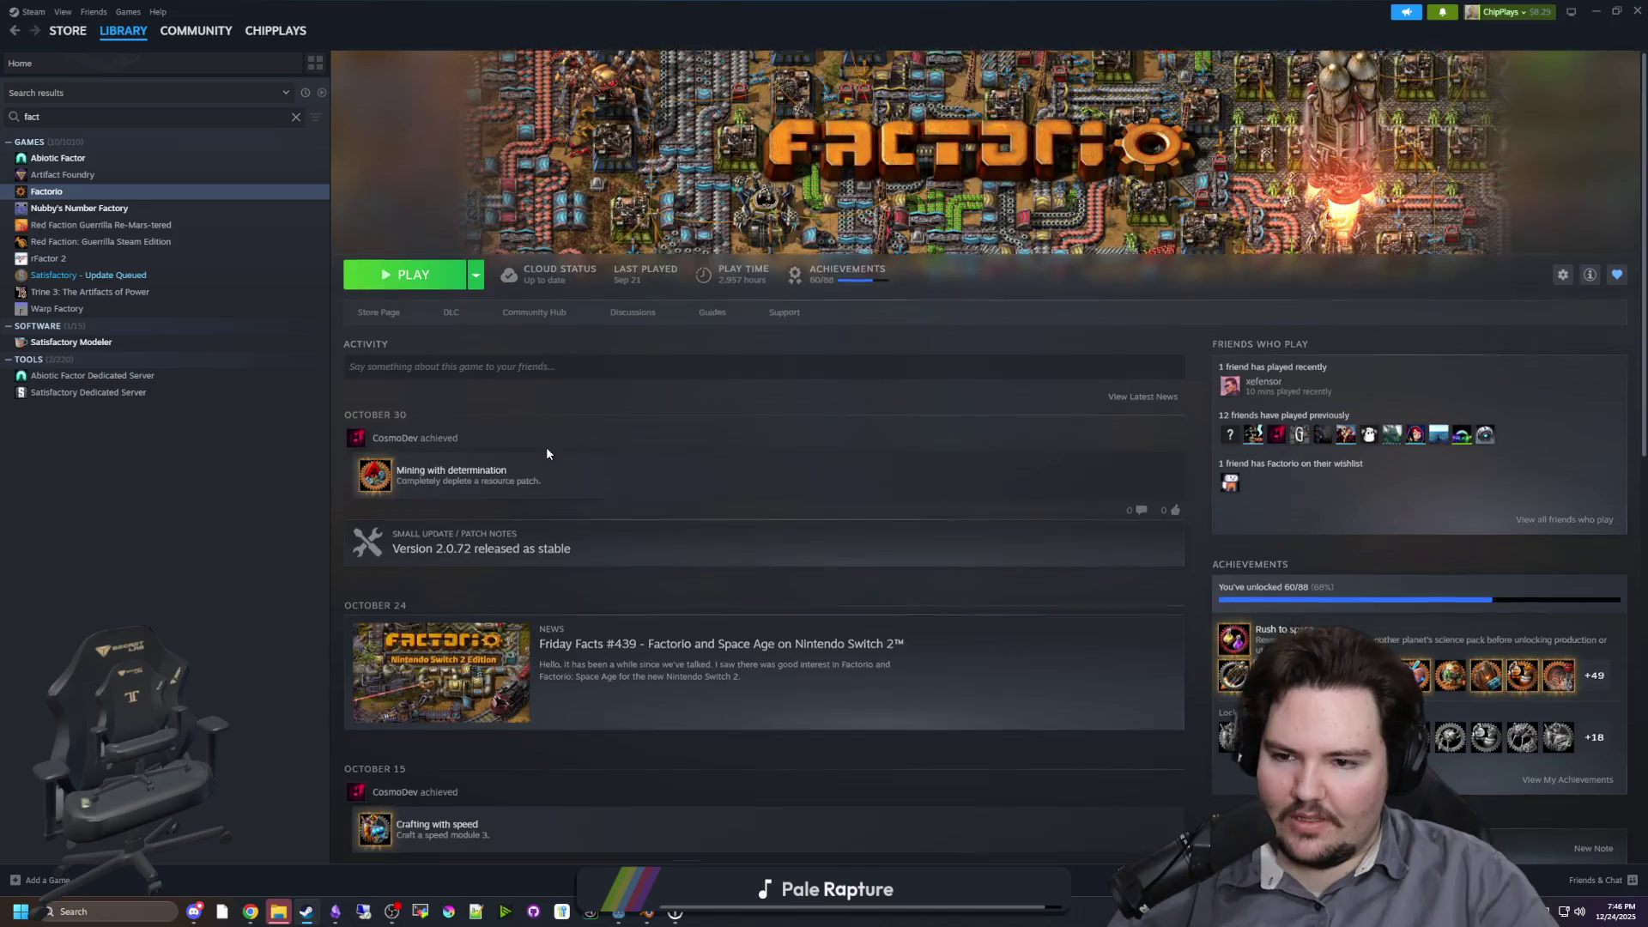
scroll(546, 453, "down", 8)
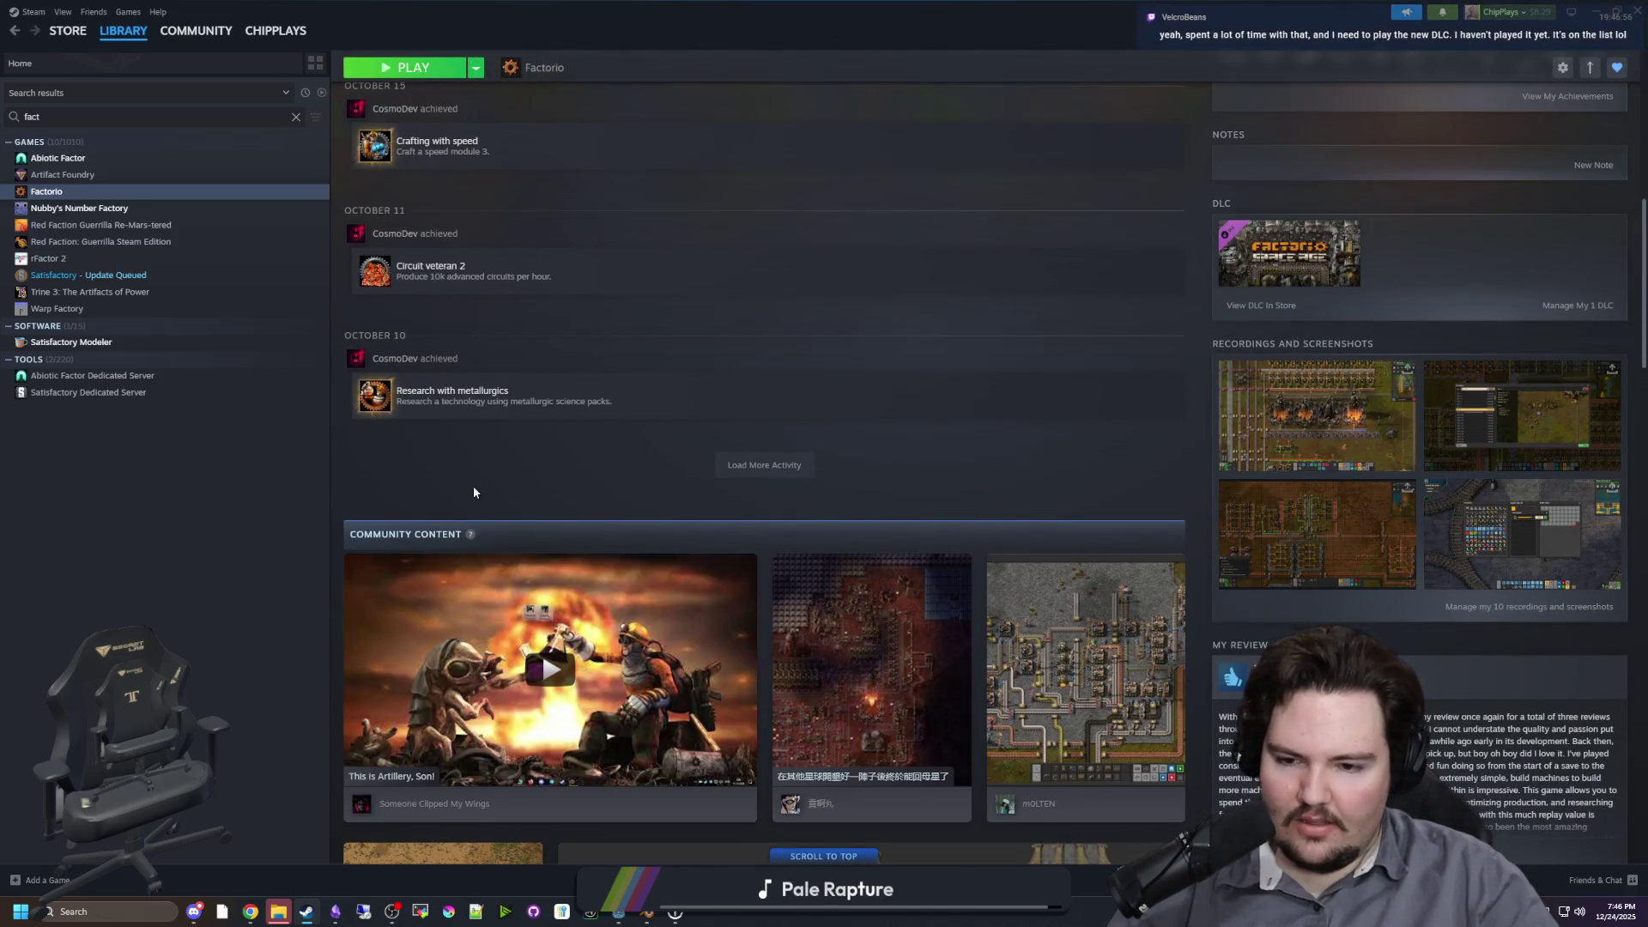
scroll(473, 492, "down", 4)
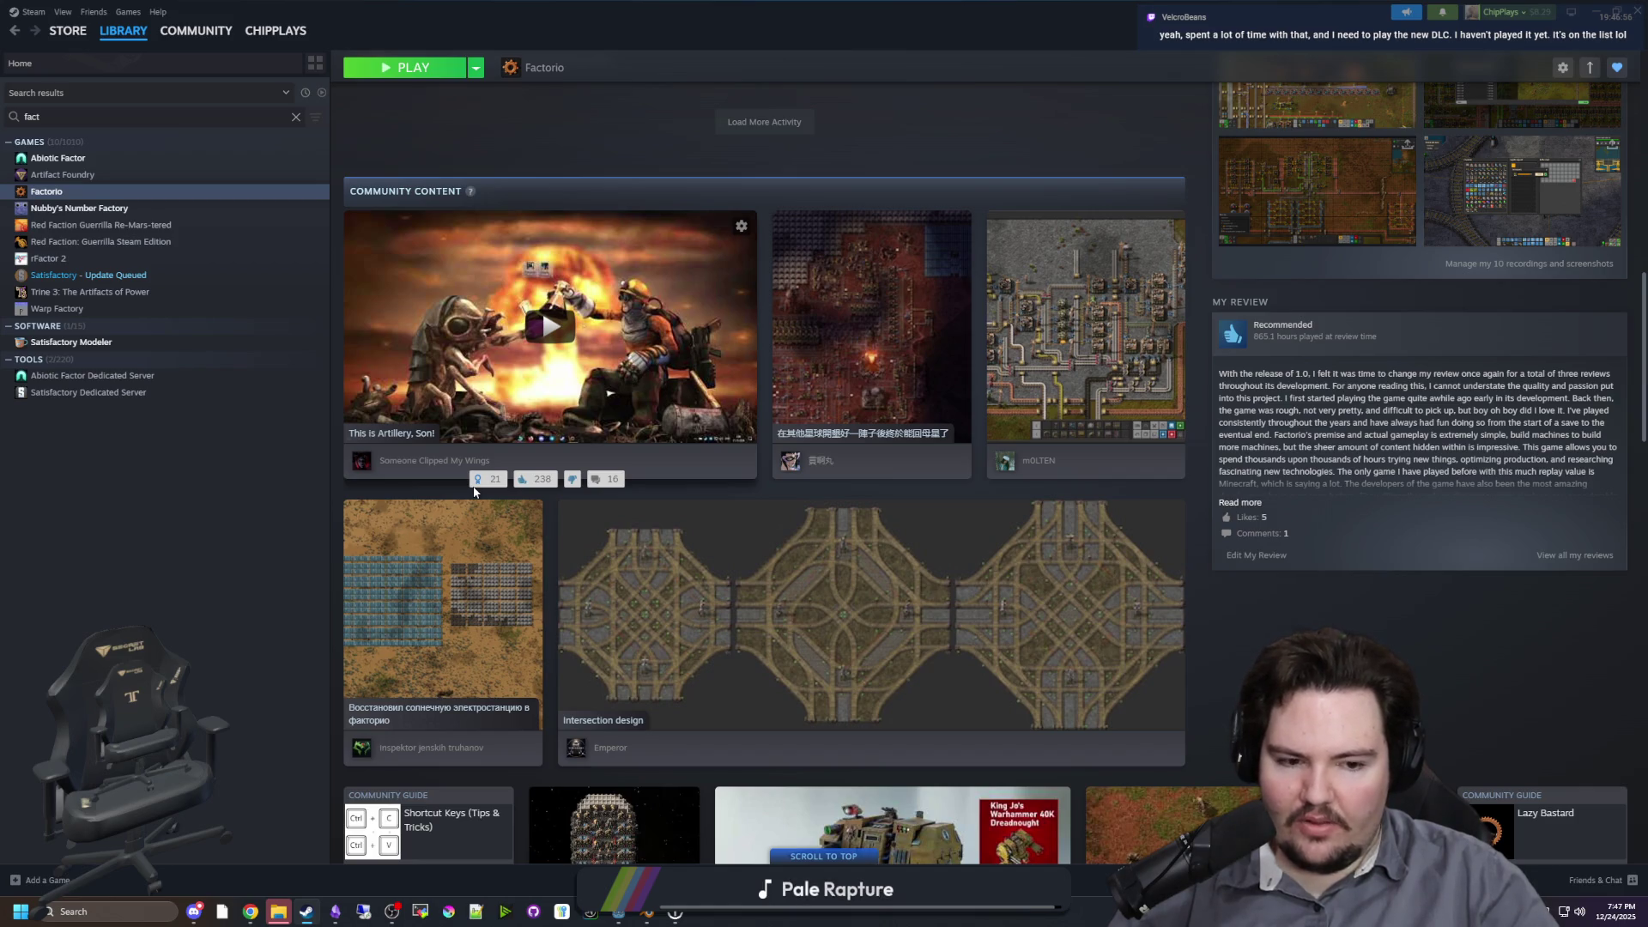
scroll(472, 486, "up", 15)
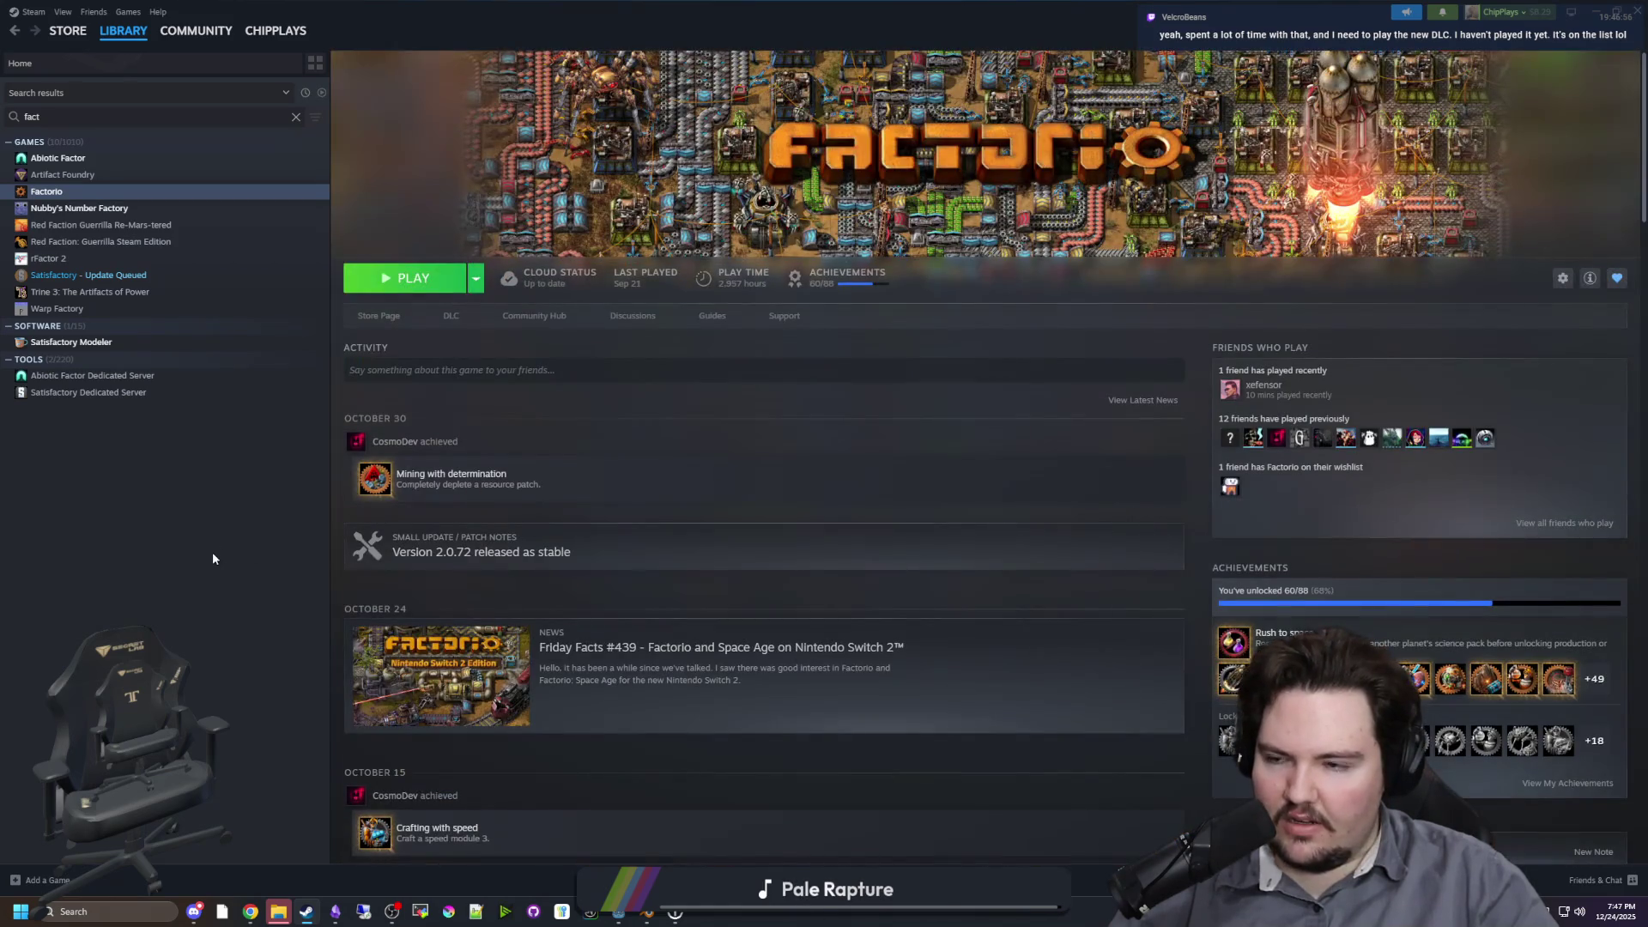
left_click_drag(841, 12, 691, 489)
left_click(955, 479)
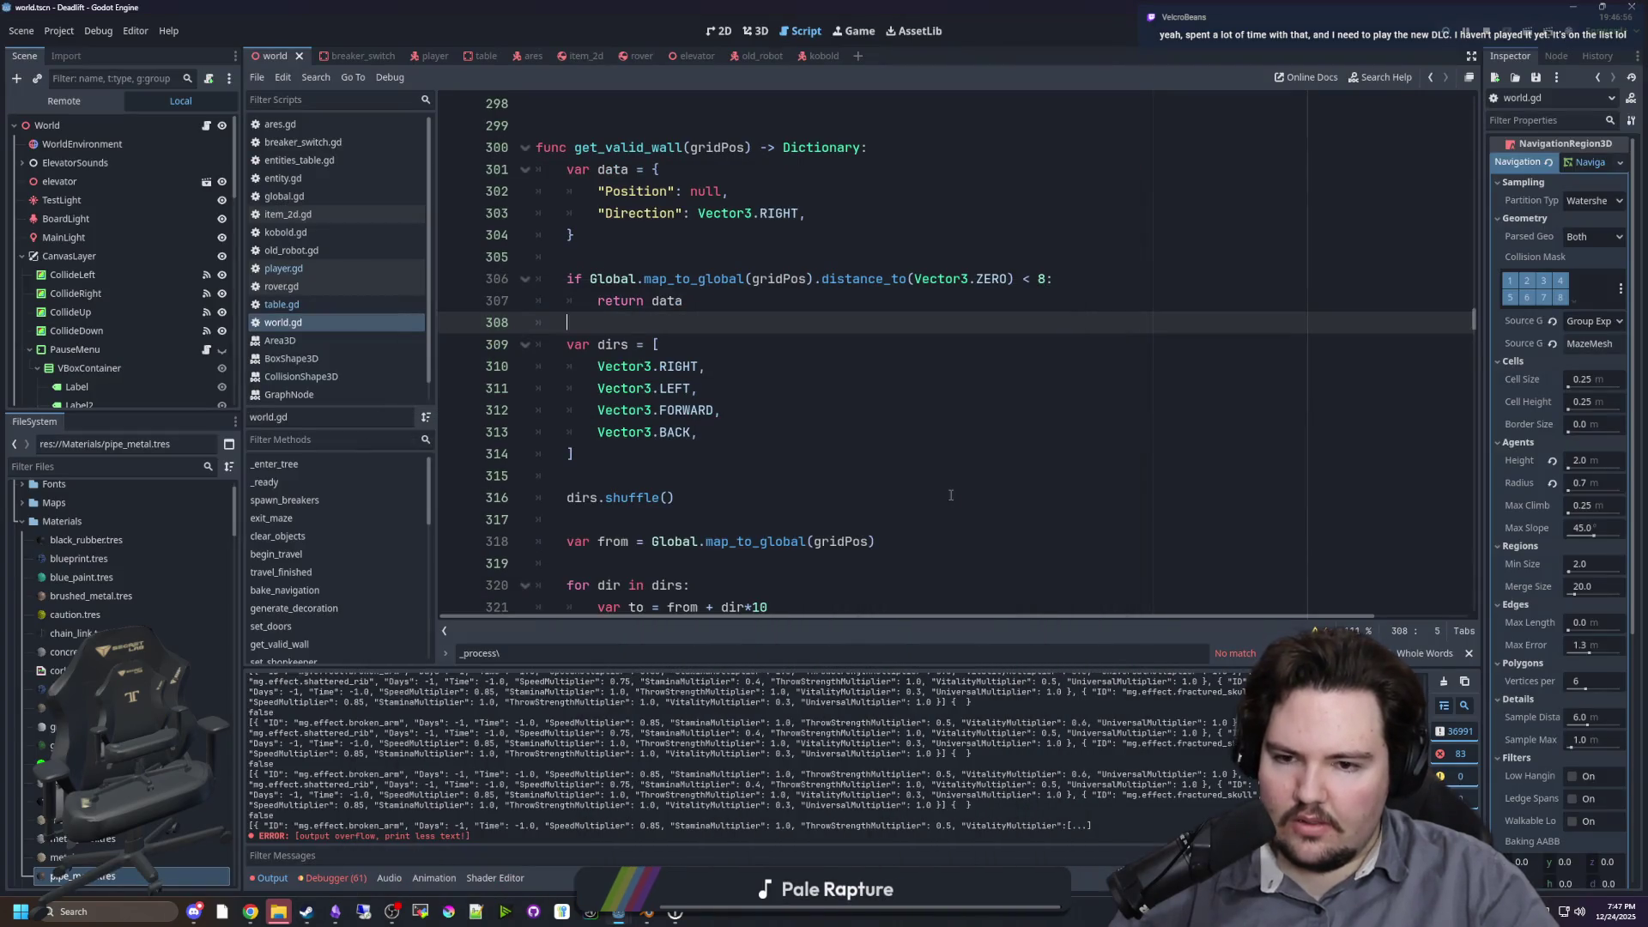
left_click(756, 453)
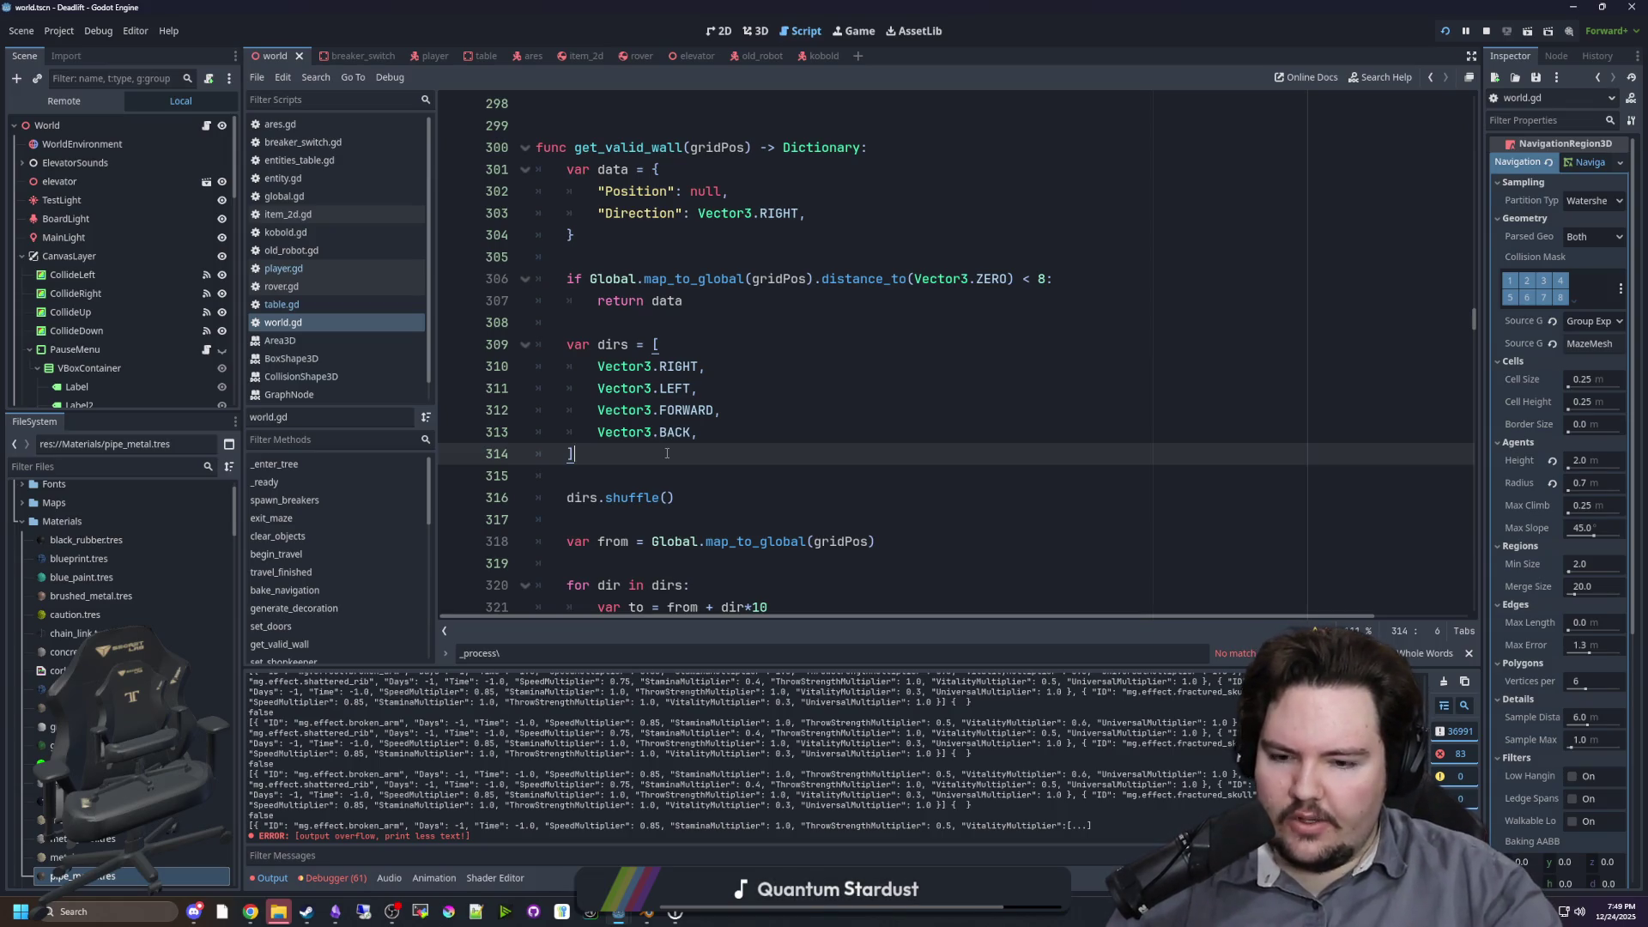
Step: Place the caret on line 315 of world.gd, save the scene, and look up the _process function
left_click(667, 468)
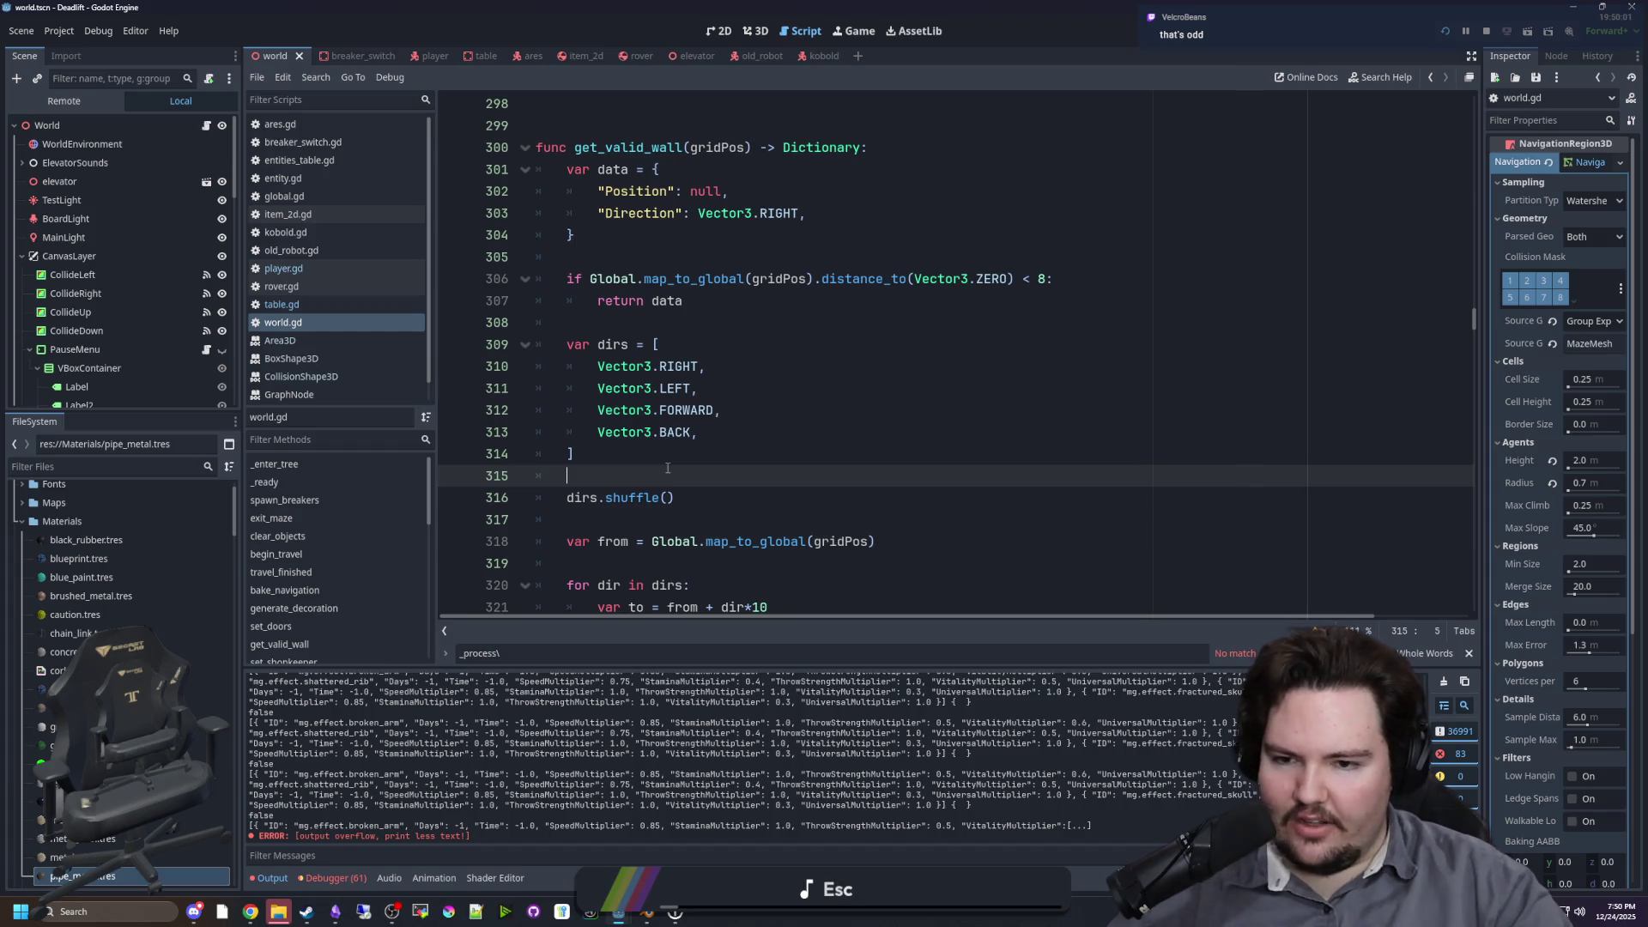
left_click(594, 479)
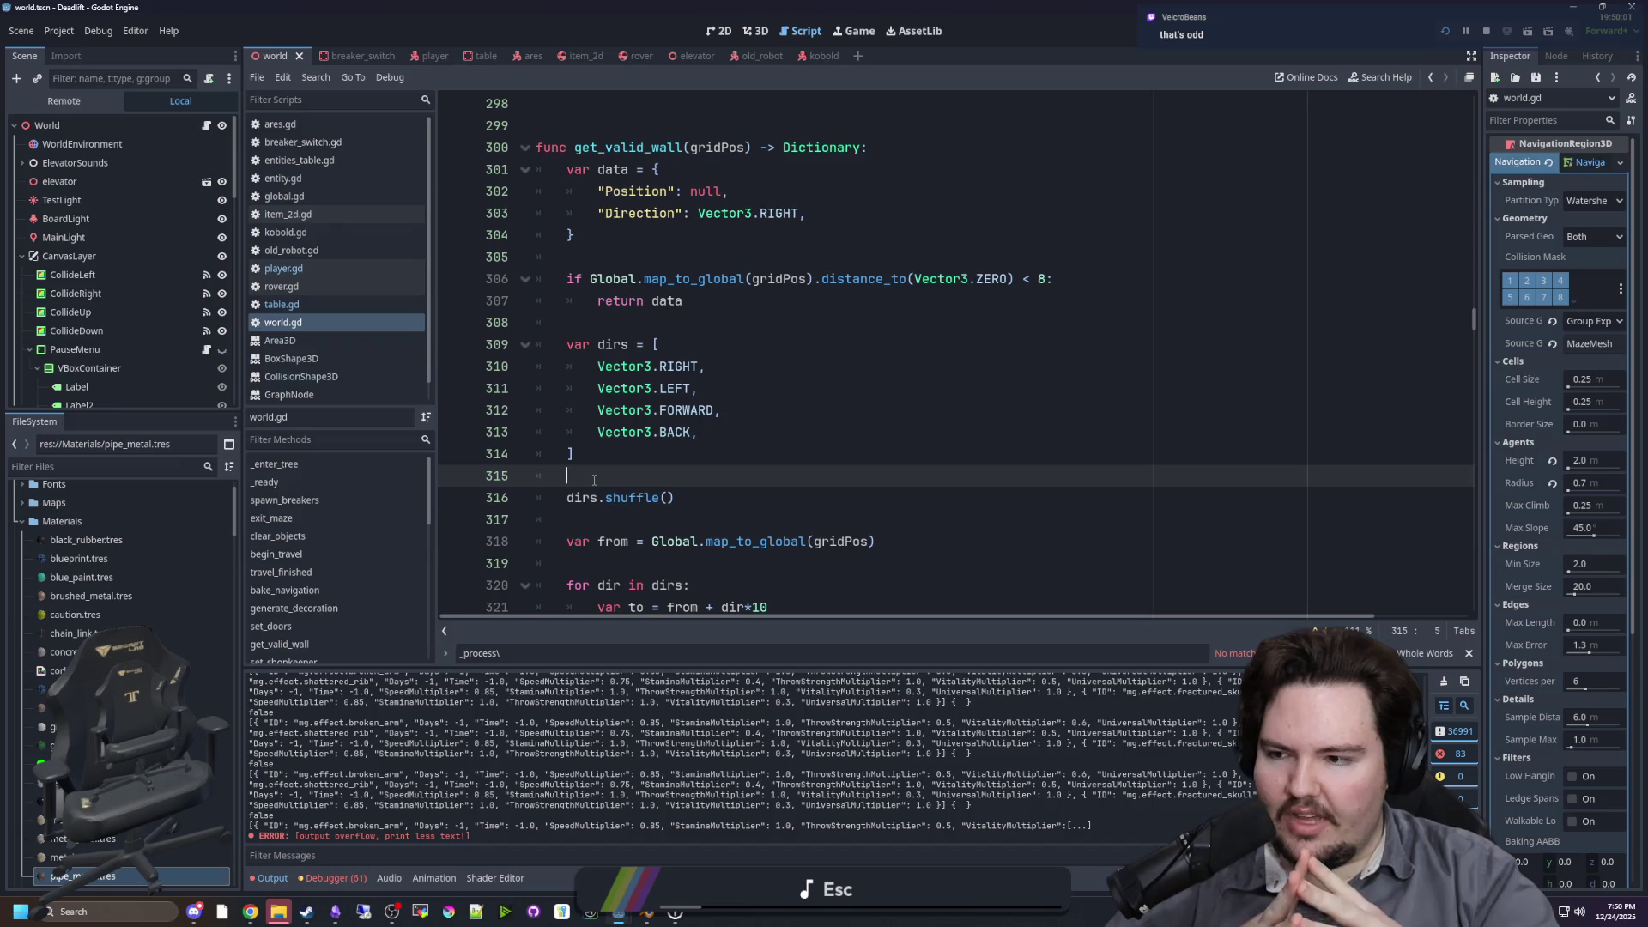
key("BackSpace")
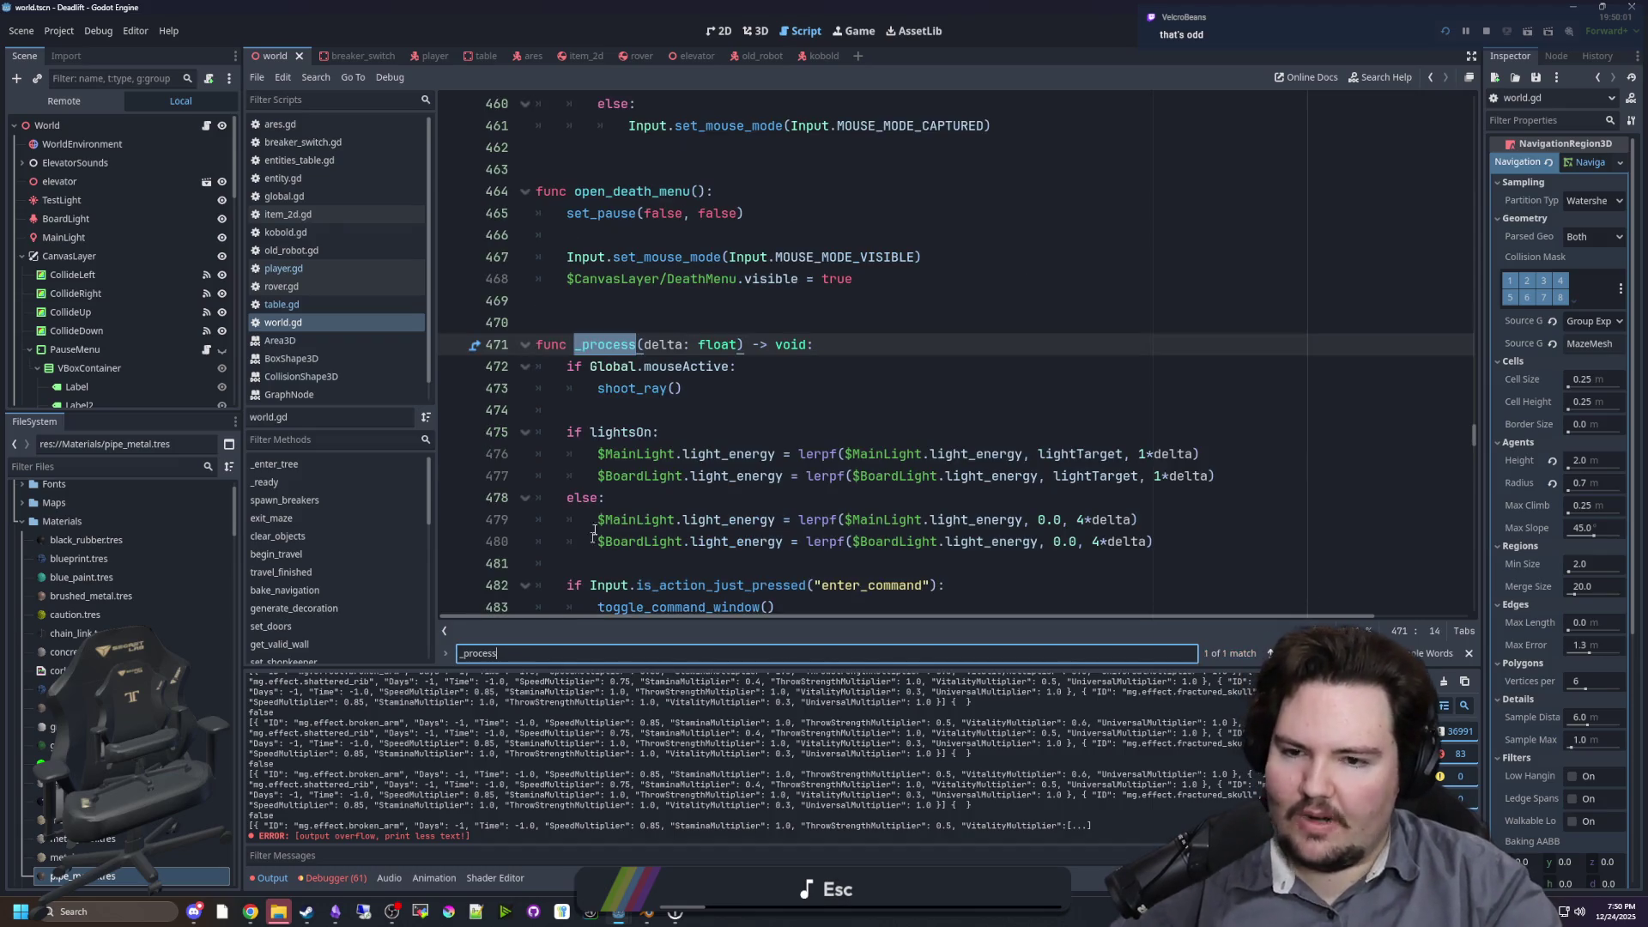
Step: Read through the _process function around lines 471-484 and toggle_command_window in world.gd
left_click(615, 412)
left_click(658, 316)
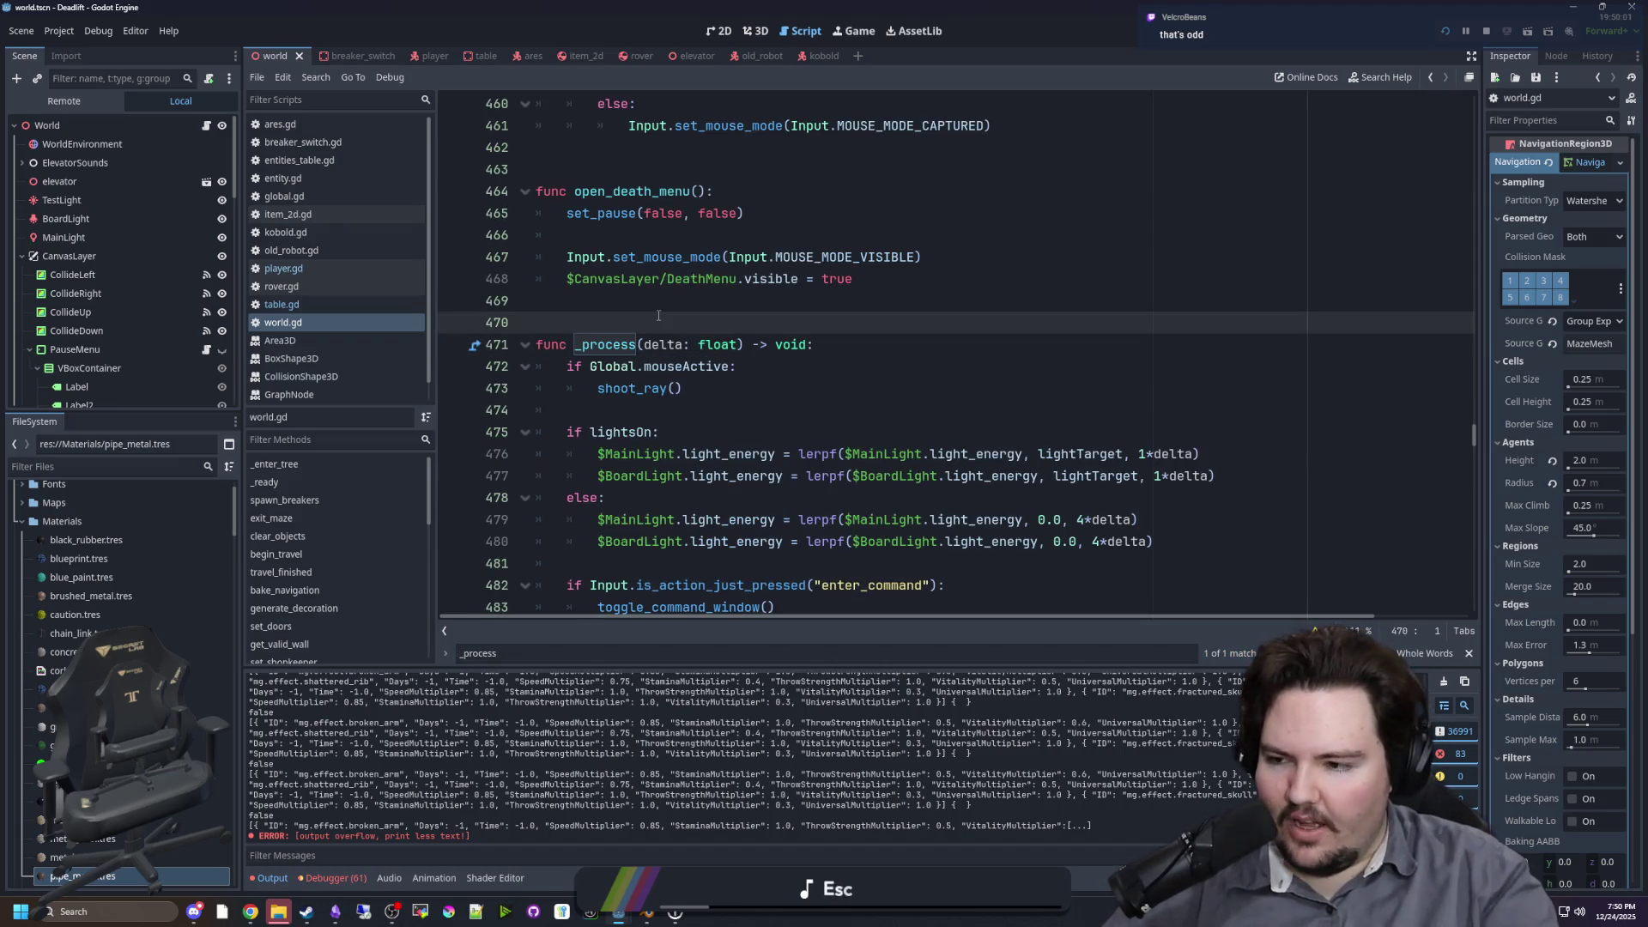
scroll(756, 374, "down", 2)
scroll(756, 374, "down", 3)
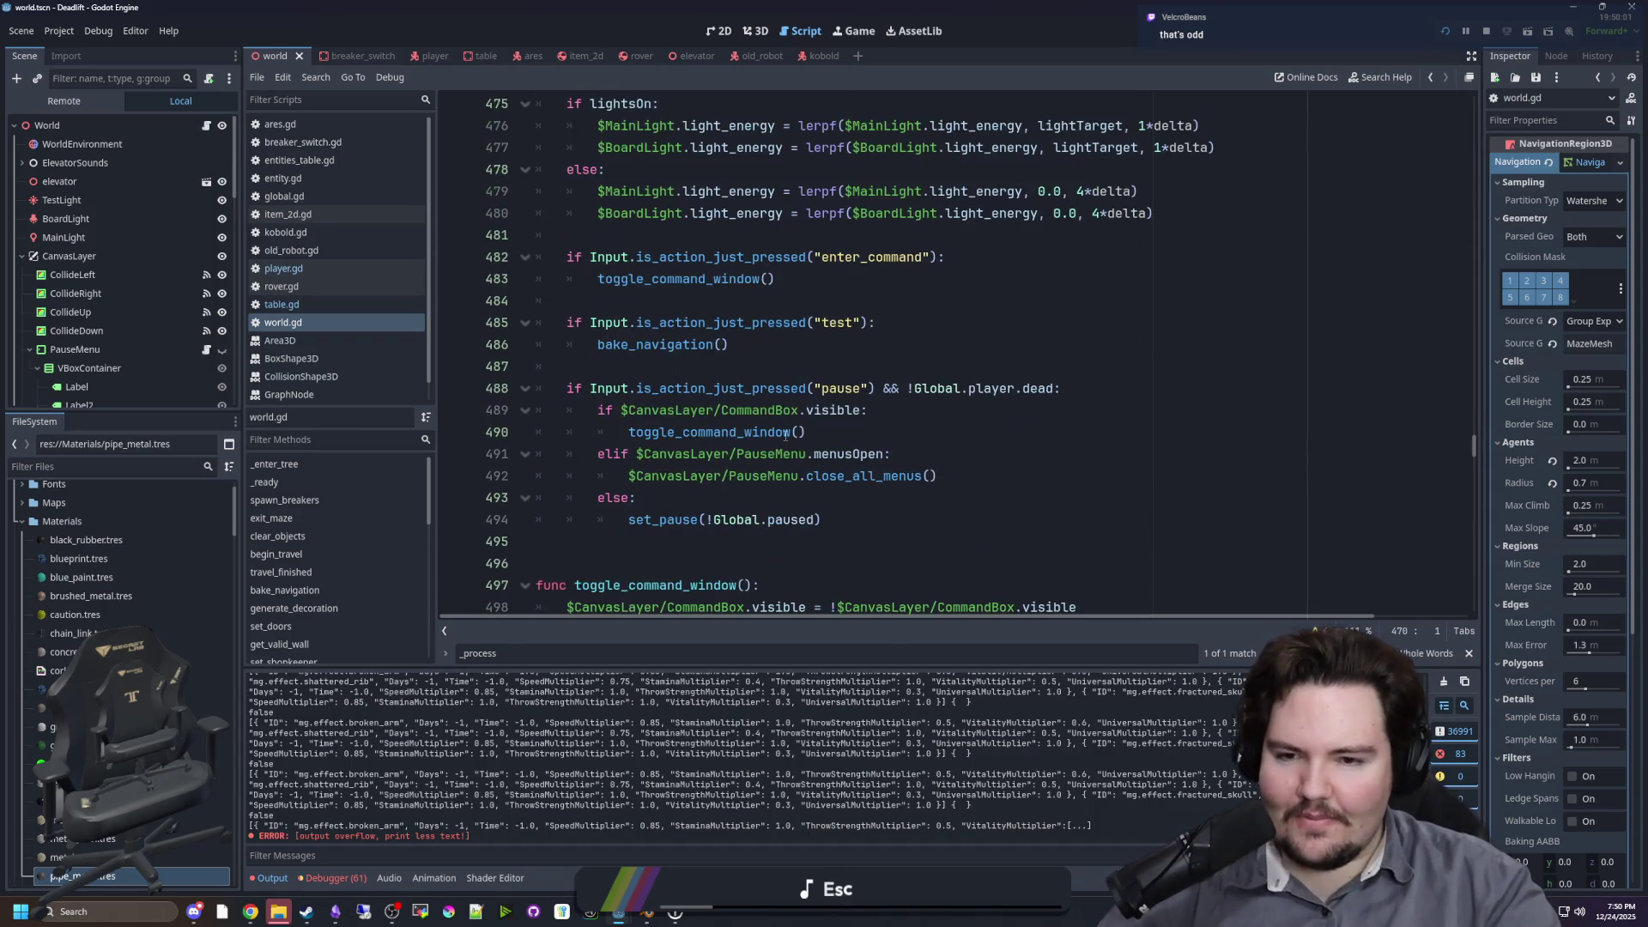
scroll(750, 371, "up", 2)
scroll(687, 360, "up", 2)
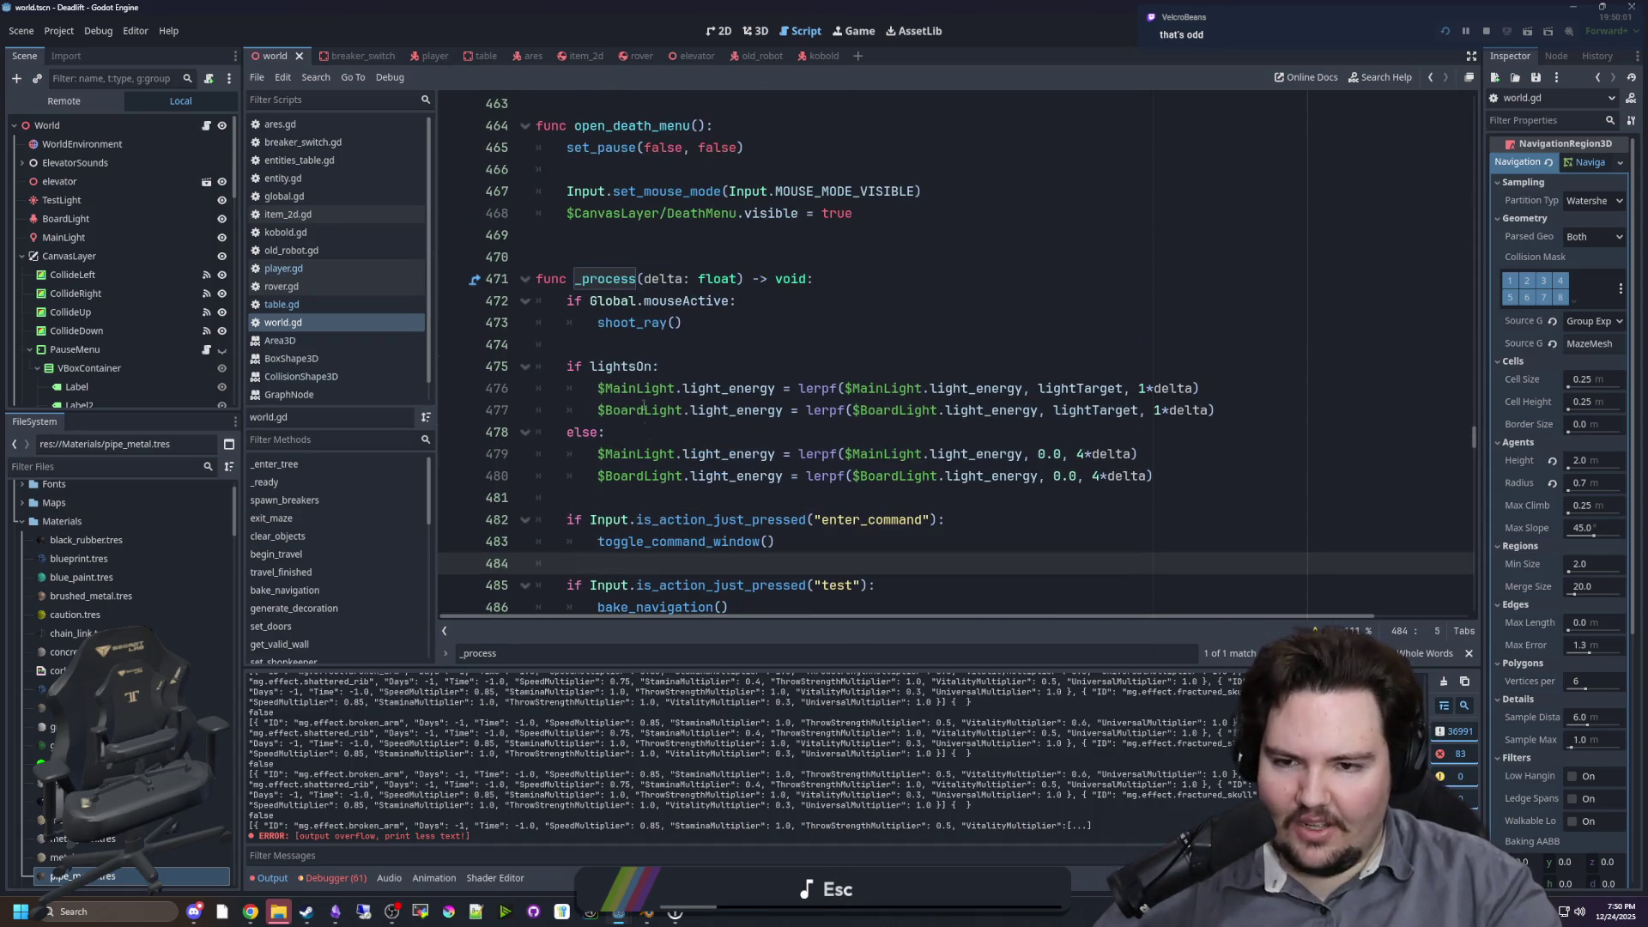
left_click(629, 347)
scroll(624, 367, "down", 3)
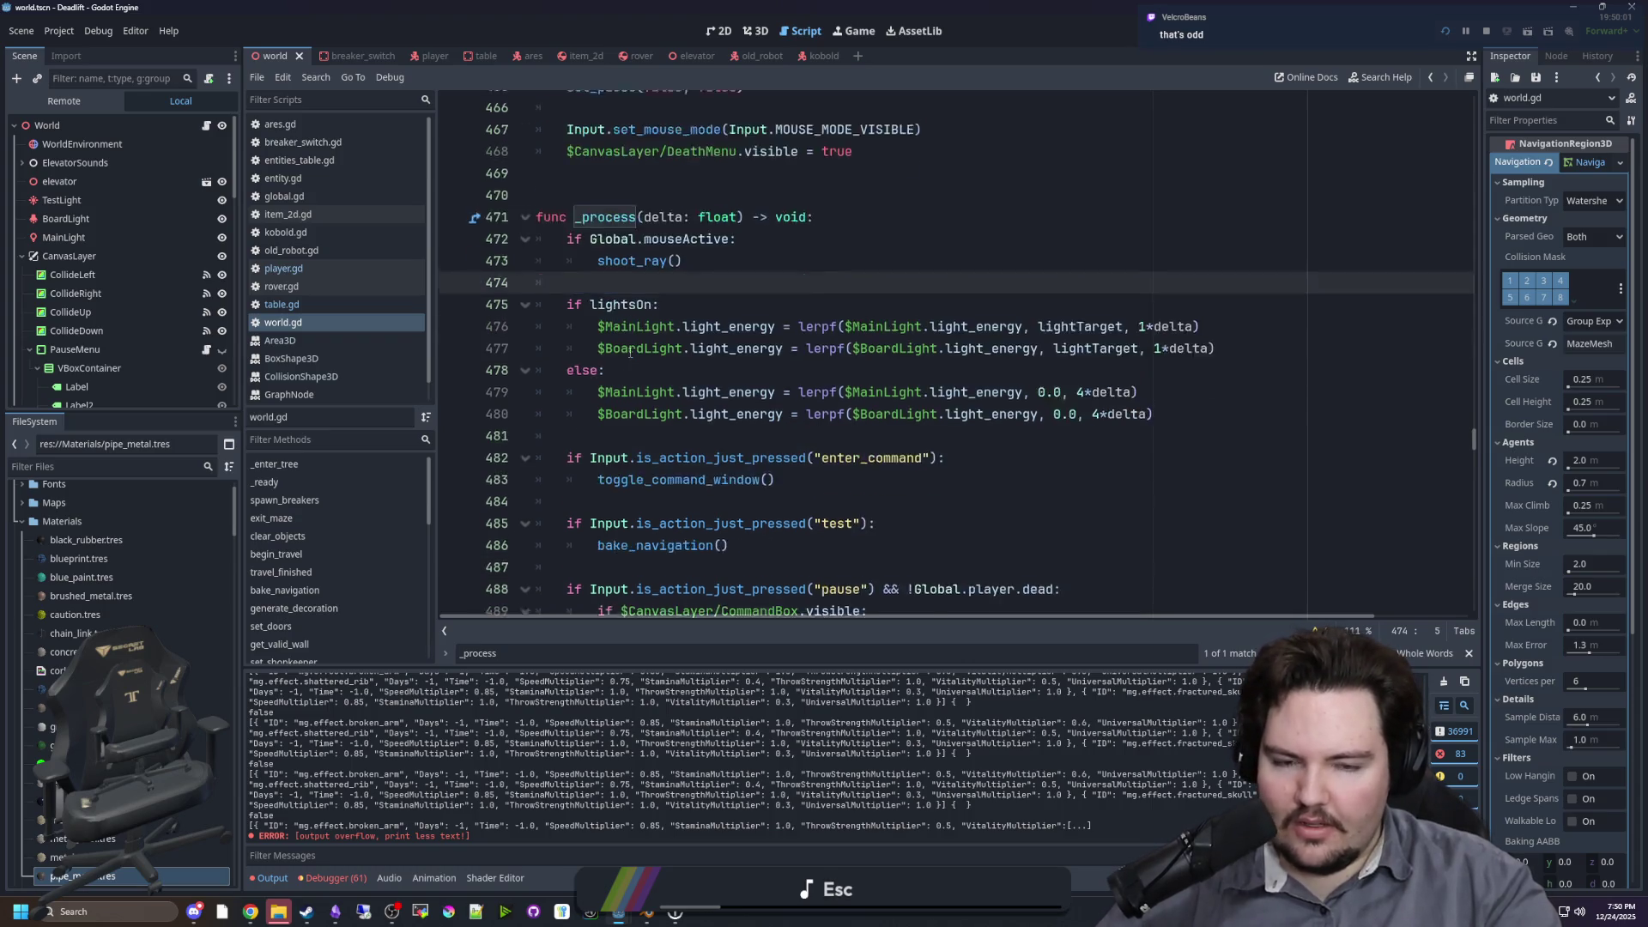
left_click(621, 367)
scroll(858, 558, "down", 2)
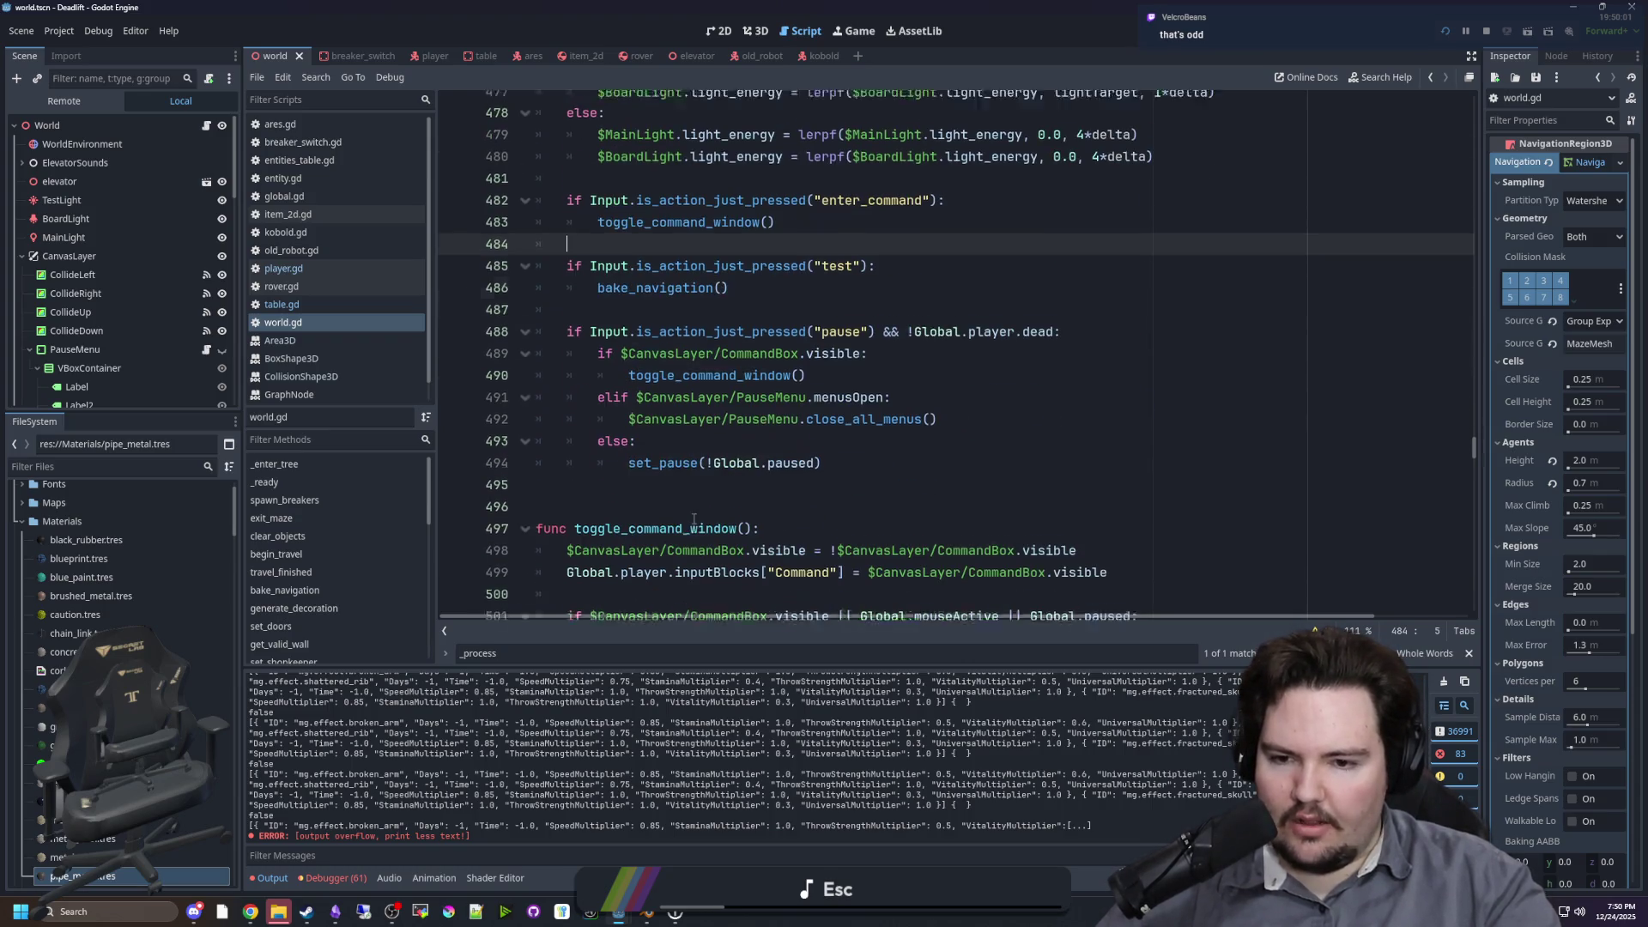
left_click(671, 519)
scroll(624, 308, "up", 5)
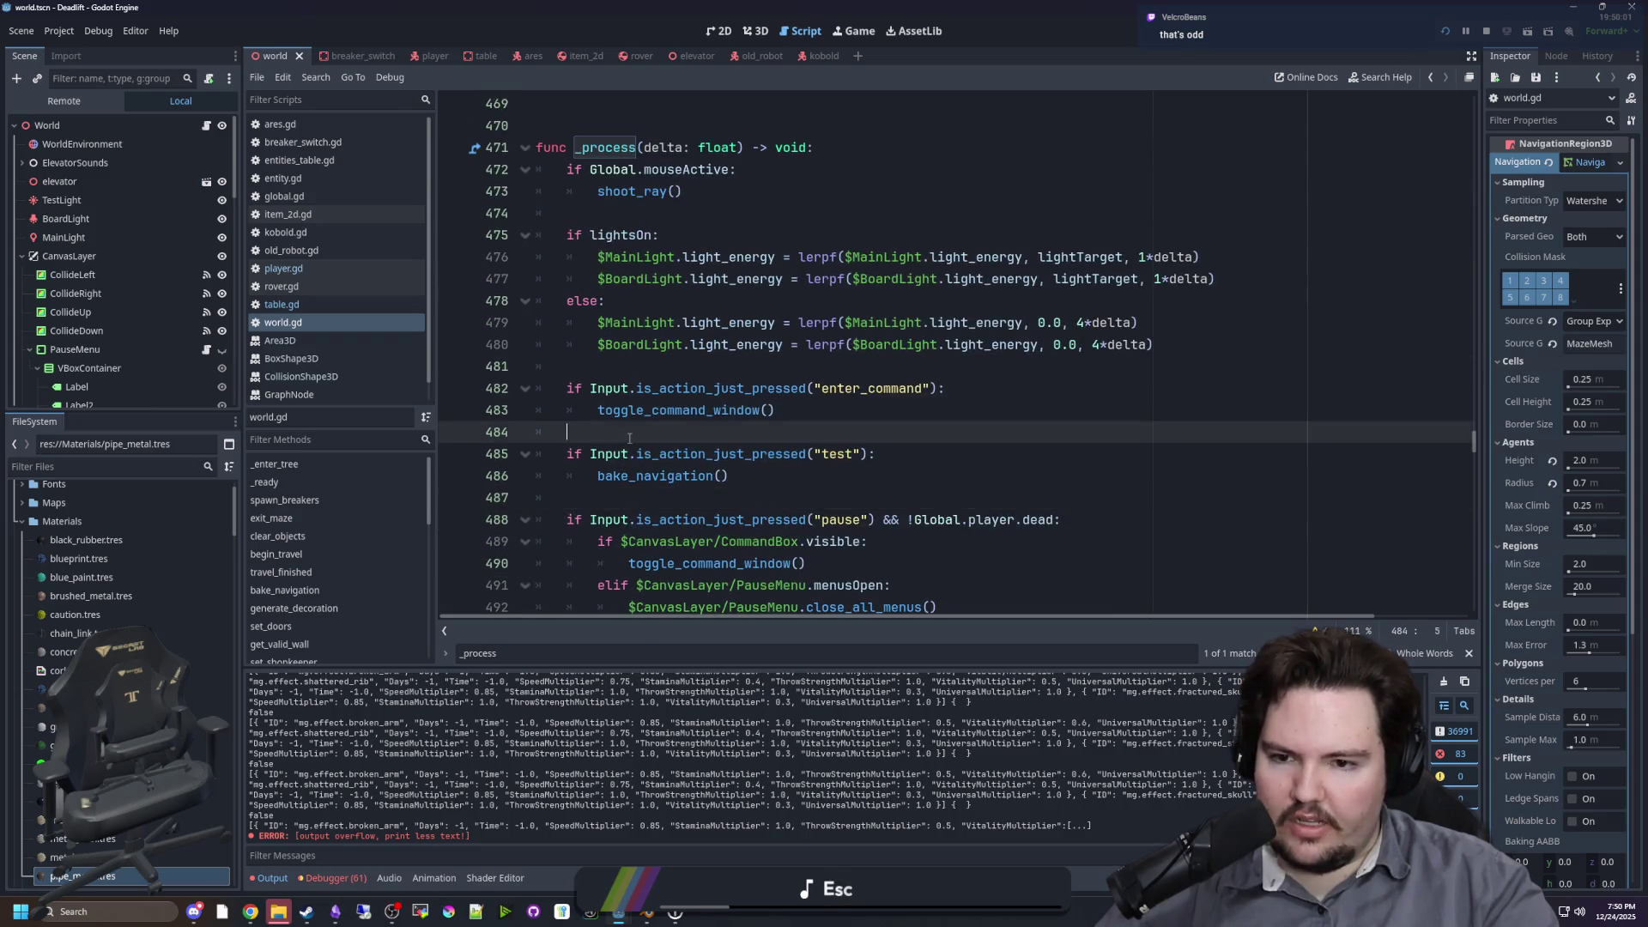
left_click(642, 339)
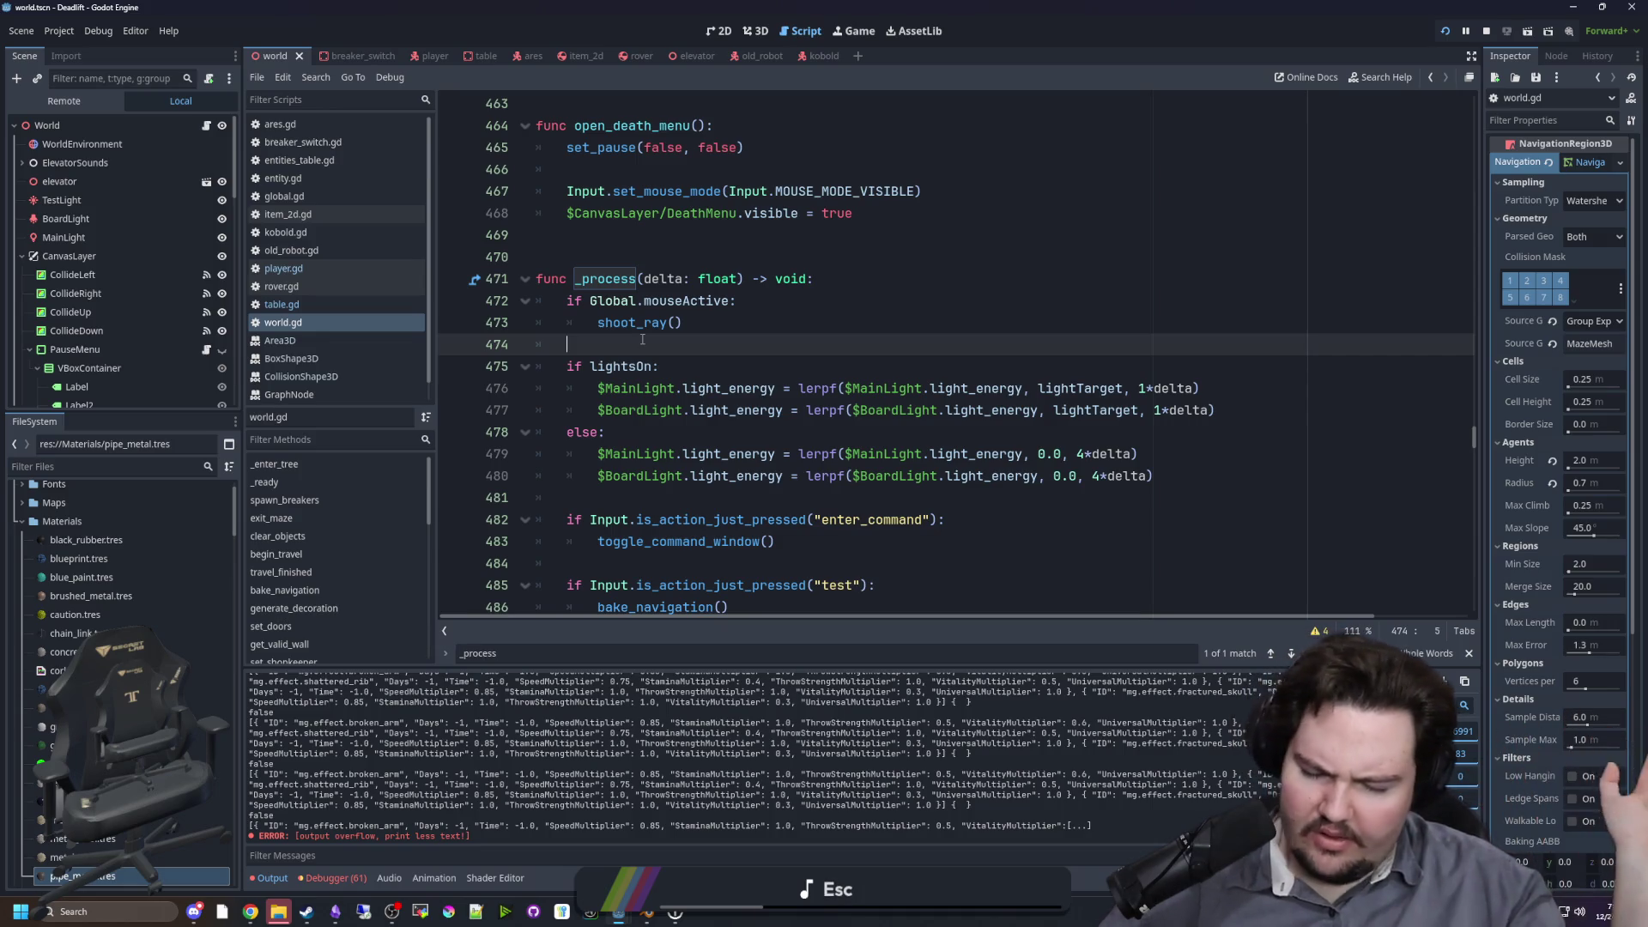
Step: Continue down world.gd past lines 481-487 toward the hatch-stage code
scroll(642, 339, "down", 2)
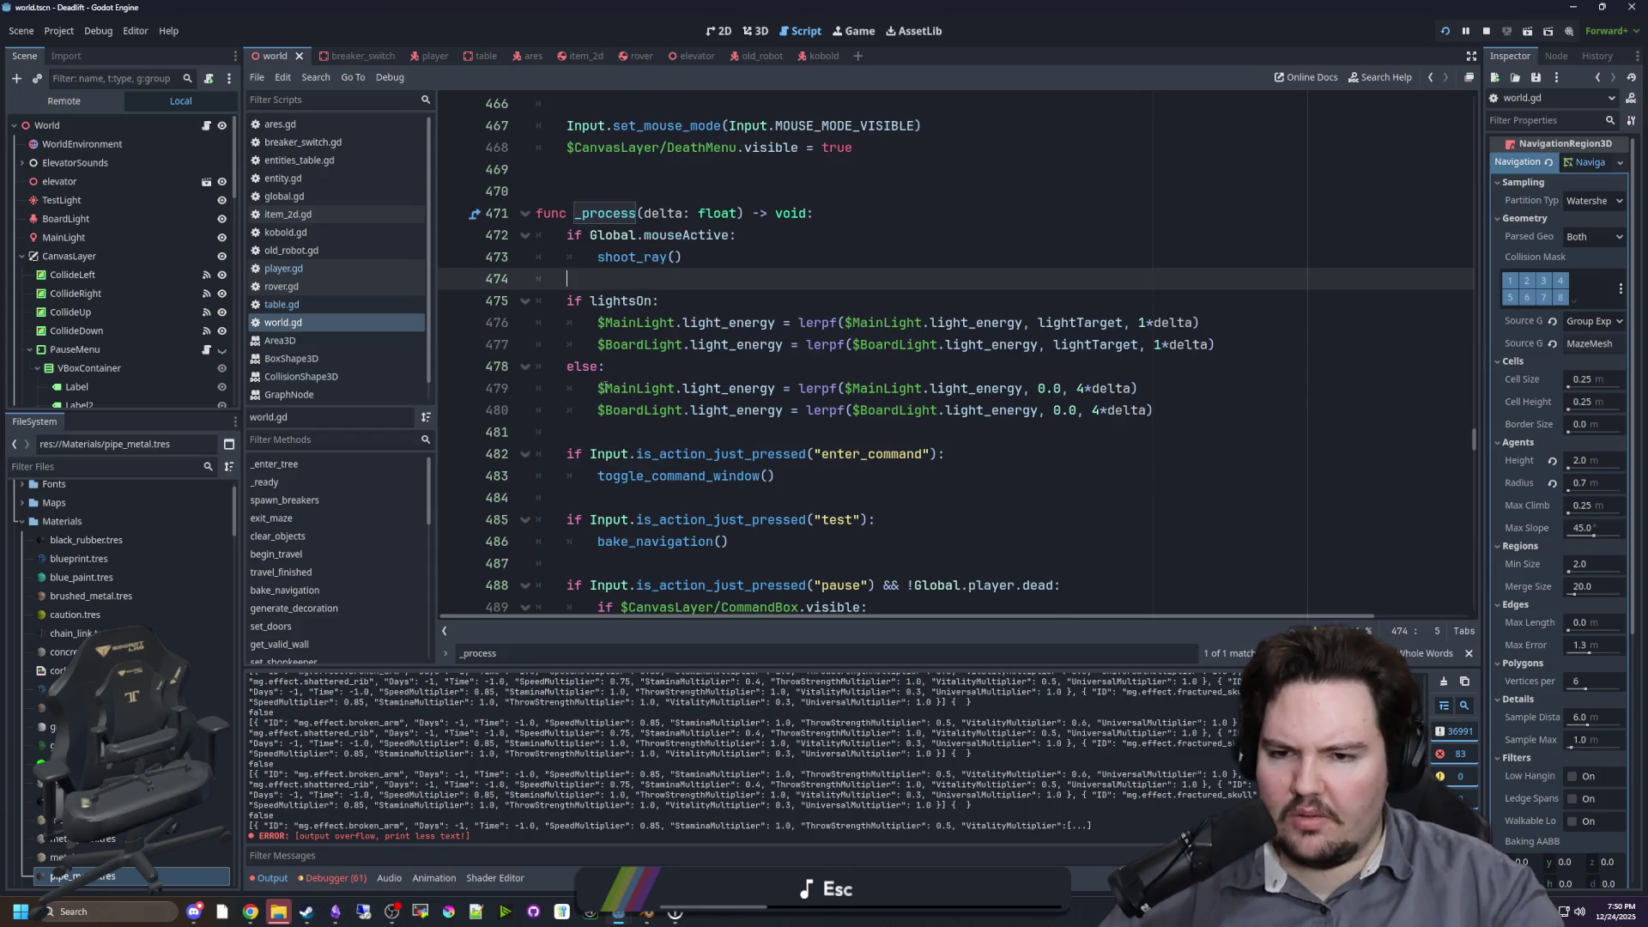
left_click(589, 428)
left_click(589, 429)
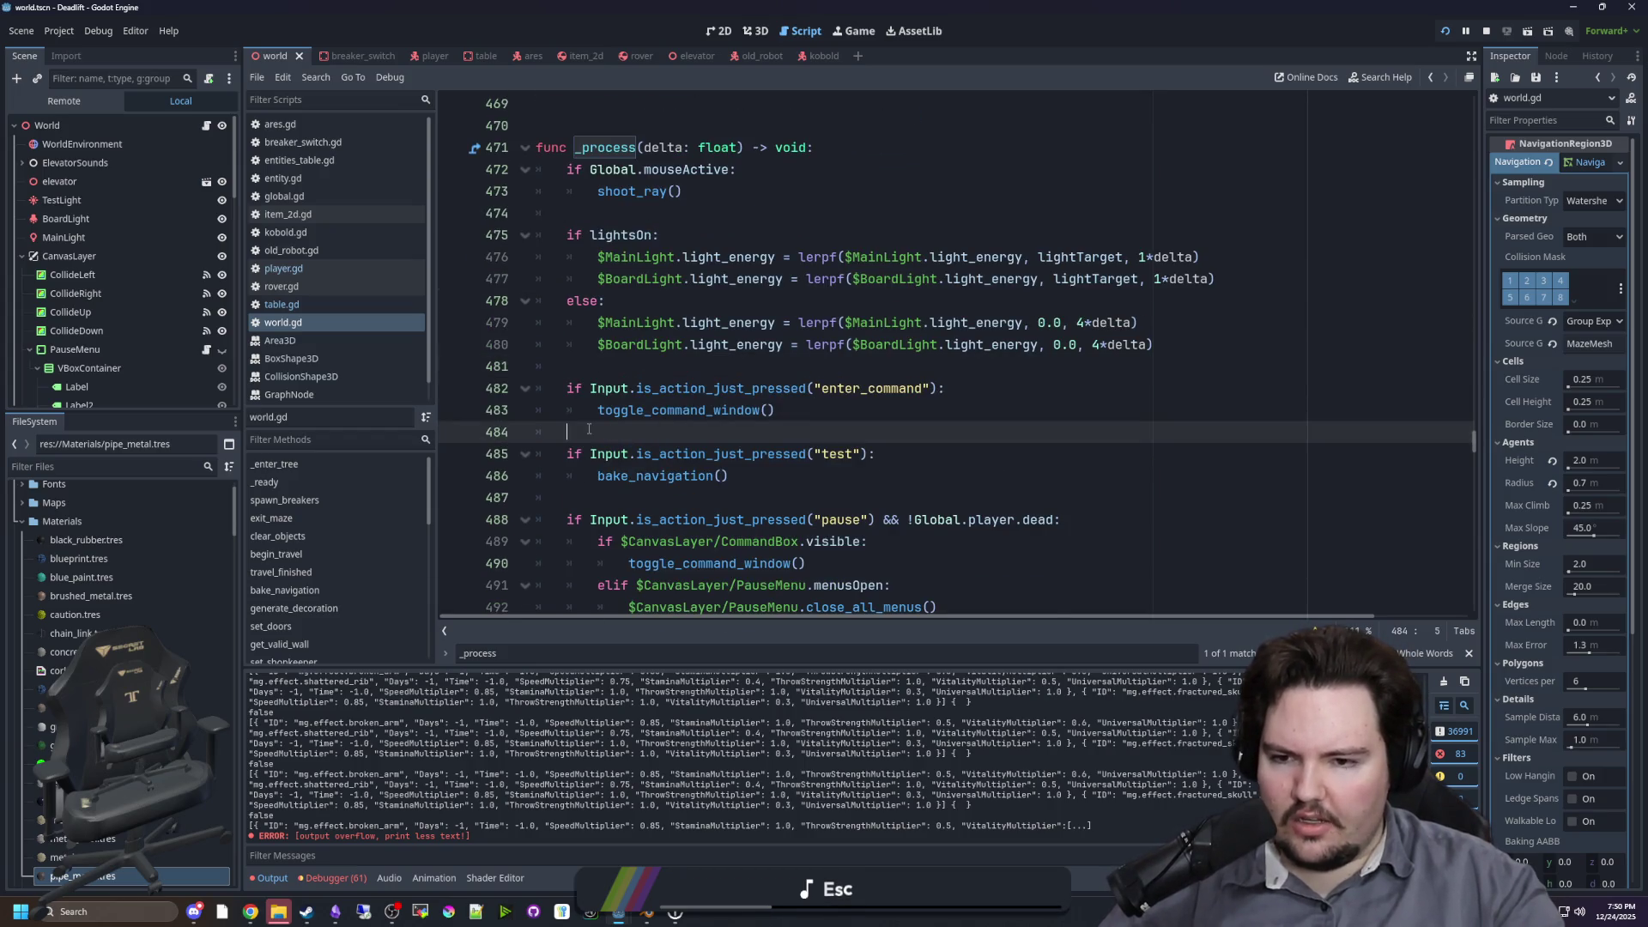
scroll(587, 426, "down", 3)
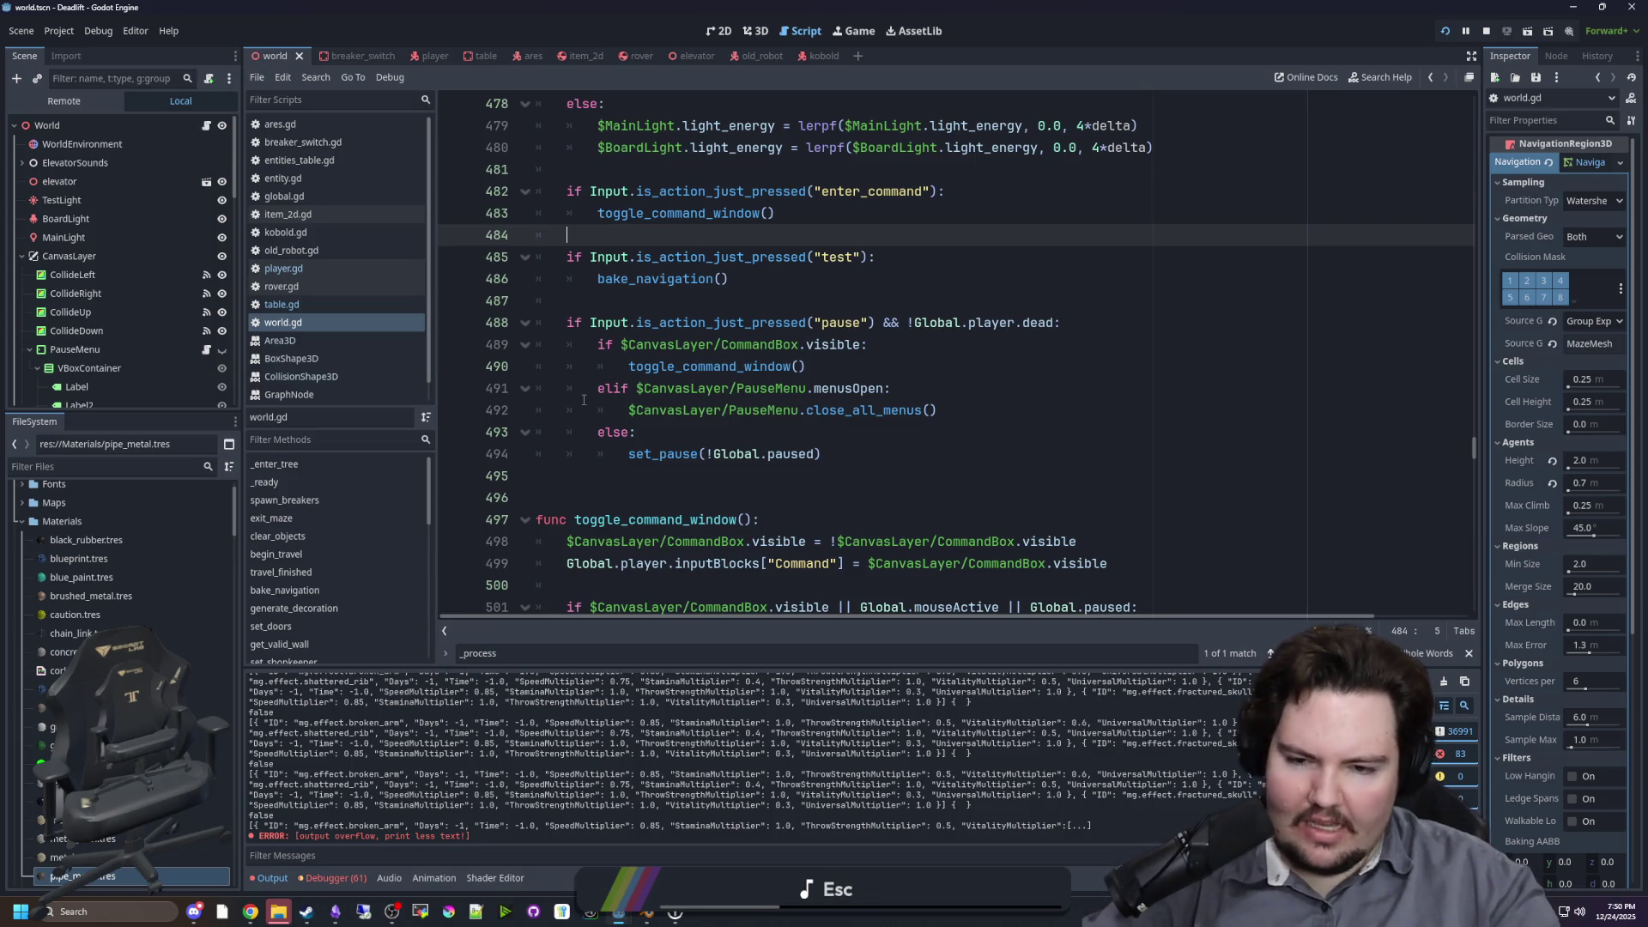
left_click(656, 304)
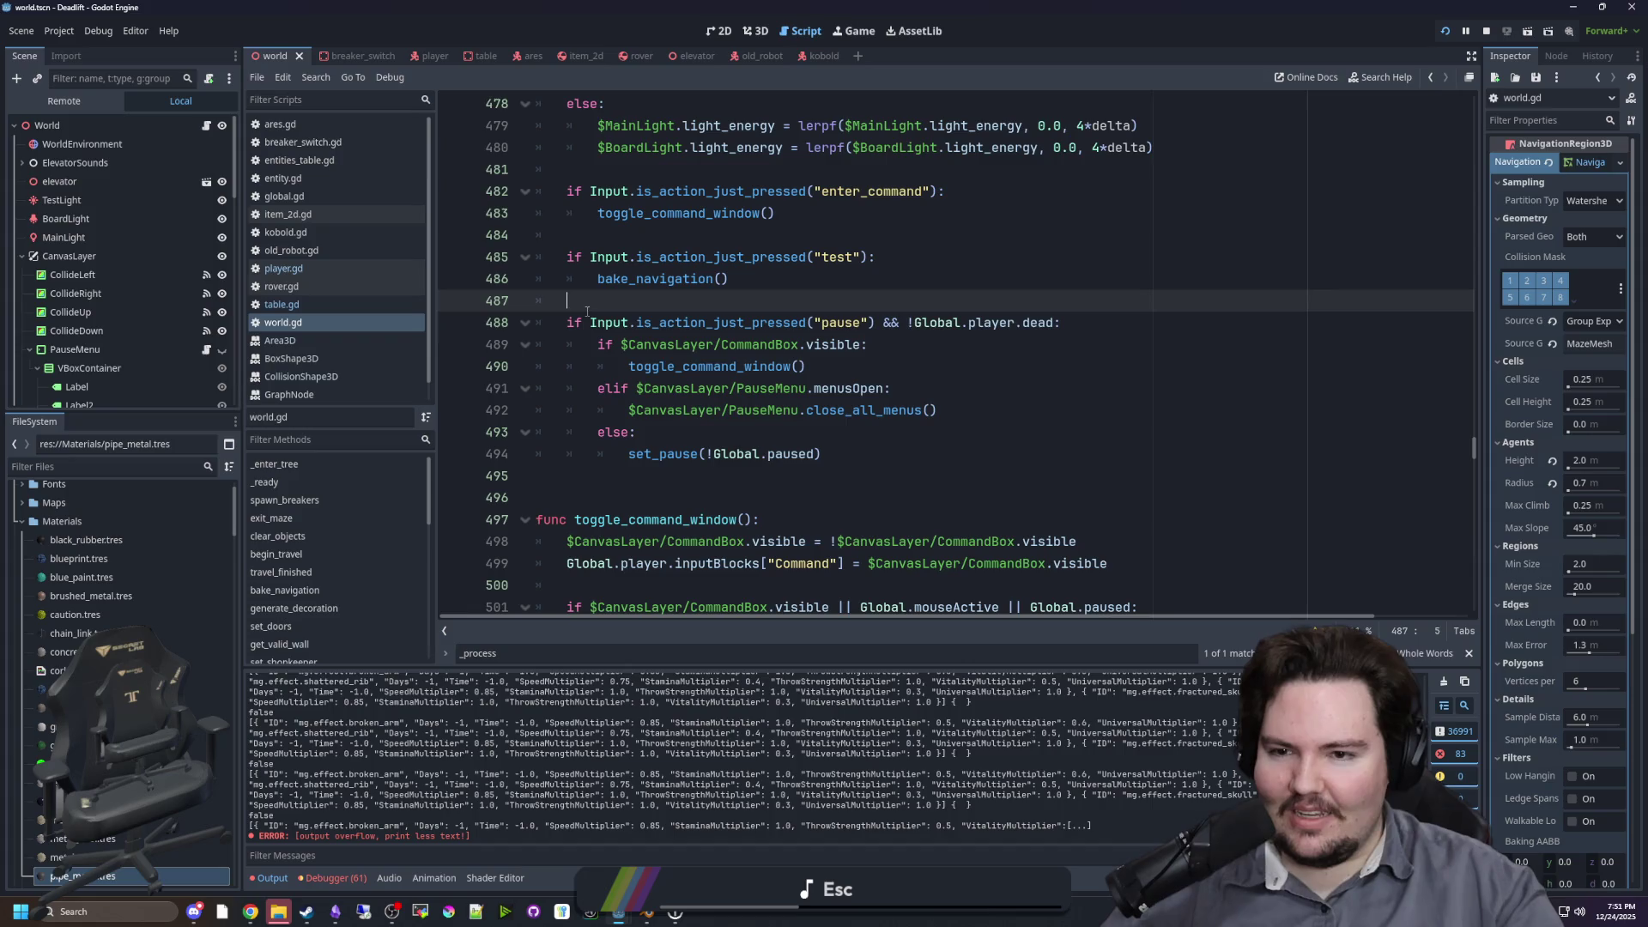
scroll(658, 470, "down", 3)
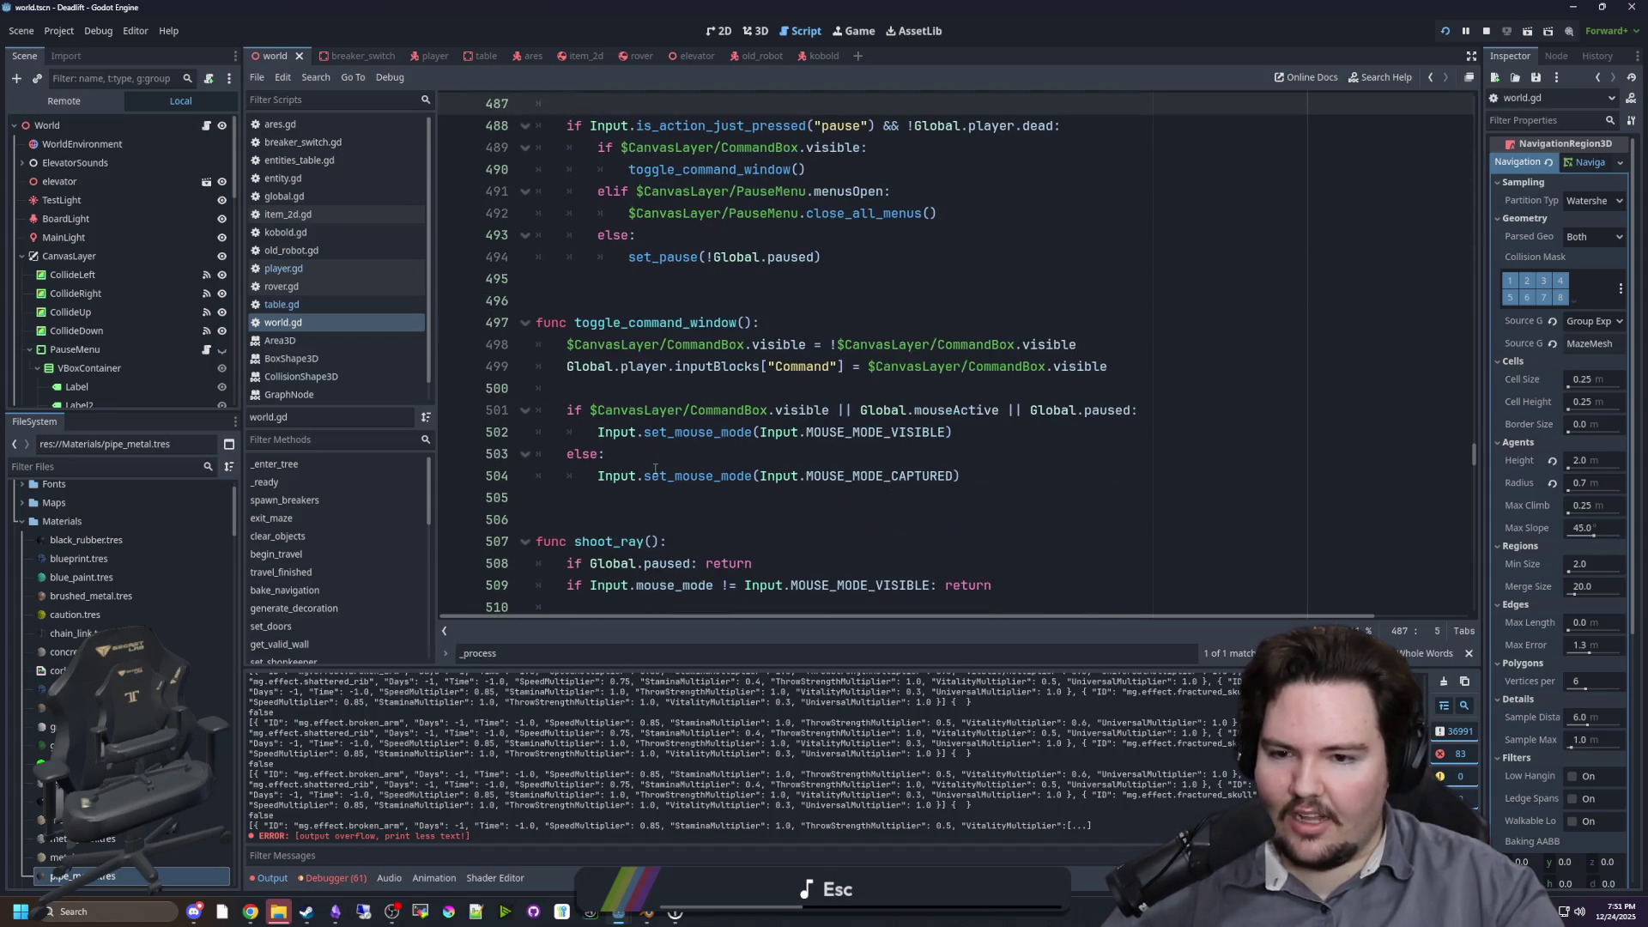
scroll(774, 347, "down", 3)
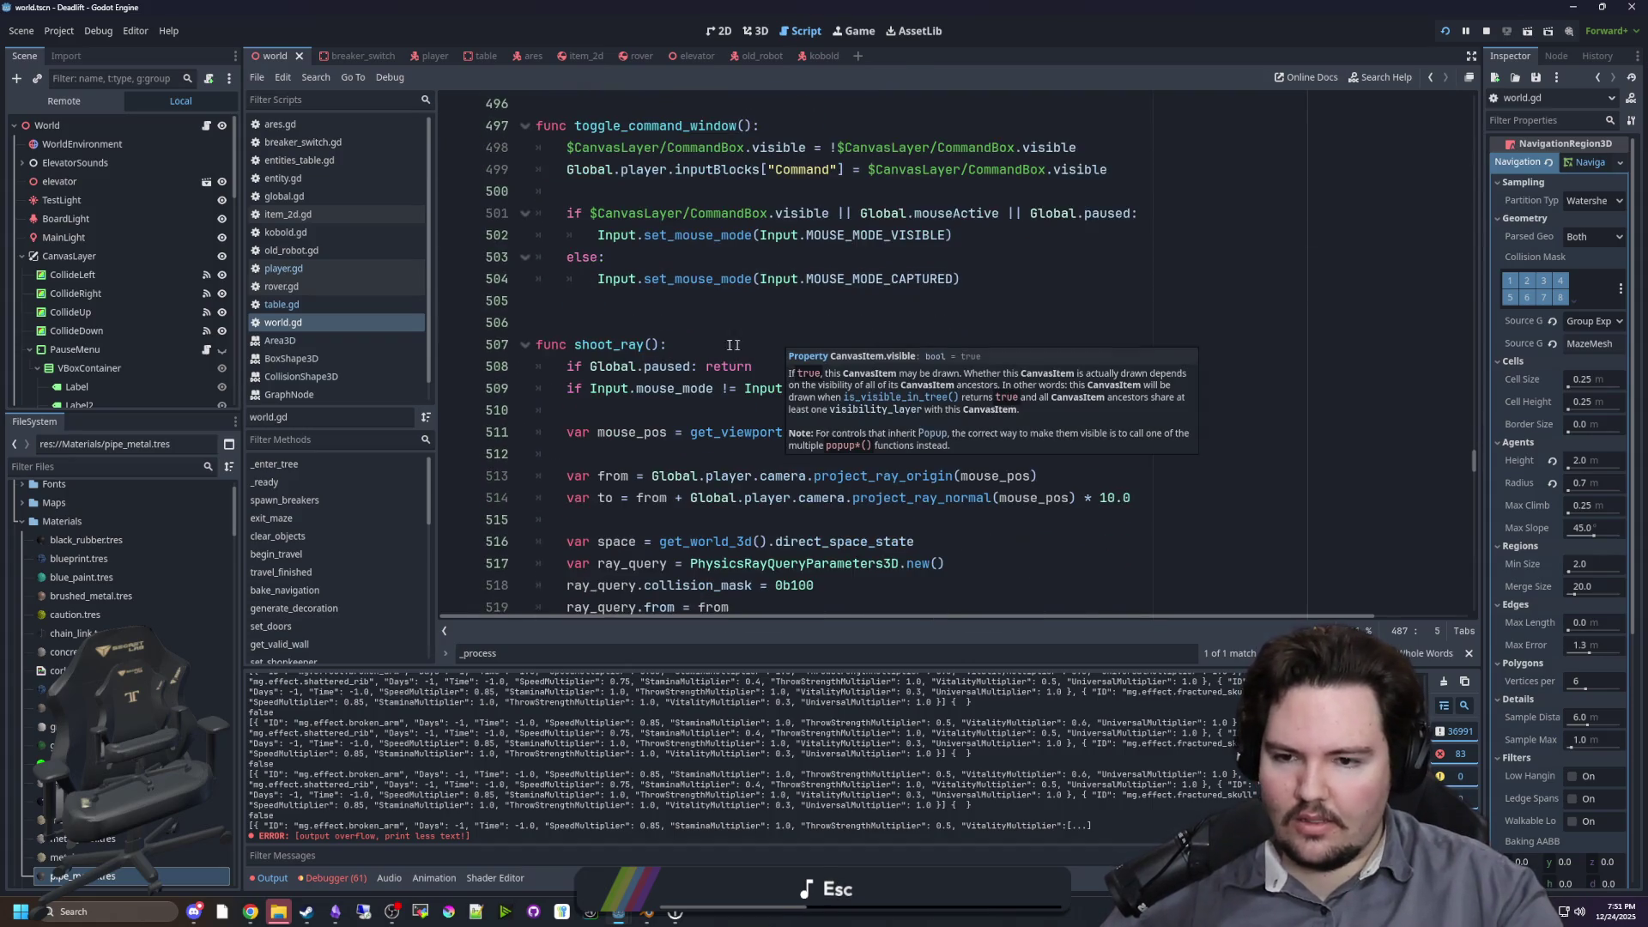
scroll(719, 341, "down", 4)
scroll(719, 340, "down", 3)
scroll(712, 360, "down", 3)
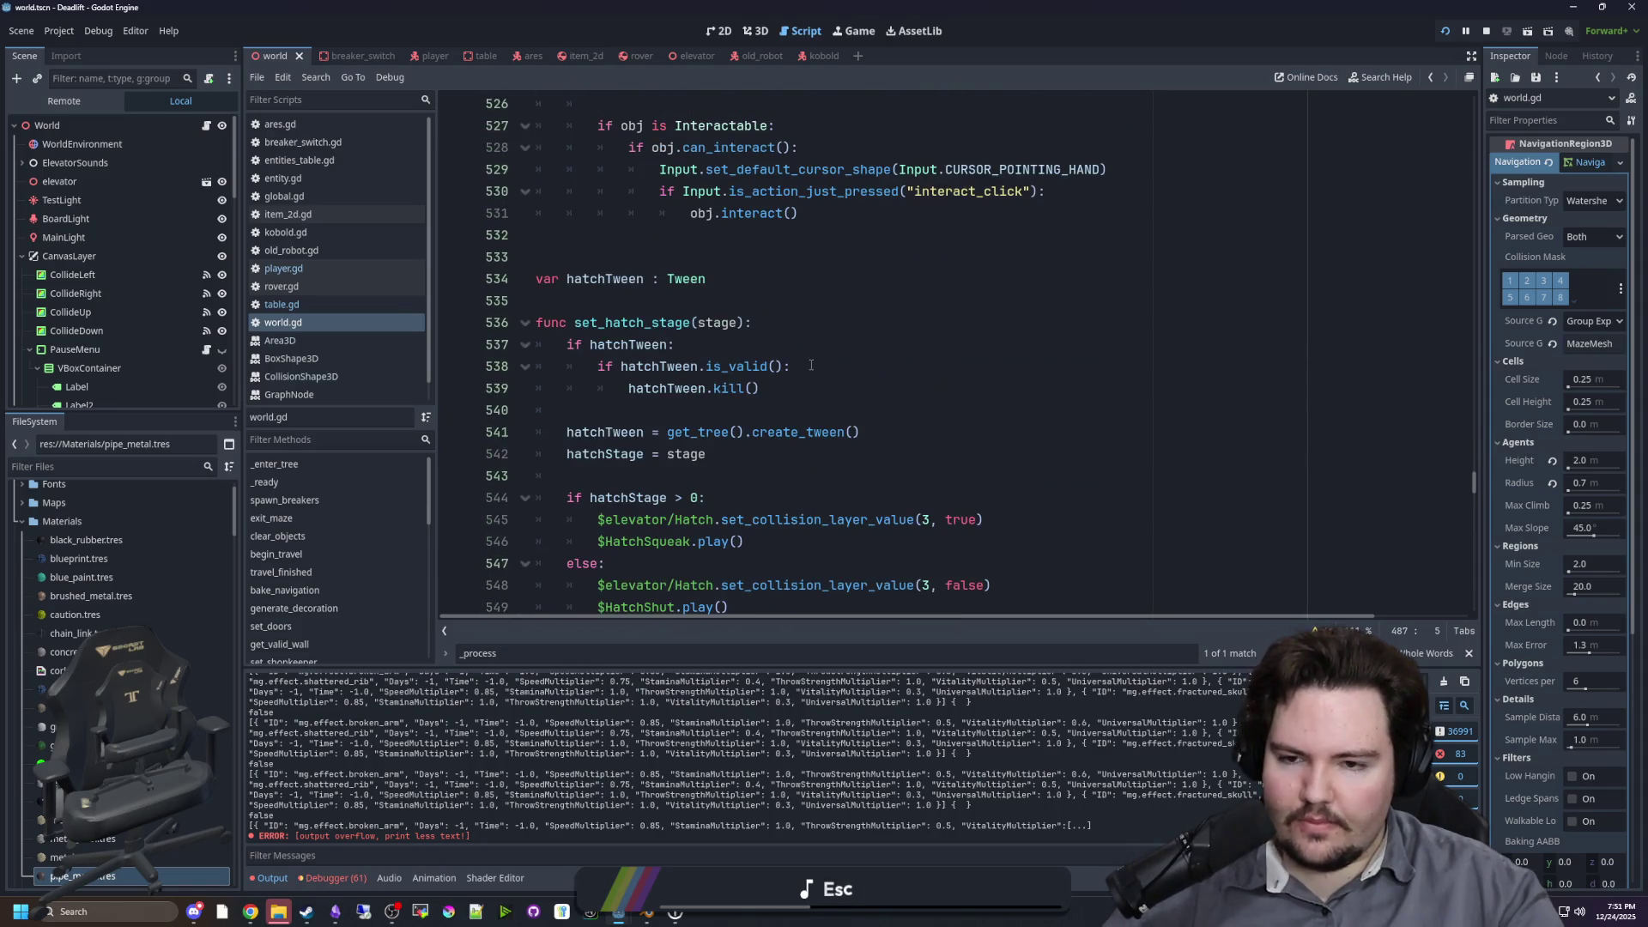
Step: Review set_hatch_stage down to line 570, then switch to the world scene's 3D view
left_click(794, 367)
scroll(691, 395, "down", 3)
scroll(691, 409, "down", 4)
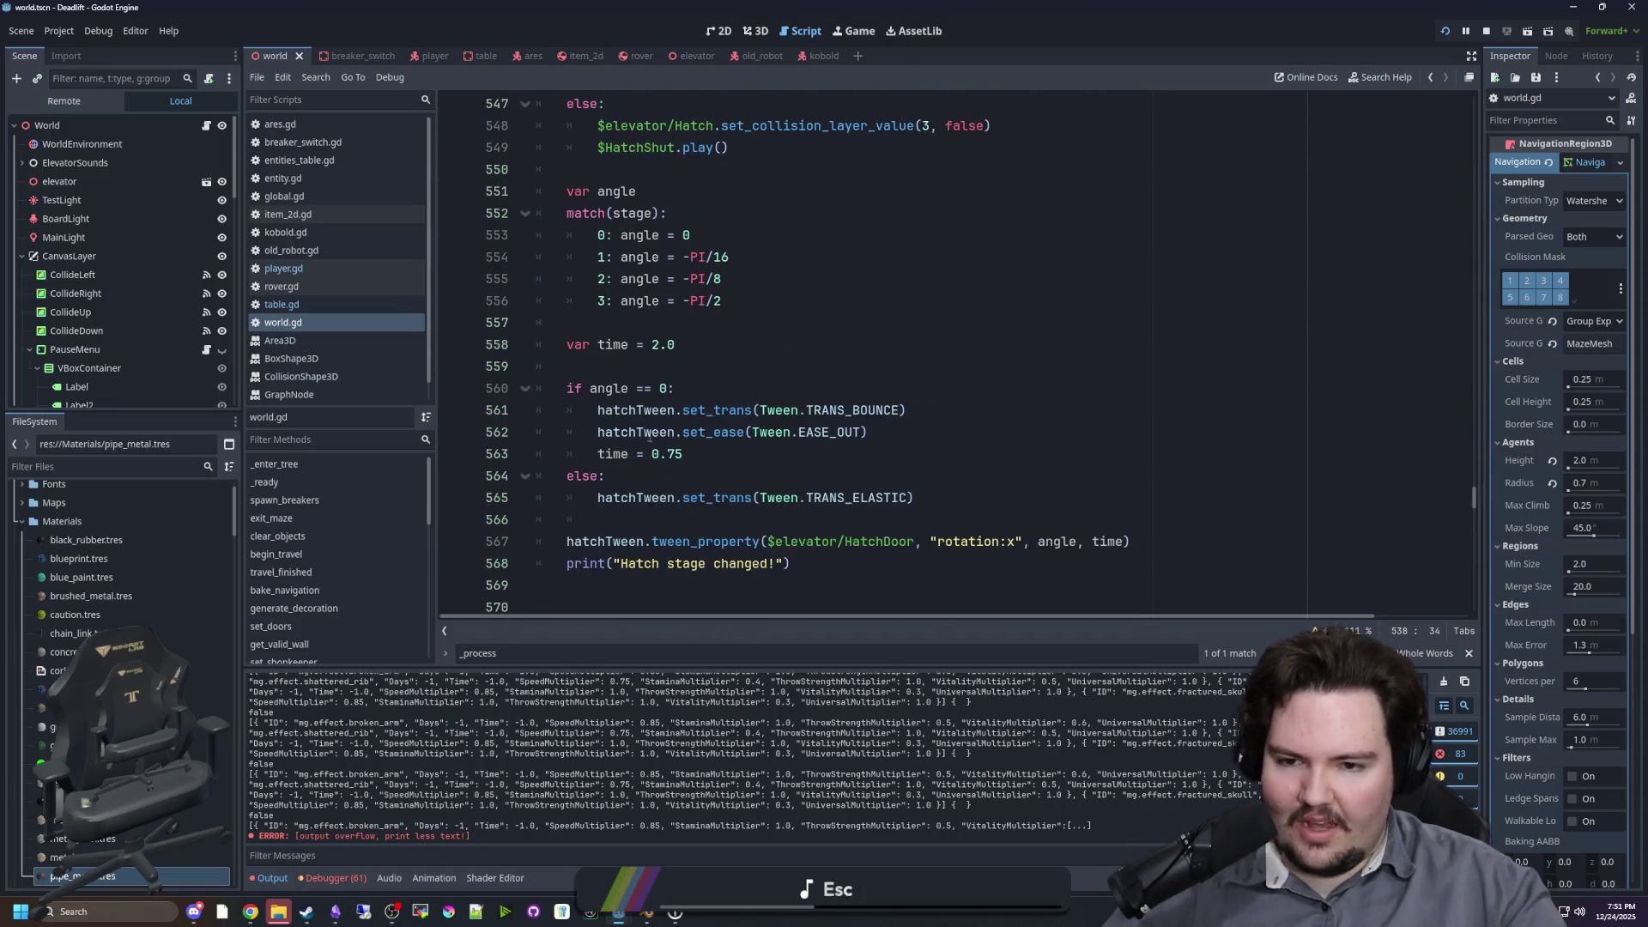
left_click(661, 470)
scroll(678, 473, "down", 4)
left_click(678, 344)
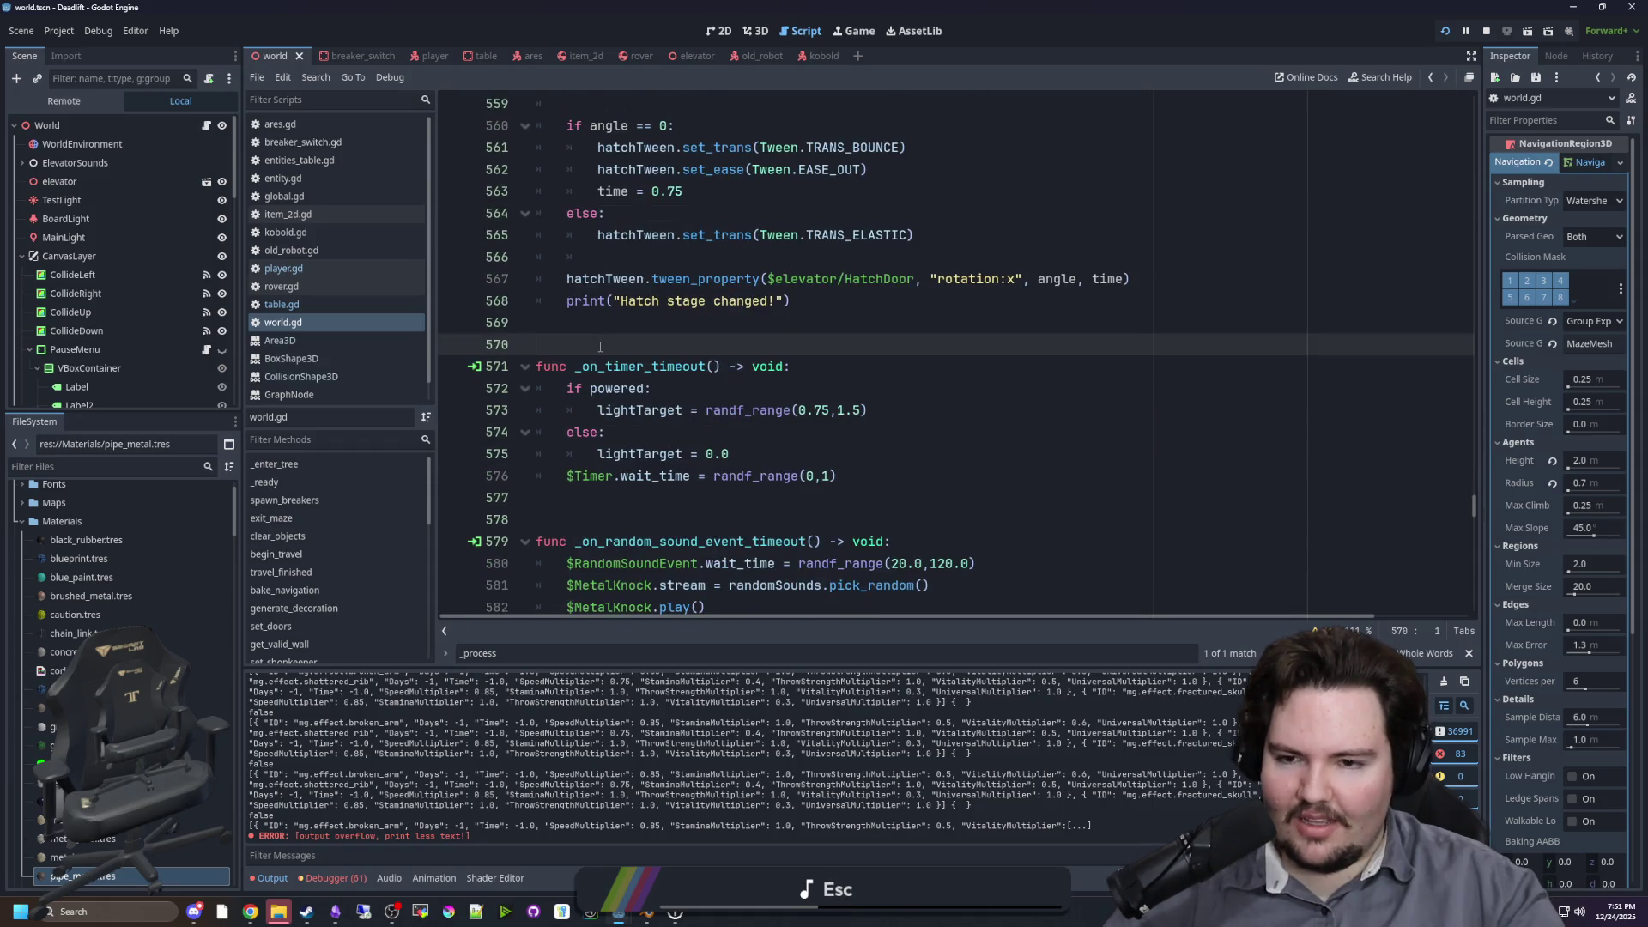
scroll(738, 301, "down", 4)
left_click(755, 31)
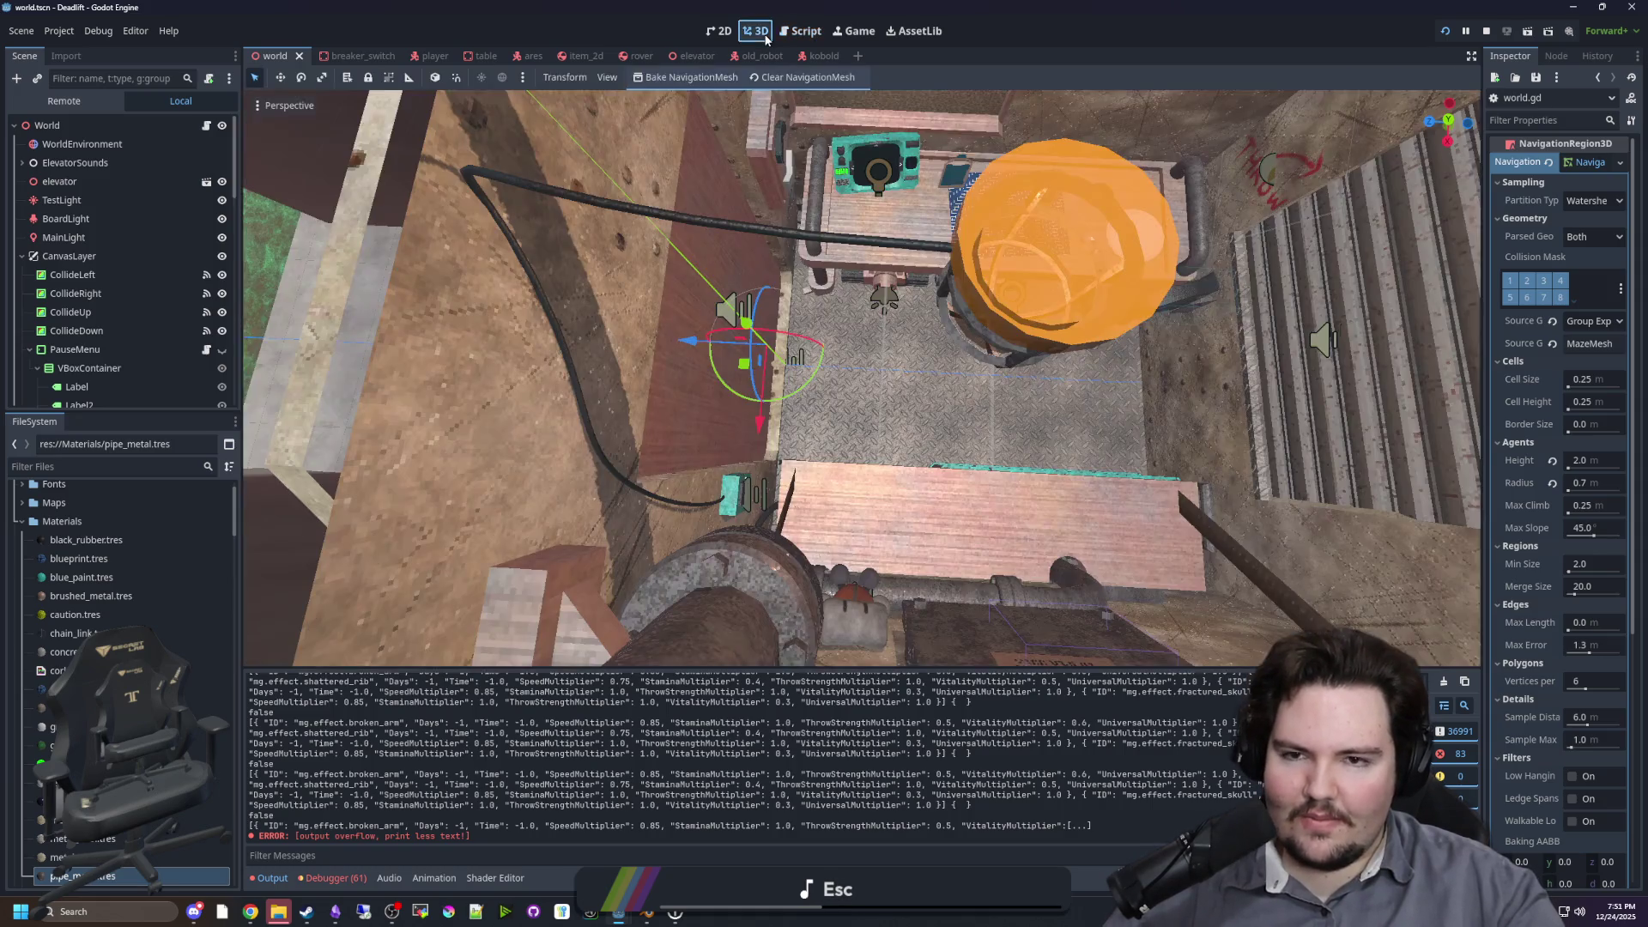
Step: Fly the freelook camera from the foggy landscape past the fence and through the doorway
key("f")
scroll(896, 435, "up", 5)
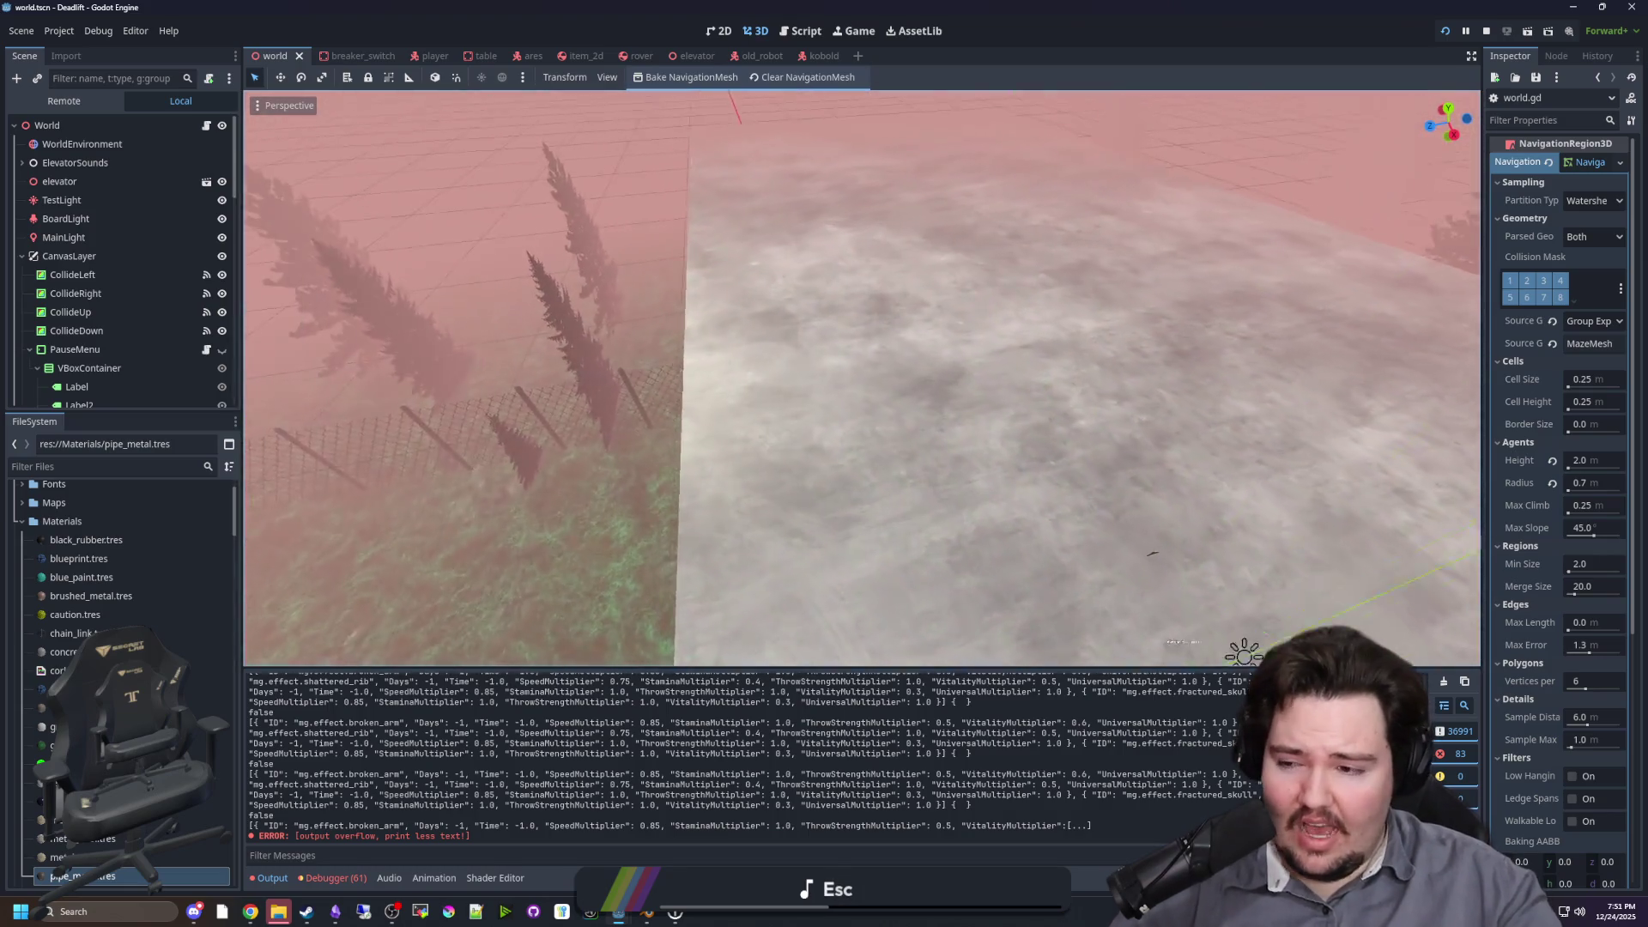
left_click_drag(858, 377, 738, 347)
key("w")
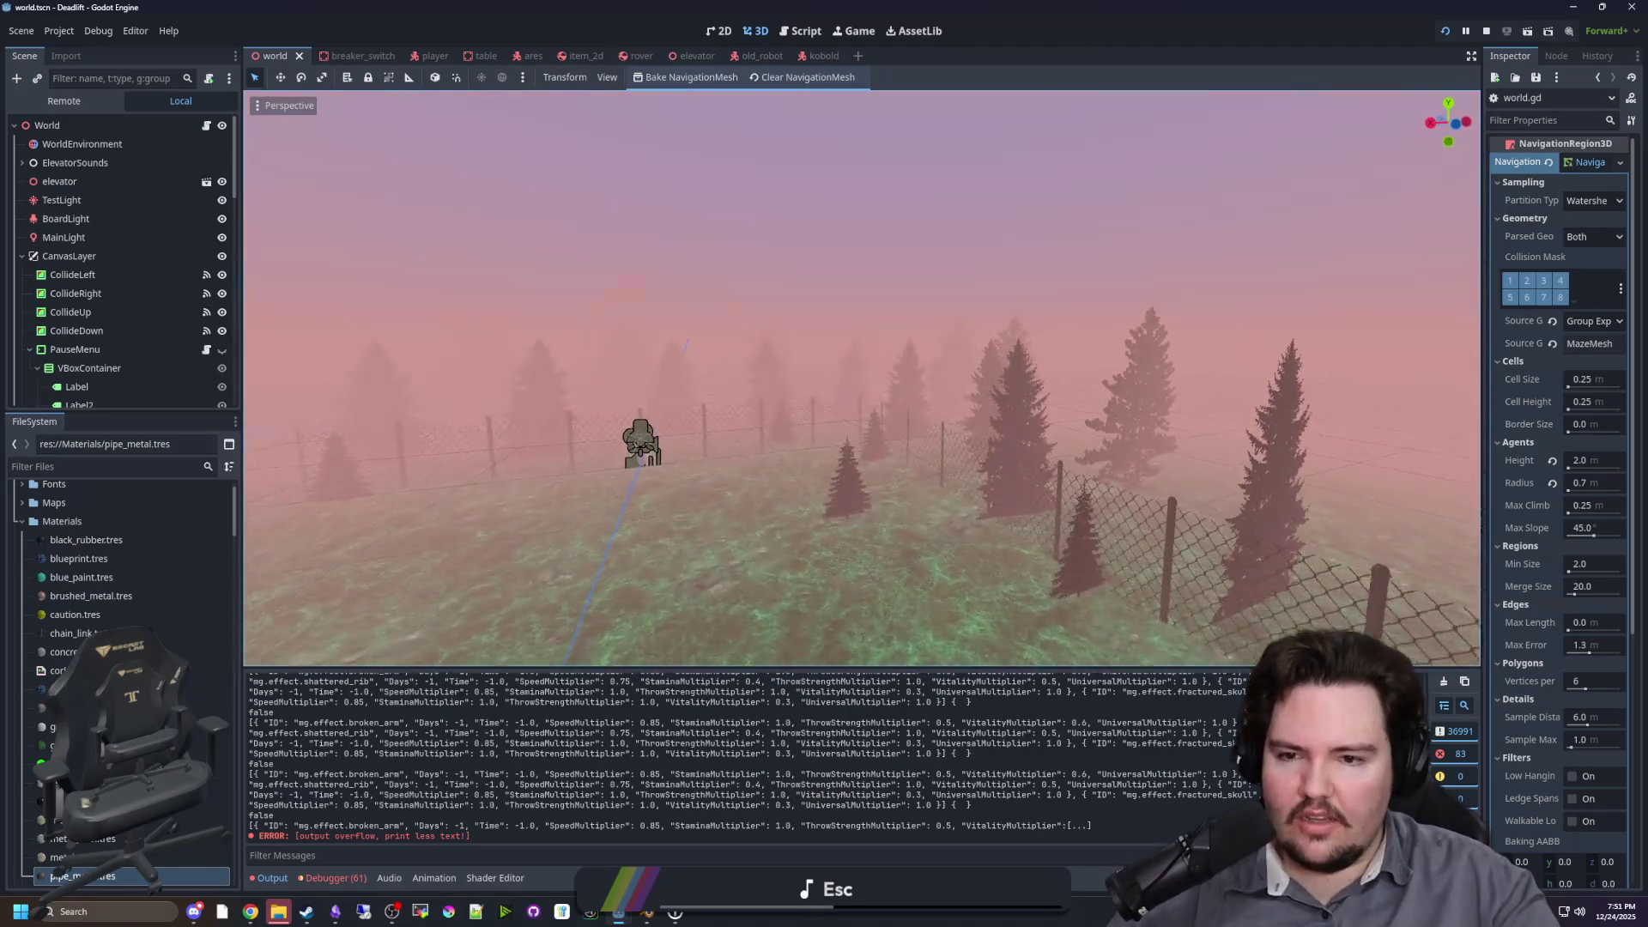
mouse_move(705, 445)
left_mouse_down()
mouse_move(655, 460)
mouse_move(1317, 583)
left_mouse_up()
key("w")
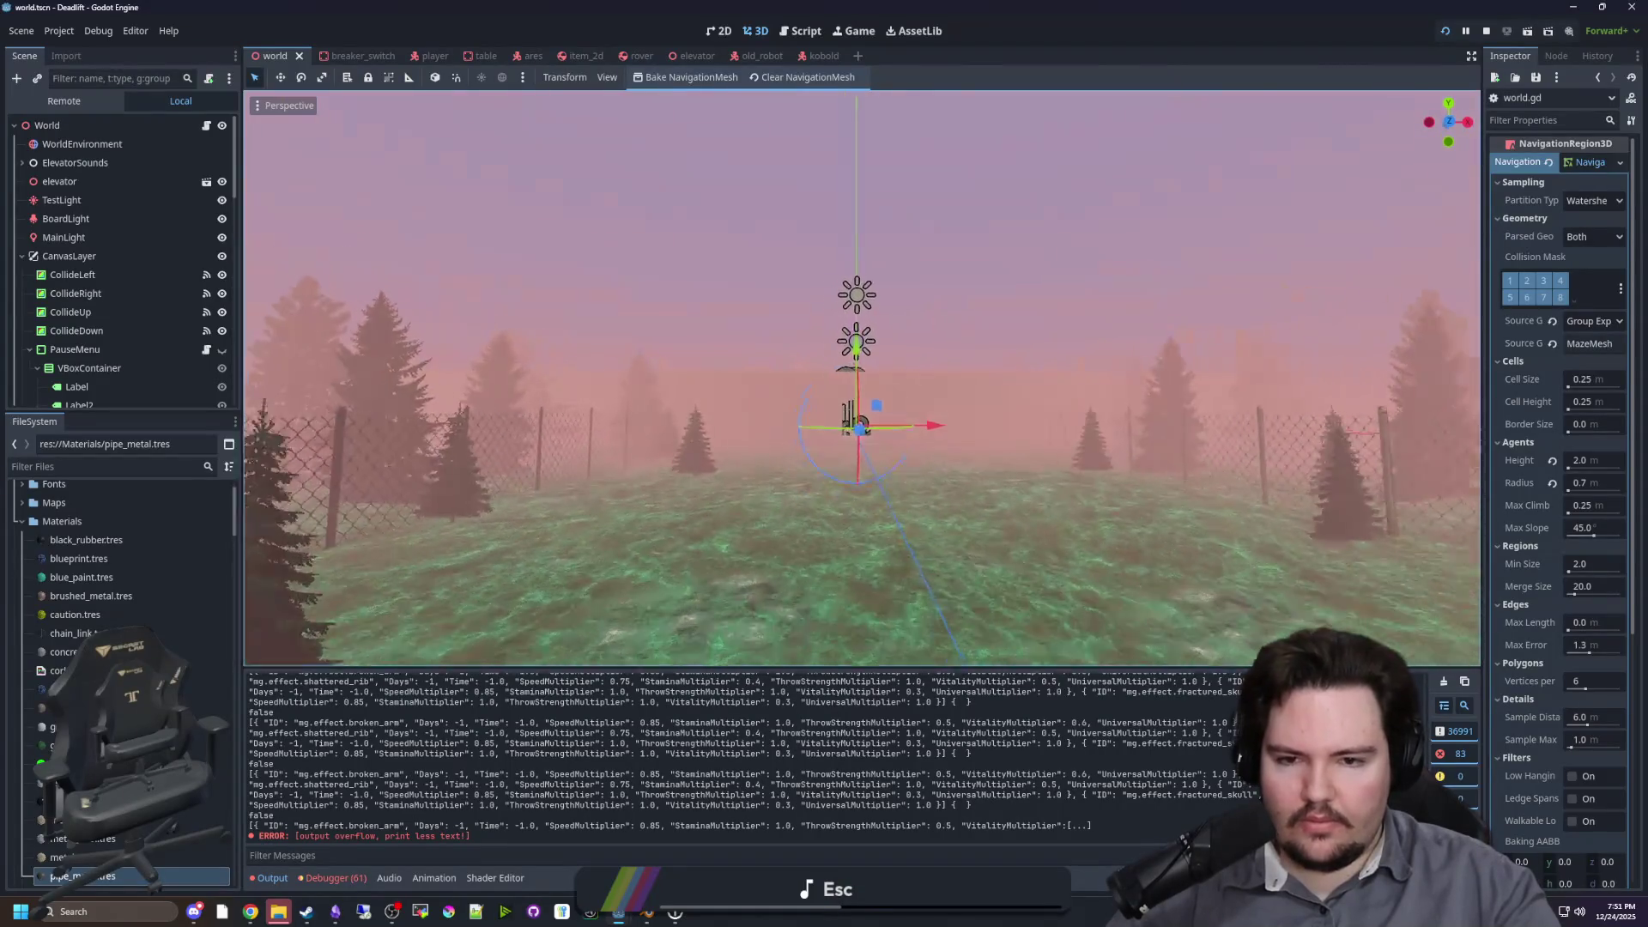
key("w")
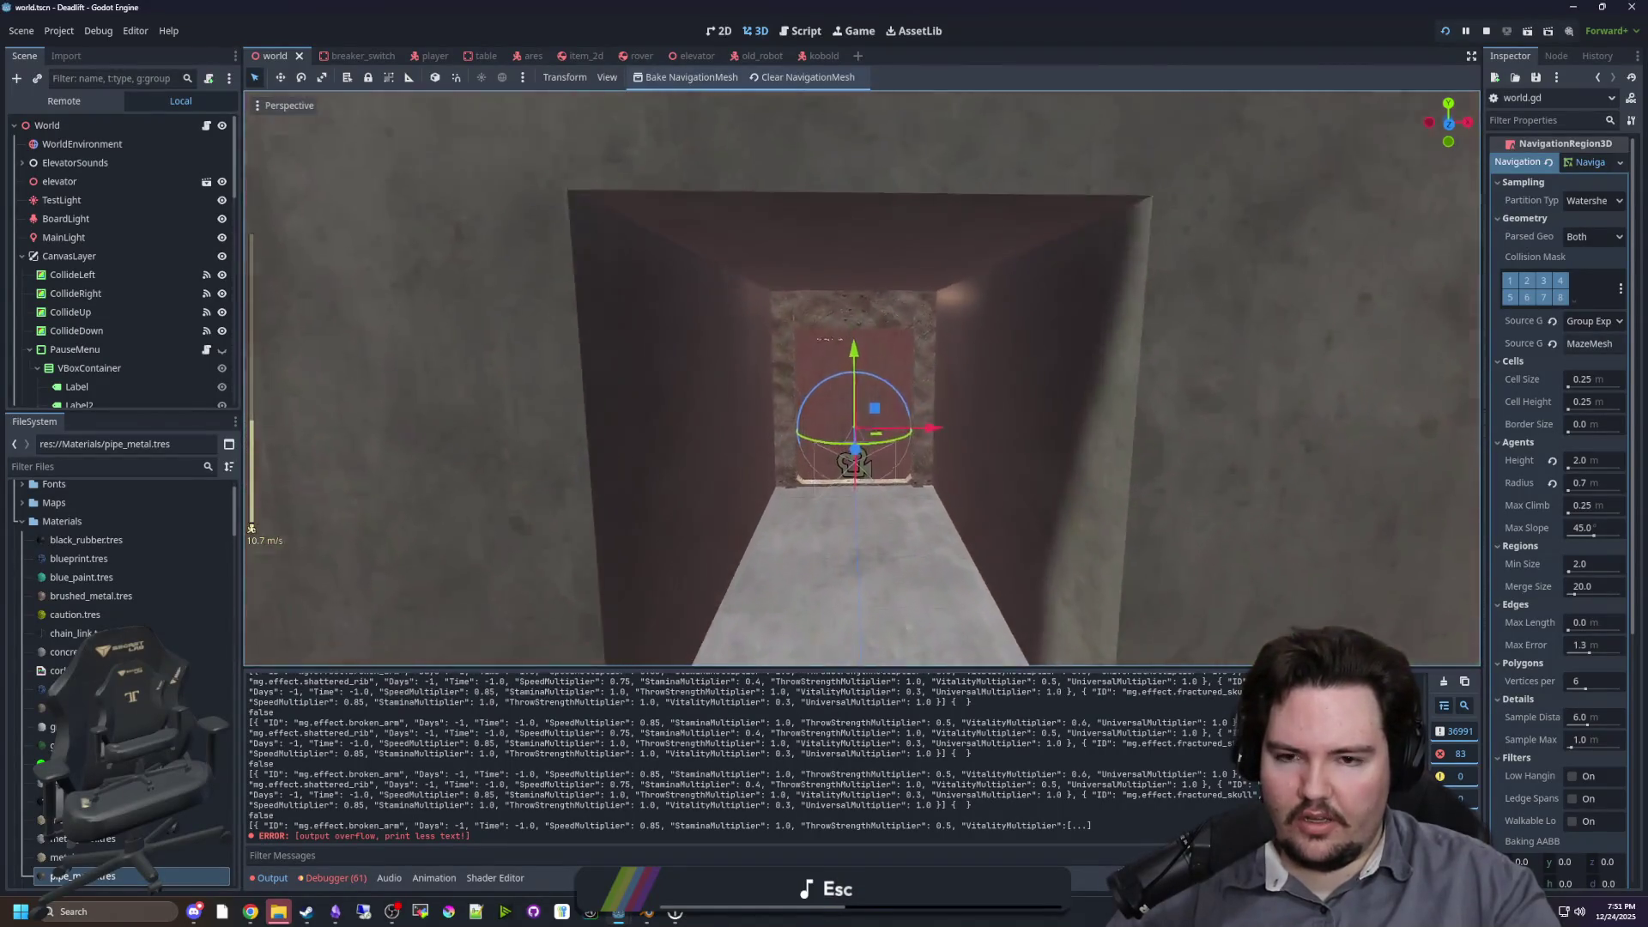
Step: Tour the interior past the robot, corridor, boombox wall and desk to the wooden door, then save
mouse_move(862, 378)
left_mouse_down()
mouse_move(772, 403)
mouse_move(841, 429)
left_mouse_up()
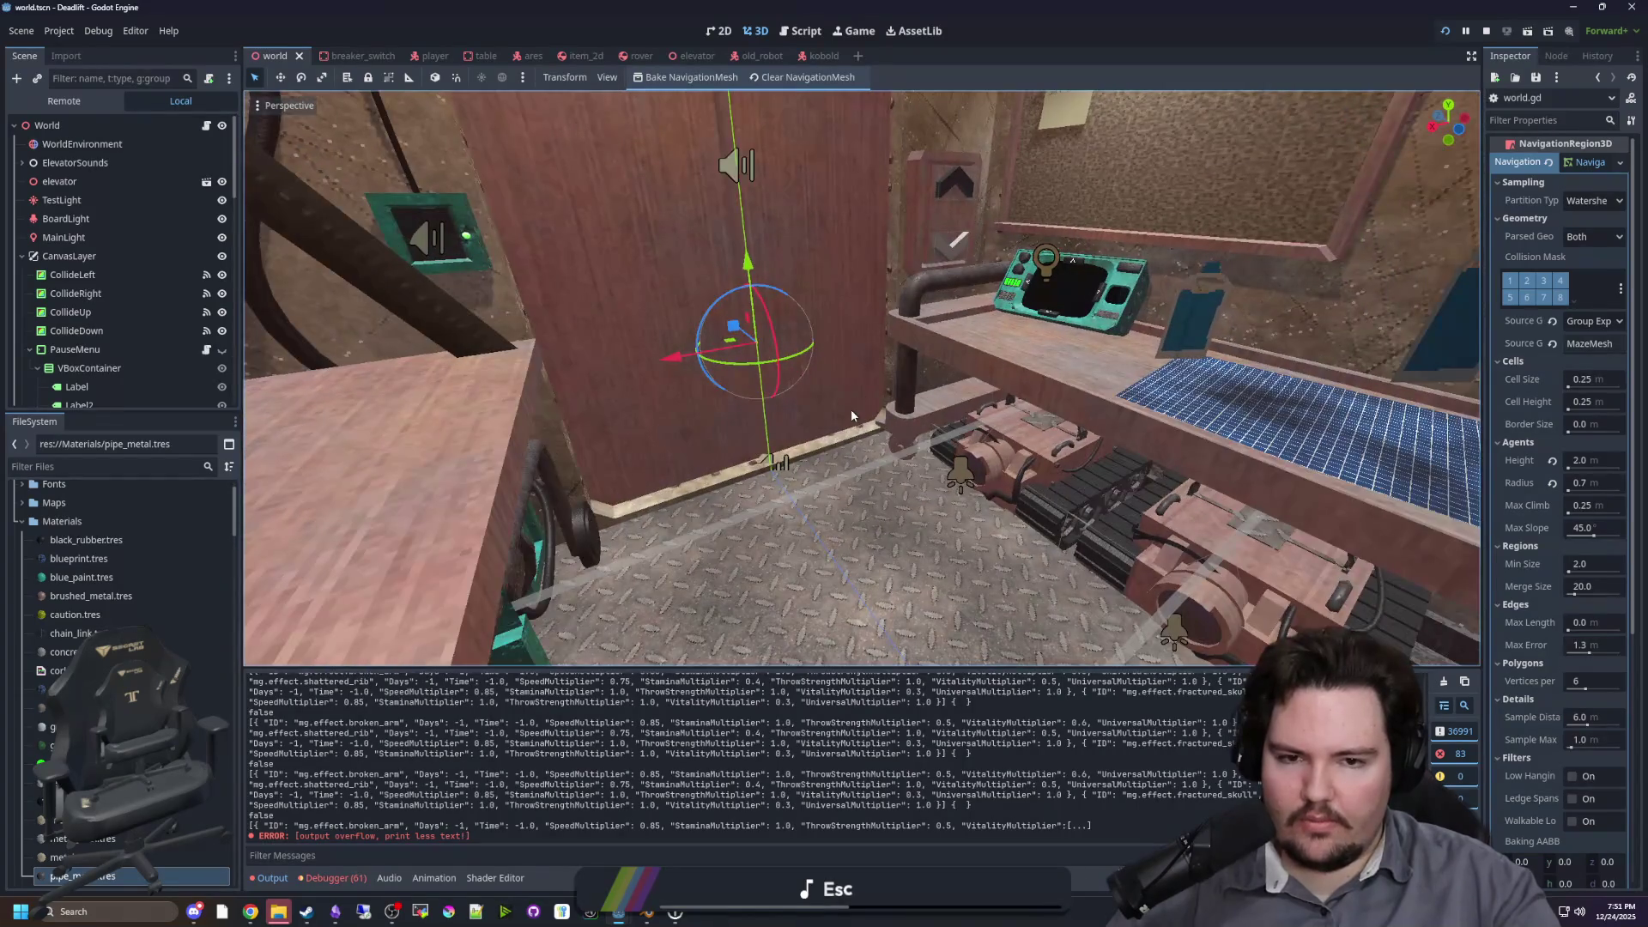
key("w")
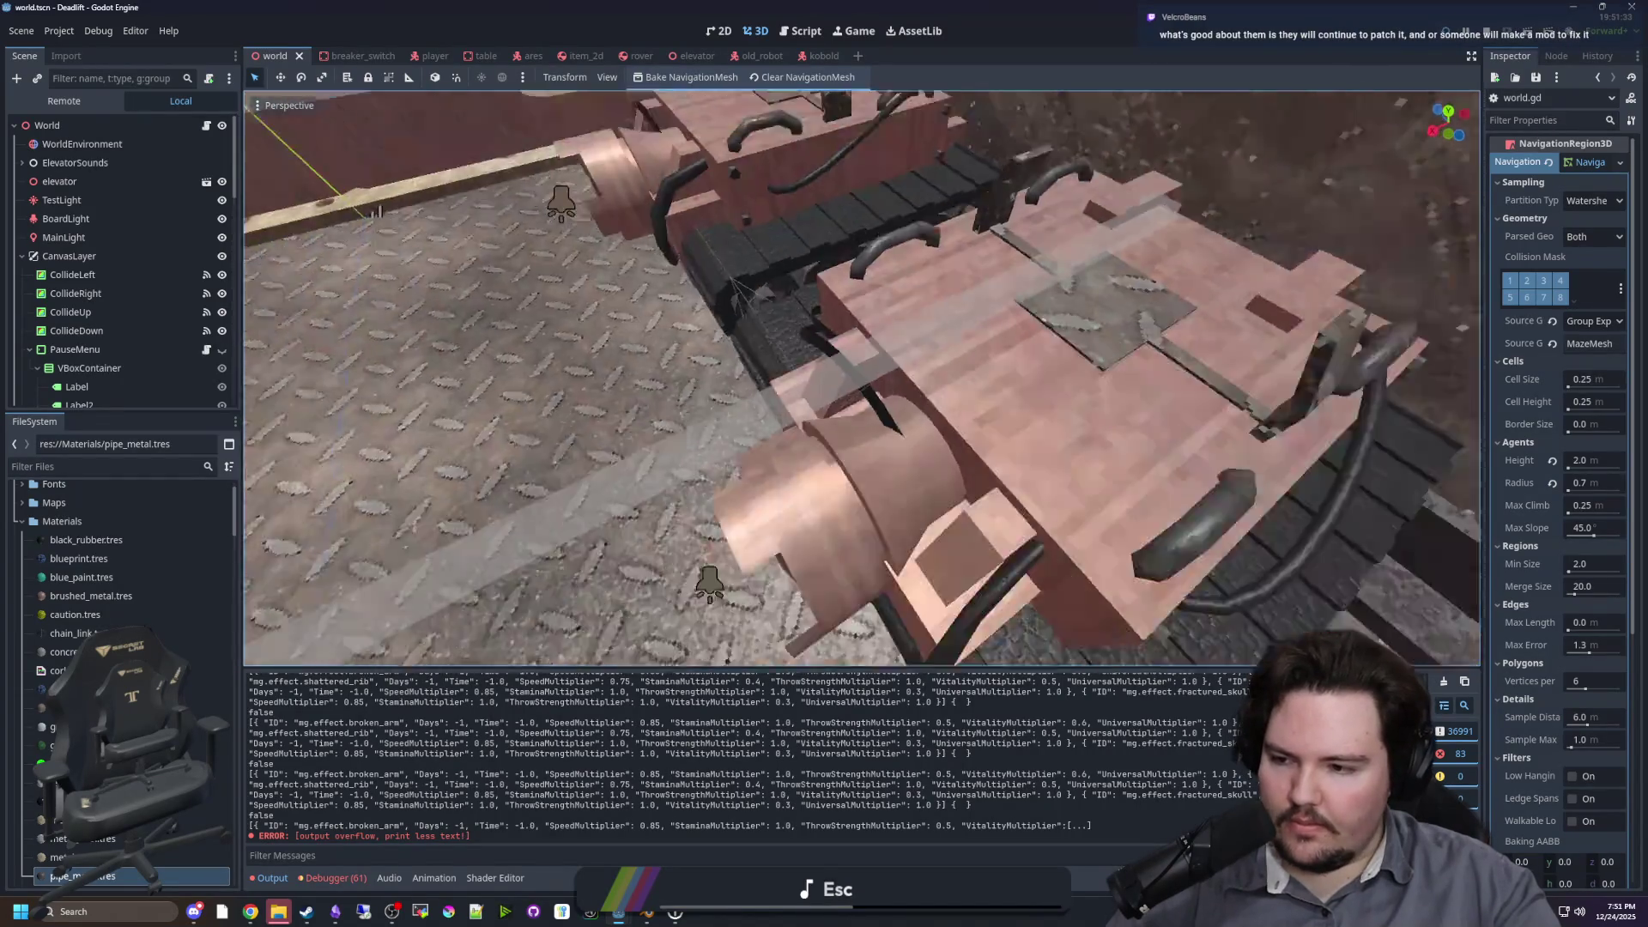
key("w")
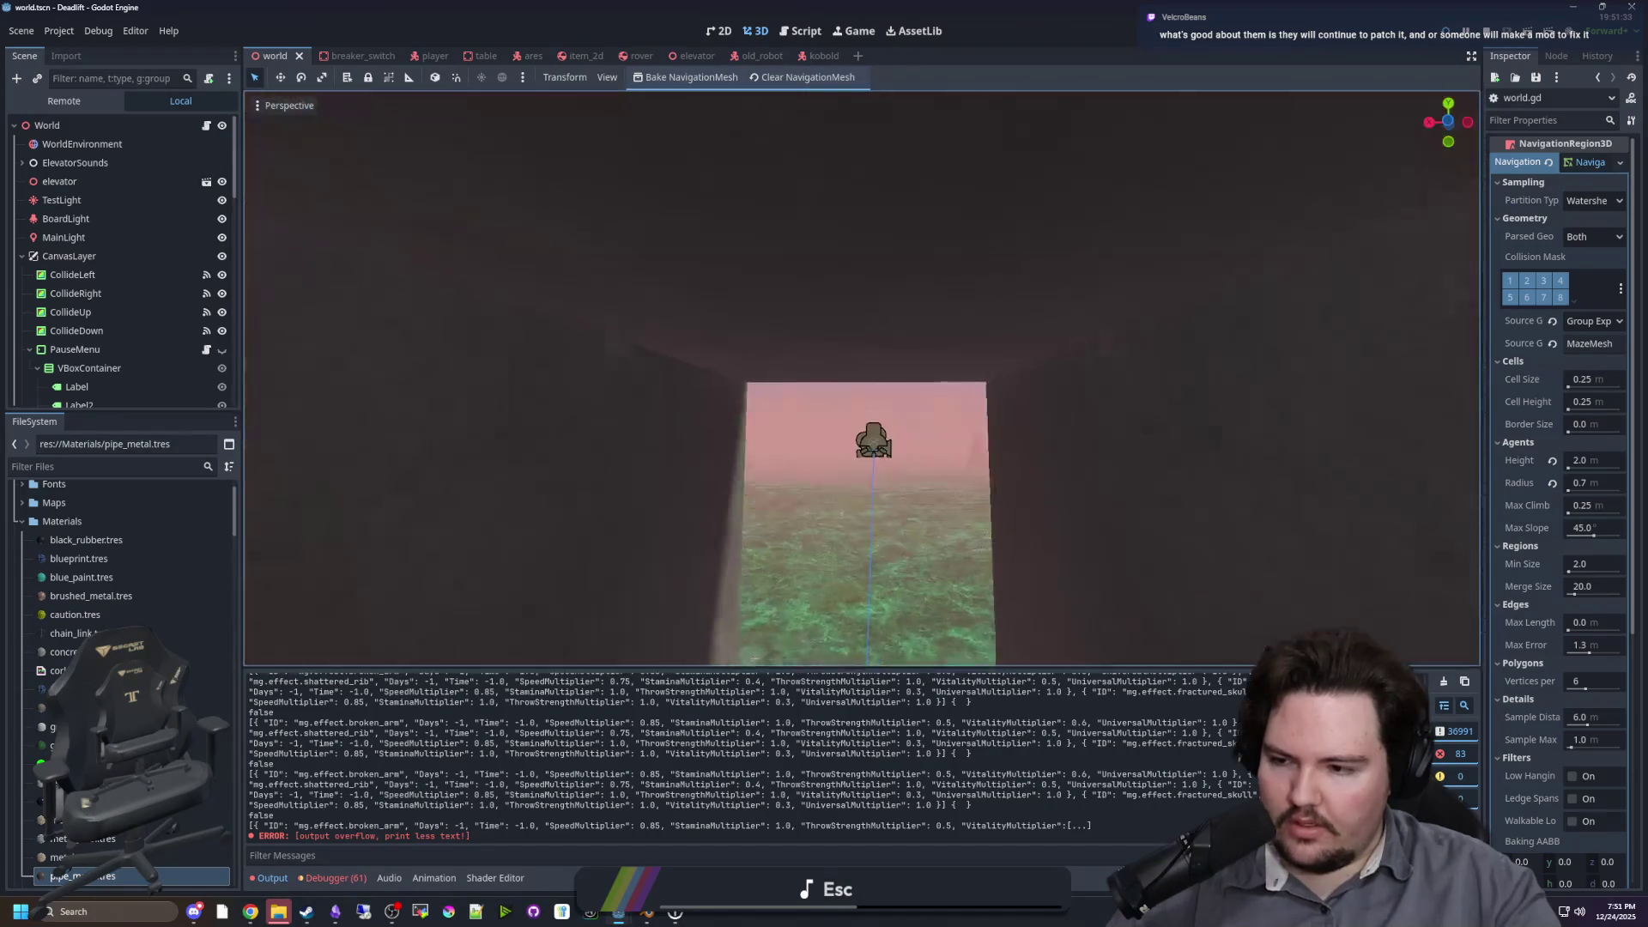
key("w")
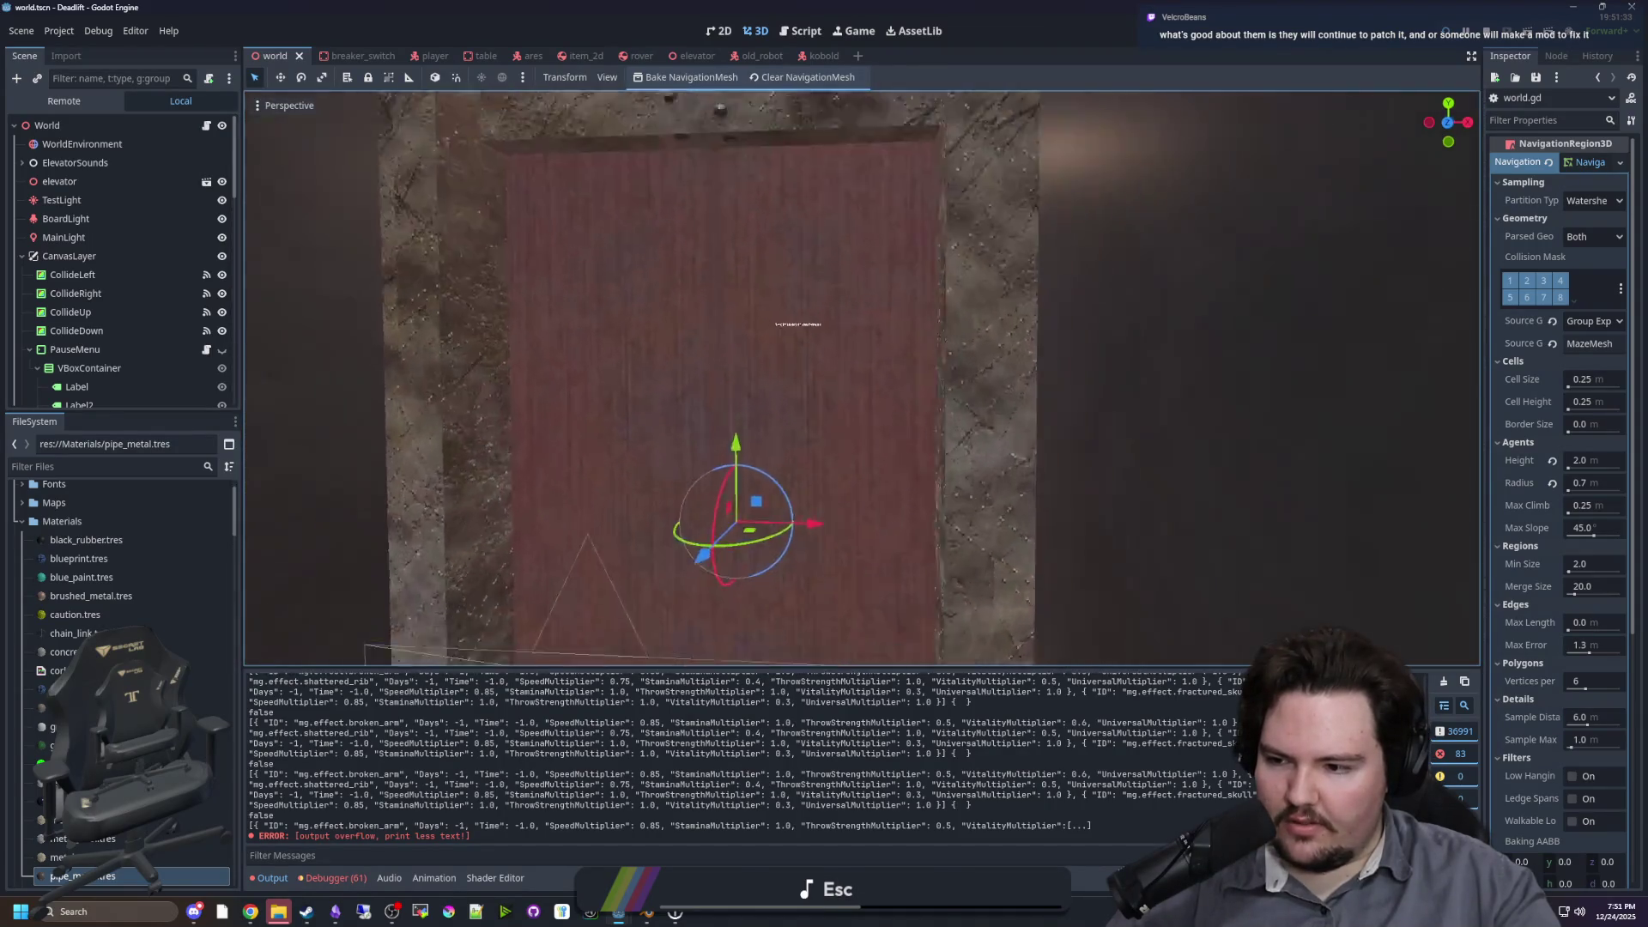
key("w")
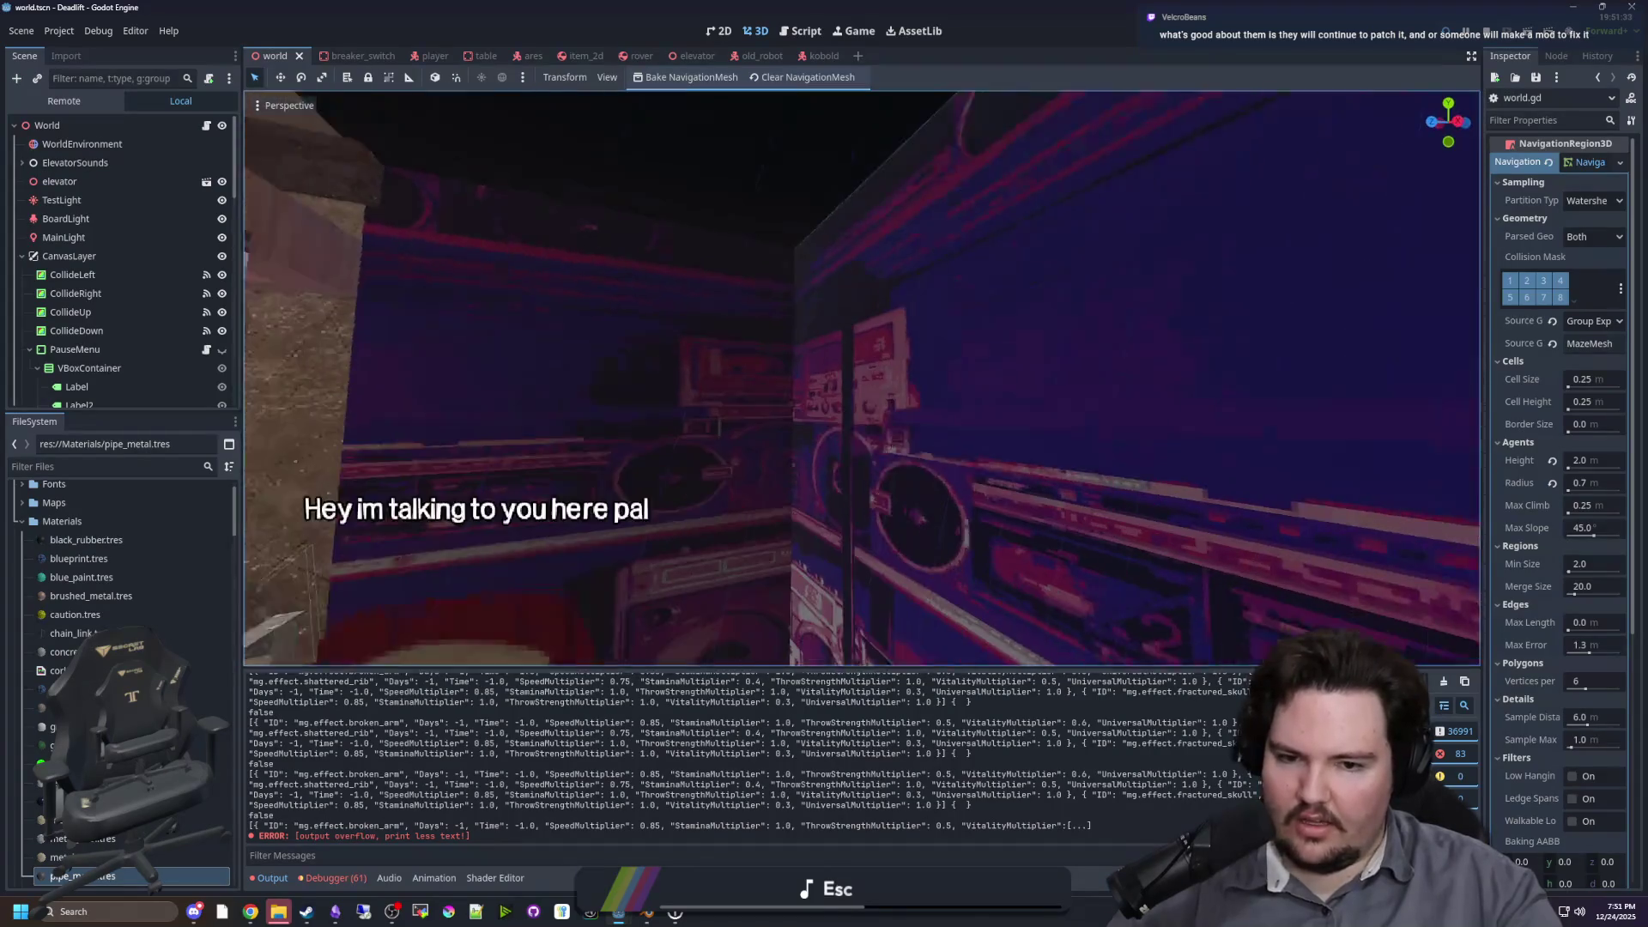
key("w")
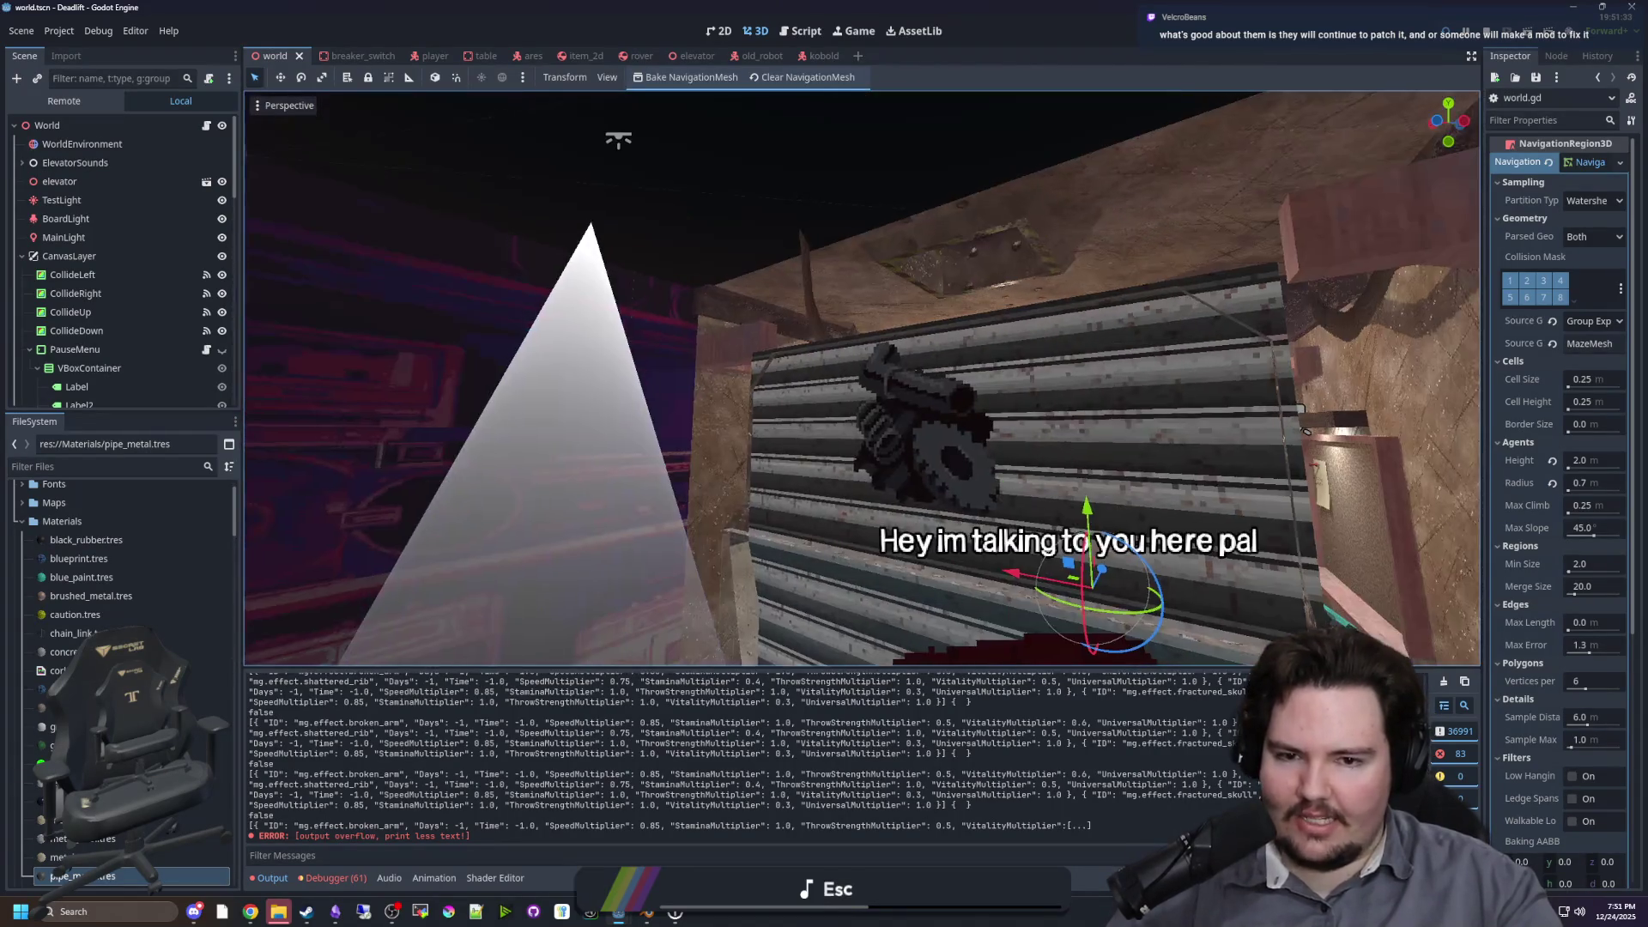
key("w")
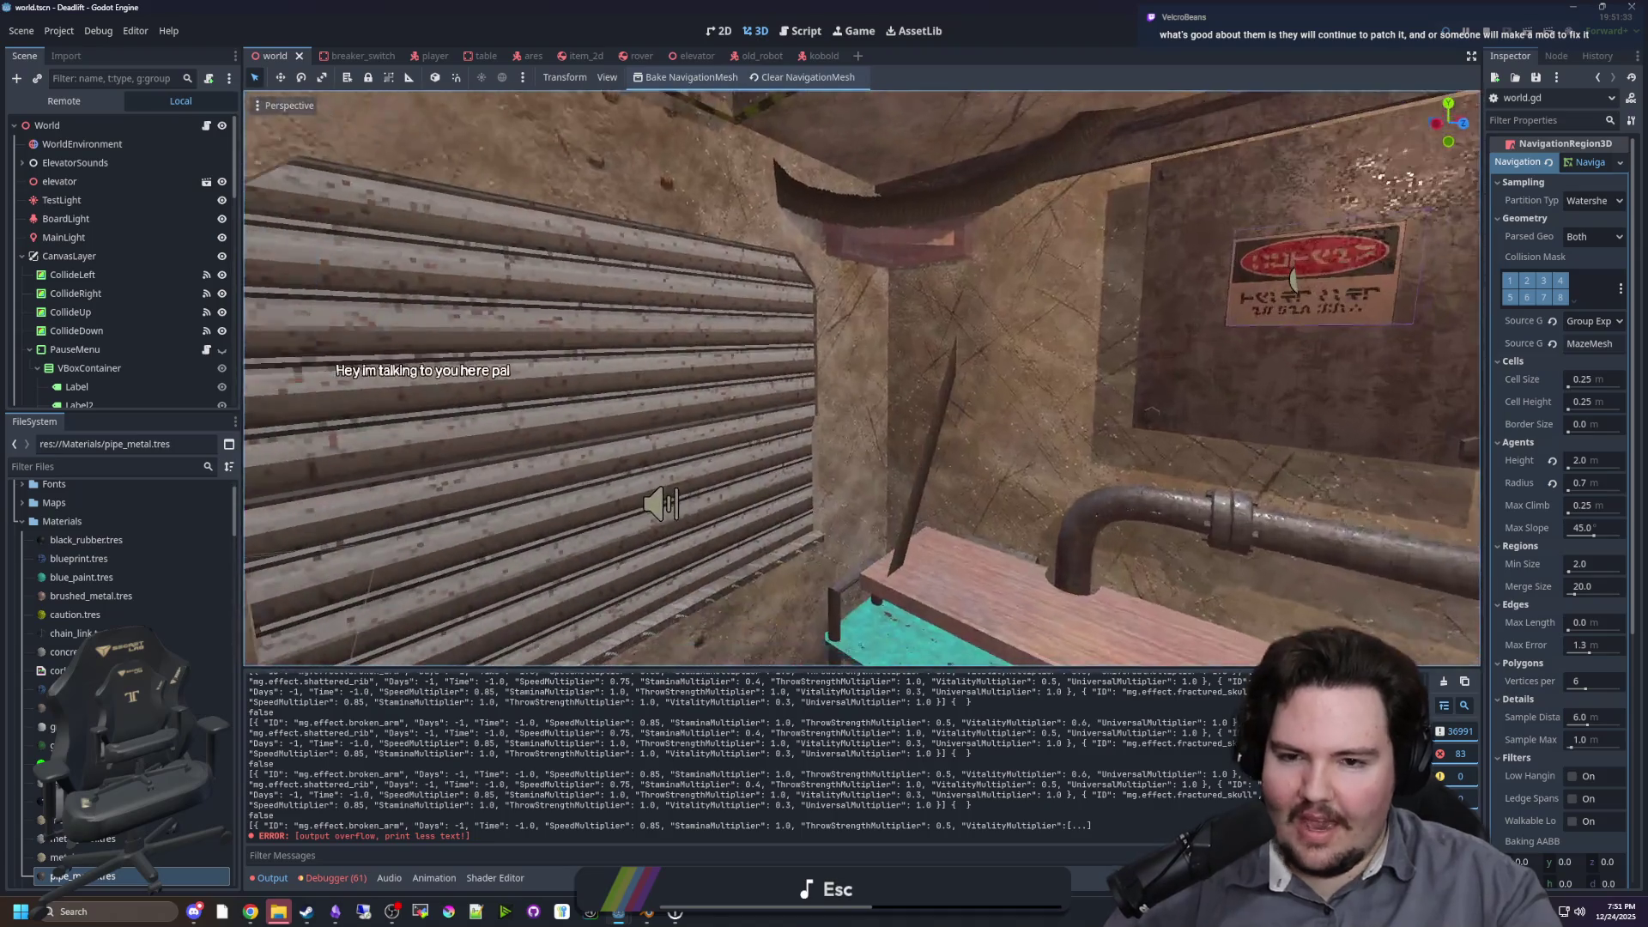
key("w")
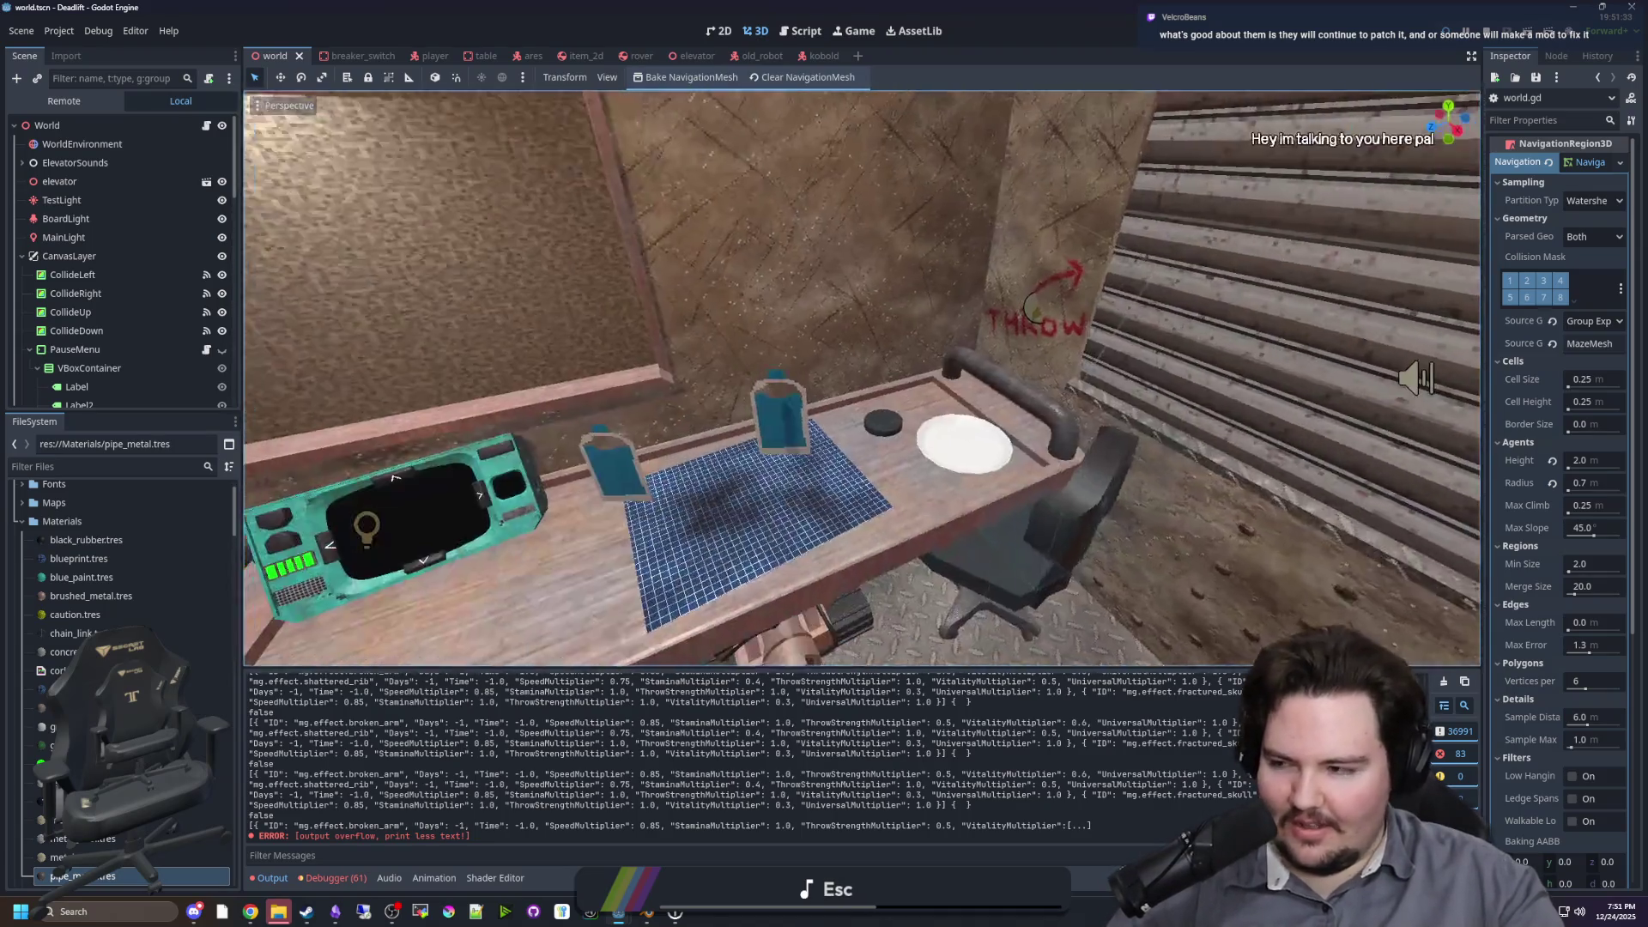
key("w")
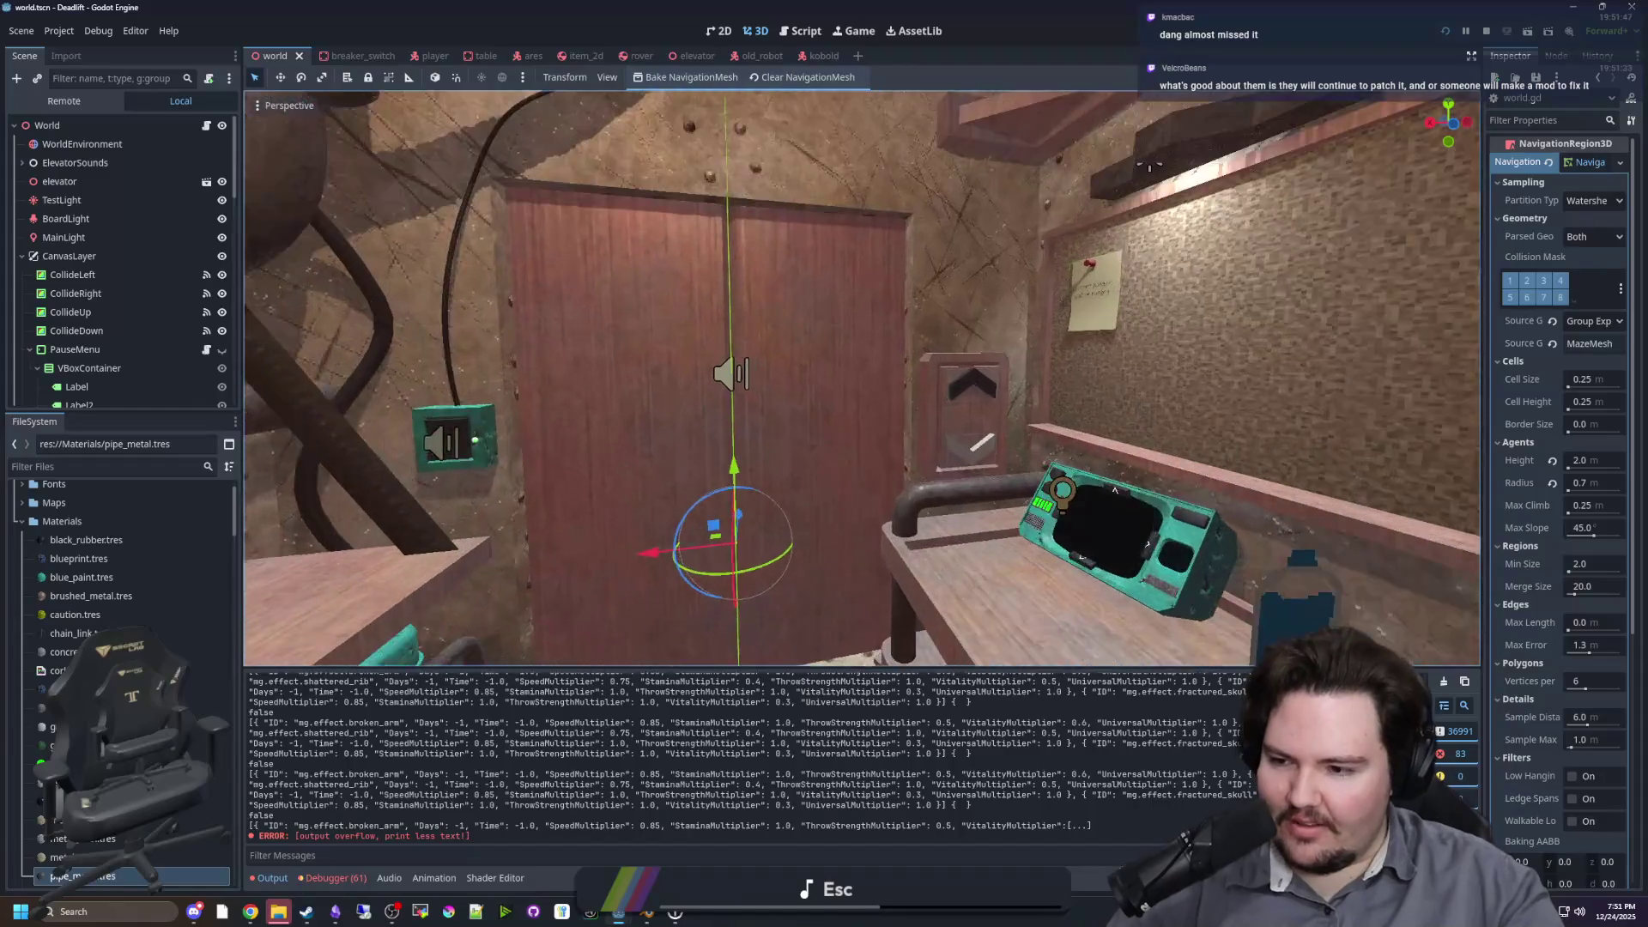
key("w")
key("ctrl+s")
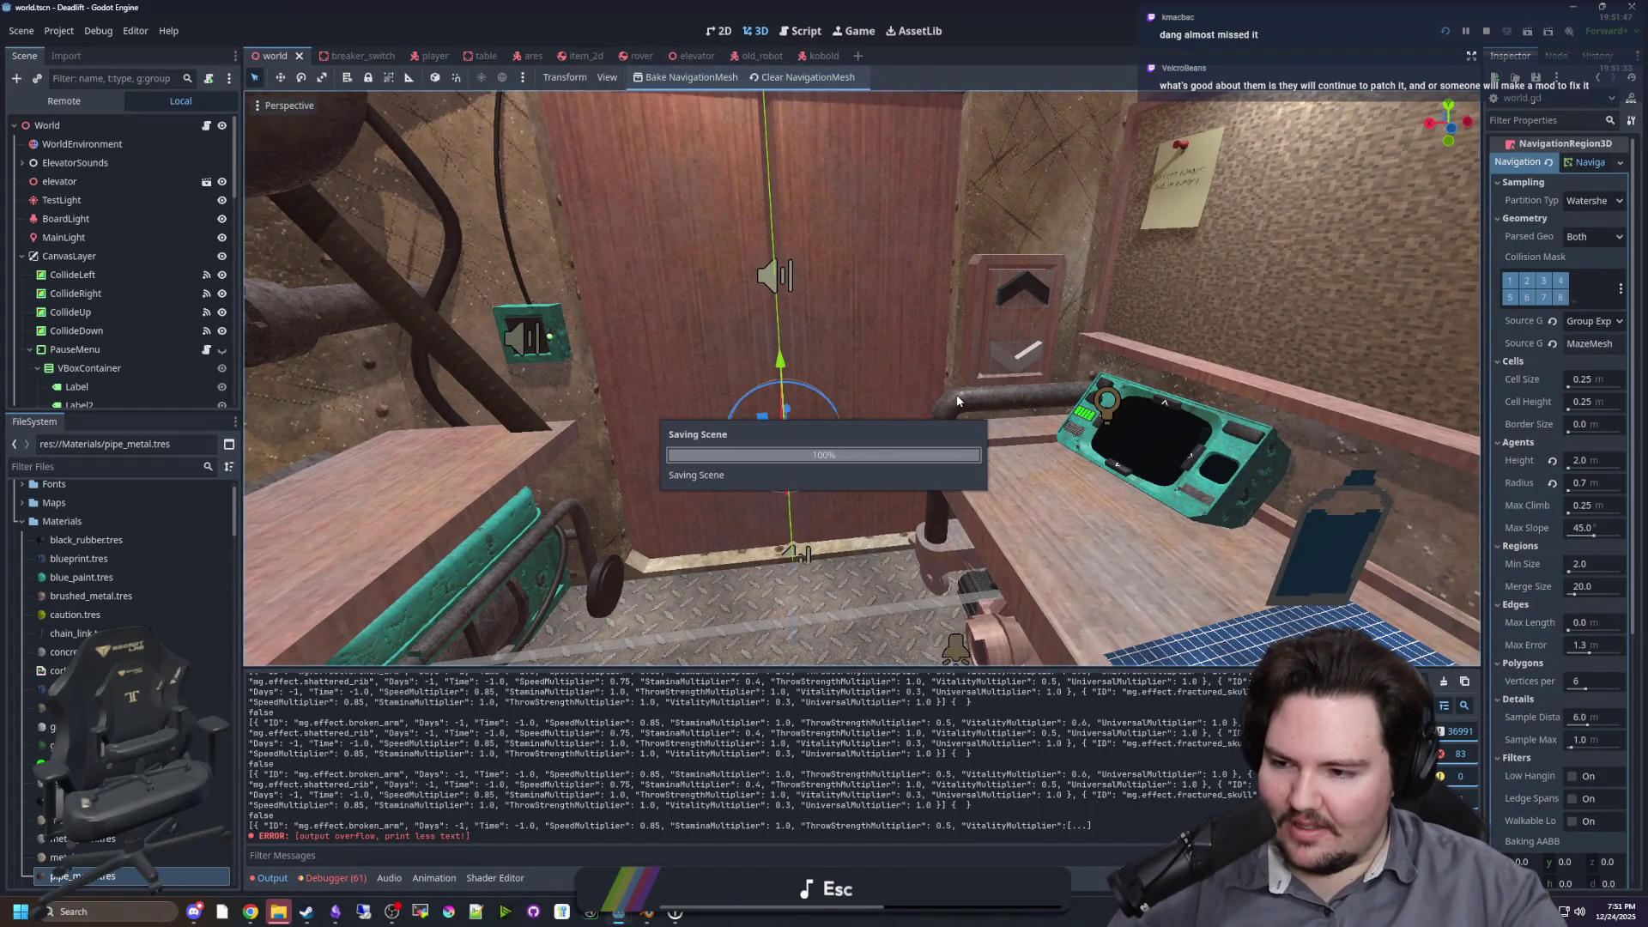
Step: Fly the view to the bottle table, run the game, and open the debugger's error list
key("w")
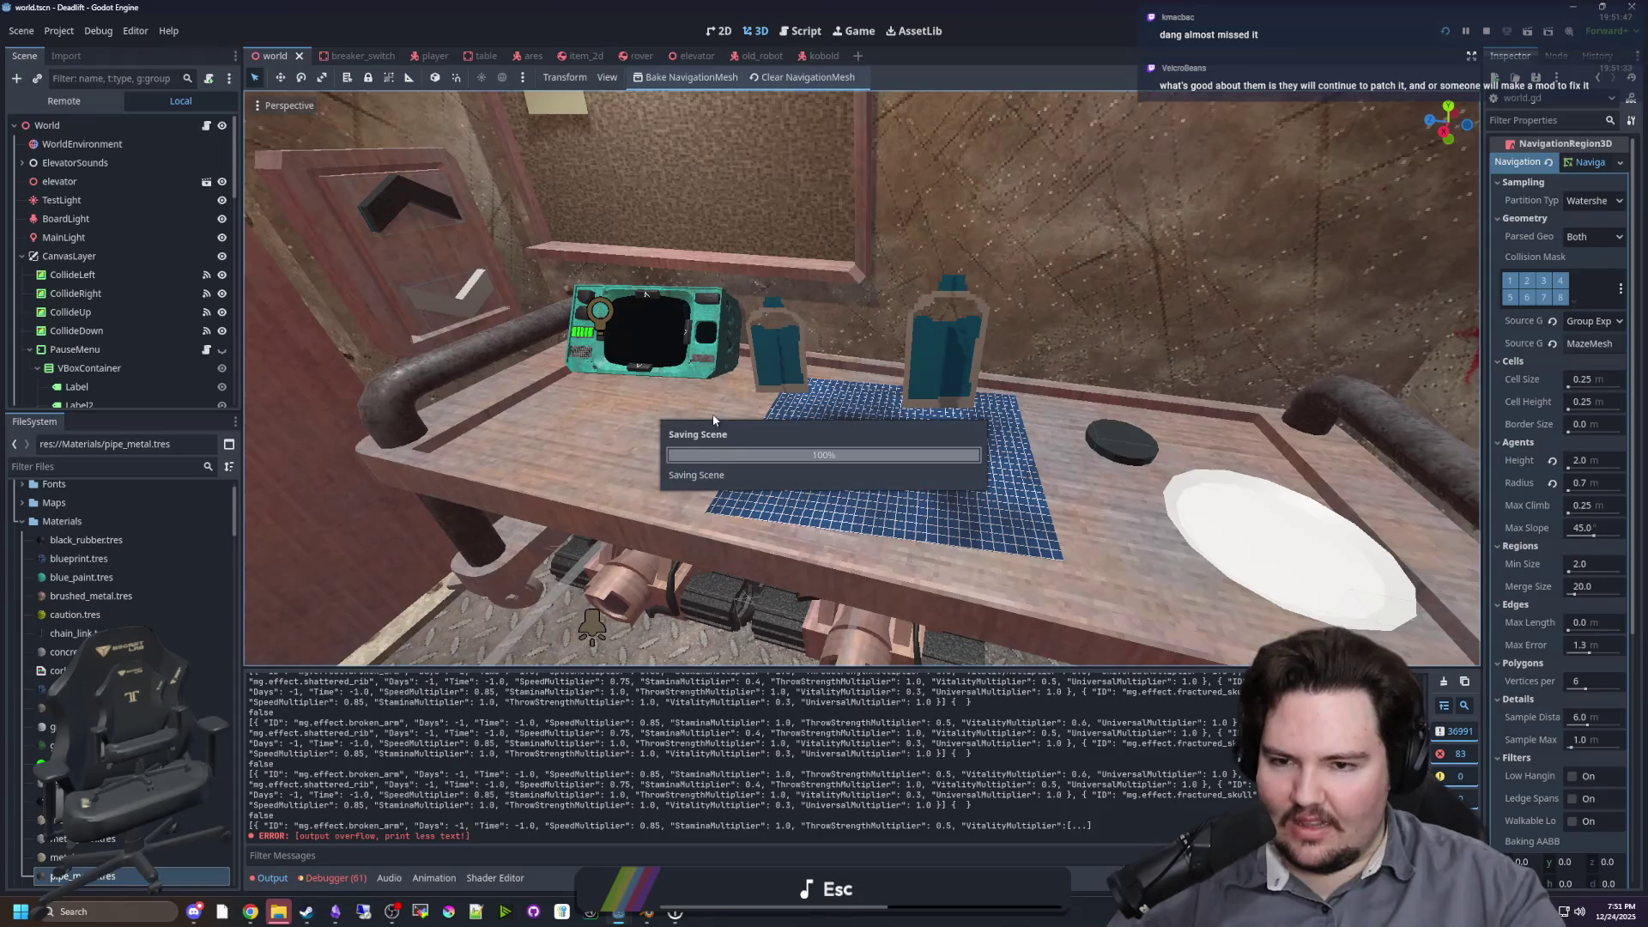
key("w")
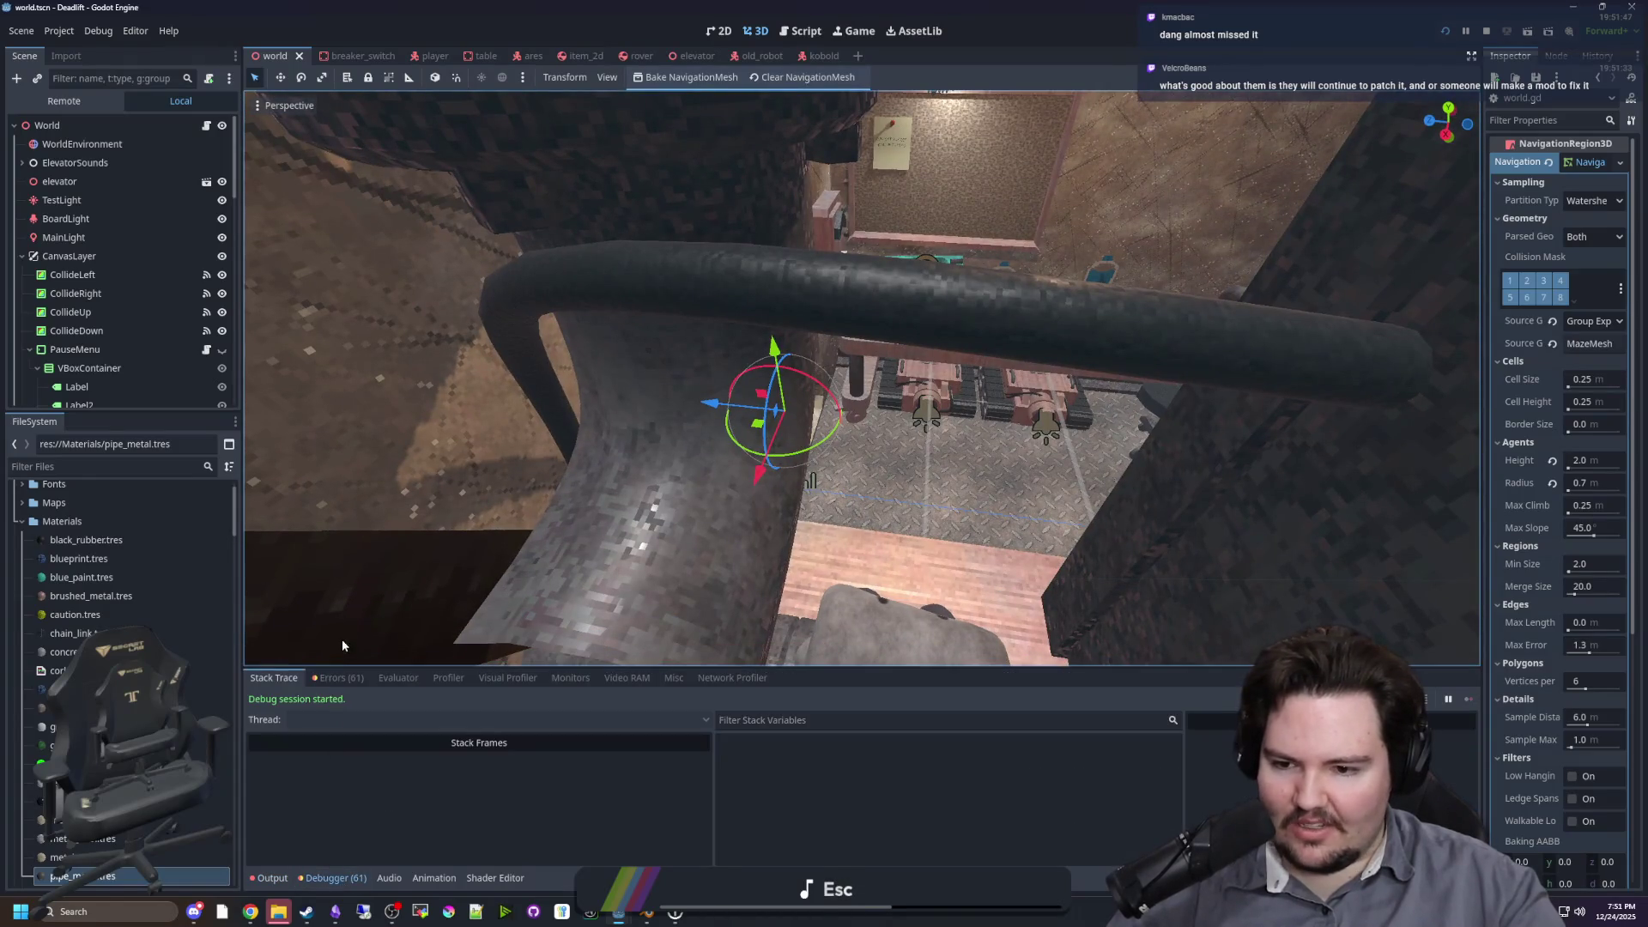
left_click(339, 677)
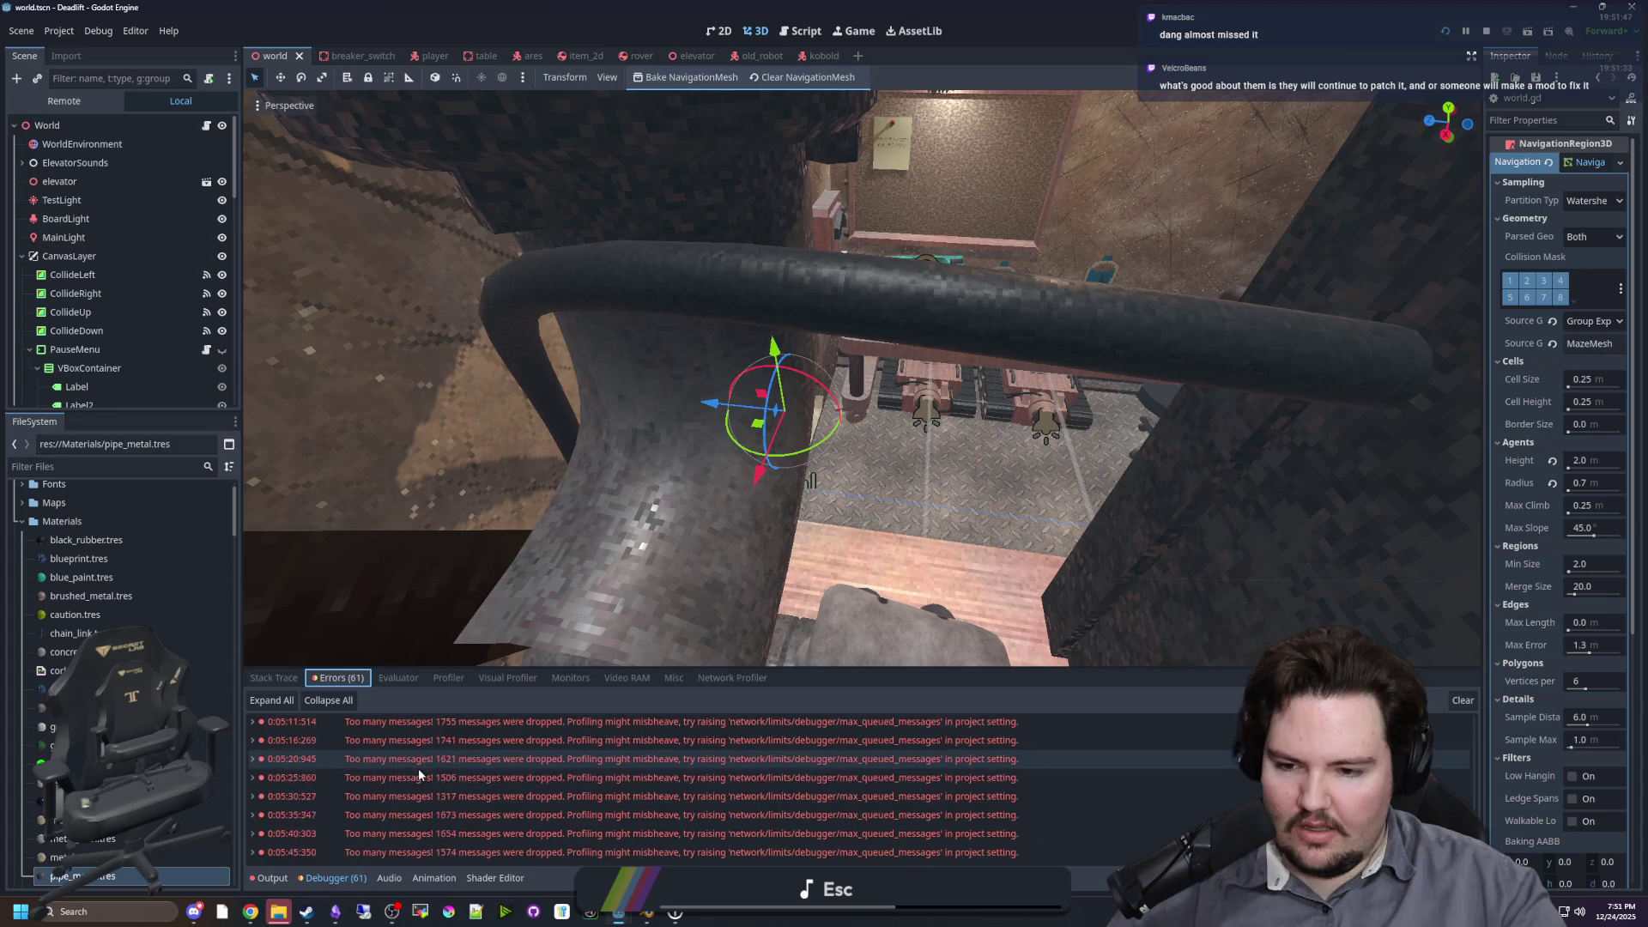
scroll(419, 768, "up", 10)
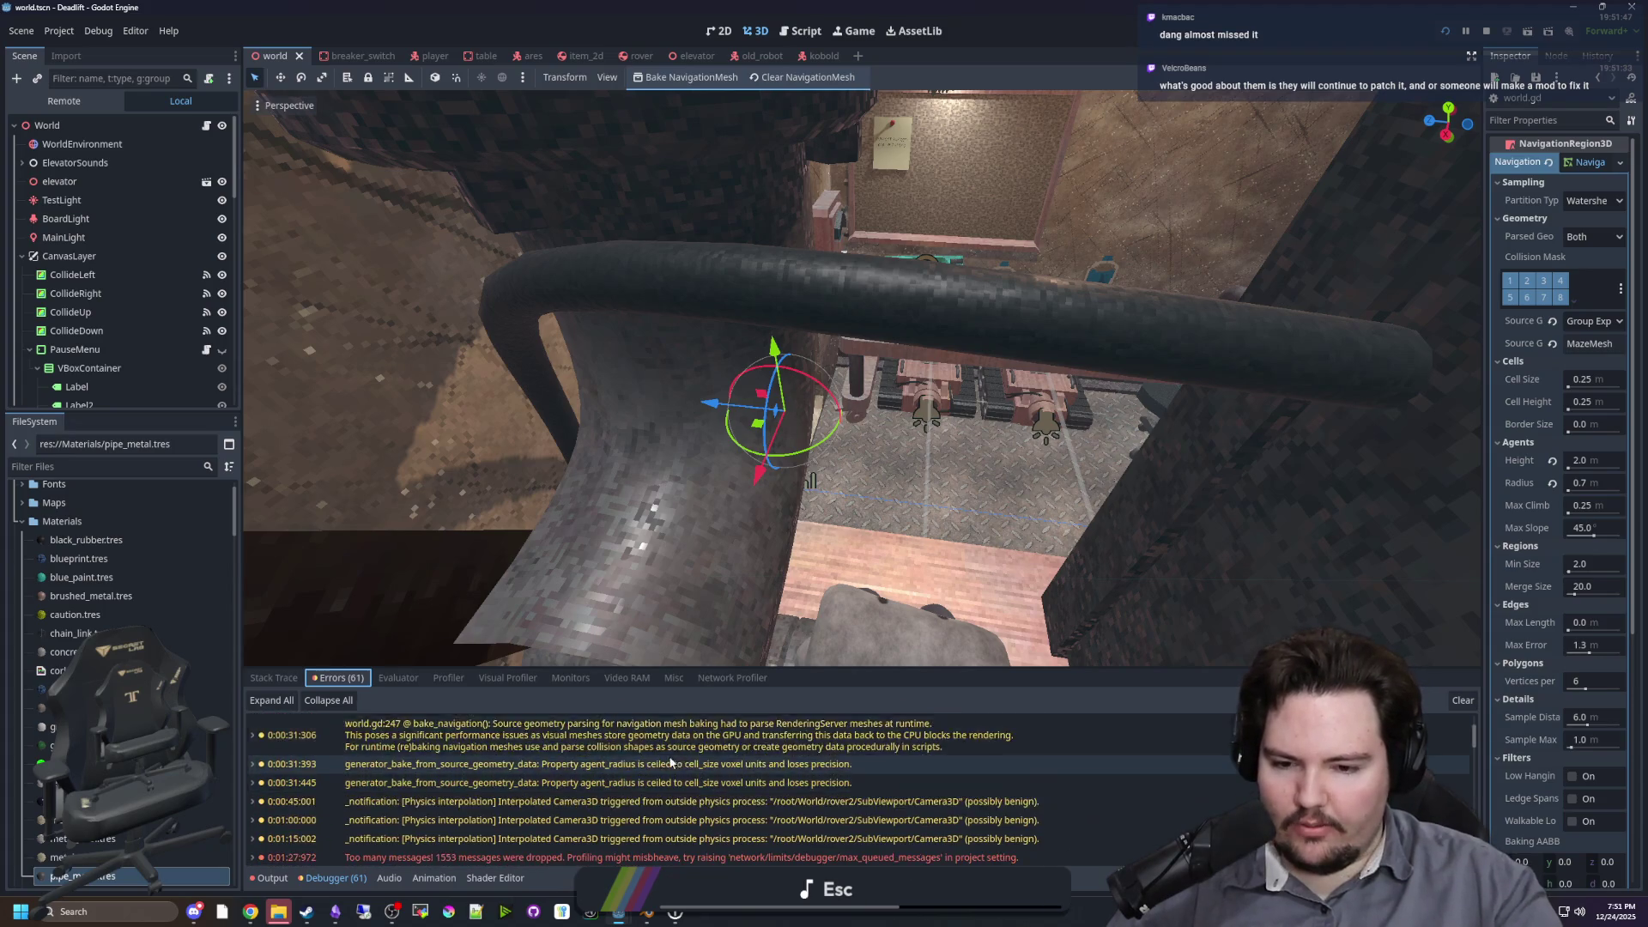
Step: Scroll through the 61 errors and navigation baking warnings, then bring Steam to the front
scroll(671, 761, "down", 8)
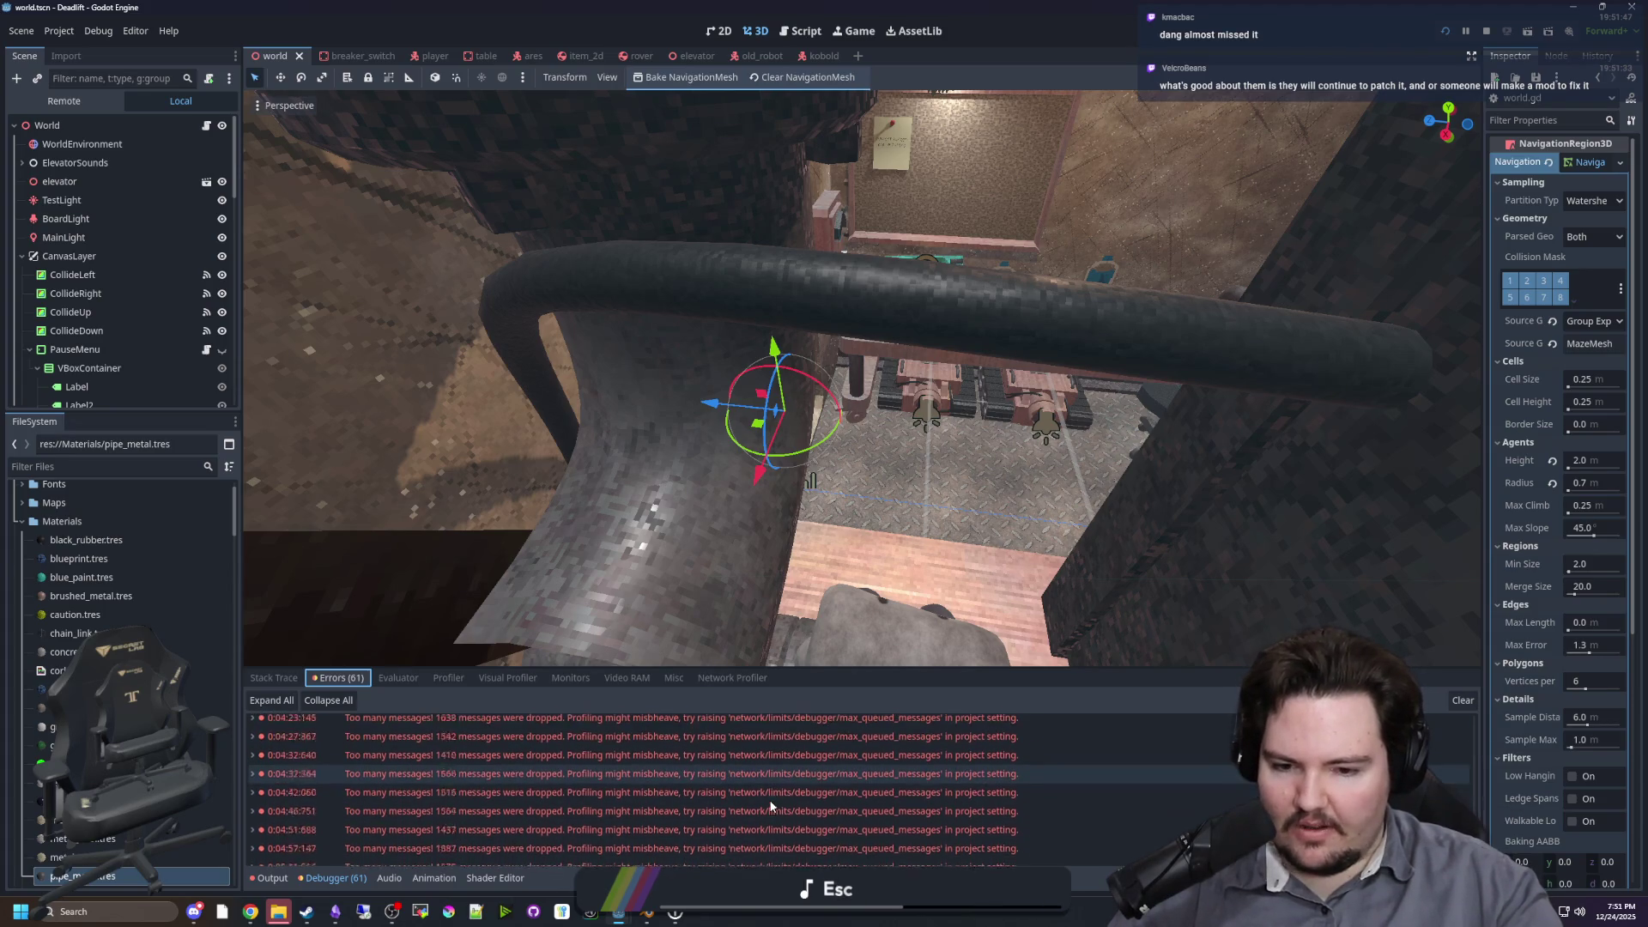
scroll(770, 806, "down", 3)
scroll(769, 806, "up", 10)
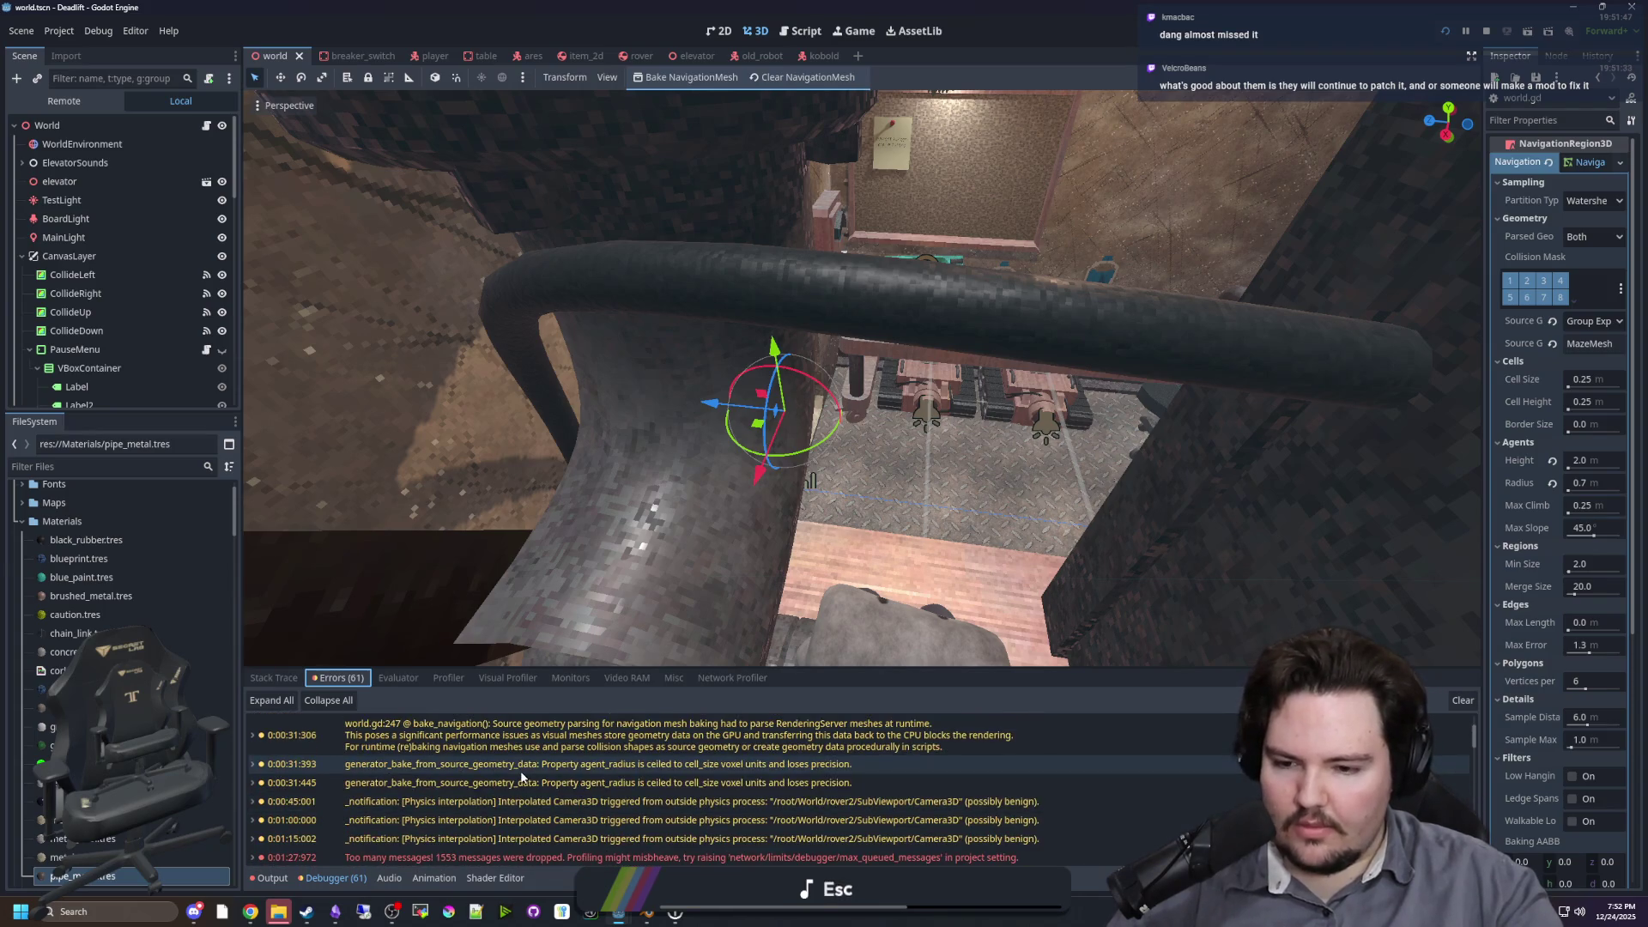
scroll(846, 821, "up", 1)
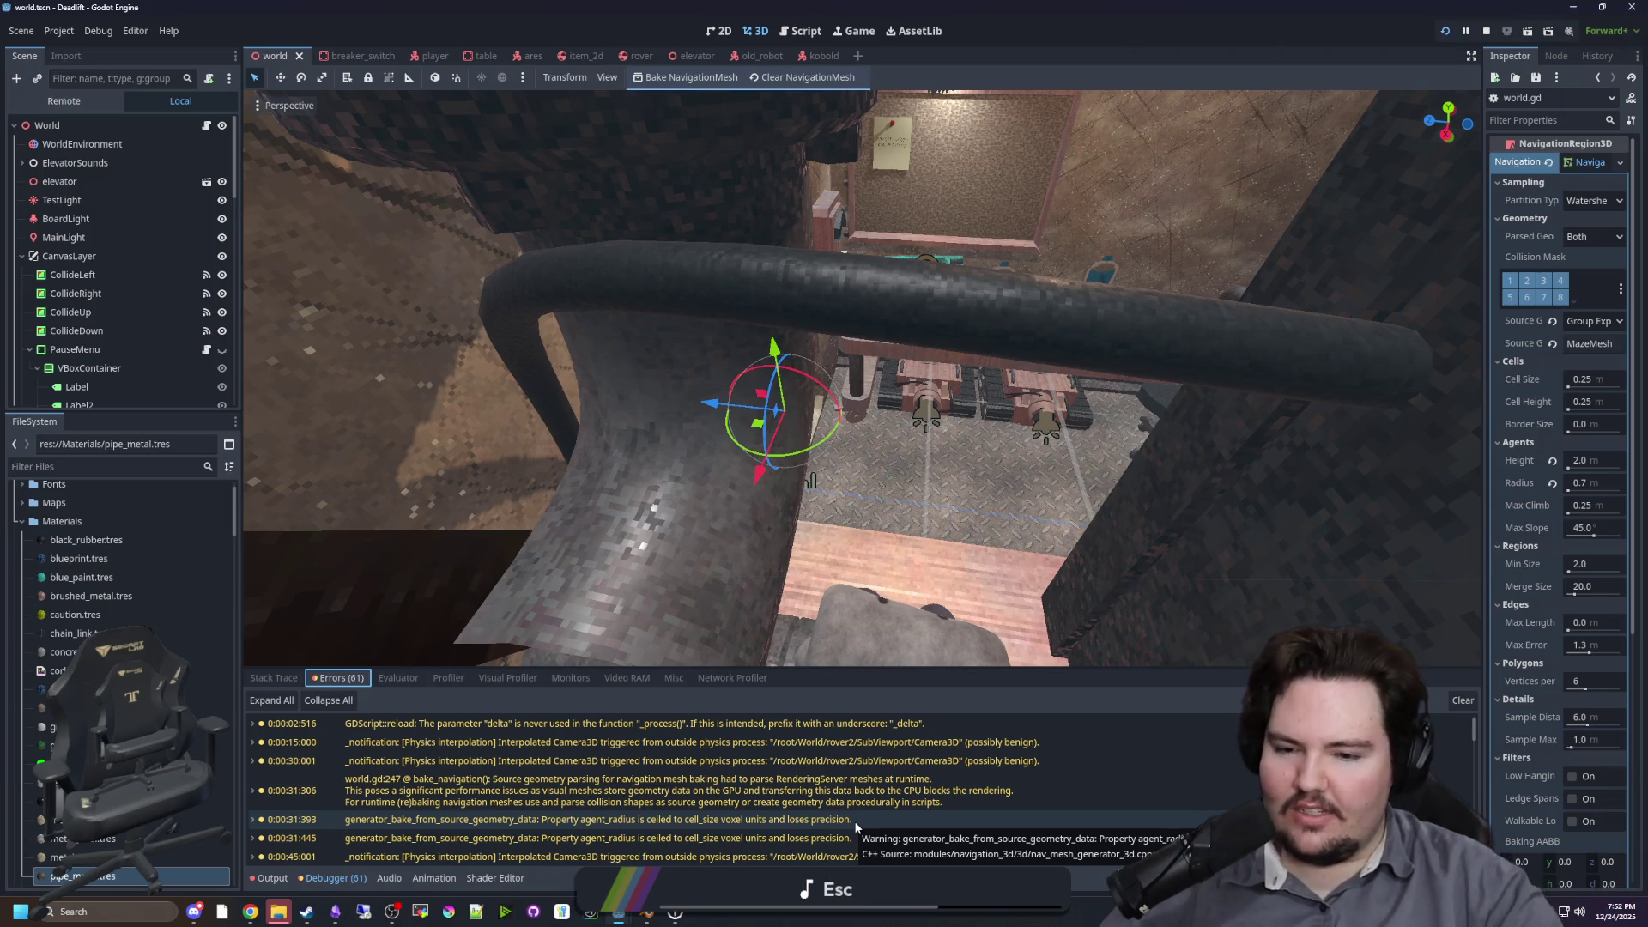
scroll(843, 798, "down", 10)
scroll(846, 771, "up", 15)
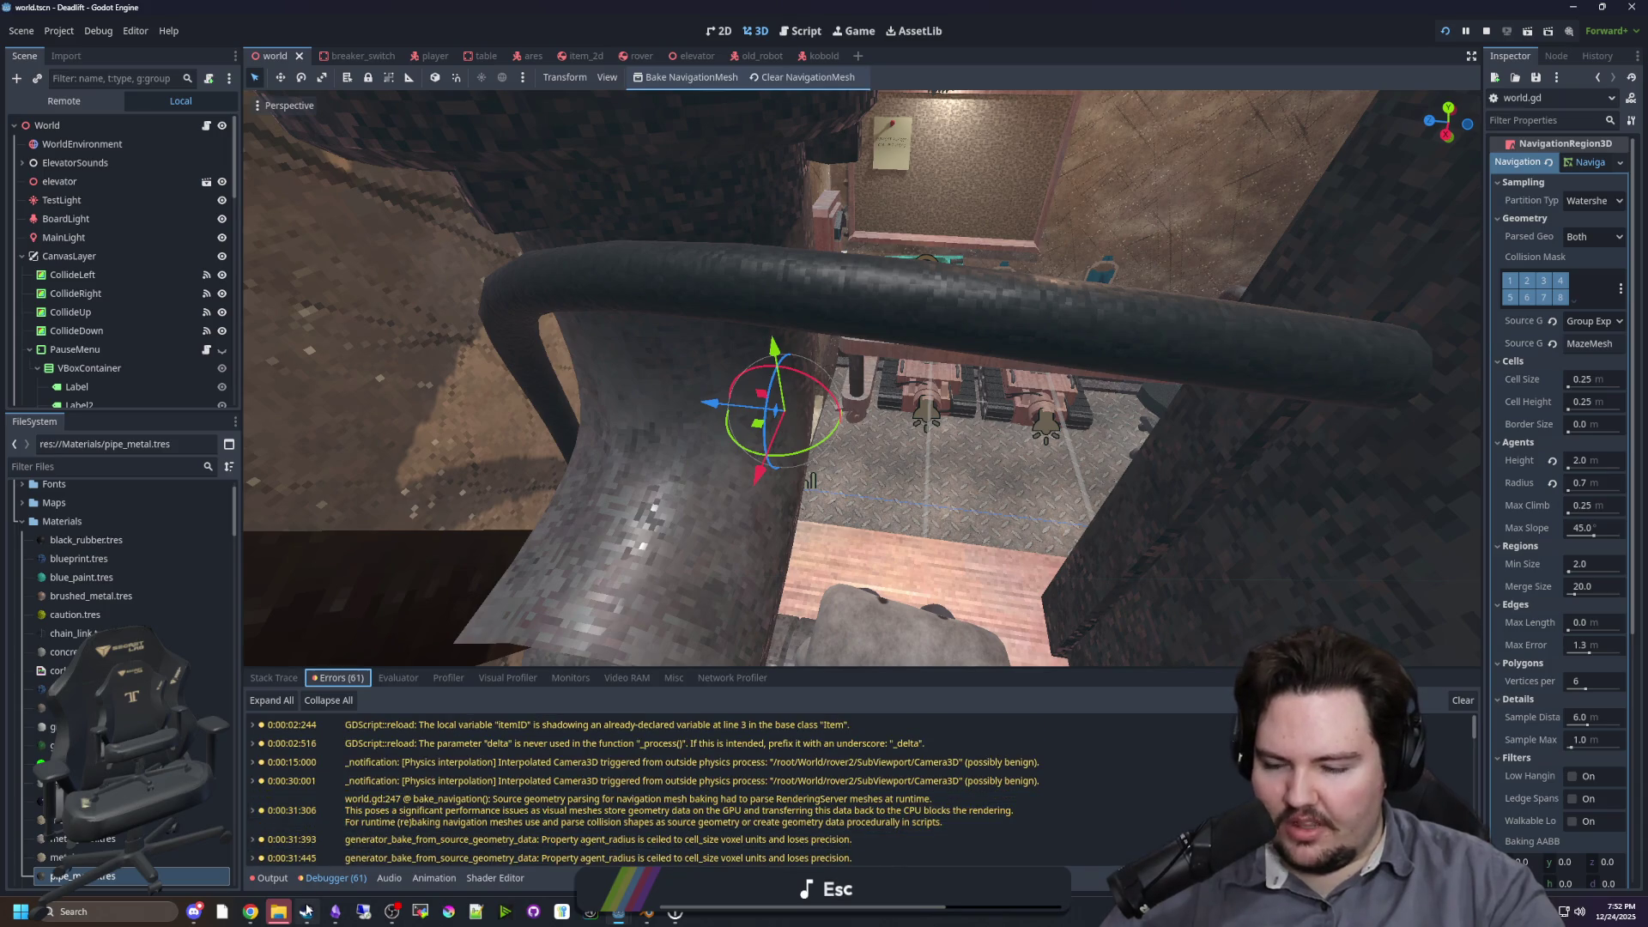
mouse_move(307, 909)
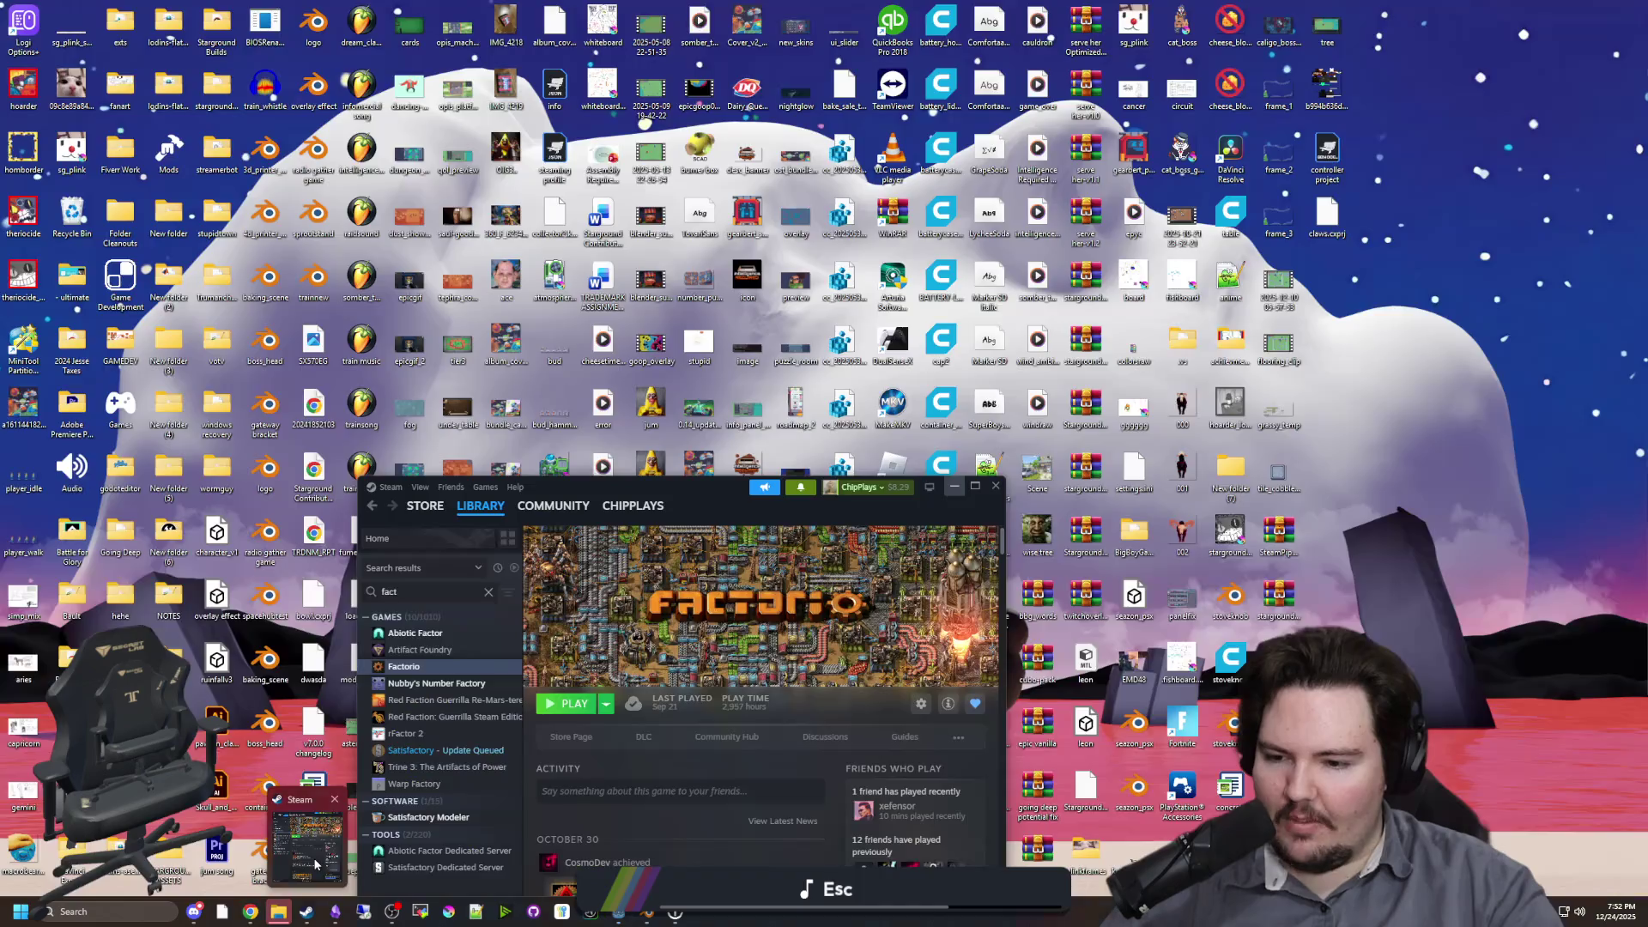
left_click(305, 837)
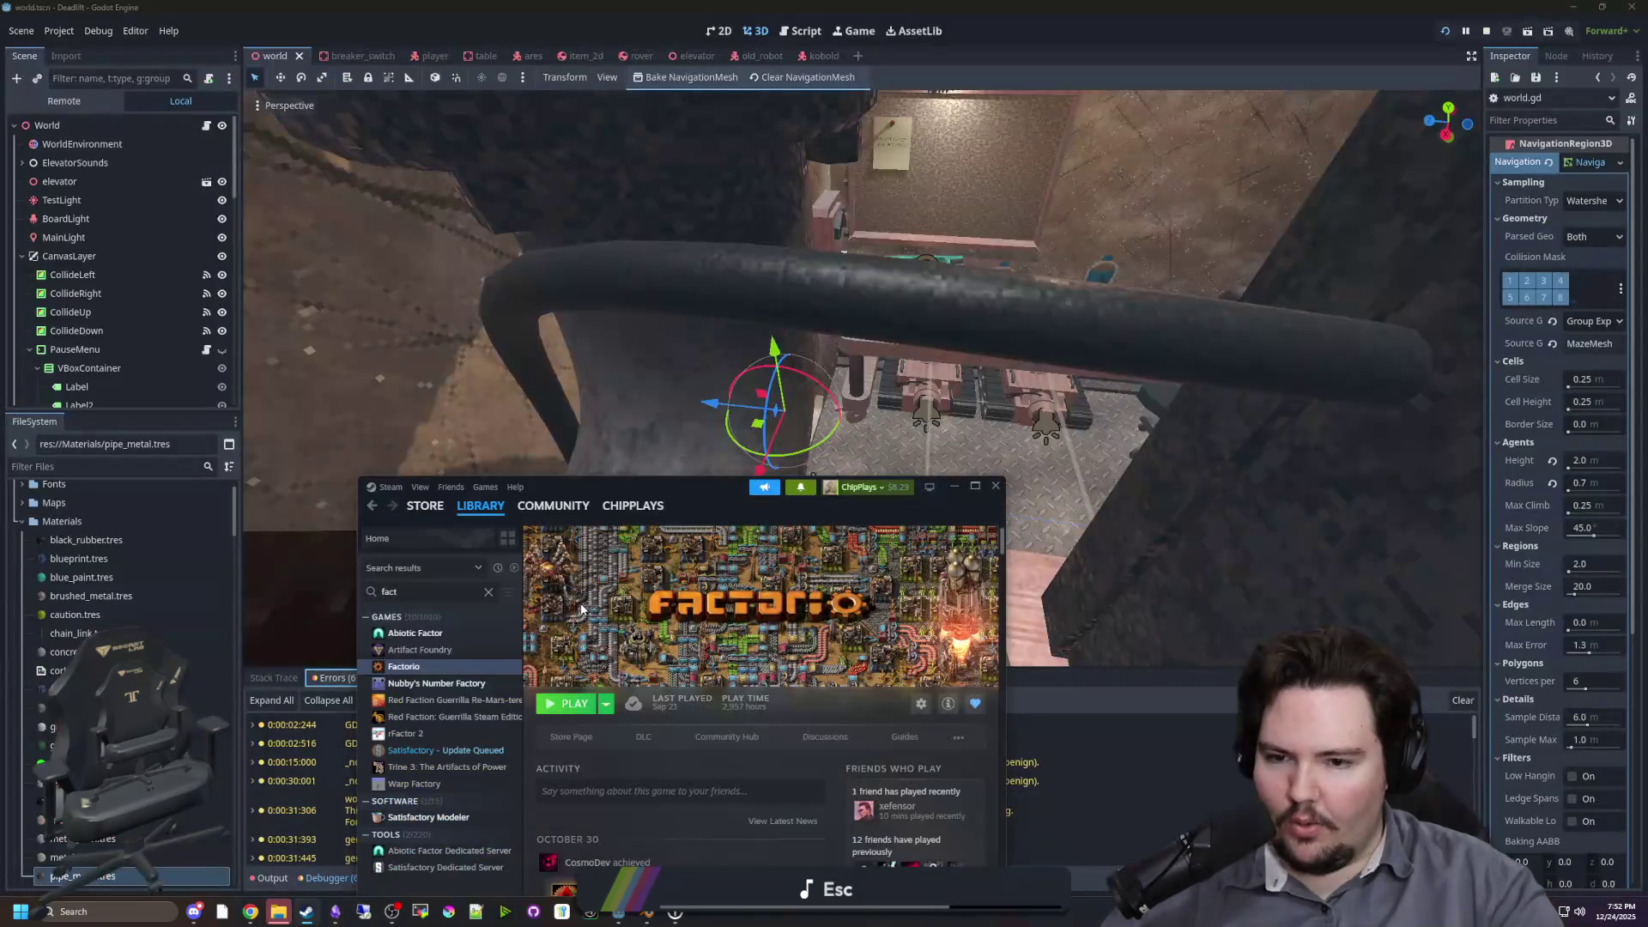
left_click_drag(709, 476, 707, 282)
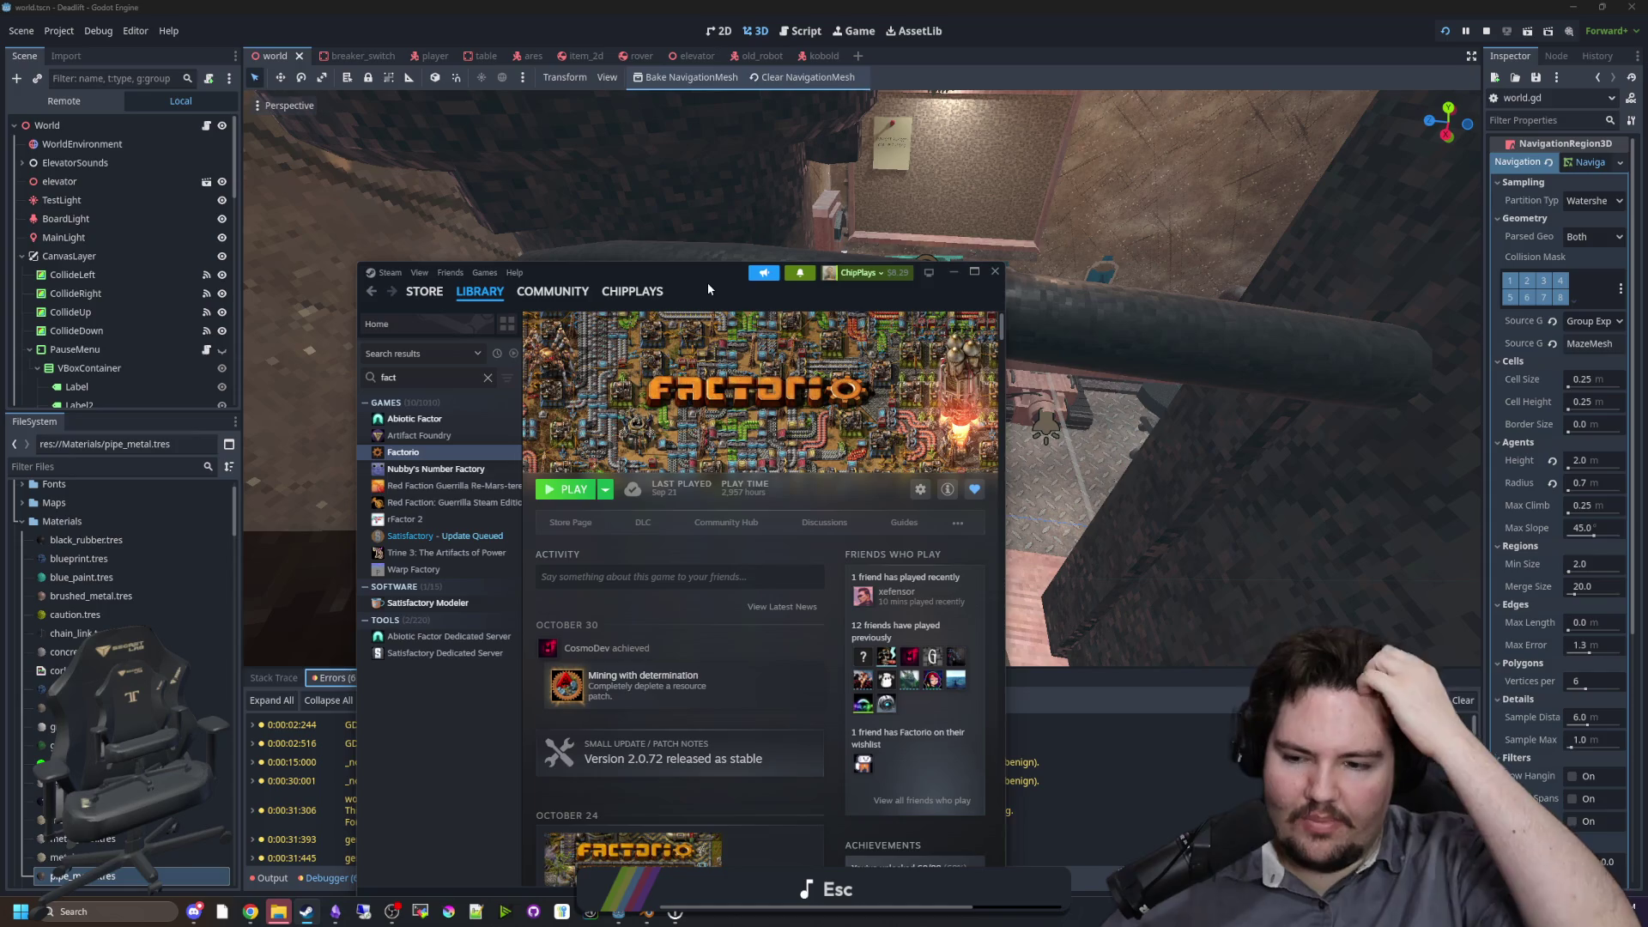
left_click(952, 271)
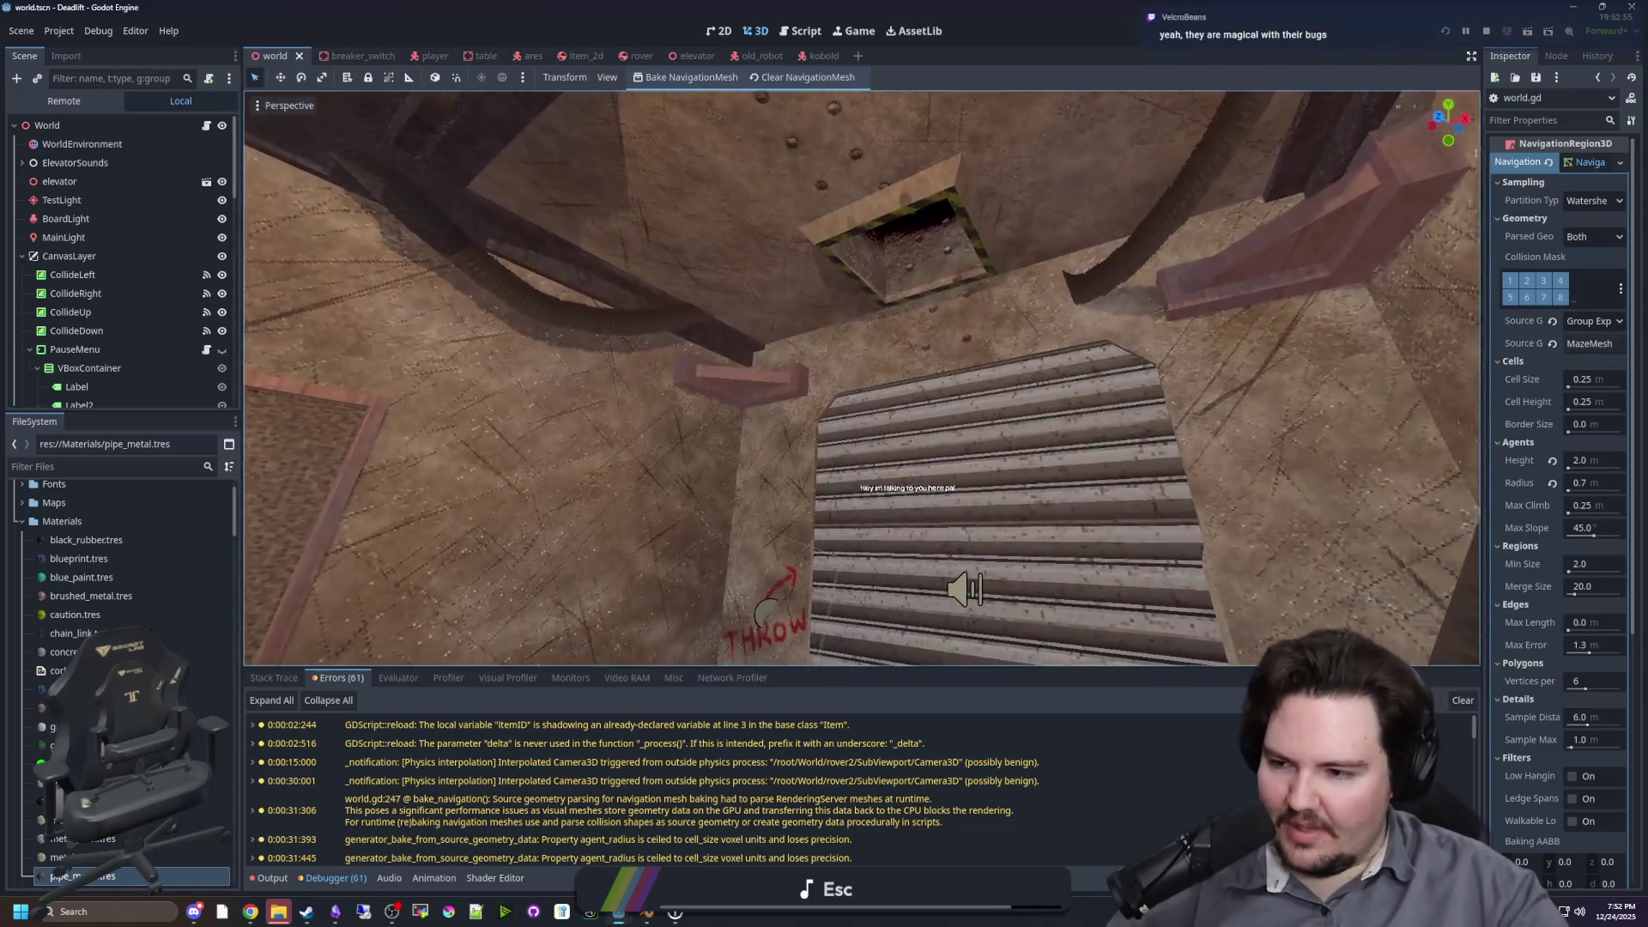
Step: Zoom around the world scene and frame the selected node in the viewport
scroll(862, 377, "down", 2)
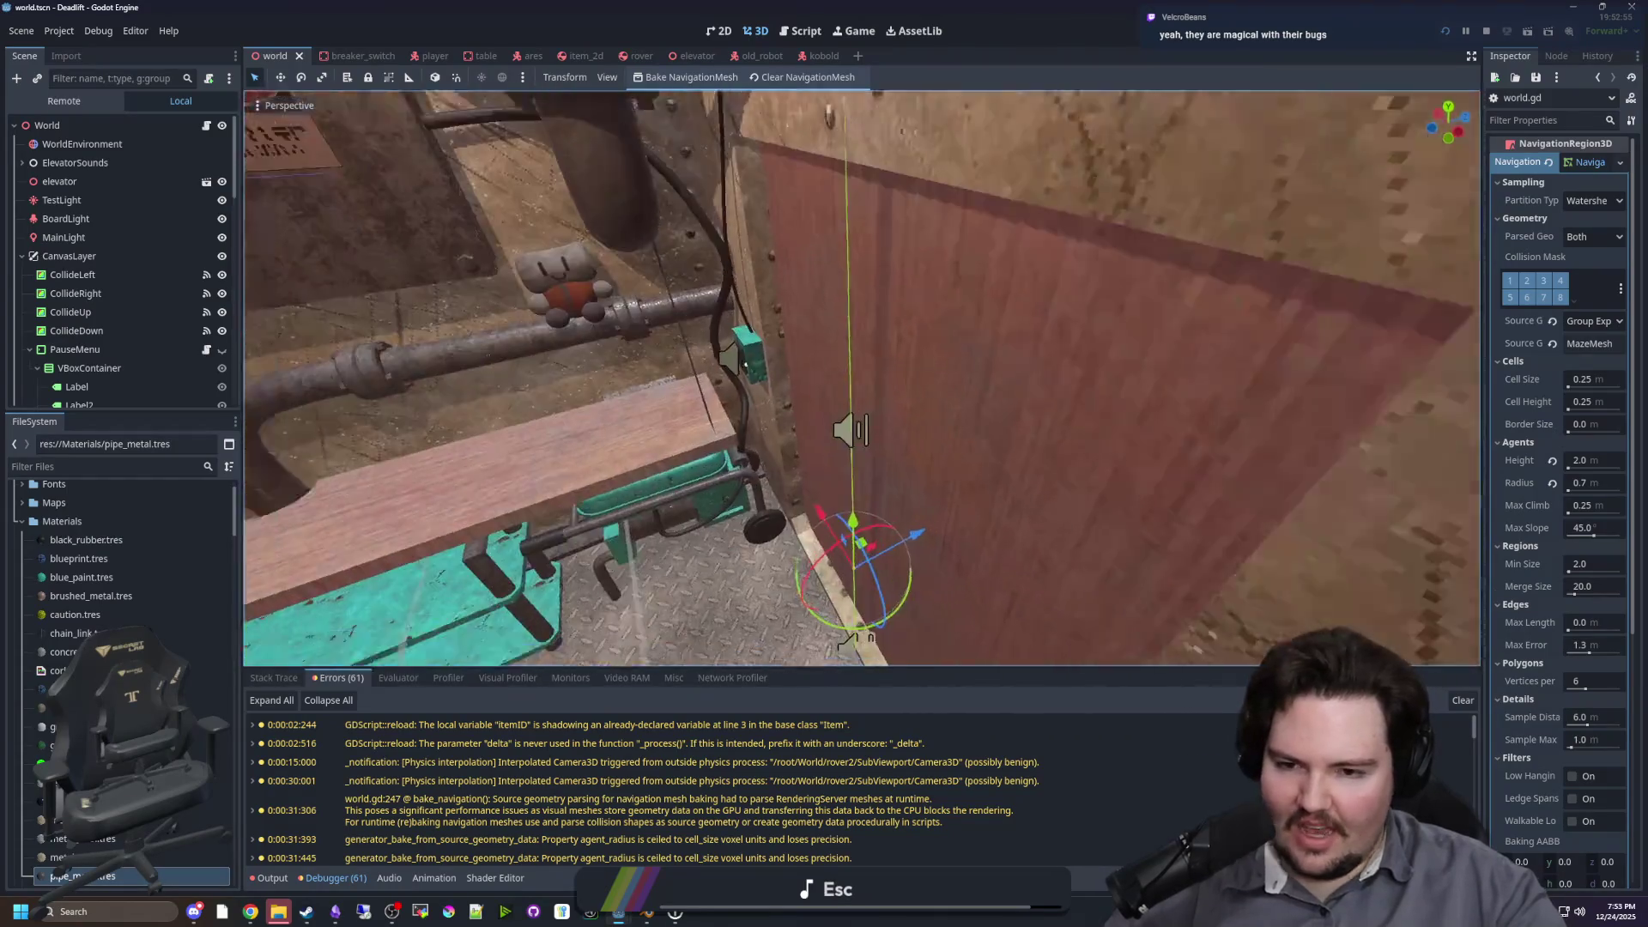
scroll(861, 378, "up", 2)
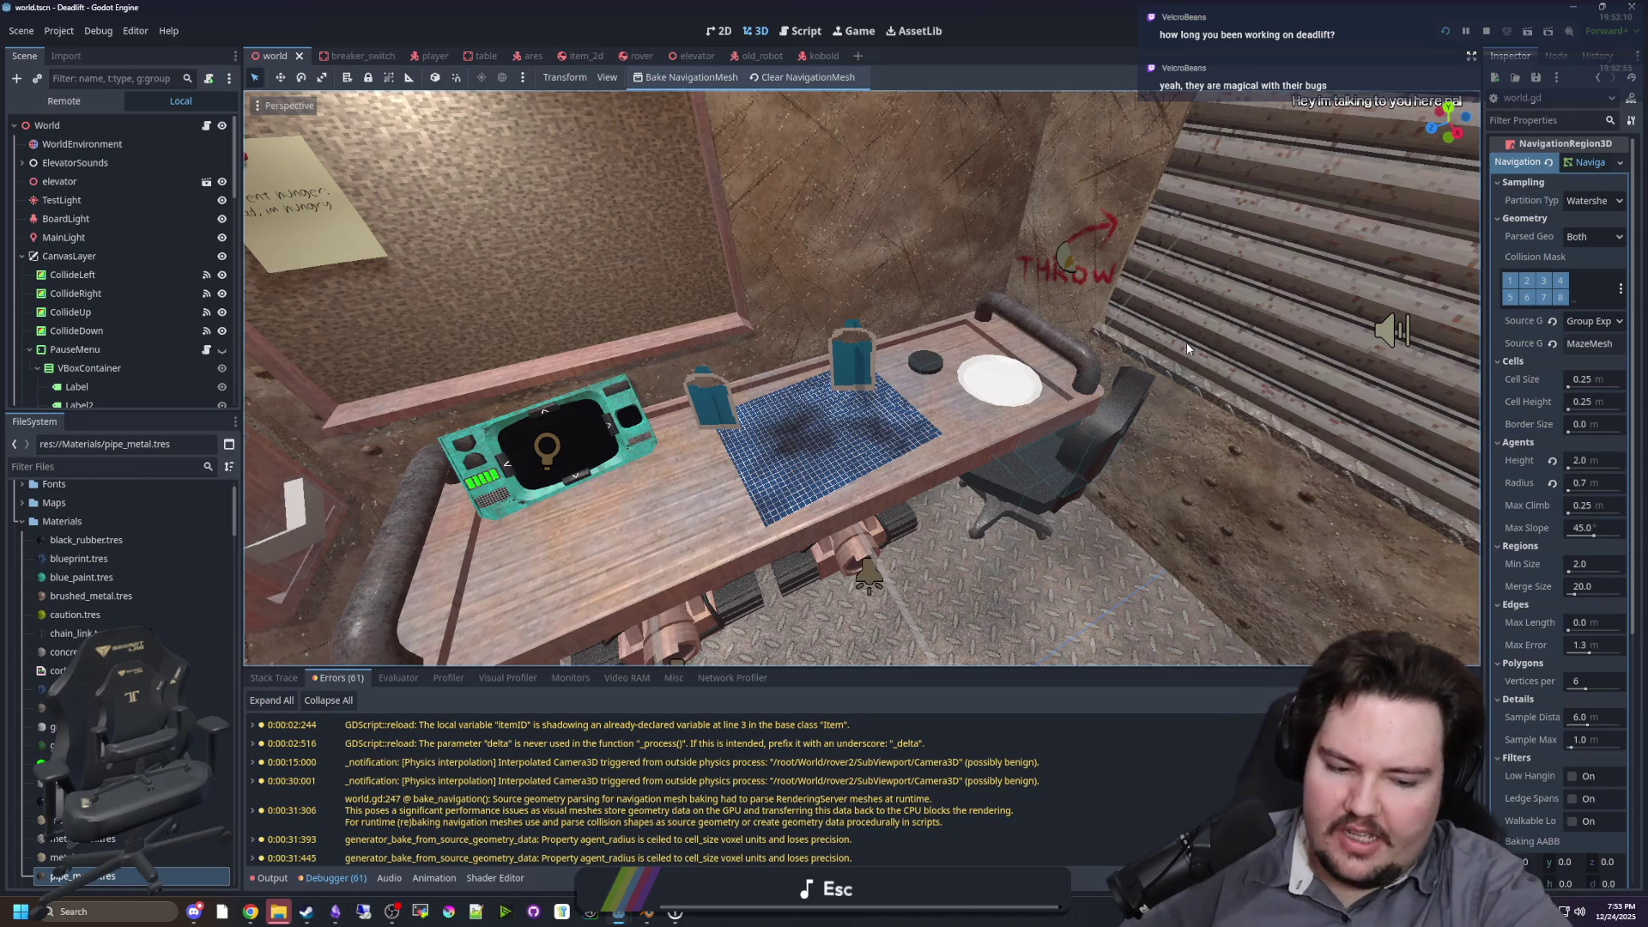
scroll(932, 265, "down", 5)
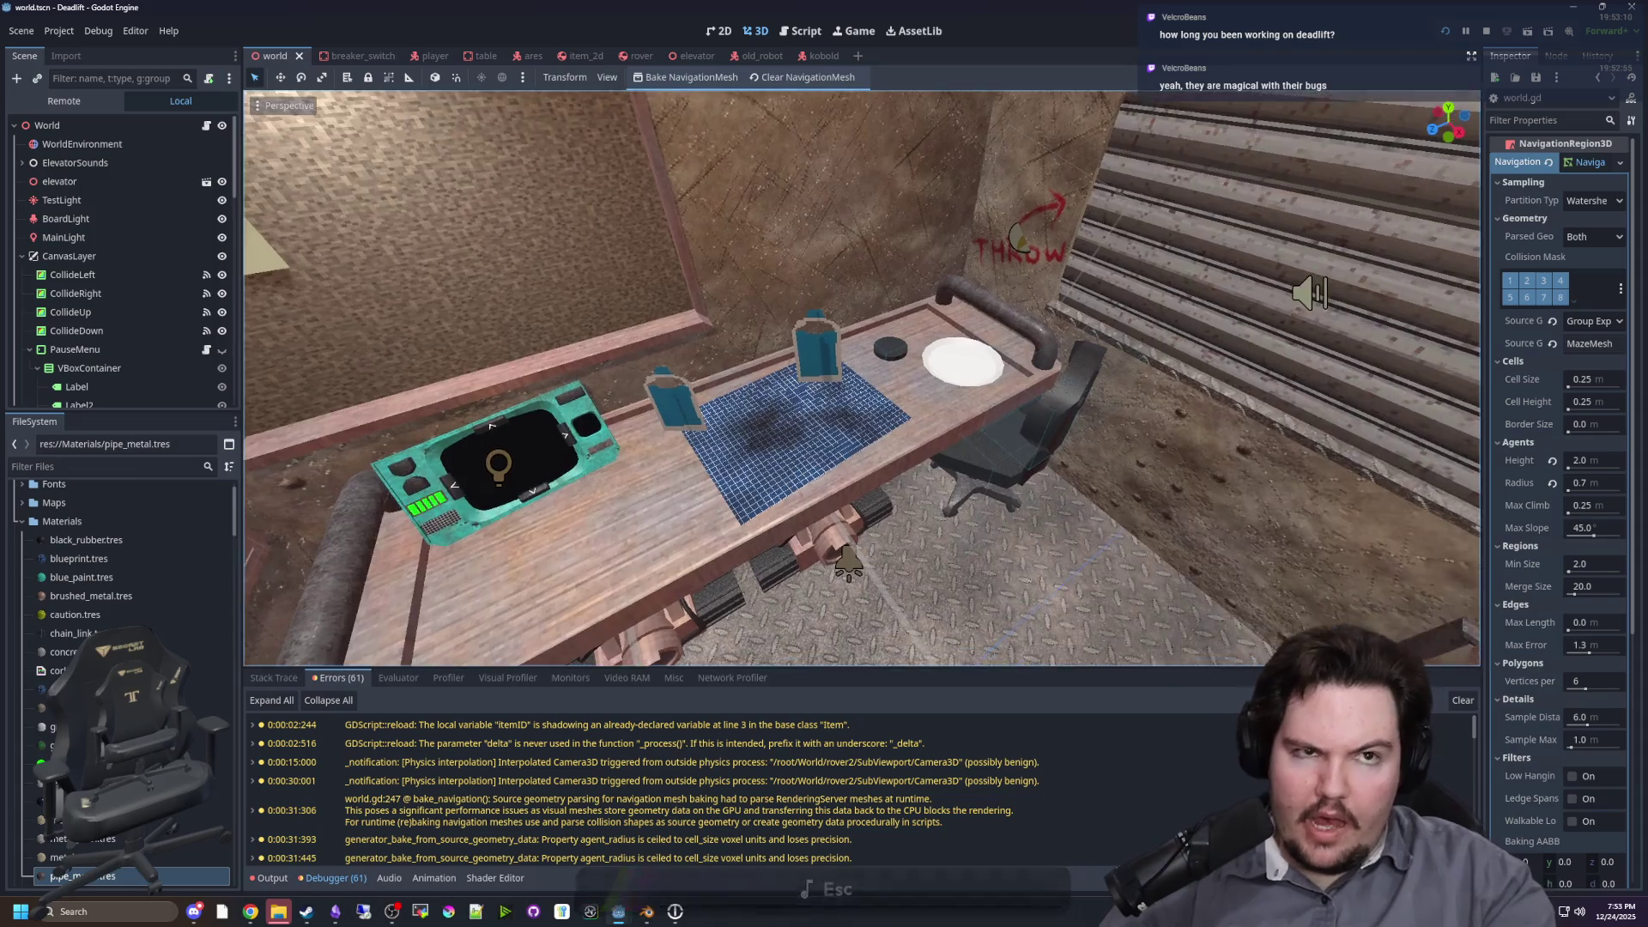
key("f")
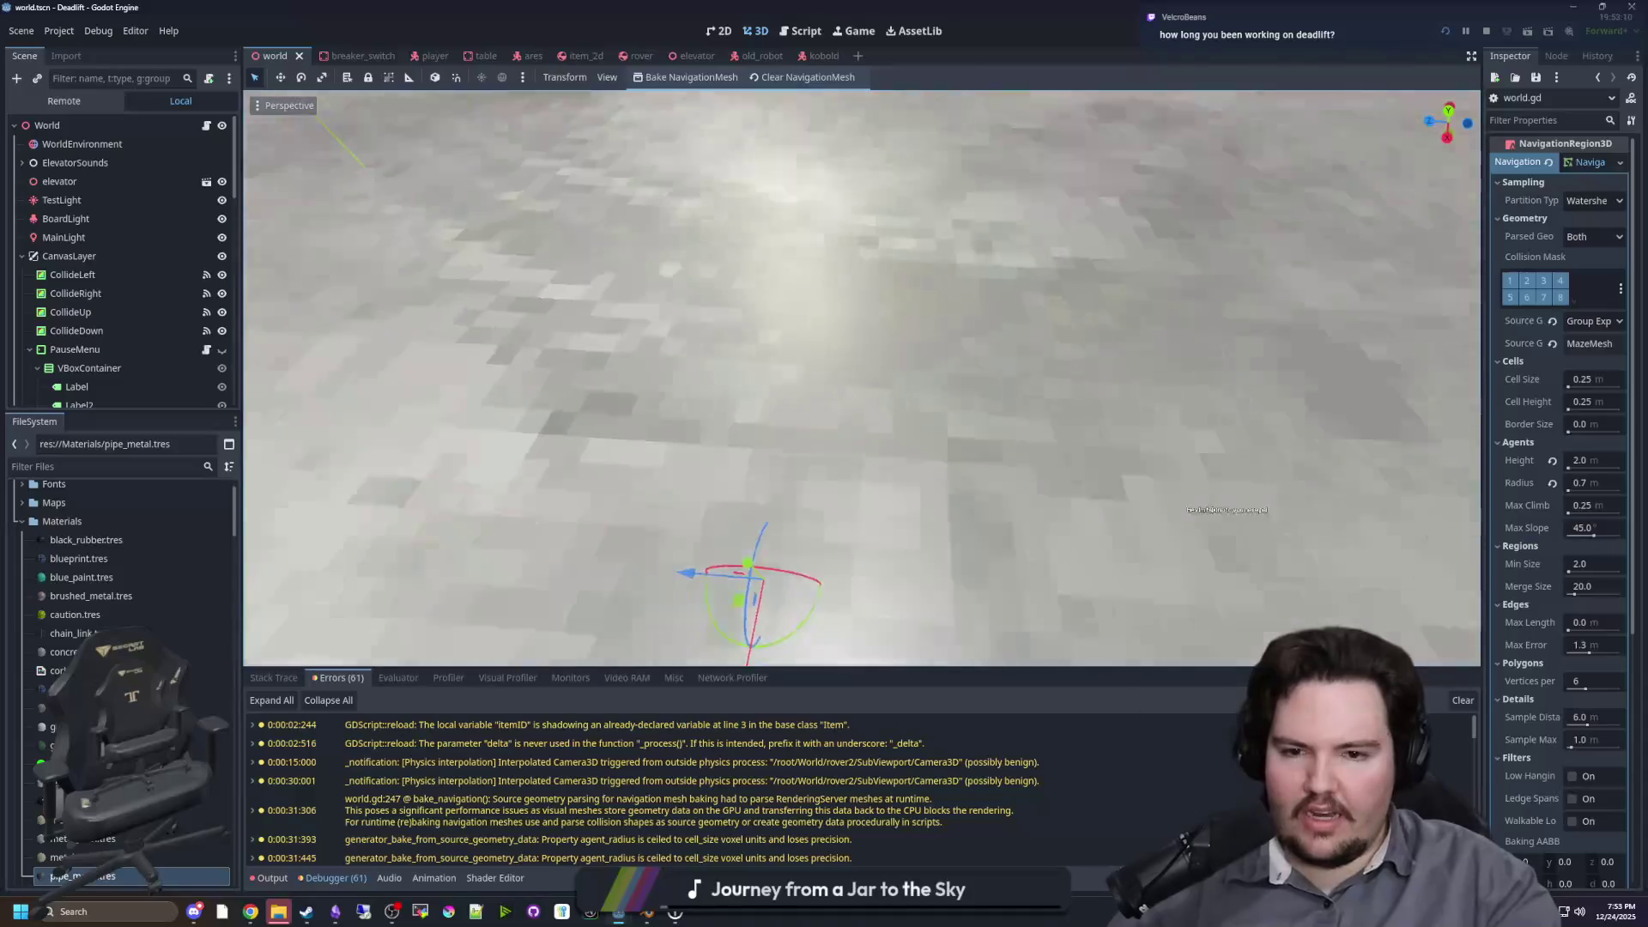
scroll(932, 346, "down", 2)
scroll(862, 377, "down", 5)
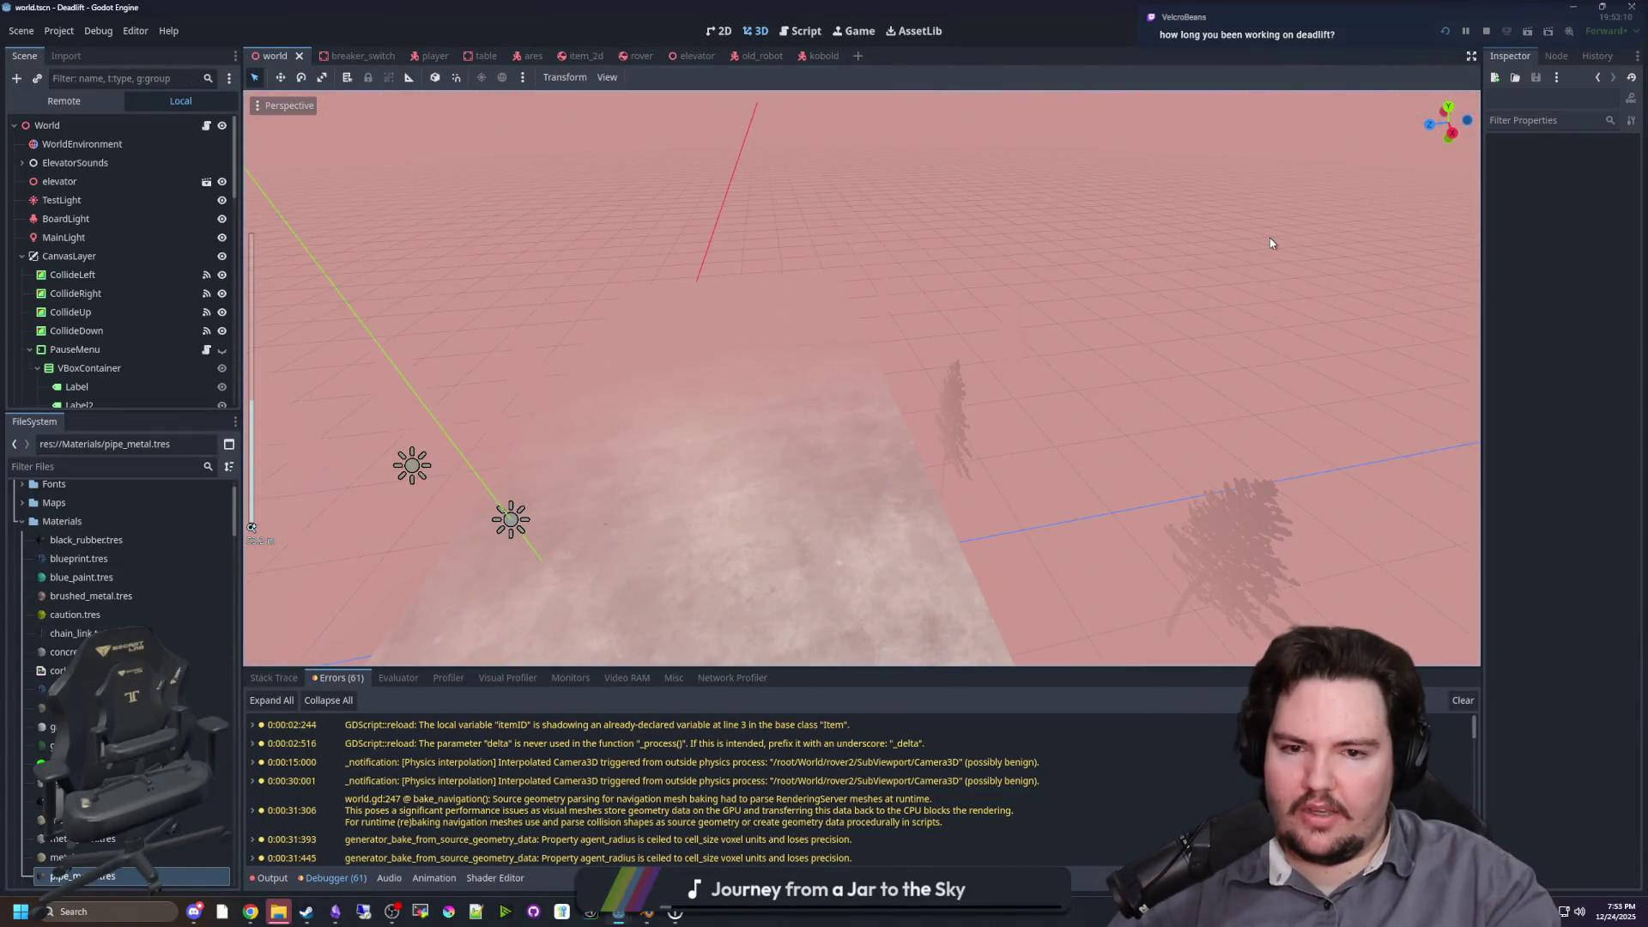
Step: Fly into the building and view the desk and tabletop light from above and up close
key("w")
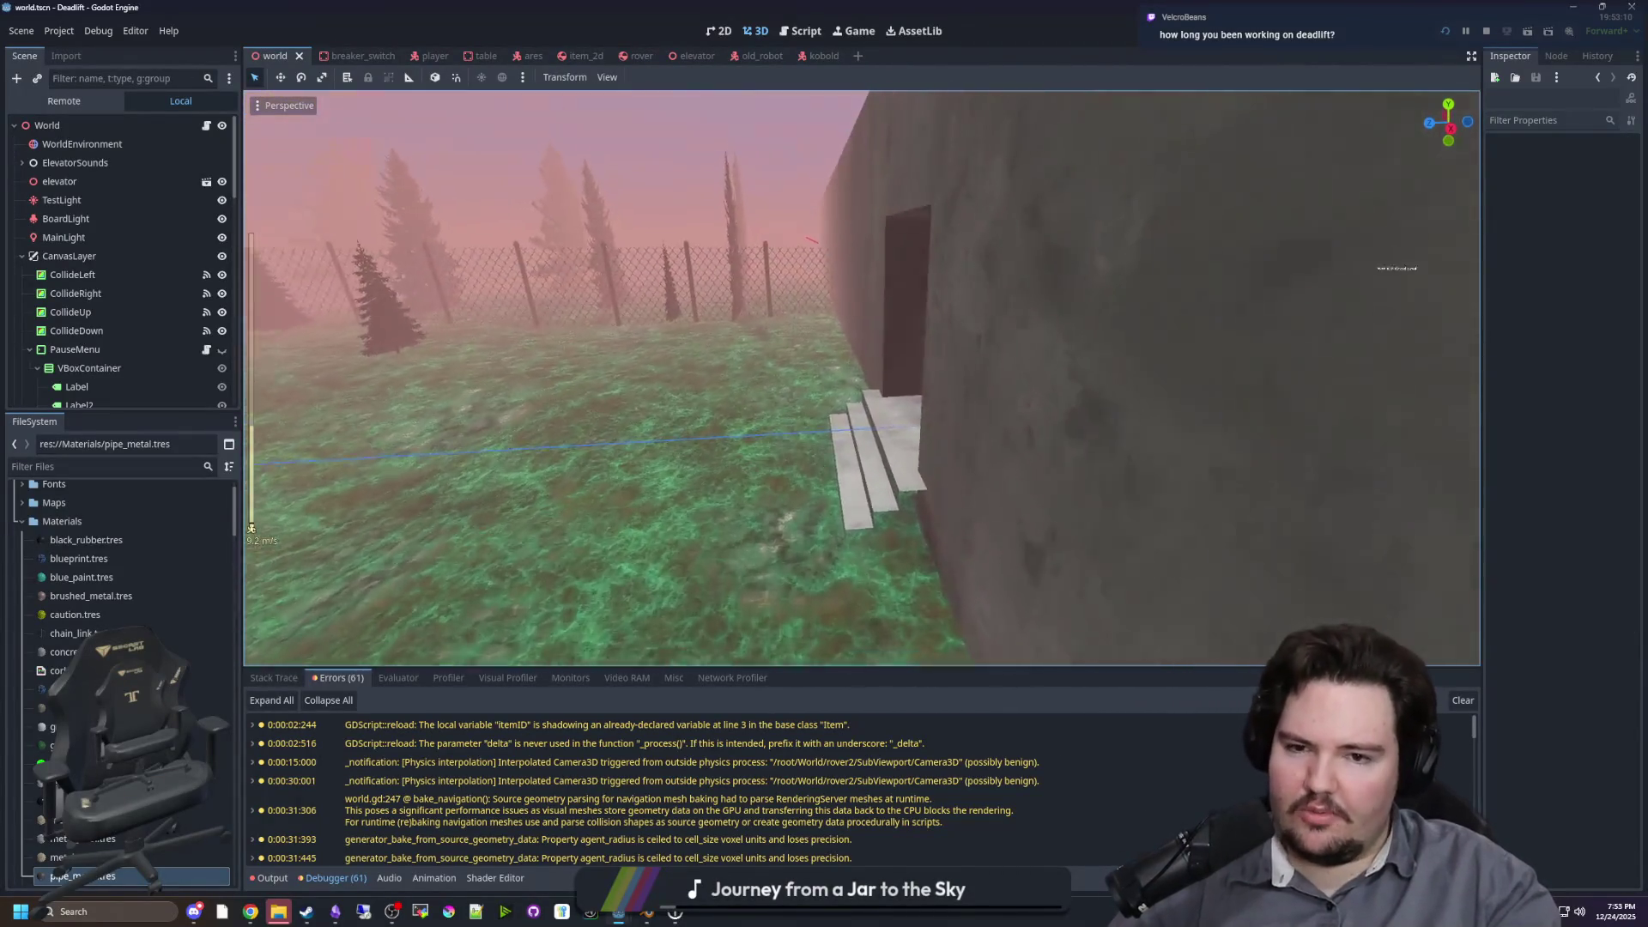
key("w")
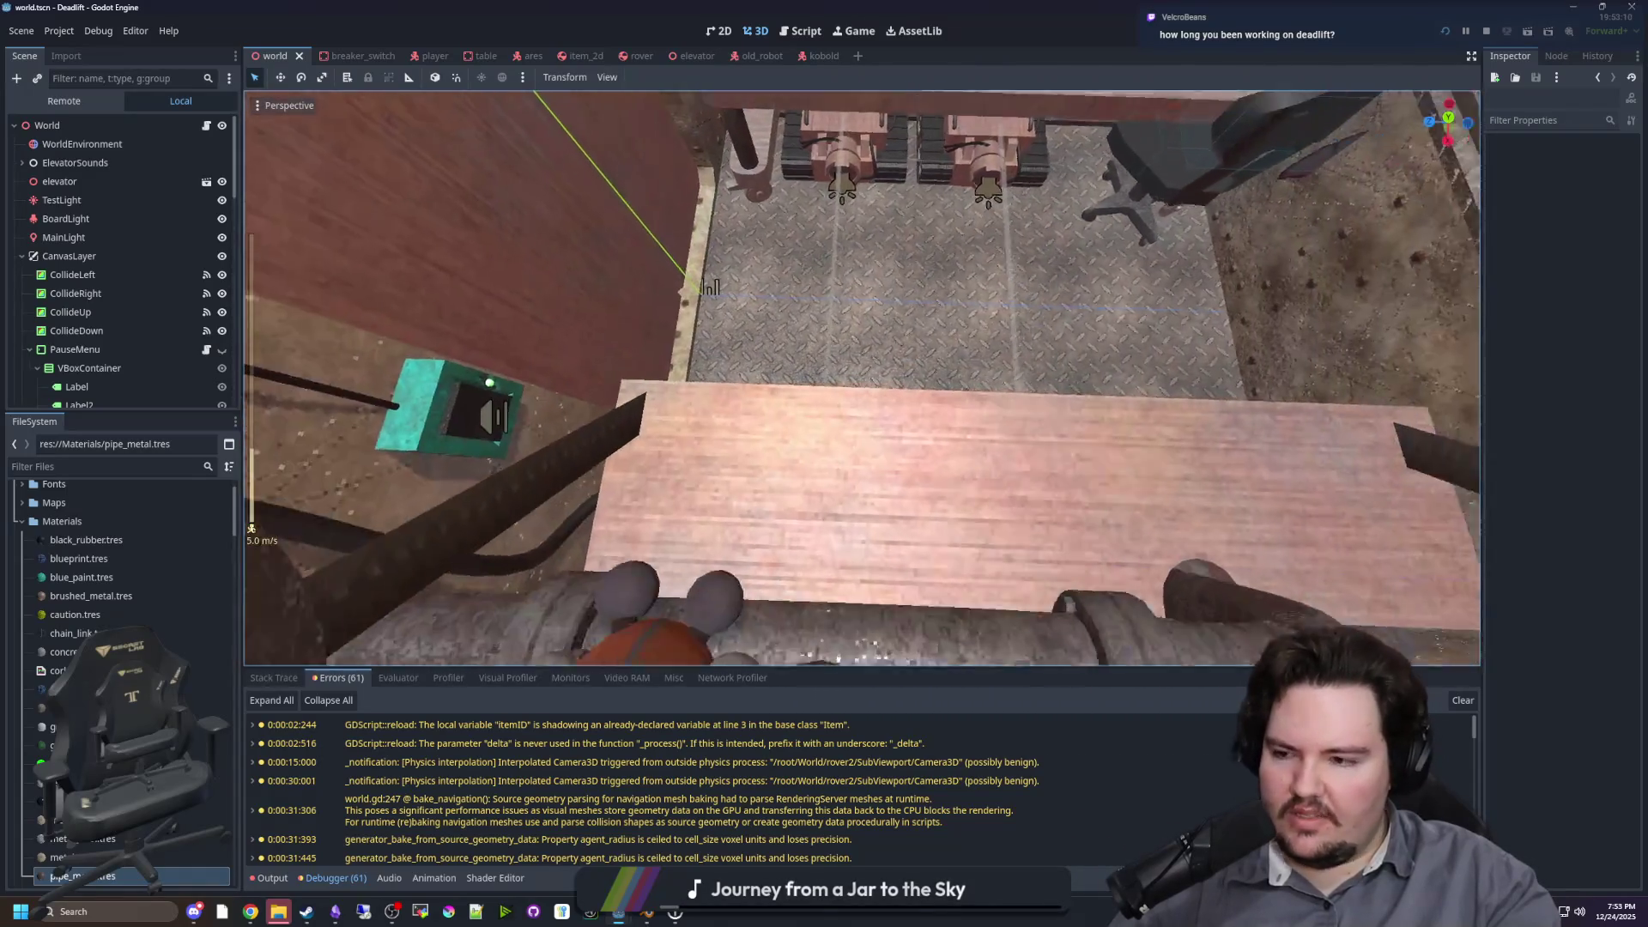
key("s")
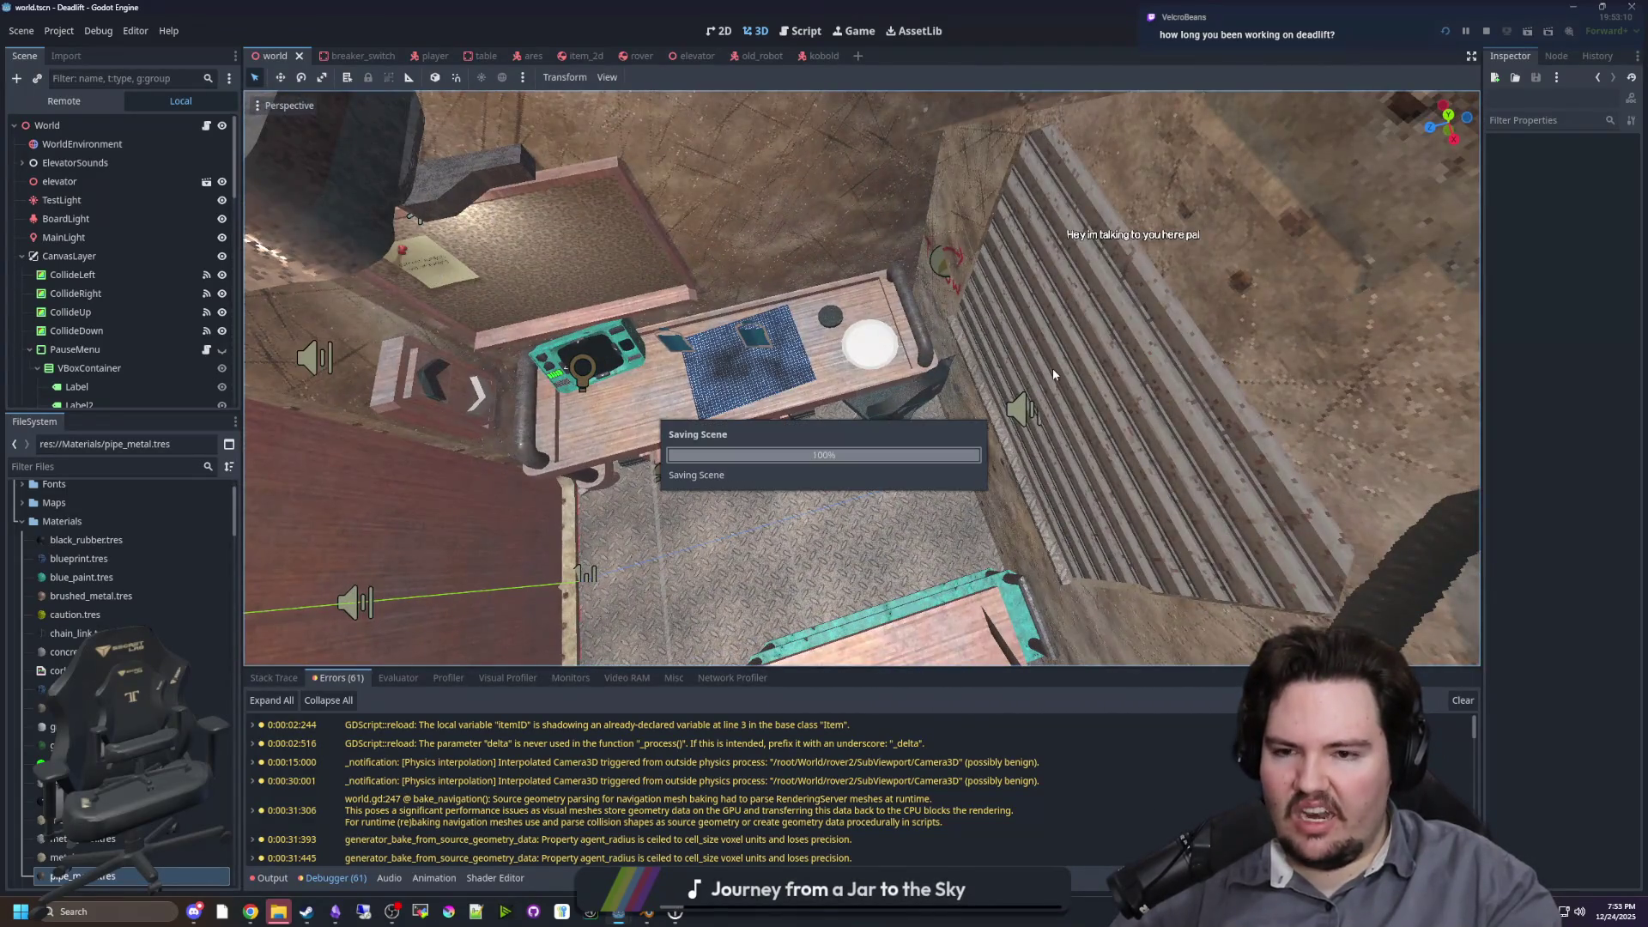
key("w")
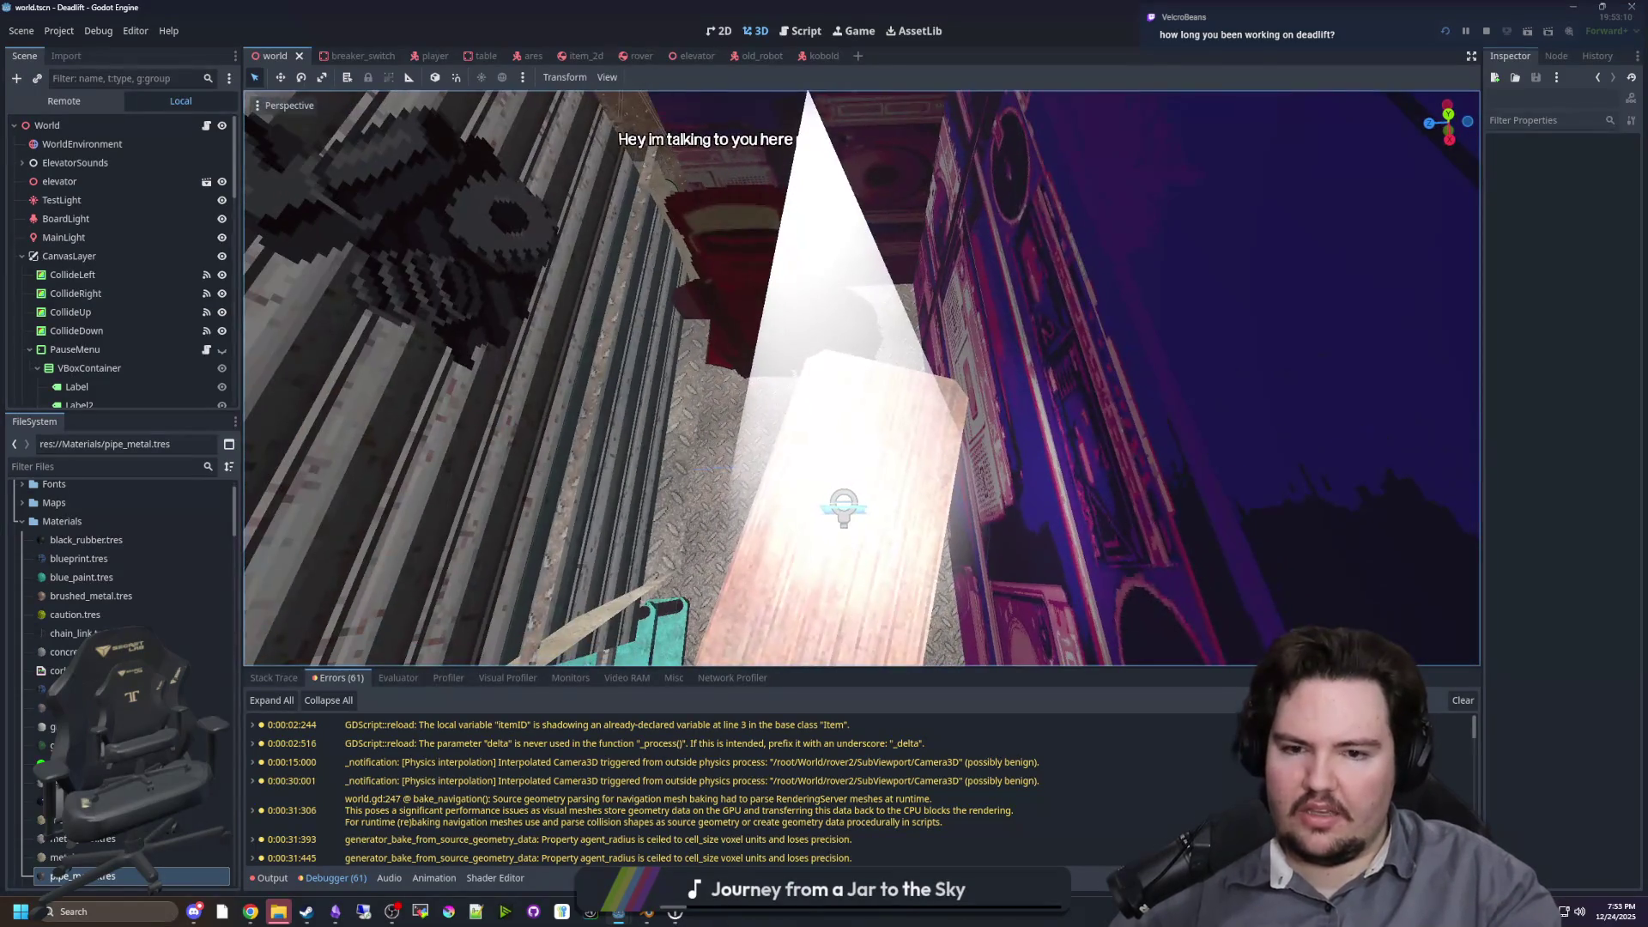
key("s")
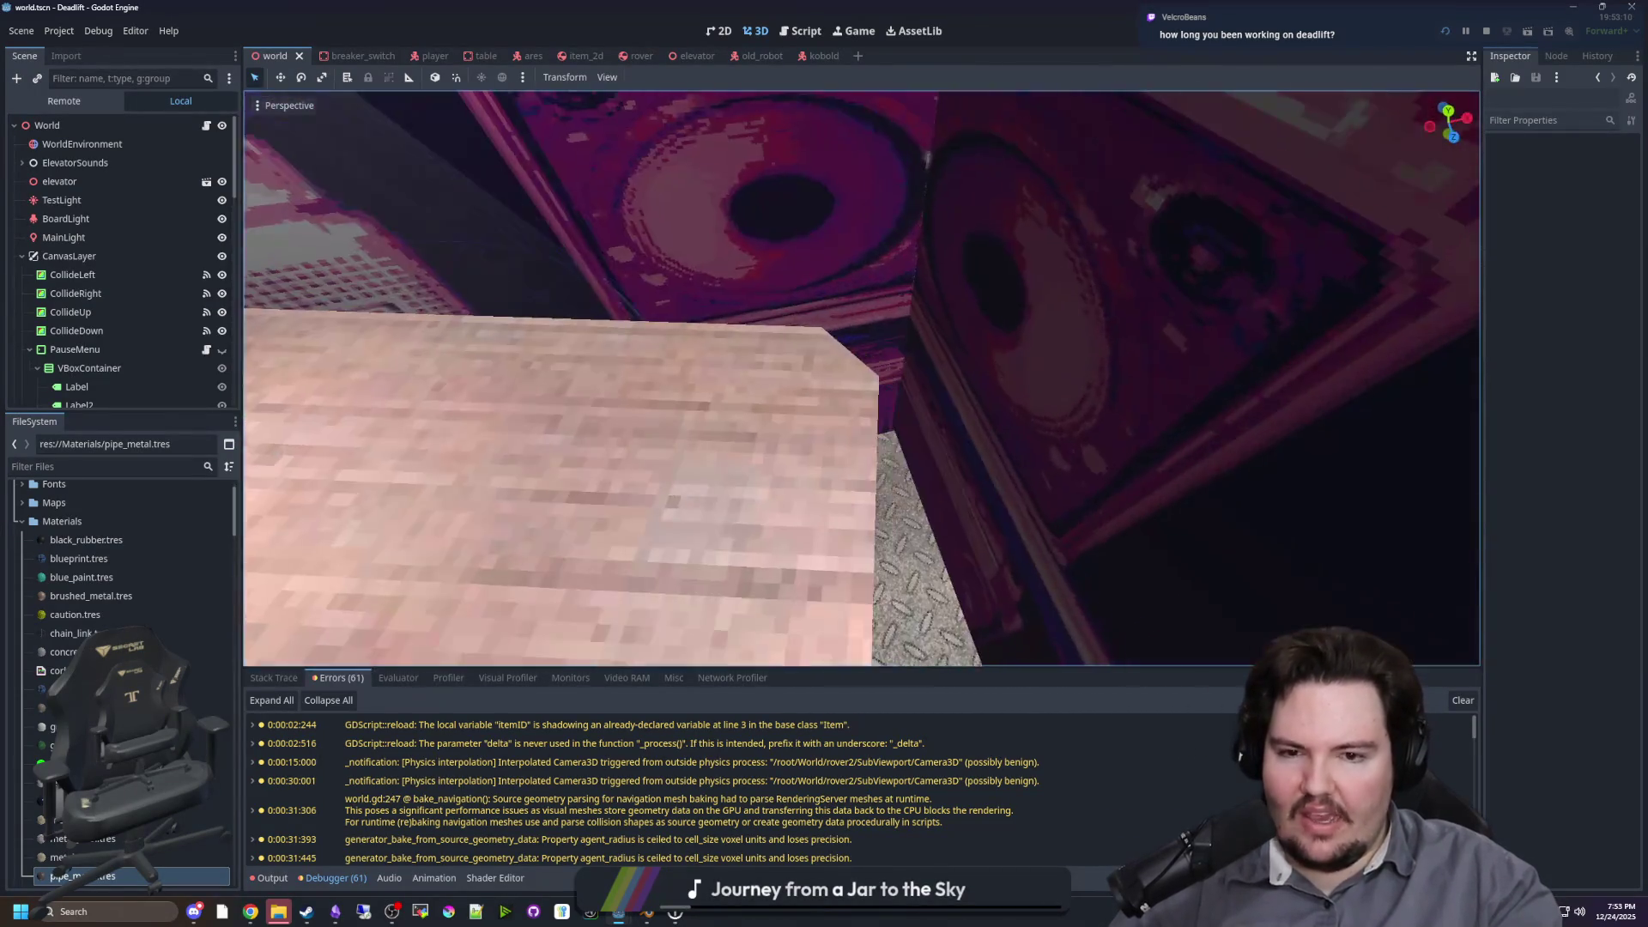
key("s")
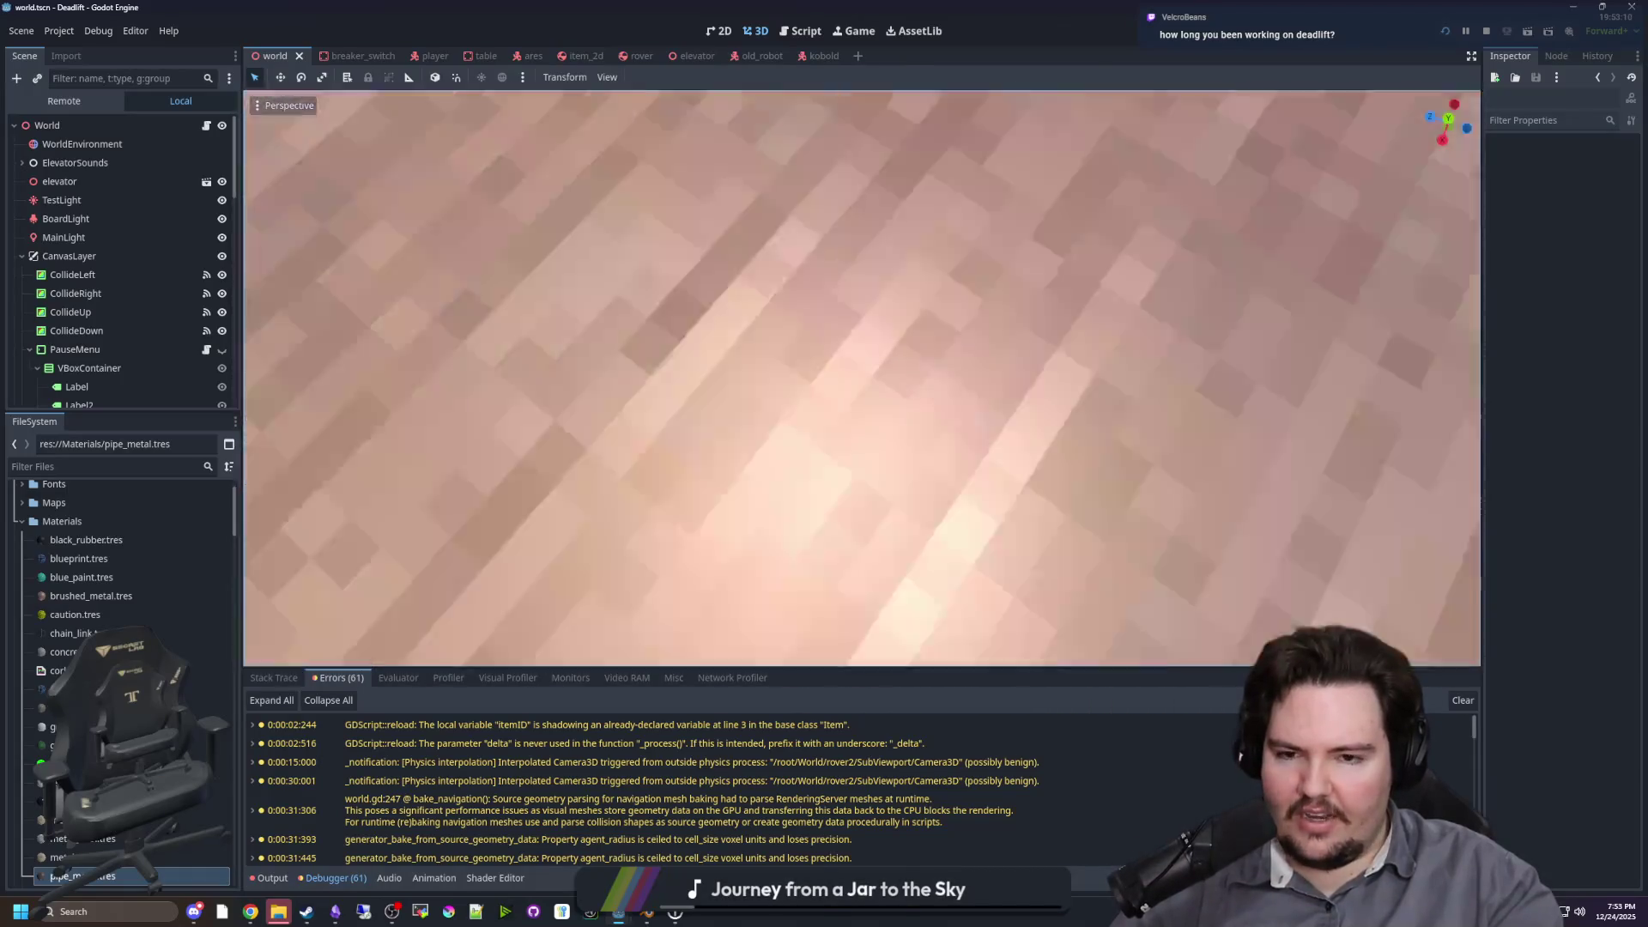
key("w")
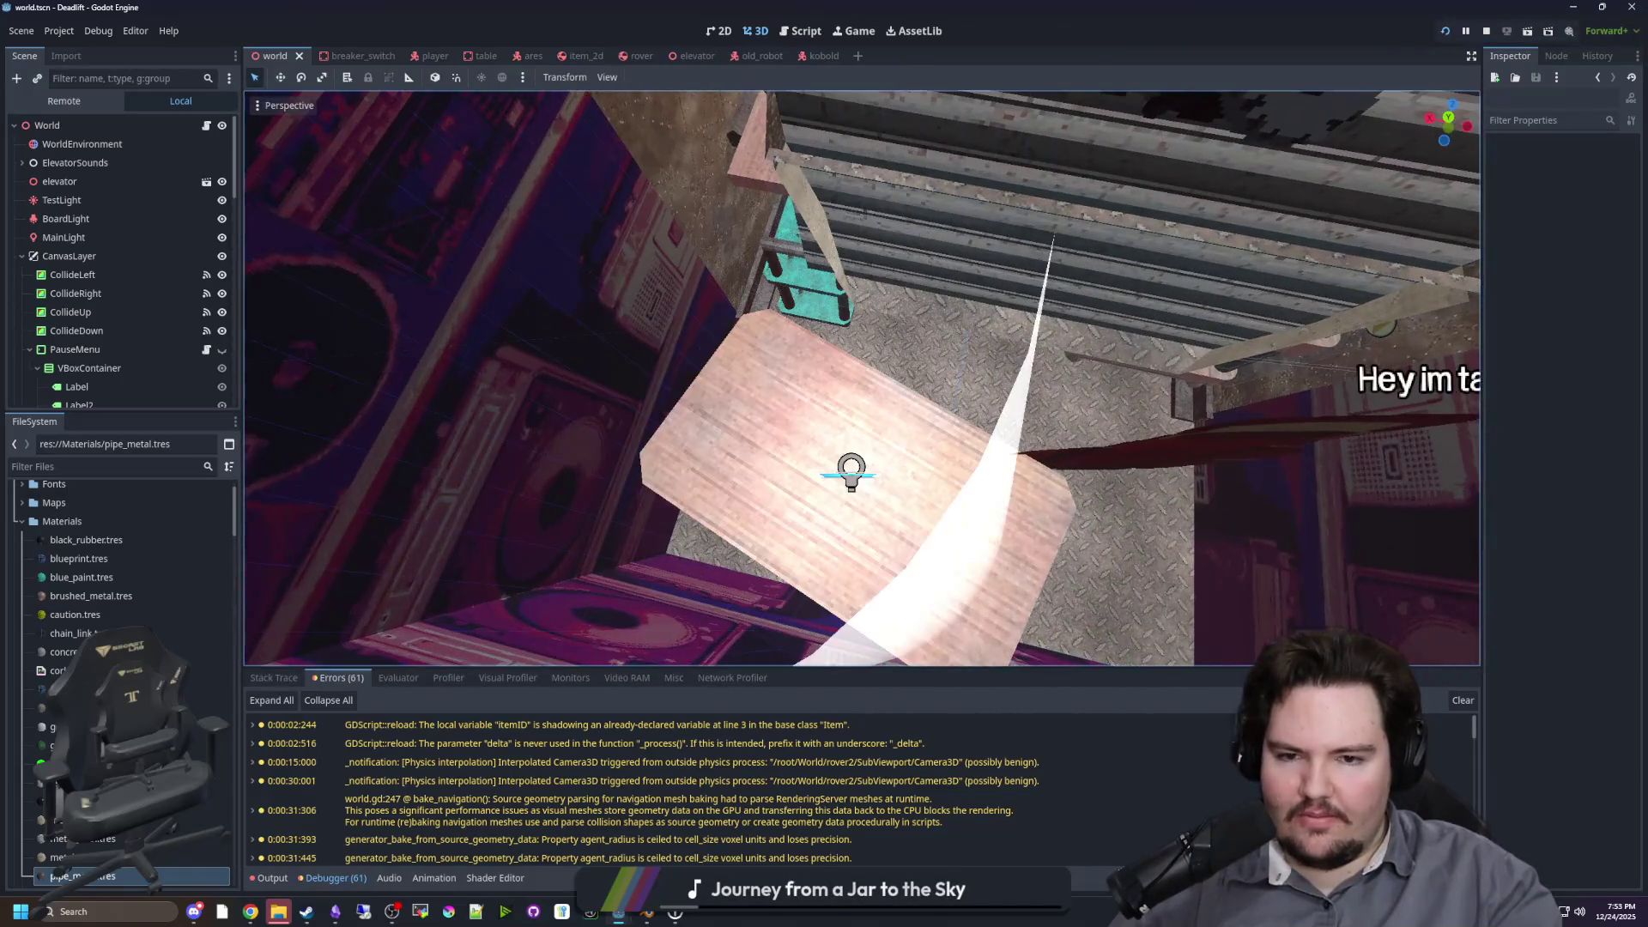
key("s")
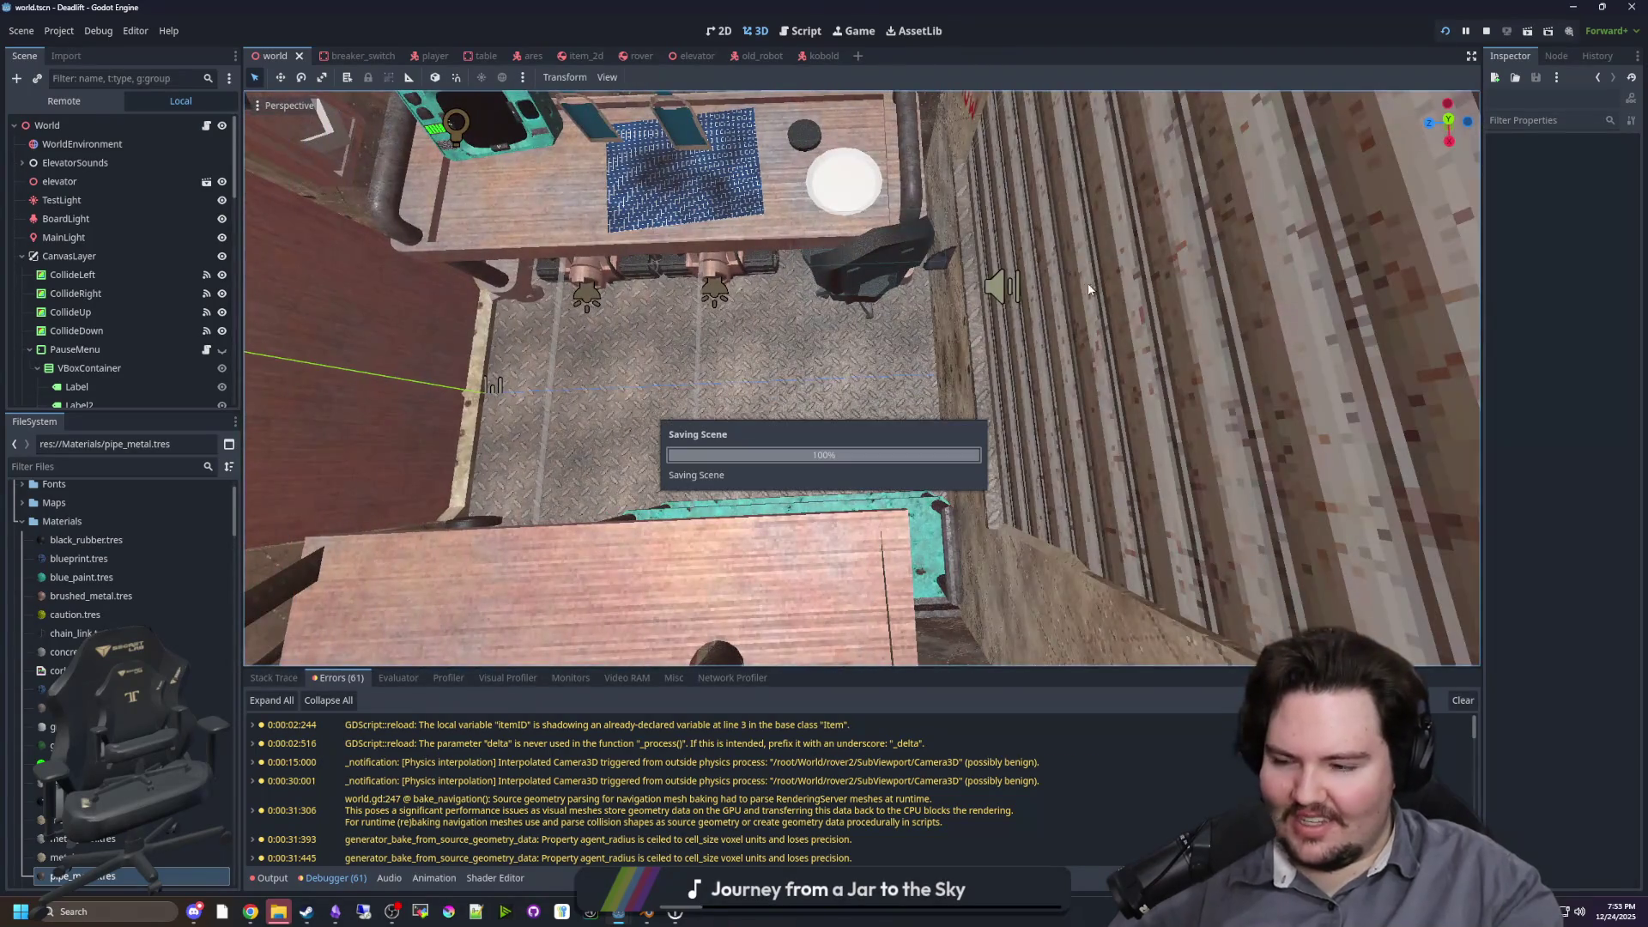
Step: Orbit to the table's opposite end, dismiss the popup menu, and open a new Chrome window
left_click_drag(1152, 256, 815, 388)
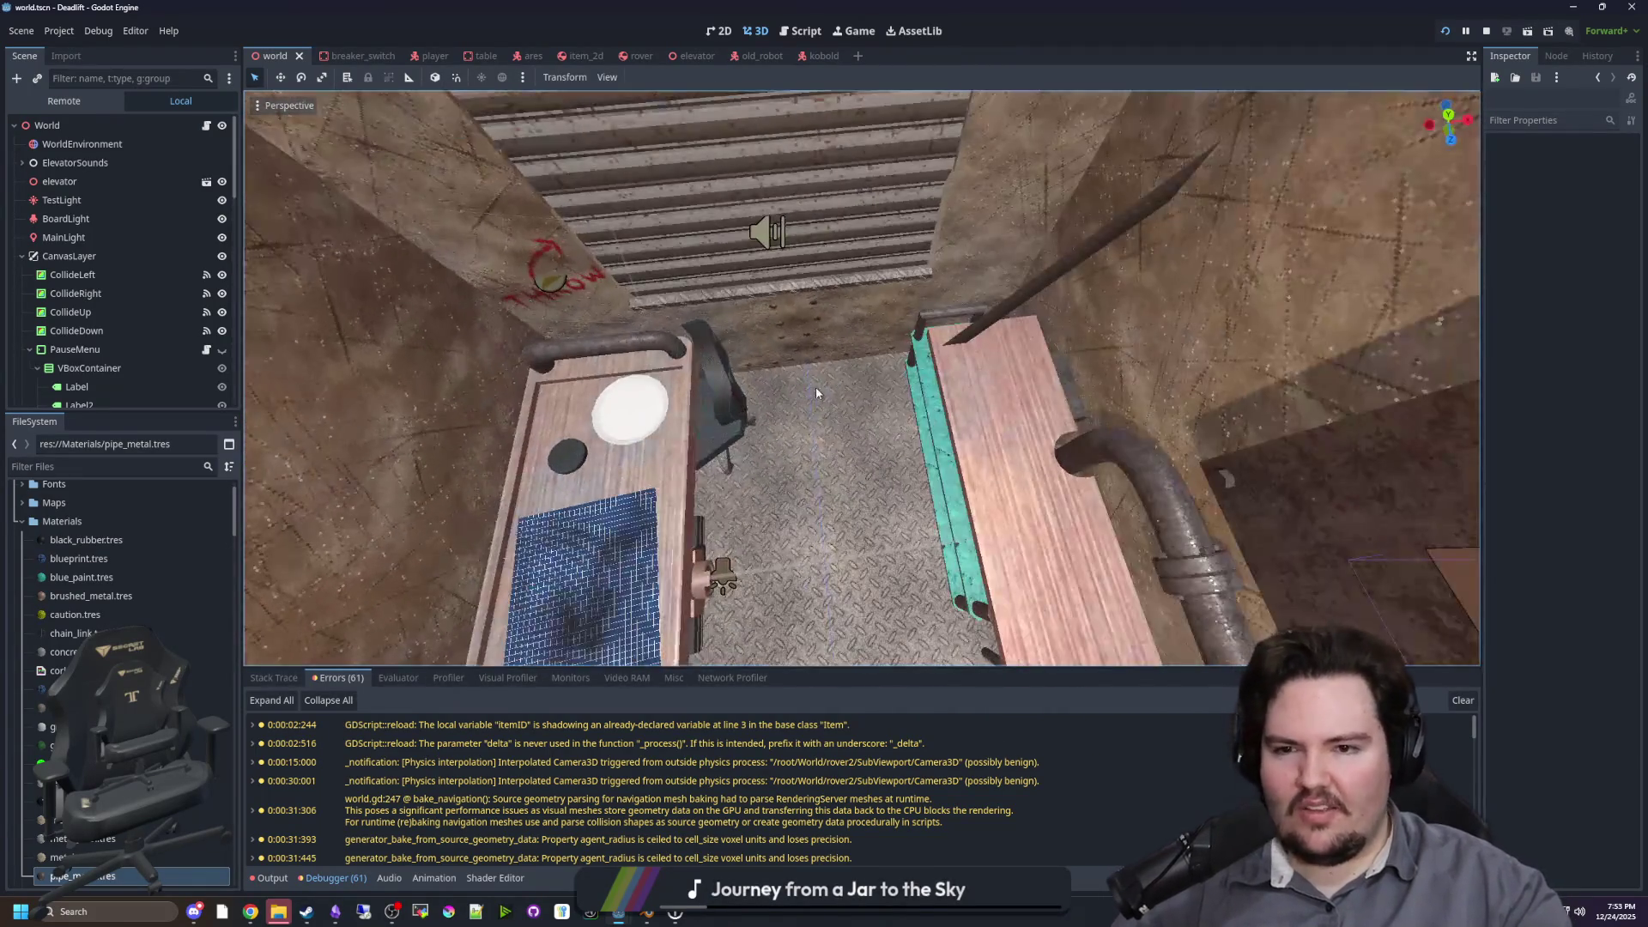
right_click(815, 393)
key("Escape")
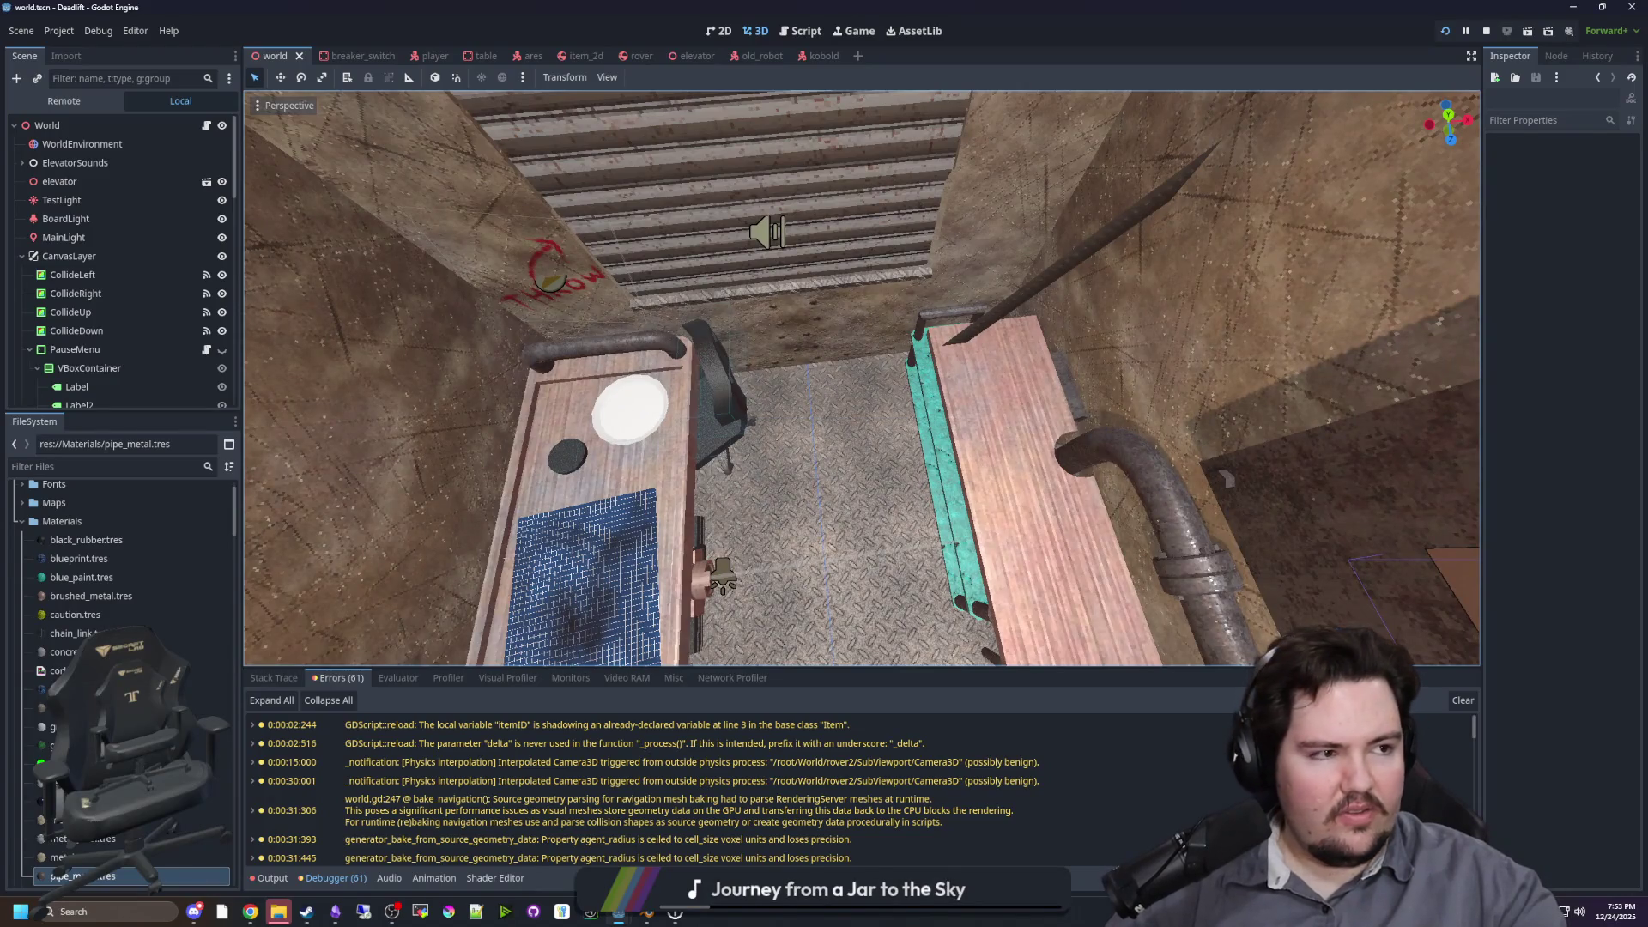
key("super+3")
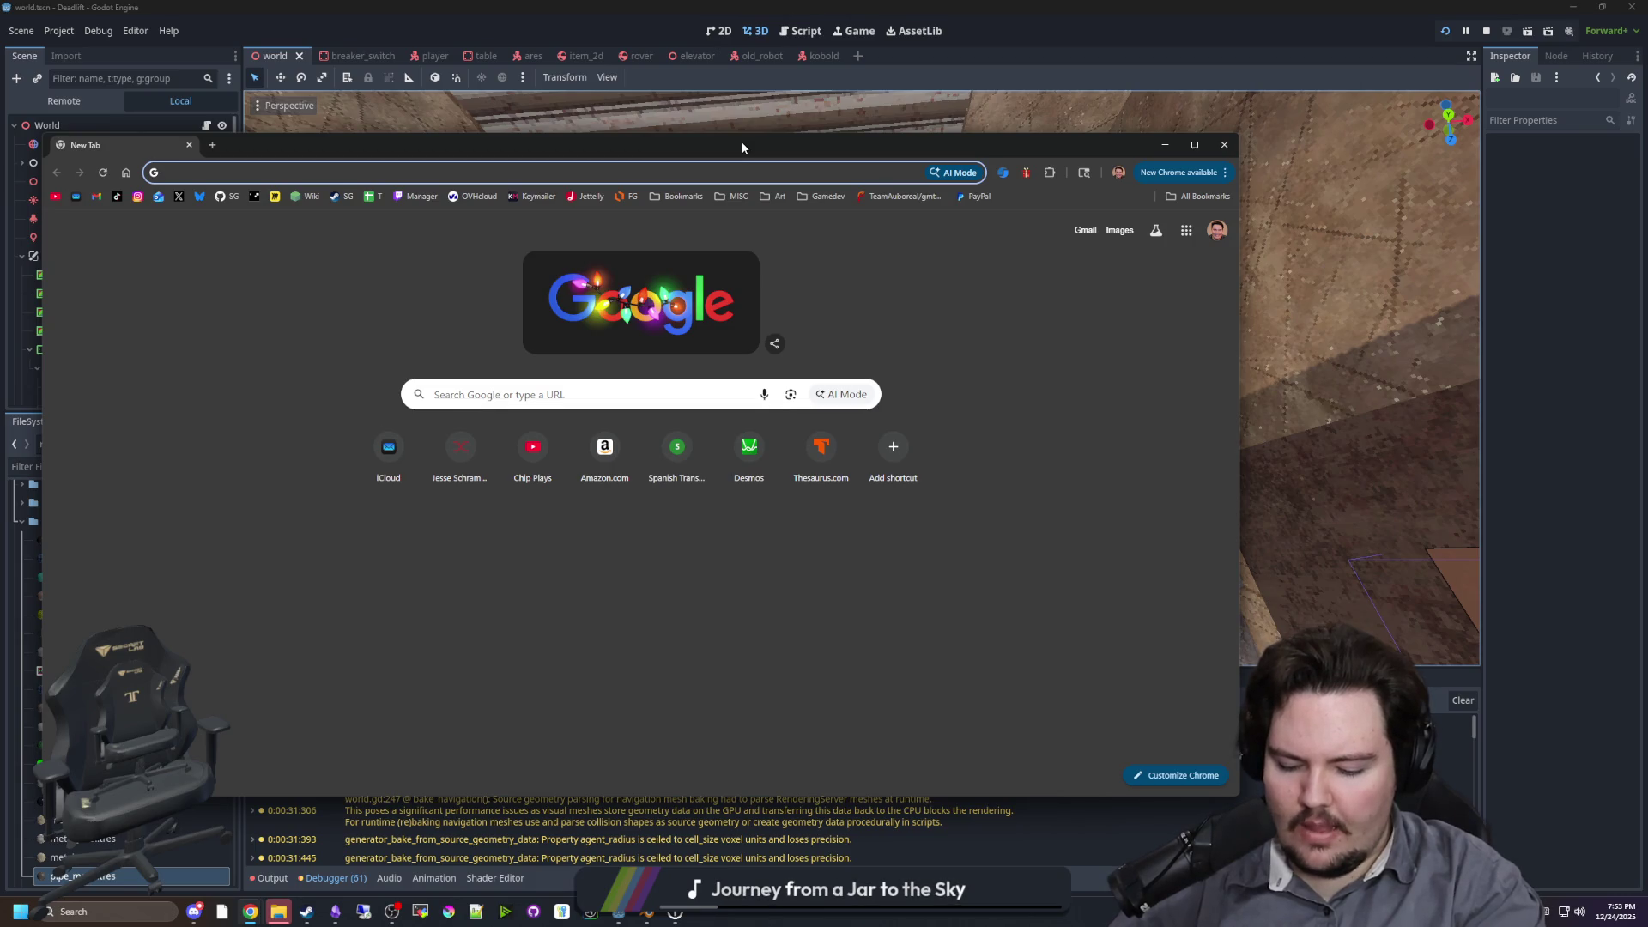
Step: Paste and submit an entry in Chrome's address bar
left_click(189, 145)
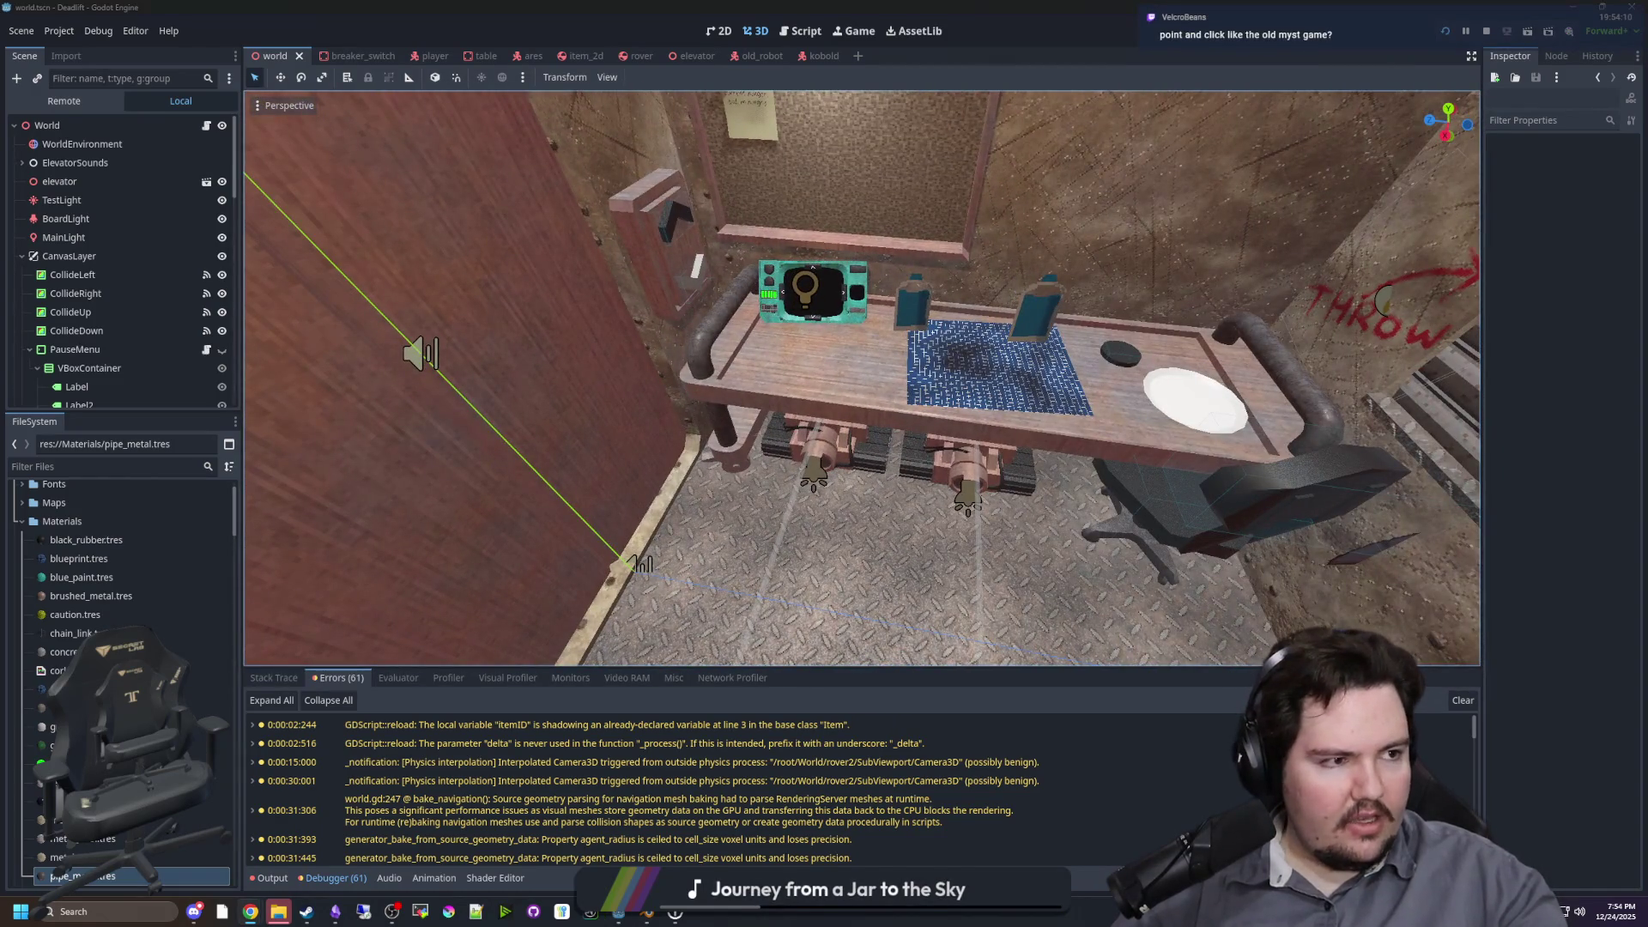
key("ctrl+v")
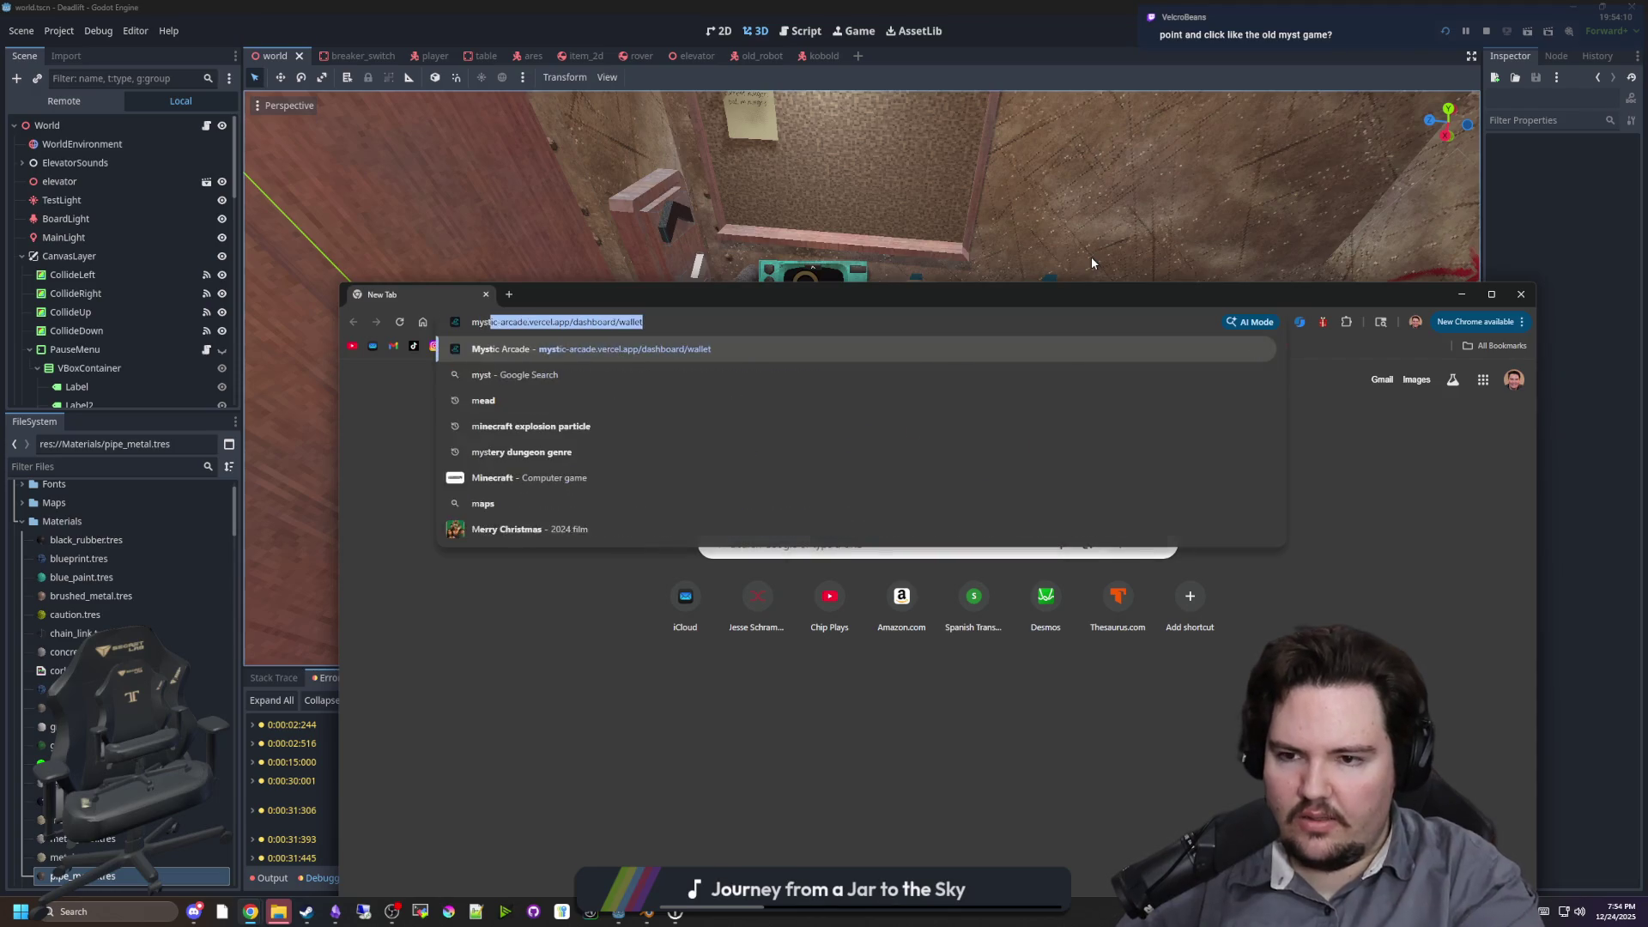
key("Return")
Step: Search 'myst game' in a new tab, maximize Chrome, open the Wikipedia result, and switch to Myst's Steam page
left_click(508, 295)
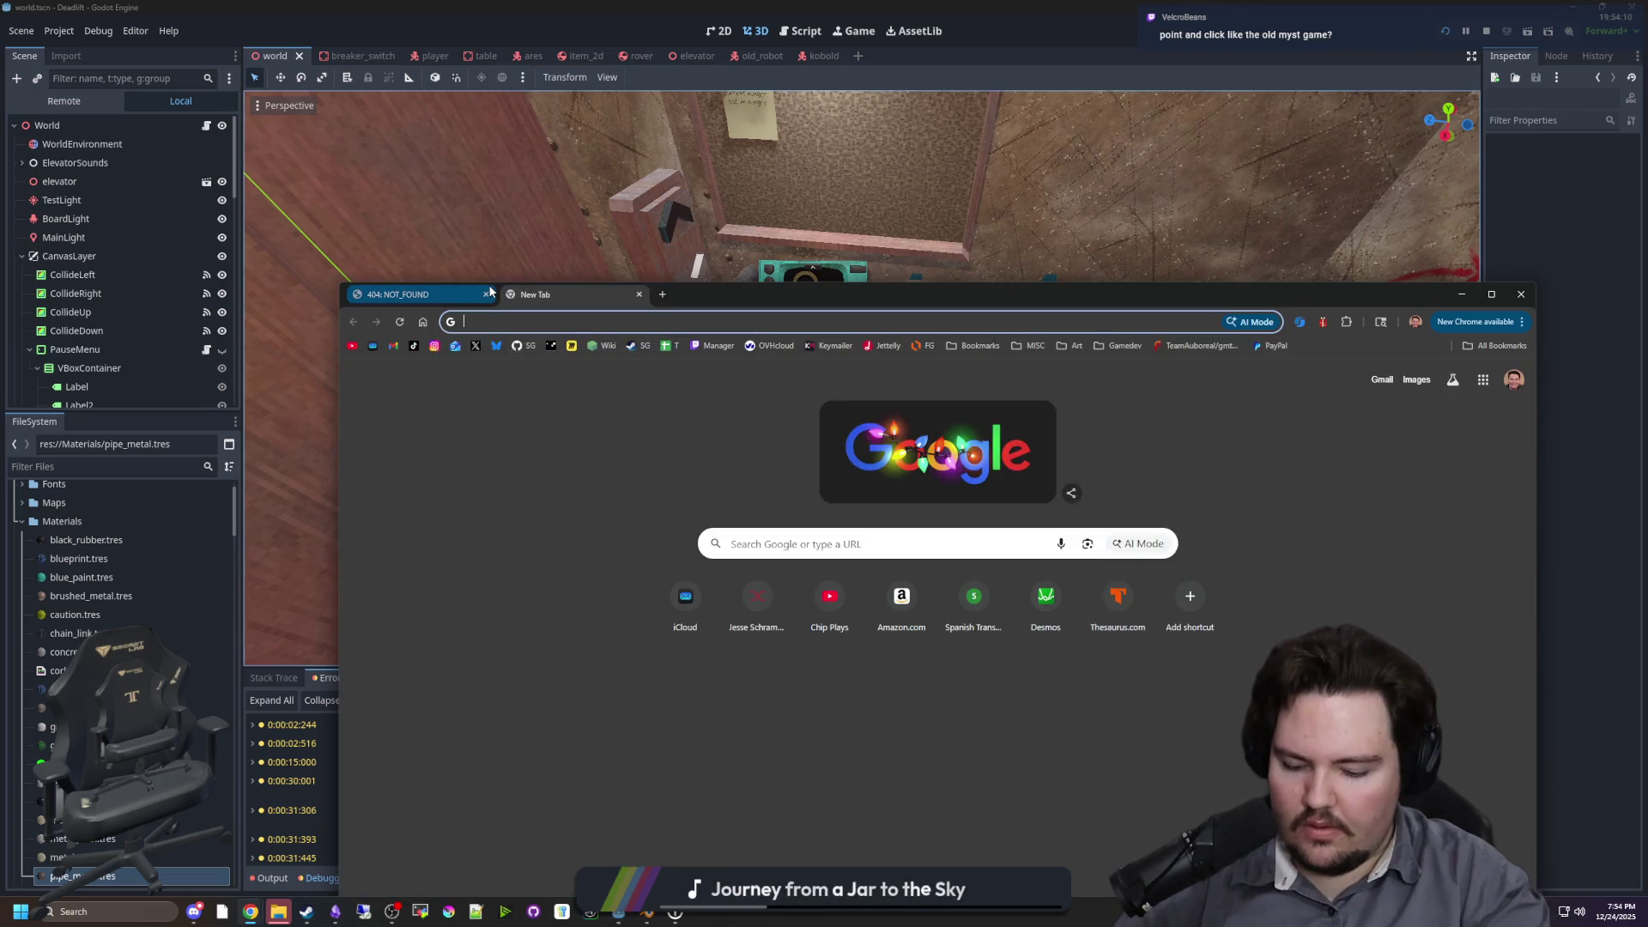
type("myst game")
key("Return")
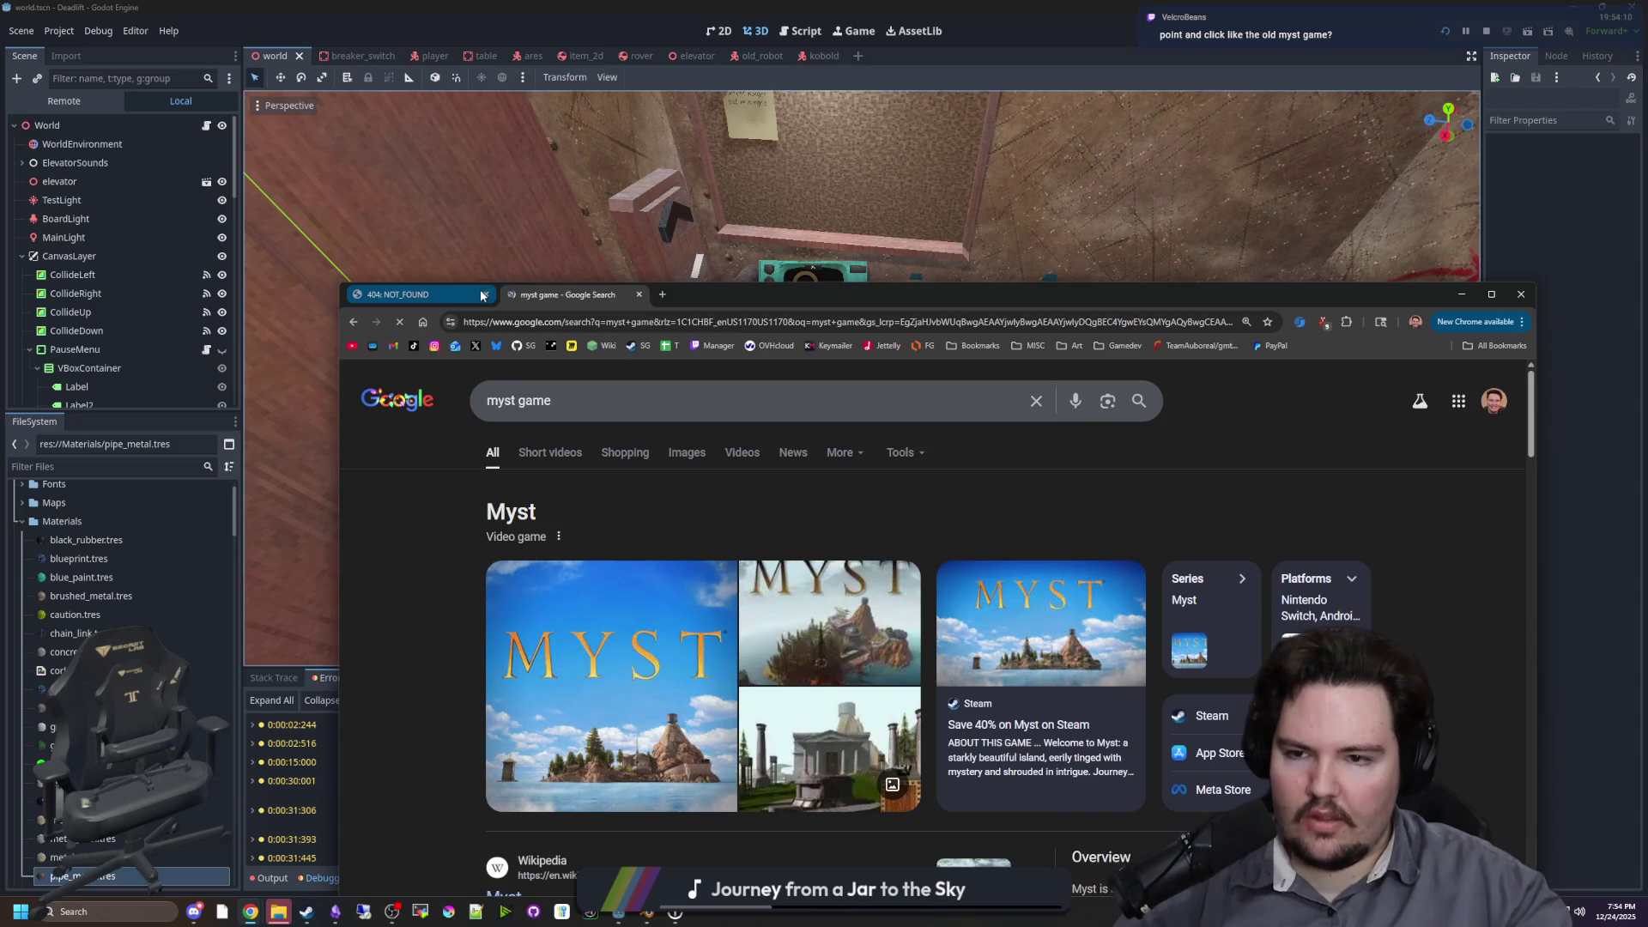
double_click(681, 301)
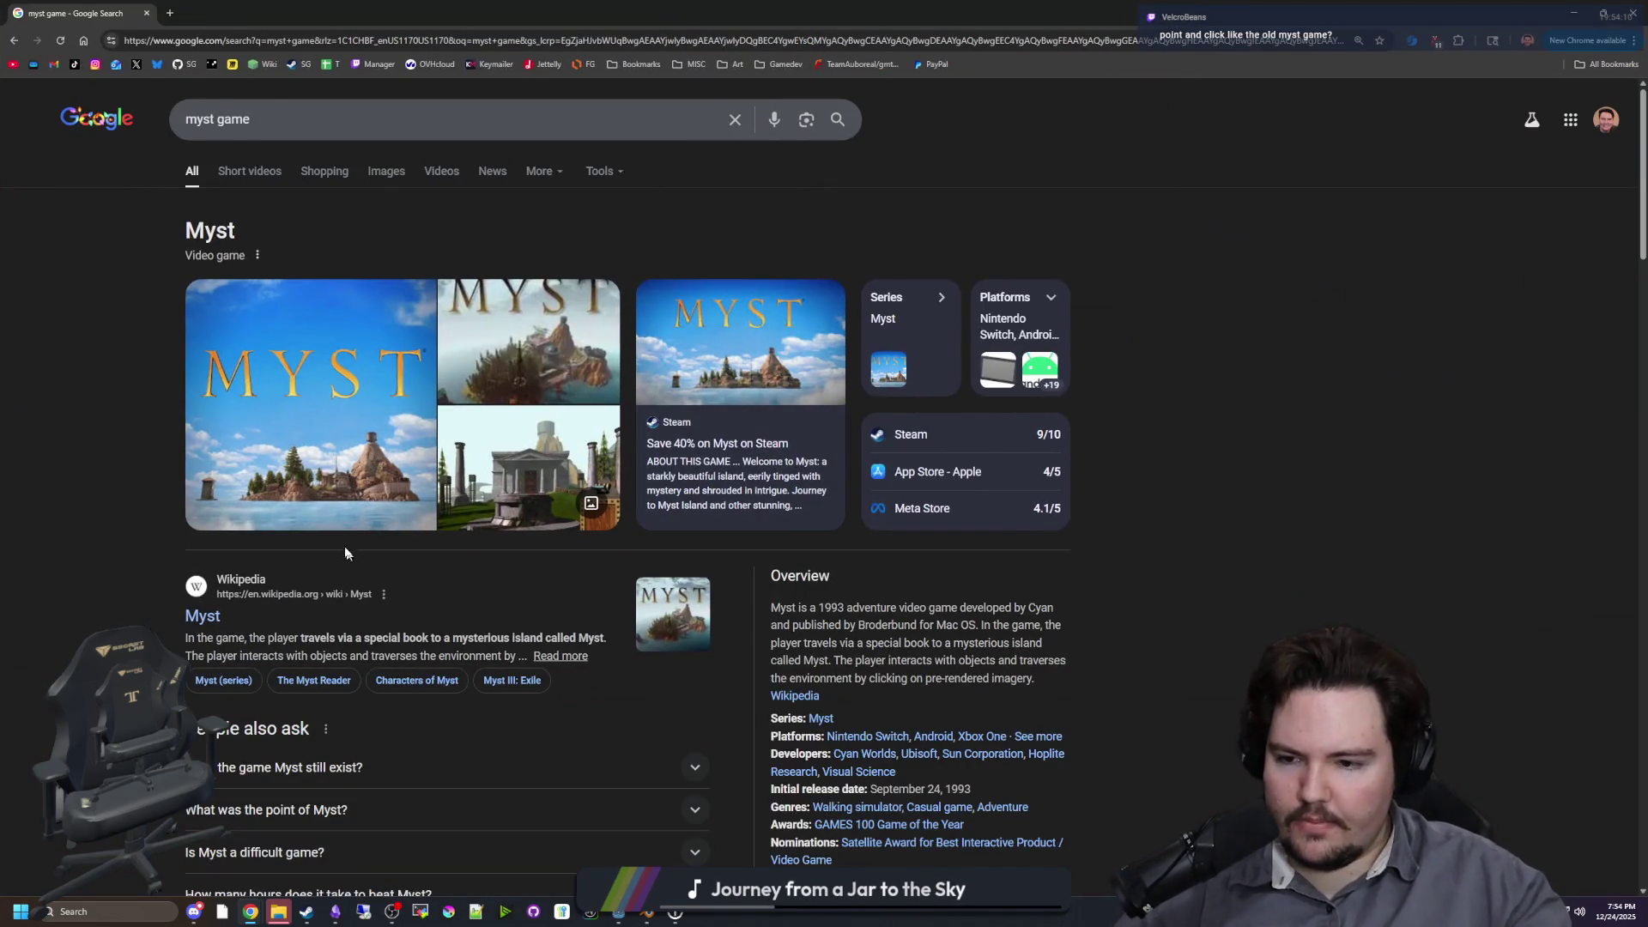
middle_click(203, 615)
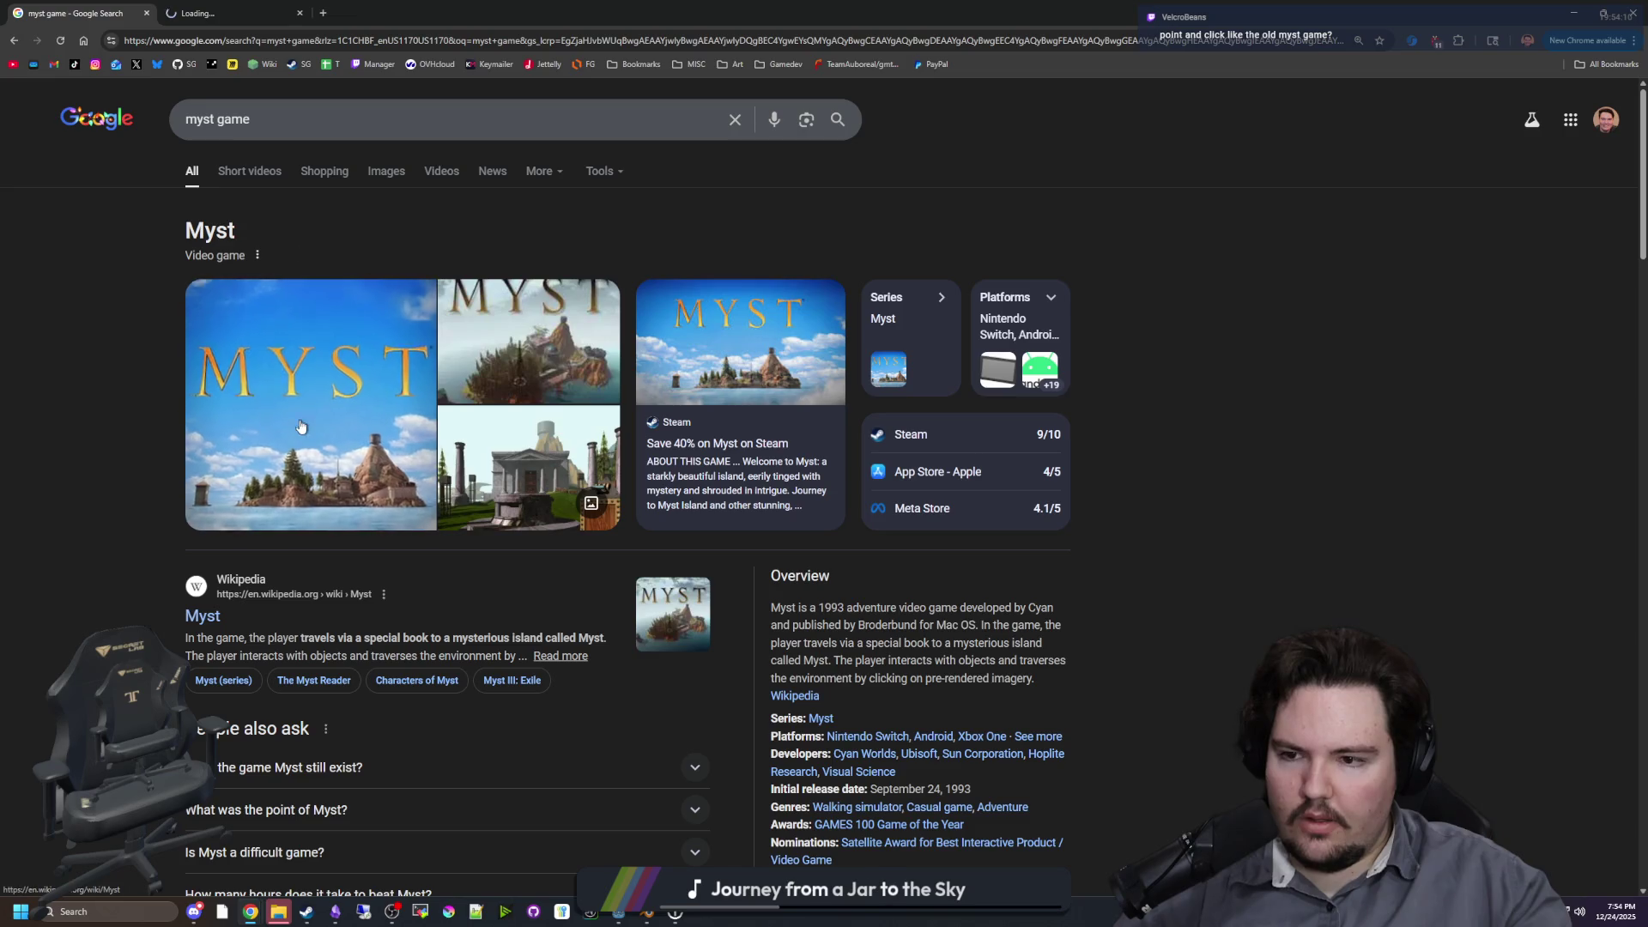
scroll(286, 702, "down", 4)
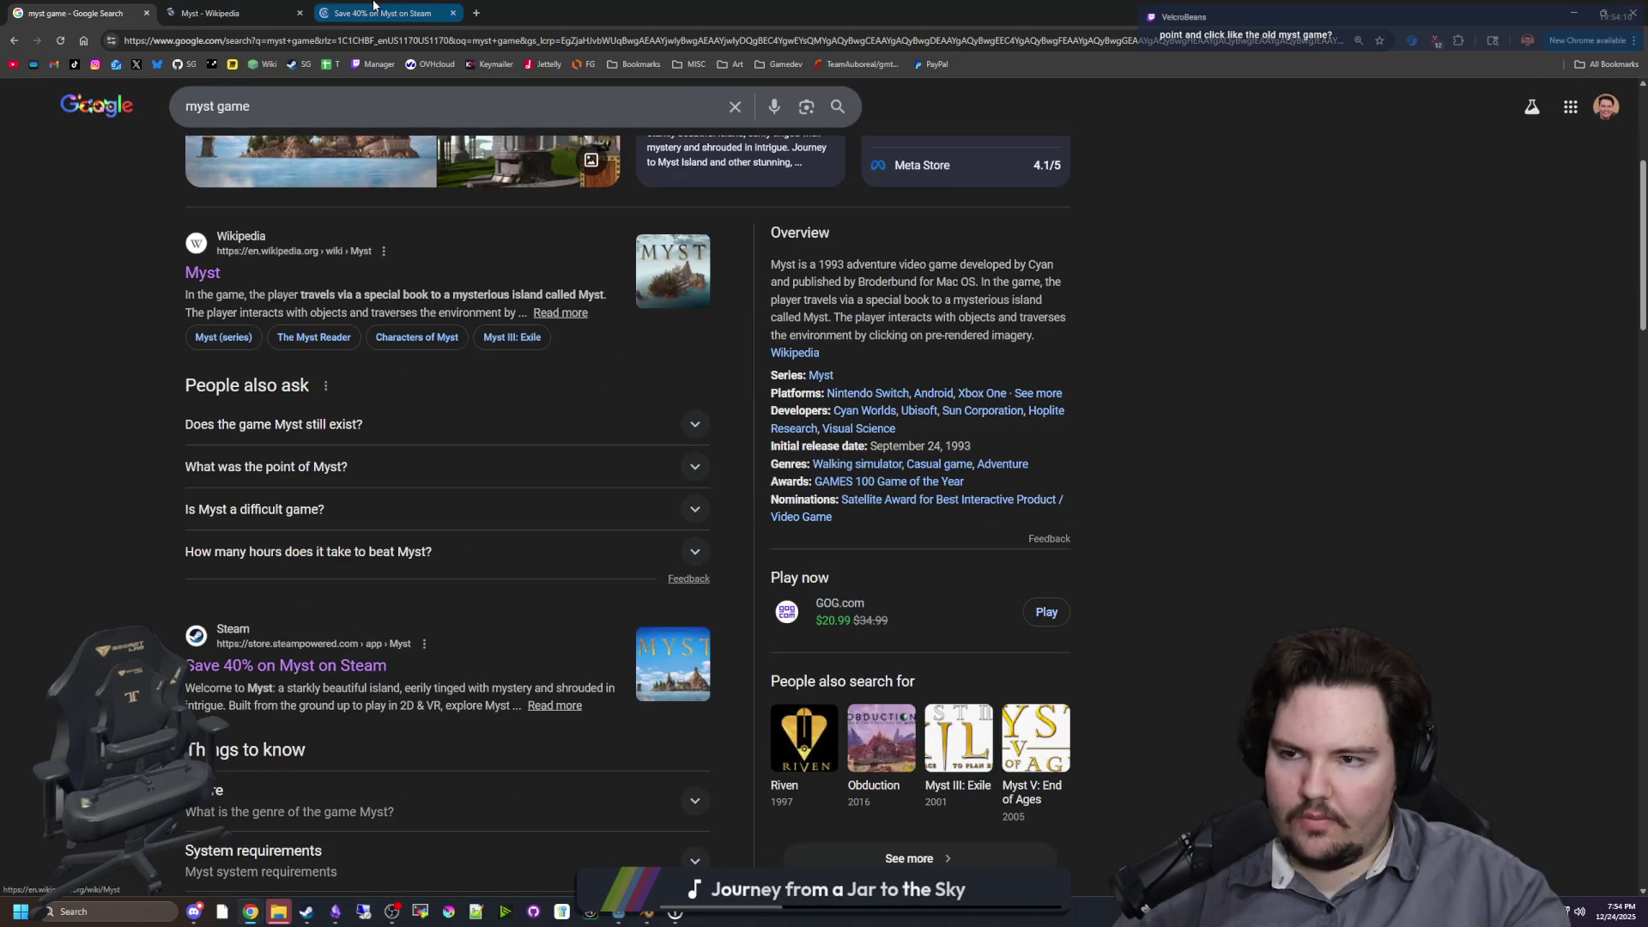
left_click(375, 12)
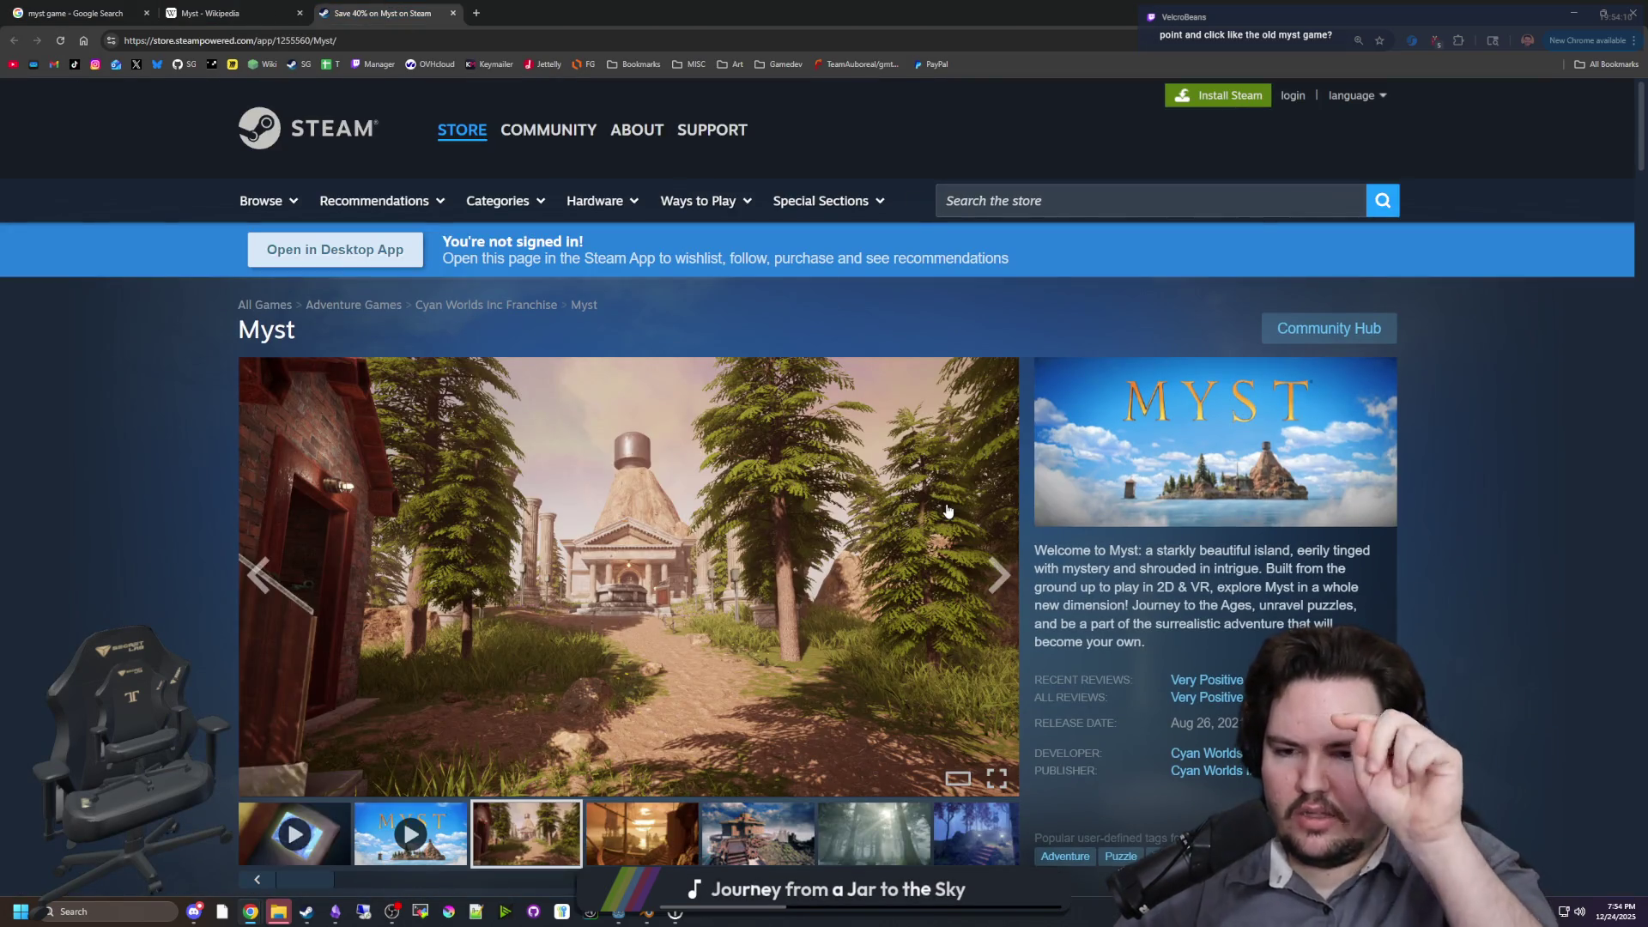
Step: Open the ship-at-sunset Myst screenshot full size and cycle through the gallery
scroll(947, 510, "down", 1)
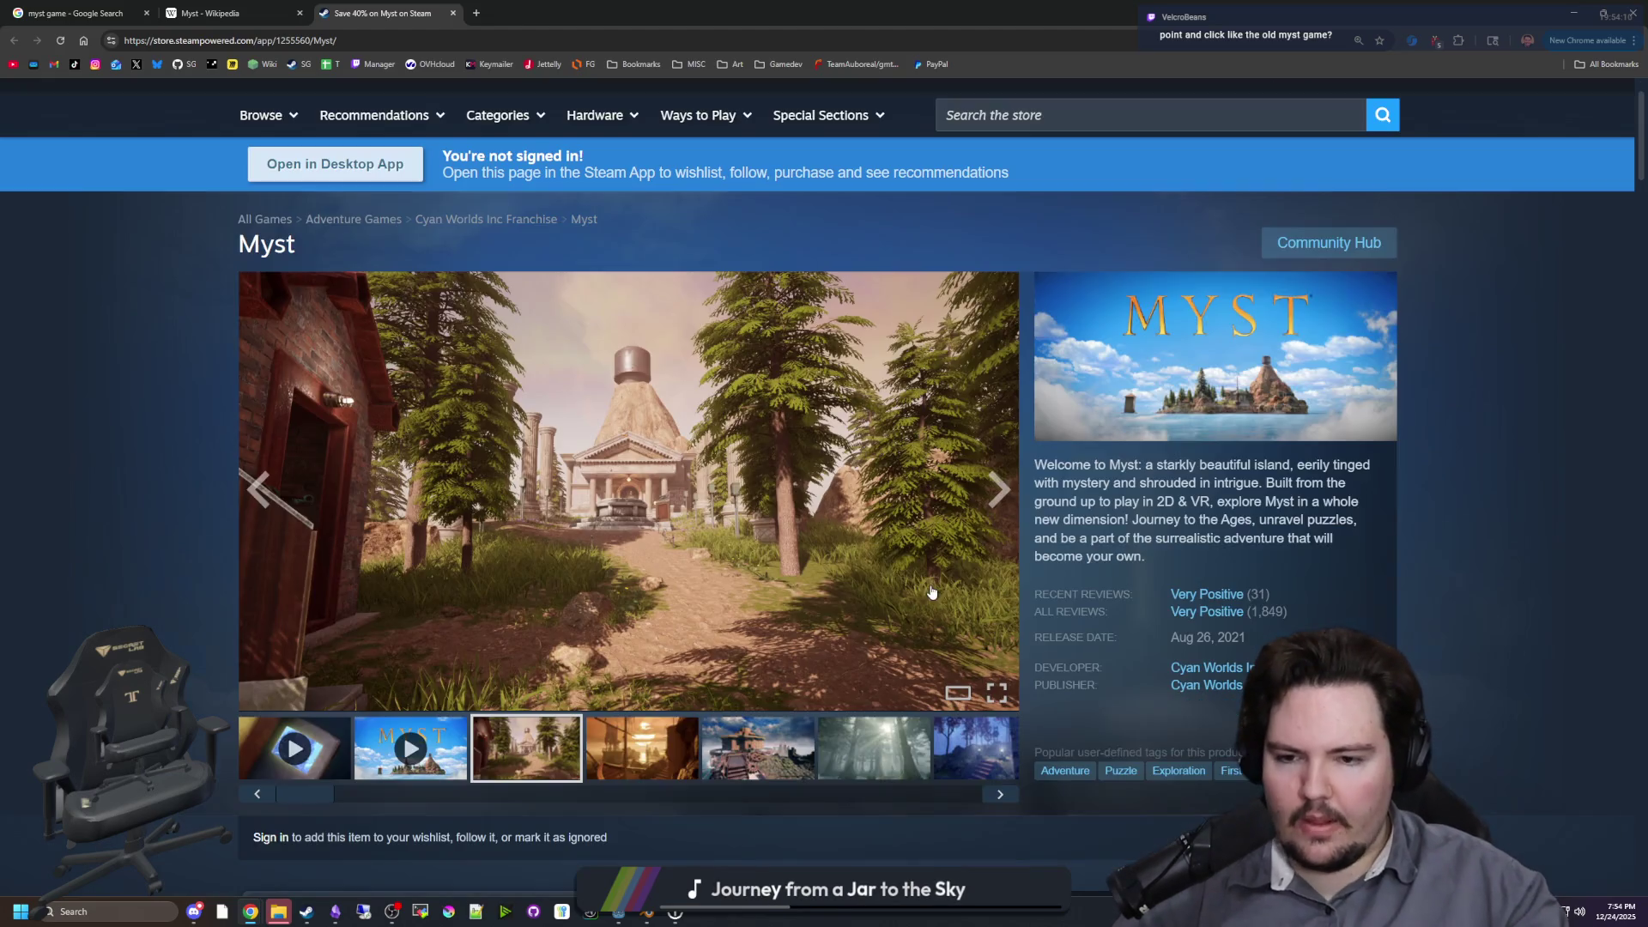
left_click(686, 745)
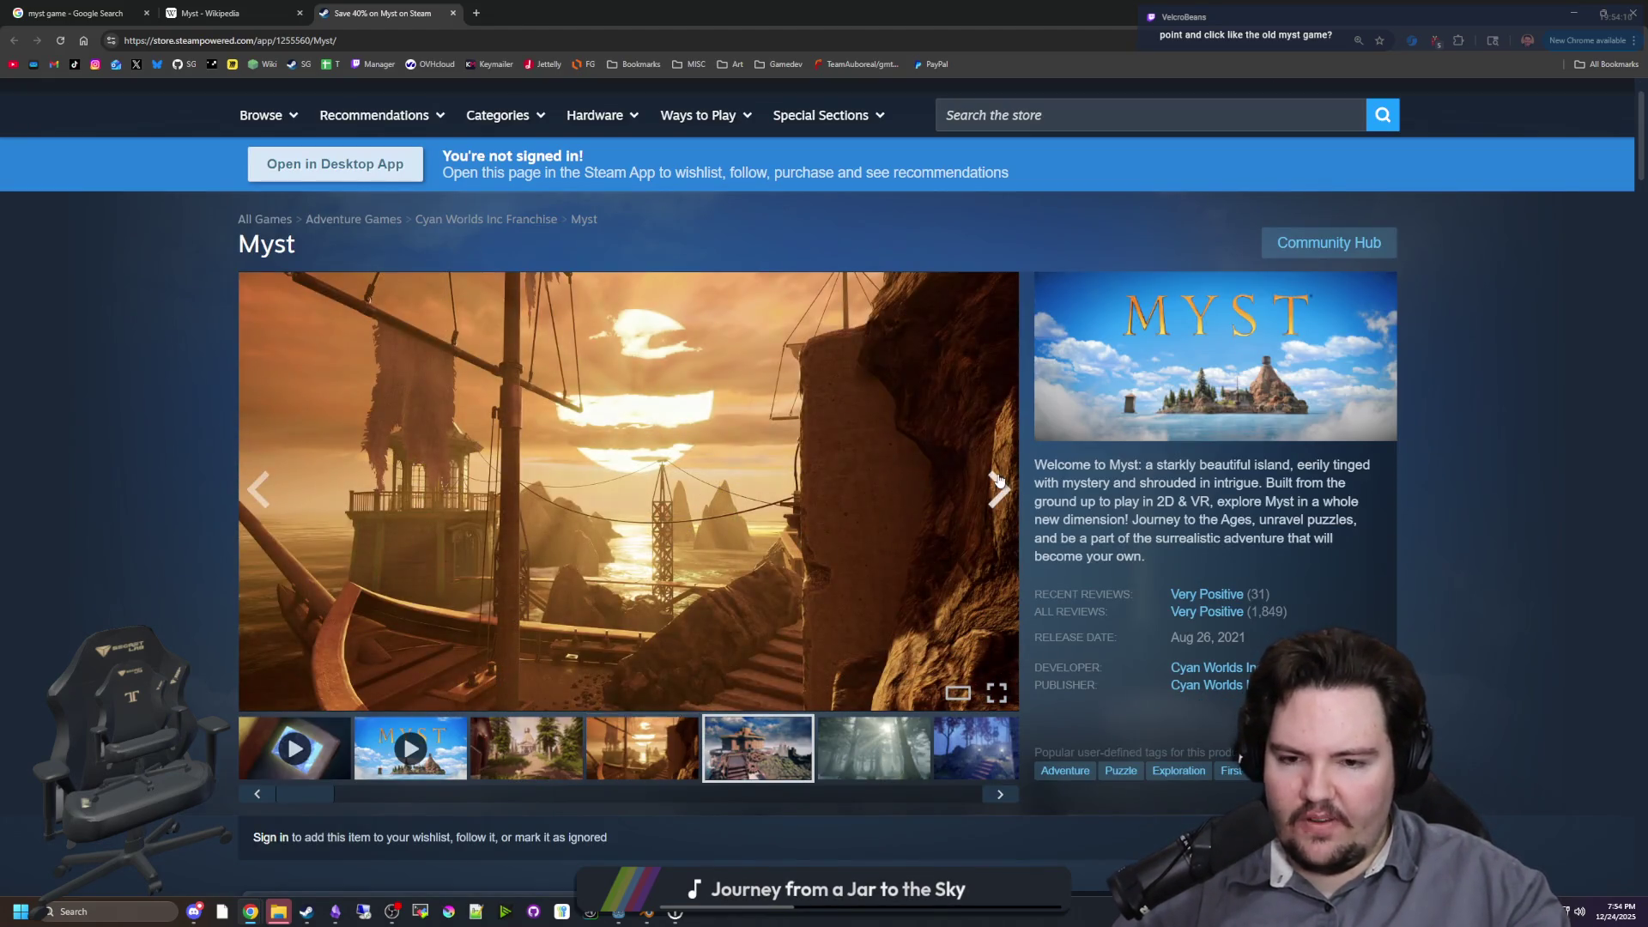
left_click(710, 513)
left_click(1429, 506)
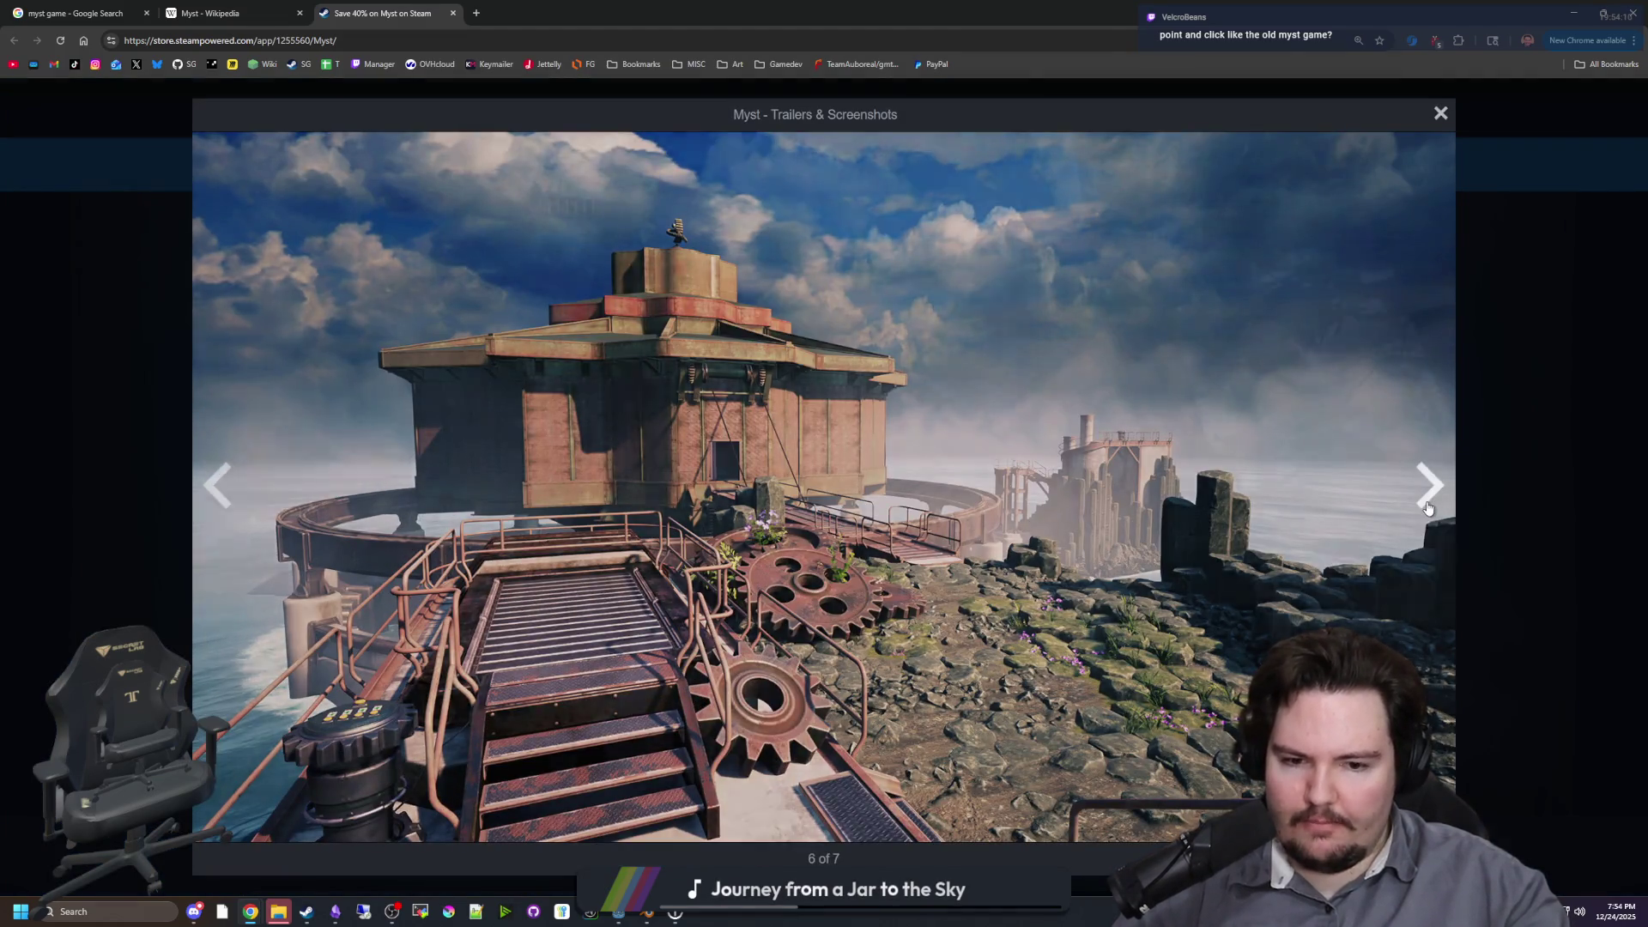
left_click(1429, 507)
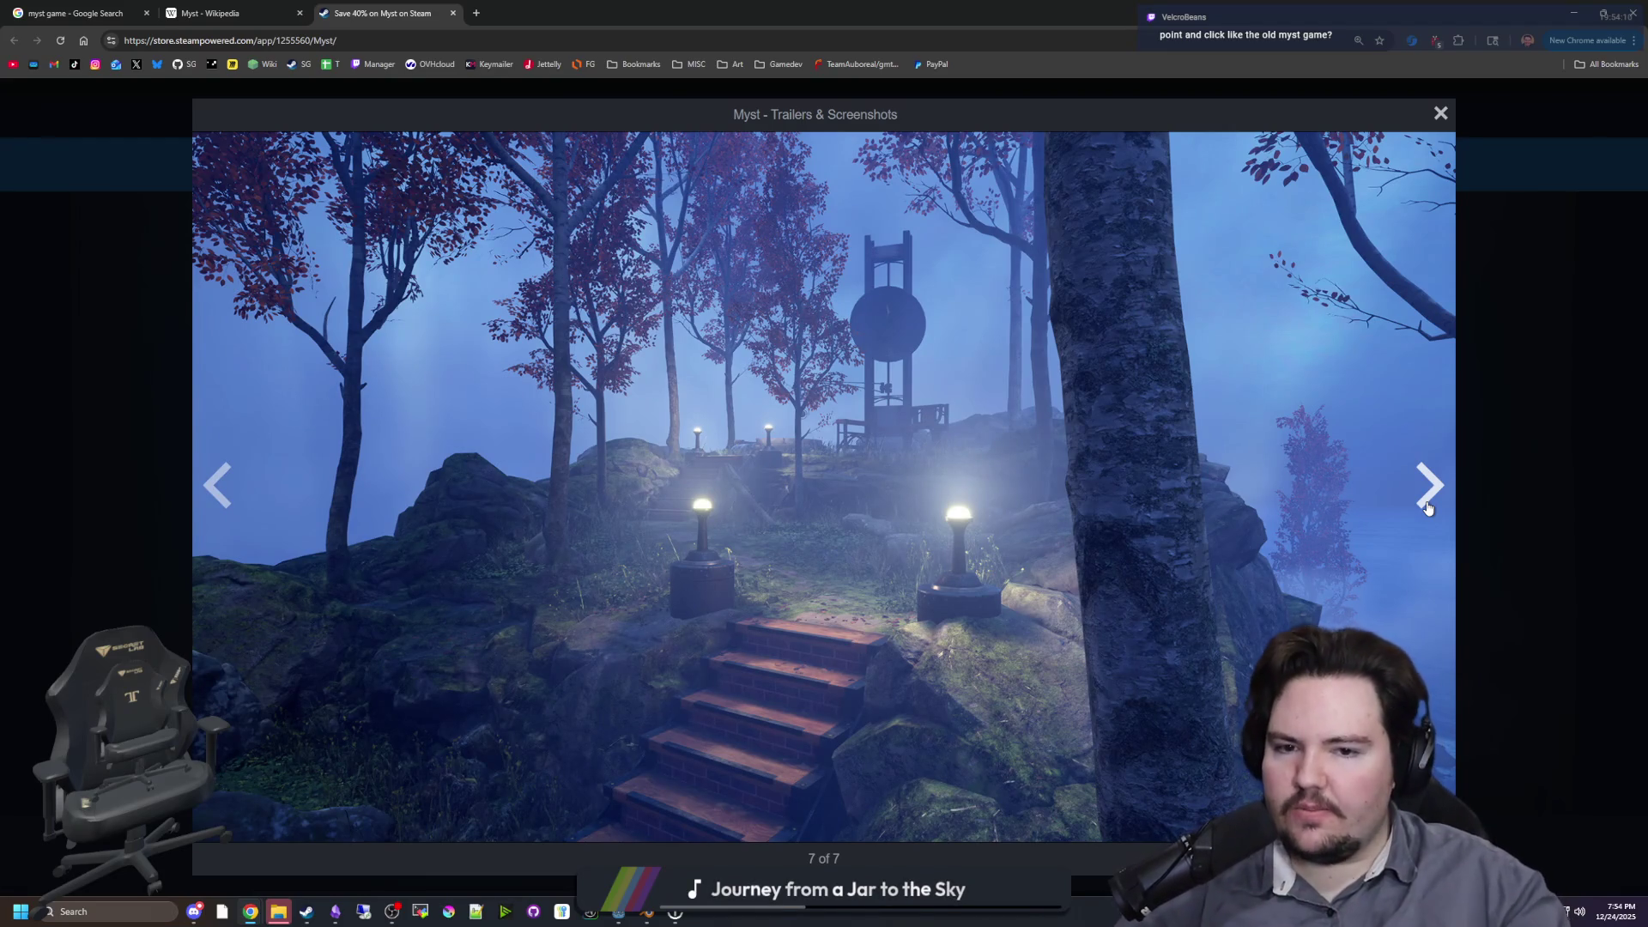
left_click(1428, 507)
left_click(1429, 508)
left_click(1428, 507)
left_click(1429, 507)
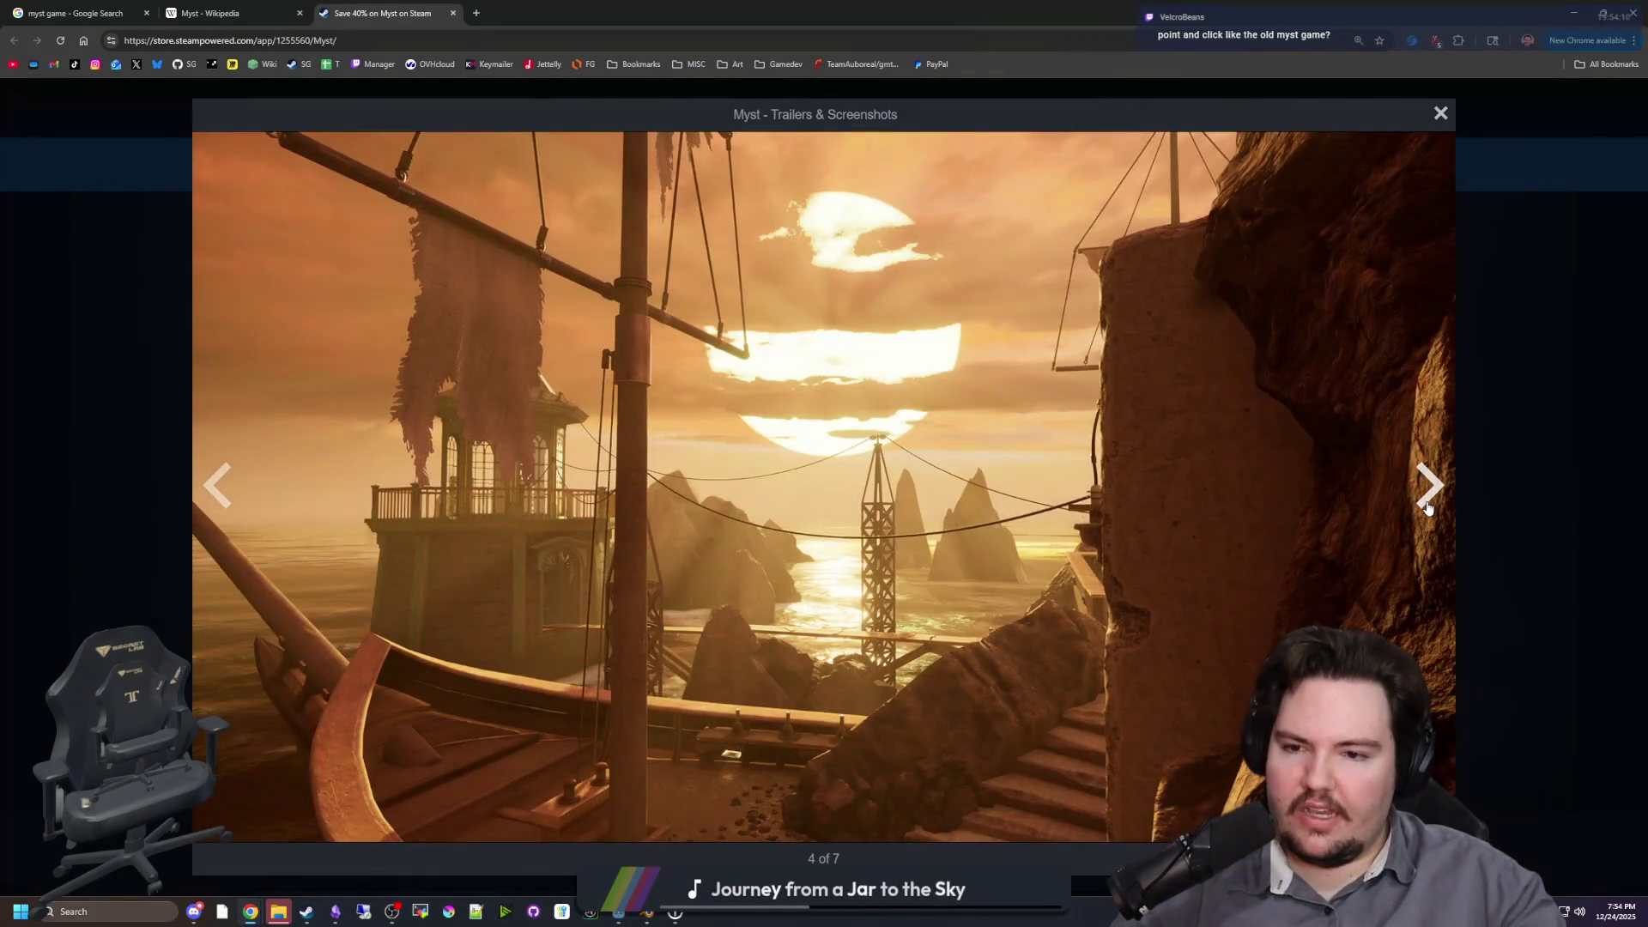
left_click(1429, 508)
left_click(1428, 507)
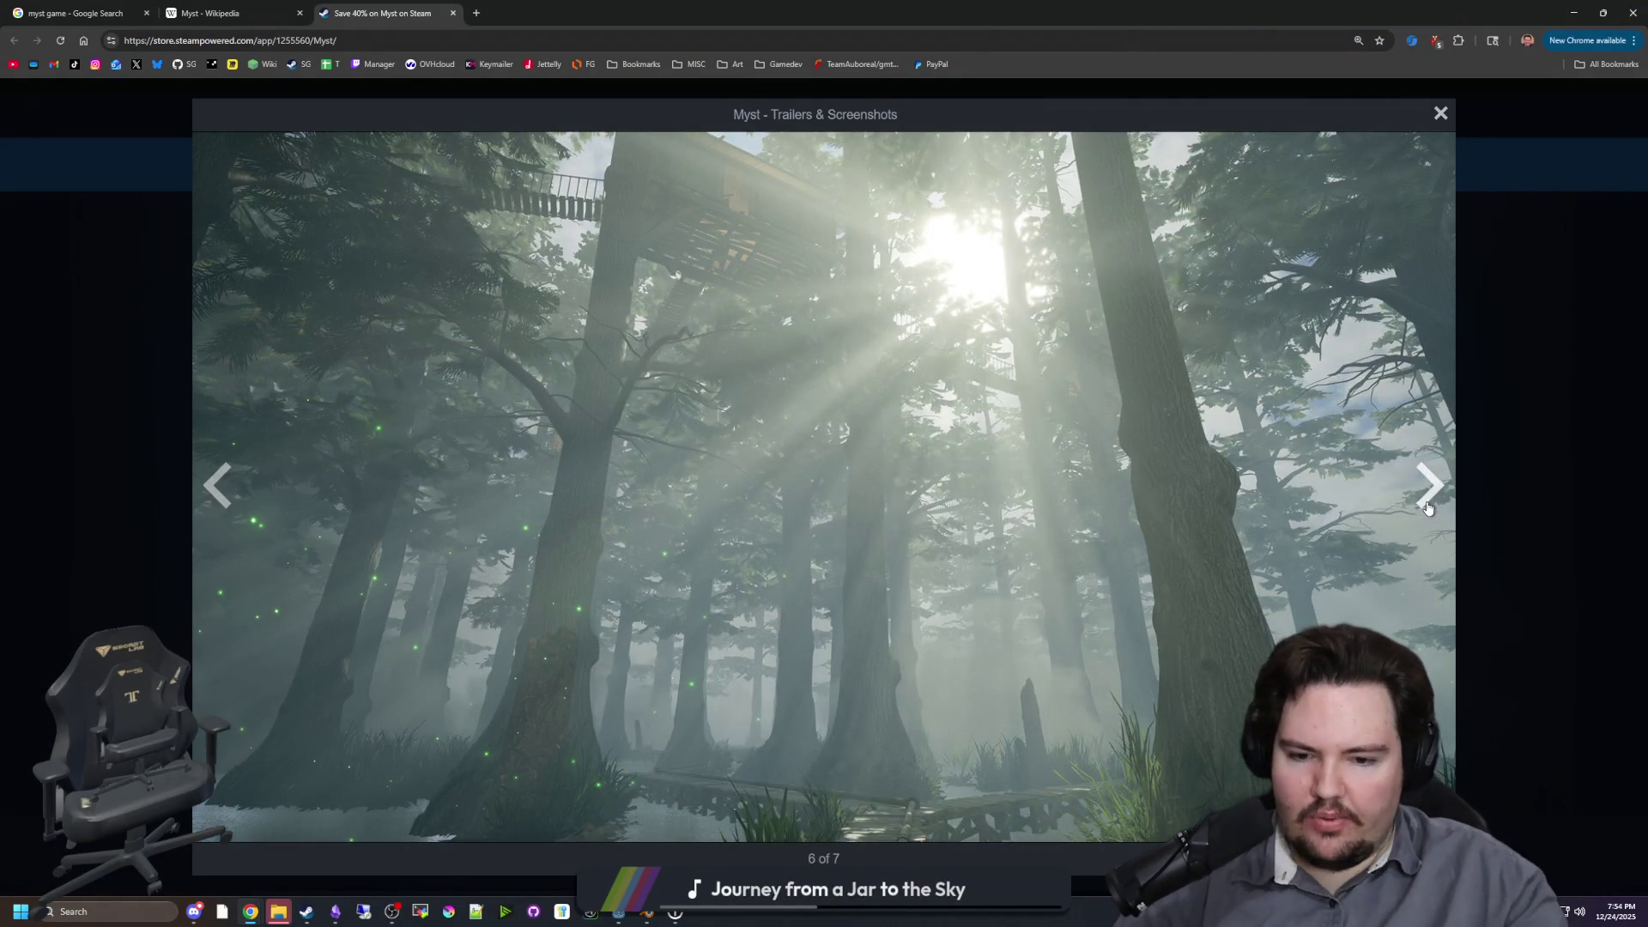
Step: Page to the final Myst screenshots, then enter 'no i am not a human' in a new tab
left_click(1429, 507)
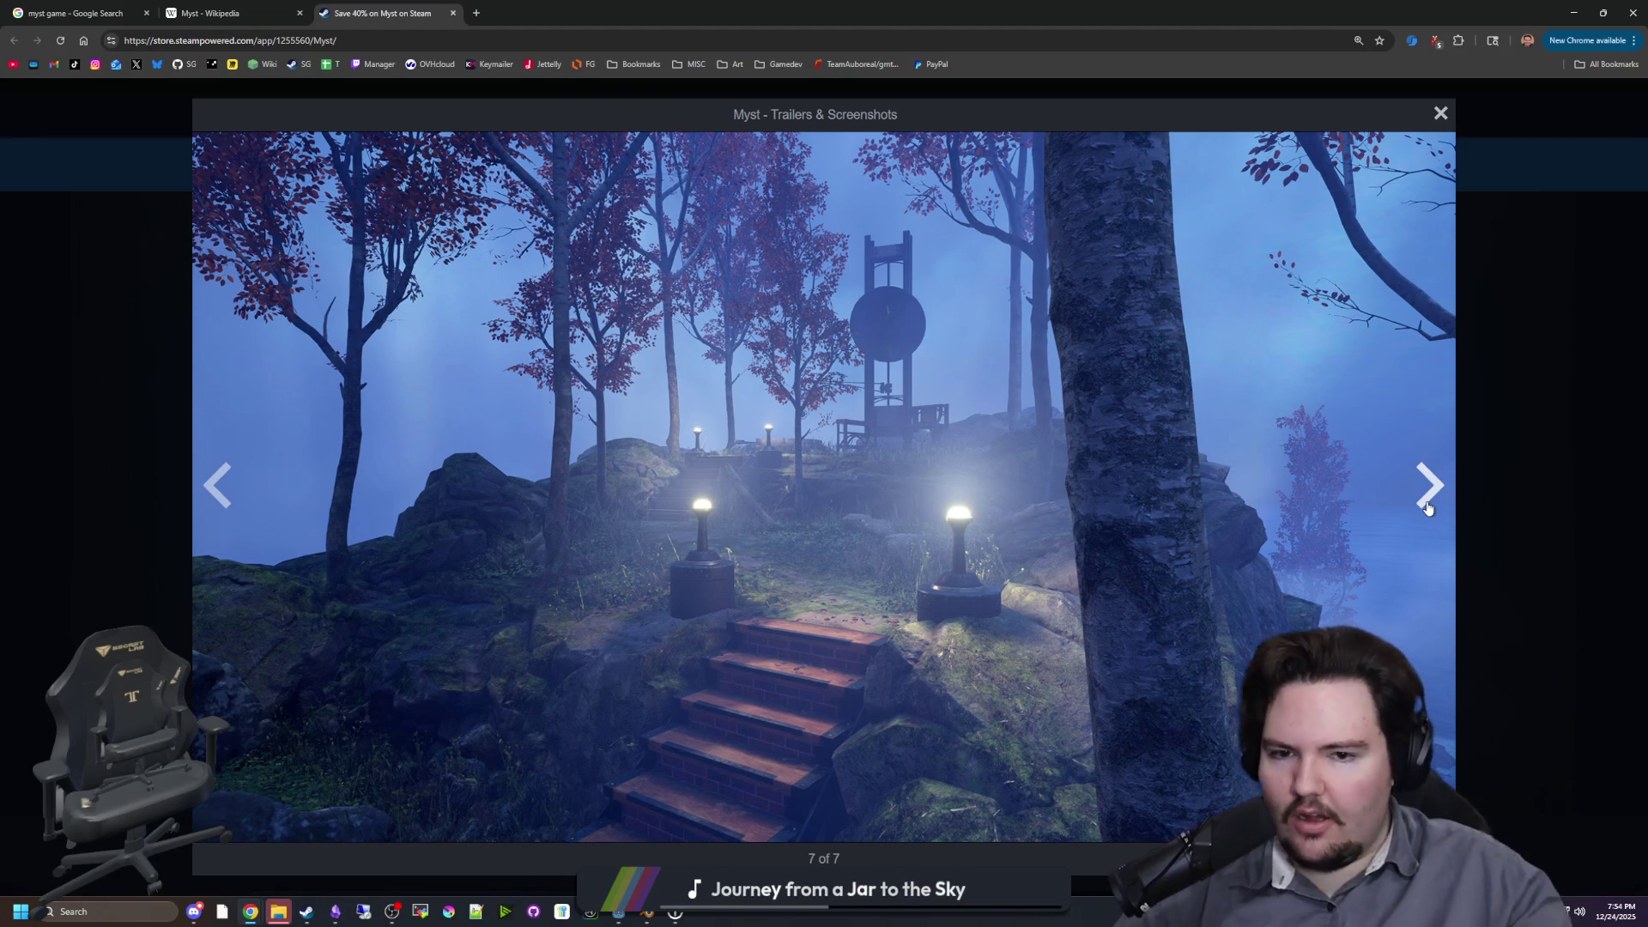
left_click(1428, 507)
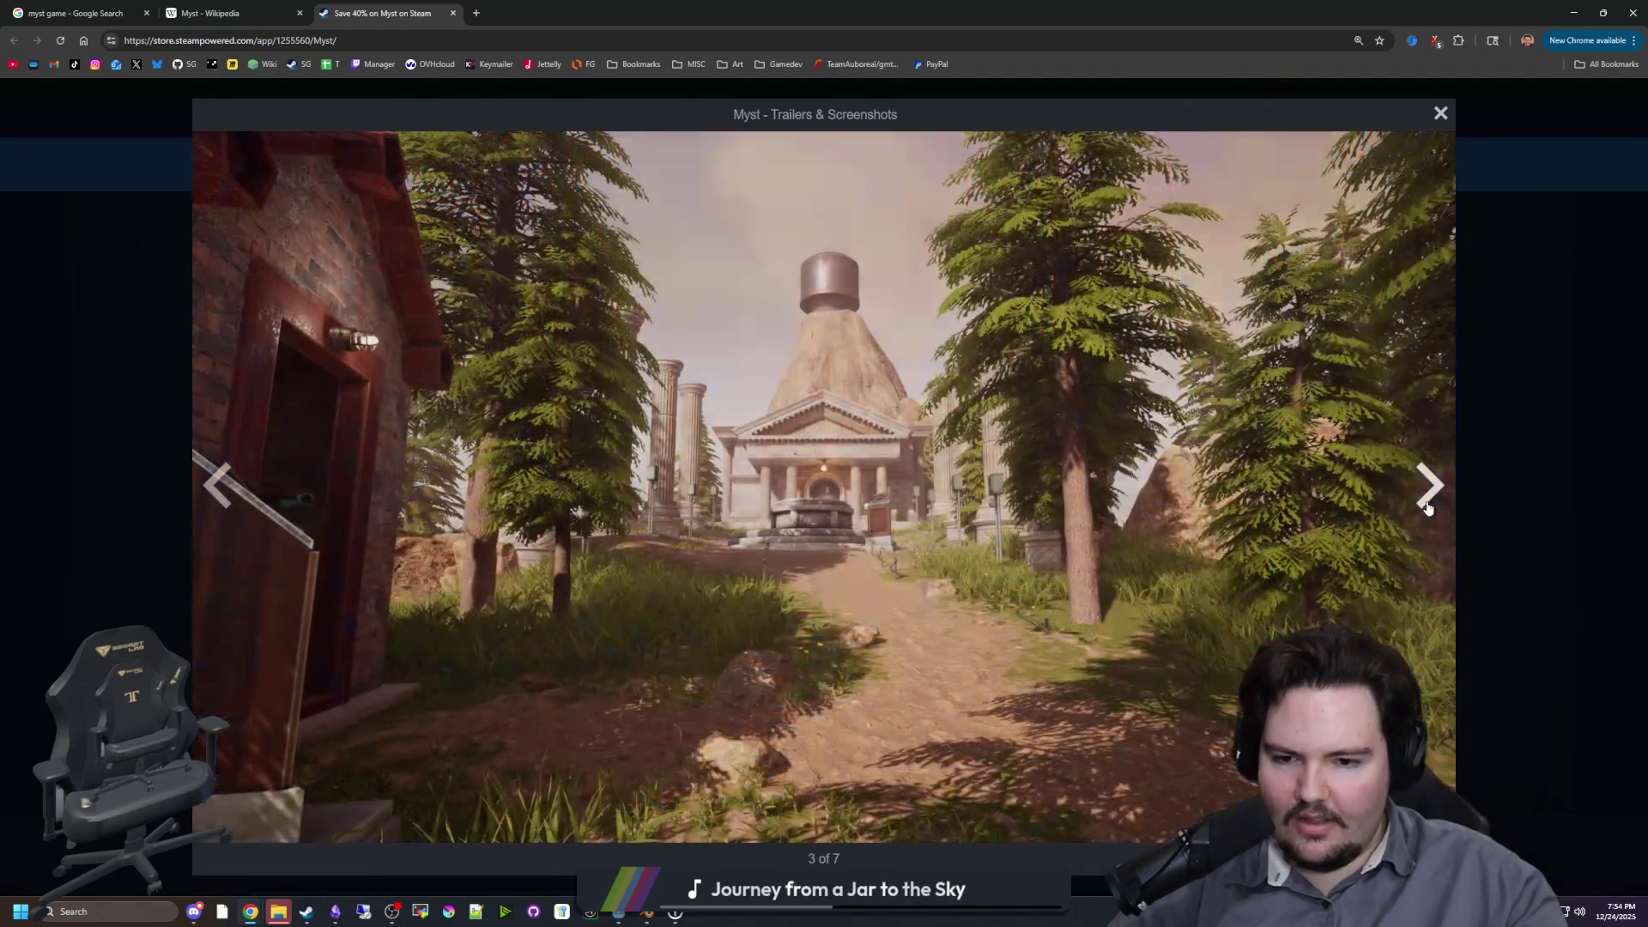
left_click(1428, 507)
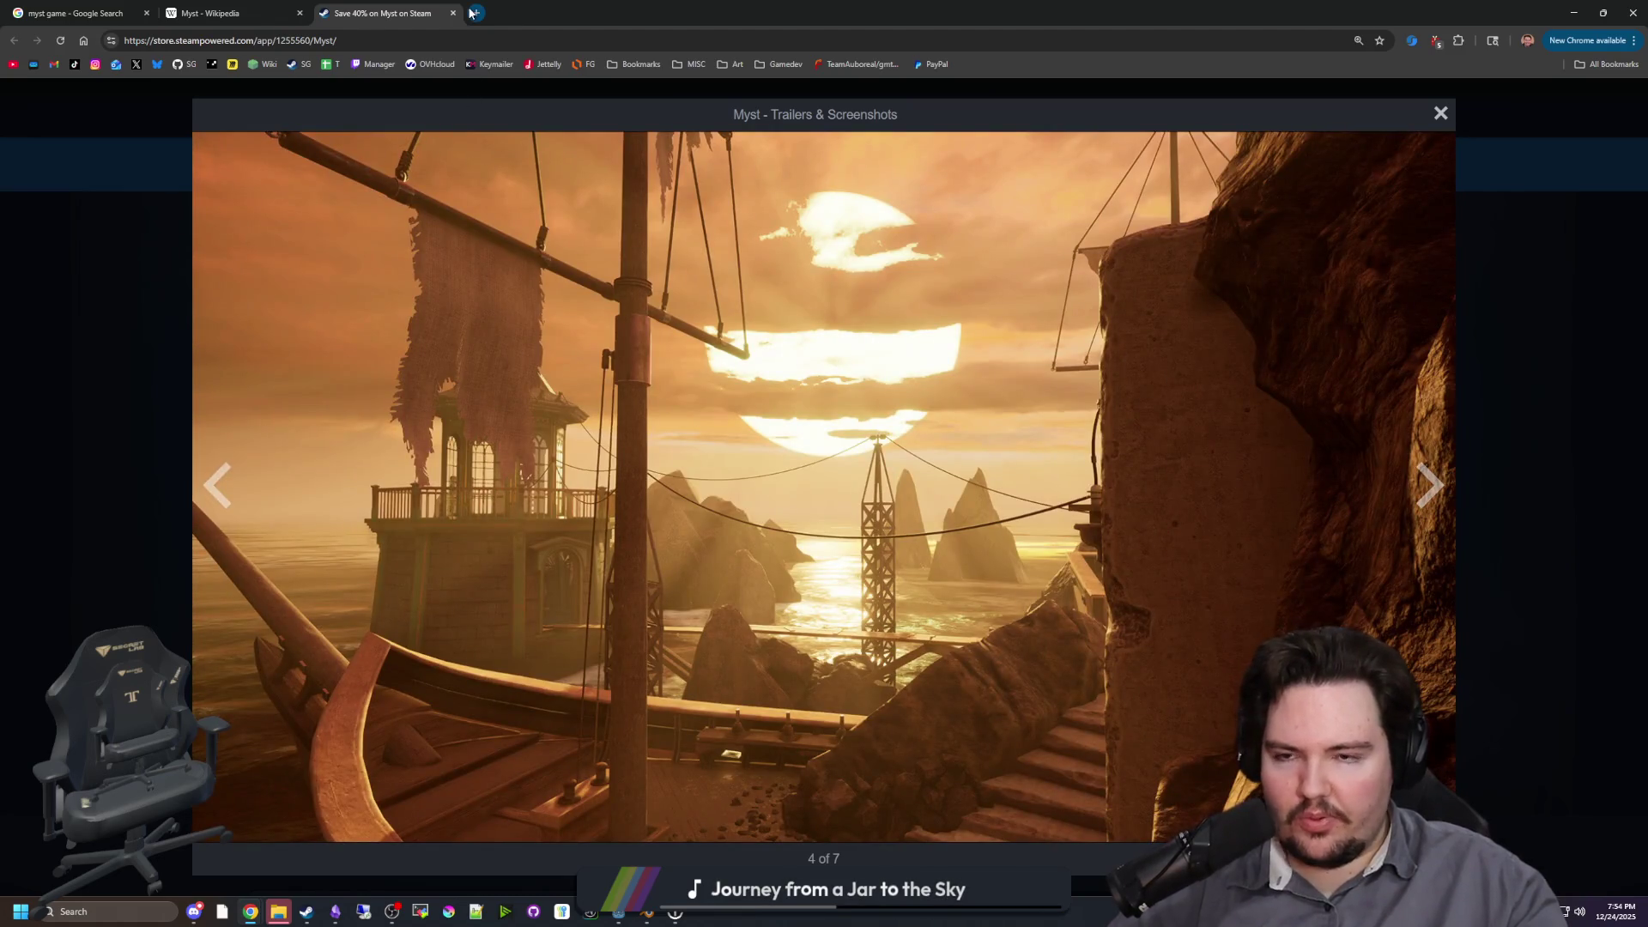
left_click(474, 13)
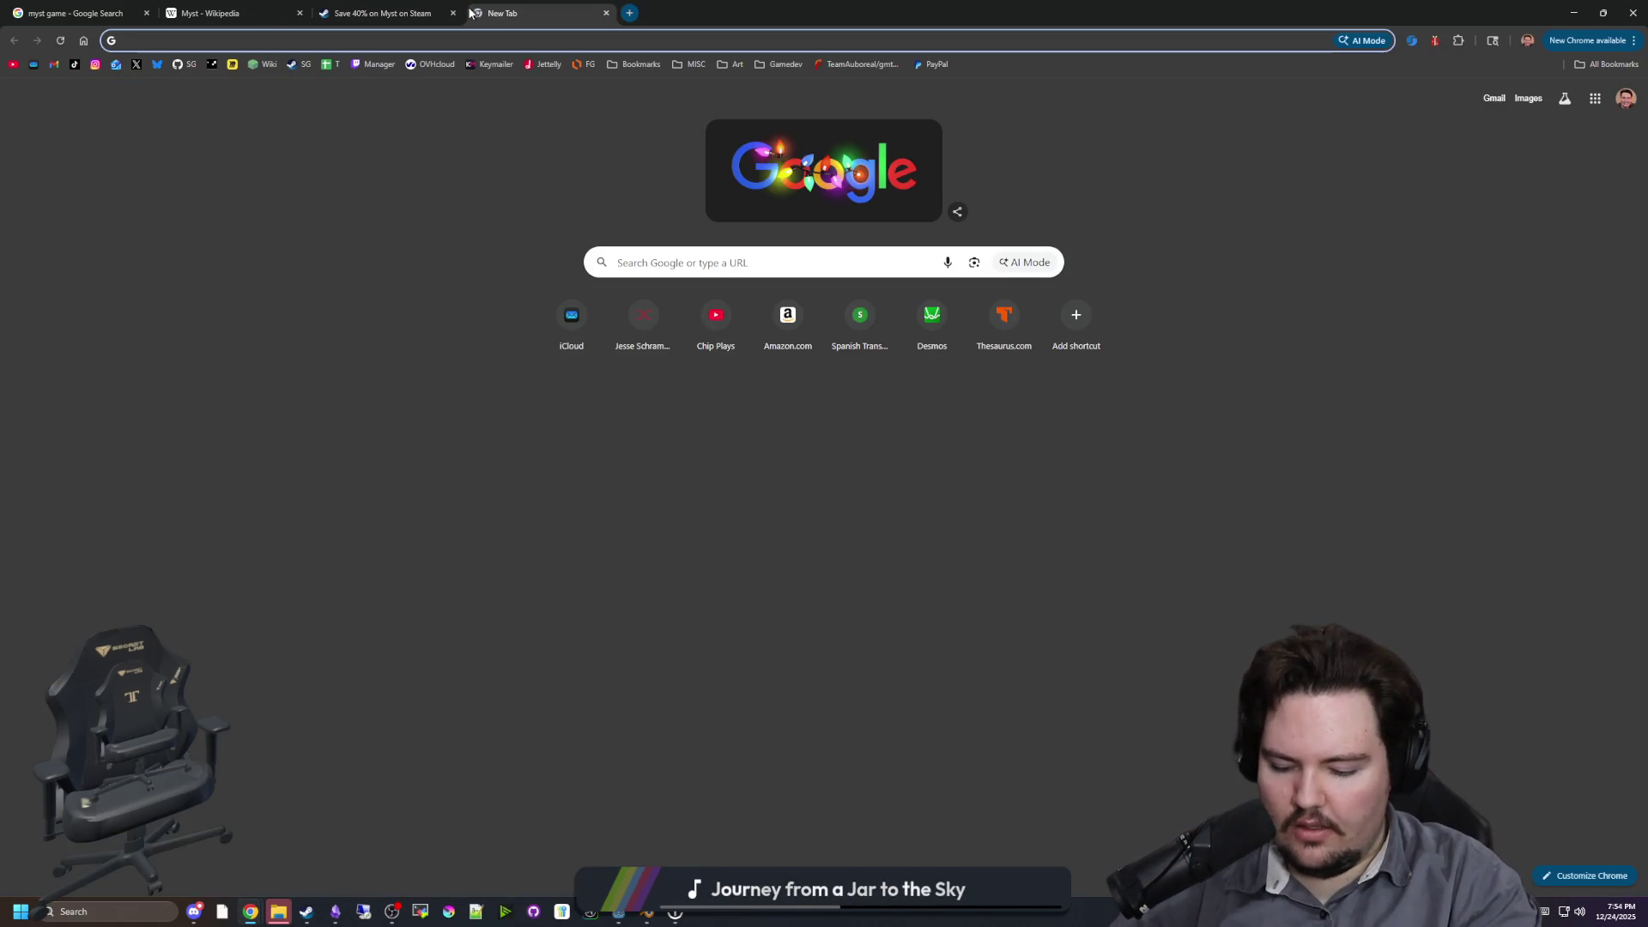
type("no i am not ")
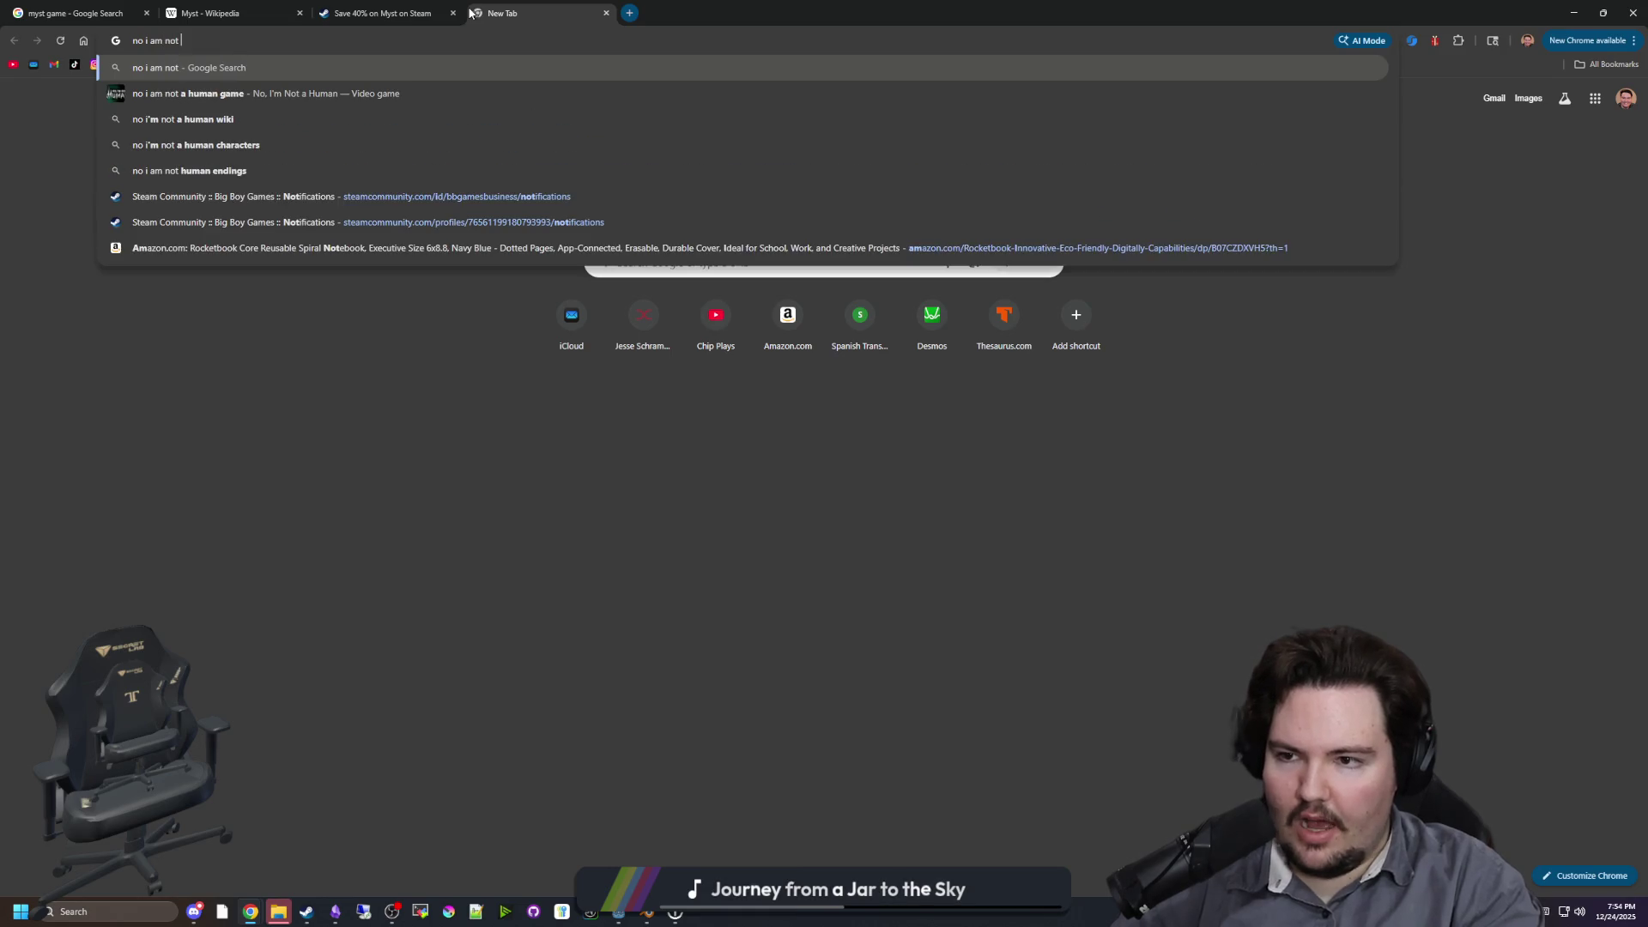
type("a human")
Step: Search 'no i am not a human' and open the game's Steam store page
key("Return")
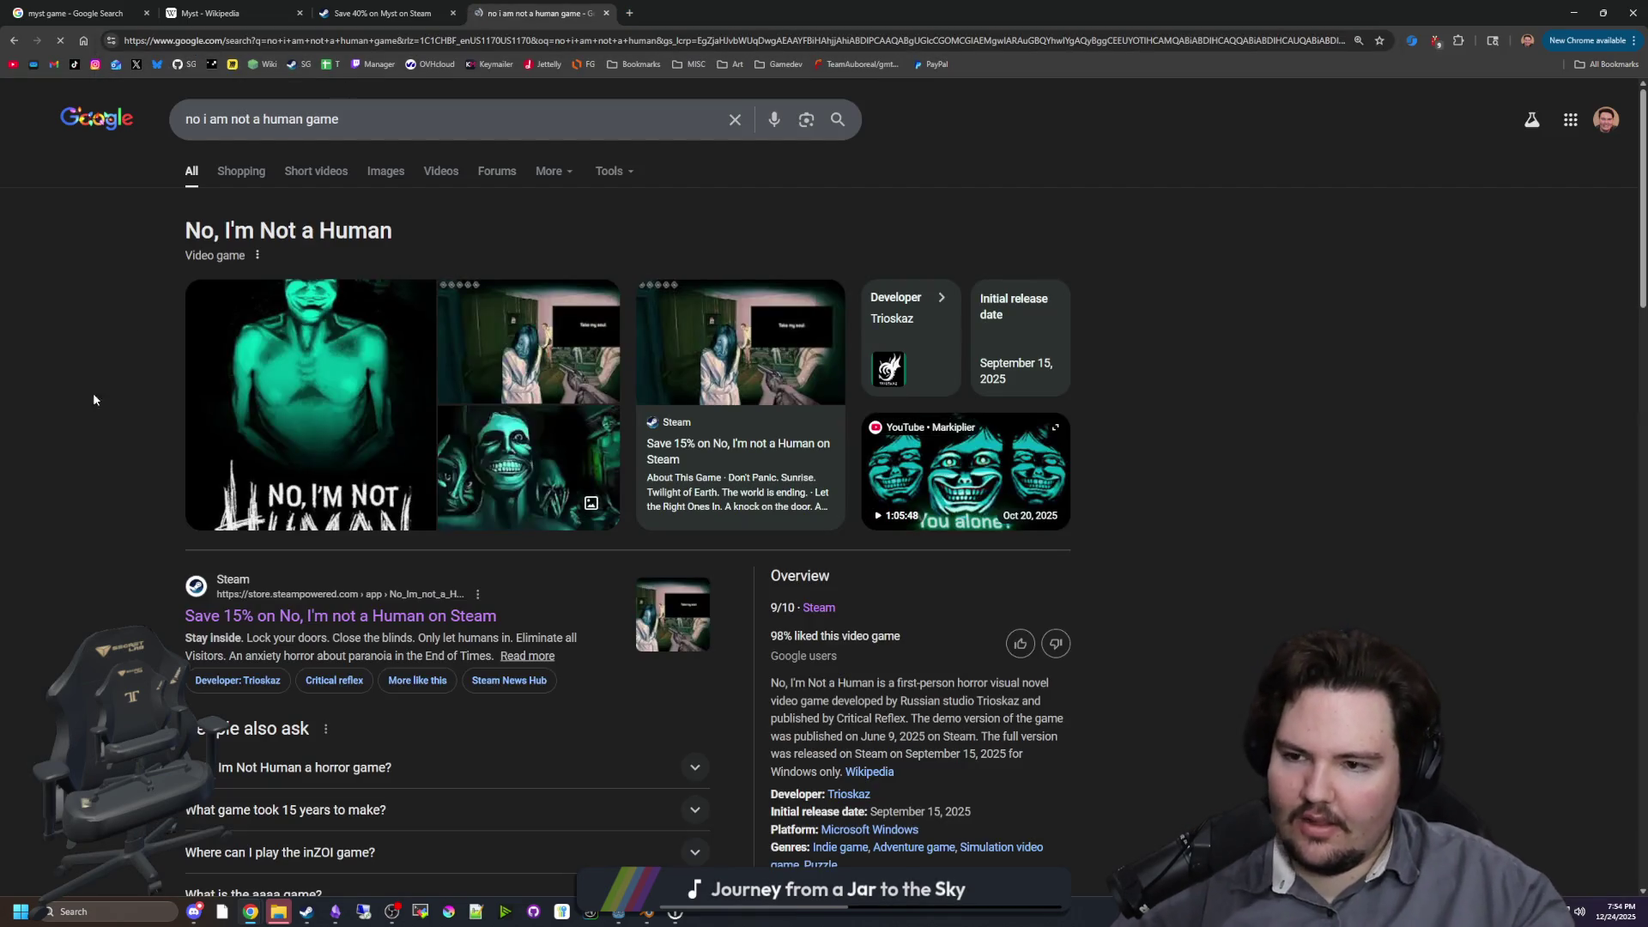
left_click(342, 616)
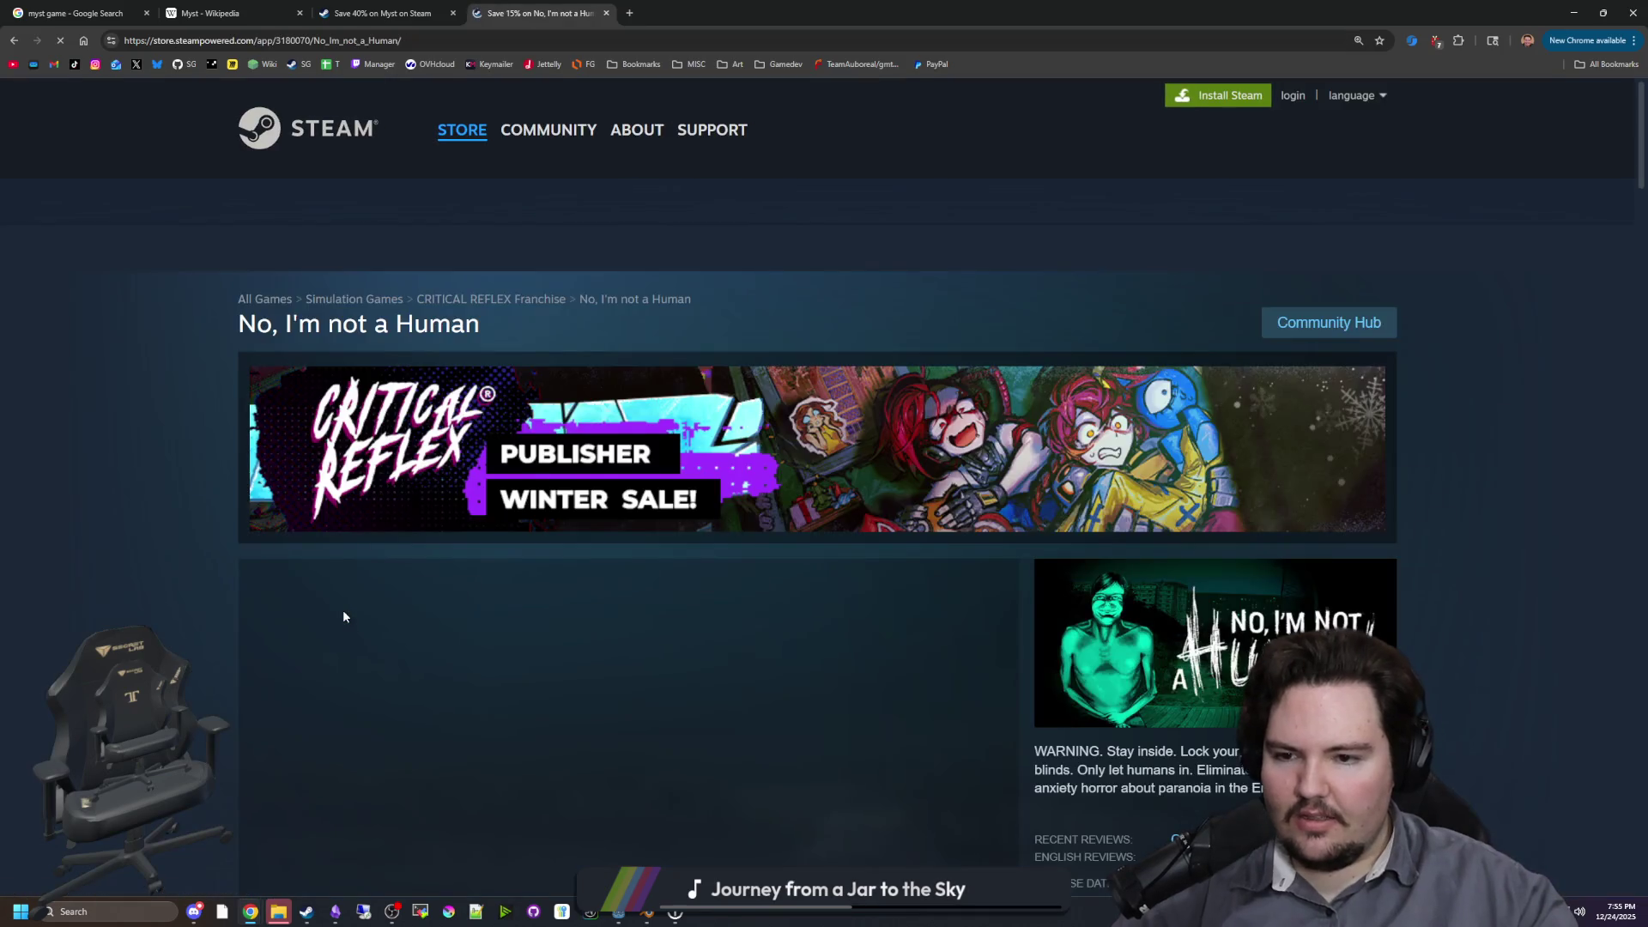
scroll(632, 581, "down", 2)
scroll(631, 580, "down", 2)
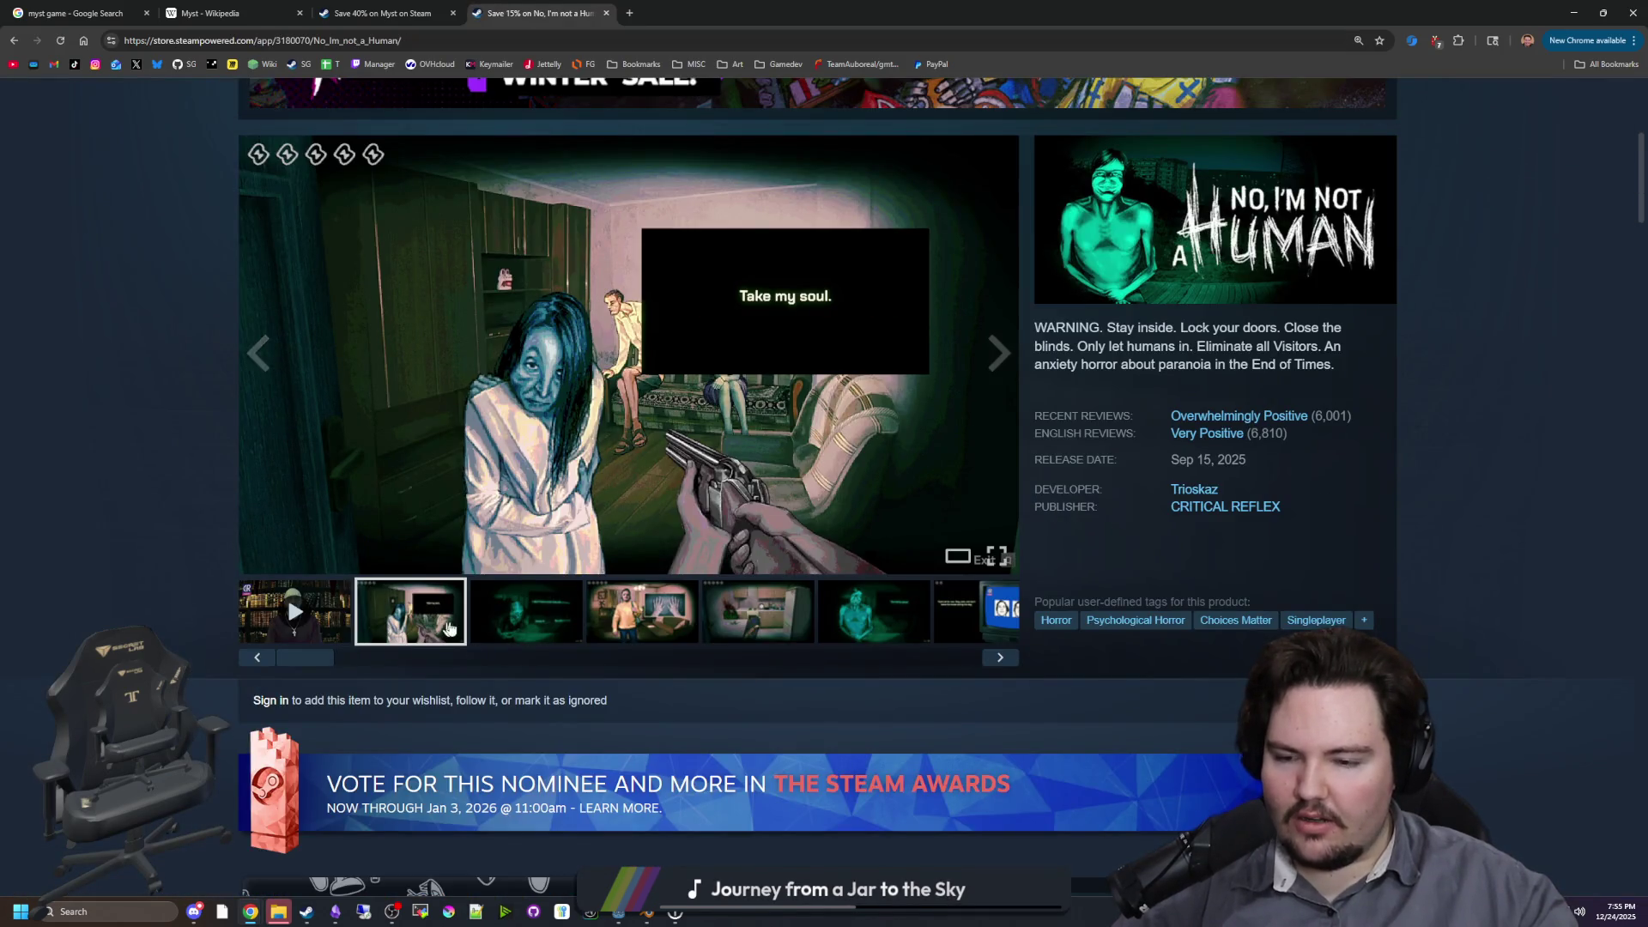
Step: Browse the night-vision, living-room, kitchen and later screenshots to the last one
left_click(519, 619)
left_click(672, 610)
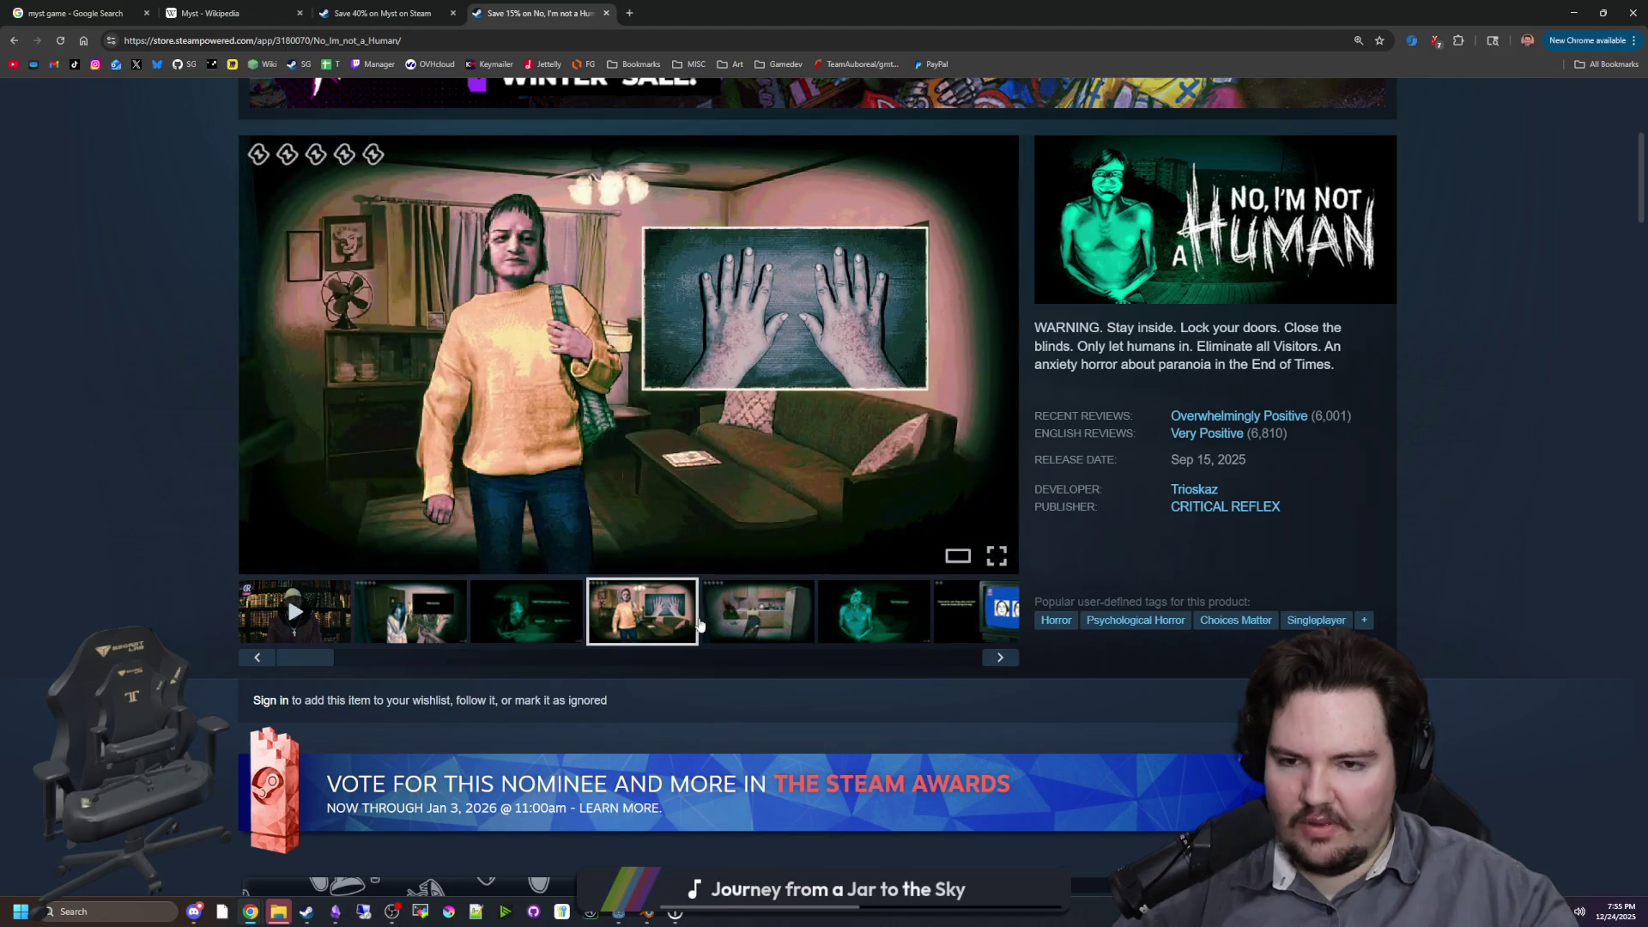
left_click(766, 618)
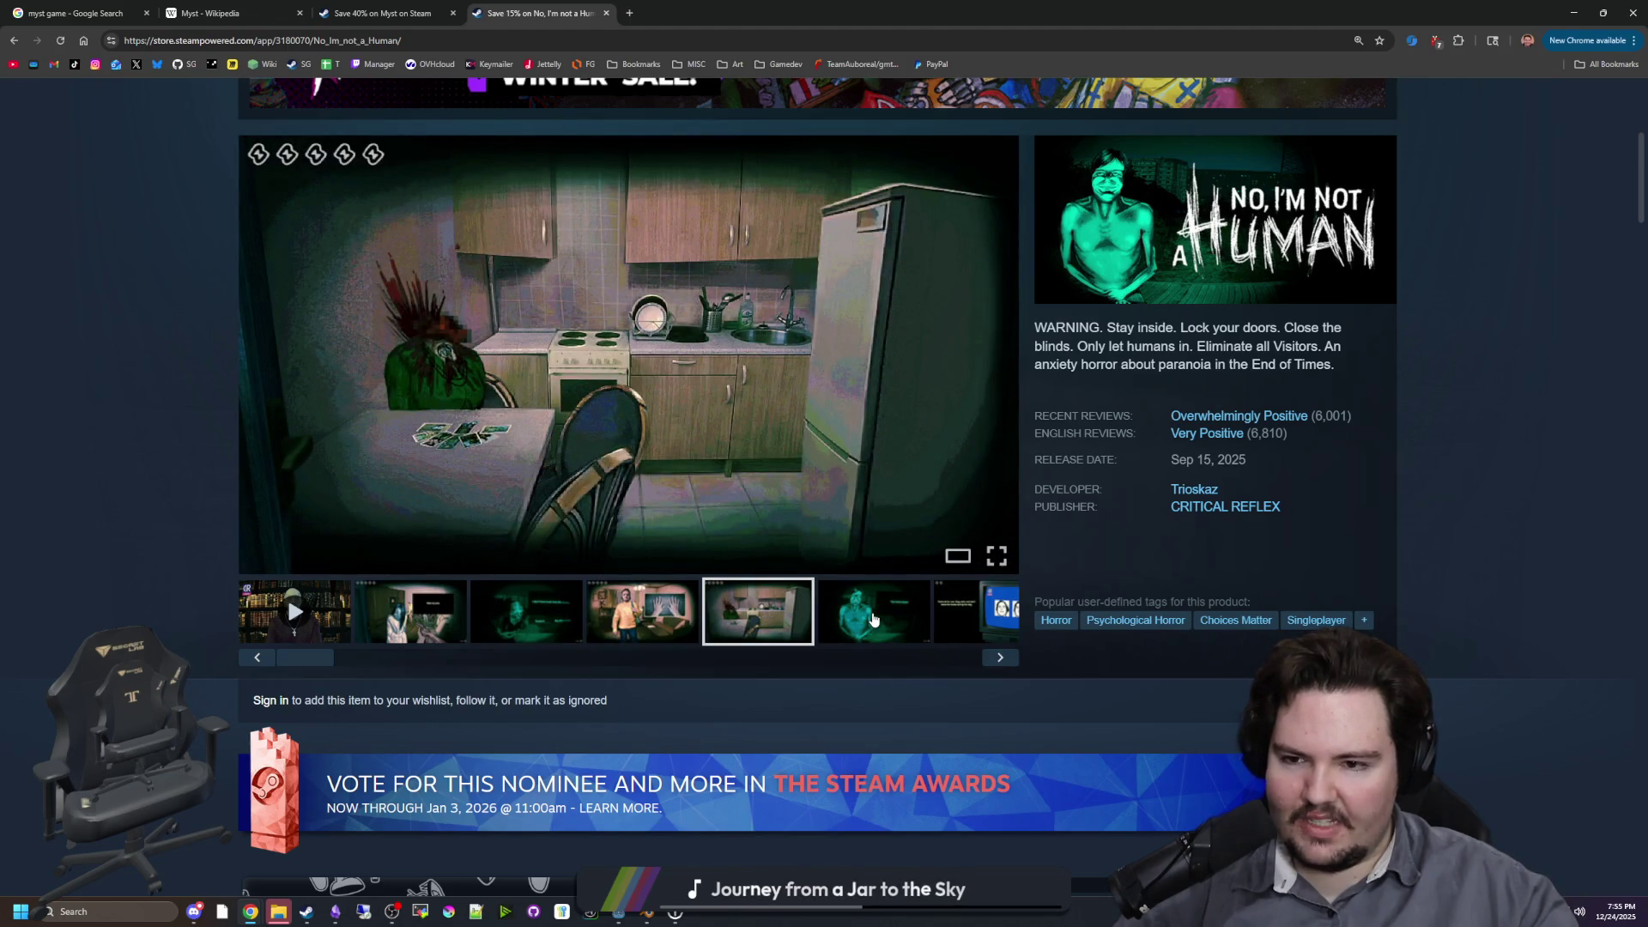
left_click(874, 620)
left_click(1002, 657)
left_click(1007, 659)
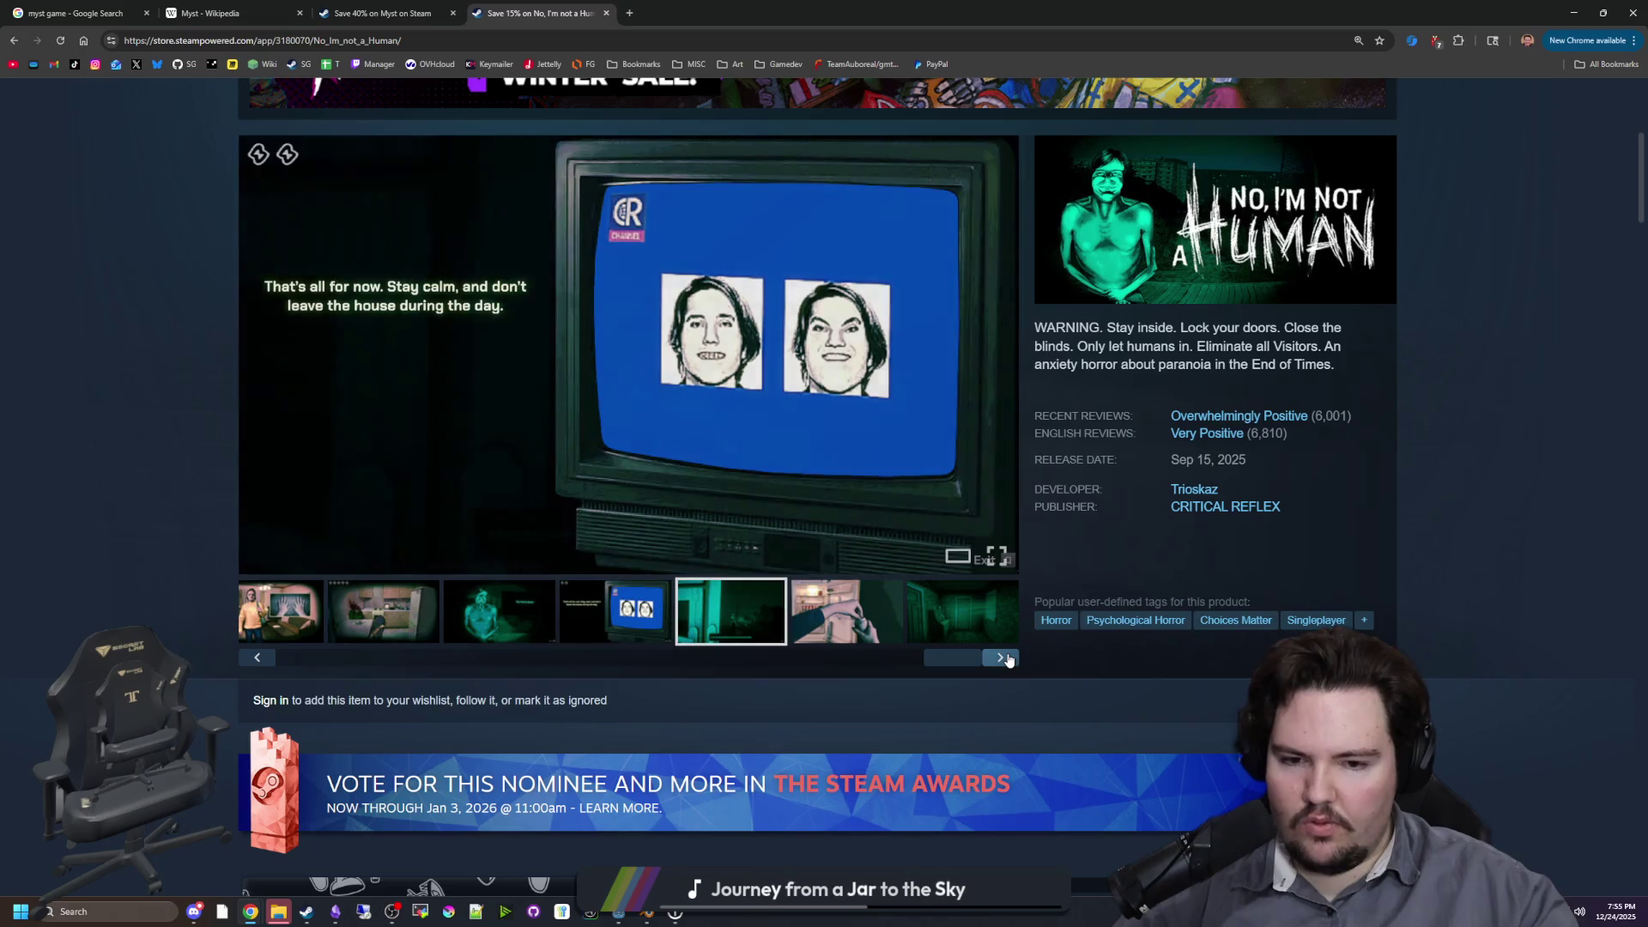
left_click(965, 610)
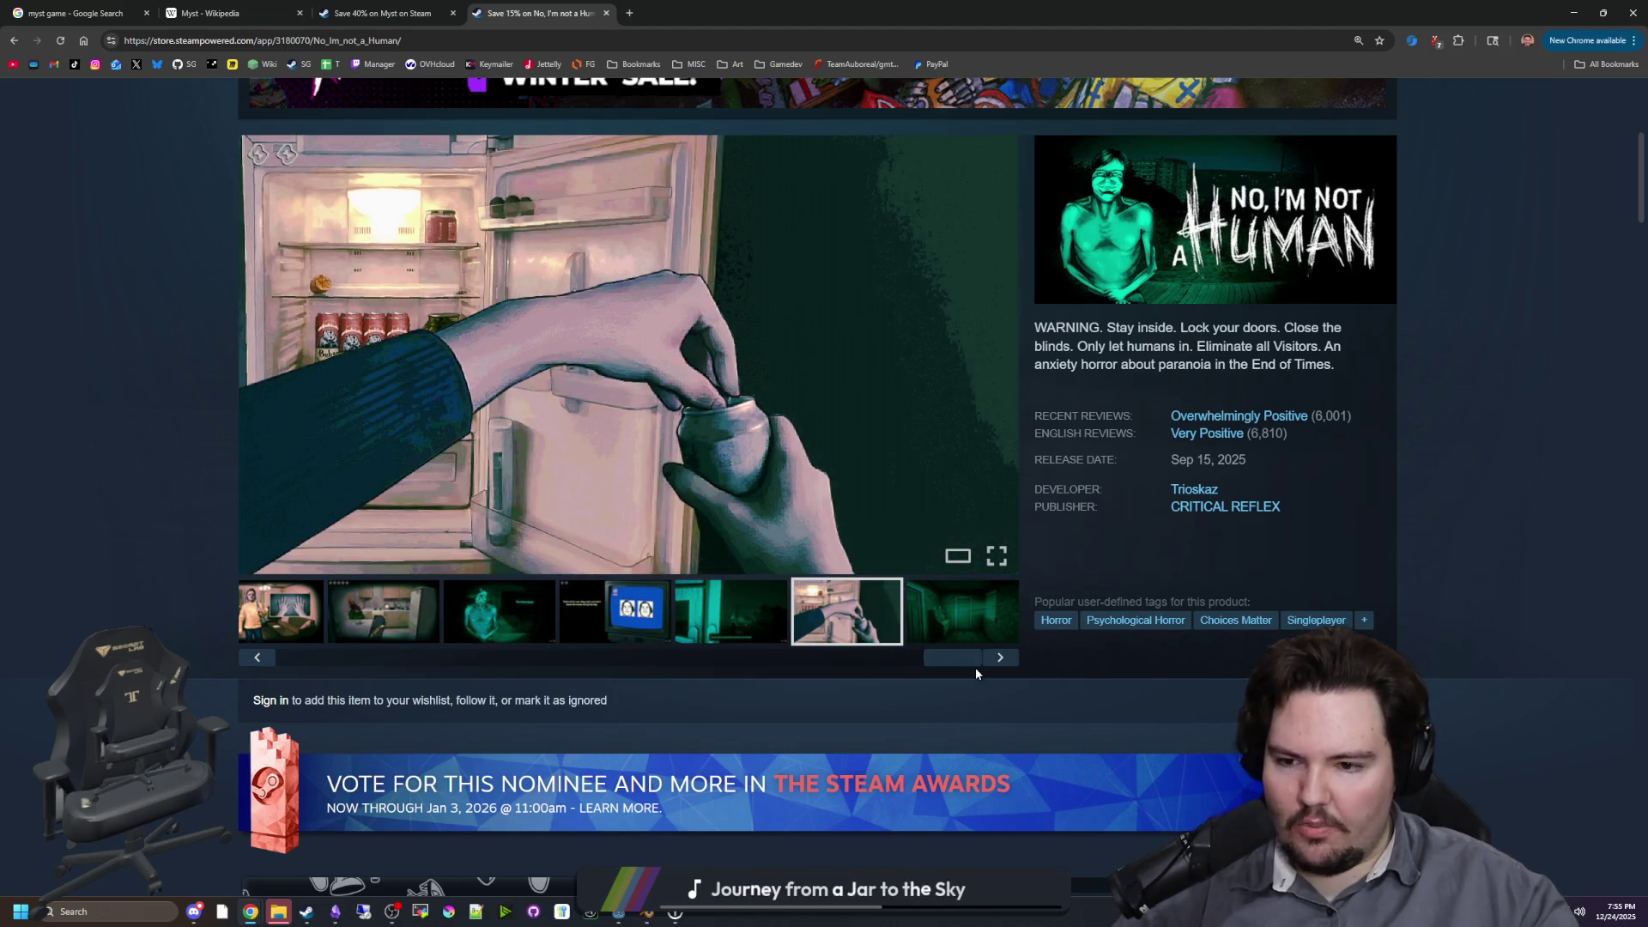
Step: Drag the thumbnail strip back and step from the kitchen shot to the green room screenshot
left_click_drag(972, 667, 690, 645)
left_click(652, 611)
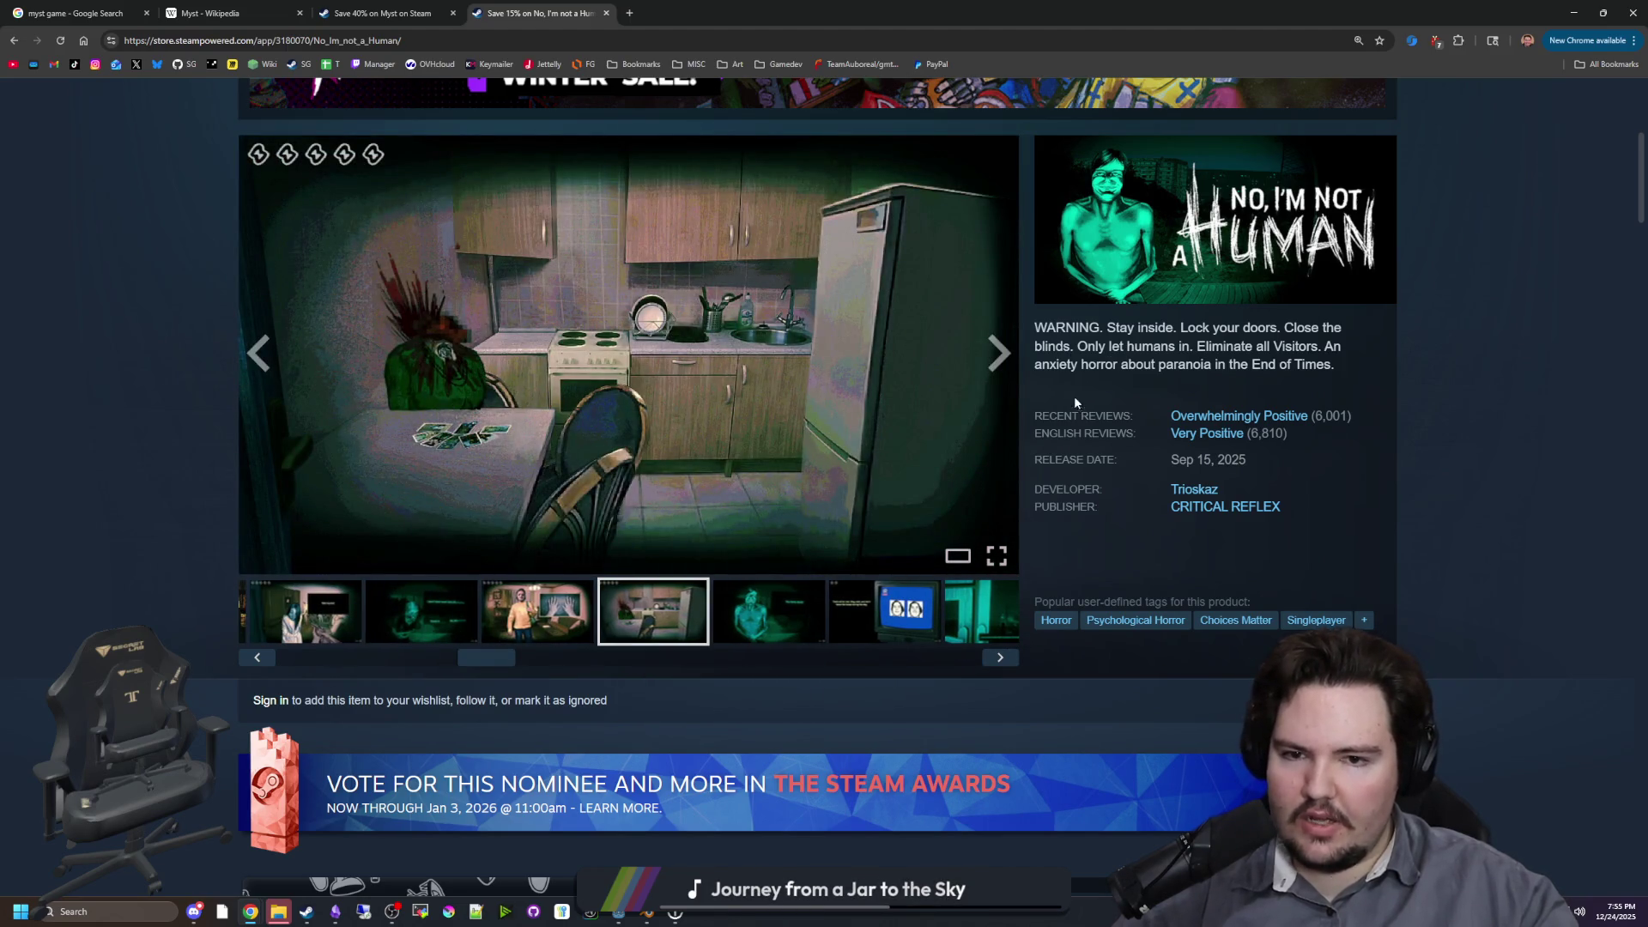
left_click(999, 354)
left_click(1000, 353)
left_click(1000, 353)
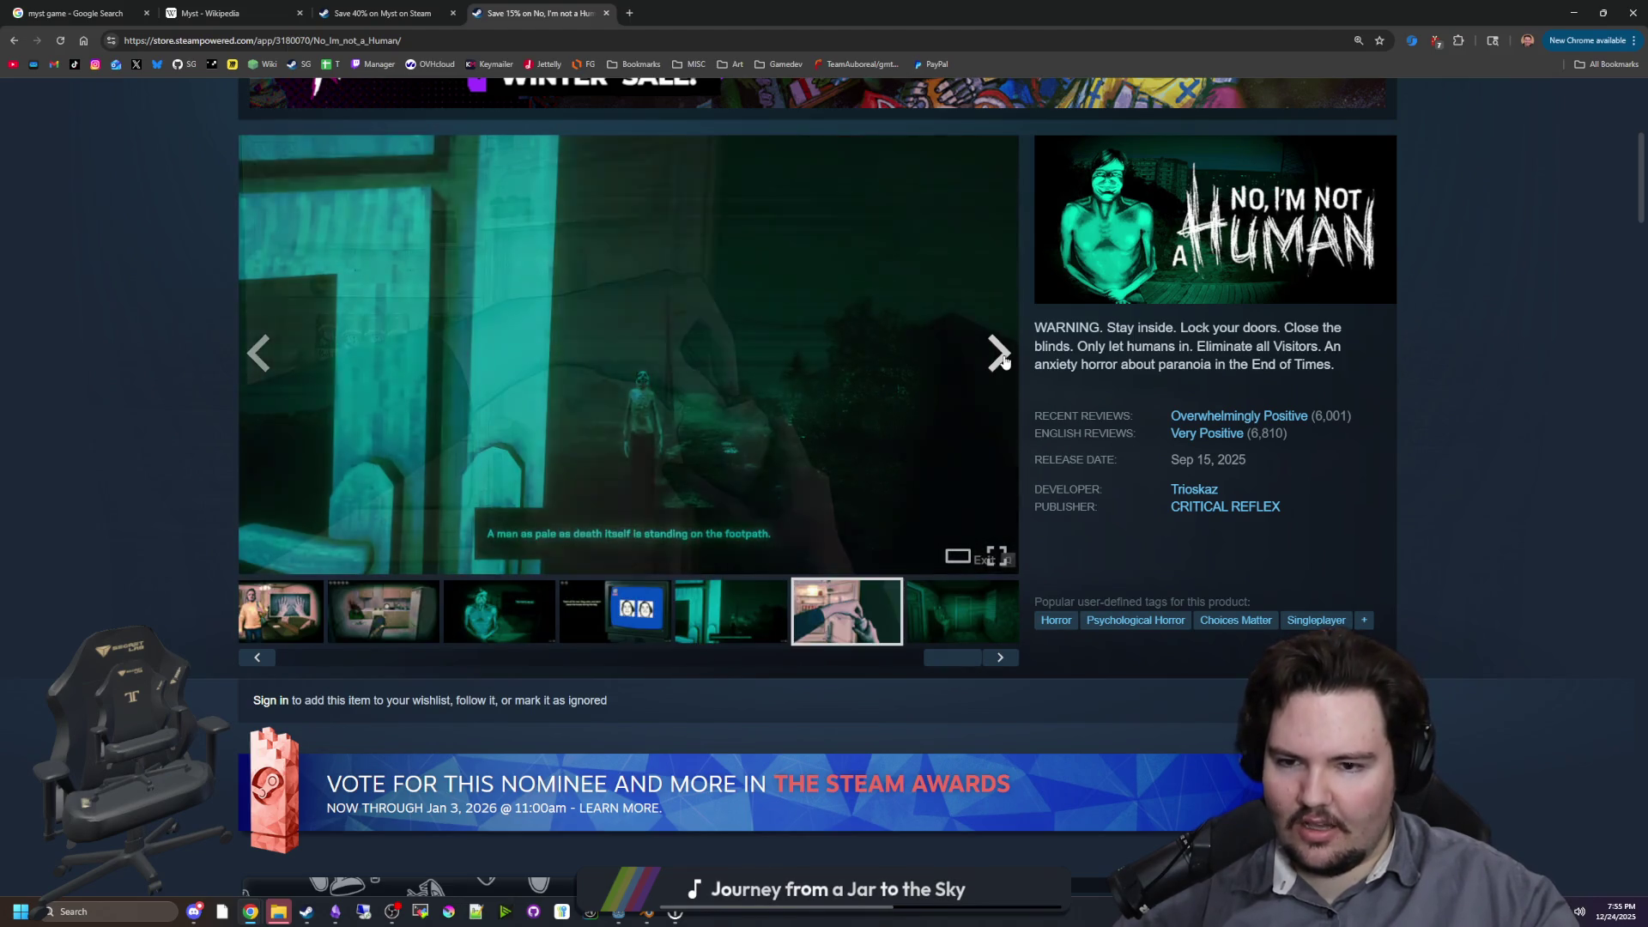
left_click(1000, 354)
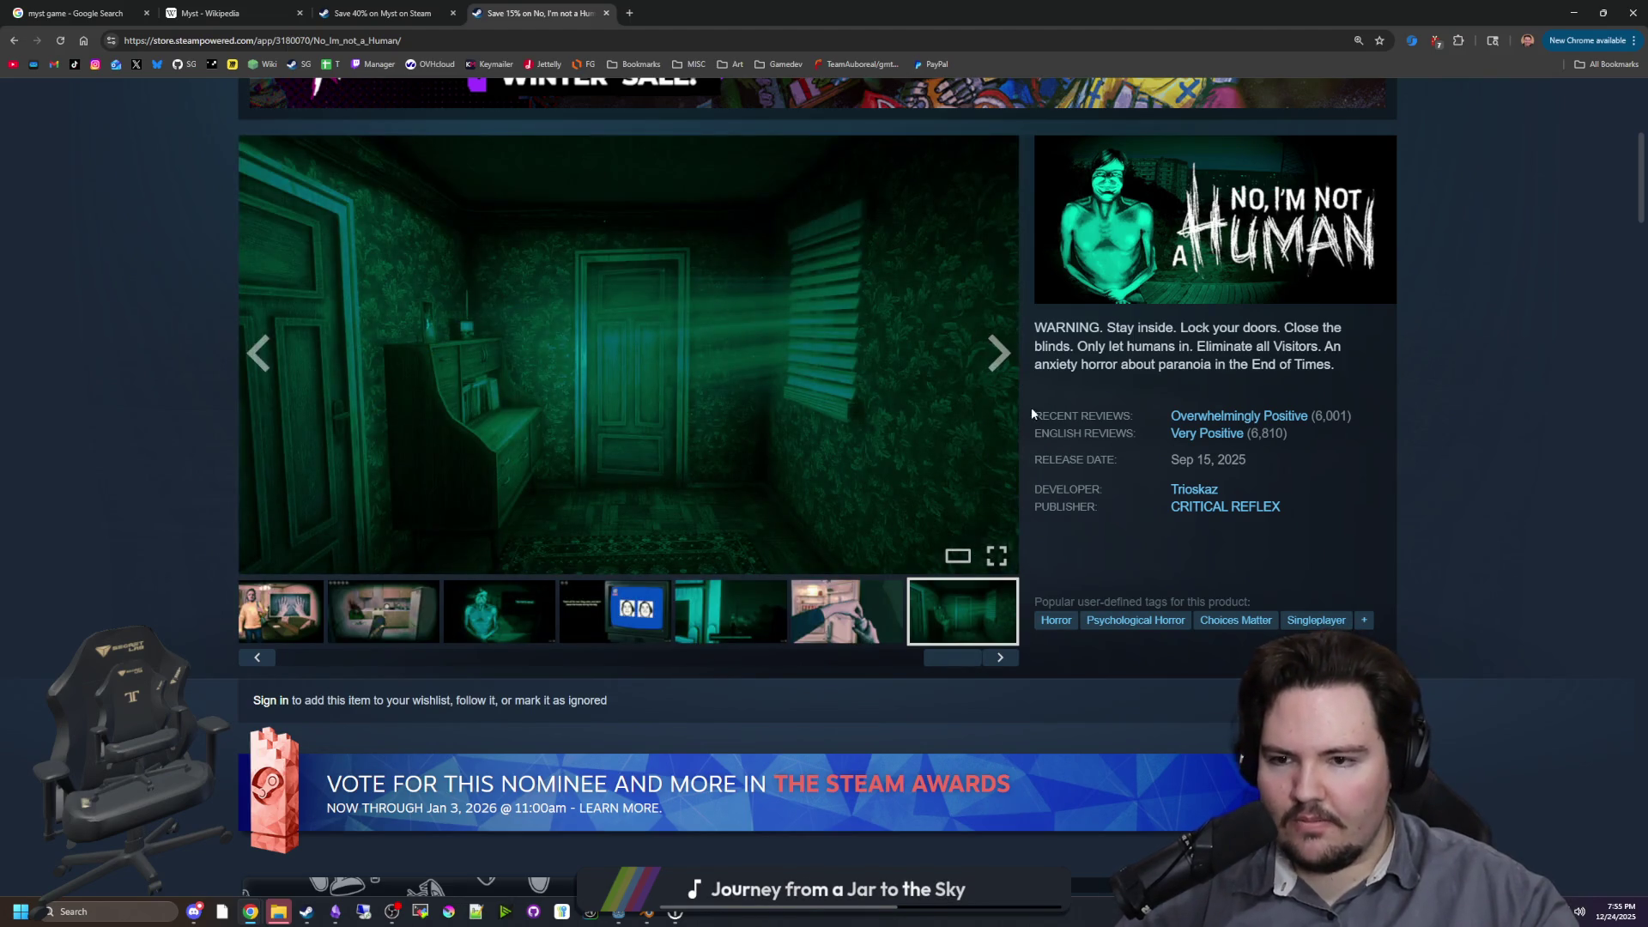
Step: Scroll the page and thumbnail strip, return to the top, and close the No, I'm not a Human tab
scroll(989, 298, "down", 4)
scroll(678, 304, "up", 8)
scroll(481, 426, "down", 3)
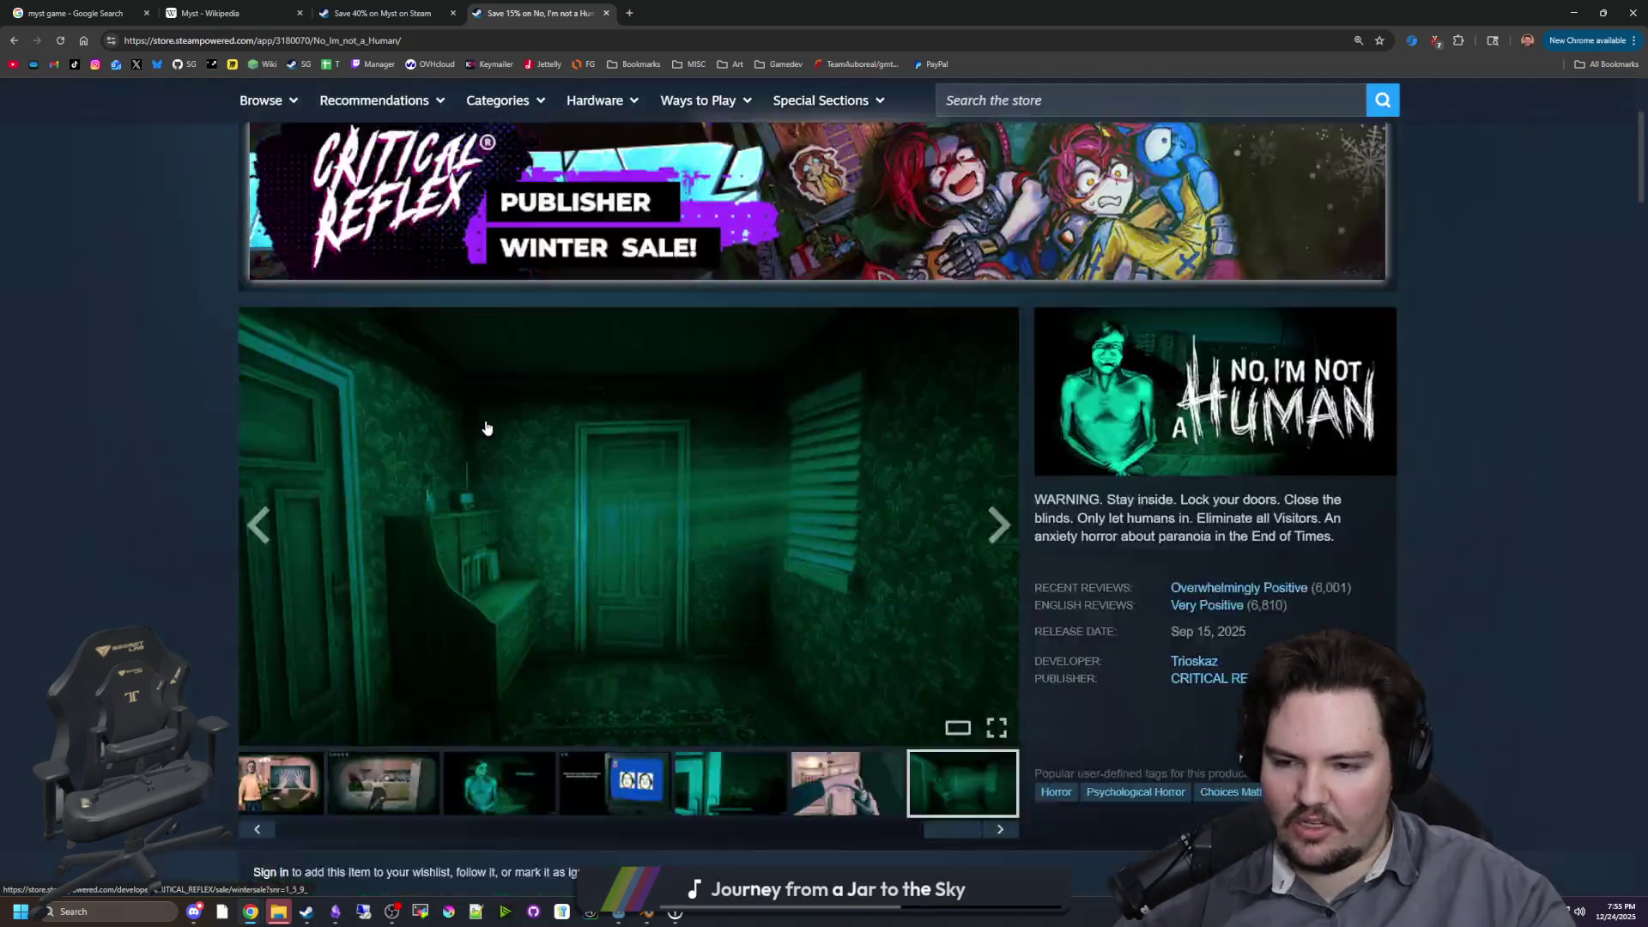
scroll(485, 427, "down", 15)
scroll(482, 419, "up", 10)
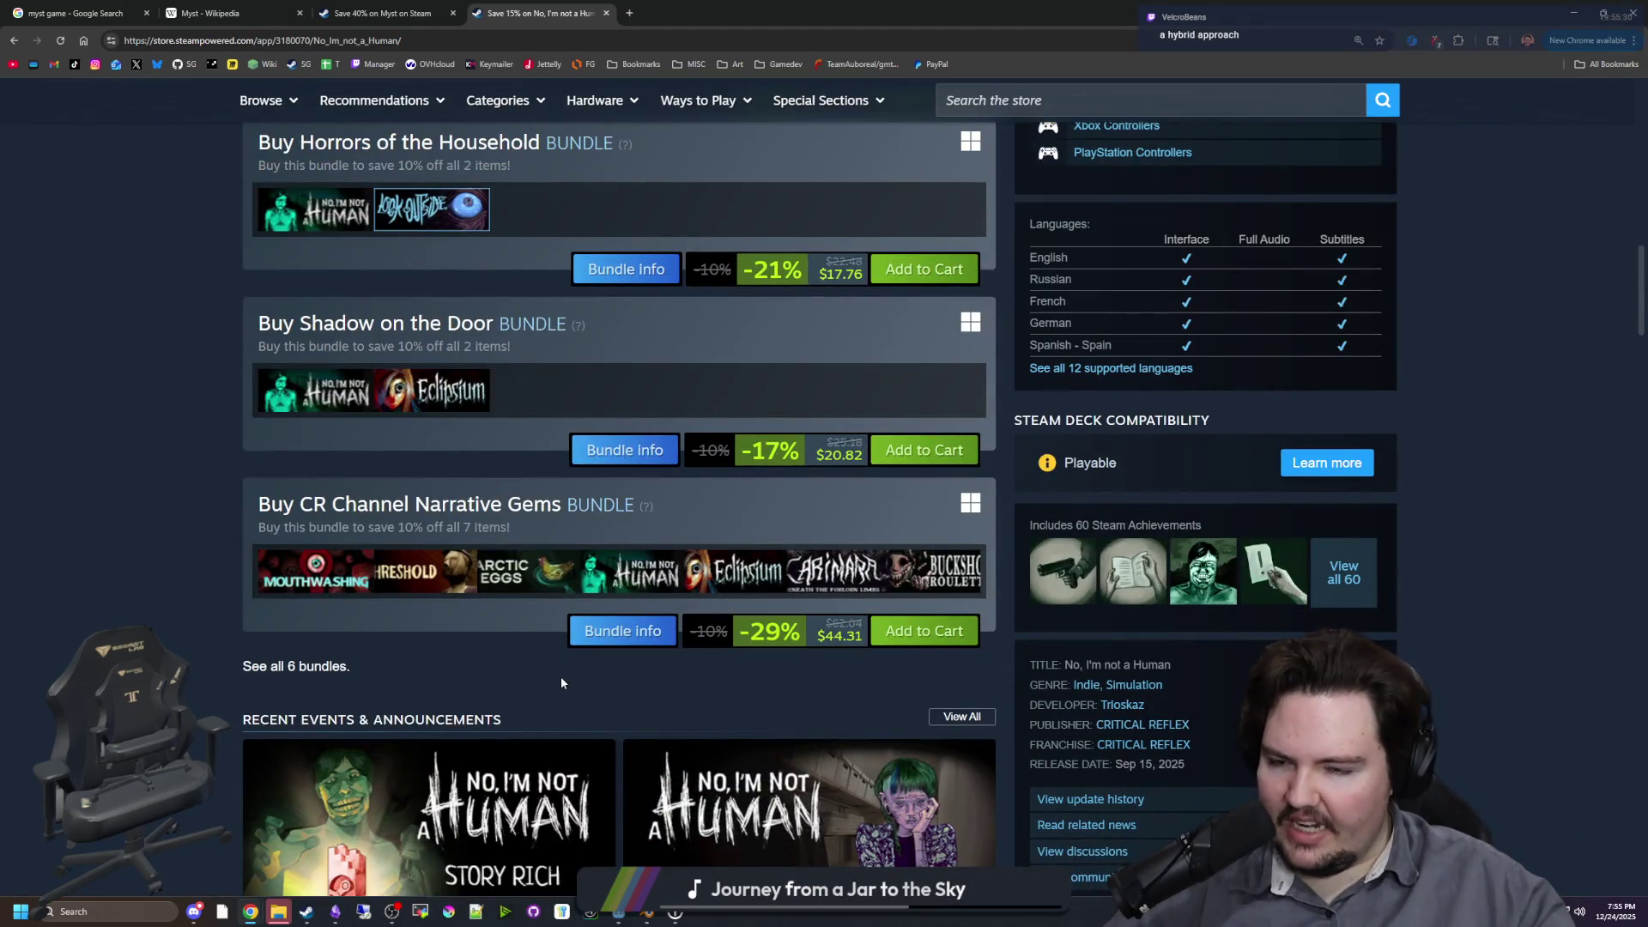
scroll(559, 677, "up", 15)
scroll(460, 615, "down", 5)
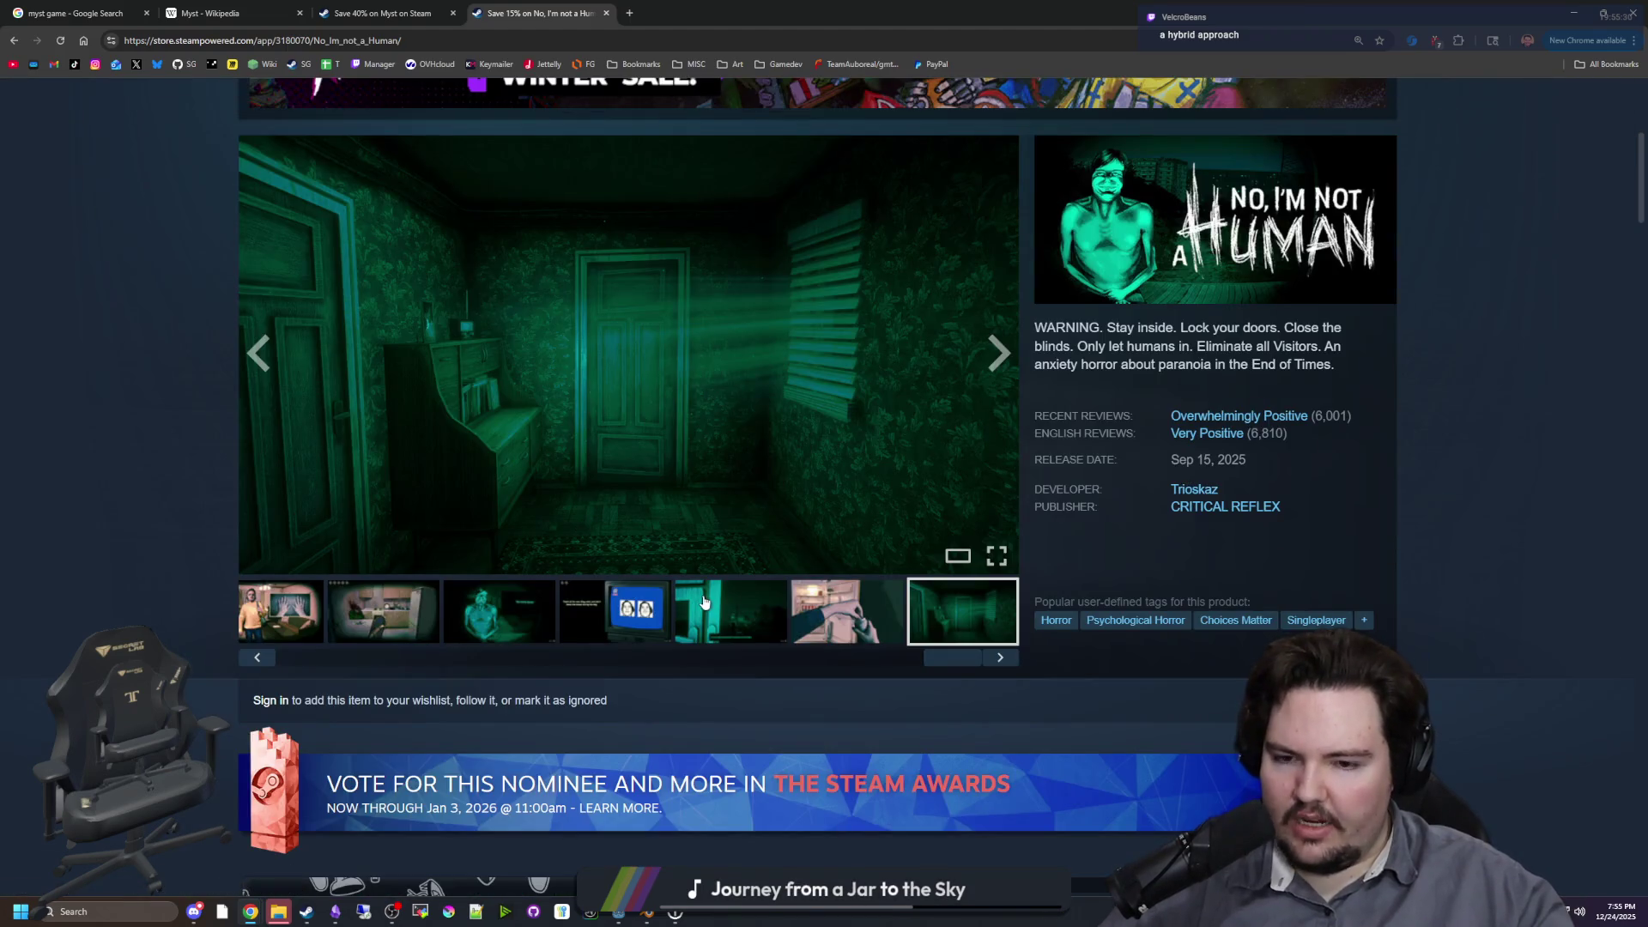
mouse_move(939, 659)
left_mouse_down()
mouse_move(274, 628)
mouse_move(582, 657)
left_mouse_up()
scroll(735, 267, "up", 3)
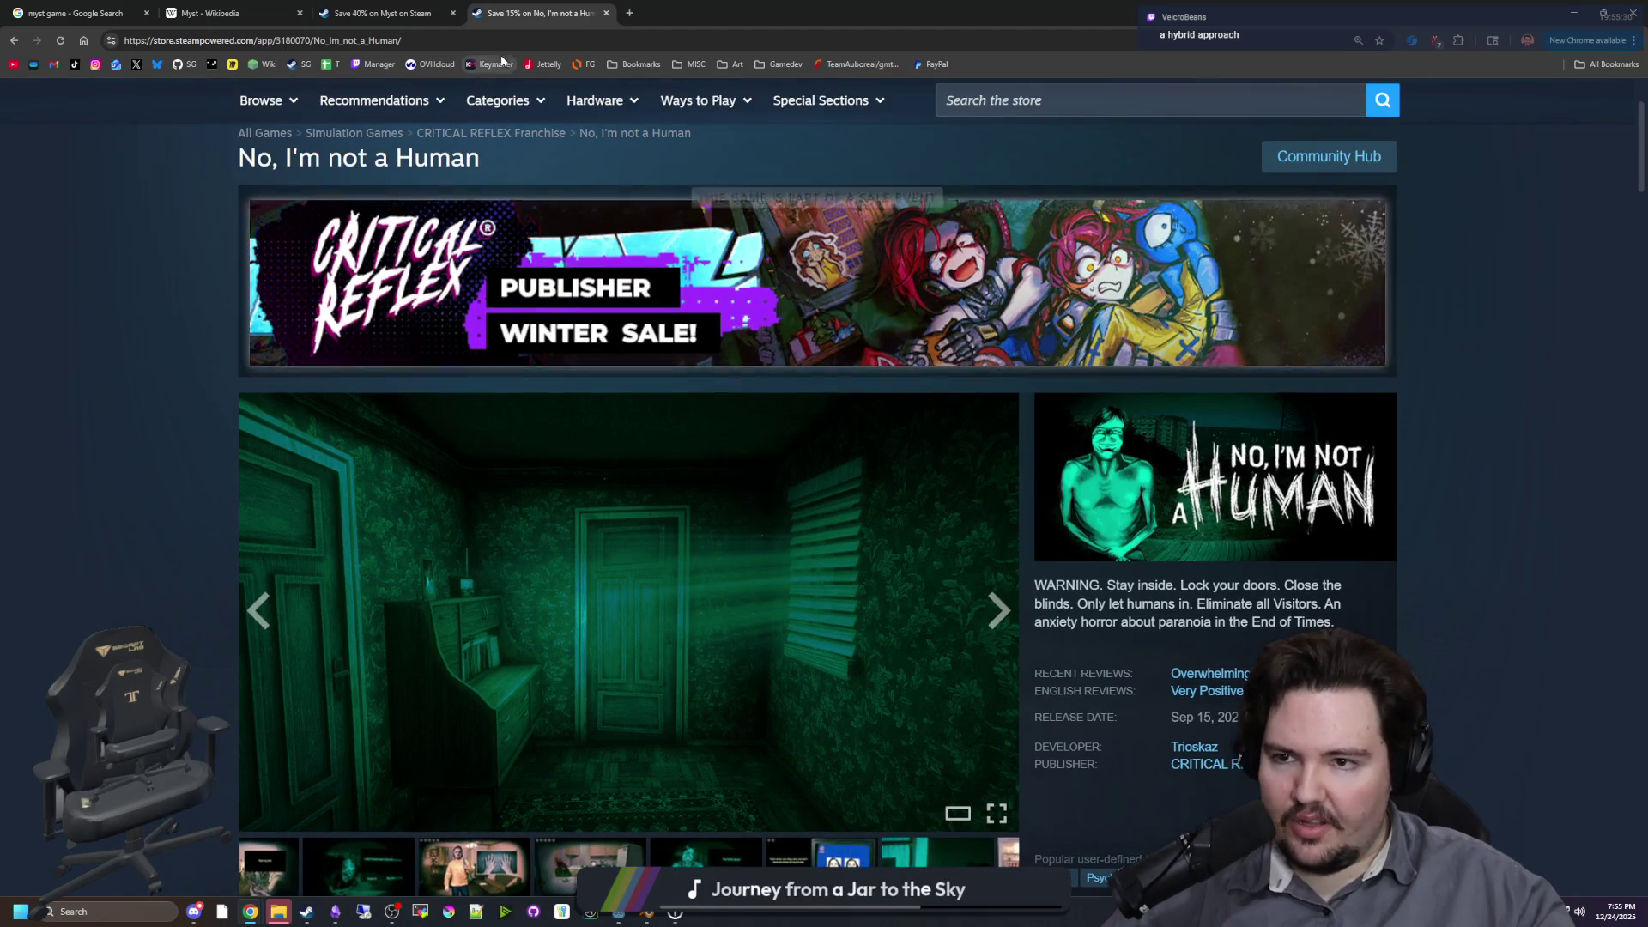
left_click(606, 13)
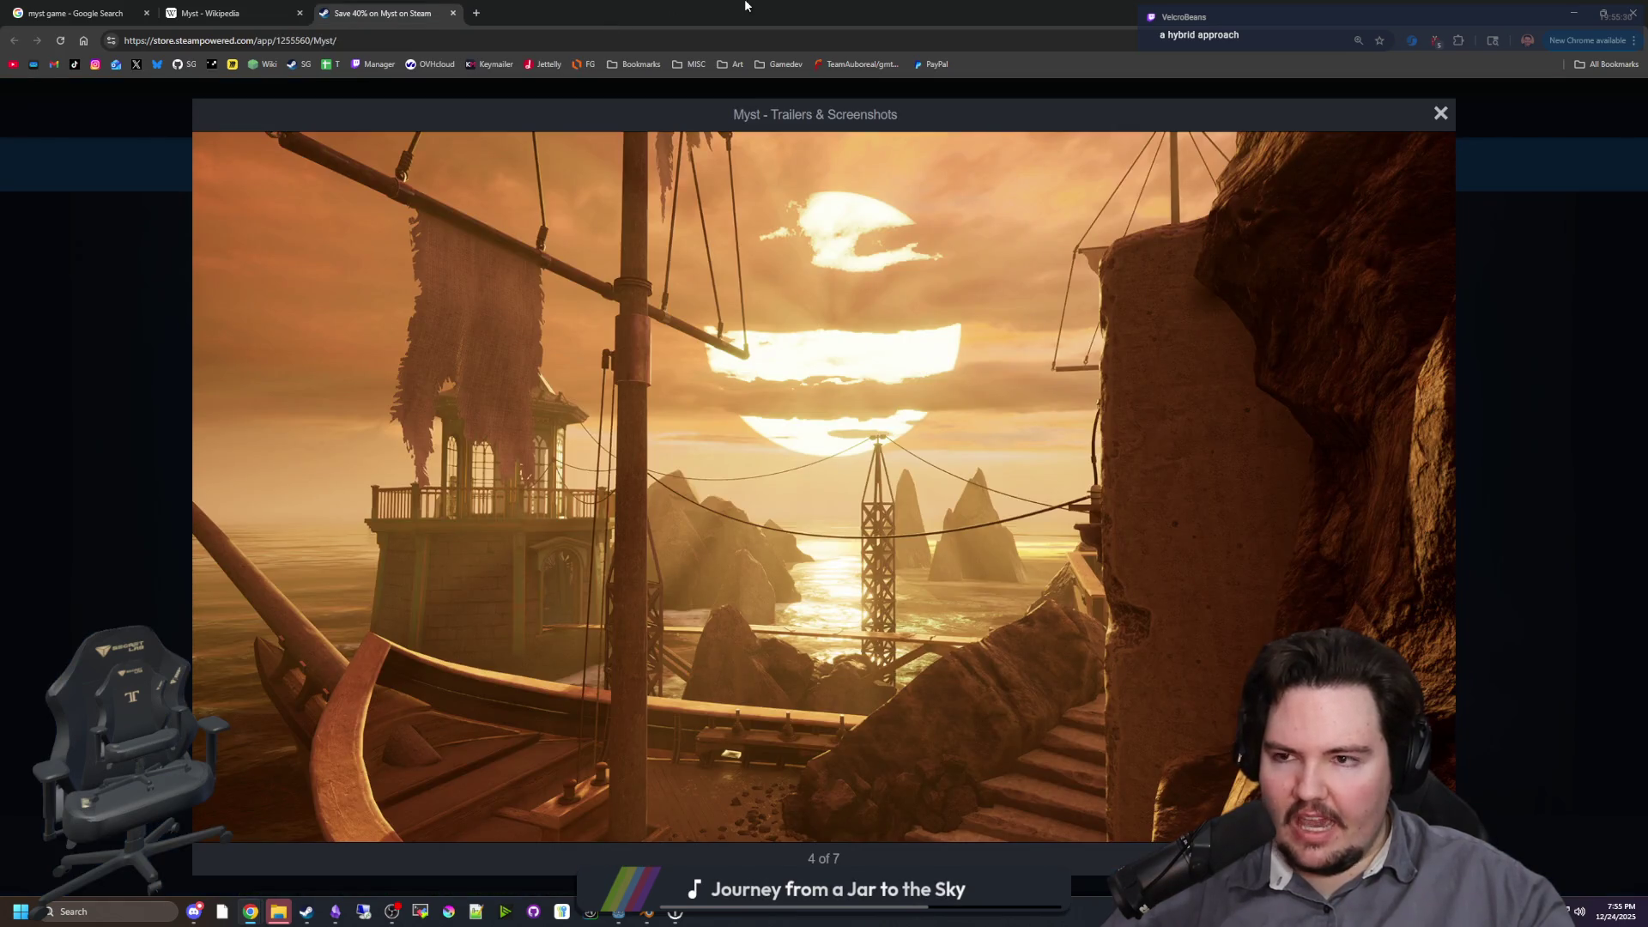
Step: Briefly orbit the Godot 3D view around the table scene, then return to the browser
key("alt+Tab")
mouse_move(796, 542)
left_mouse_down()
mouse_move(944, 515)
mouse_move(816, 532)
mouse_move(686, 515)
mouse_move(704, 523)
mouse_move(772, 481)
mouse_move(729, 532)
mouse_move(670, 515)
mouse_move(704, 523)
mouse_move(738, 498)
mouse_move(747, 523)
mouse_move(806, 542)
left_mouse_up()
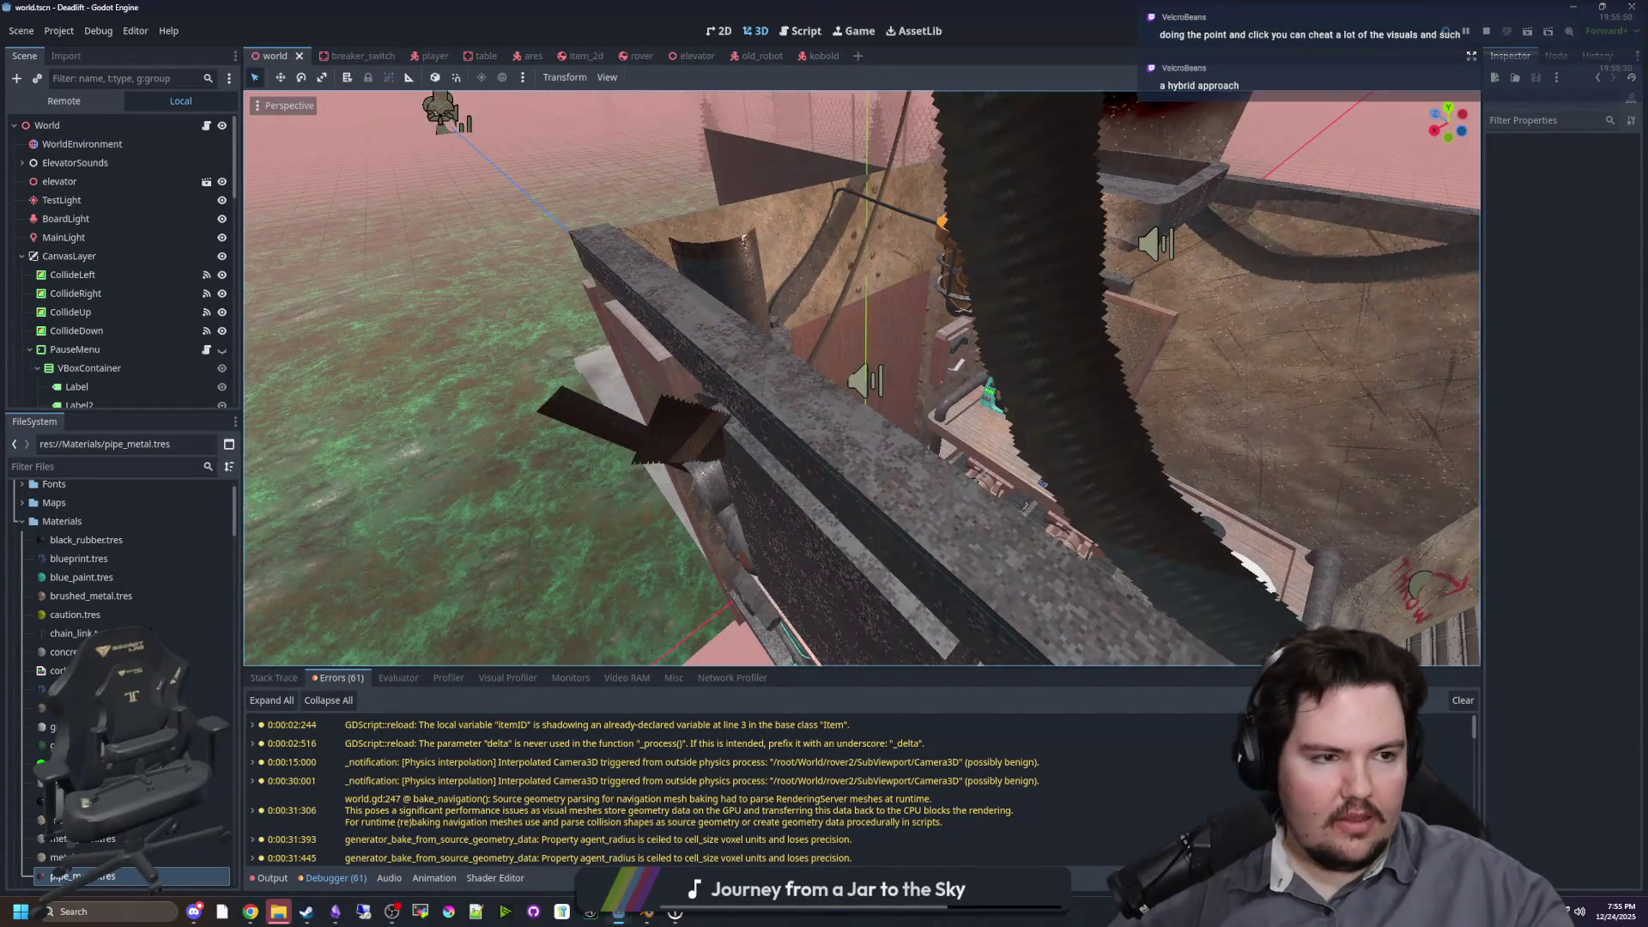
key("alt+Tab")
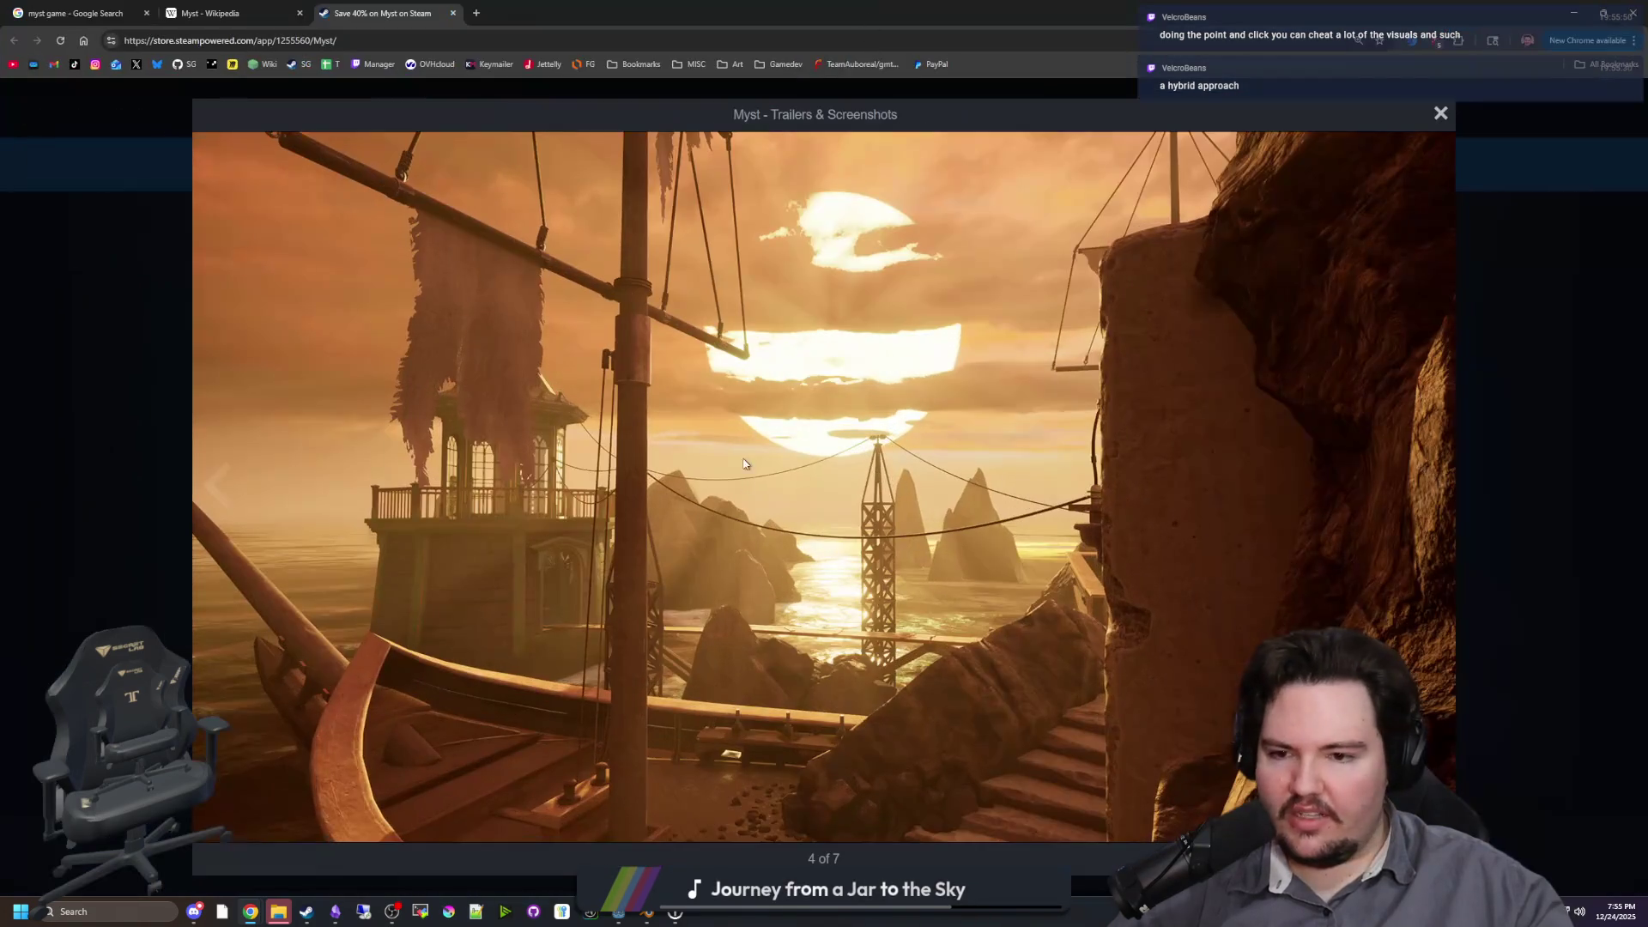
Step: Page through the Myst screenshots back to the gear-and-building shot and close the full-size viewer
left_click(1423, 492)
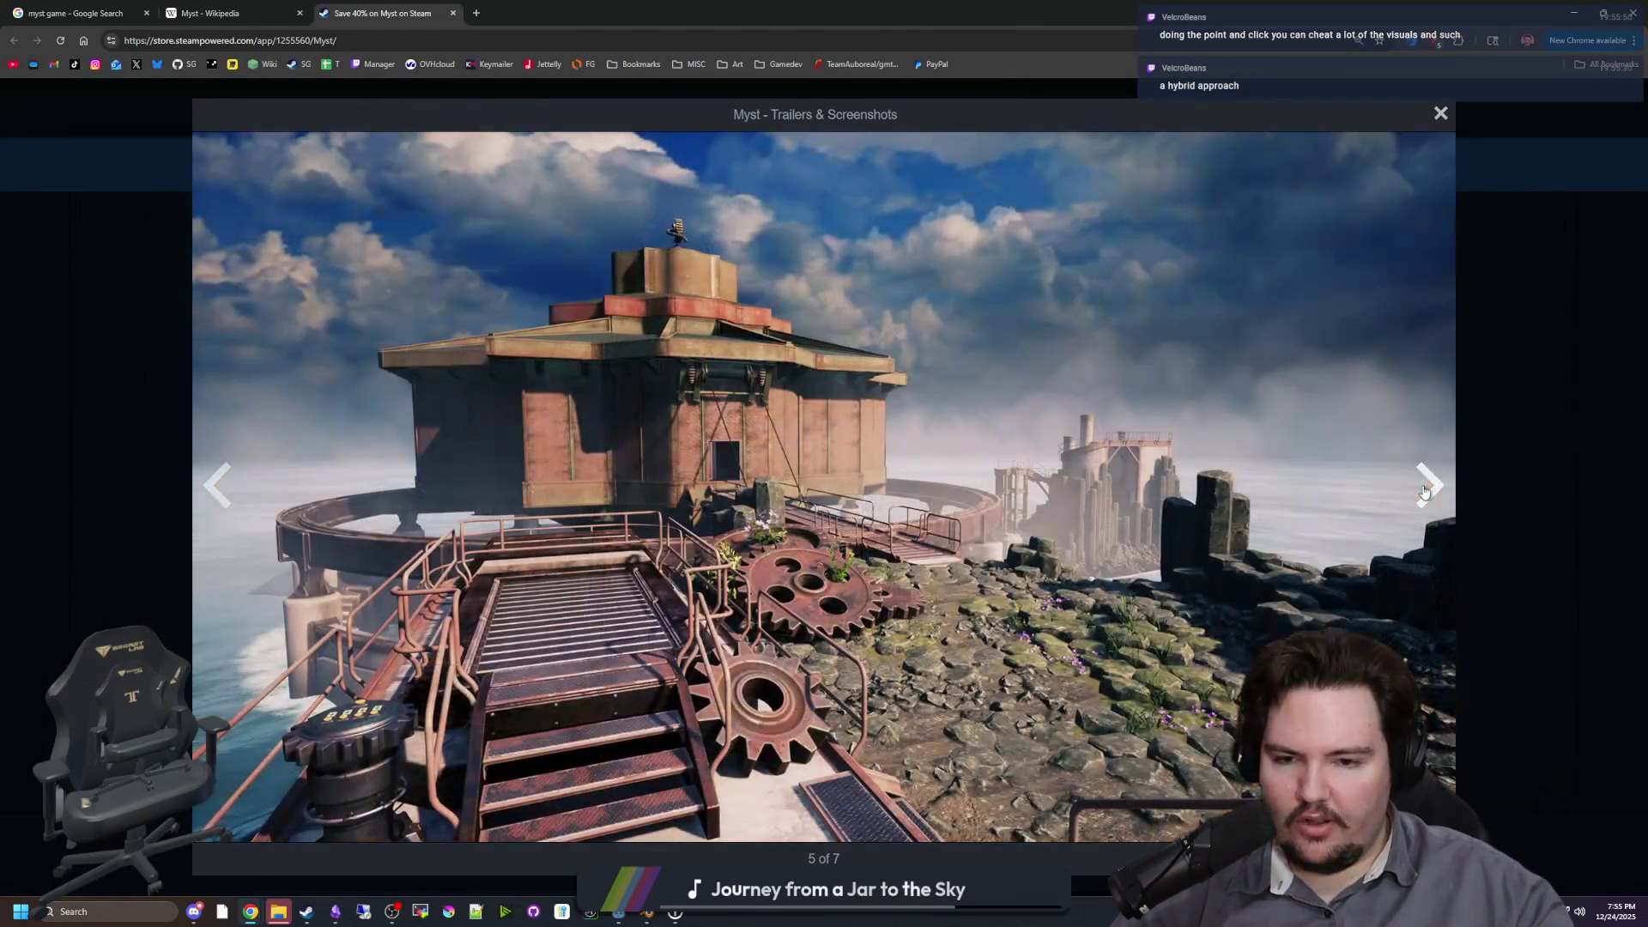
left_click(1424, 492)
left_click(1424, 492)
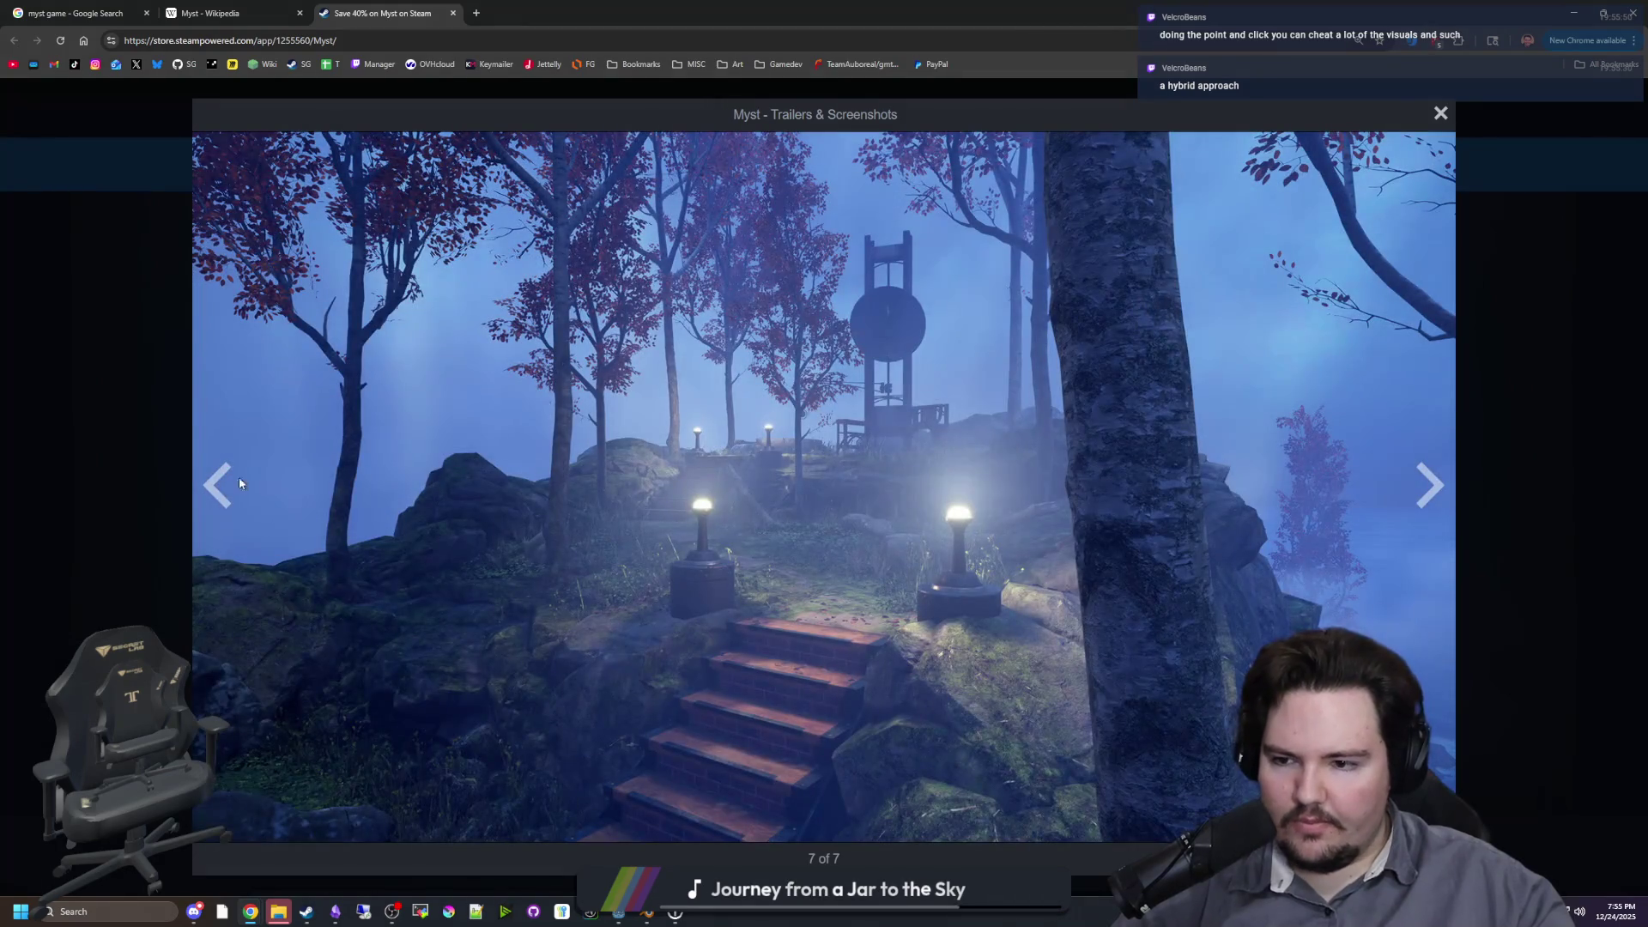
left_click(240, 483)
left_click(240, 483)
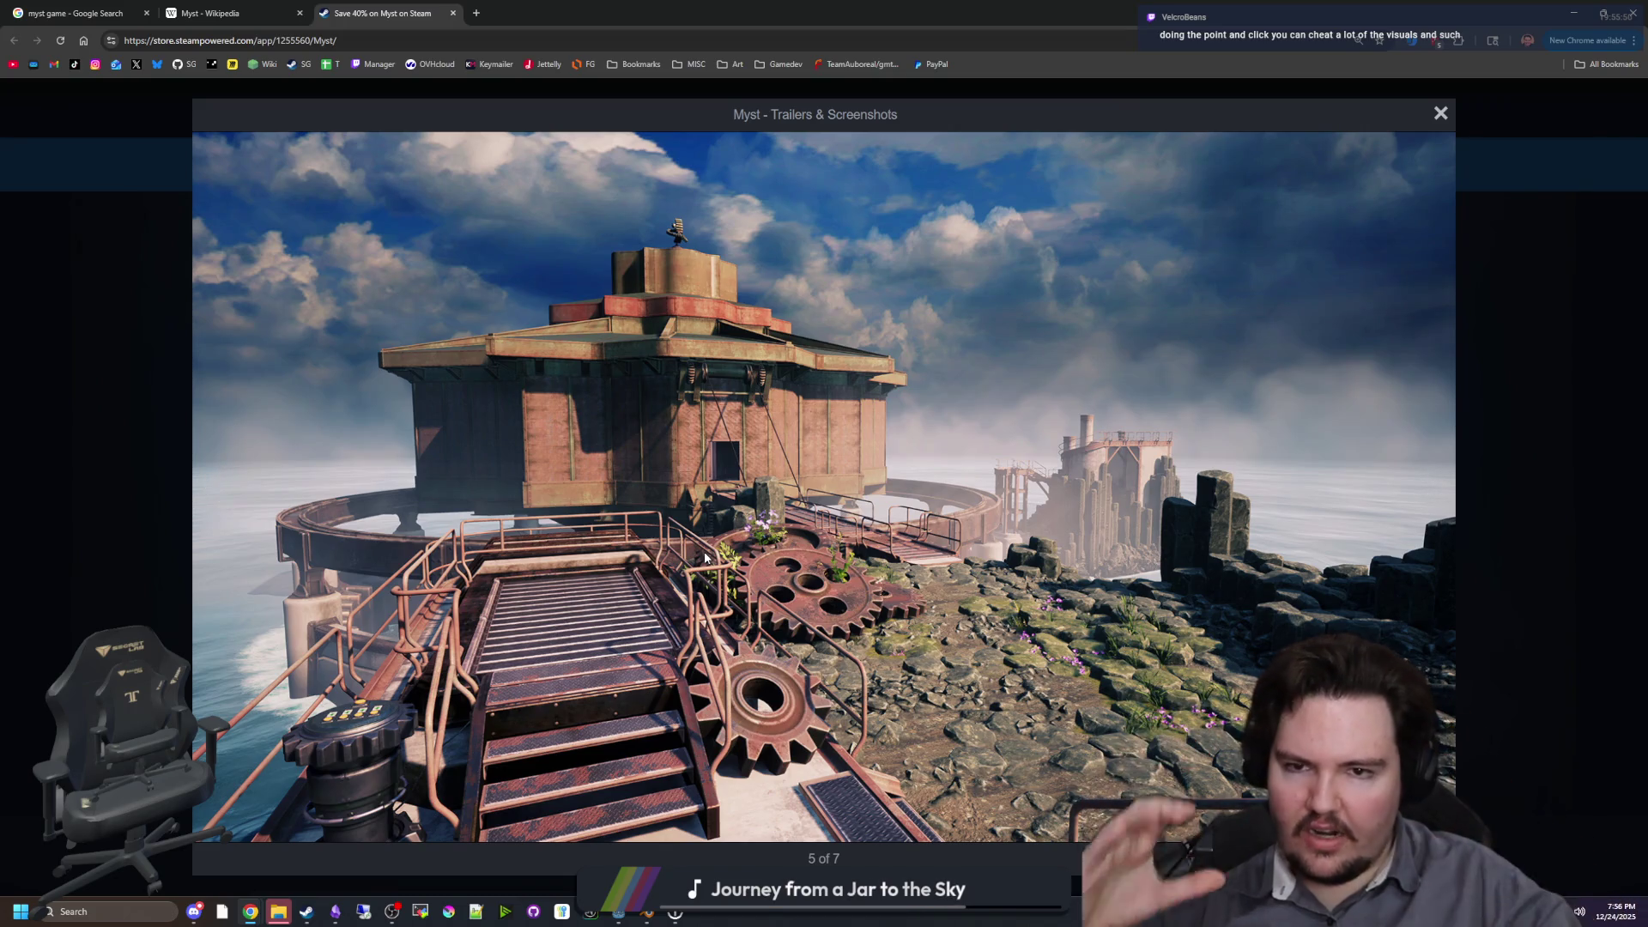
left_click(1534, 281)
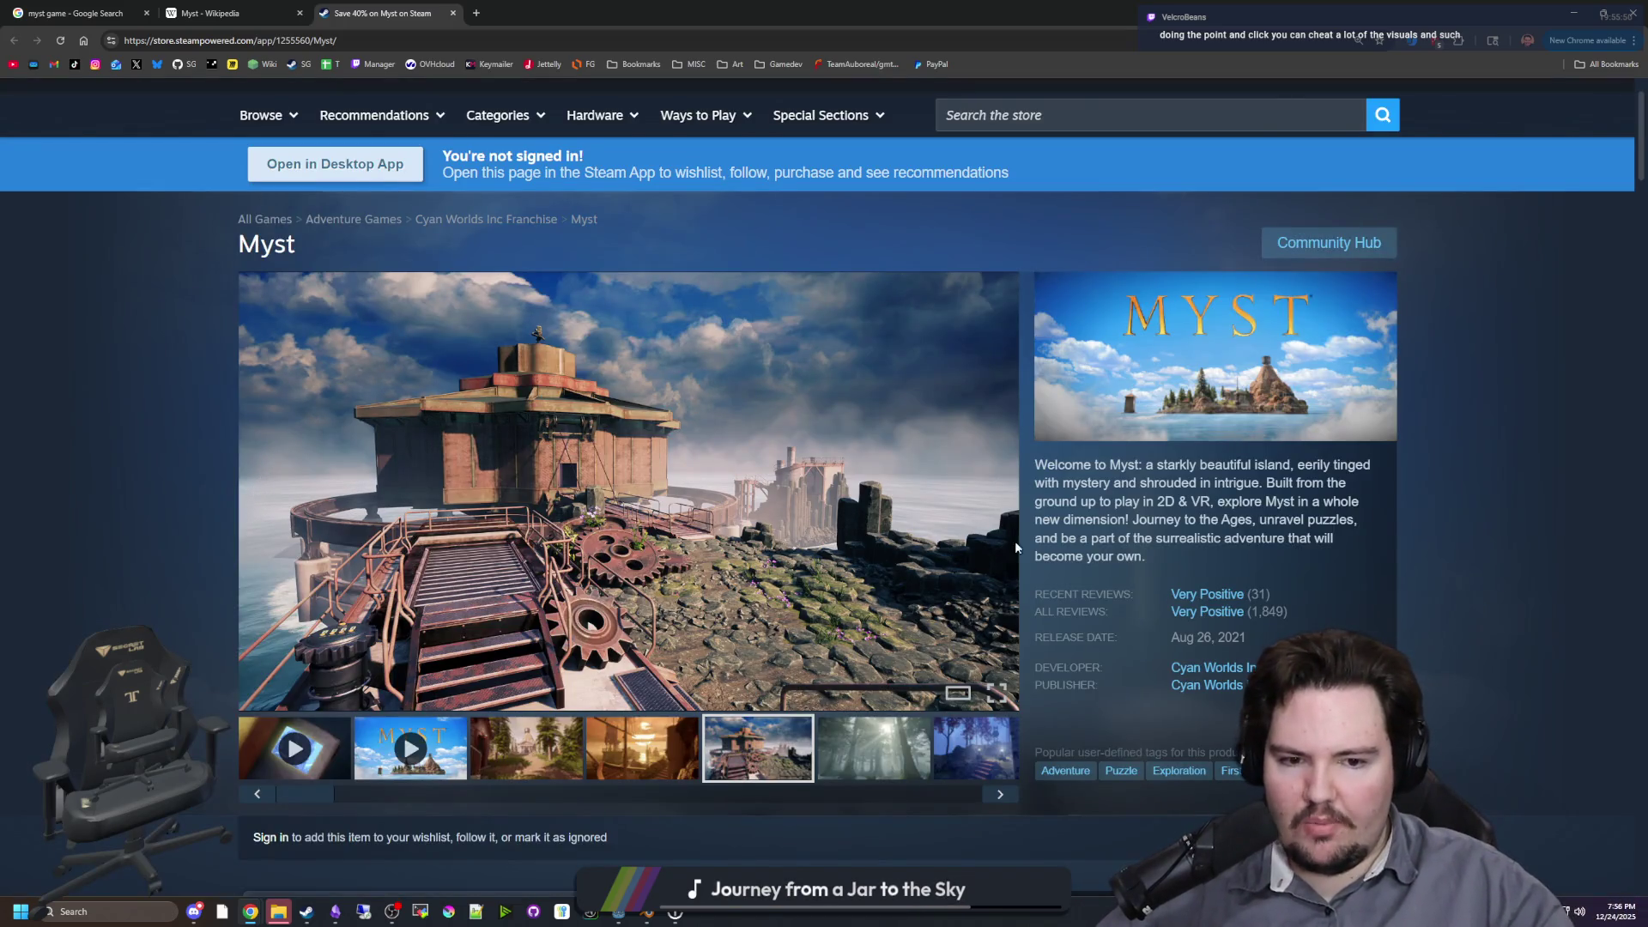
Step: Step the Myst carousel back to the misty forest screenshot and scroll the page
left_click(258, 489)
left_click(258, 488)
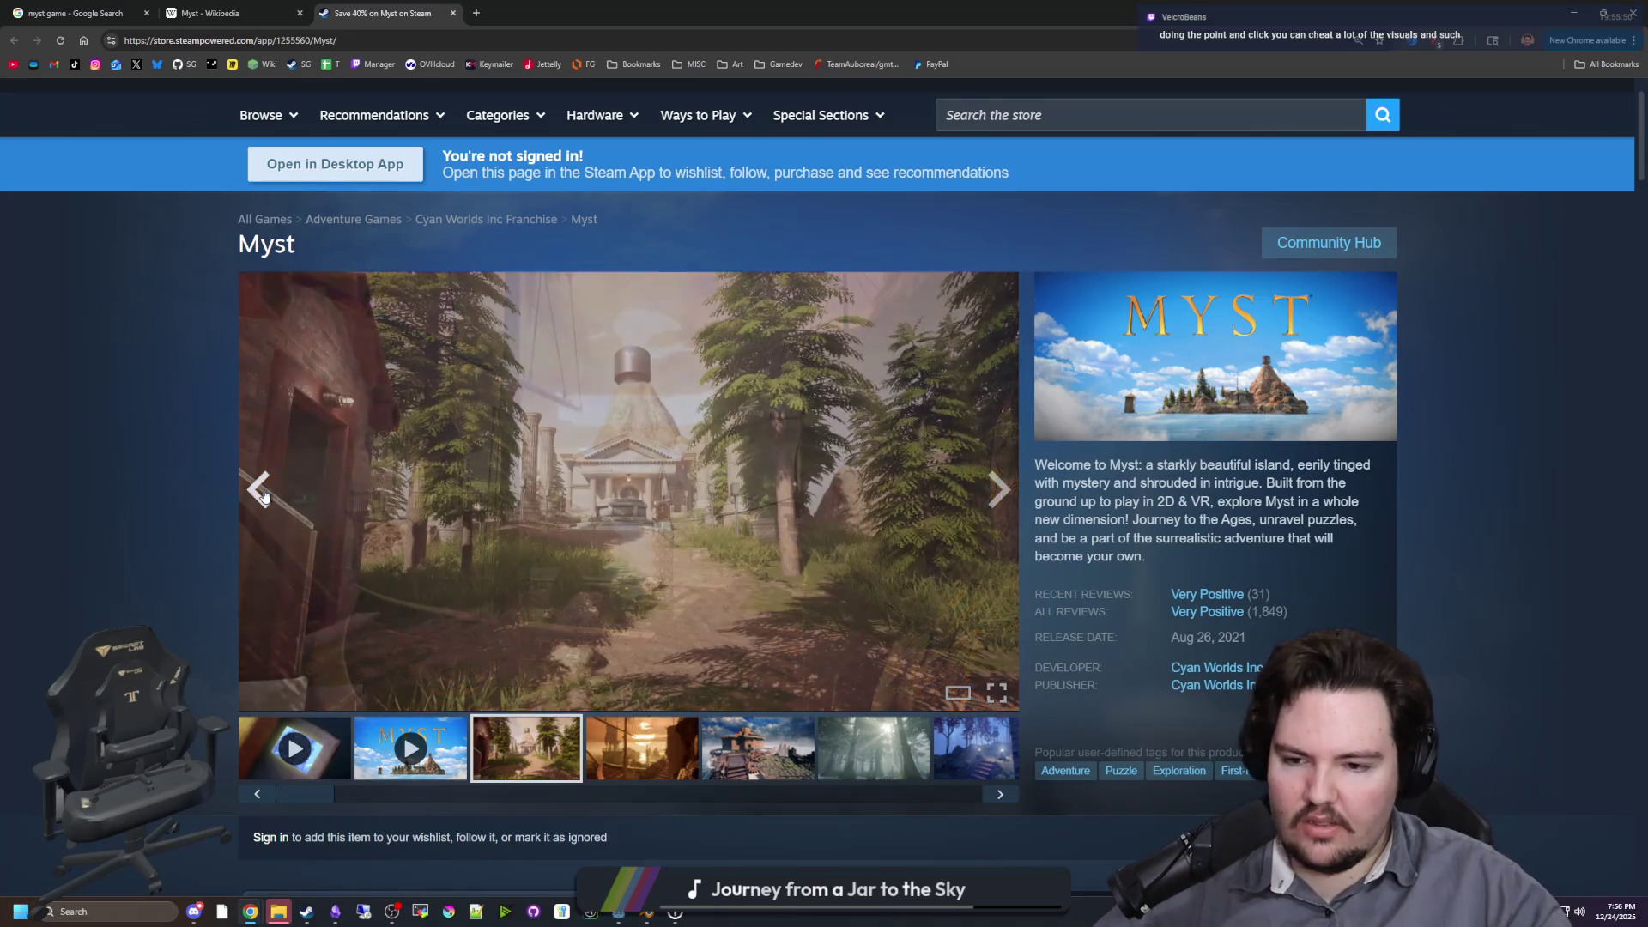
left_click(259, 489)
left_click(260, 490)
scroll(232, 489, "down", 9)
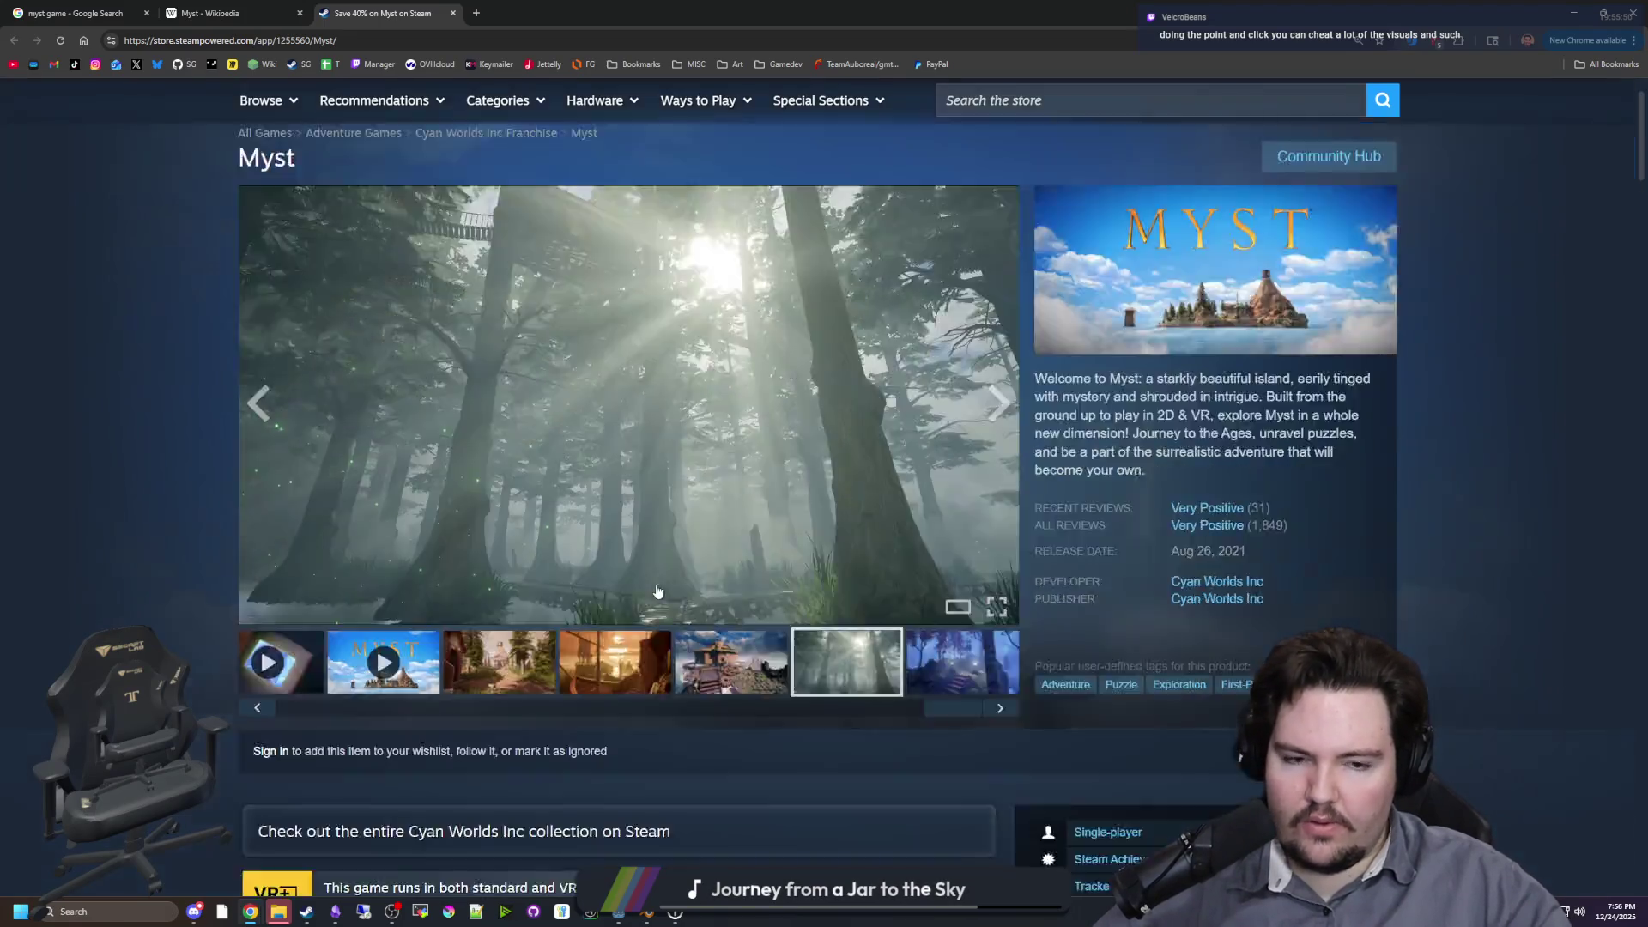
scroll(215, 482, "up", 10)
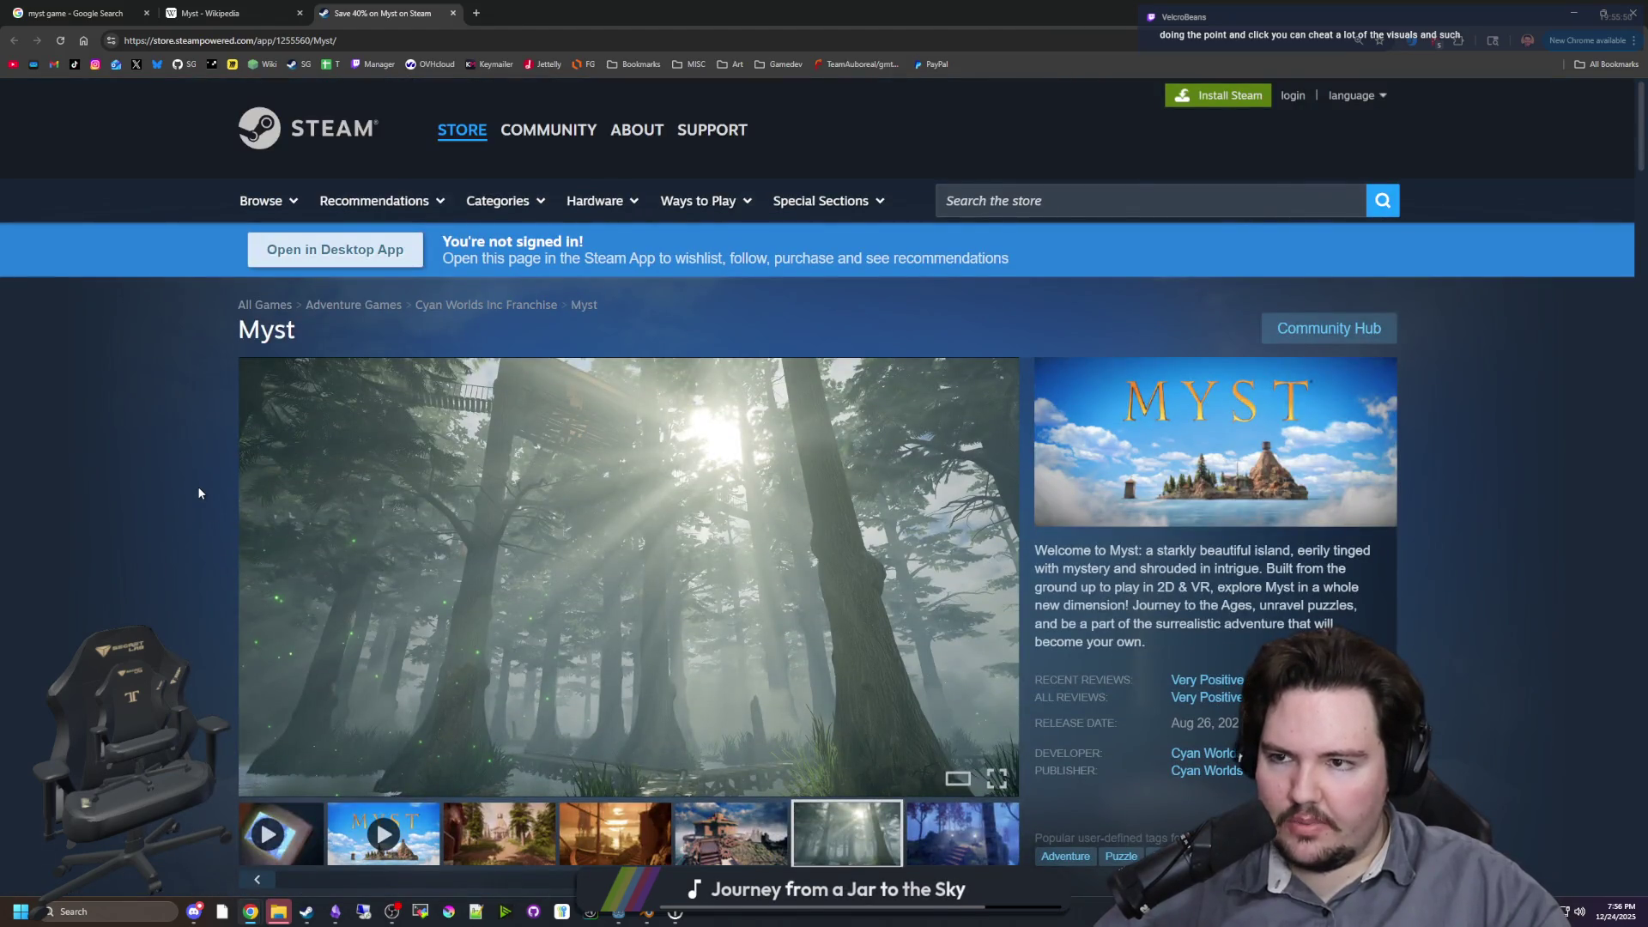
Step: Switch between the myst search results and the Myst store page, scrolling down it
left_click(136, 8)
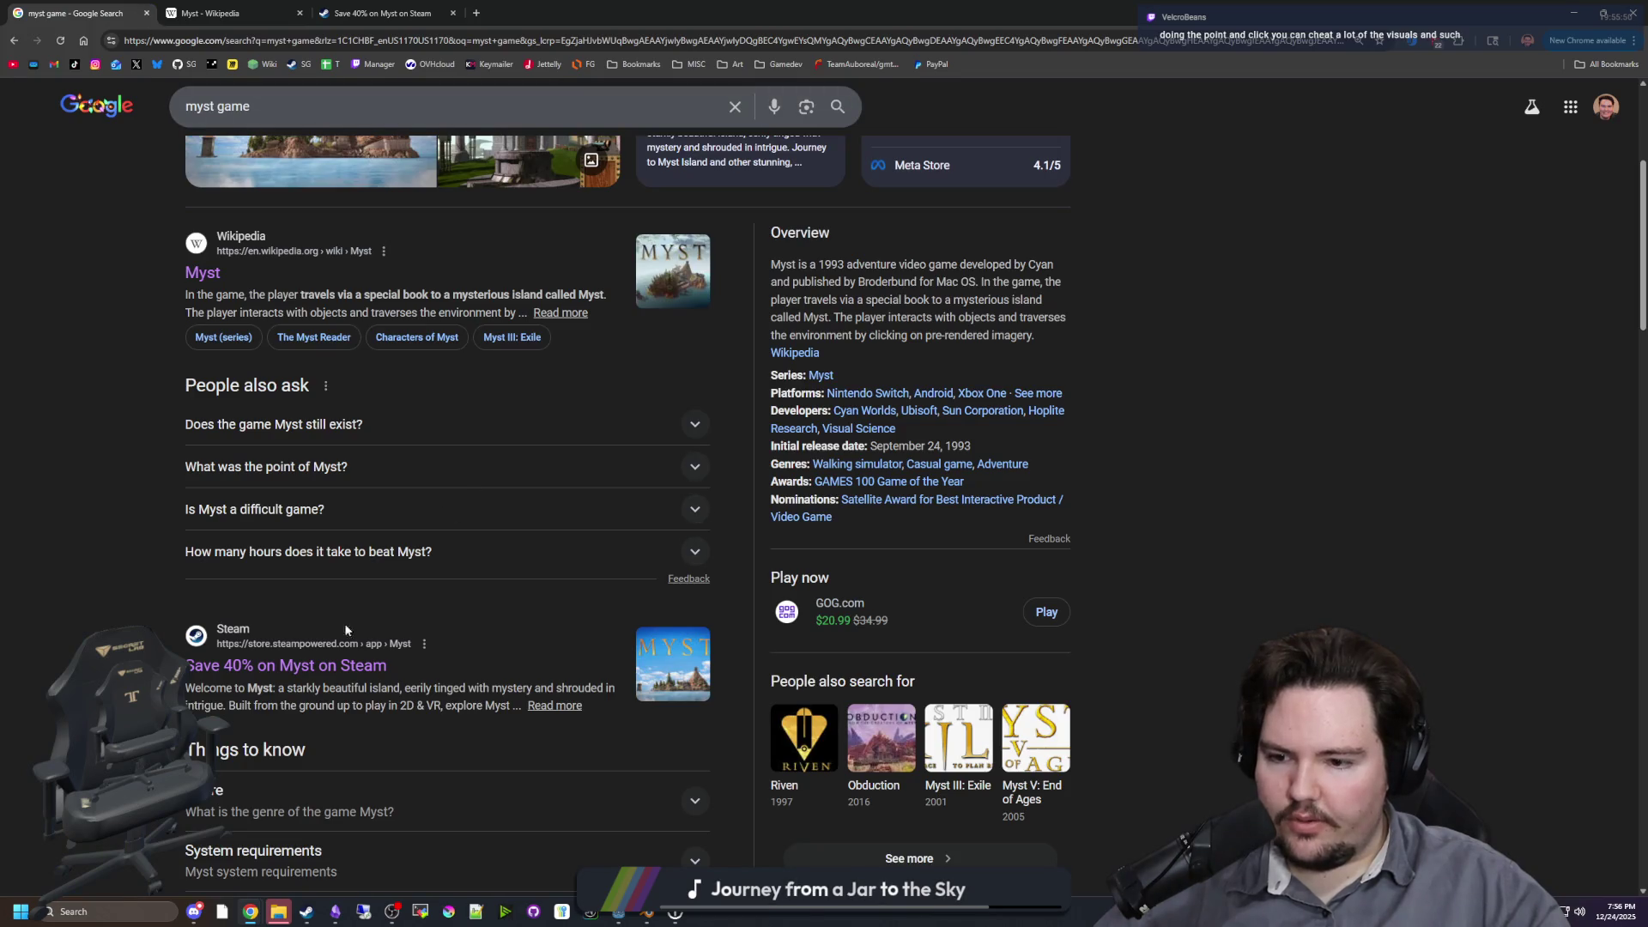
left_click(294, 7)
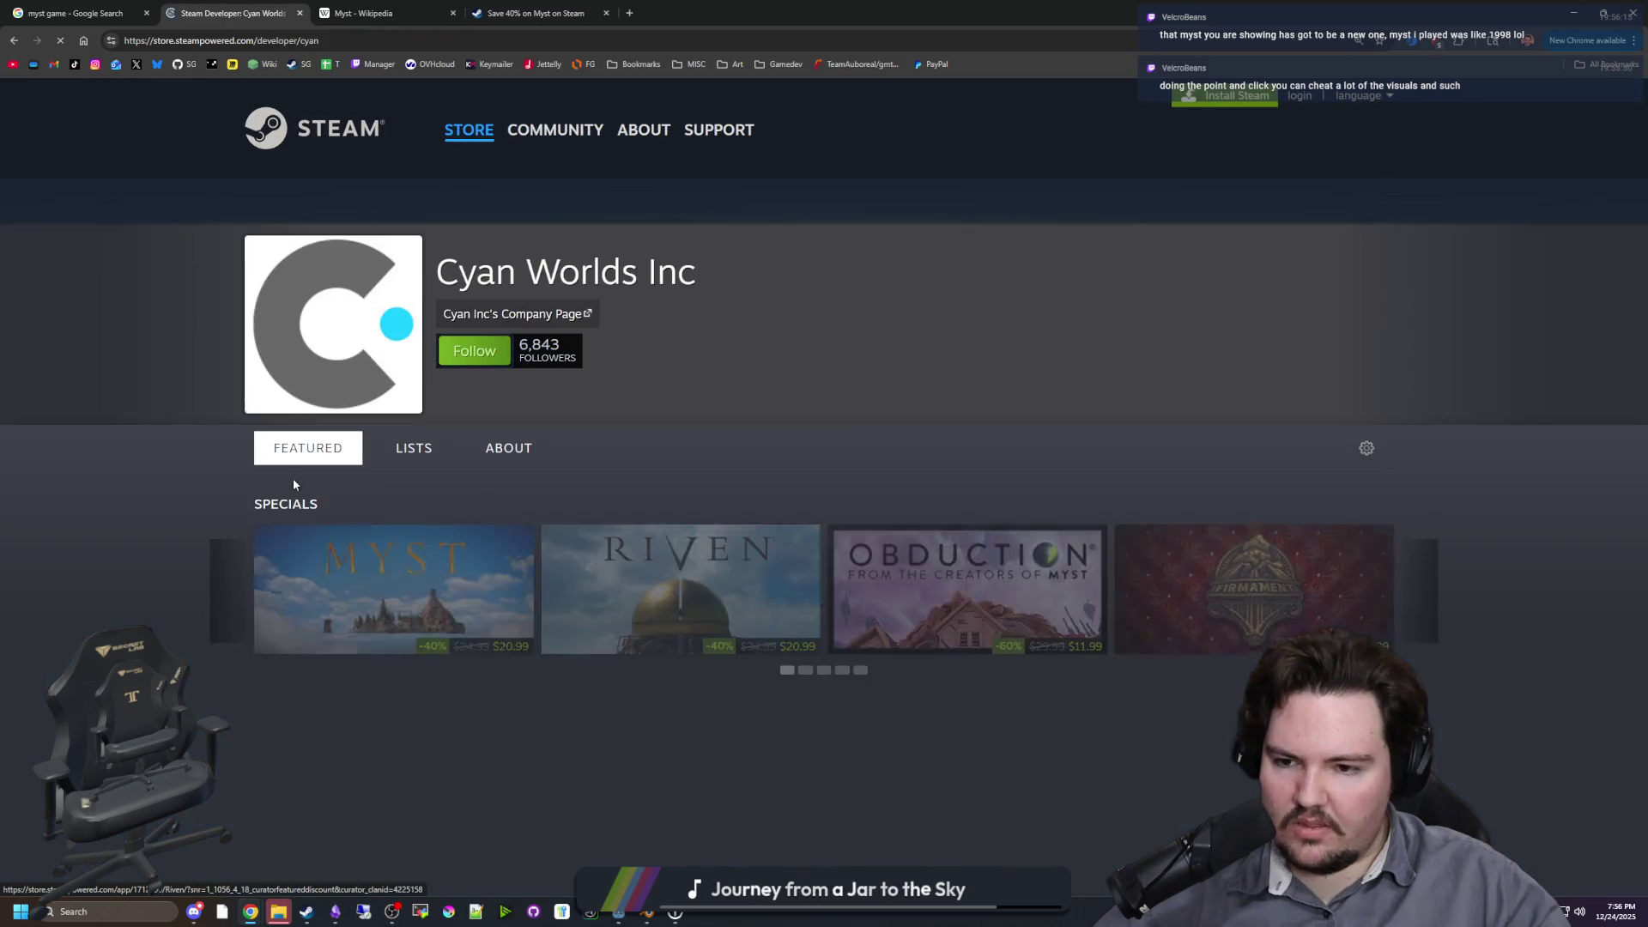
scroll(309, 477, "down", 10)
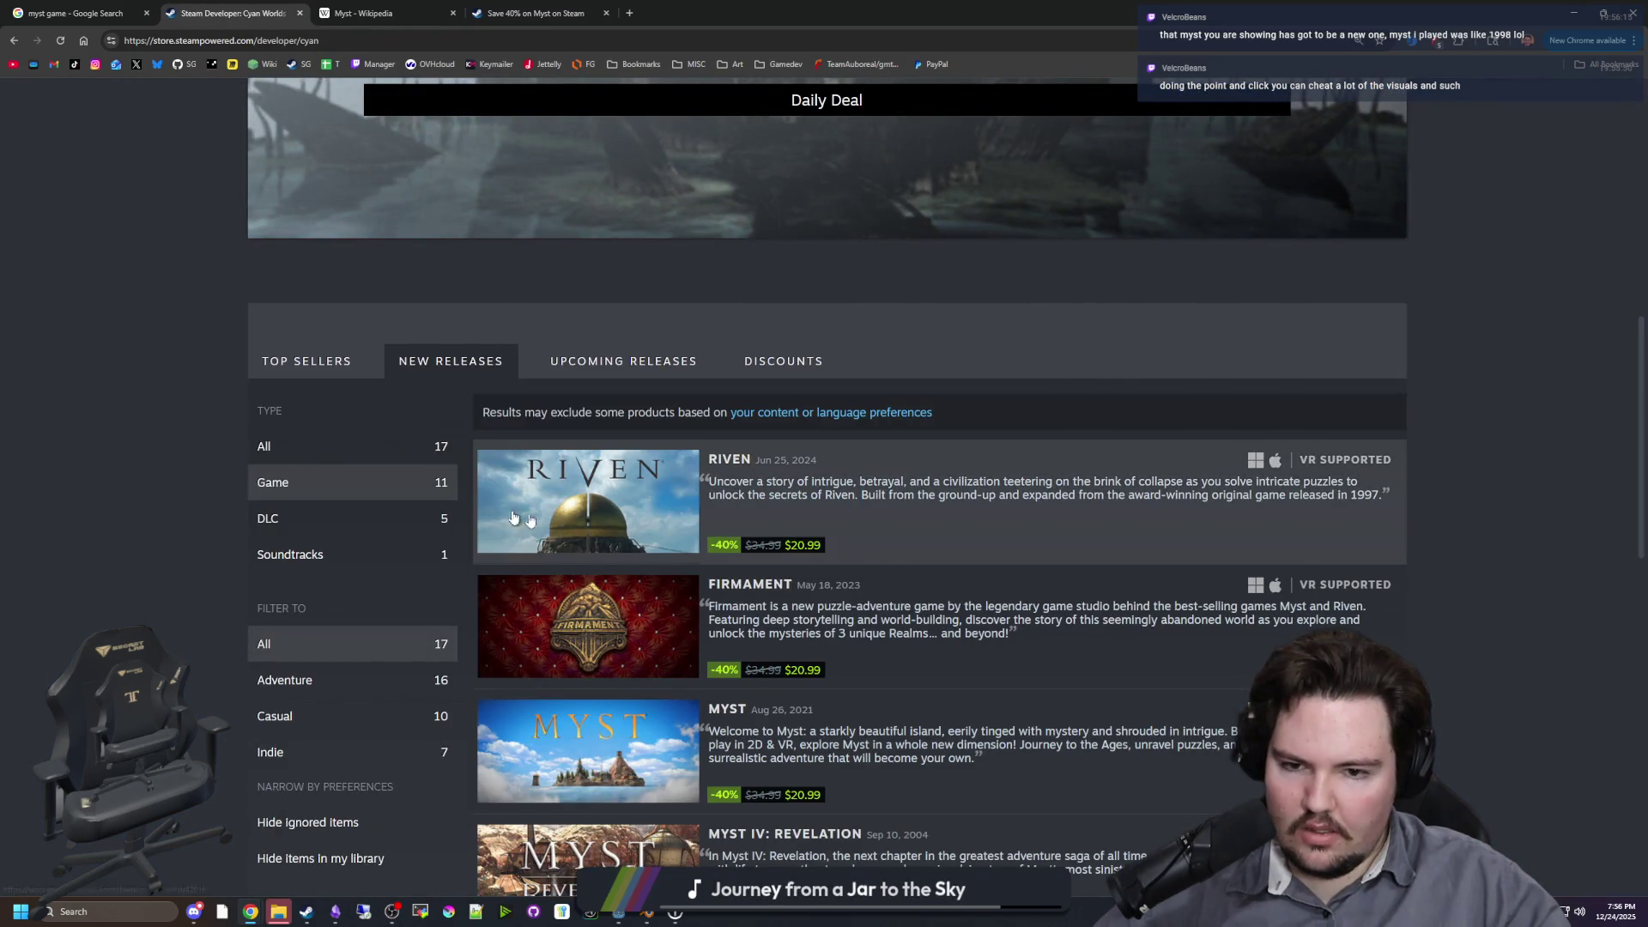
scroll(326, 478, "down", 4)
scroll(567, 609, "down", 5)
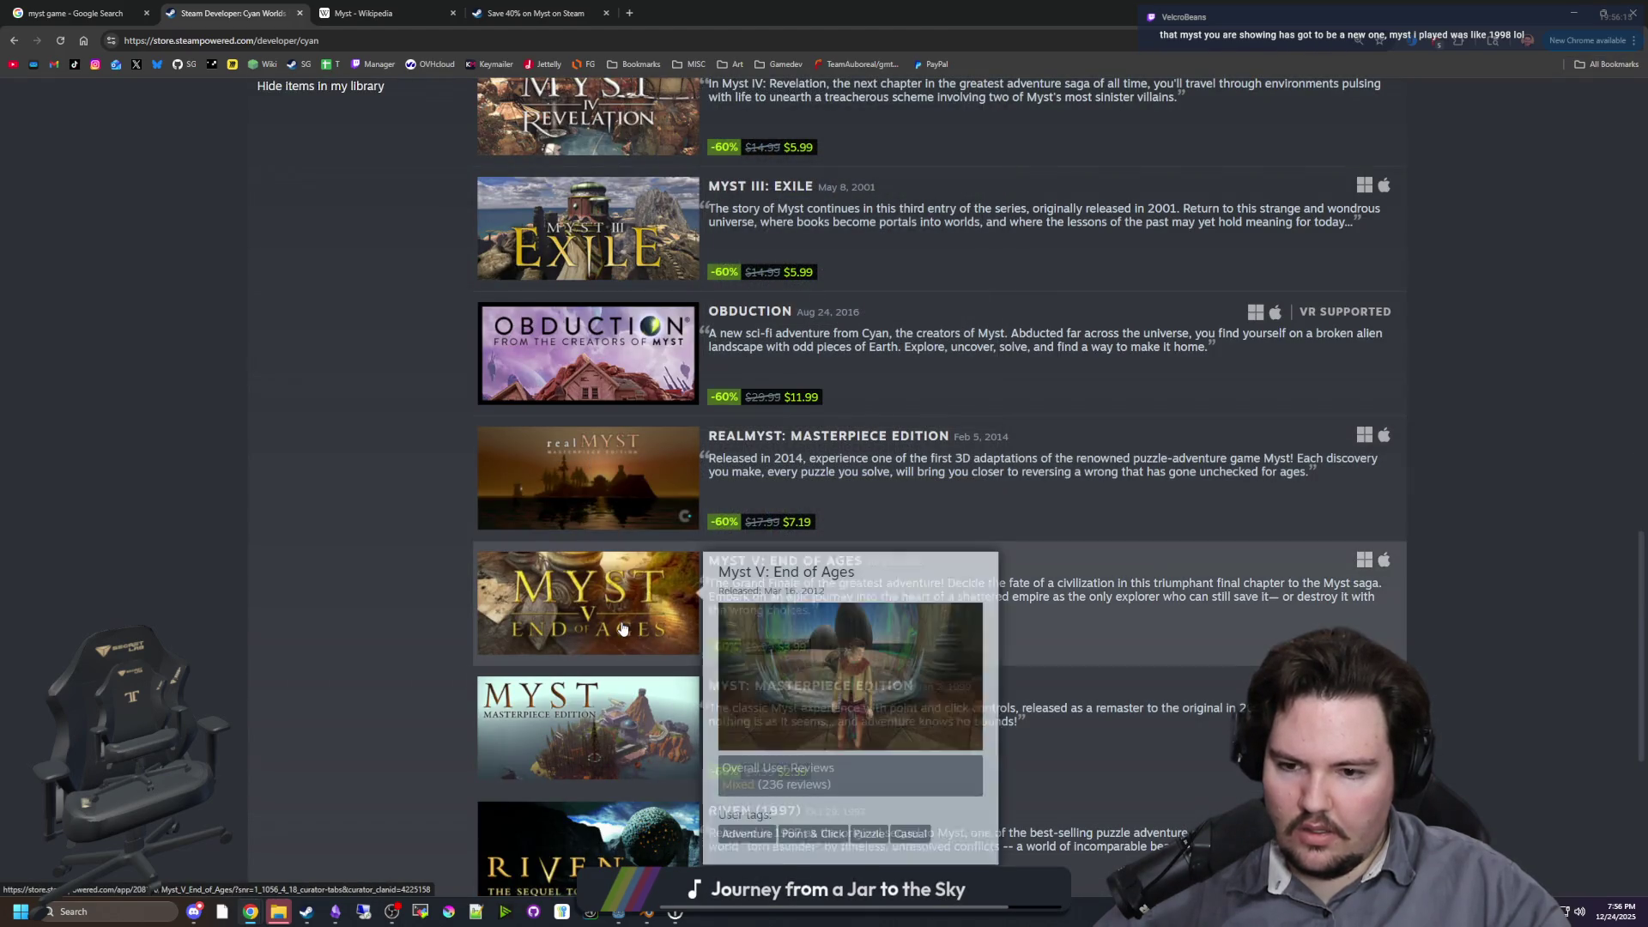
Step: Open Myst V: End of Ages, return to the Cyan Worlds page, then open Myst: Masterpiece Edition
left_click(620, 620)
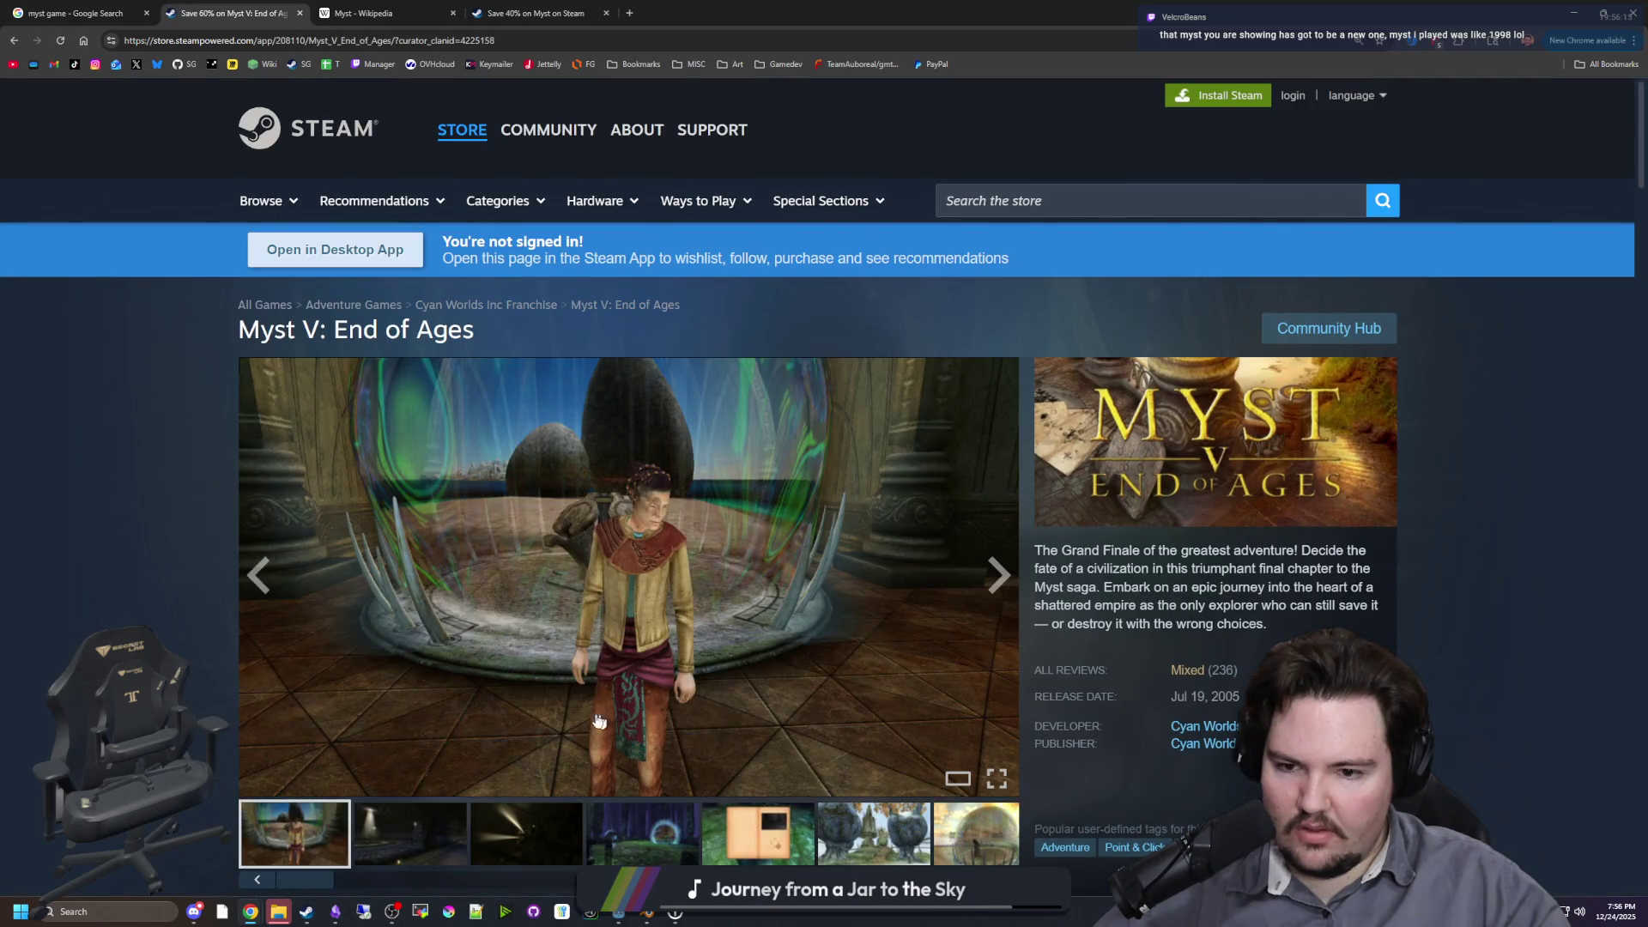
key("alt+Left")
scroll(626, 656, "down", 5)
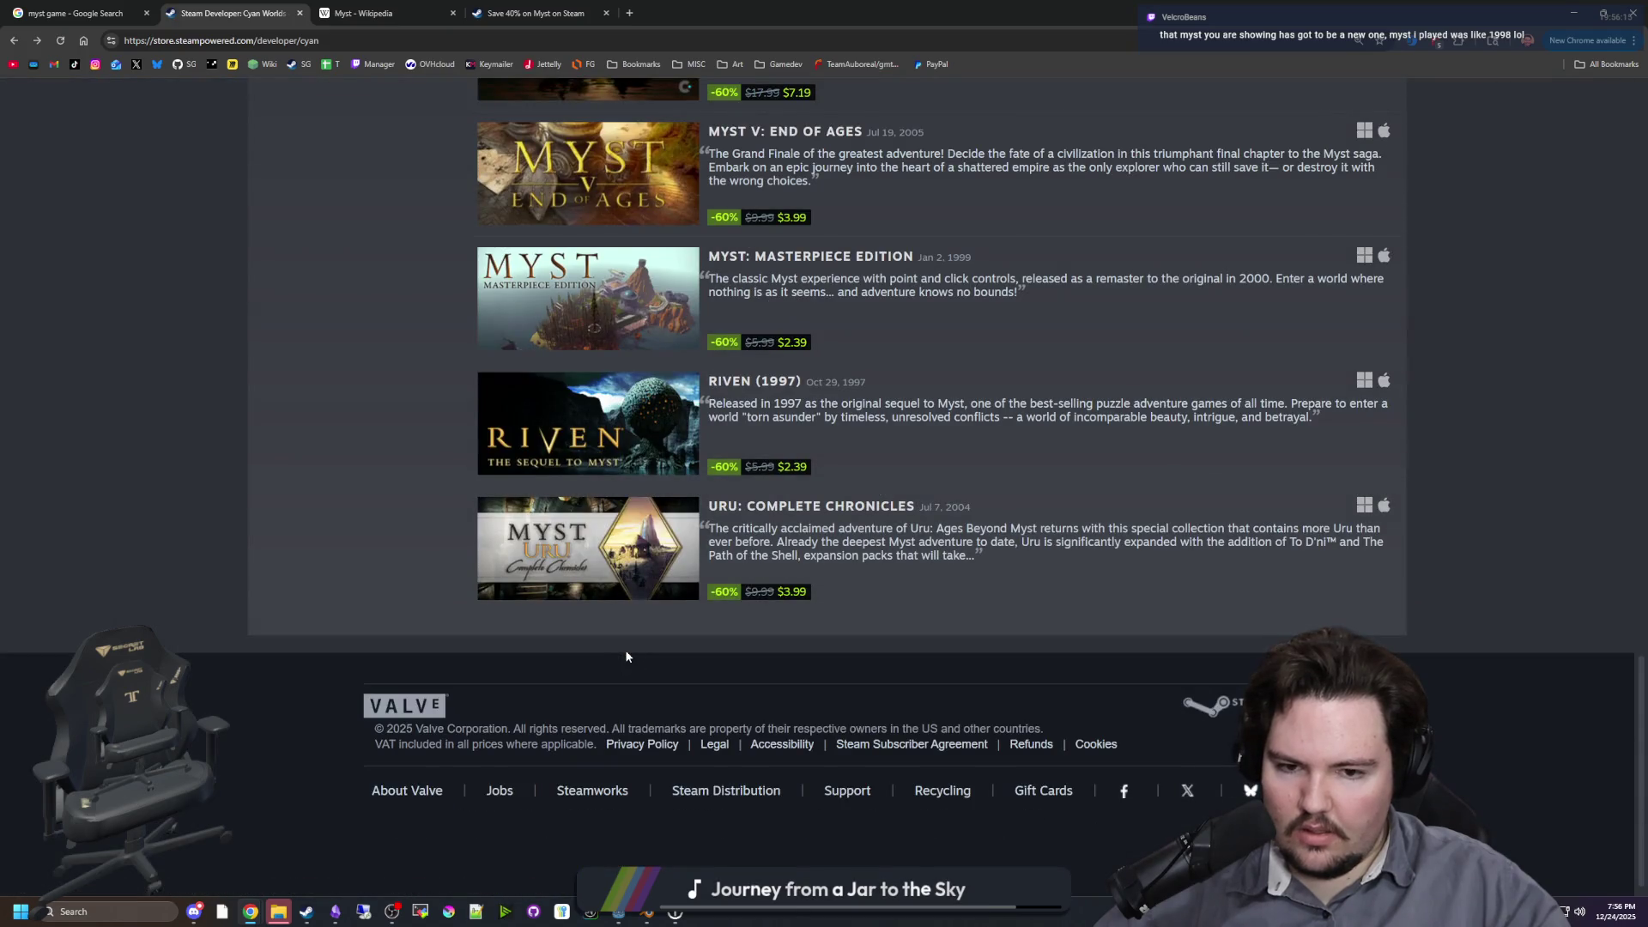
scroll(618, 575, "up", 1)
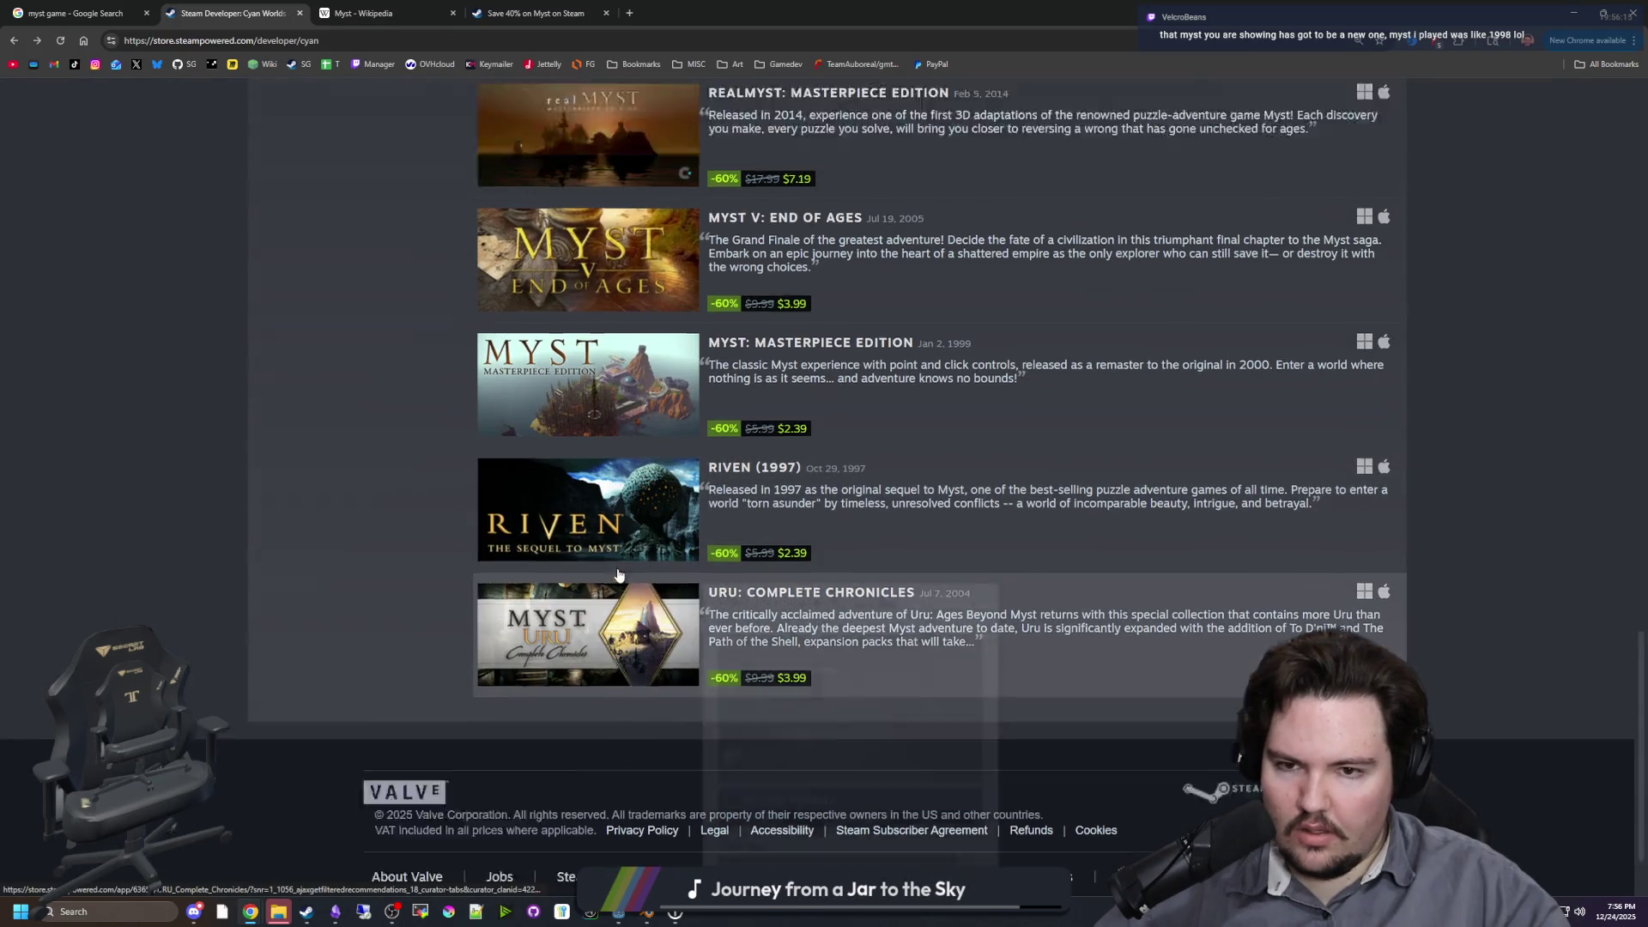
scroll(618, 575, "up", 2)
left_click(618, 570)
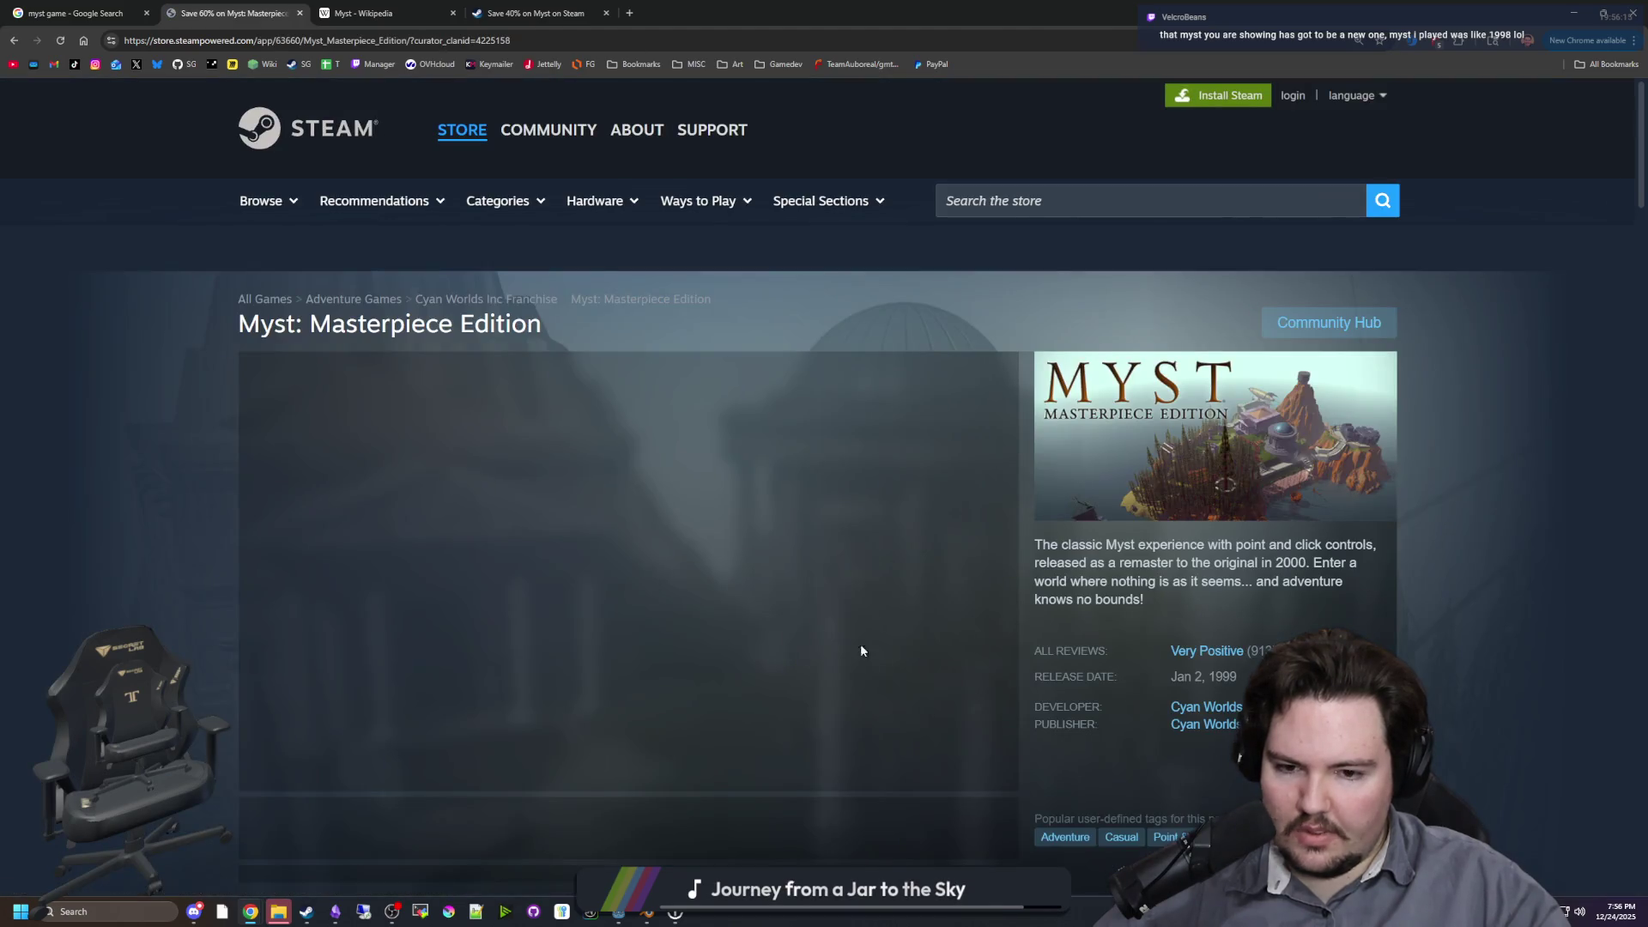
scroll(814, 648, "down", 1)
Step: Page through the Masterpiece Edition screenshots to the temple and ship shot
left_click(1009, 519)
left_click(1009, 520)
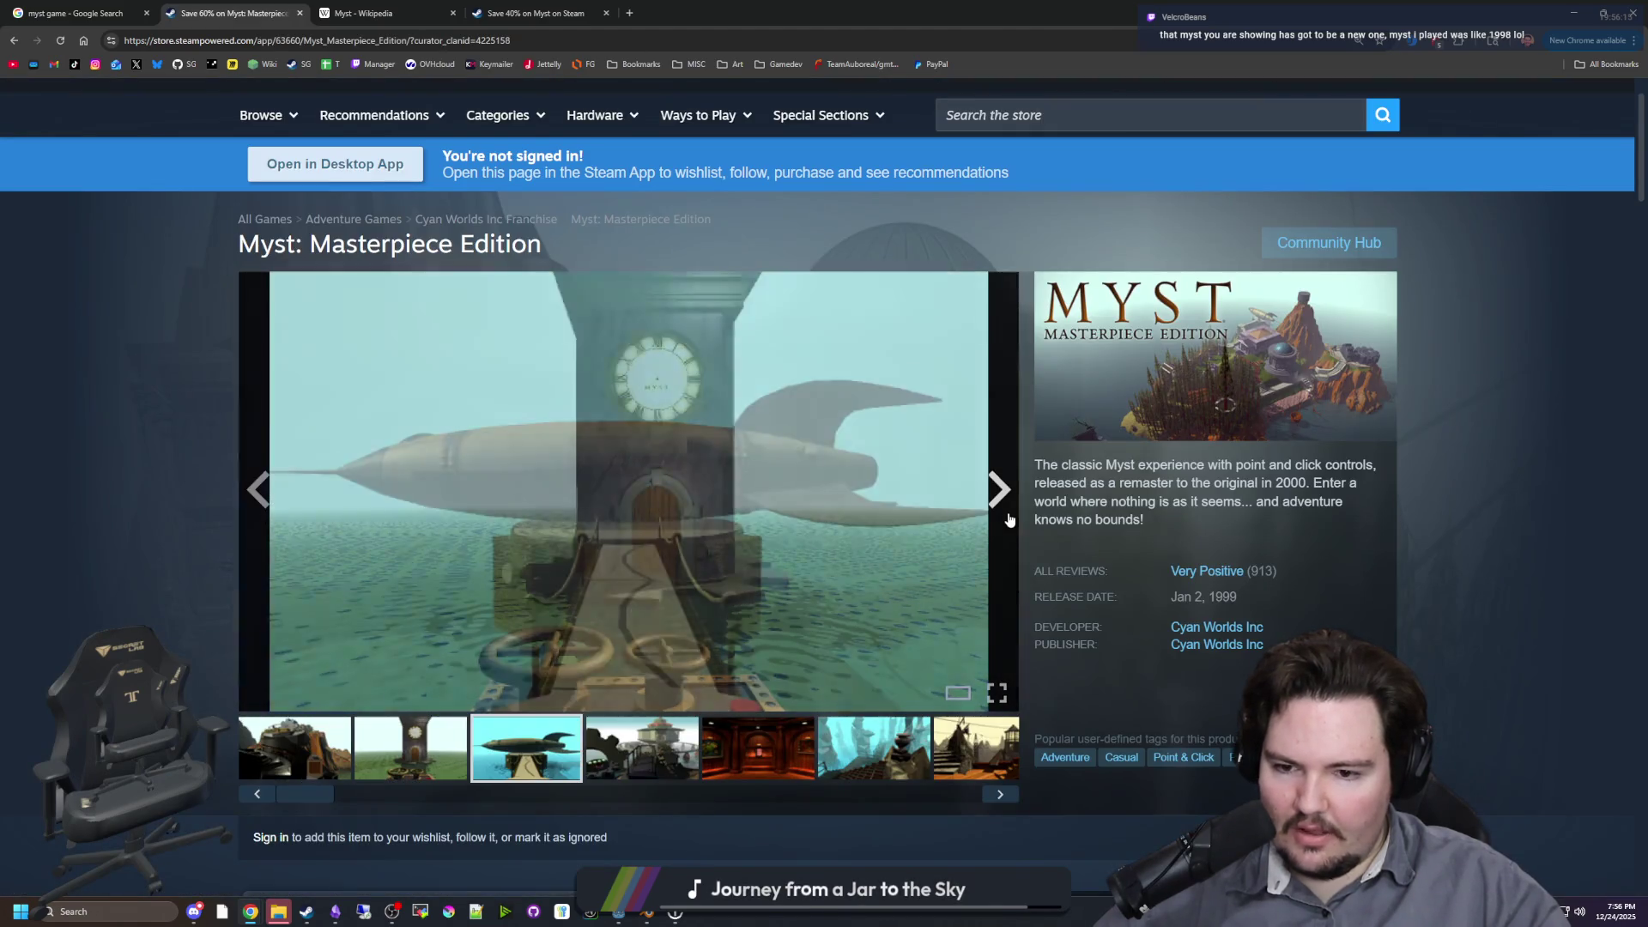
left_click(1009, 519)
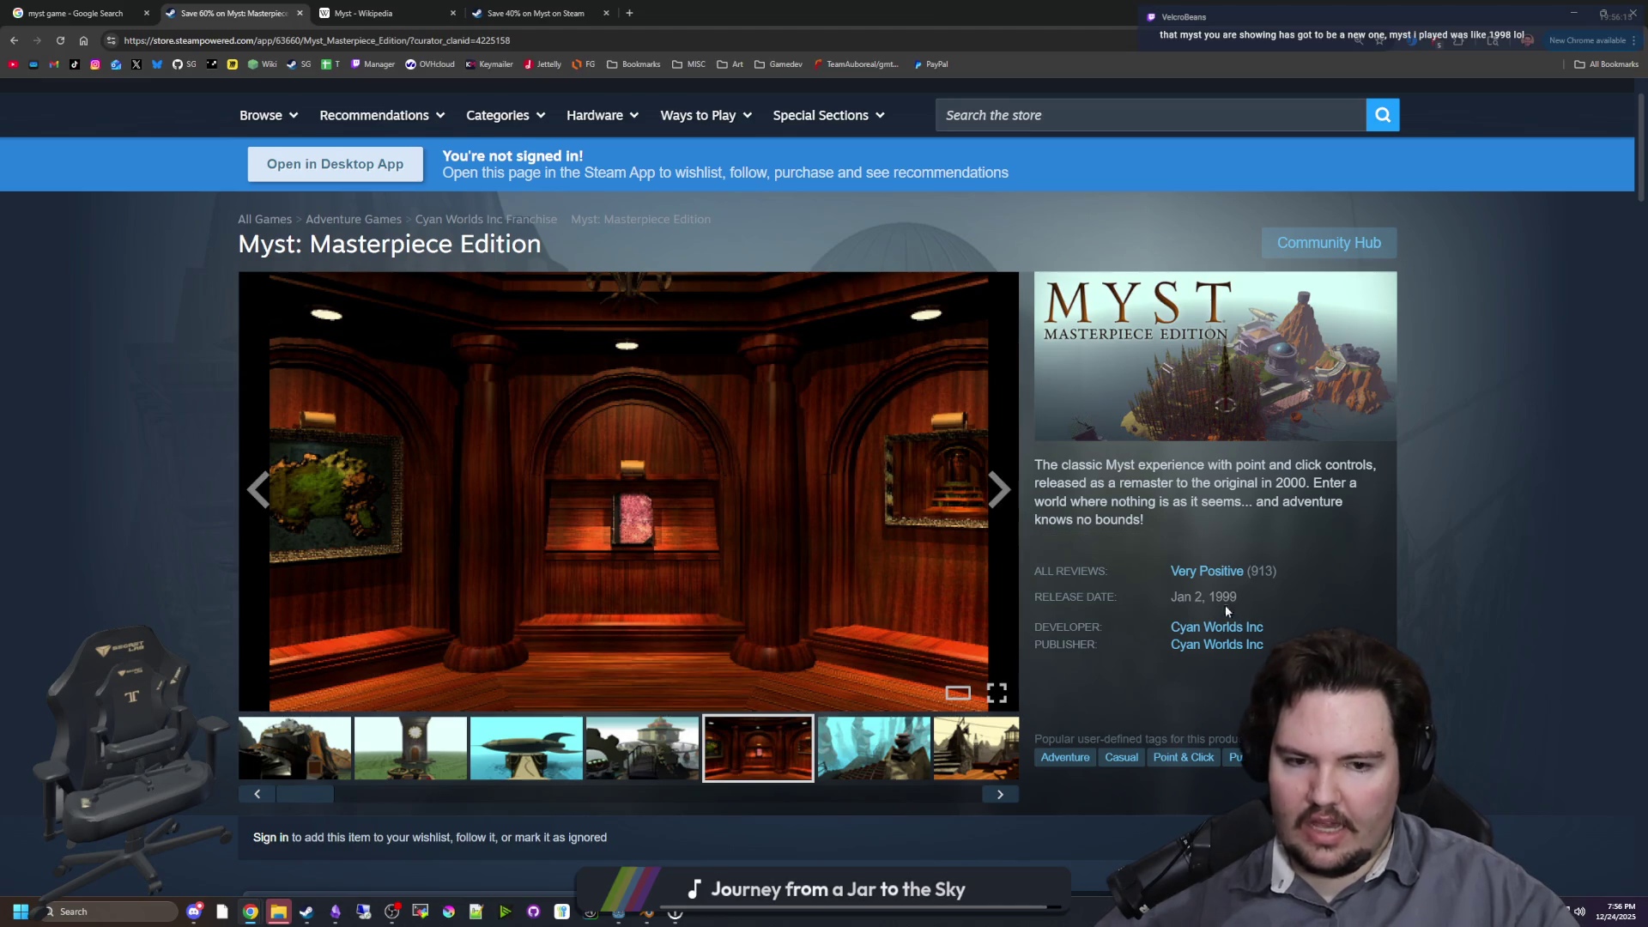
left_click(998, 489)
left_click(998, 489)
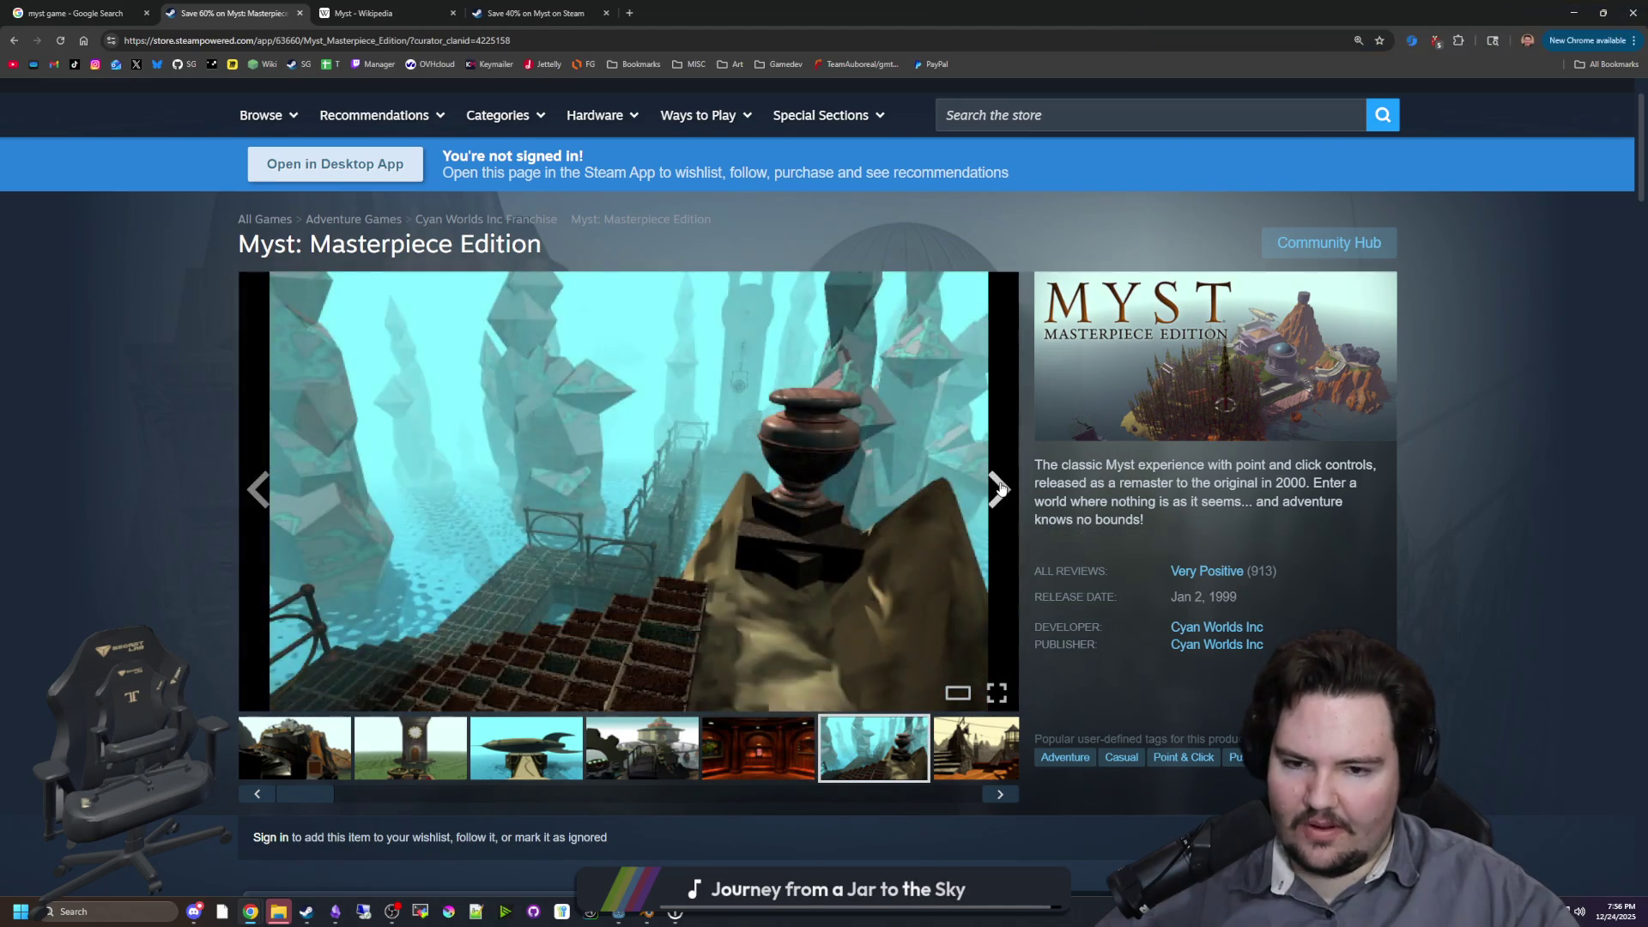
left_click(997, 489)
left_click(998, 490)
left_click(998, 489)
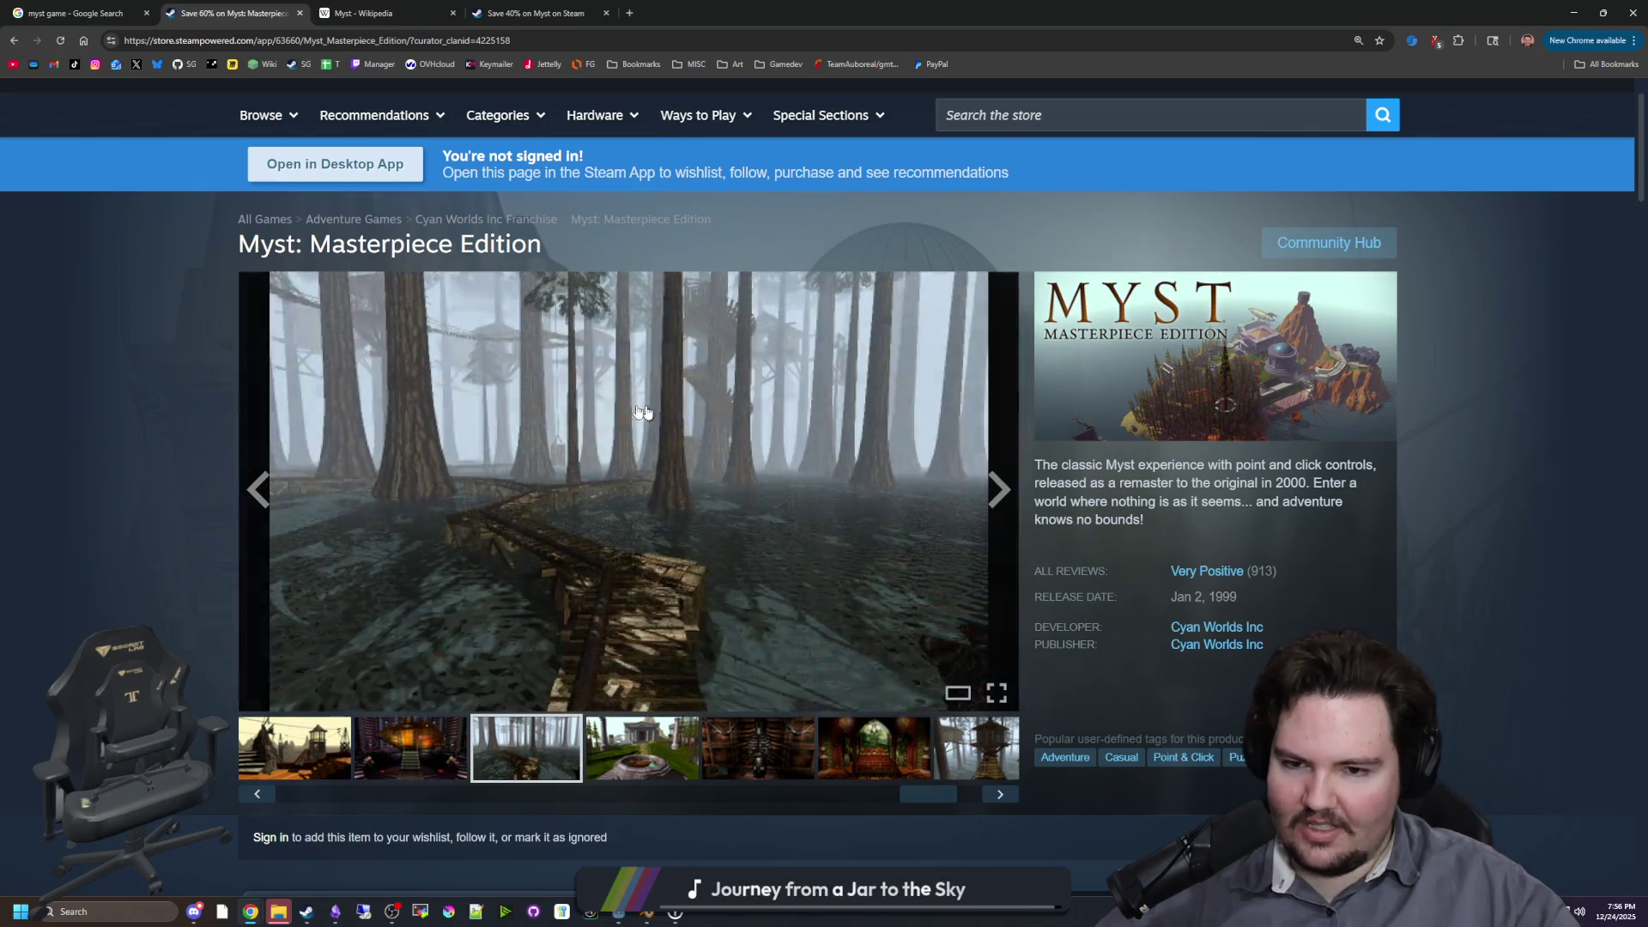
left_click(258, 489)
left_click(998, 489)
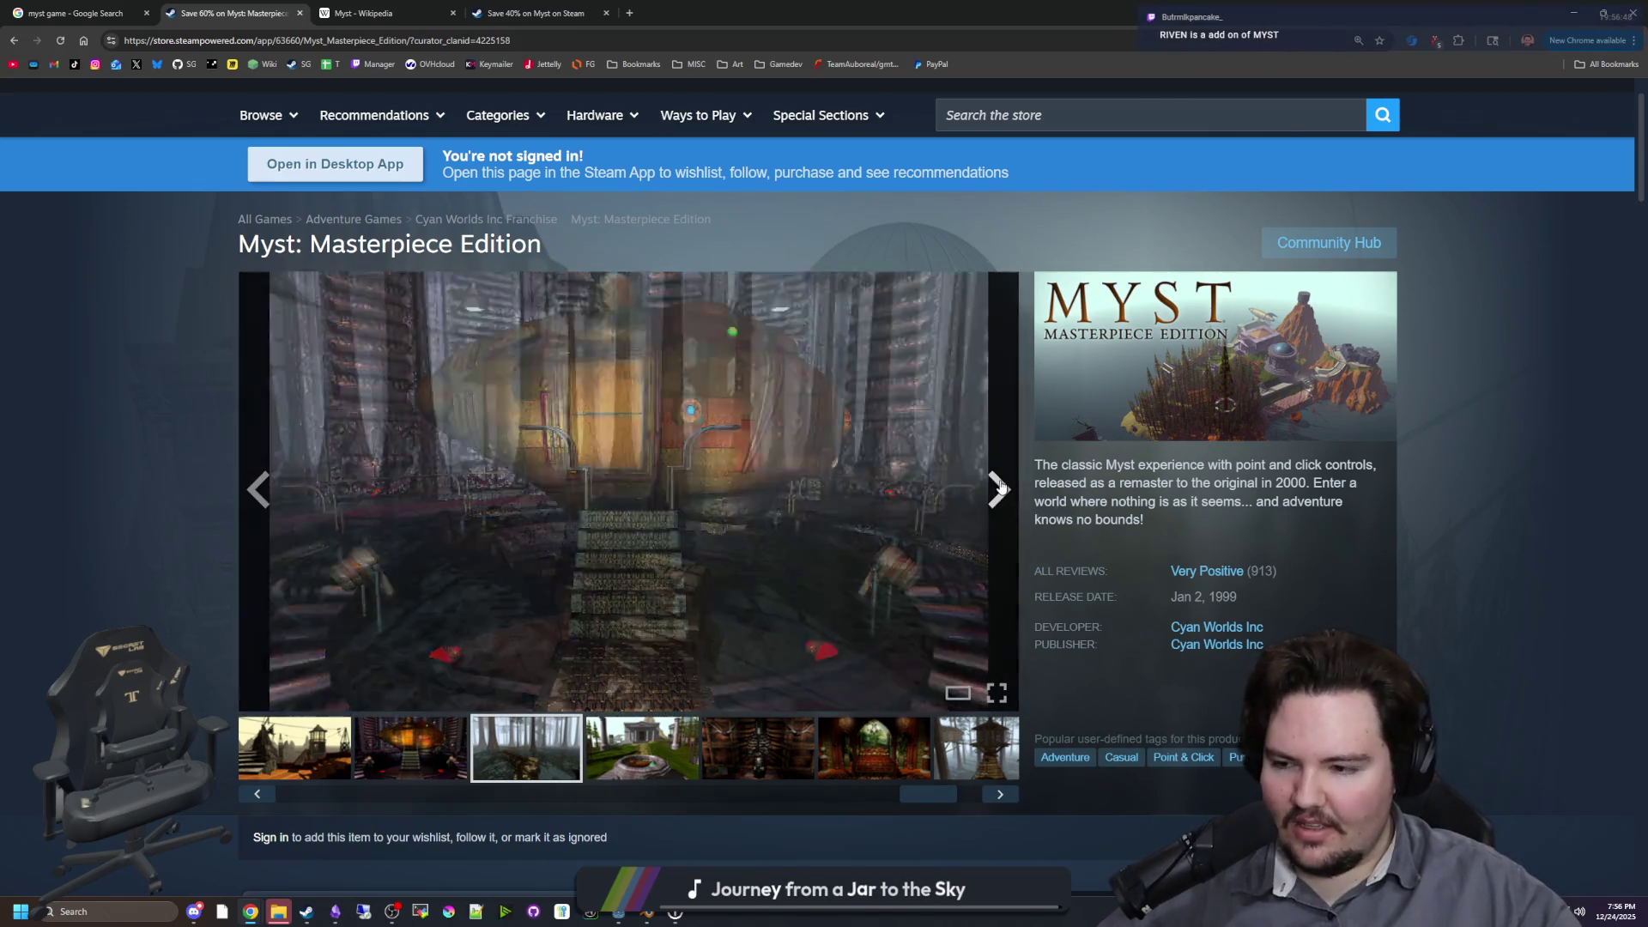
left_click(998, 489)
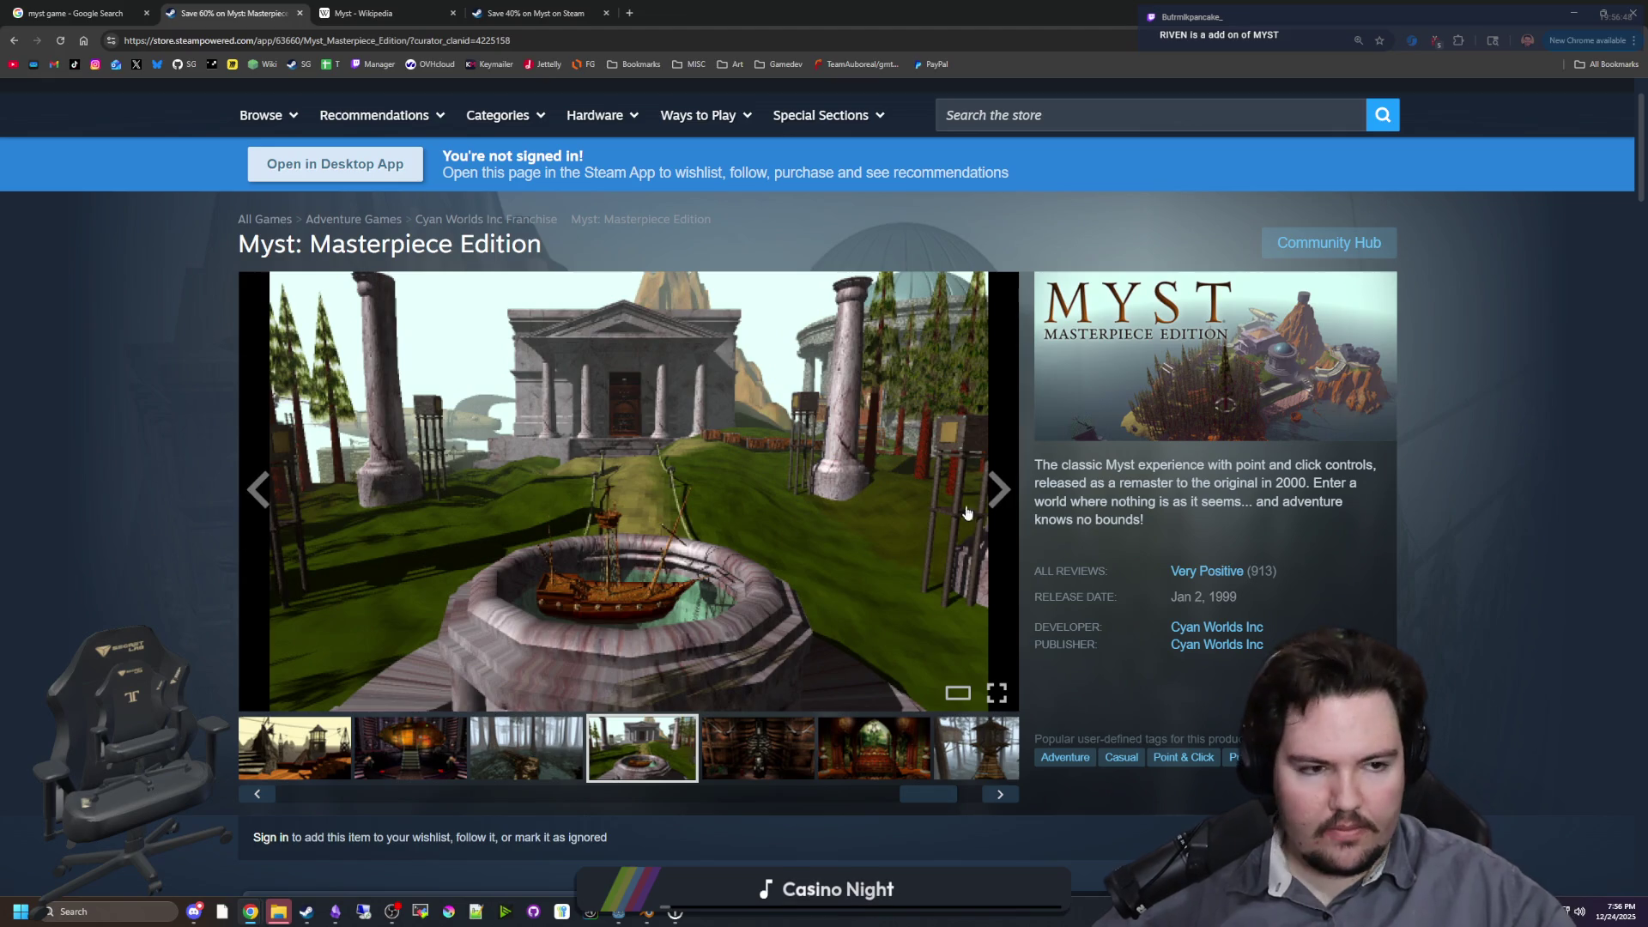
Step: Keep flipping through the skeleton, wood-panelled room and rocket ship screenshots
left_click(998, 490)
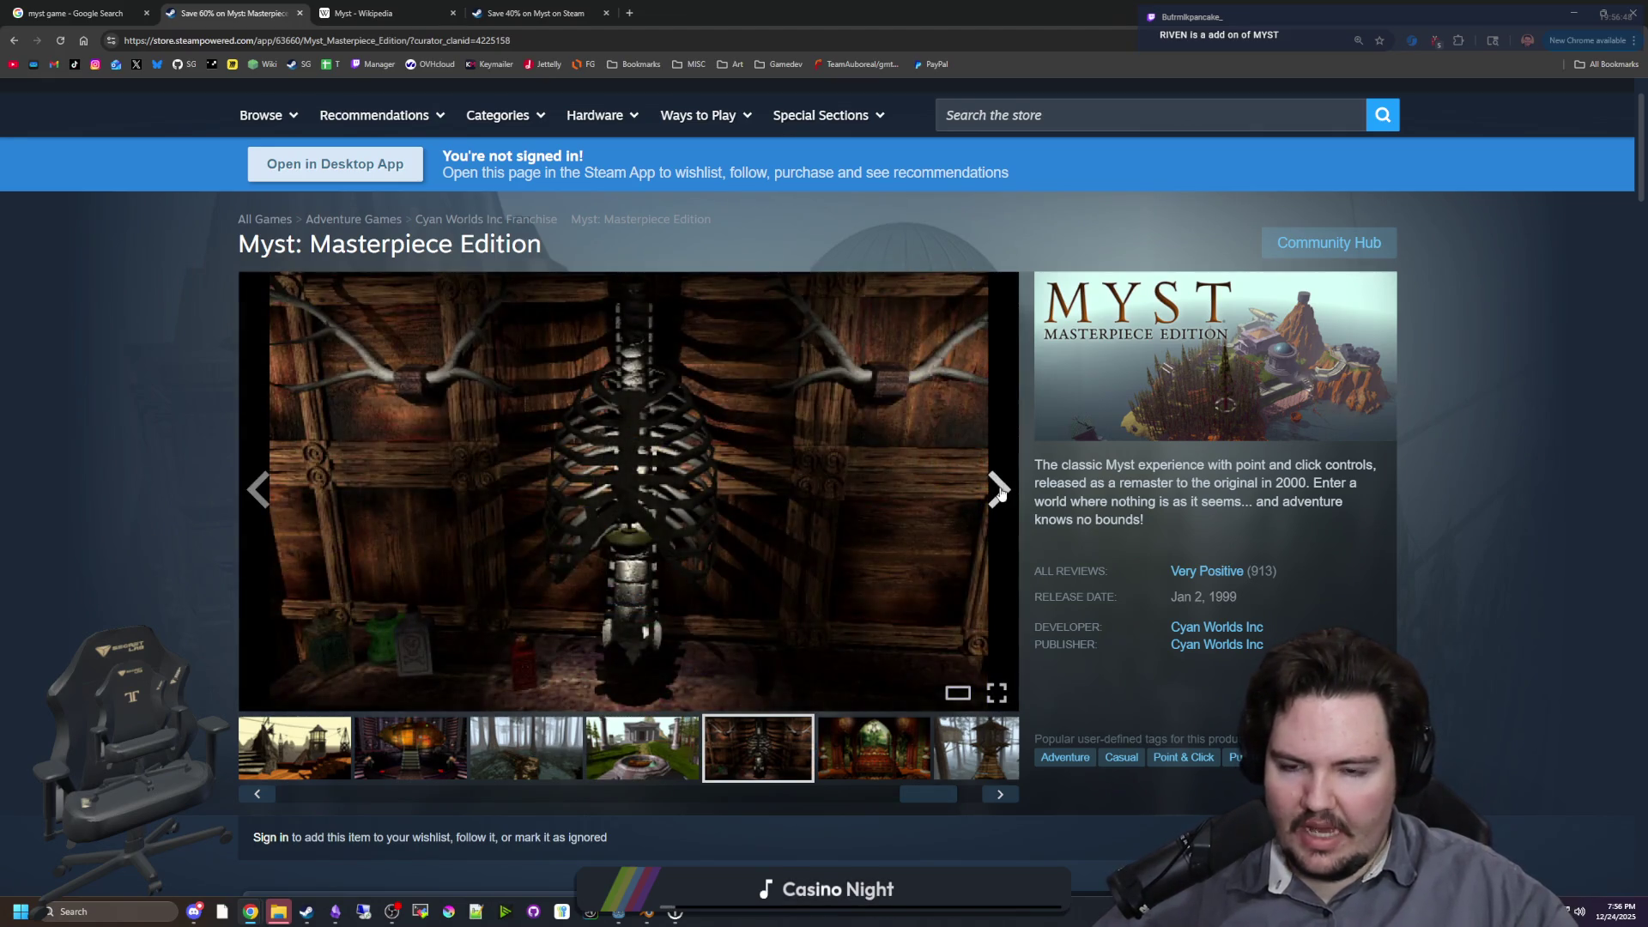
left_click(998, 490)
left_click(998, 490)
left_click(998, 490)
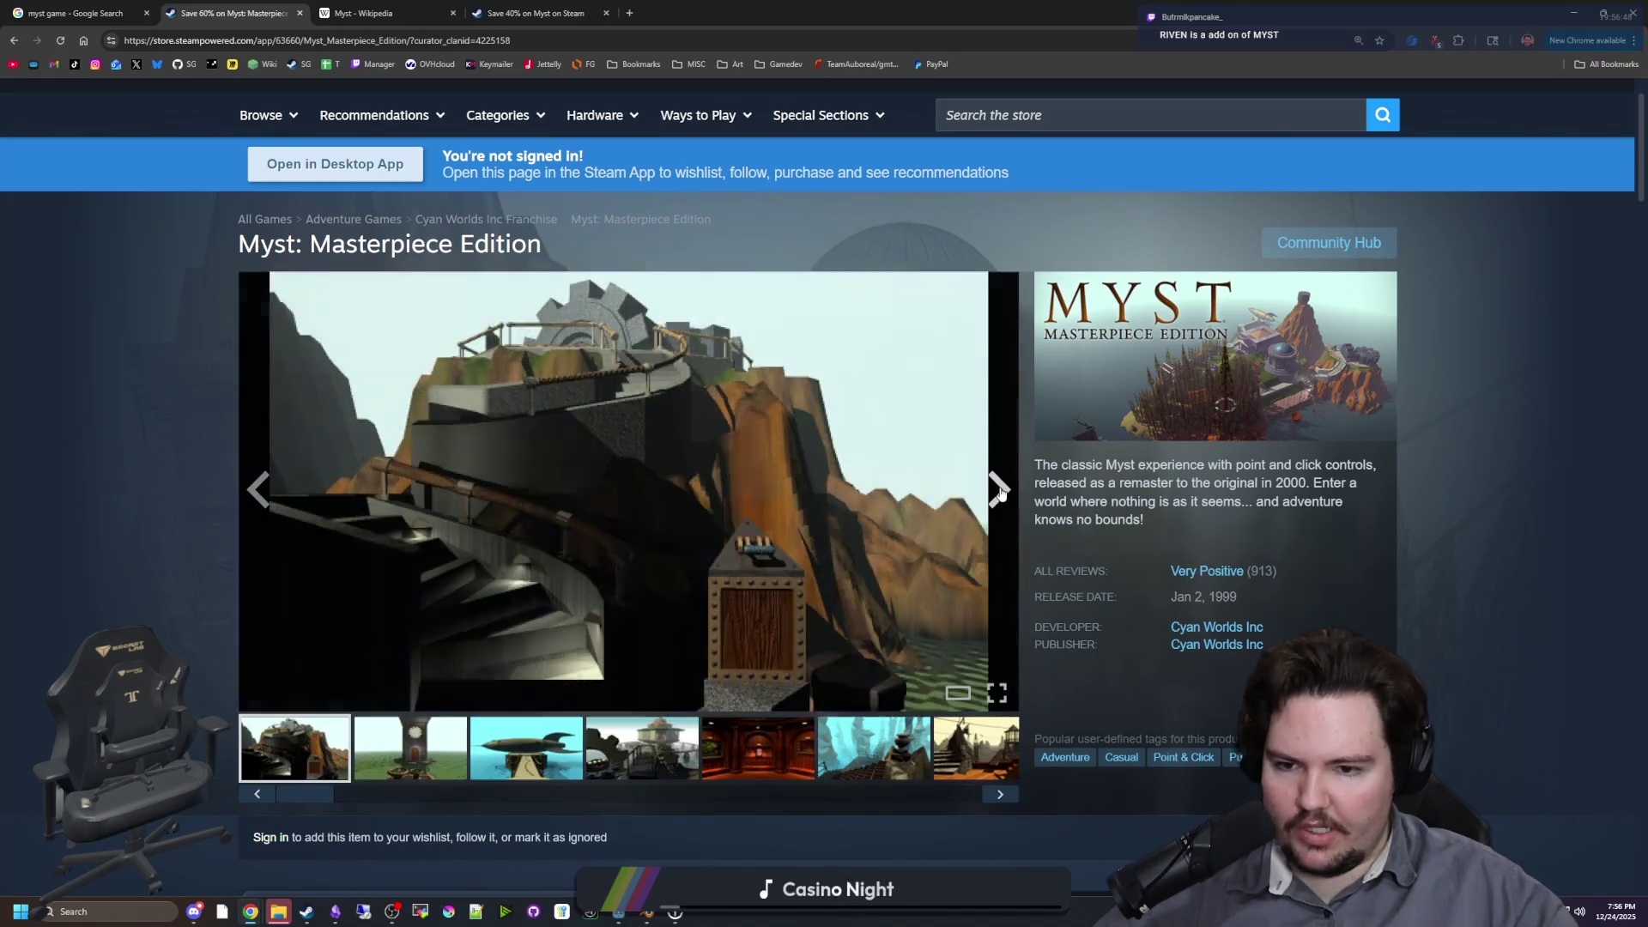
left_click(998, 490)
left_click(998, 490)
left_click(998, 490)
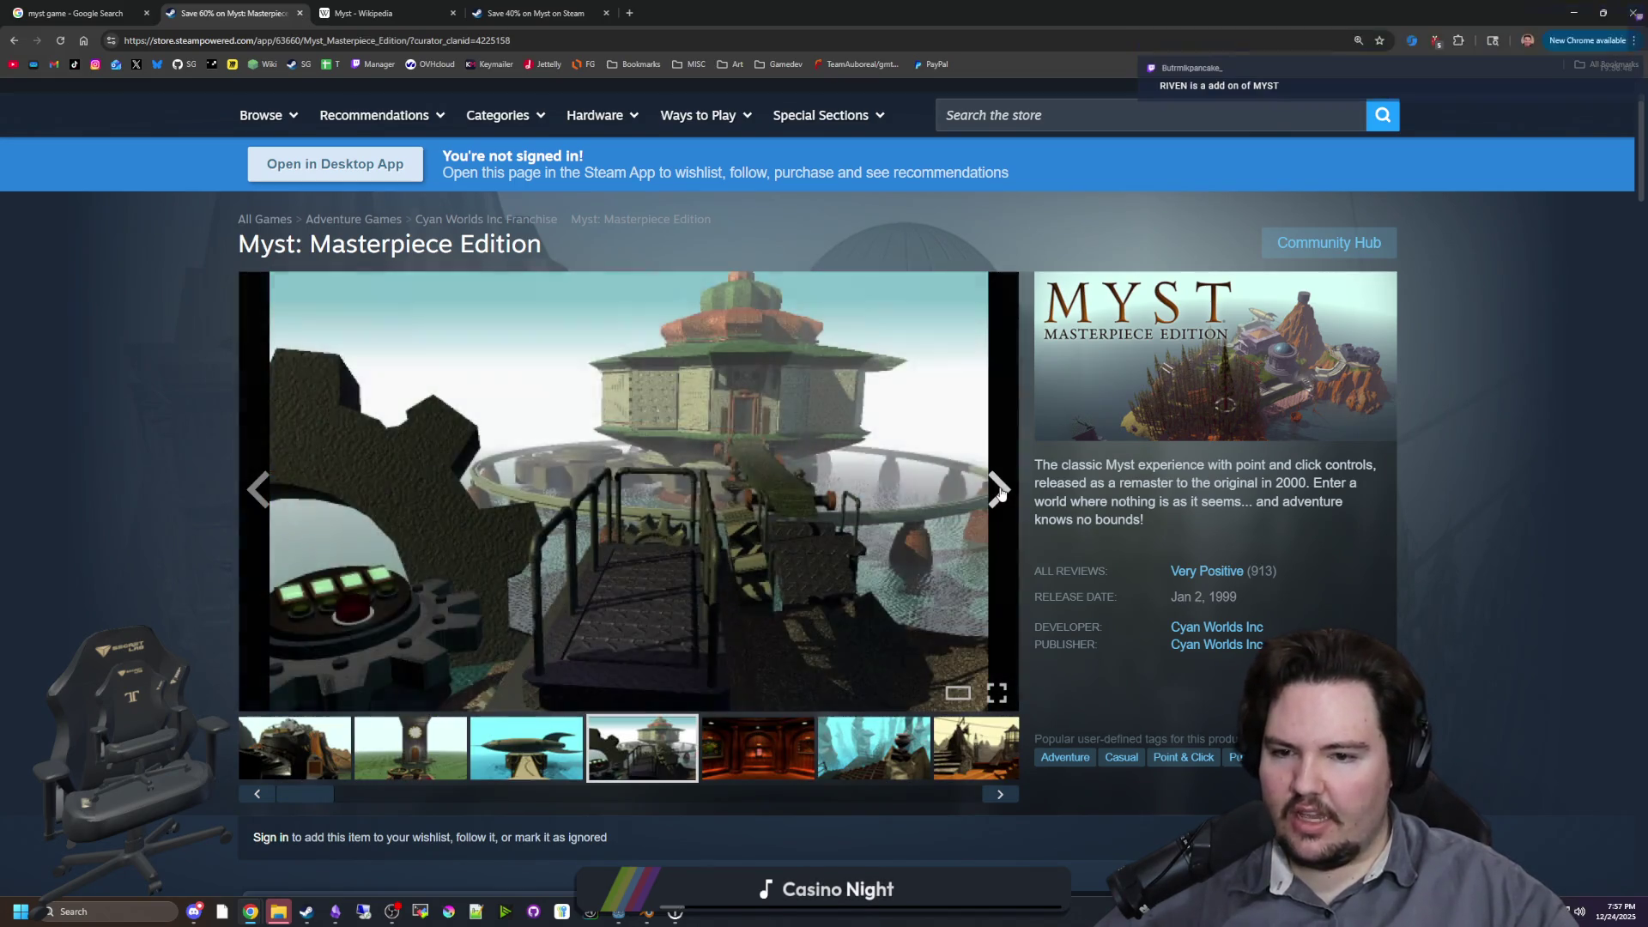
left_click(998, 490)
left_click(998, 490)
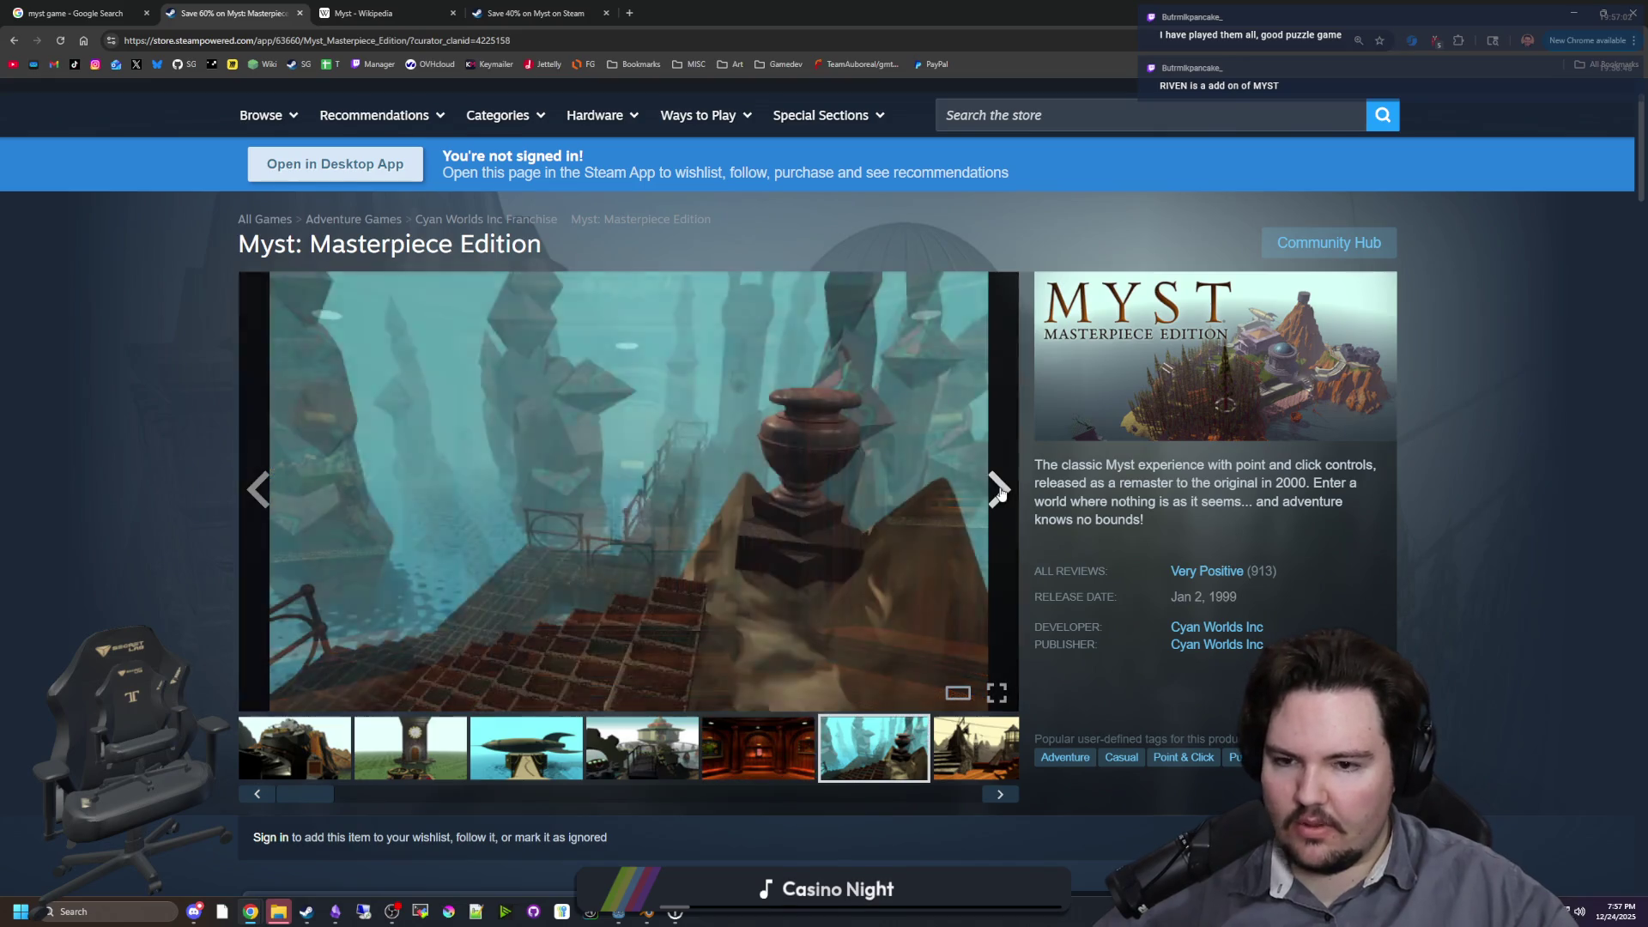
left_click(998, 490)
left_click(998, 490)
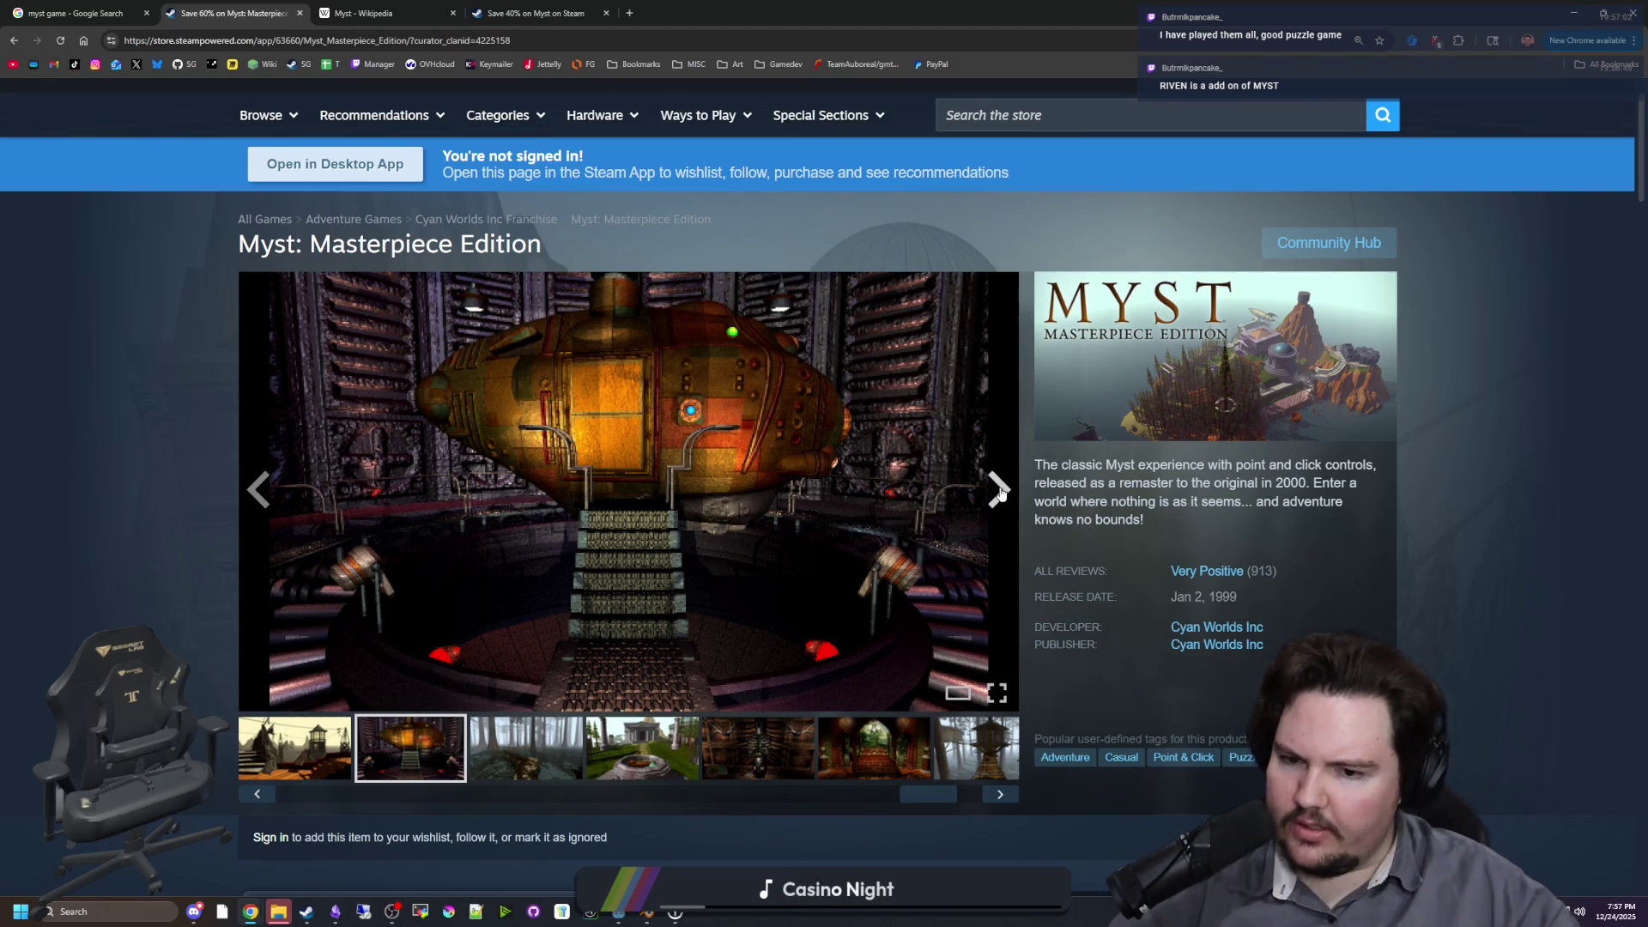
Step: Advance to the blue tower and lighthouse dock screenshots, then shrink the browser window
left_click(998, 490)
left_click(998, 490)
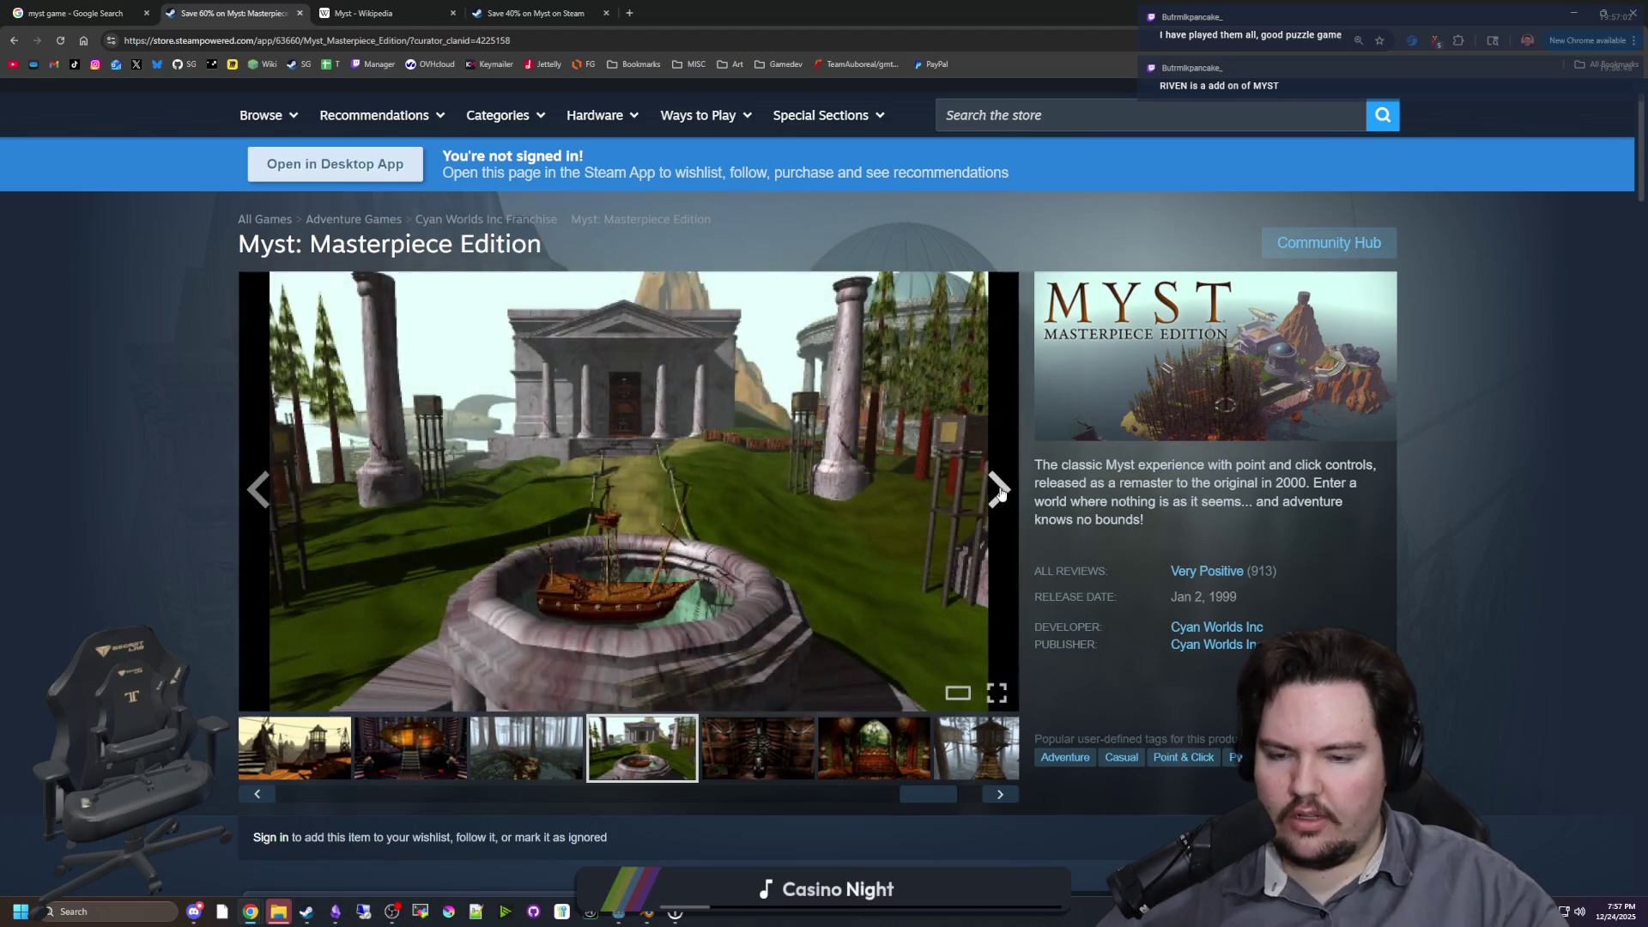
left_click(998, 490)
left_click(998, 490)
left_click(998, 490)
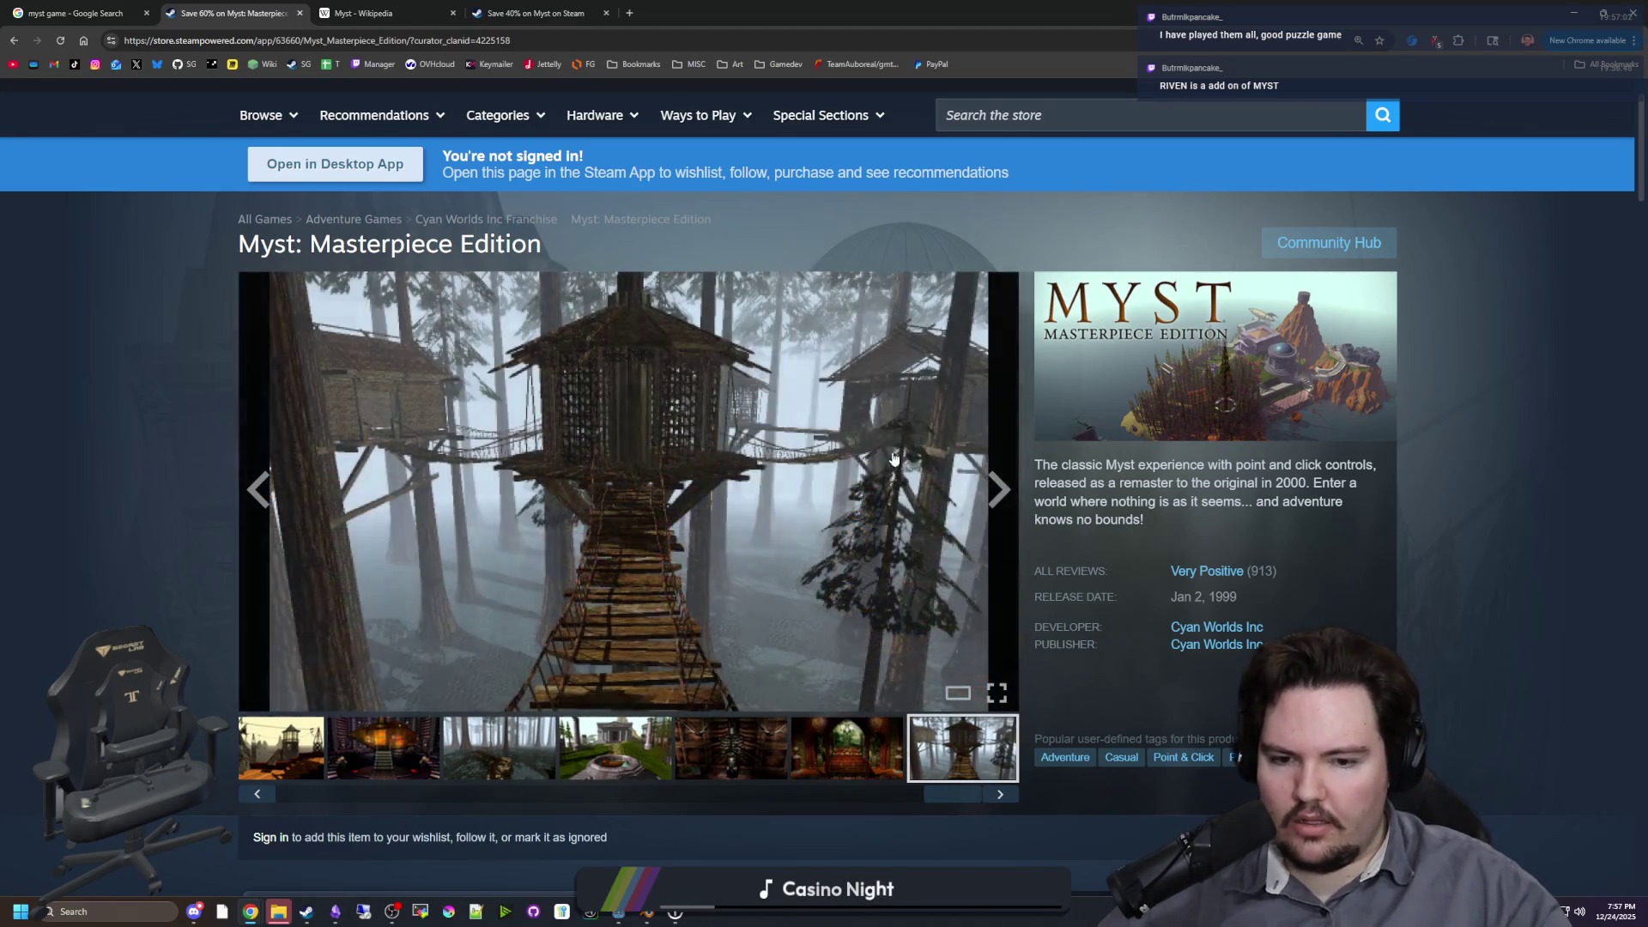
left_click(996, 487)
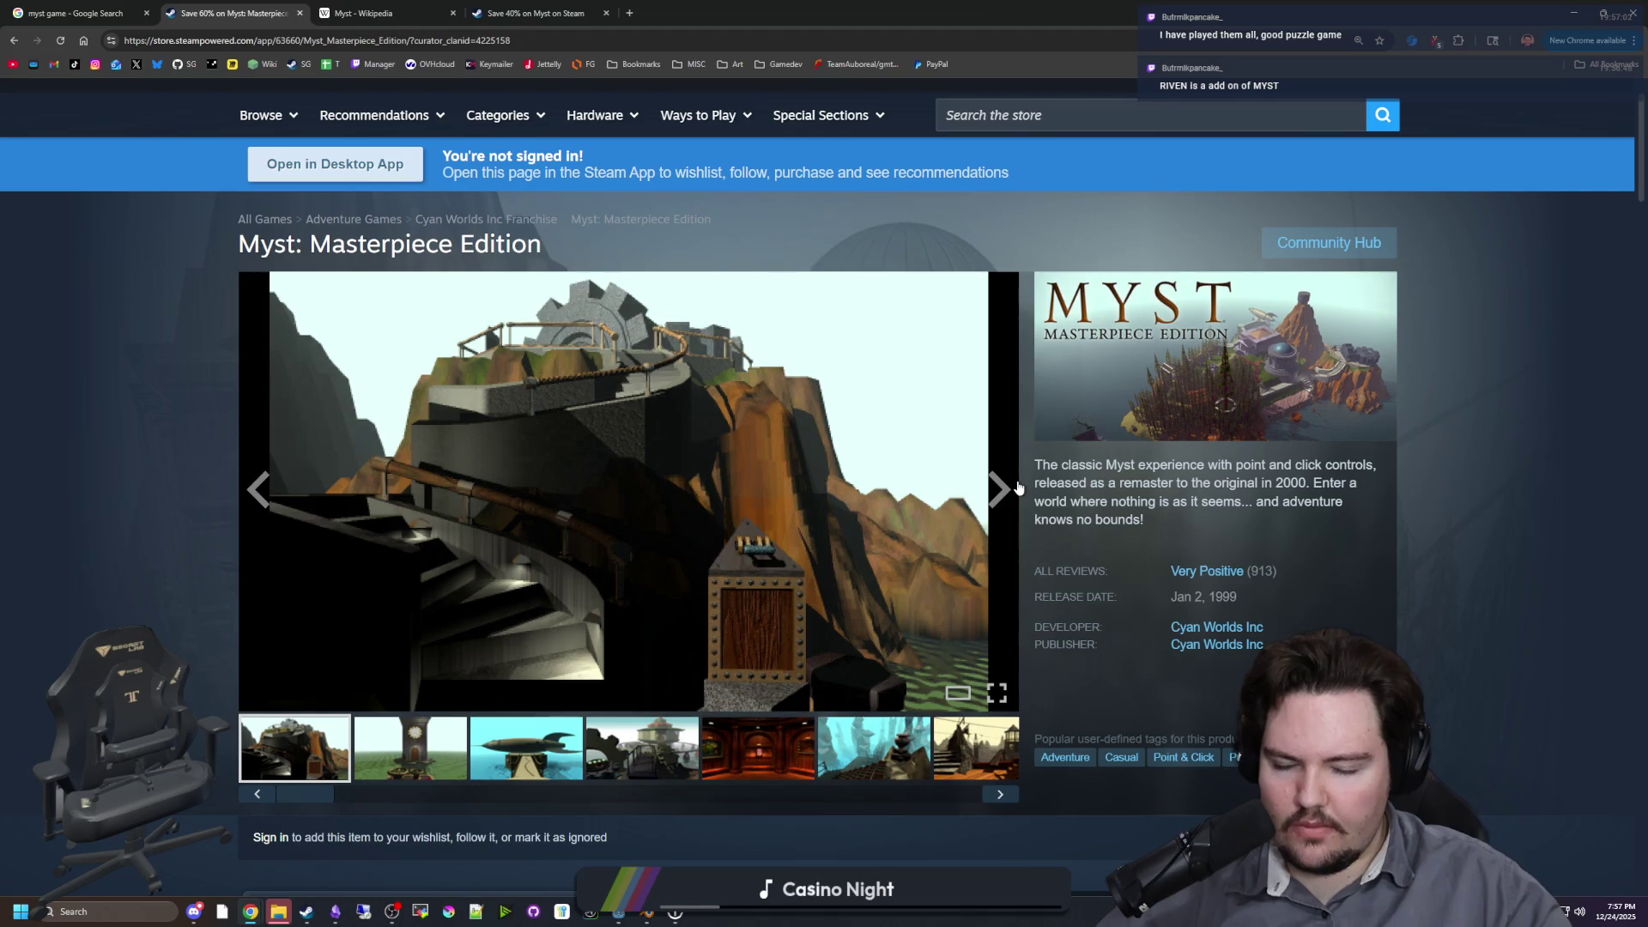
left_click(998, 490)
left_click(998, 490)
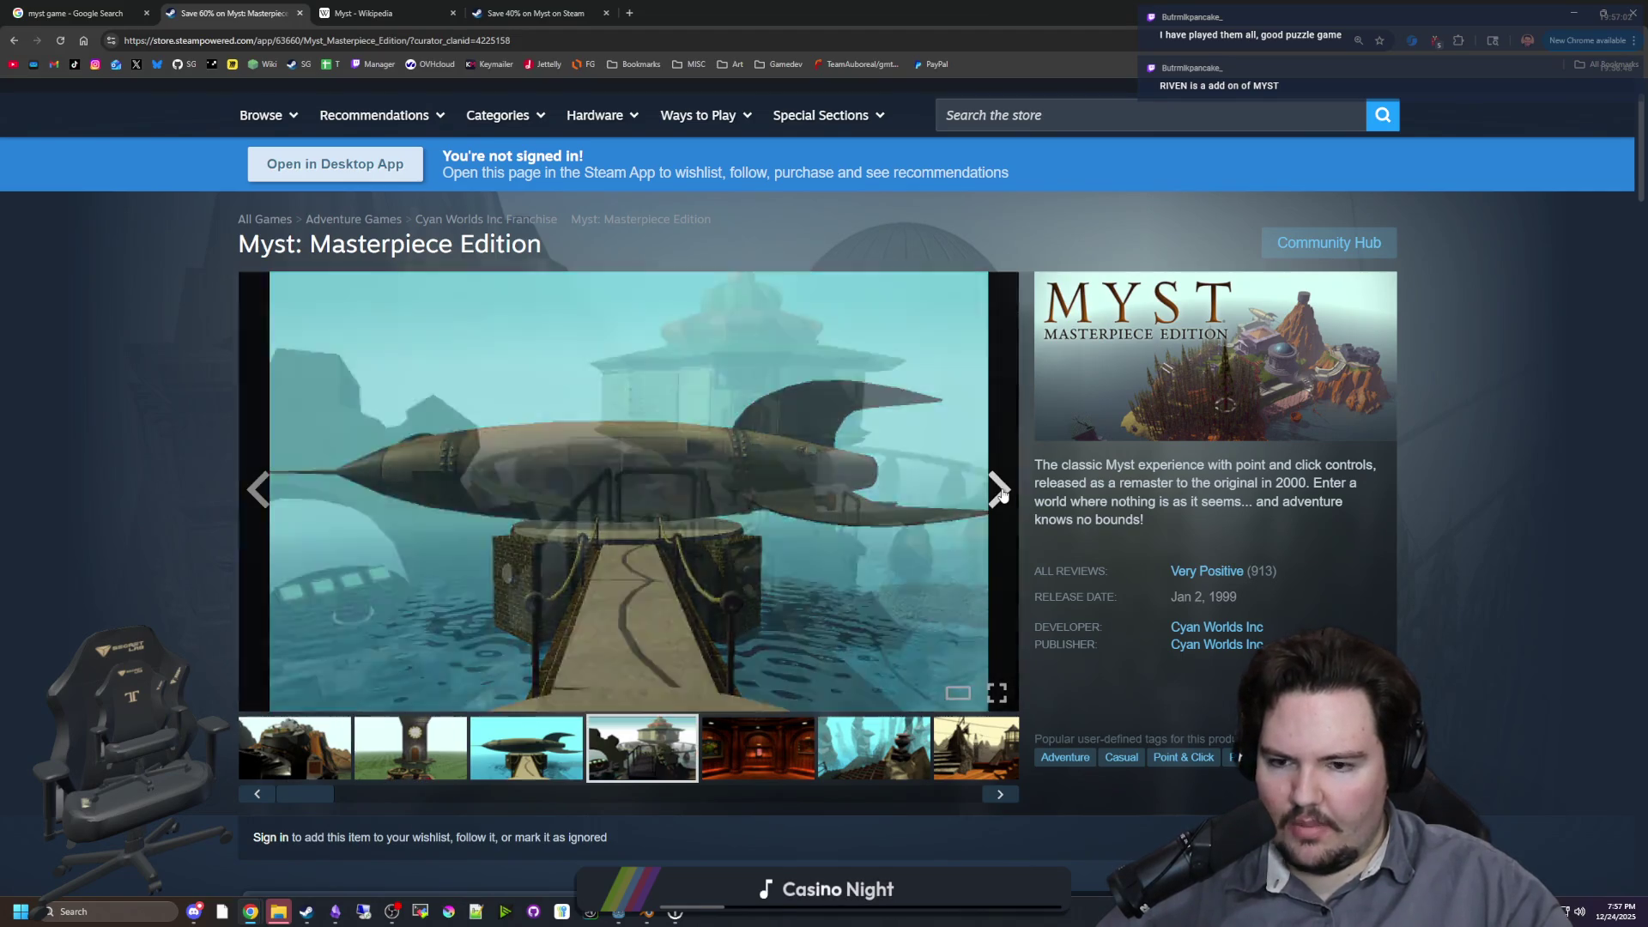
left_click(1000, 490)
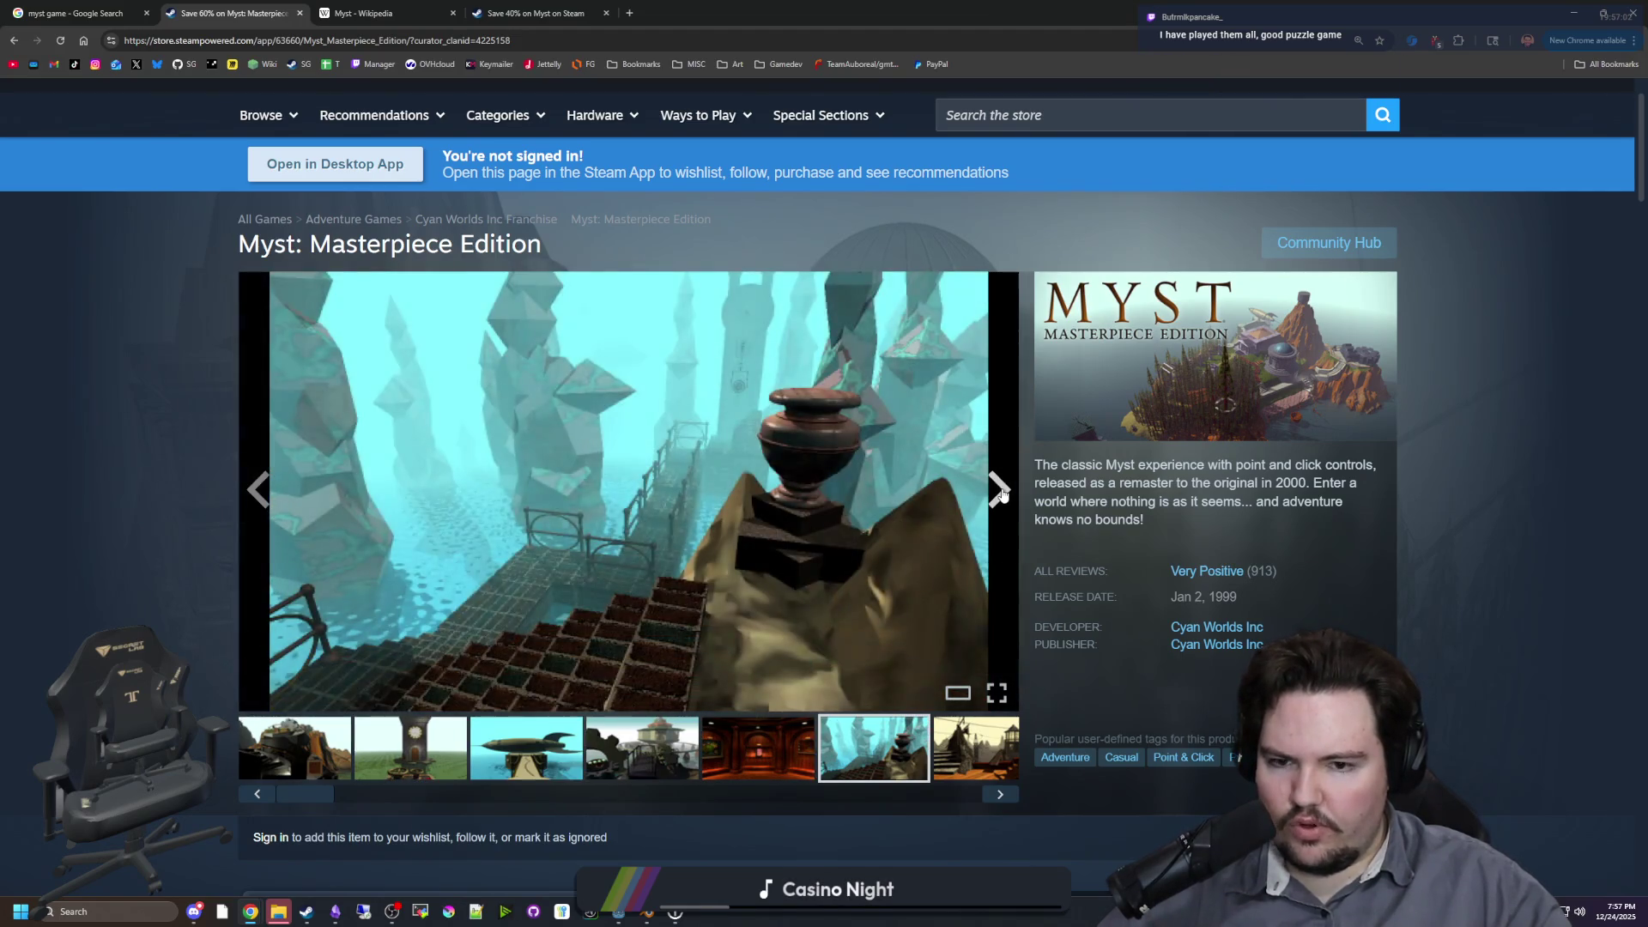
left_click(1000, 491)
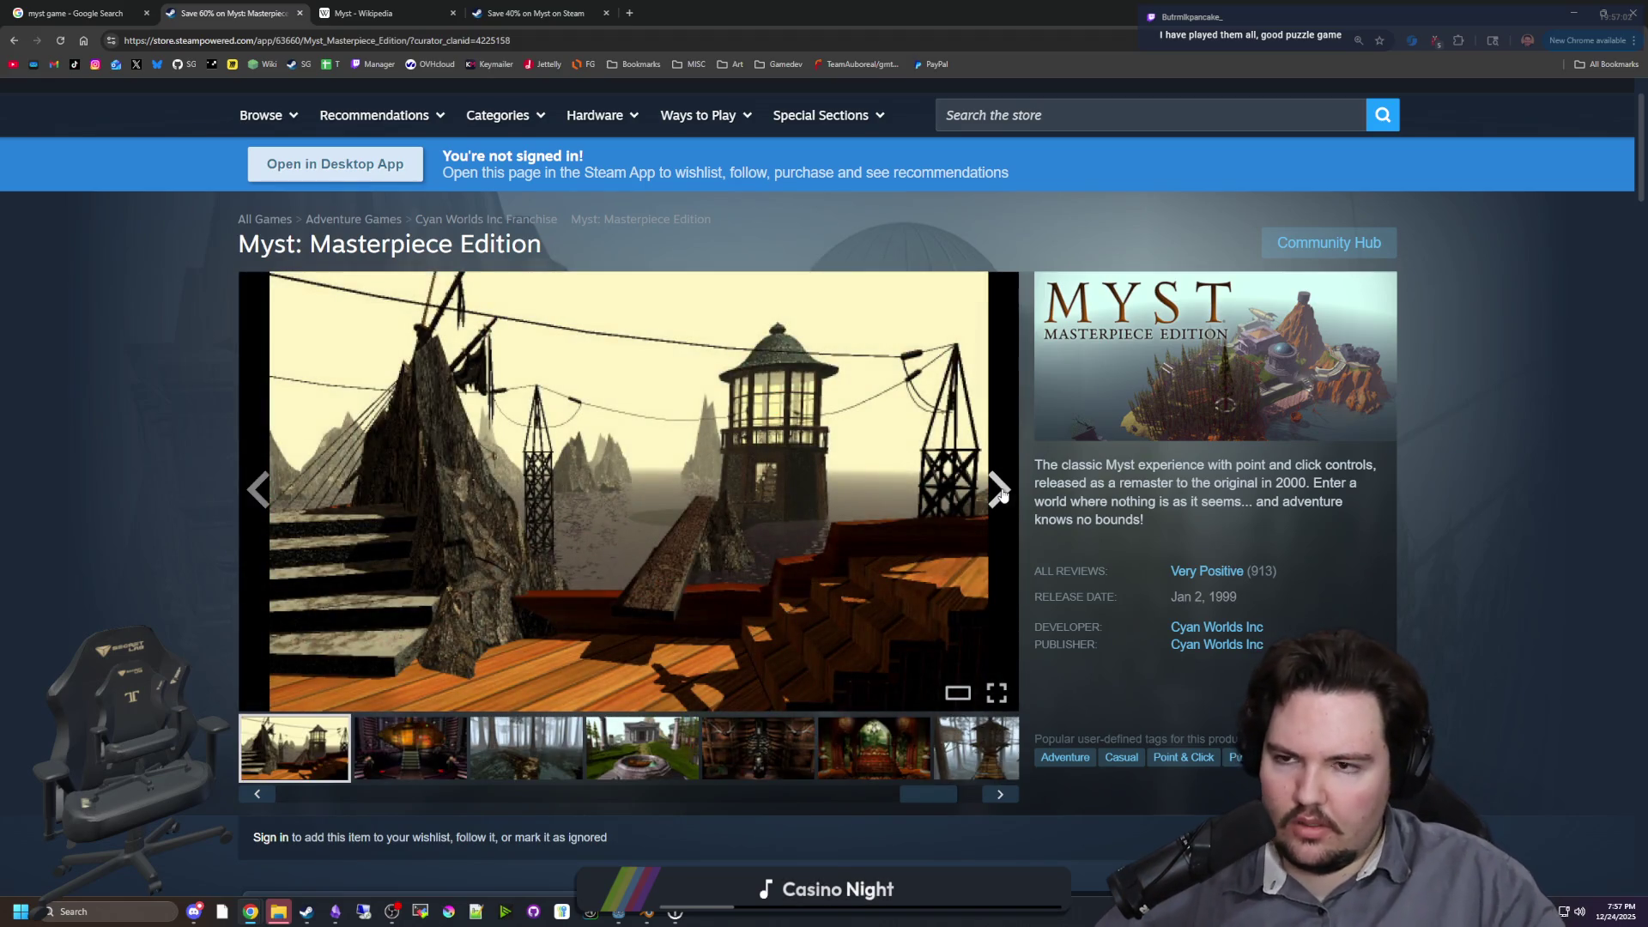
left_click_drag(853, 6, 963, 396)
Step: Put the browser aside to reveal Godot and fly the freelook camera down to ground level
left_click_drag(1062, 399, 811, 524)
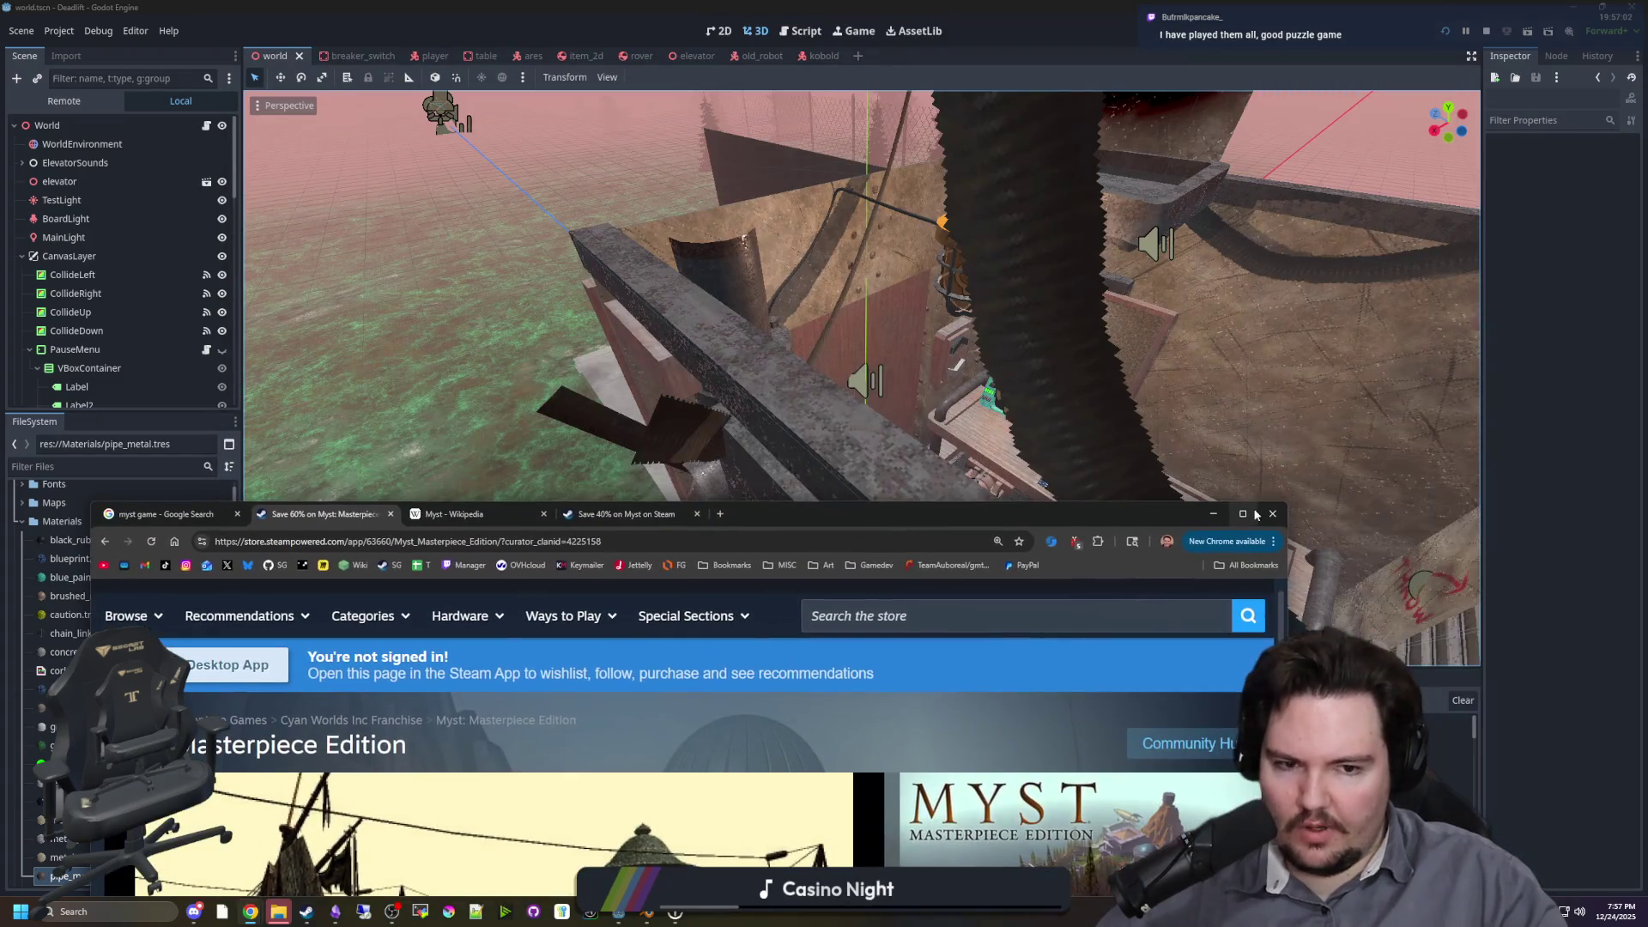
left_click(1270, 514)
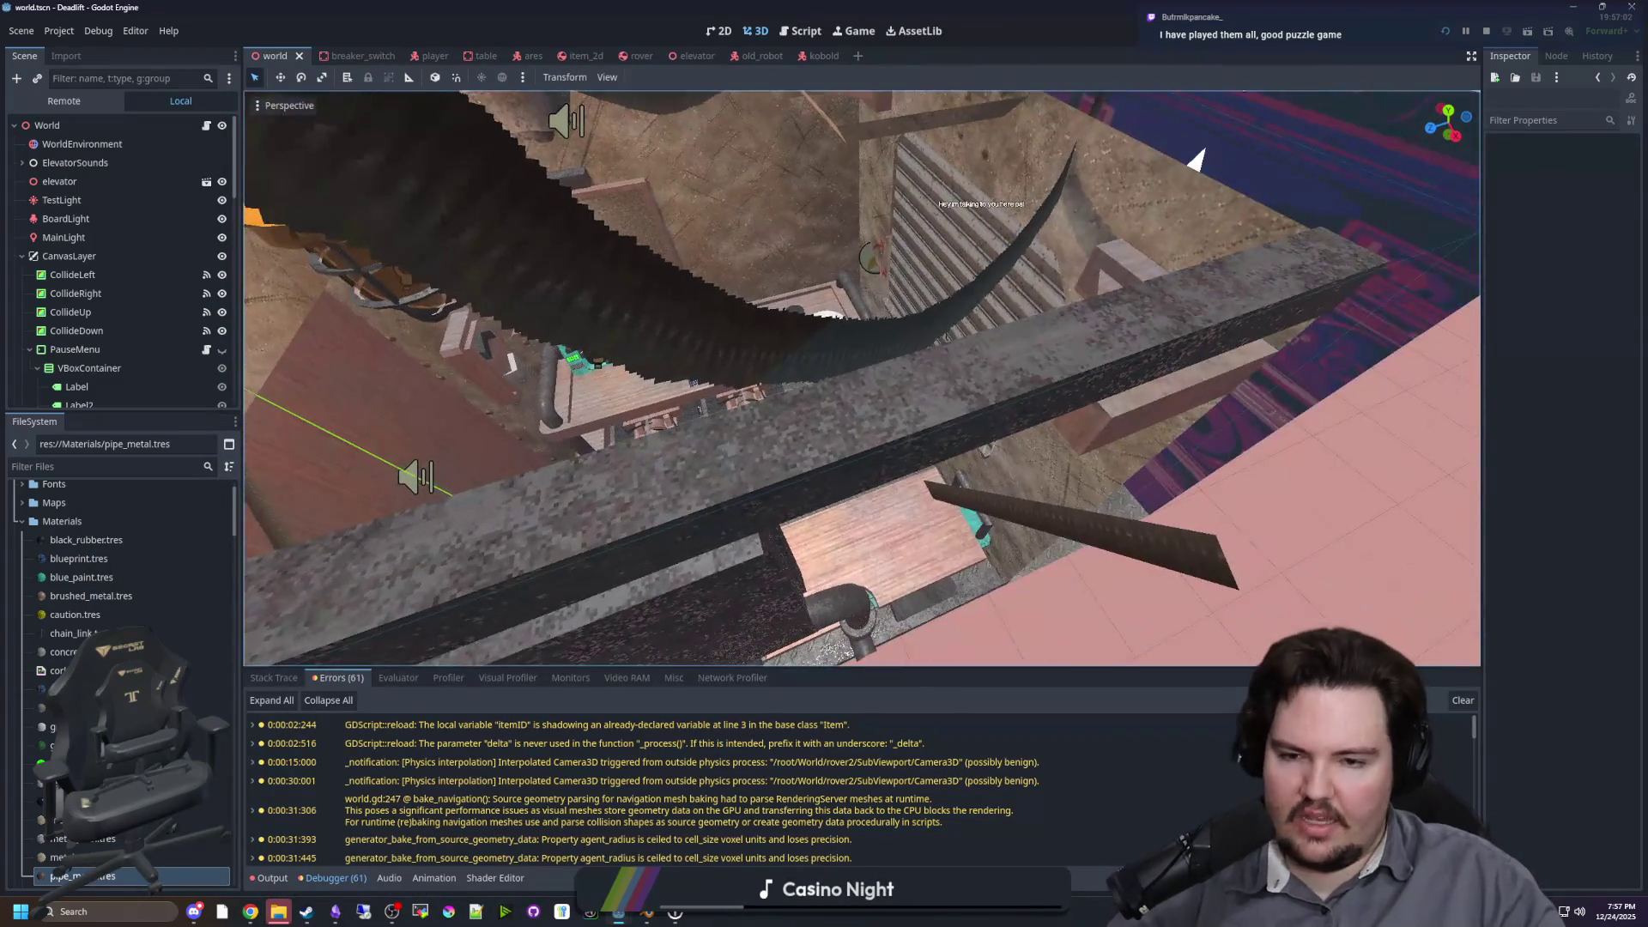
right_click(1195, 159)
key("w")
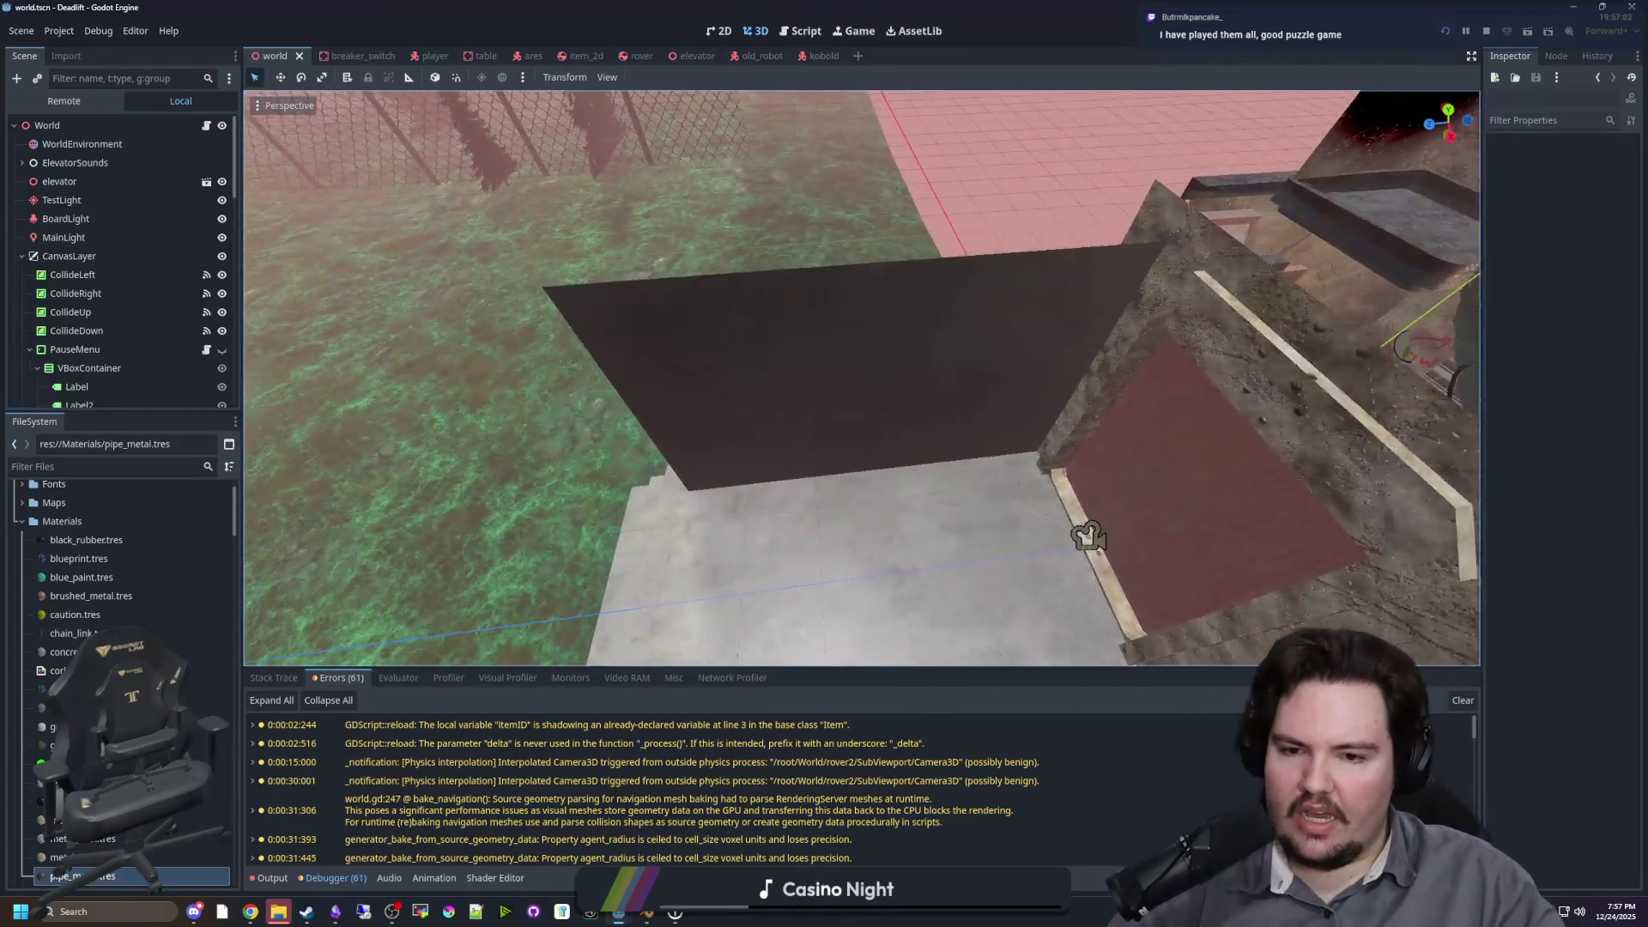
Step: Turn toward the doorway and look down over the desk to a close view of the two rovers
left_click_drag(862, 378, 1033, 344)
scroll(862, 377, "down", 6)
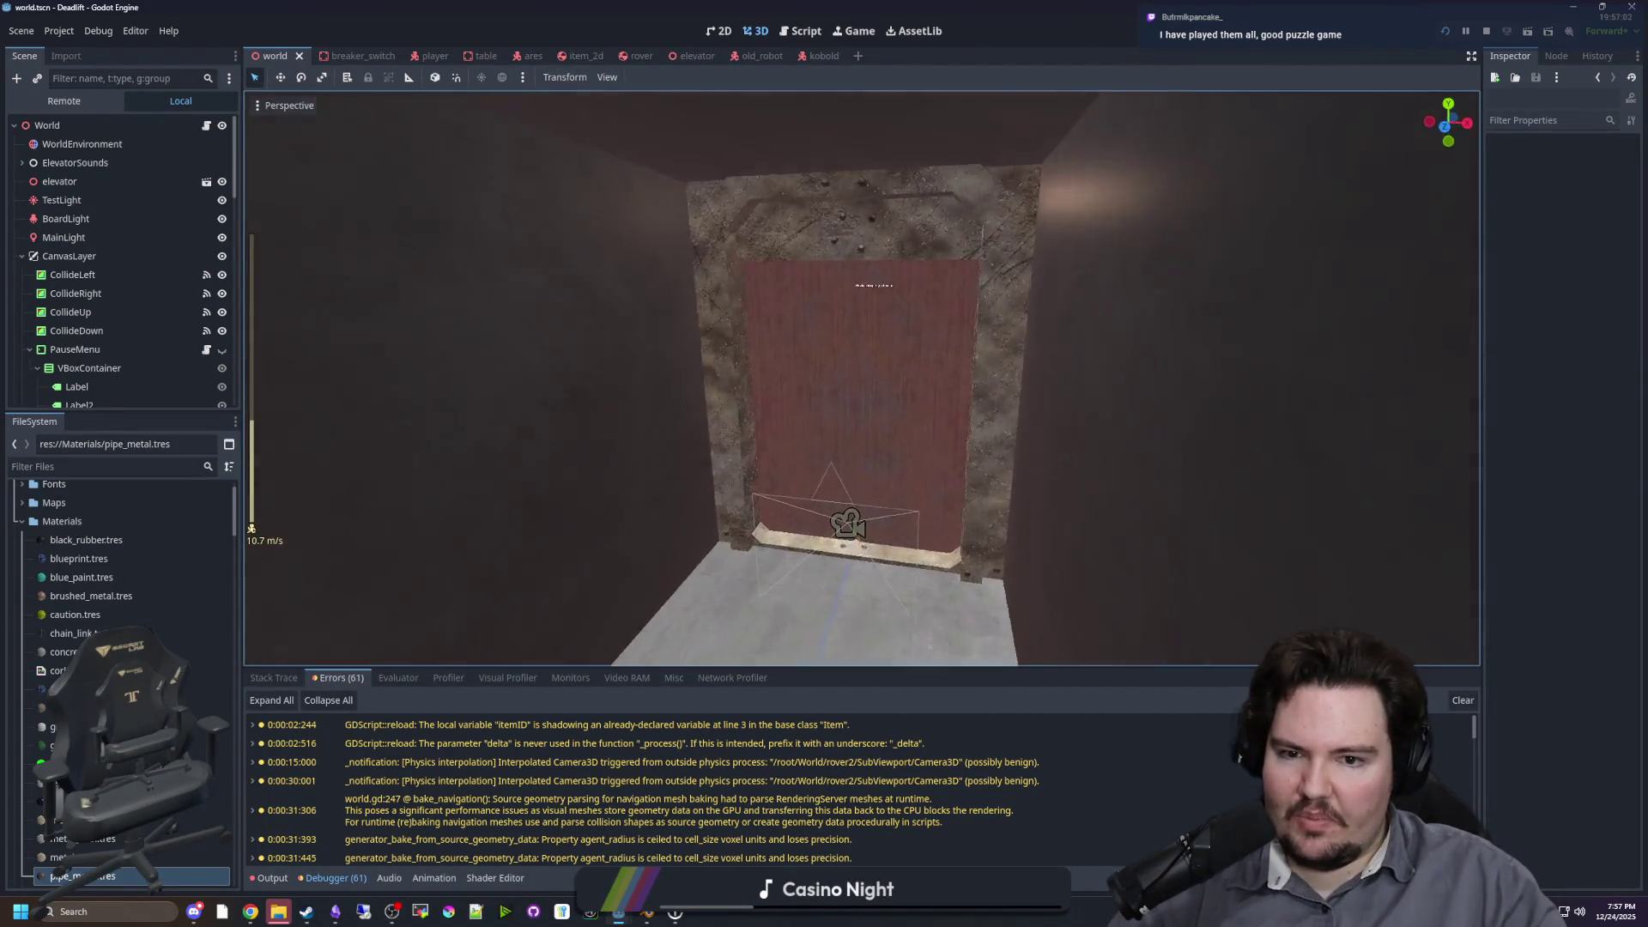
scroll(862, 378, "down", 14)
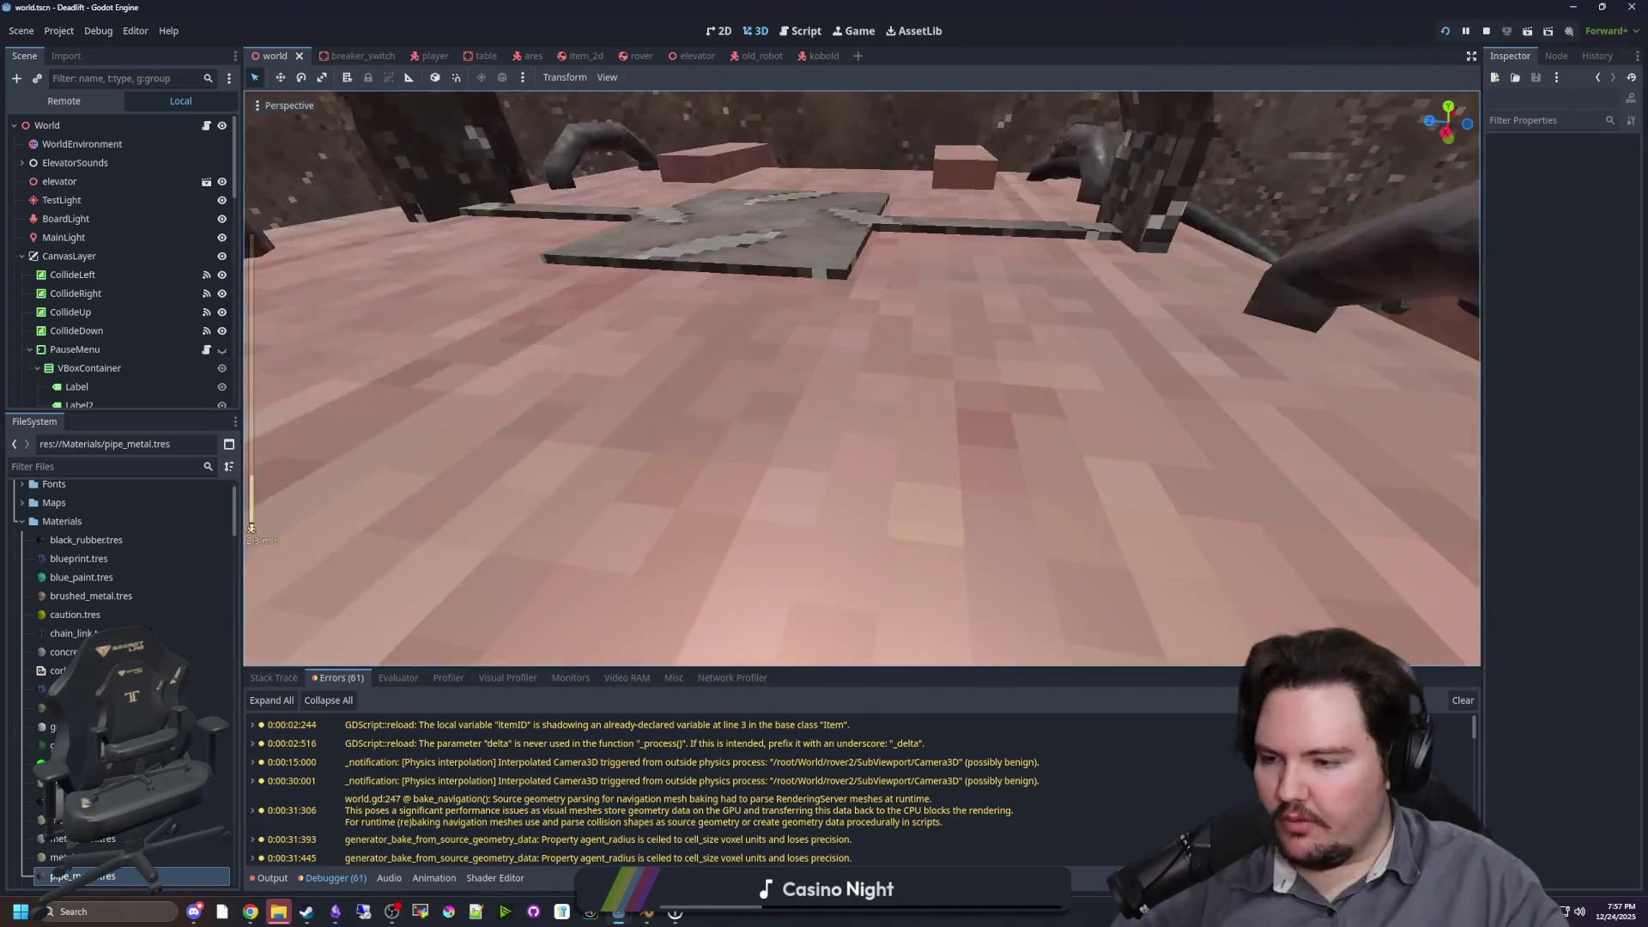
mouse_move(862, 378)
left_mouse_down()
mouse_move(850, 326)
mouse_move(772, 361)
mouse_move(824, 360)
mouse_move(772, 360)
mouse_move(772, 404)
mouse_move(776, 317)
mouse_move(772, 446)
mouse_move(773, 369)
mouse_move(915, 543)
left_mouse_up()
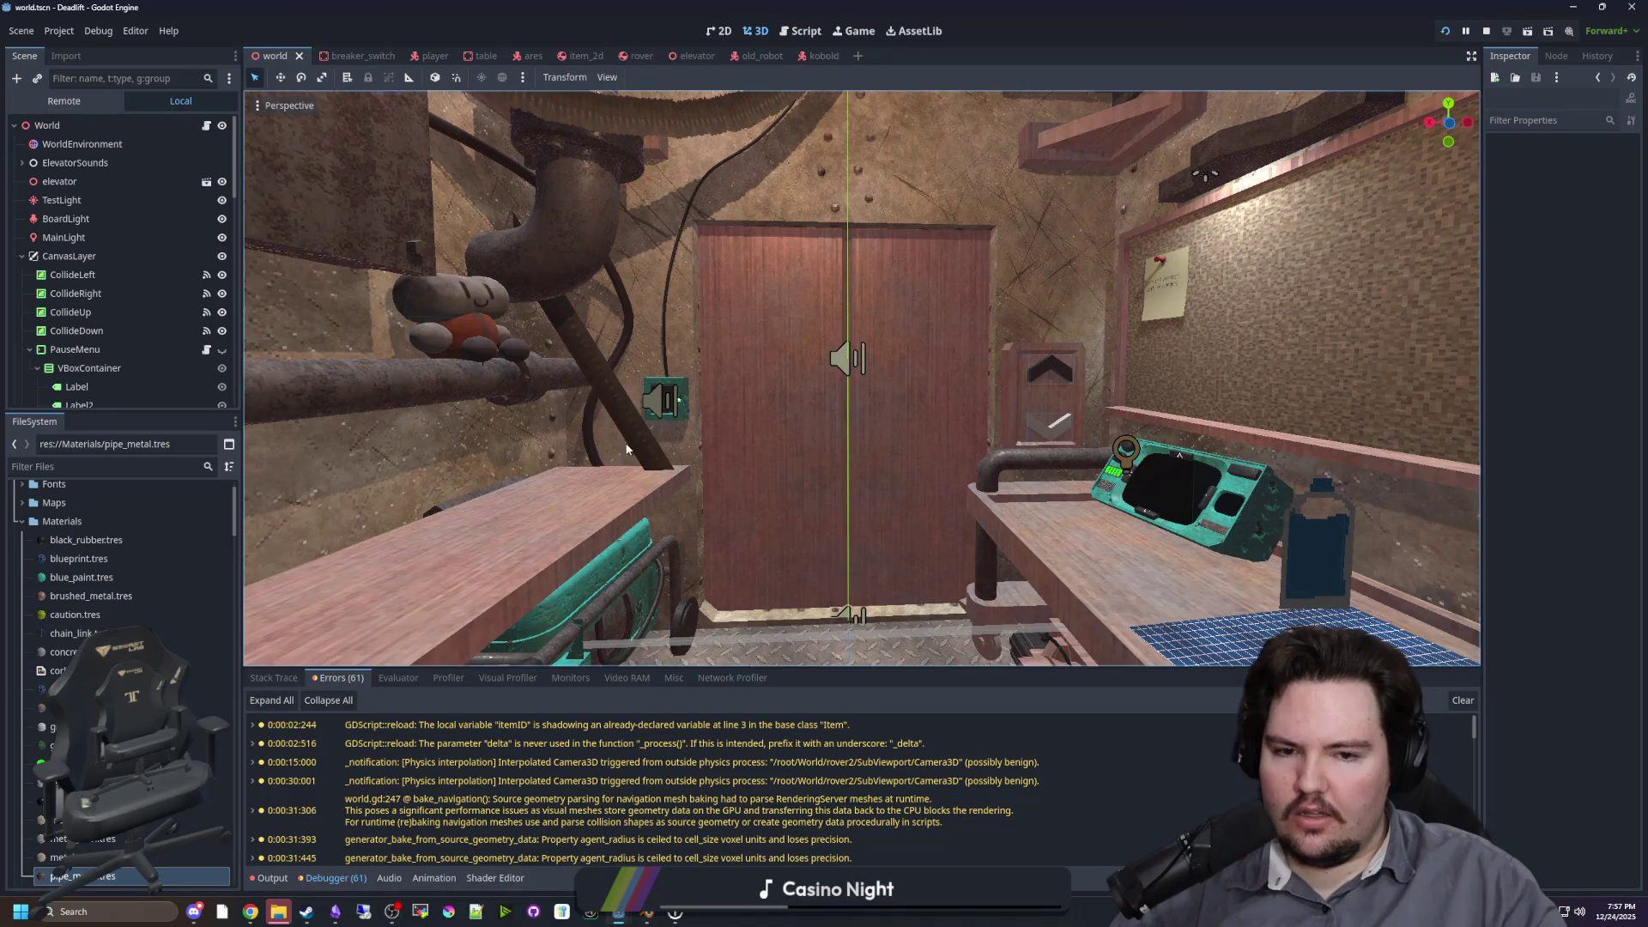
mouse_move(919, 415)
left_mouse_down()
mouse_move(918, 481)
mouse_move(918, 412)
left_mouse_up()
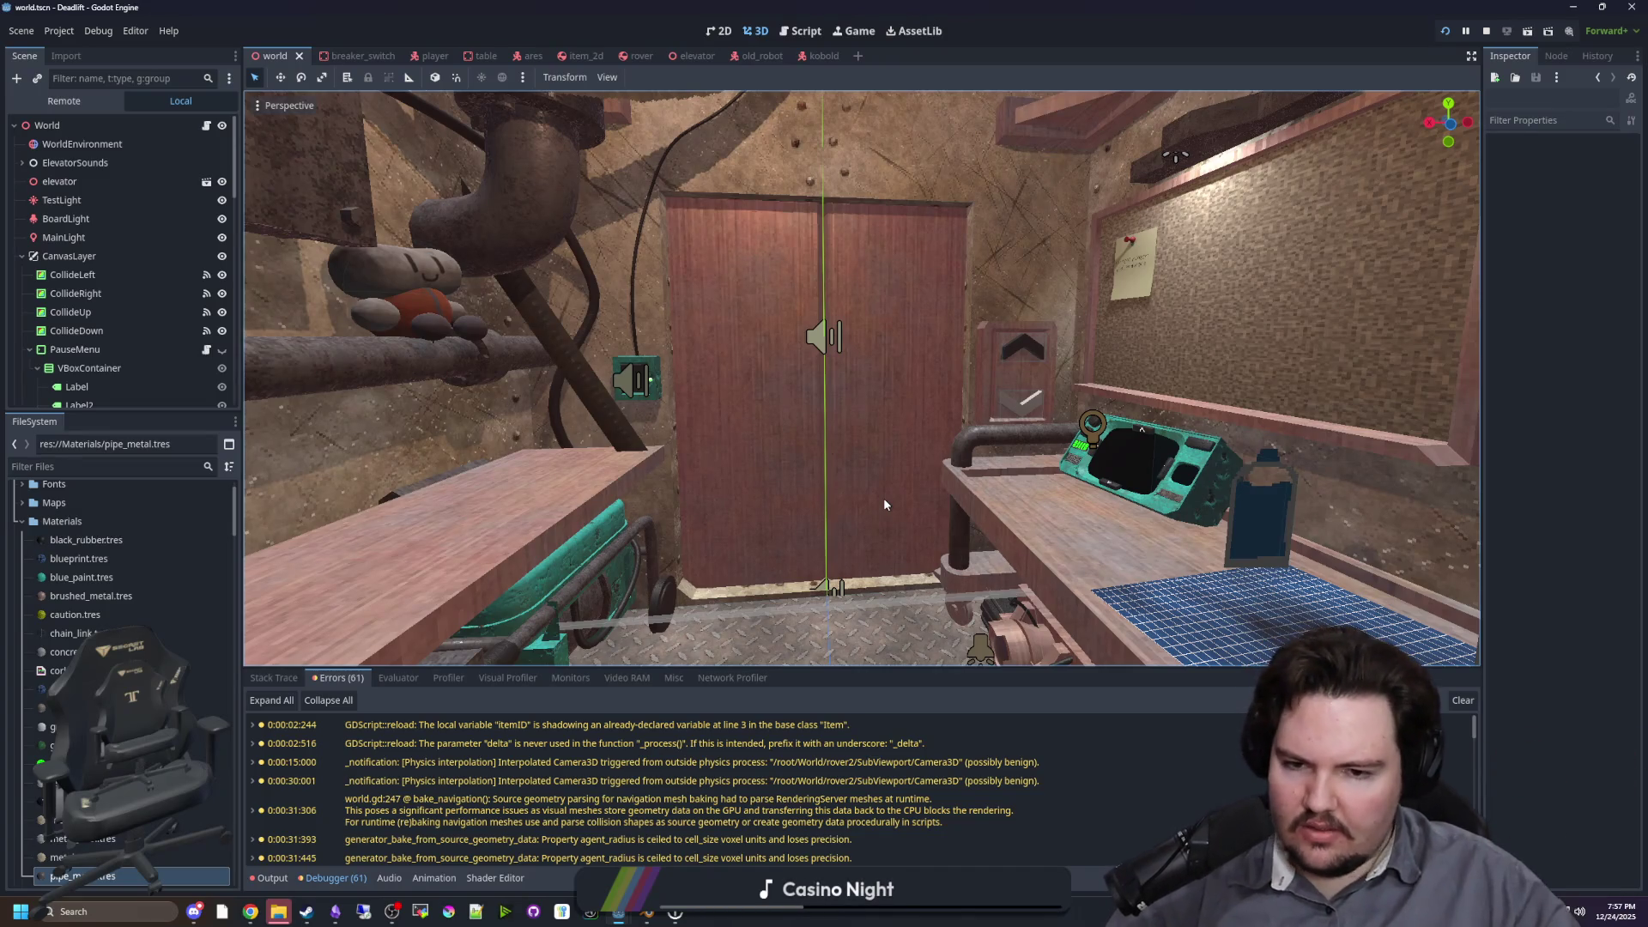
mouse_move(884, 503)
left_mouse_down()
mouse_move(961, 566)
mouse_move(1090, 539)
mouse_move(880, 490)
left_mouse_up()
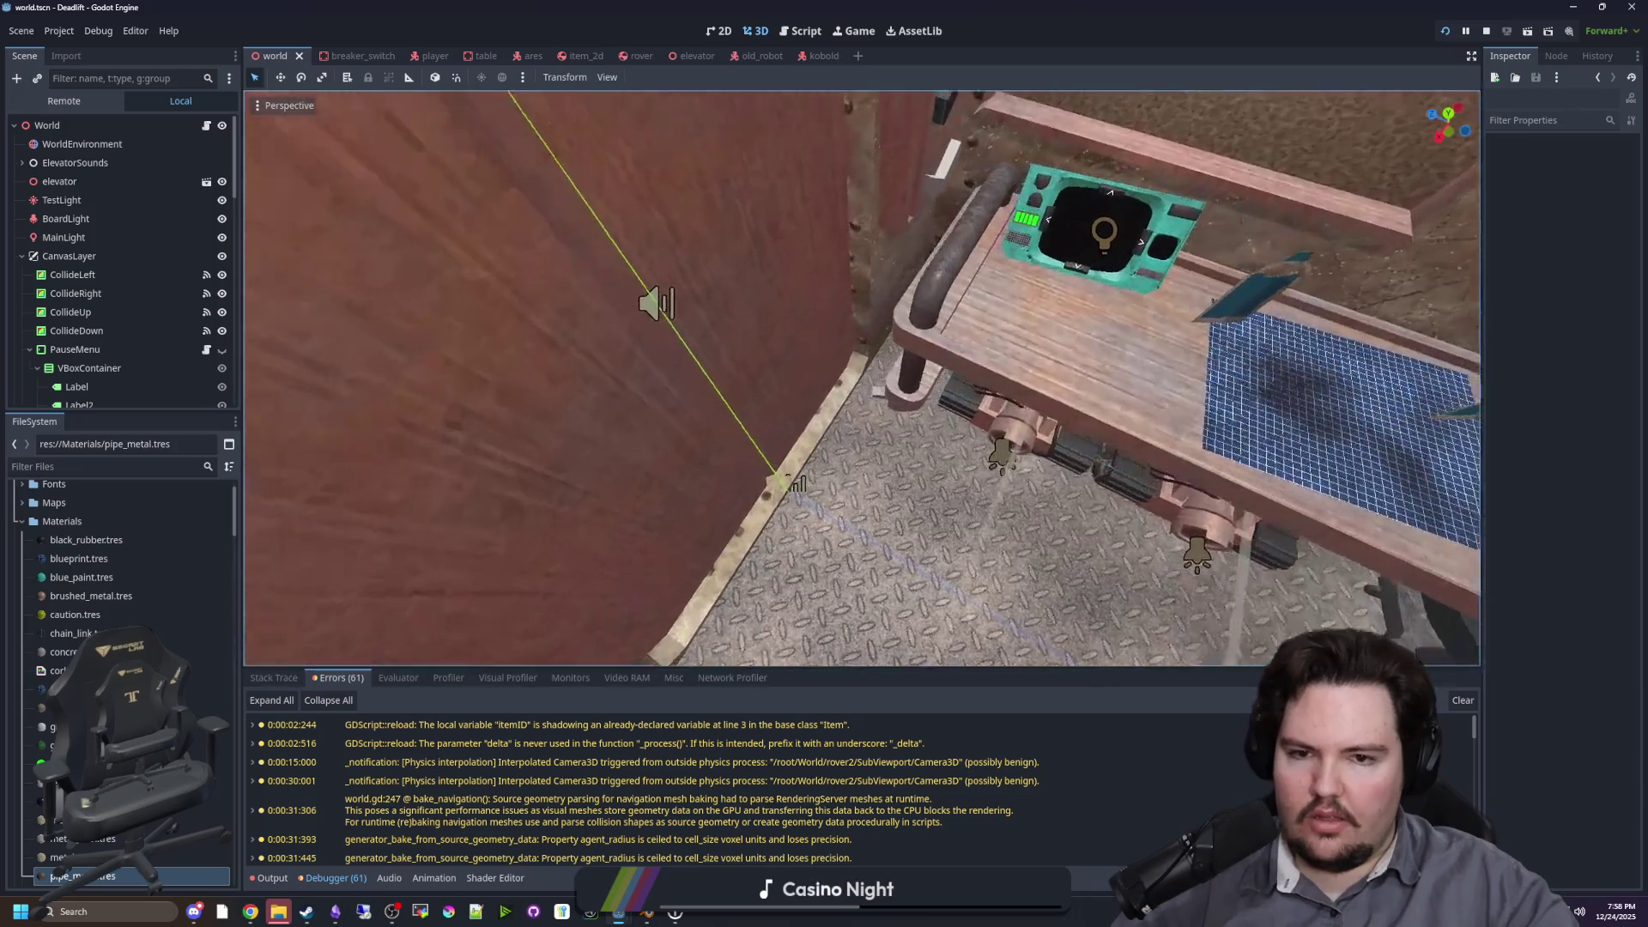
mouse_move(880, 490)
left_mouse_down()
mouse_move(807, 395)
mouse_move(802, 249)
mouse_move(824, 429)
mouse_move(806, 361)
mouse_move(880, 355)
mouse_move(836, 355)
mouse_move(755, 414)
left_mouse_up()
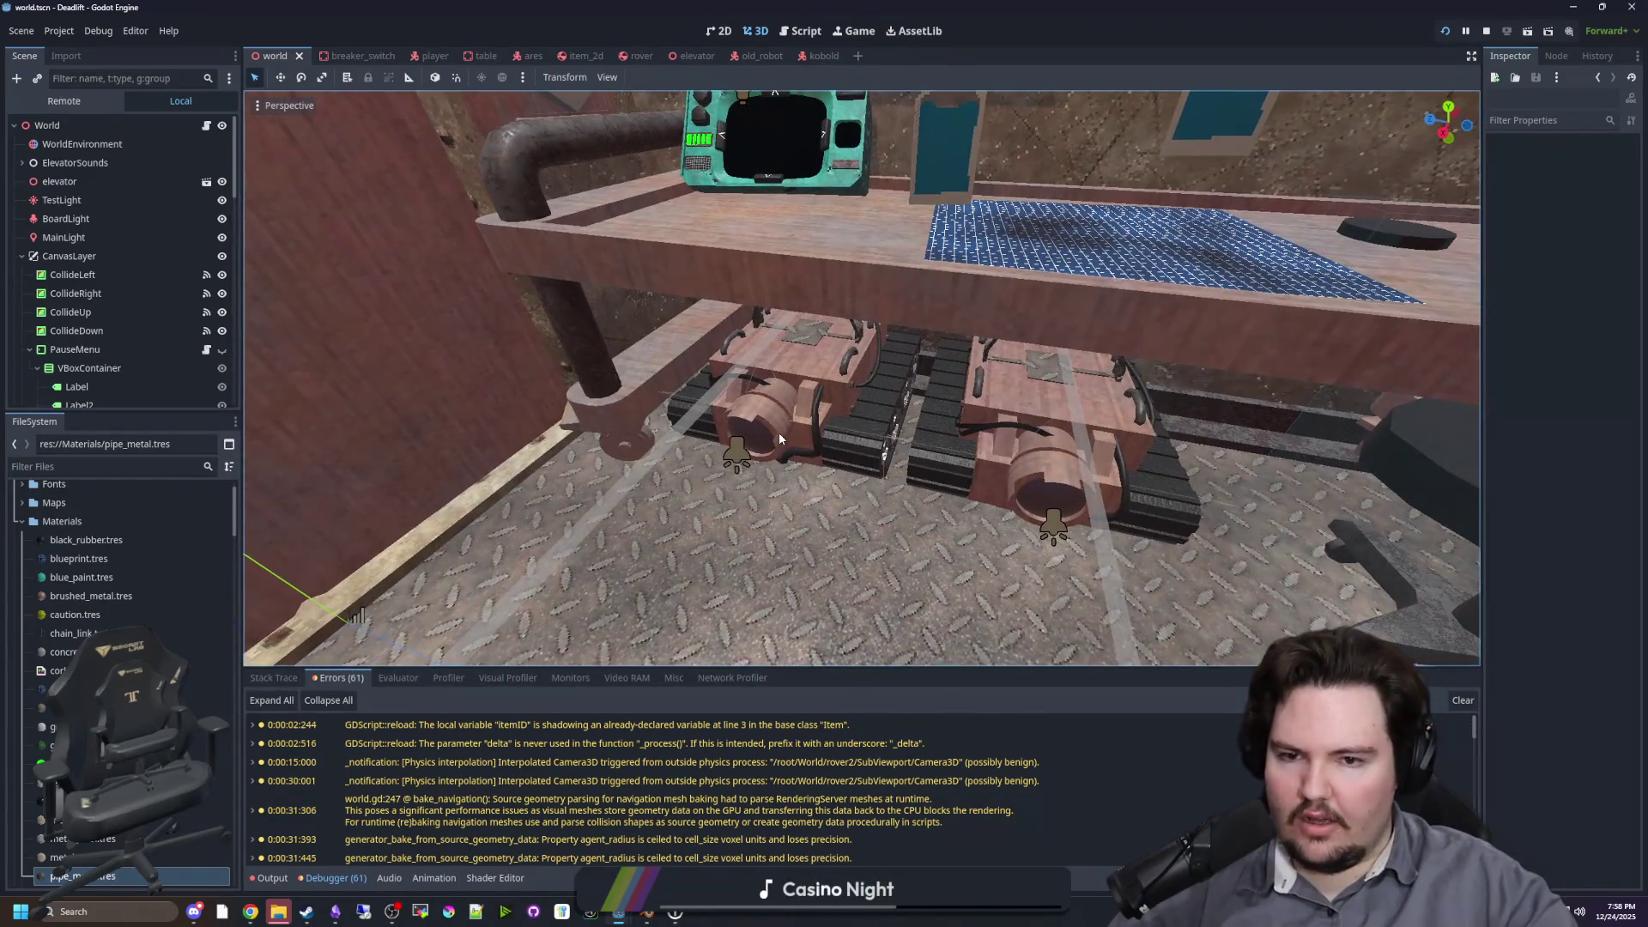
Step: Fly in on the two rovers under the desk, then pull back toward the elevator door
key("w")
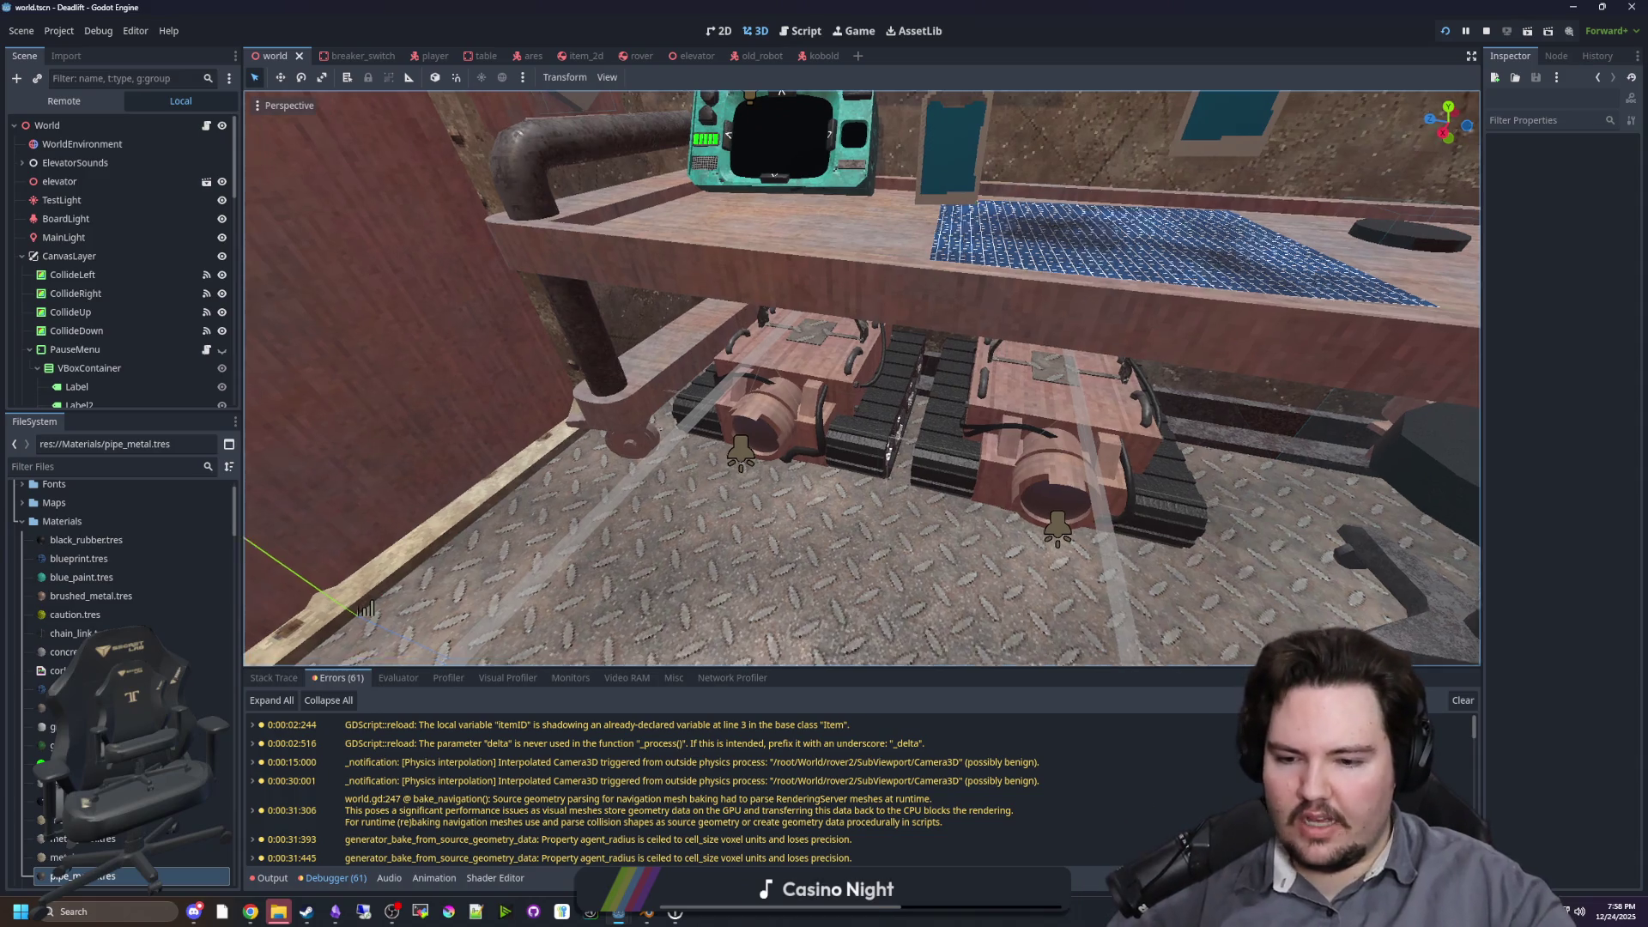
key("w")
key("s")
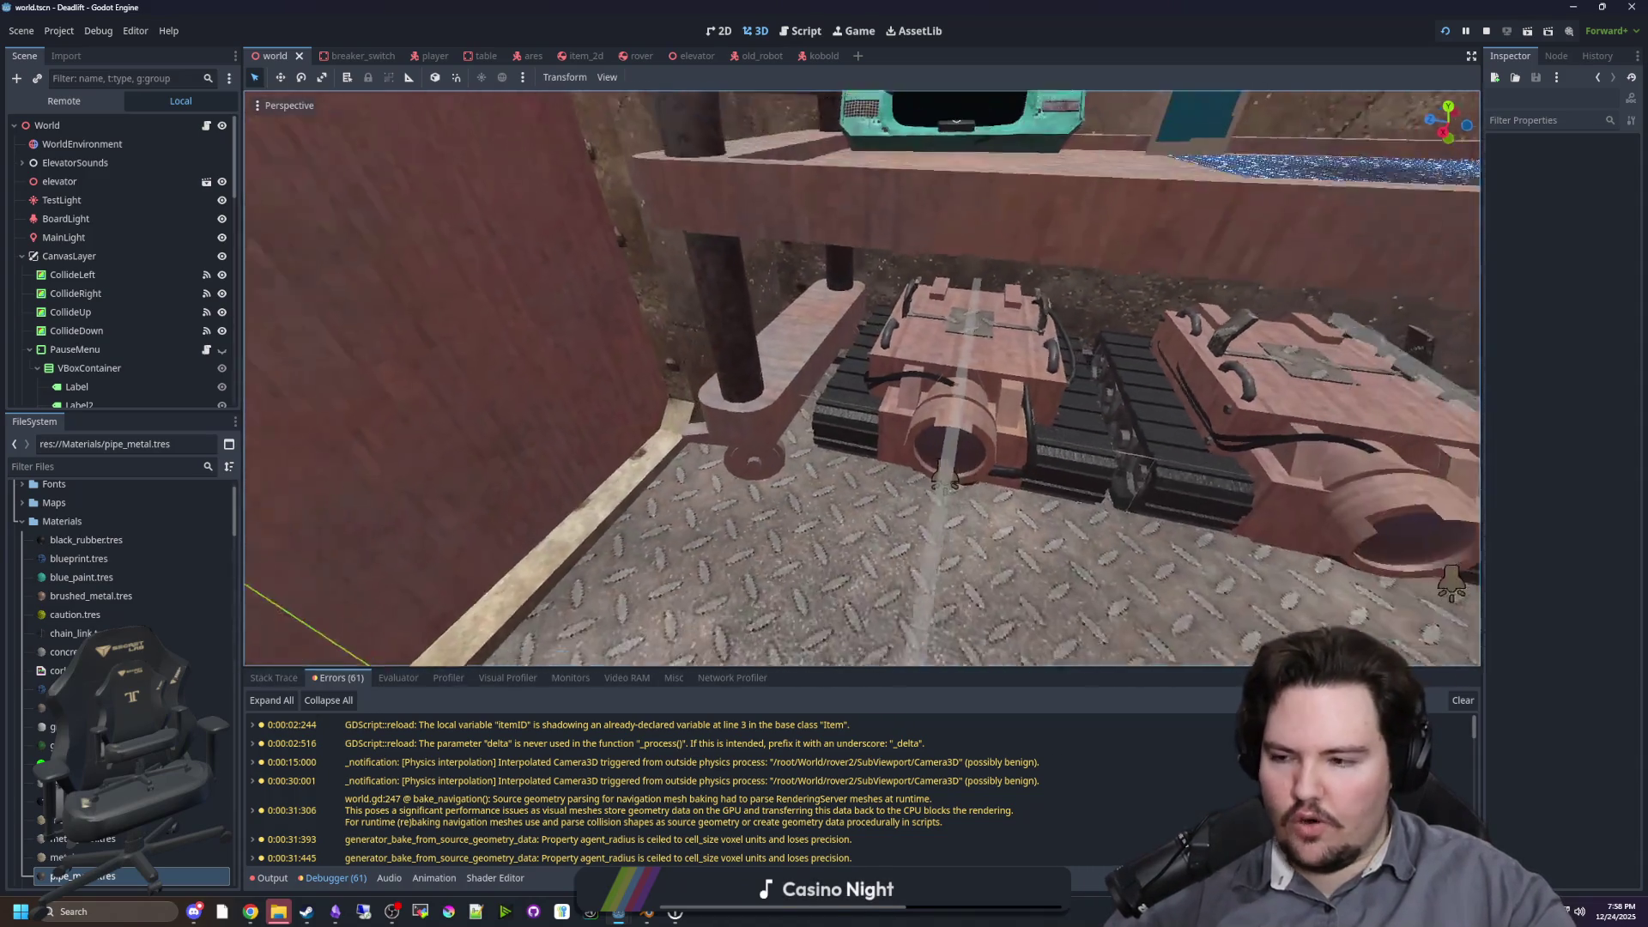
key("w")
key("s")
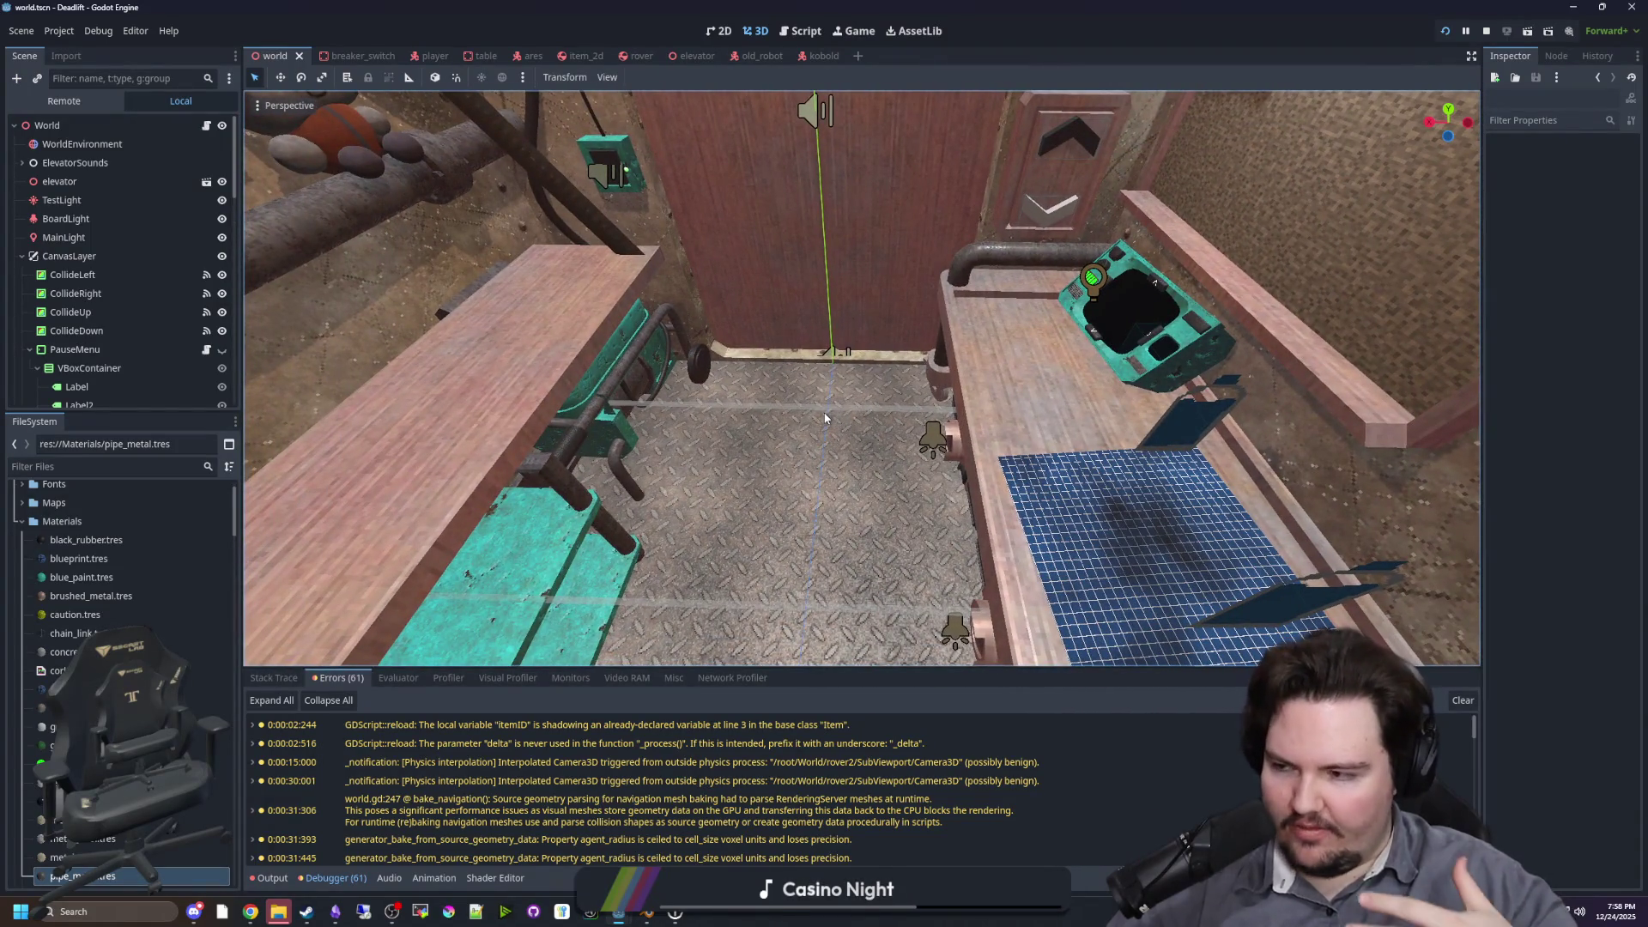
key("s")
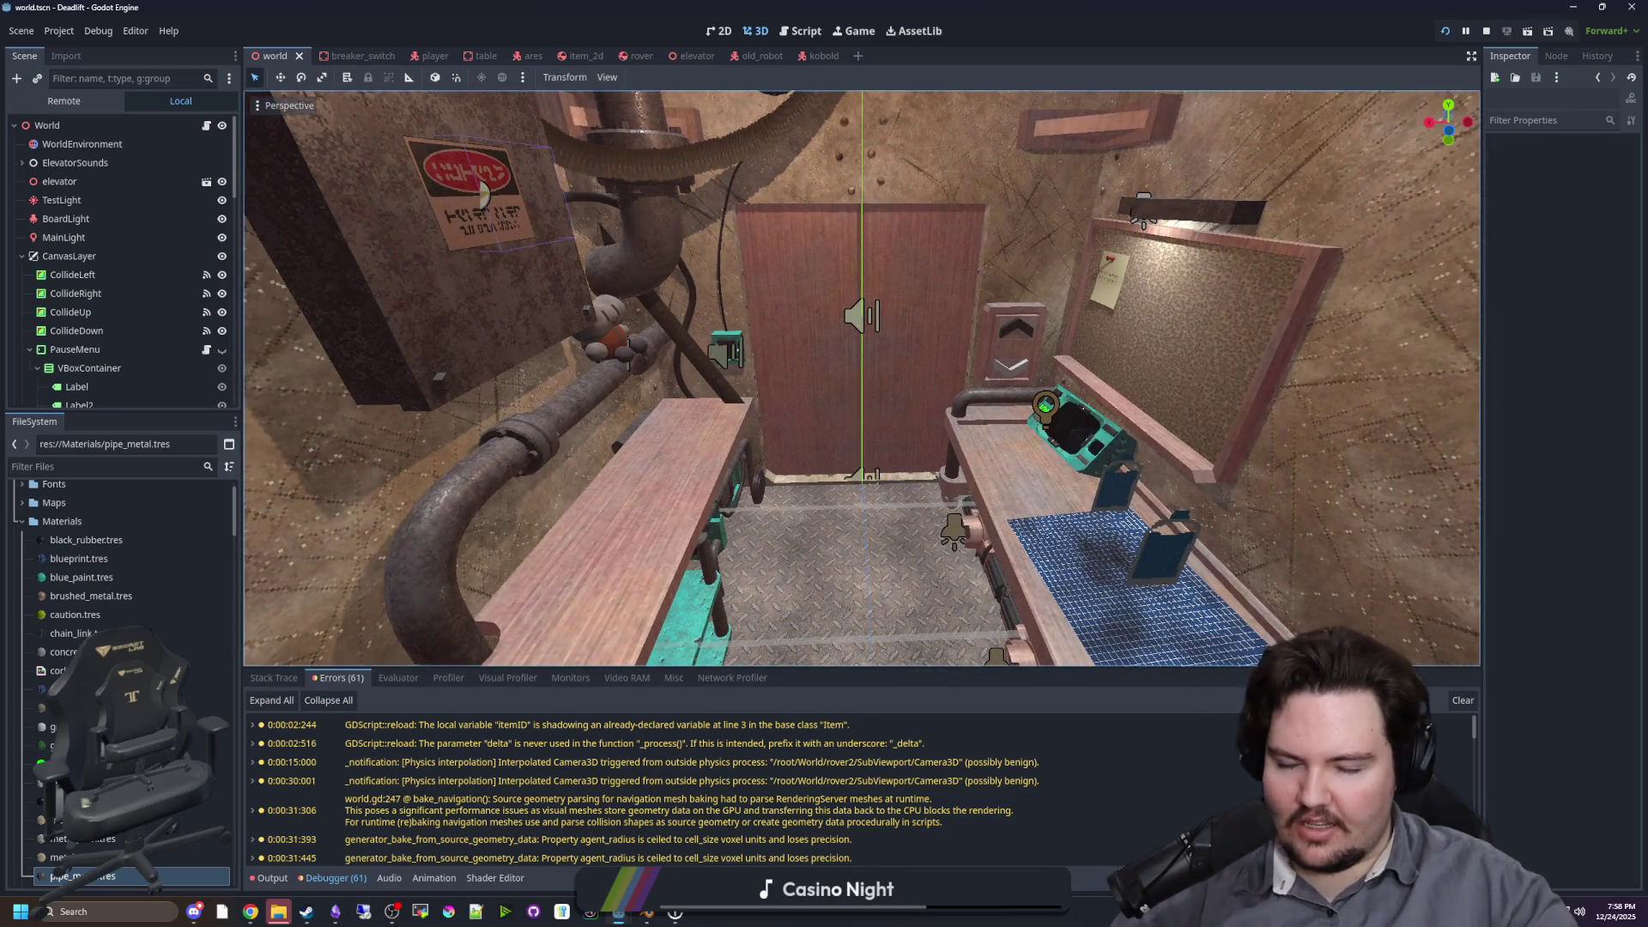
Step: Approach and back away from the elevator door, then save world.tscn with Ctrl+S
key("w")
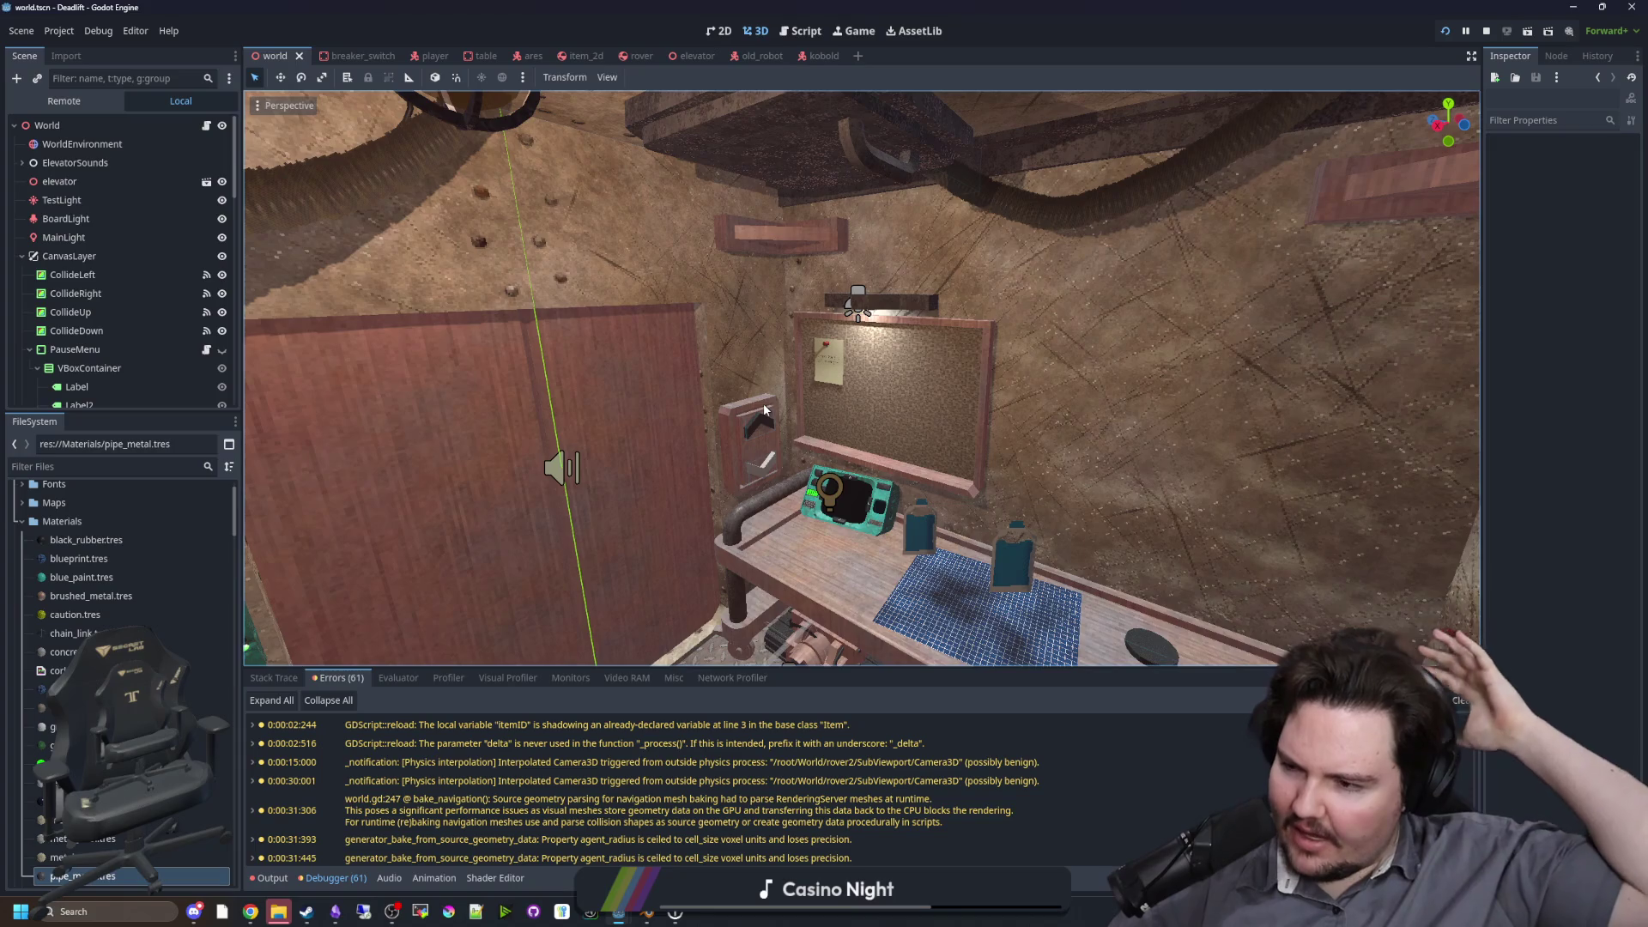
key("a")
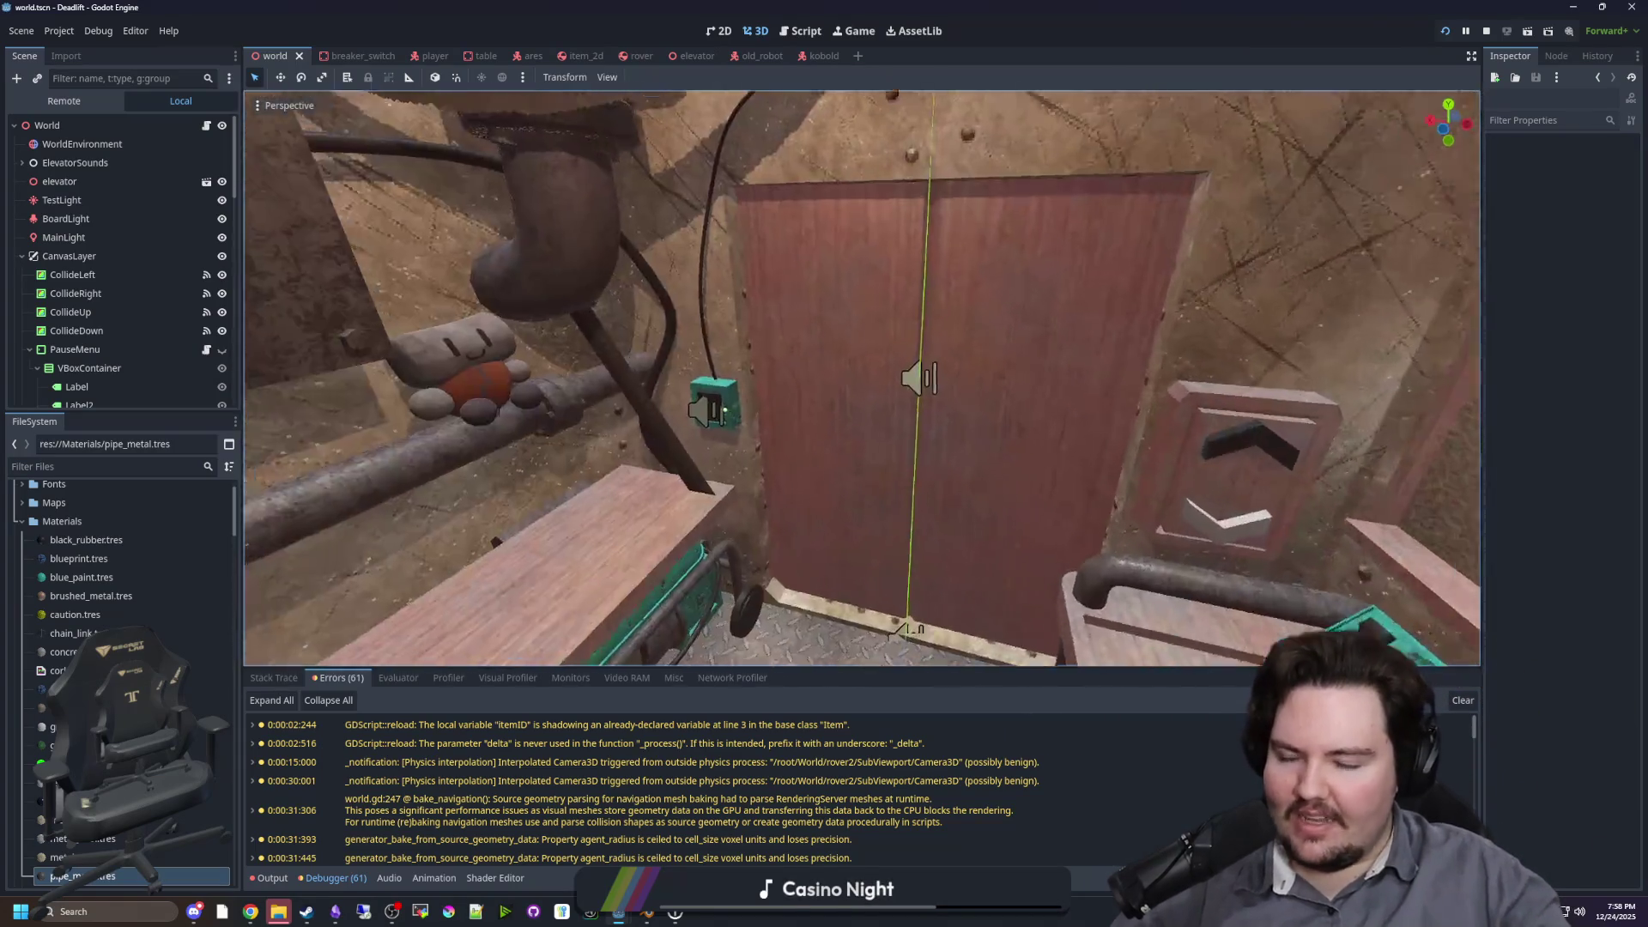
key("w")
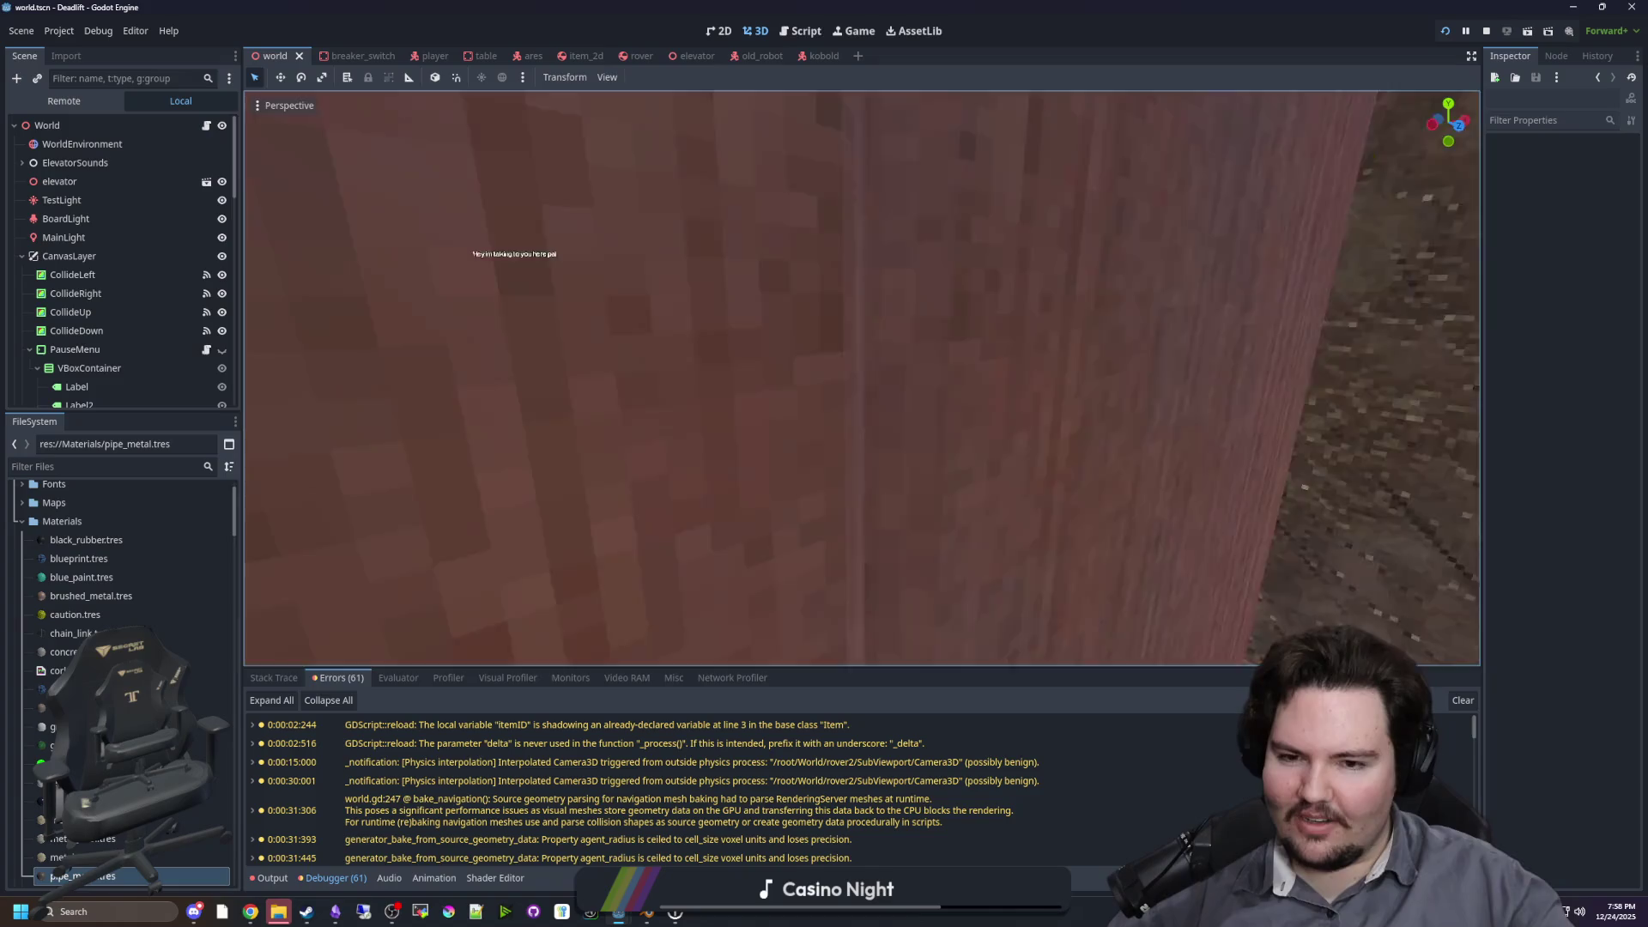
key("s")
key("ctrl+s")
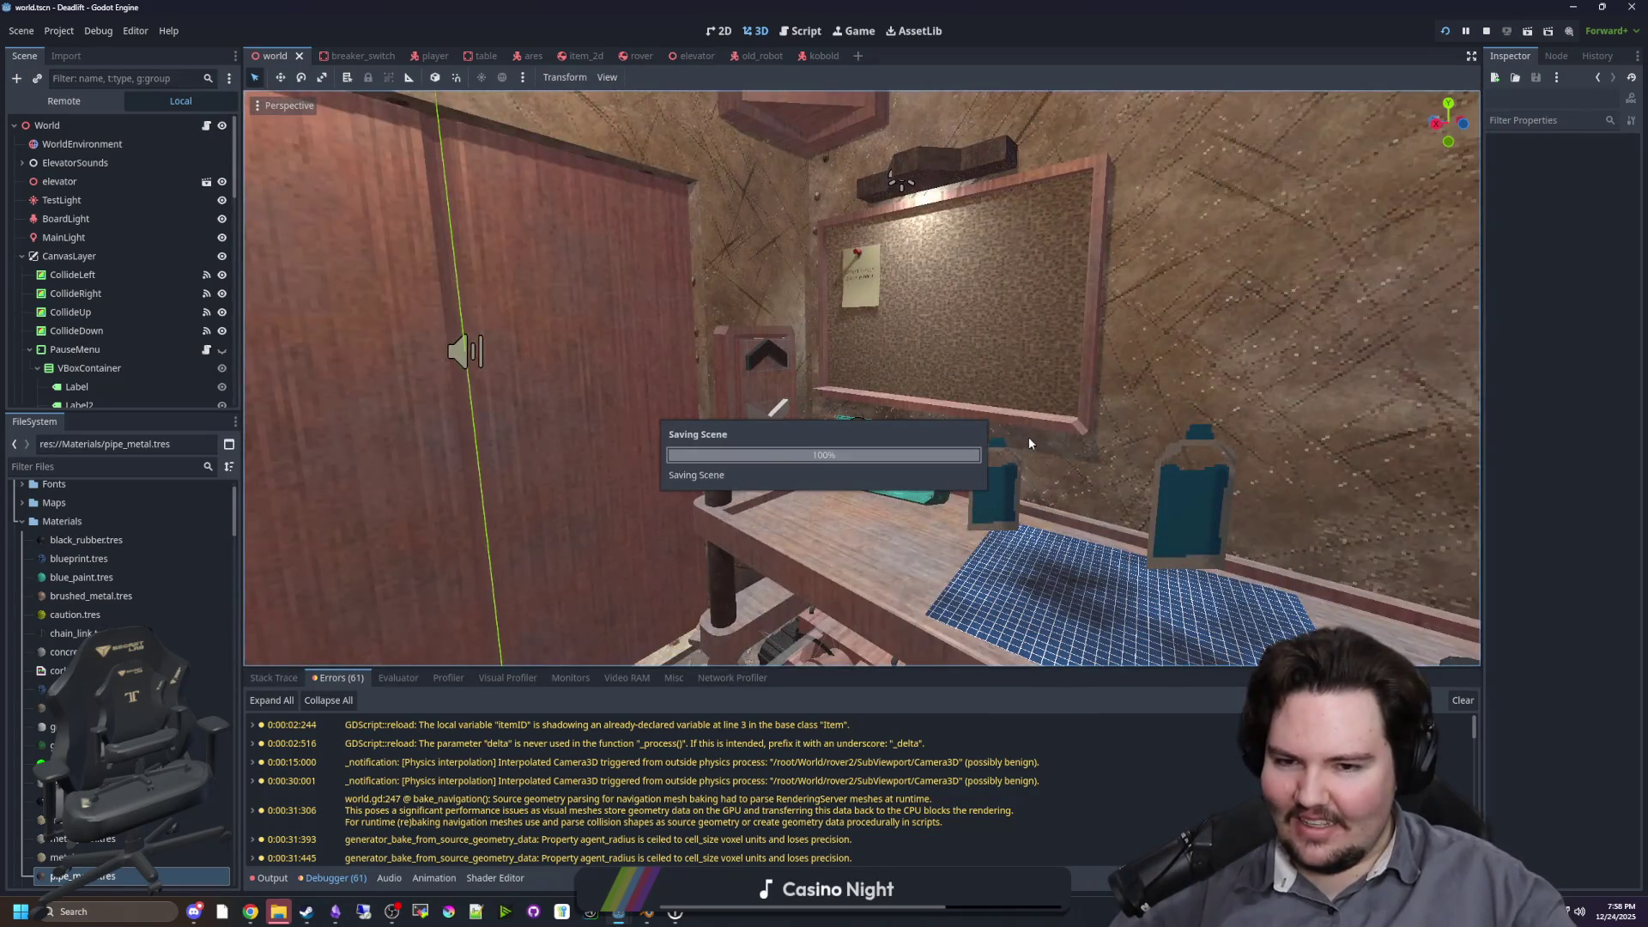
Step: Fly out through the door, around the building, and up over the rover and field
key("w")
key("w")
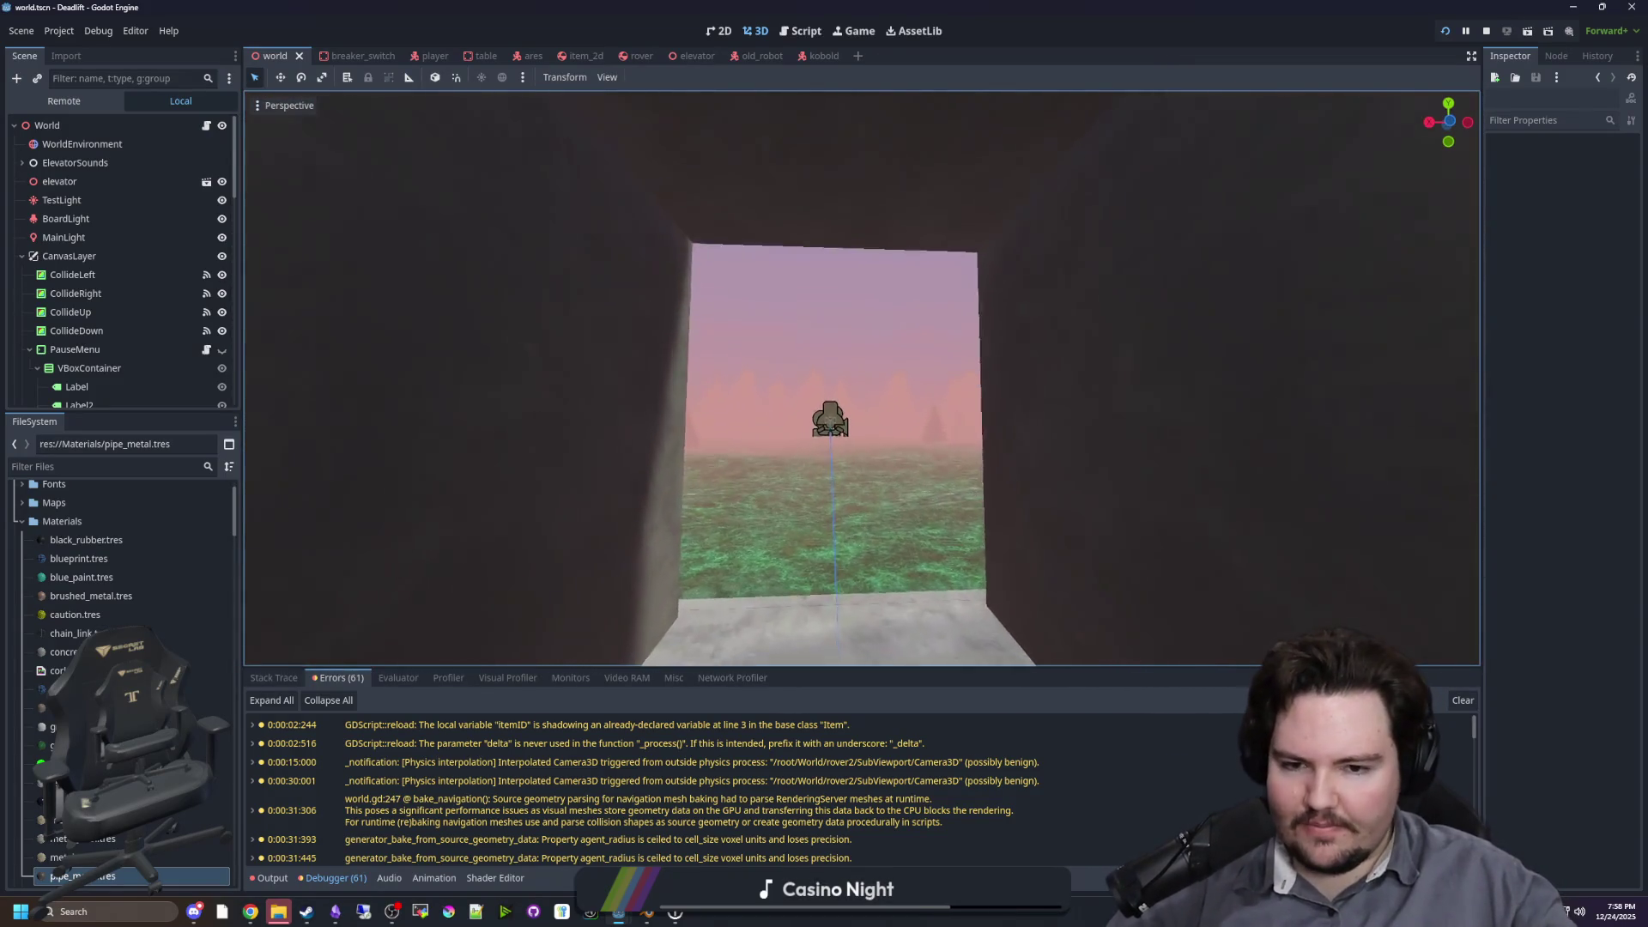
key("w")
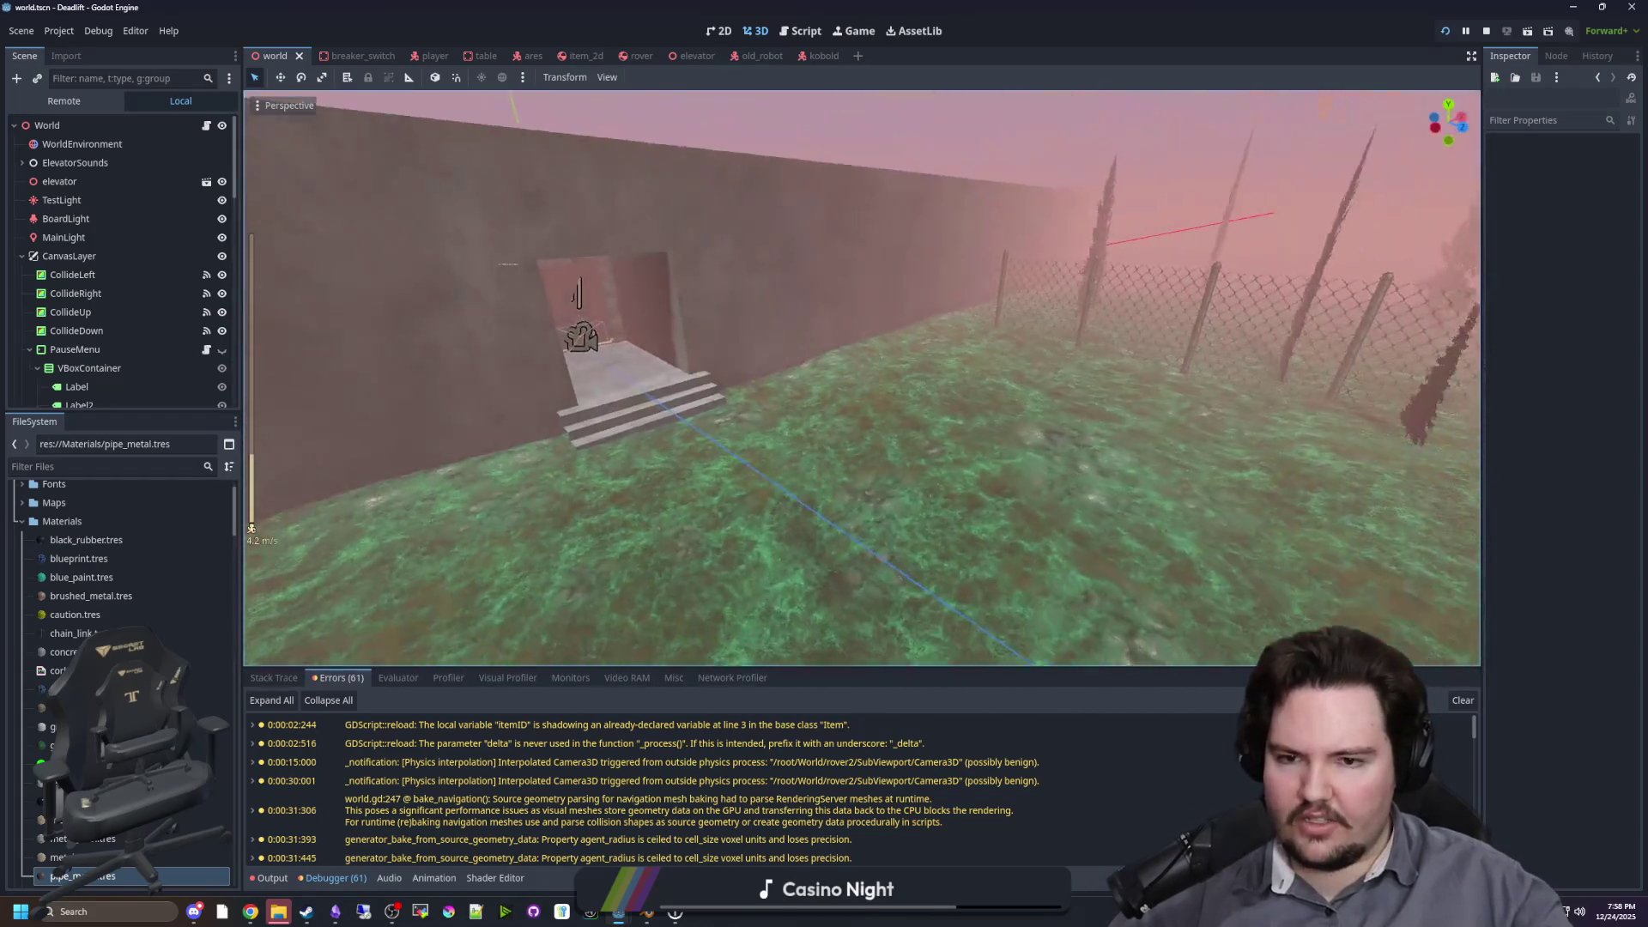
key("w")
scroll(861, 378, "up", 15)
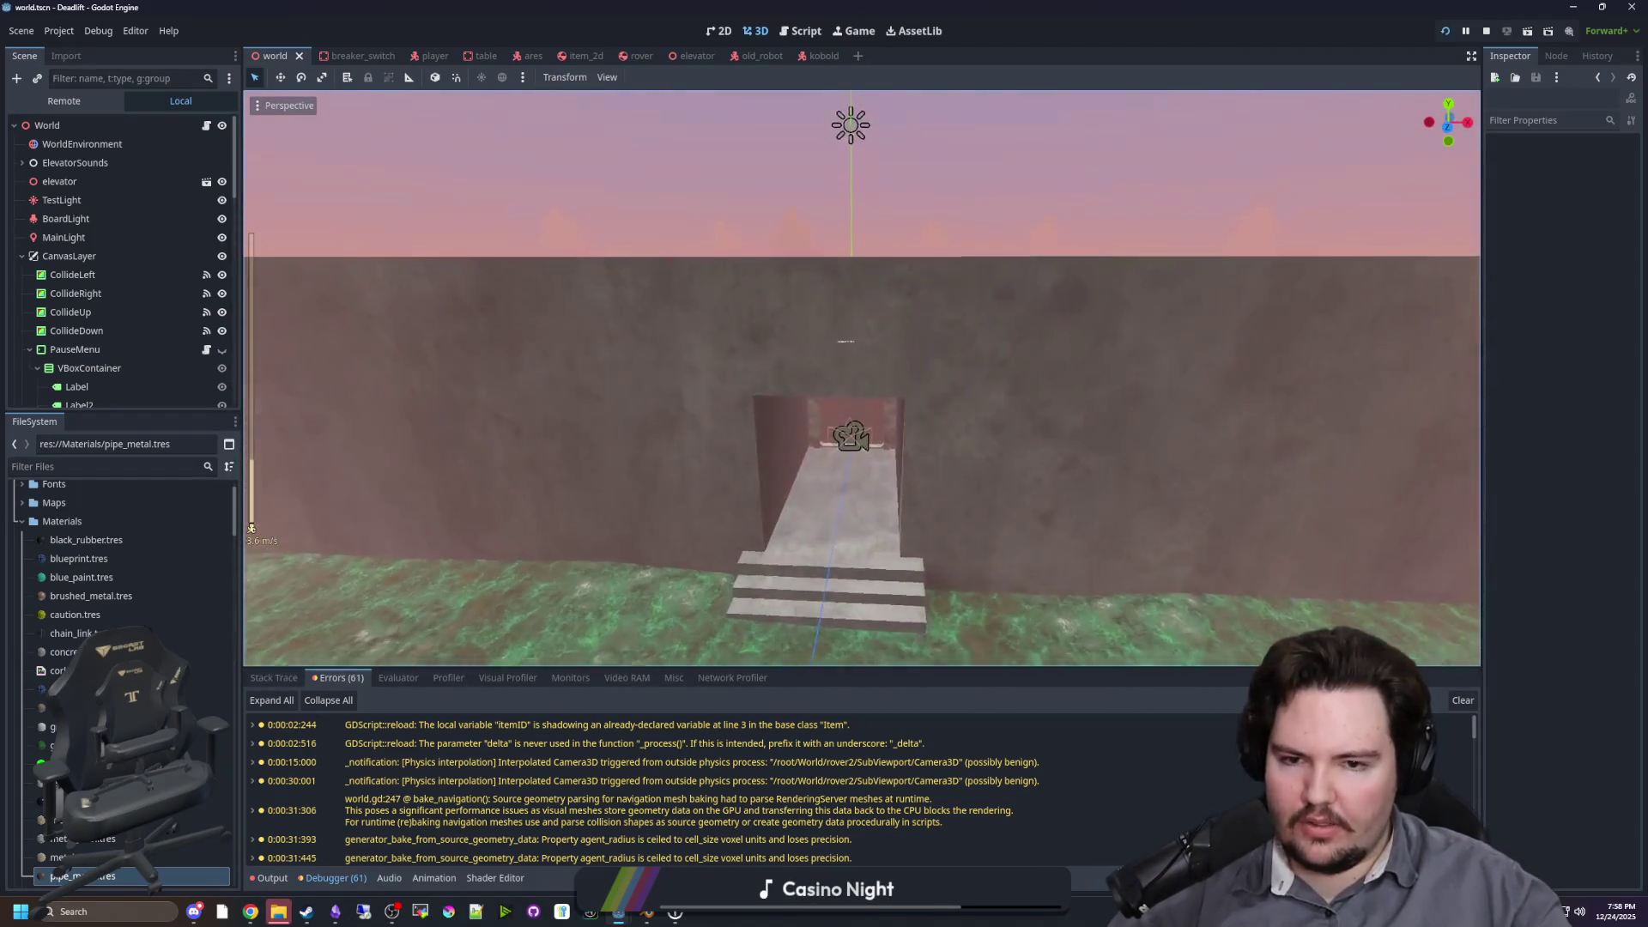
key("s")
scroll(861, 377, "down", 10)
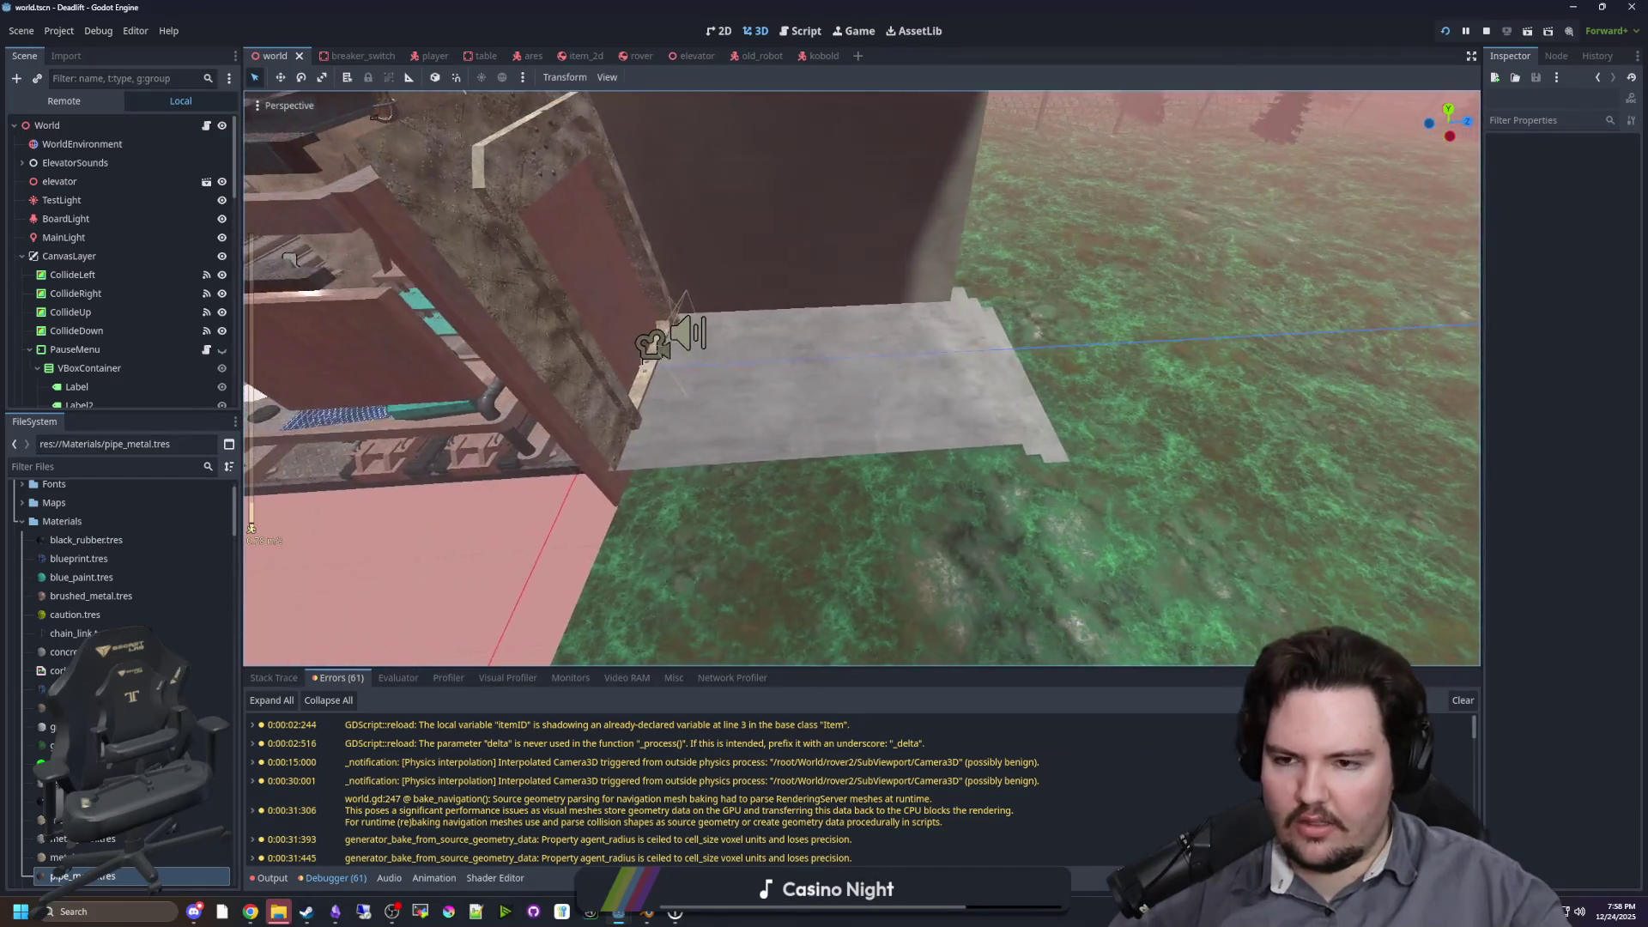
scroll(861, 377, "up", 4)
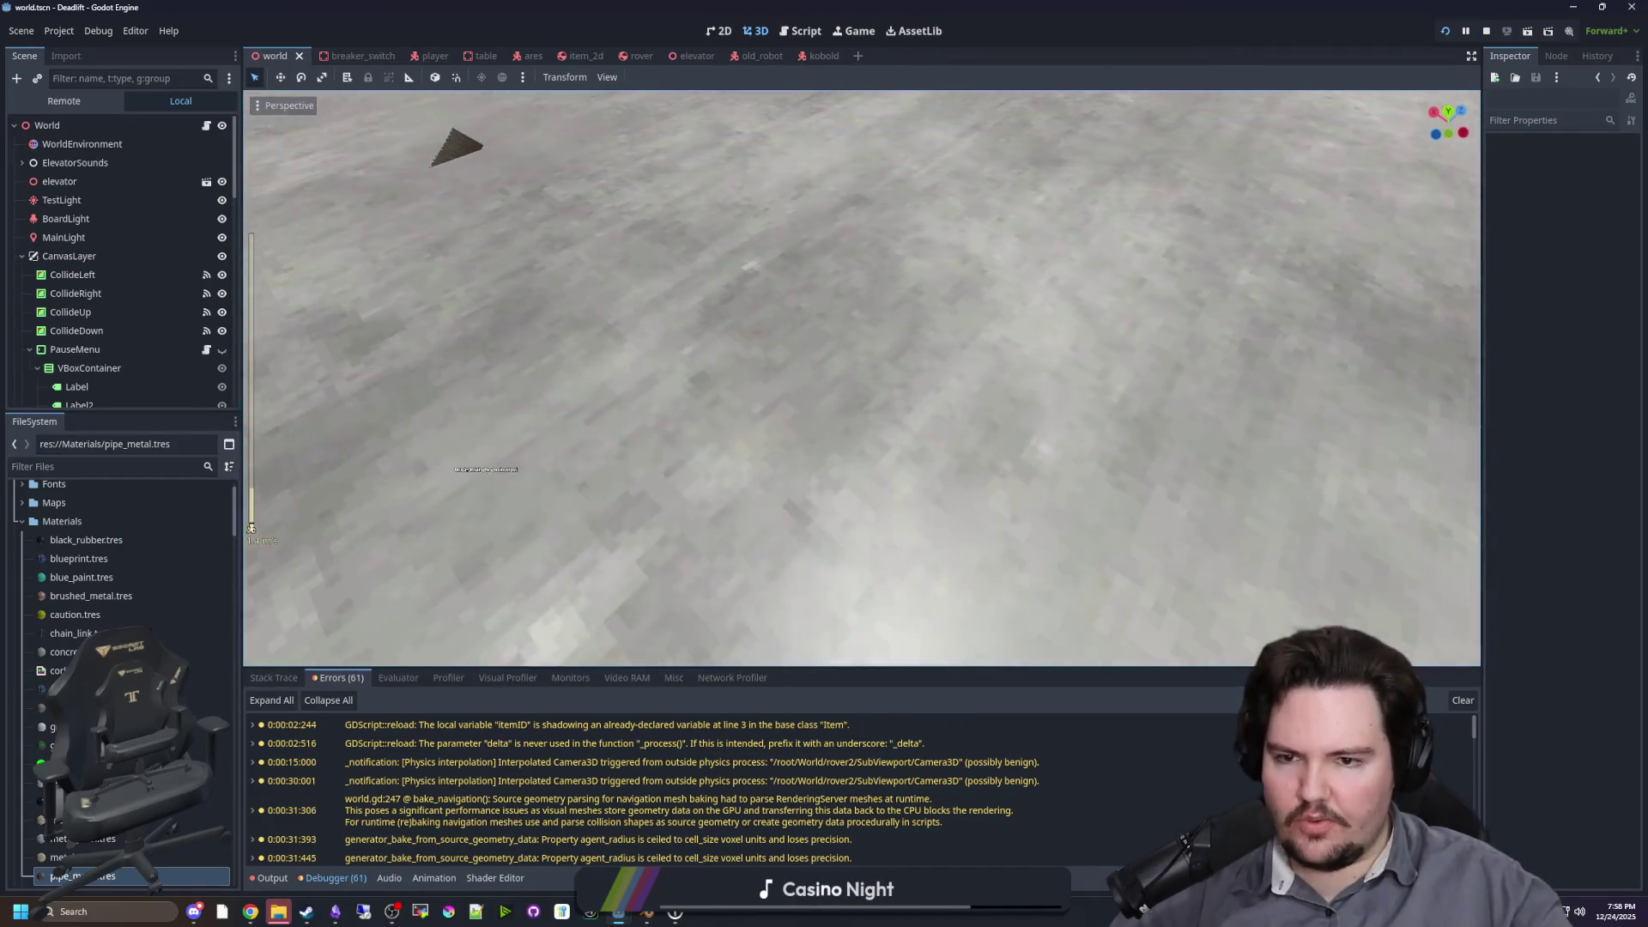
key("s")
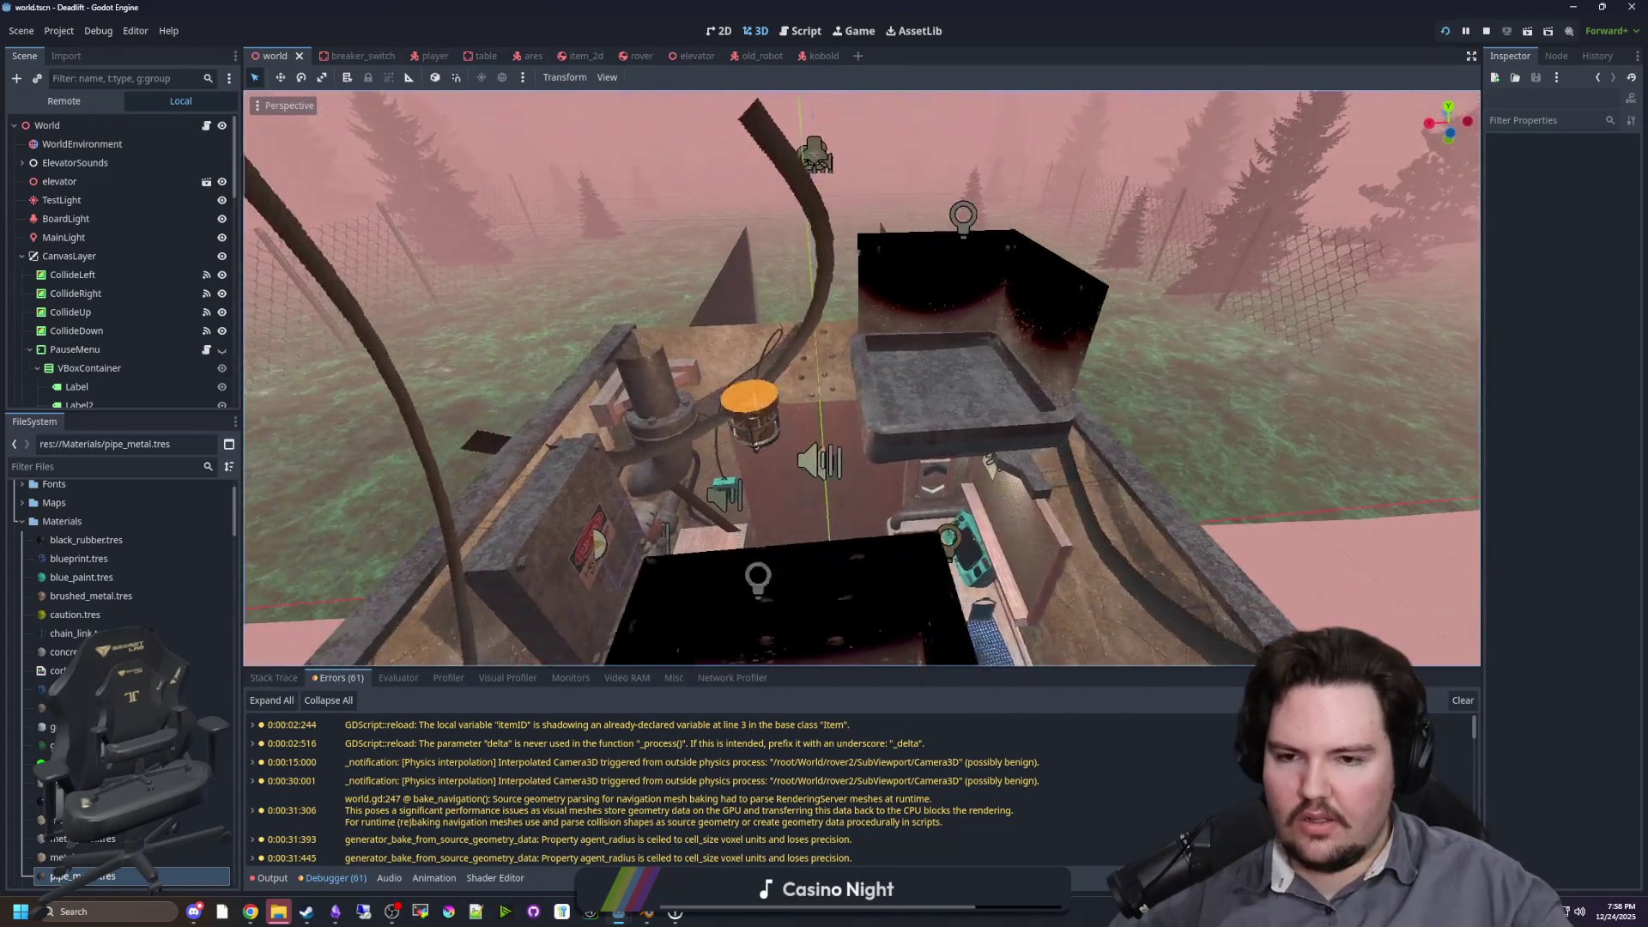
key("w")
mouse_move(1151, 298)
left_mouse_down()
mouse_move(506, 248)
mouse_move(643, 287)
mouse_move(275, 657)
mouse_move(480, 515)
mouse_move(772, 361)
mouse_move(841, 343)
mouse_move(944, 369)
mouse_move(992, 439)
left_mouse_up()
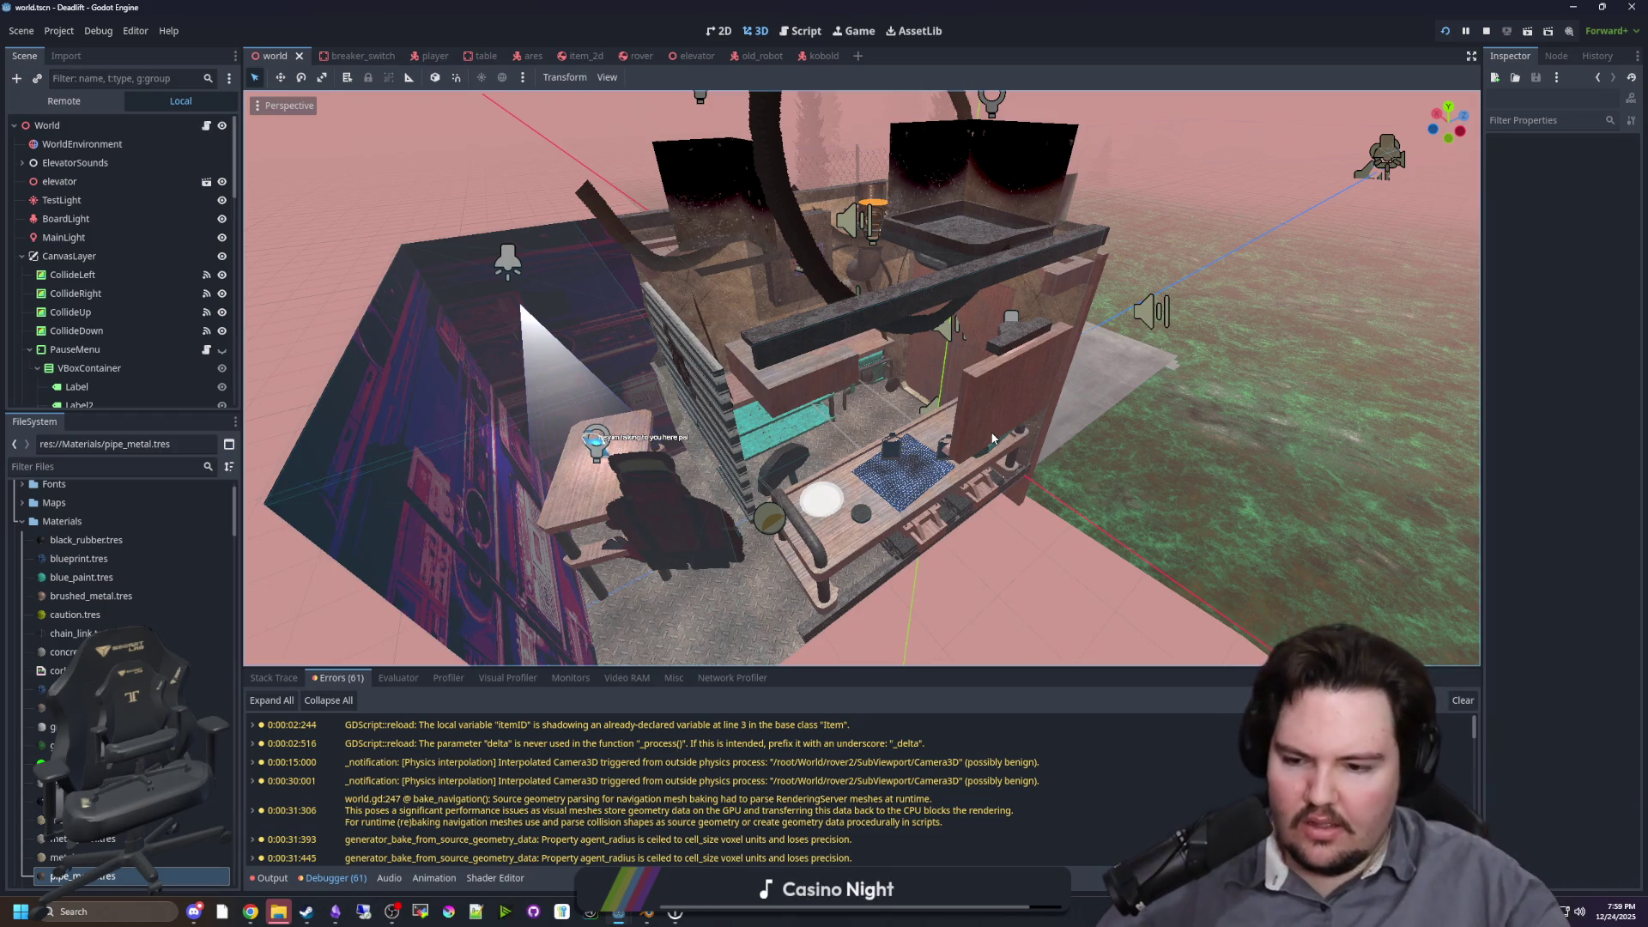
Step: Fly into the room, back out above it, and circle the elevator structure
key("w")
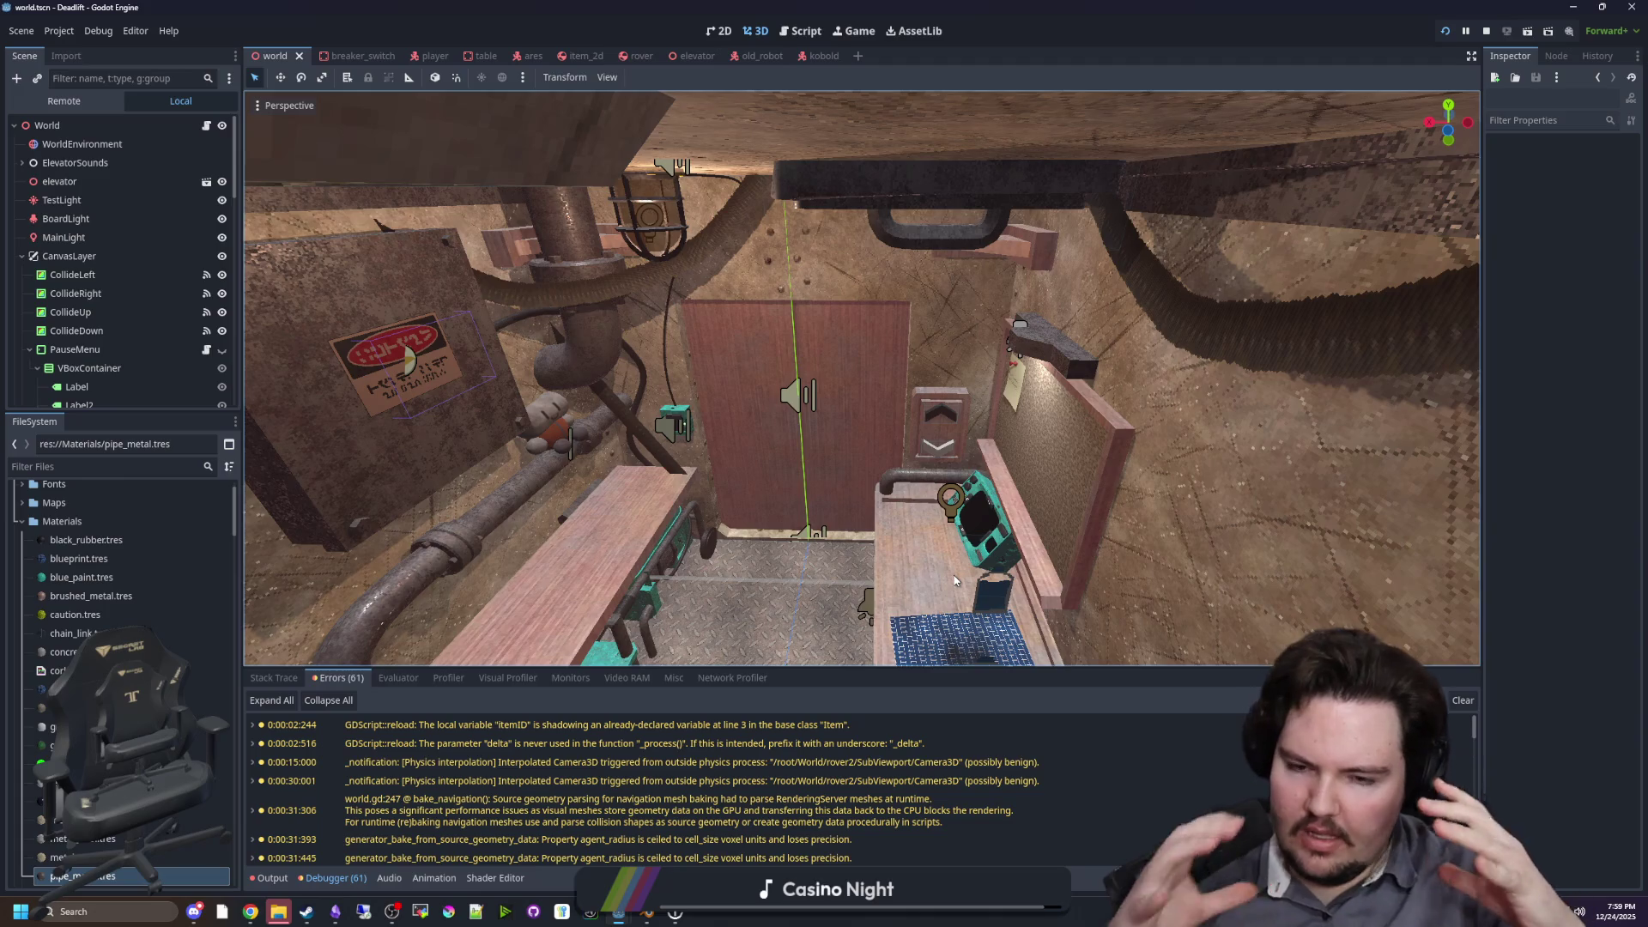
key("s")
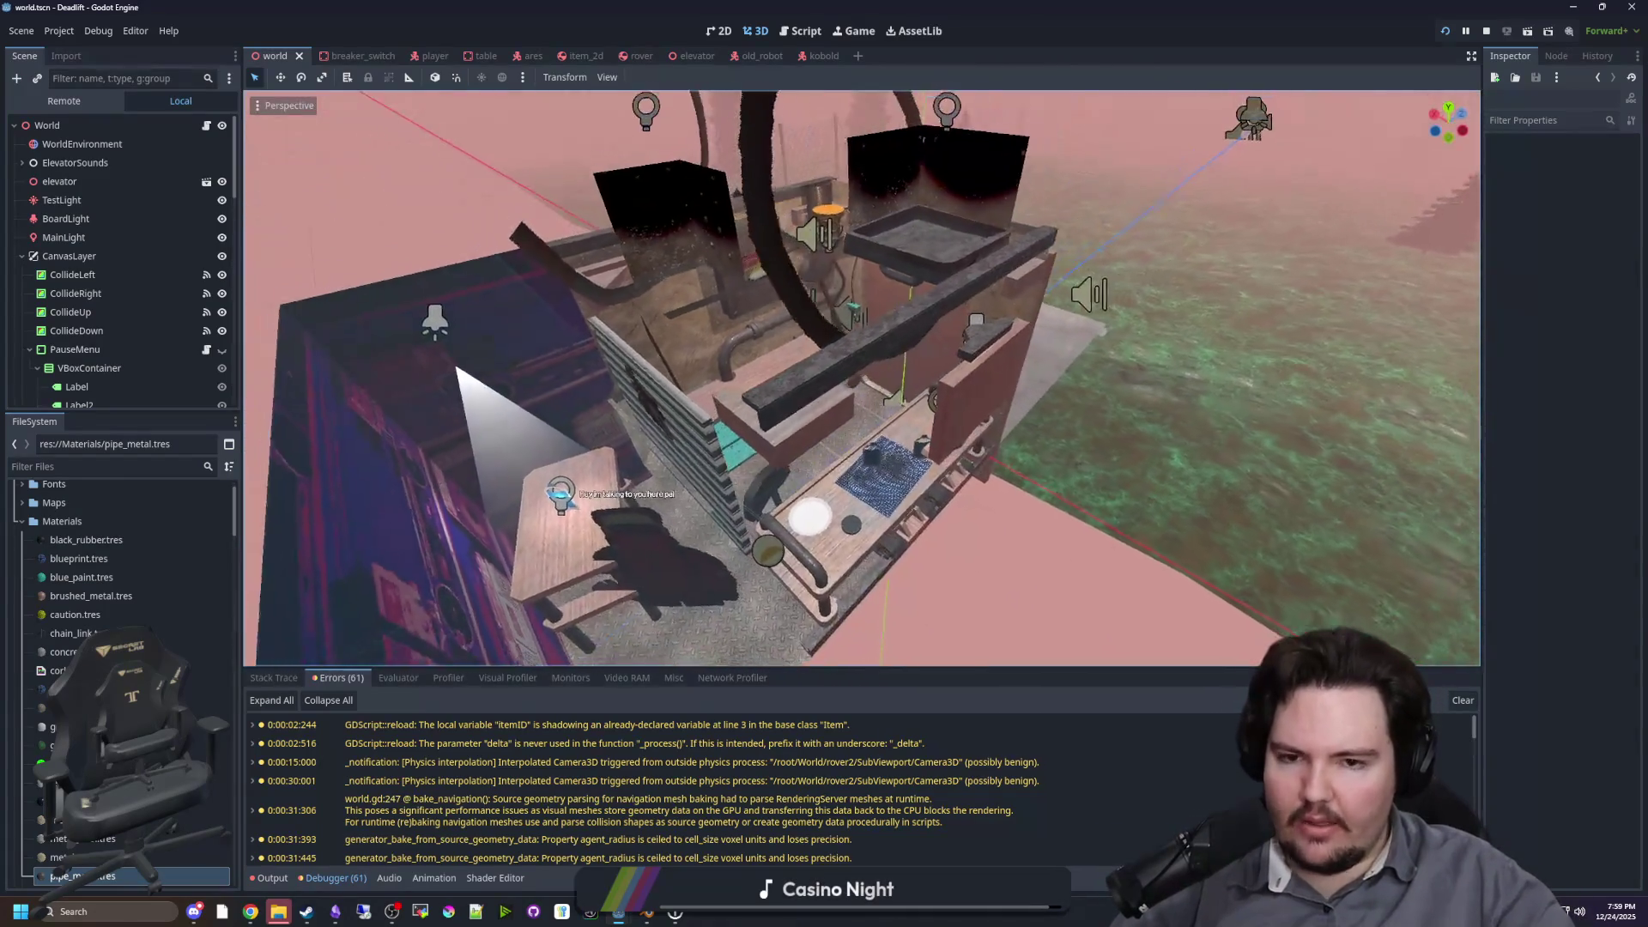
key("w")
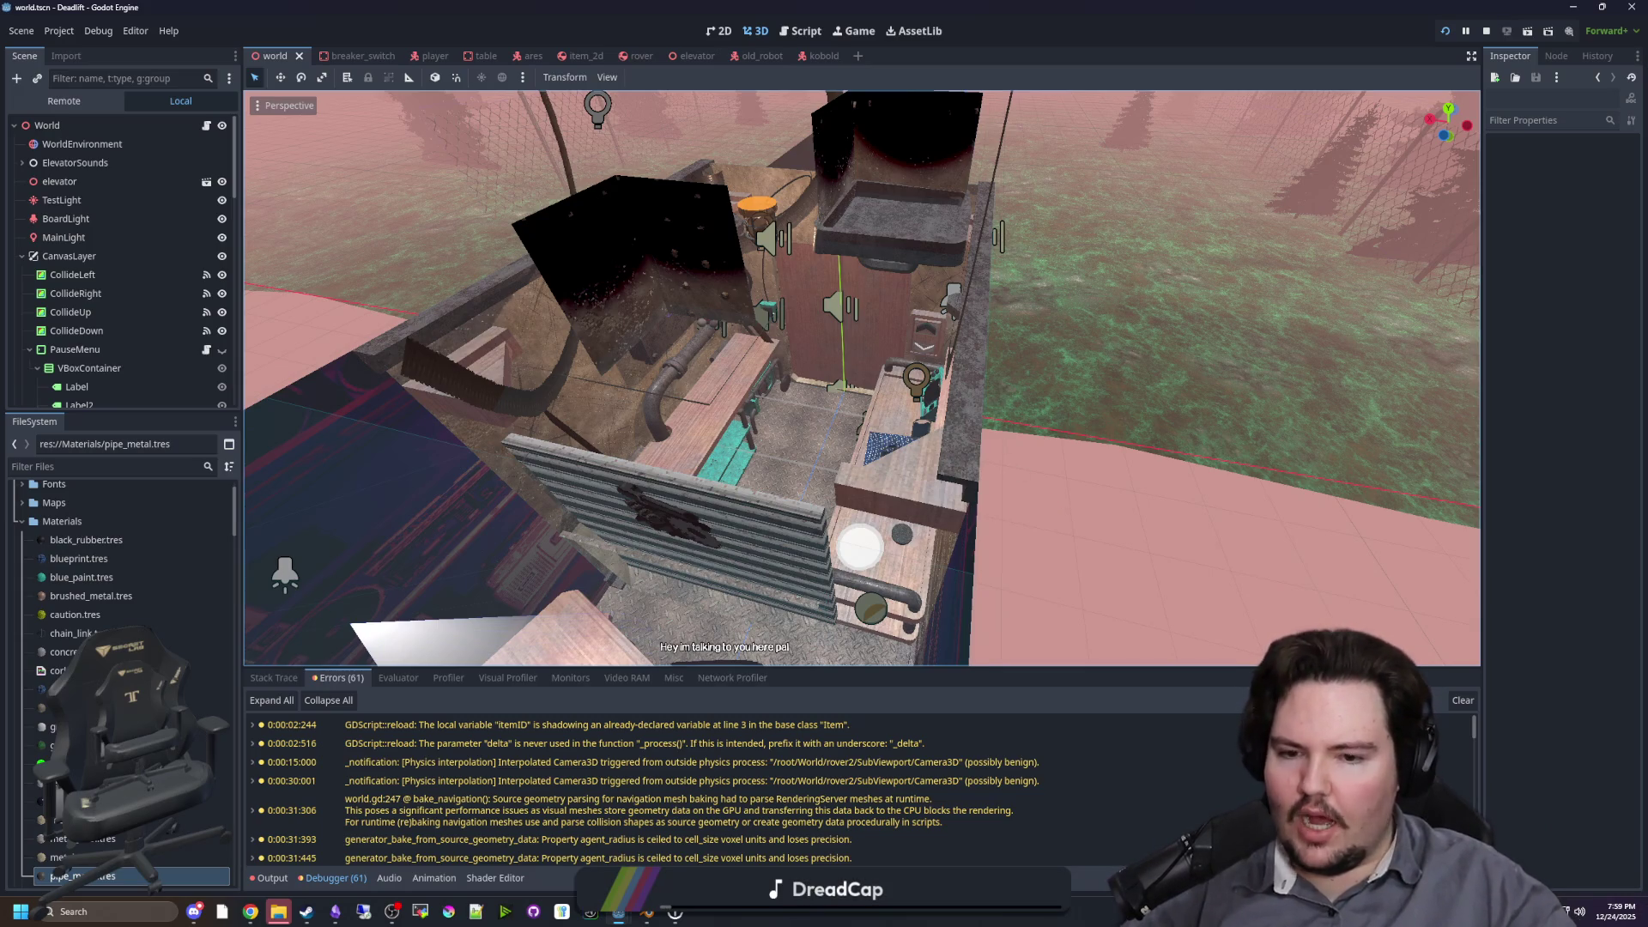
key("w")
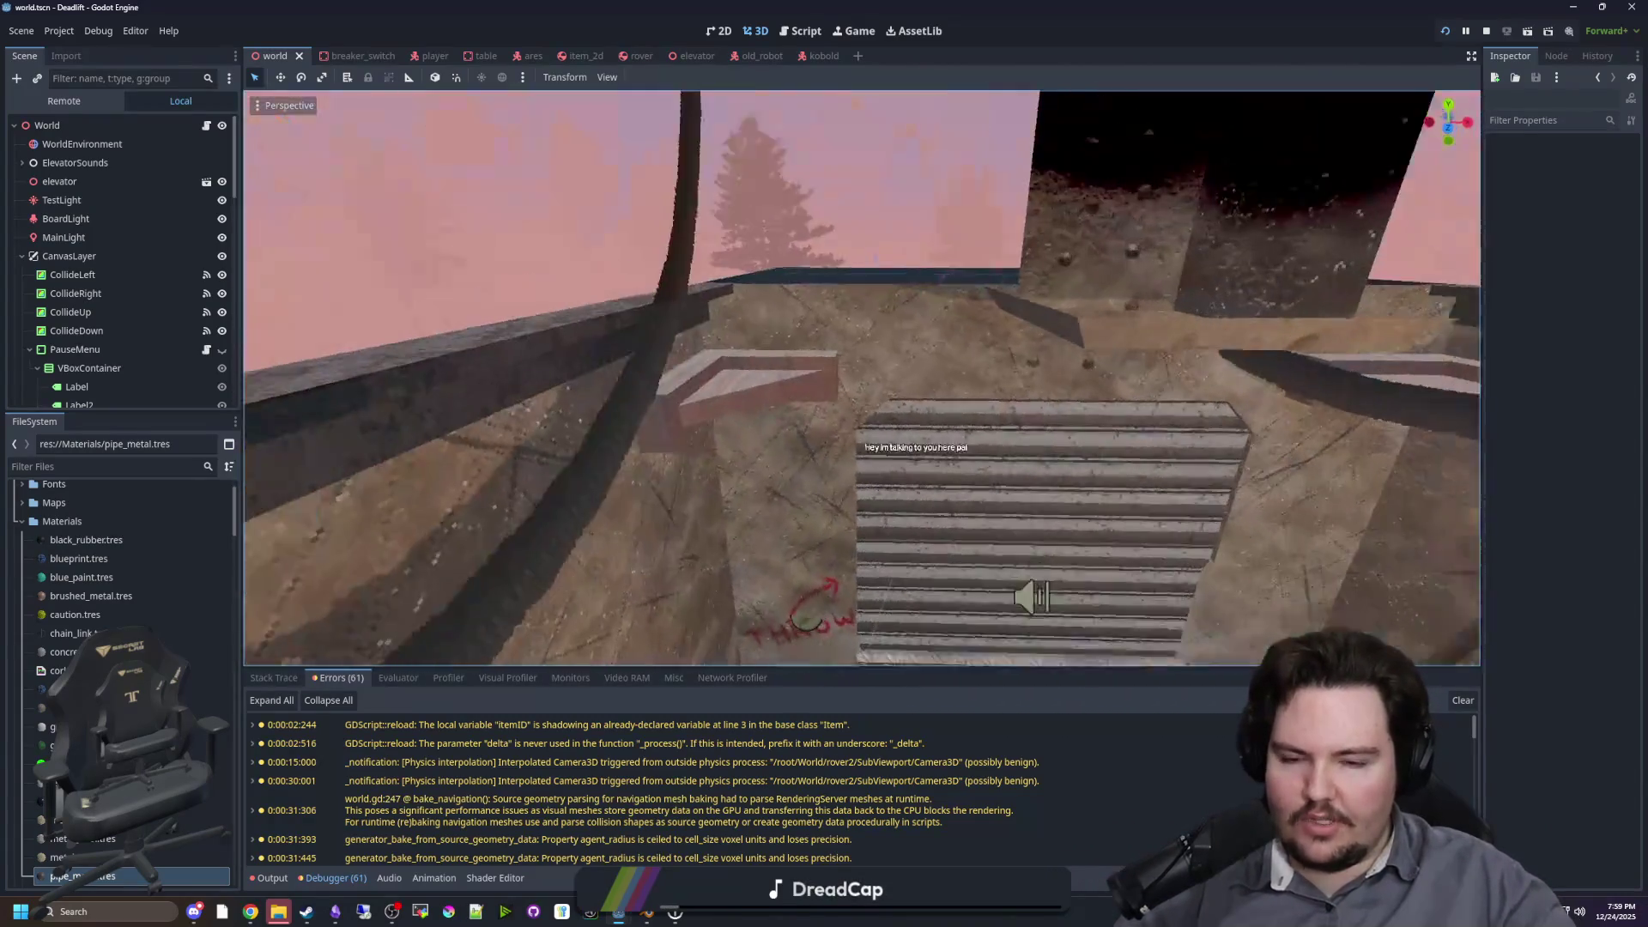
key("s")
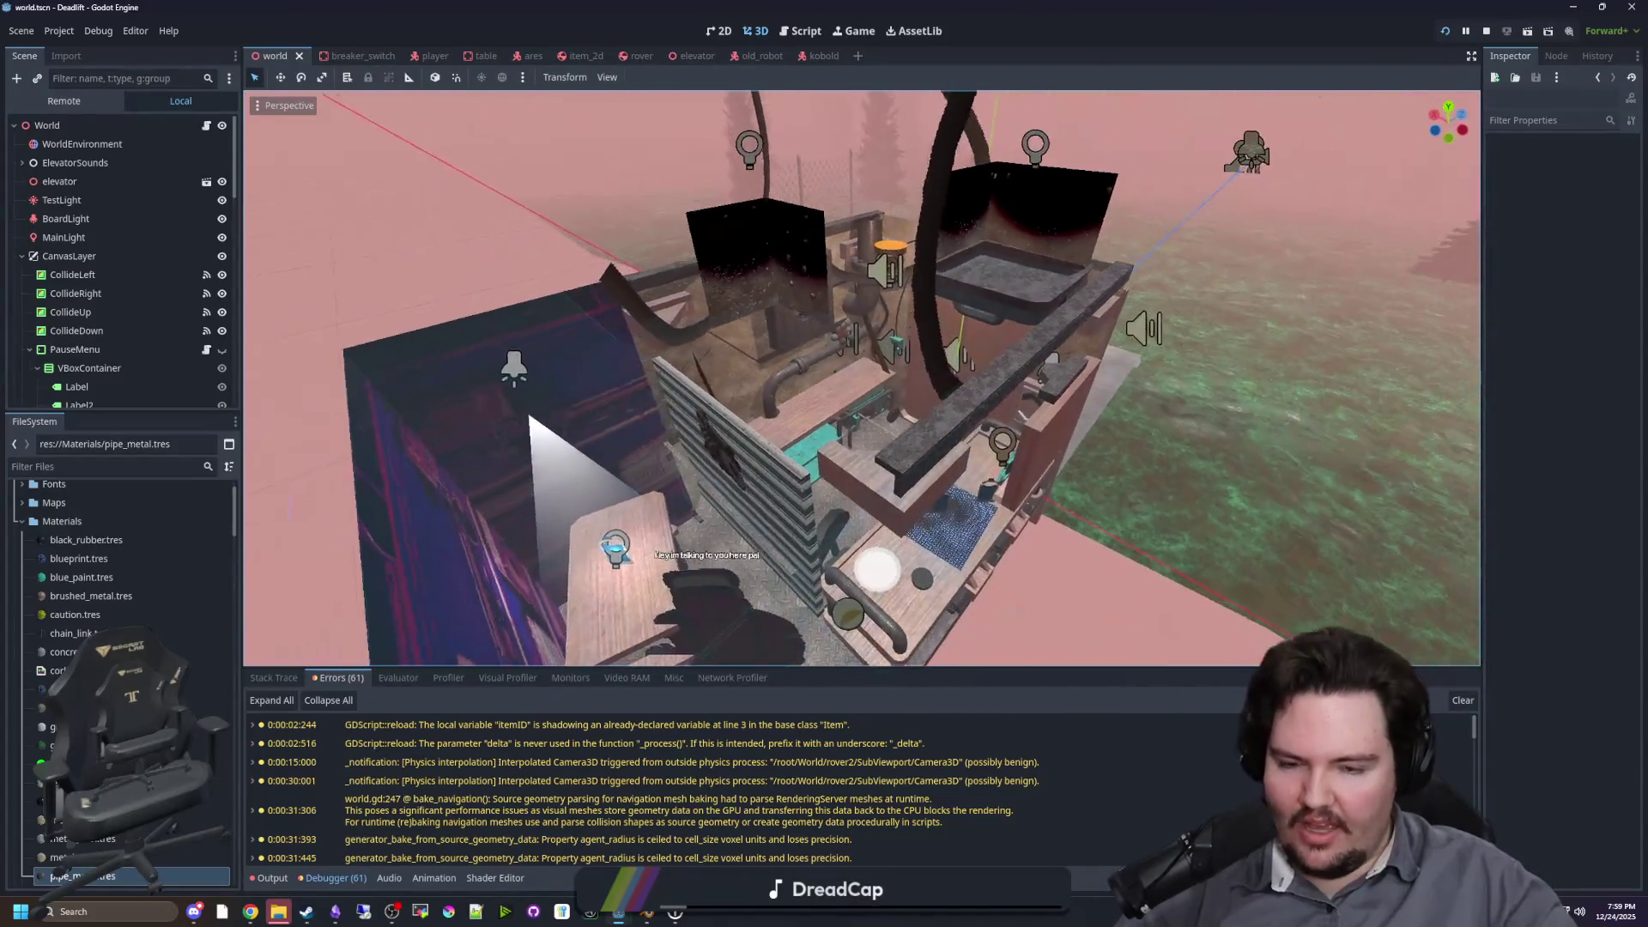
key("d")
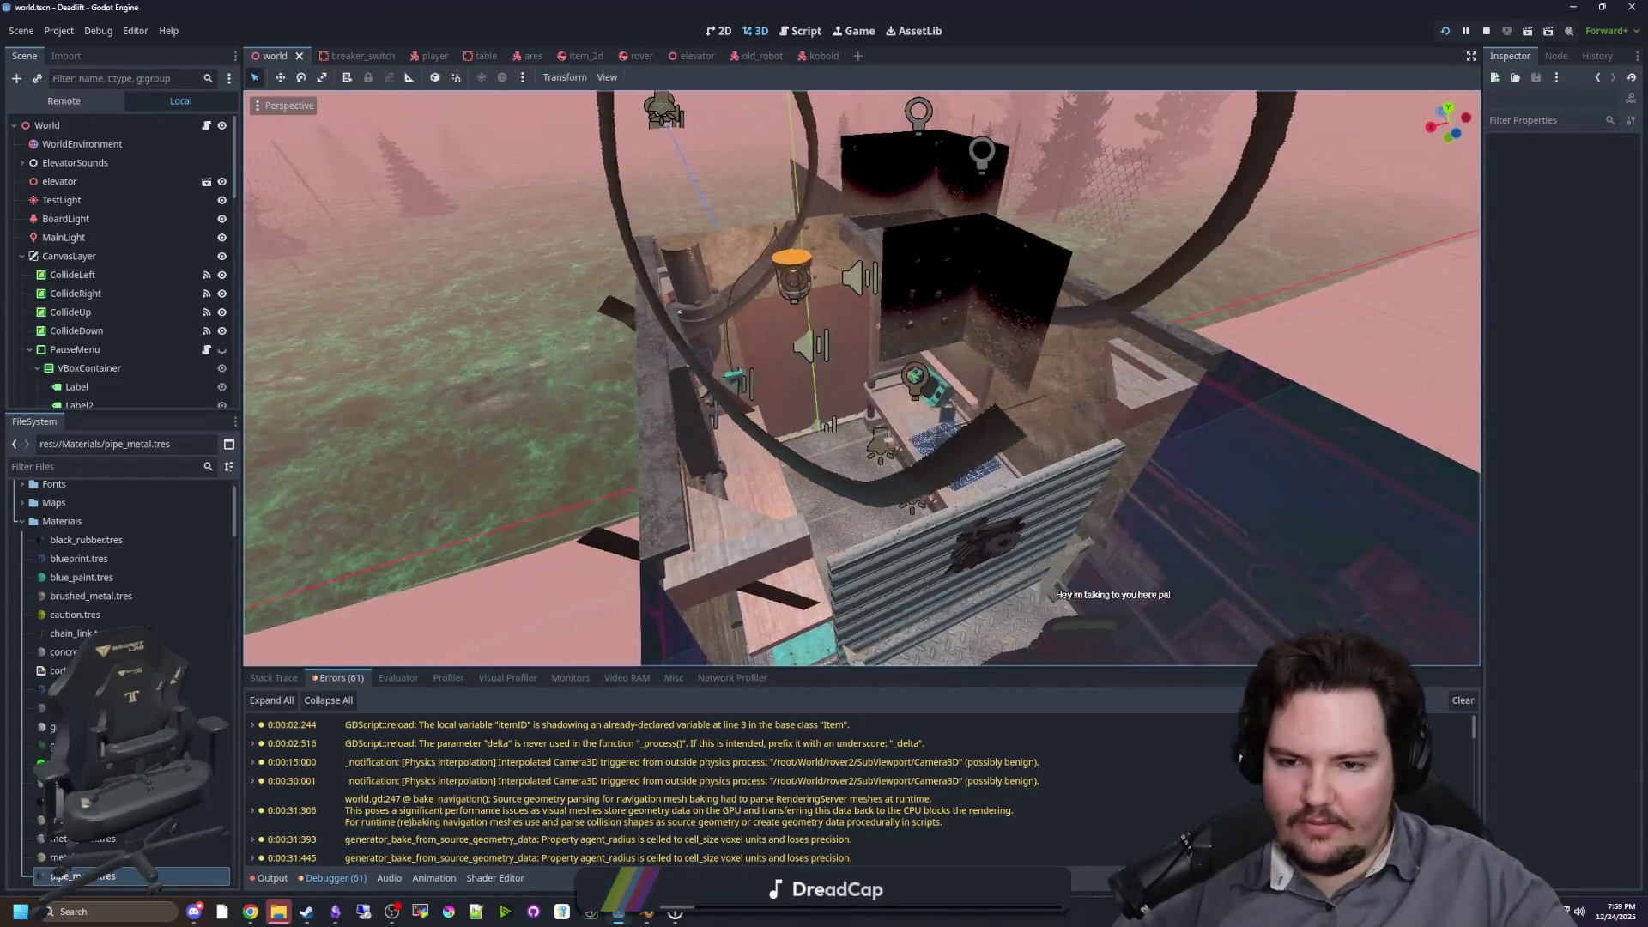
key("w")
key("w")
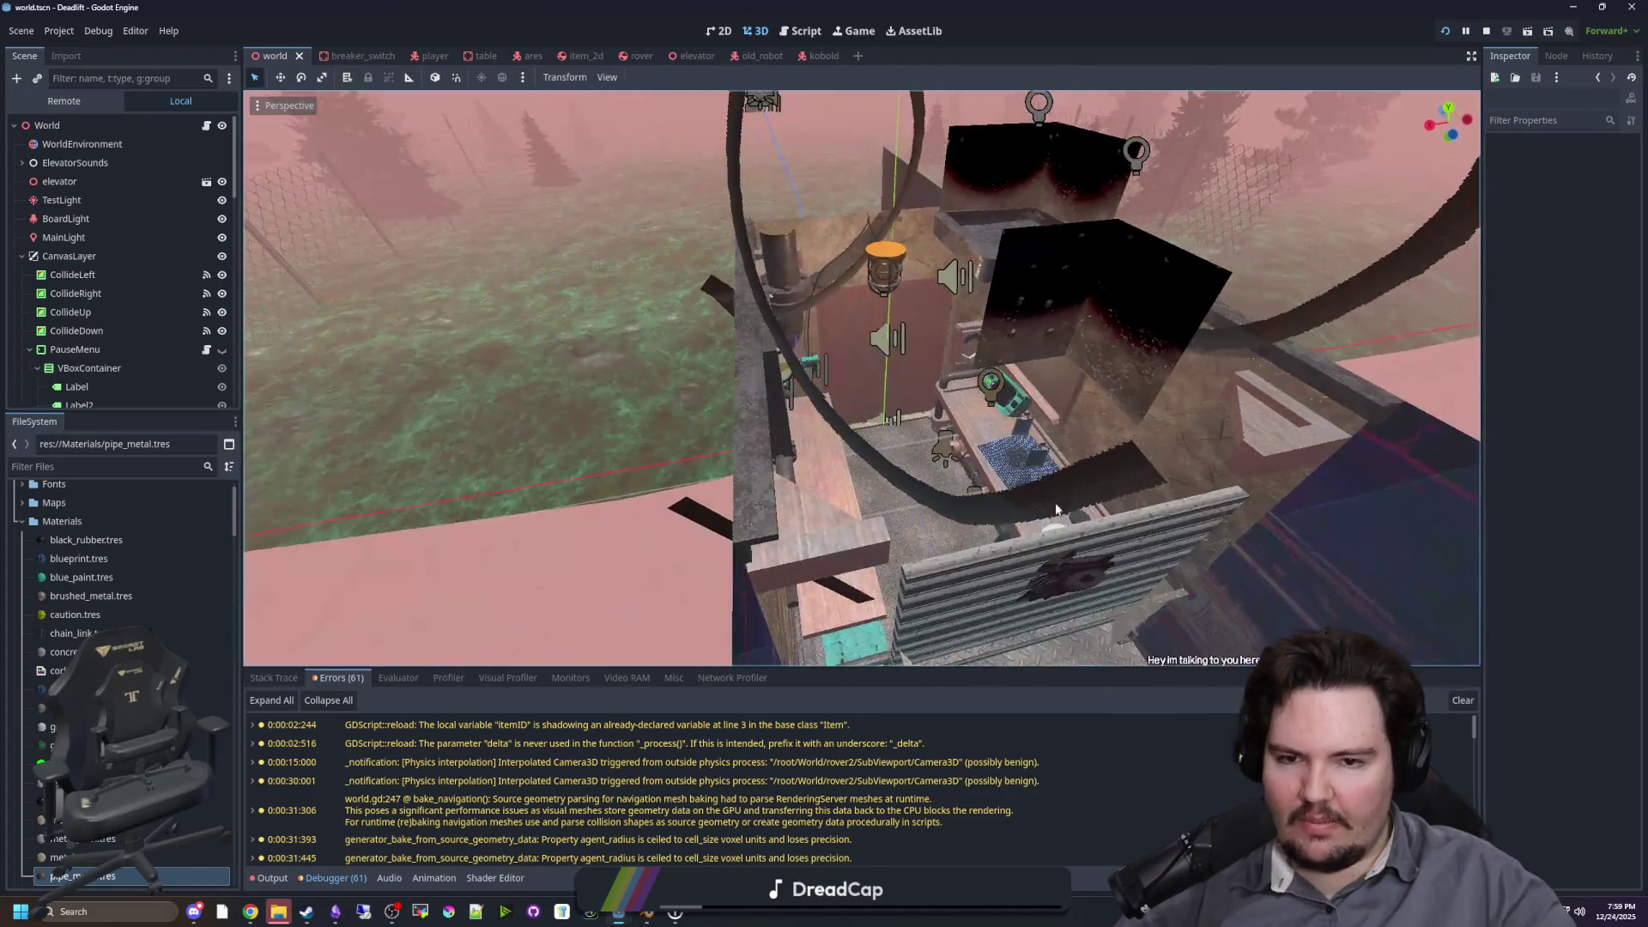
key("s")
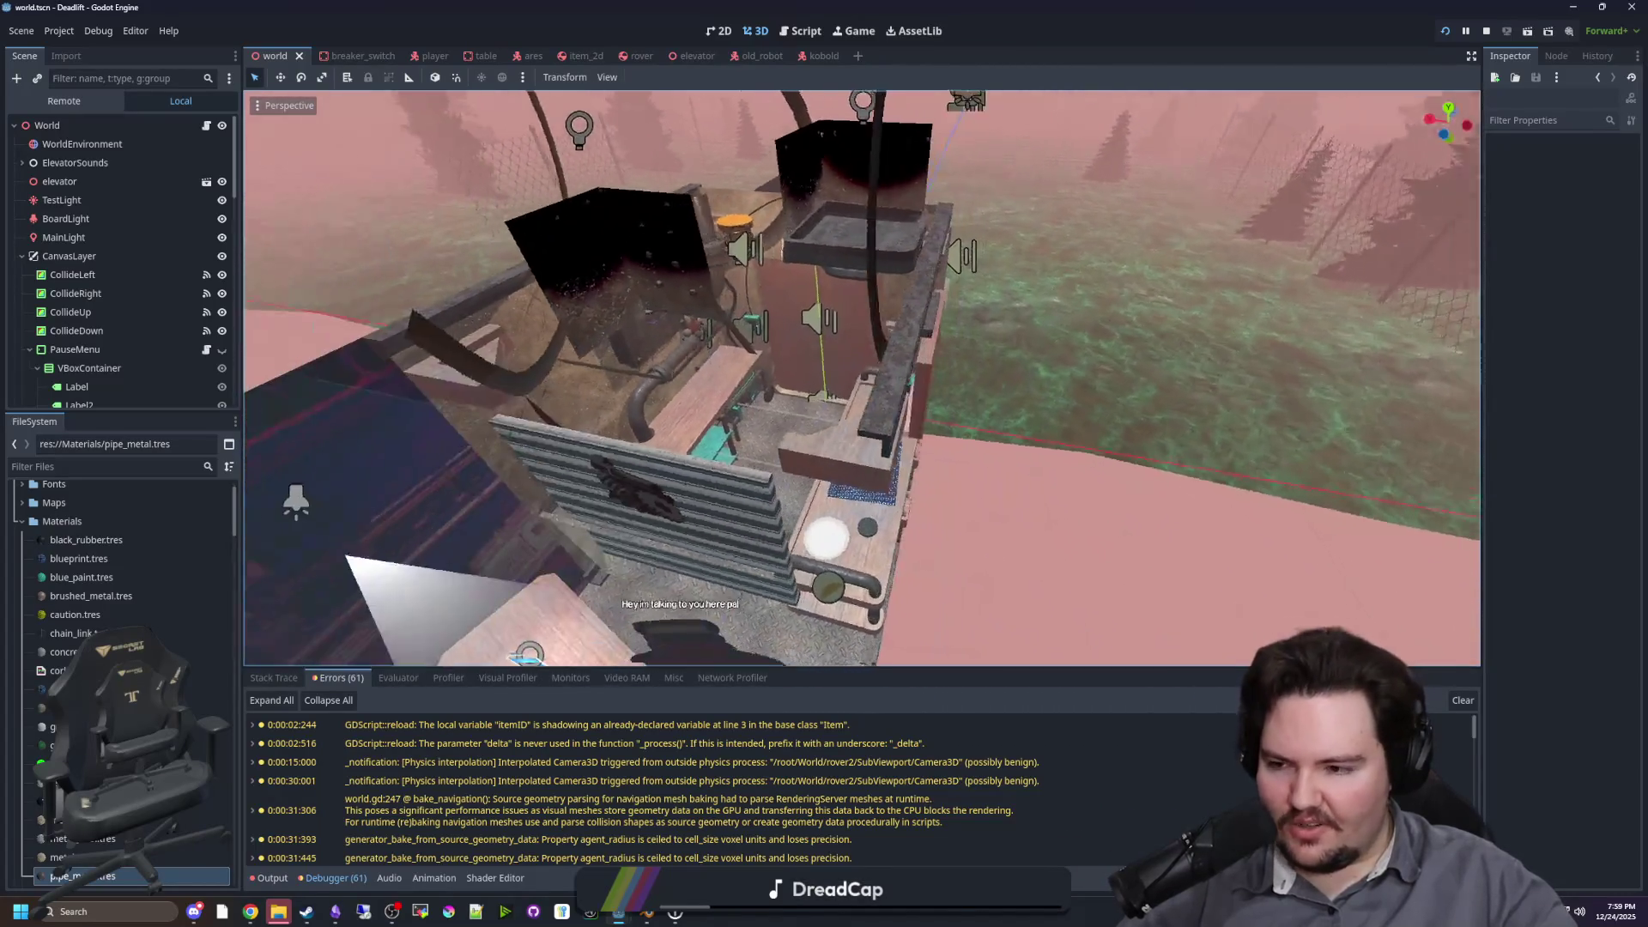
Step: Fly into the elevator room to read the corkboard note, then face the door and desk
key("w")
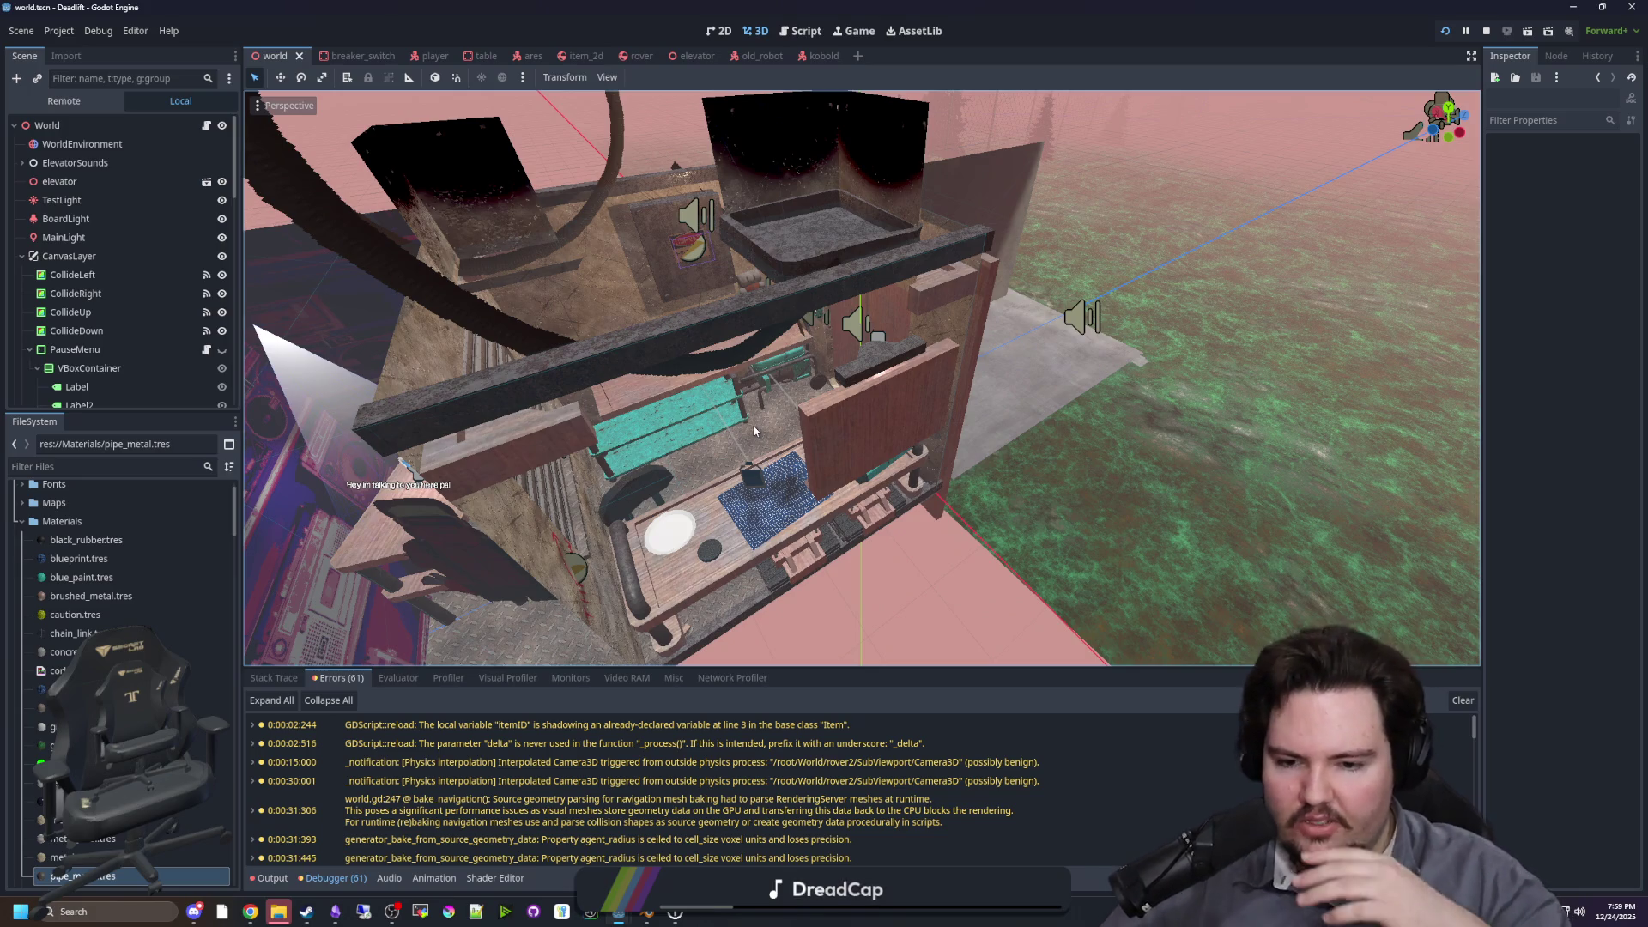
key("w")
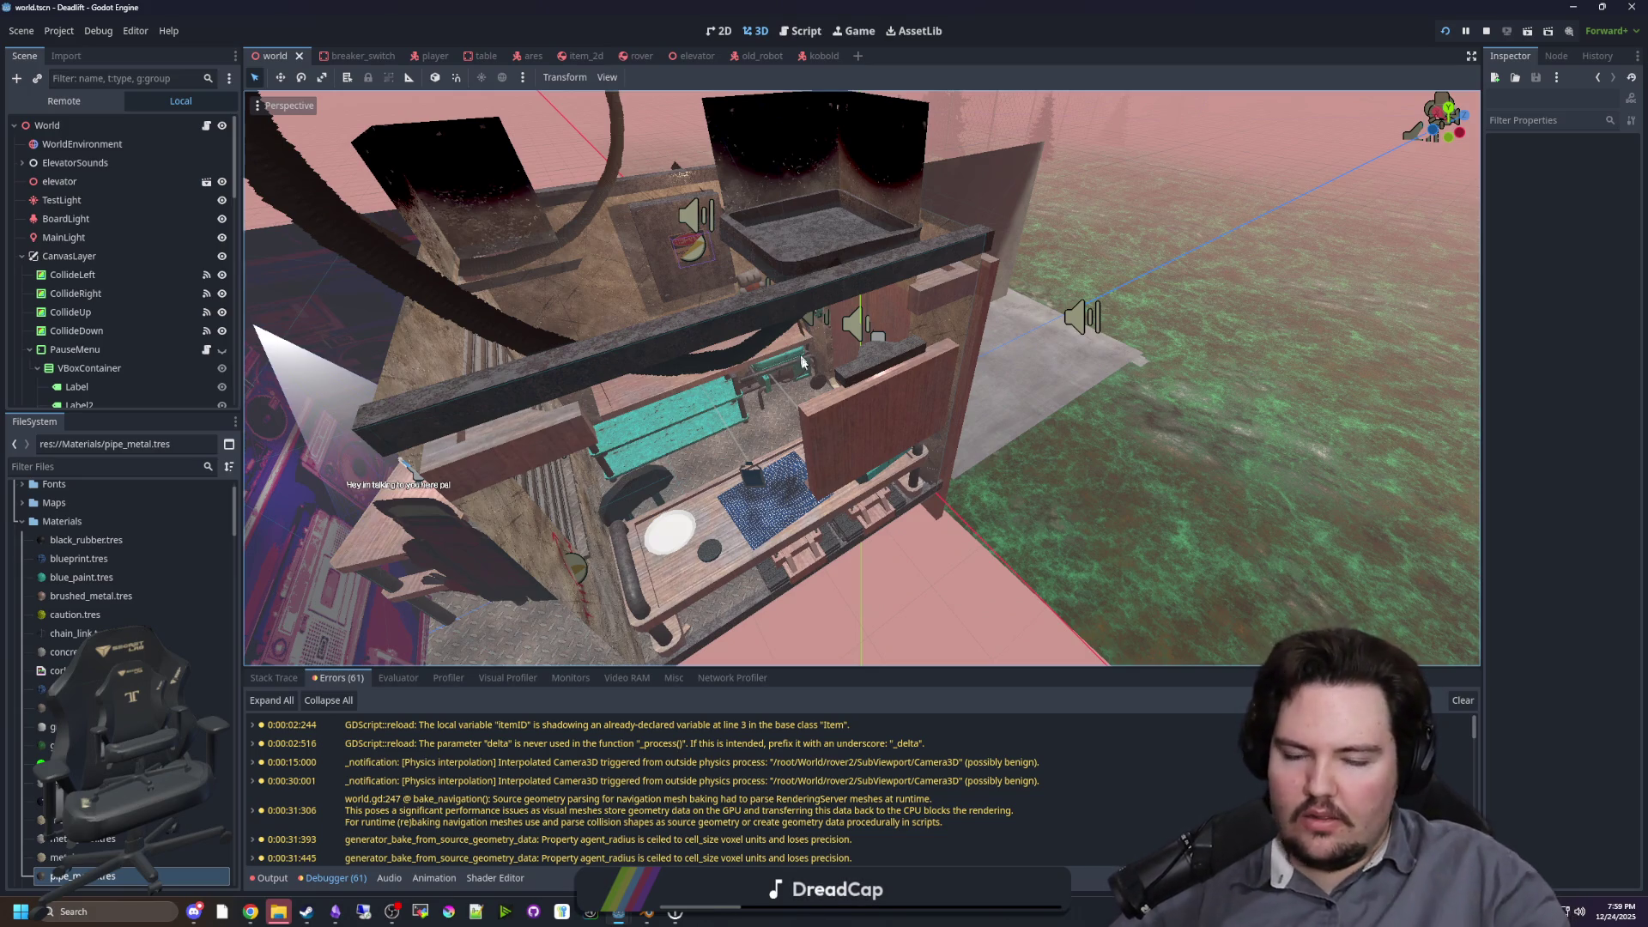
key("w")
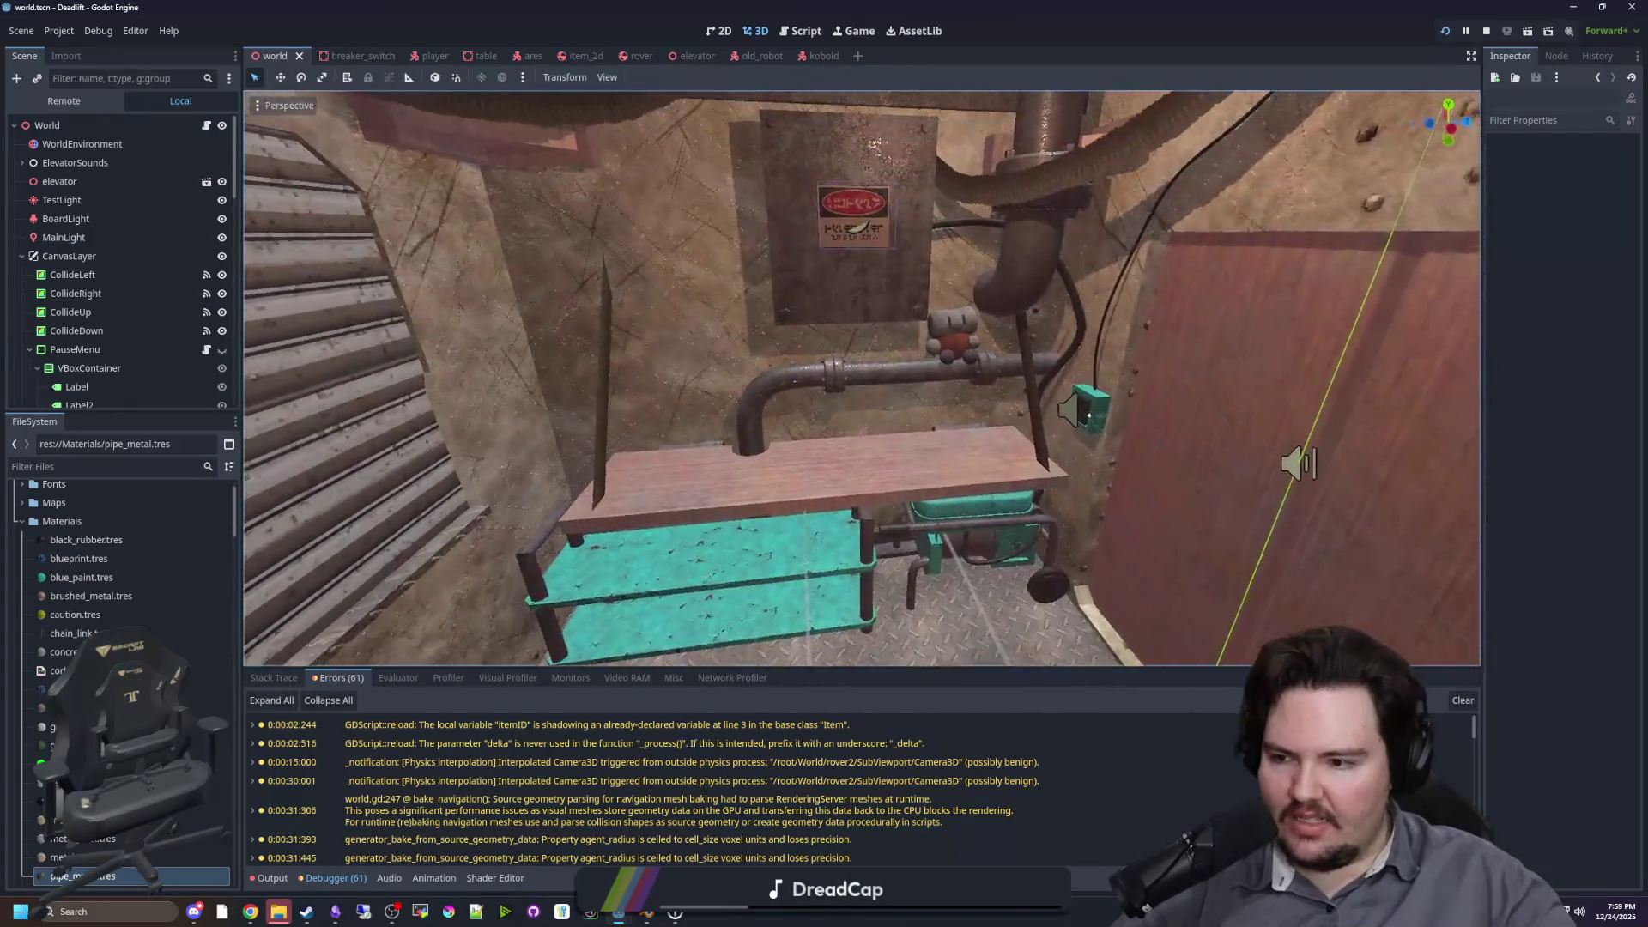
key("w")
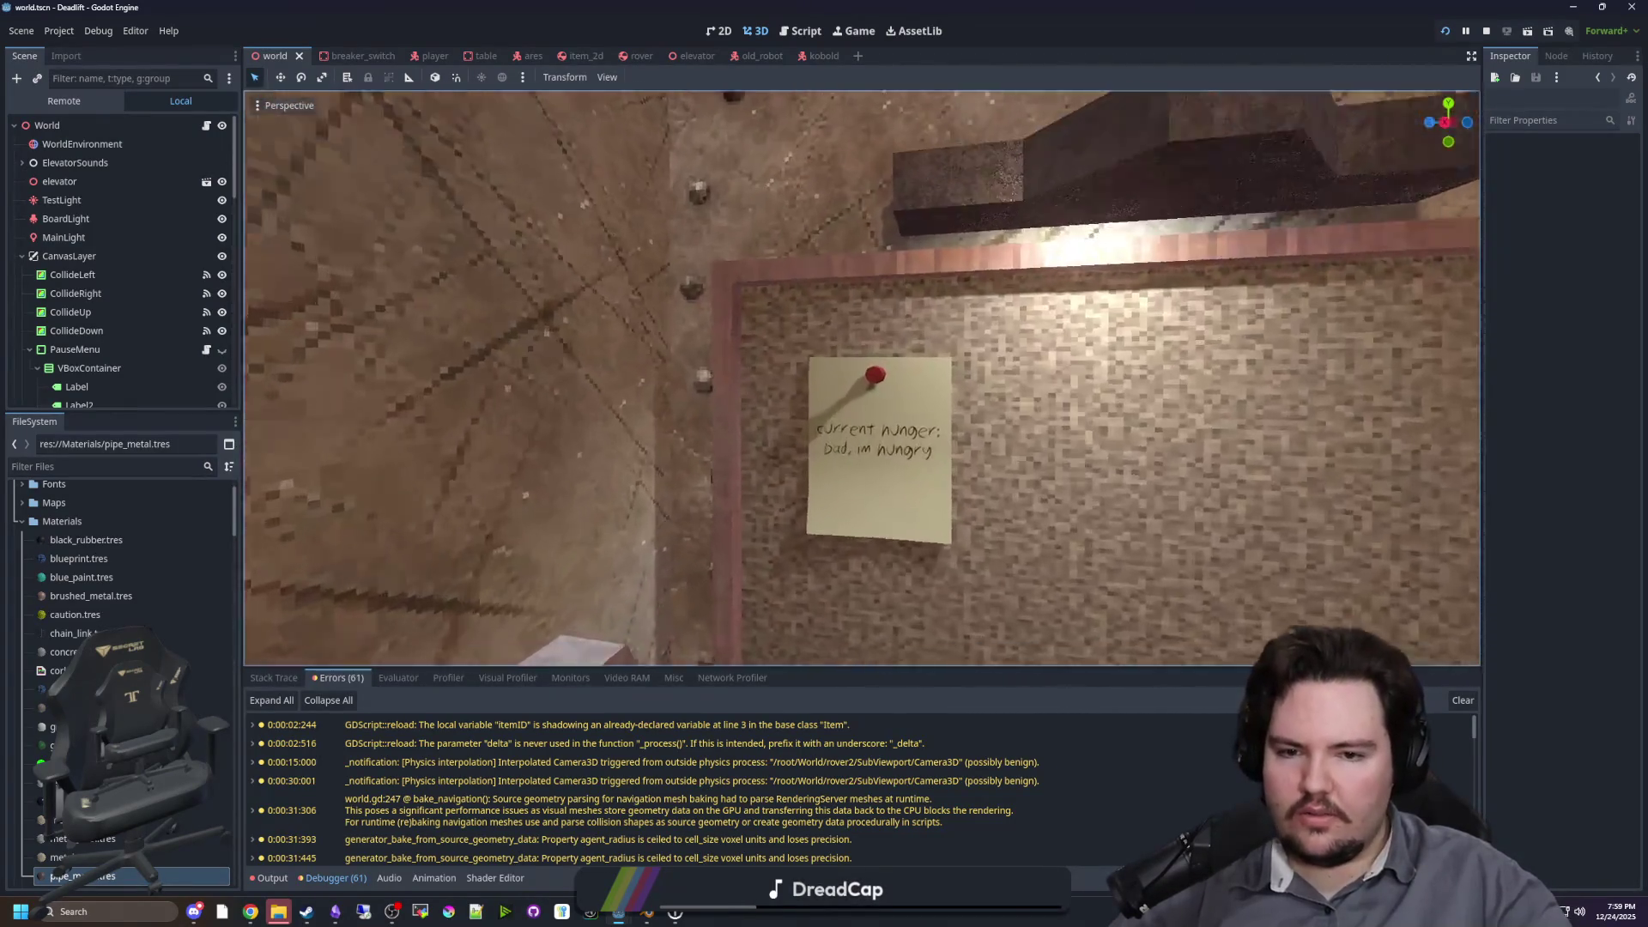
key("s")
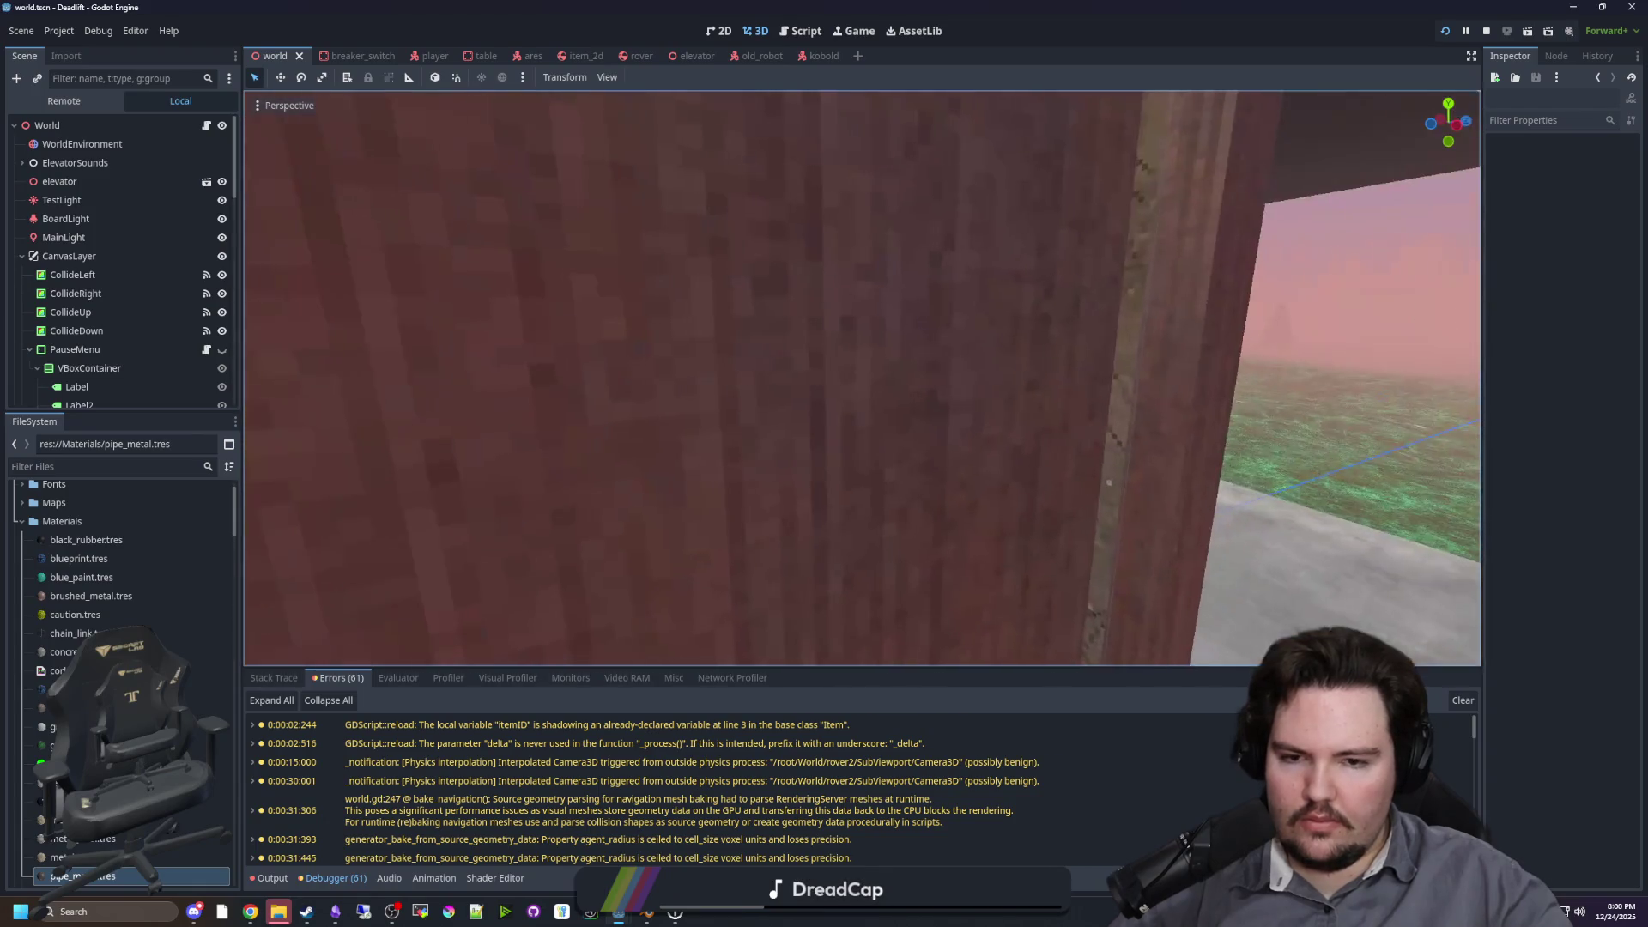
scroll(861, 377, "up", 2)
key("a")
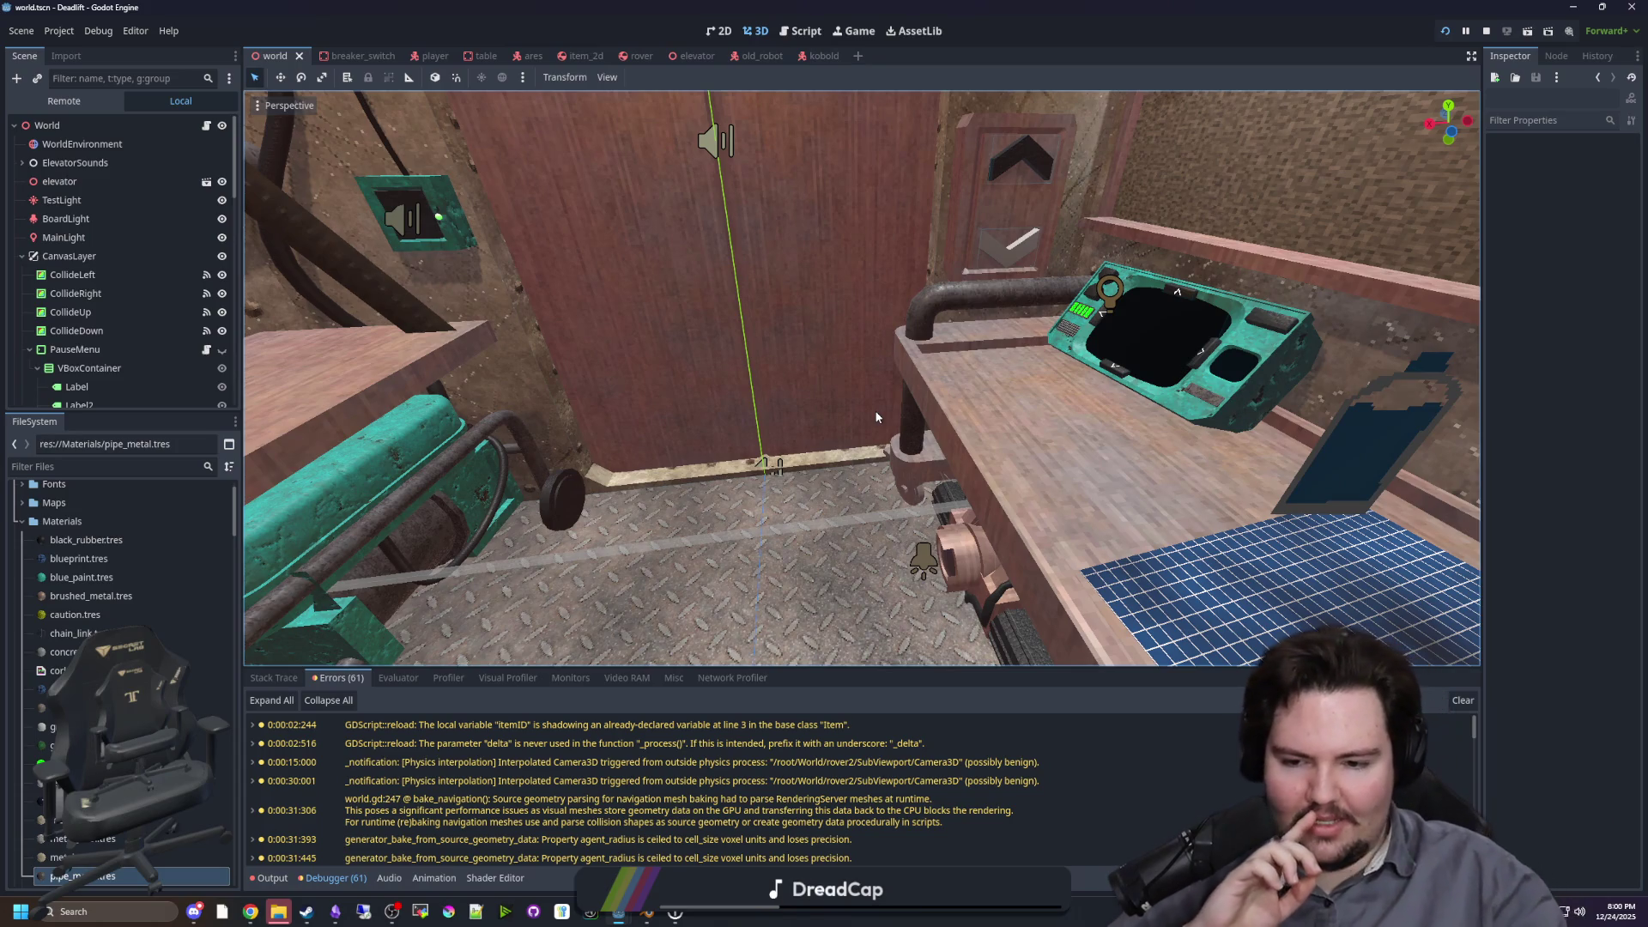
Step: Fly out above the building and back down to the desk, then save world.tscn
mouse_move(876, 417)
left_mouse_down()
mouse_move(987, 446)
mouse_move(1038, 527)
left_mouse_up()
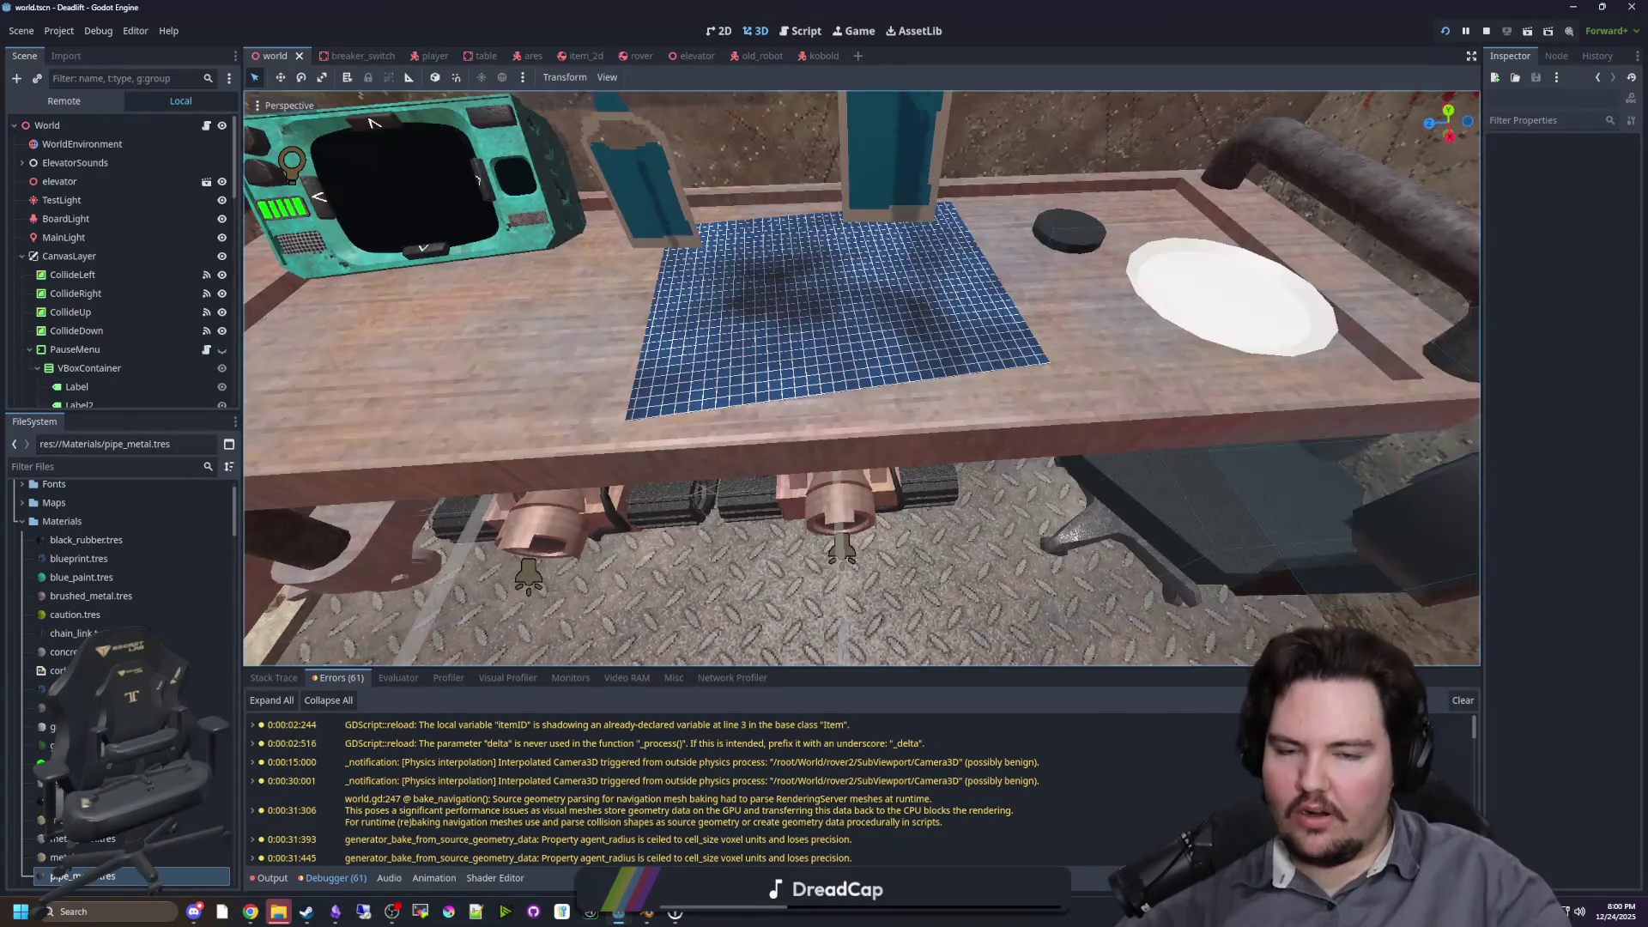
key("s")
scroll(862, 378, "up", 2)
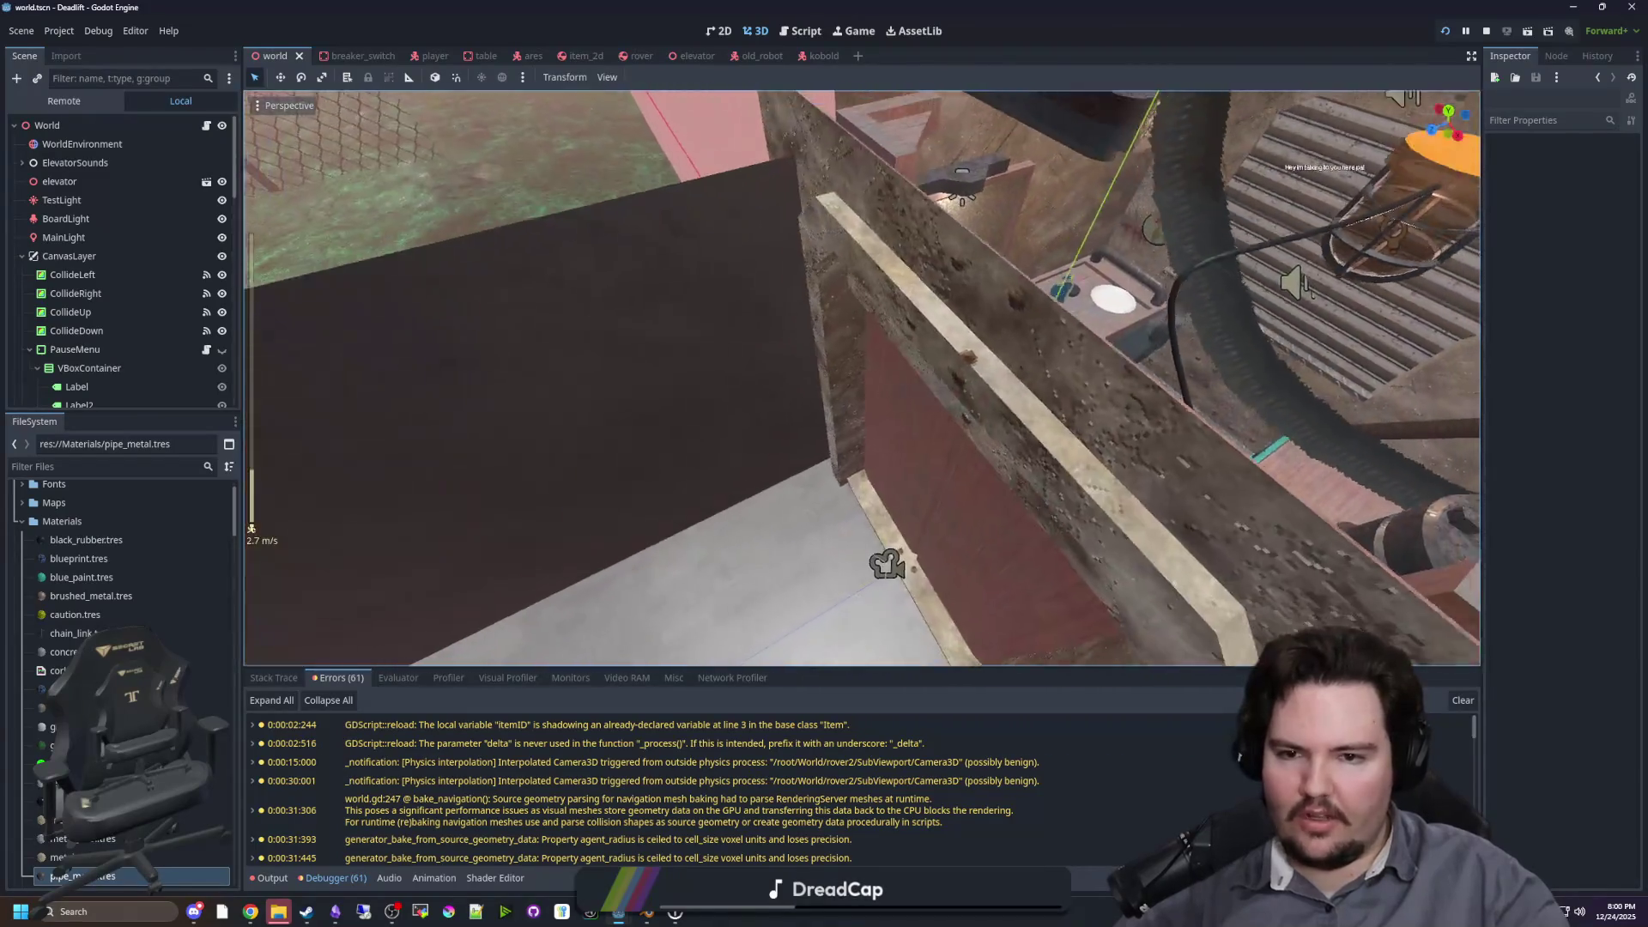
key("s")
scroll(861, 377, "up", 3)
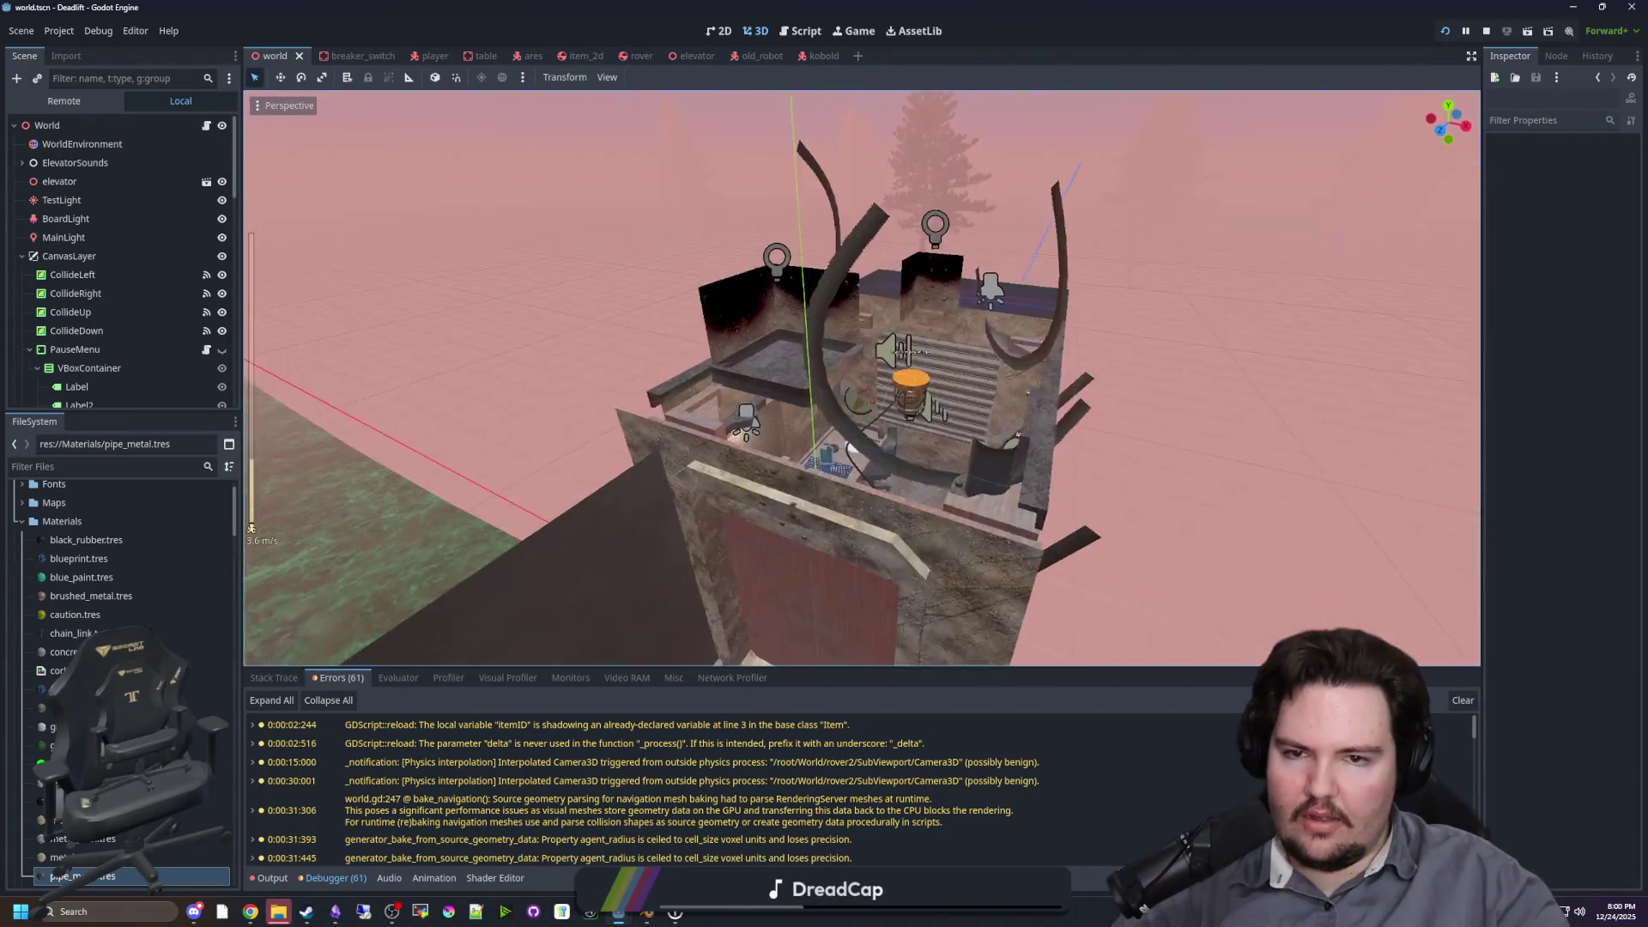
key("w")
scroll(861, 377, "up", 3)
key("ctrl+s")
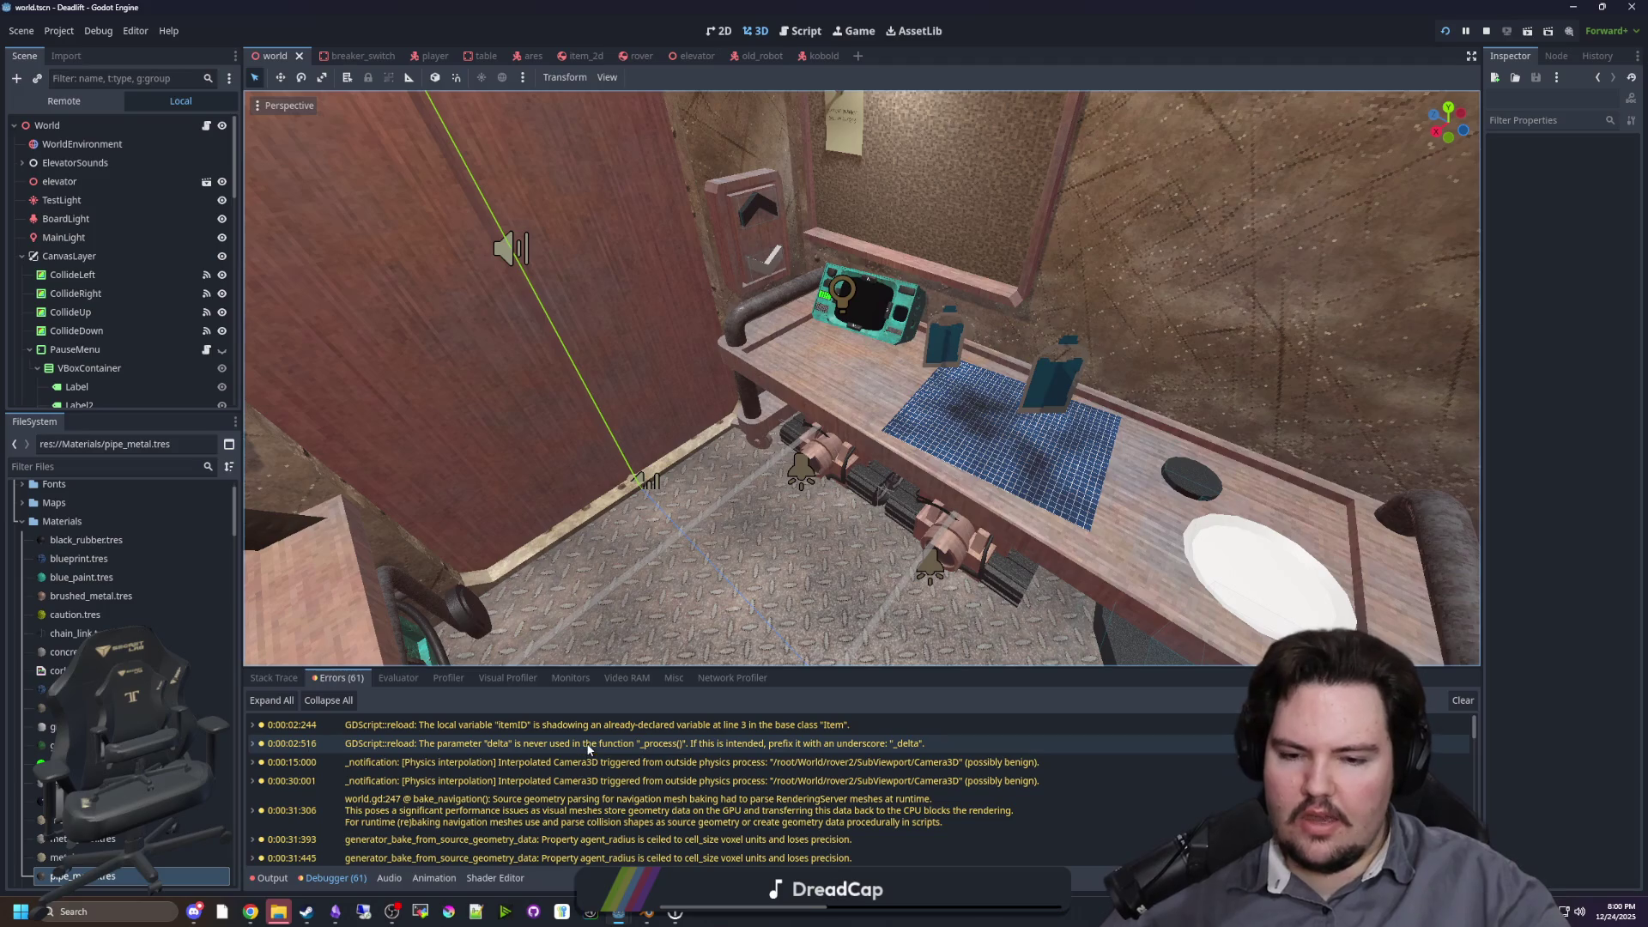
Step: Orbit around the desk toward the floor, elevator wall, door and elevator buttons
mouse_move(861, 377)
left_mouse_down()
mouse_move(888, 603)
mouse_move(944, 547)
left_mouse_up()
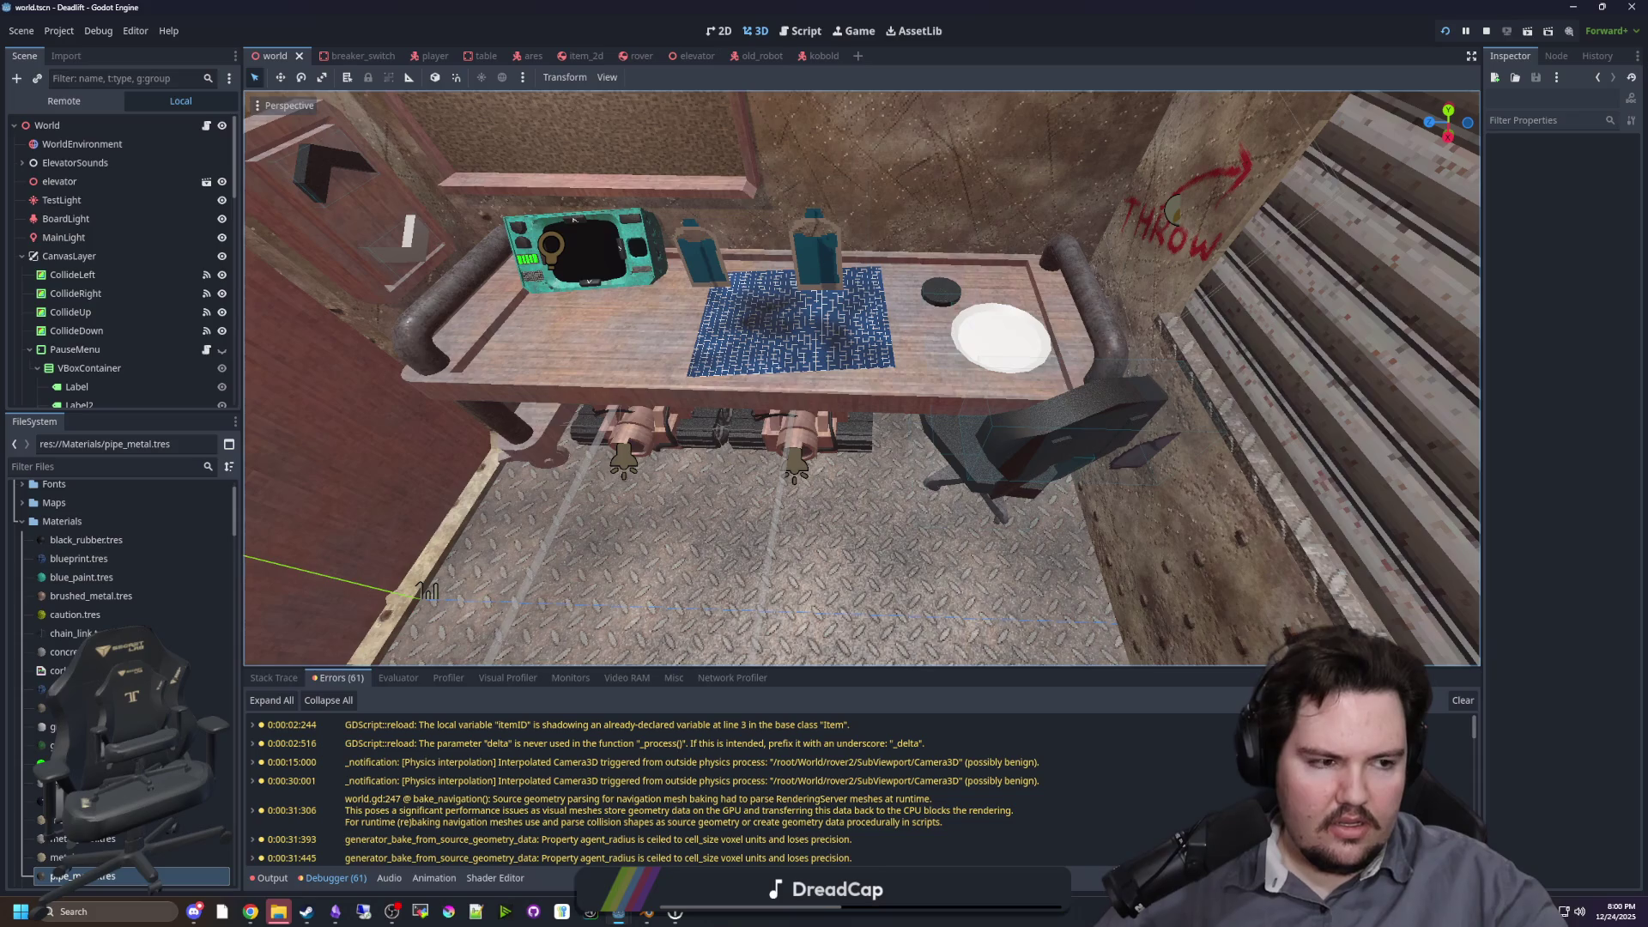
mouse_move(944, 547)
left_mouse_down()
mouse_move(773, 532)
mouse_move(773, 292)
mouse_move(687, 344)
mouse_move(670, 283)
mouse_move(670, 411)
left_mouse_up()
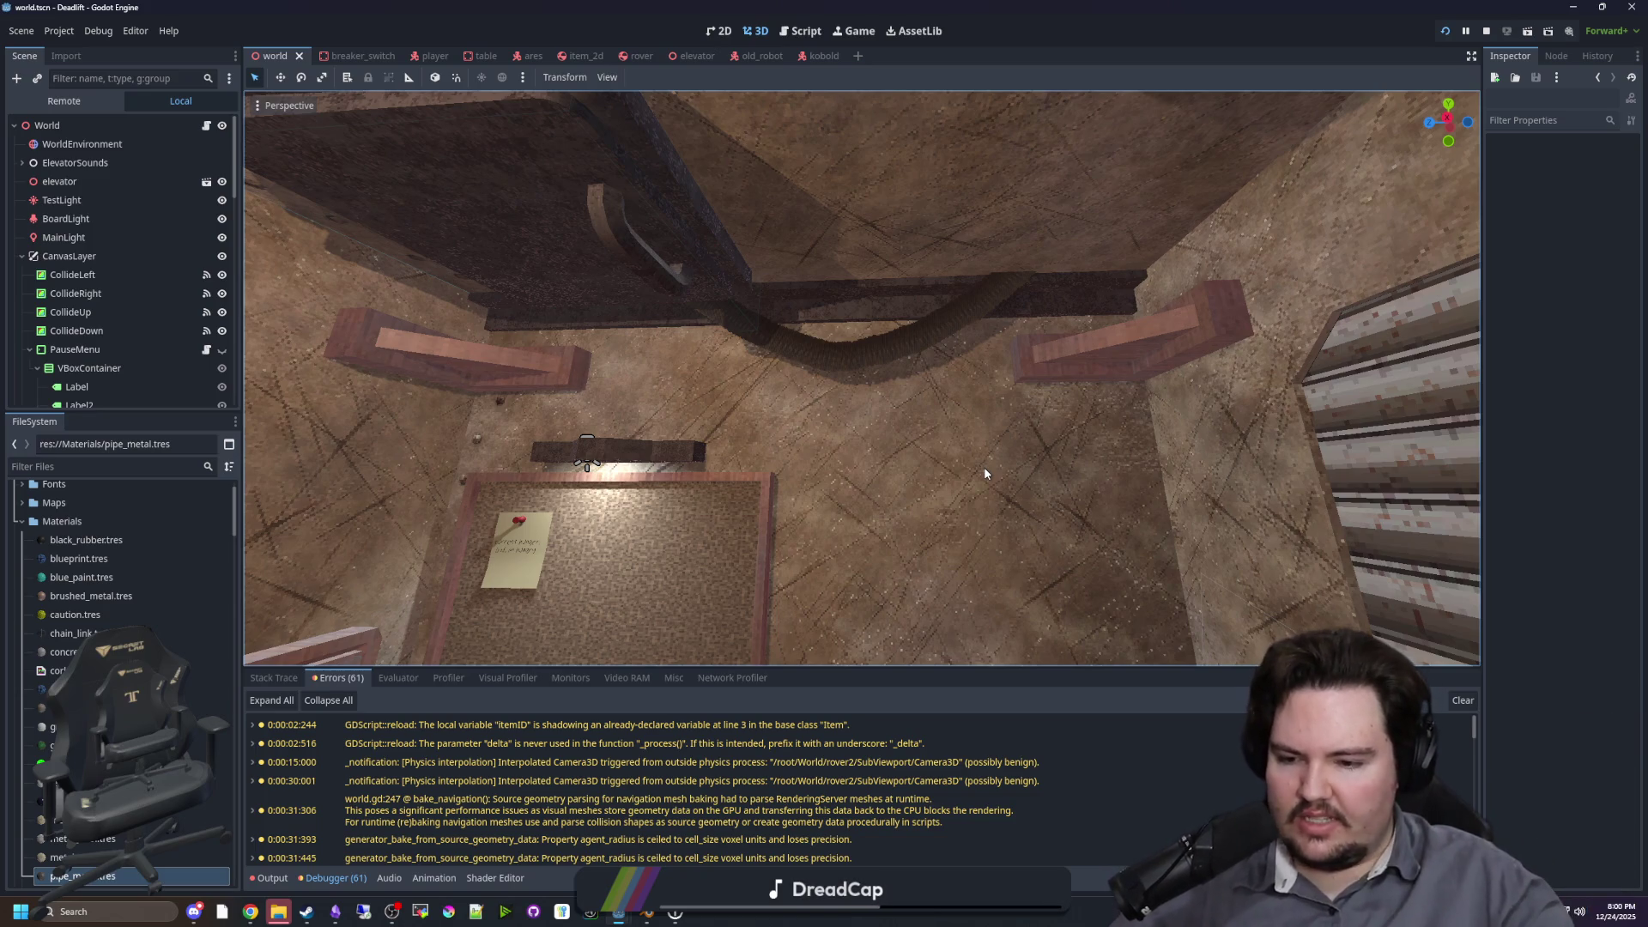
mouse_move(984, 470)
left_mouse_down()
mouse_move(984, 403)
mouse_move(1030, 386)
mouse_move(944, 429)
mouse_move(884, 420)
mouse_move(910, 425)
mouse_move(883, 450)
mouse_move(1012, 420)
left_mouse_up()
scroll(884, 450, "up", 1)
scroll(884, 450, "up", 4)
scroll(884, 450, "up", 1)
scroll(884, 450, "up", 5)
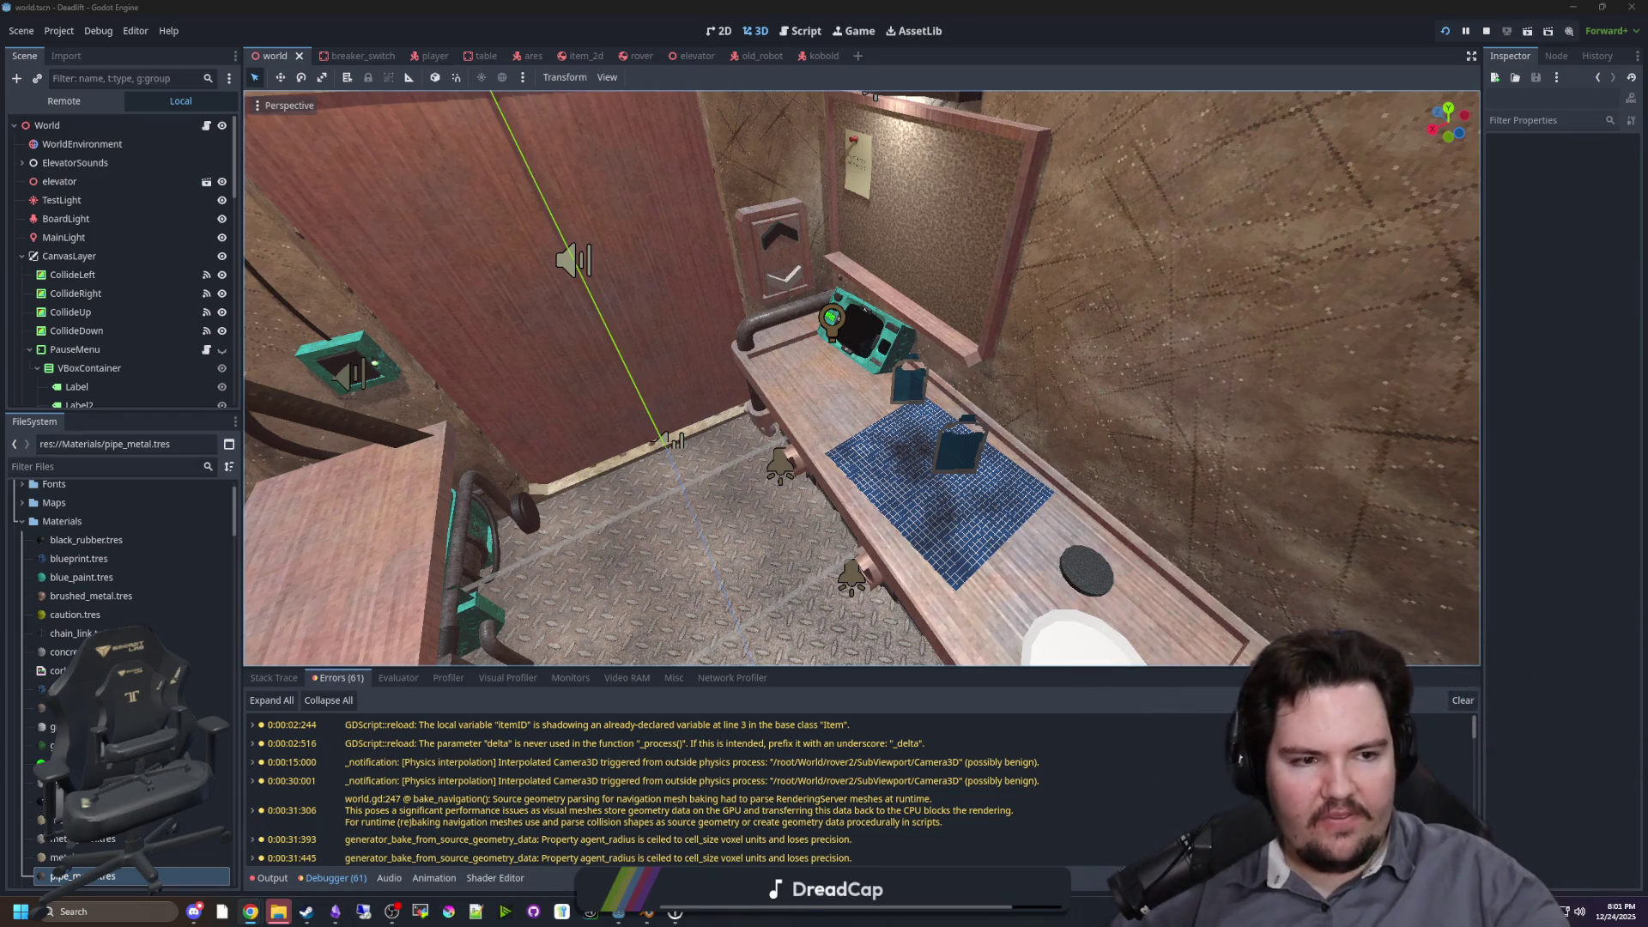
Step: Orbit over the desk, bottles and chair, then fly past the plush toy on the pipe
mouse_move(900, 387)
left_mouse_down()
mouse_move(764, 369)
mouse_move(745, 348)
mouse_move(806, 352)
mouse_move(806, 386)
mouse_move(755, 326)
mouse_move(815, 343)
mouse_move(755, 369)
mouse_move(755, 387)
mouse_move(892, 356)
left_mouse_up()
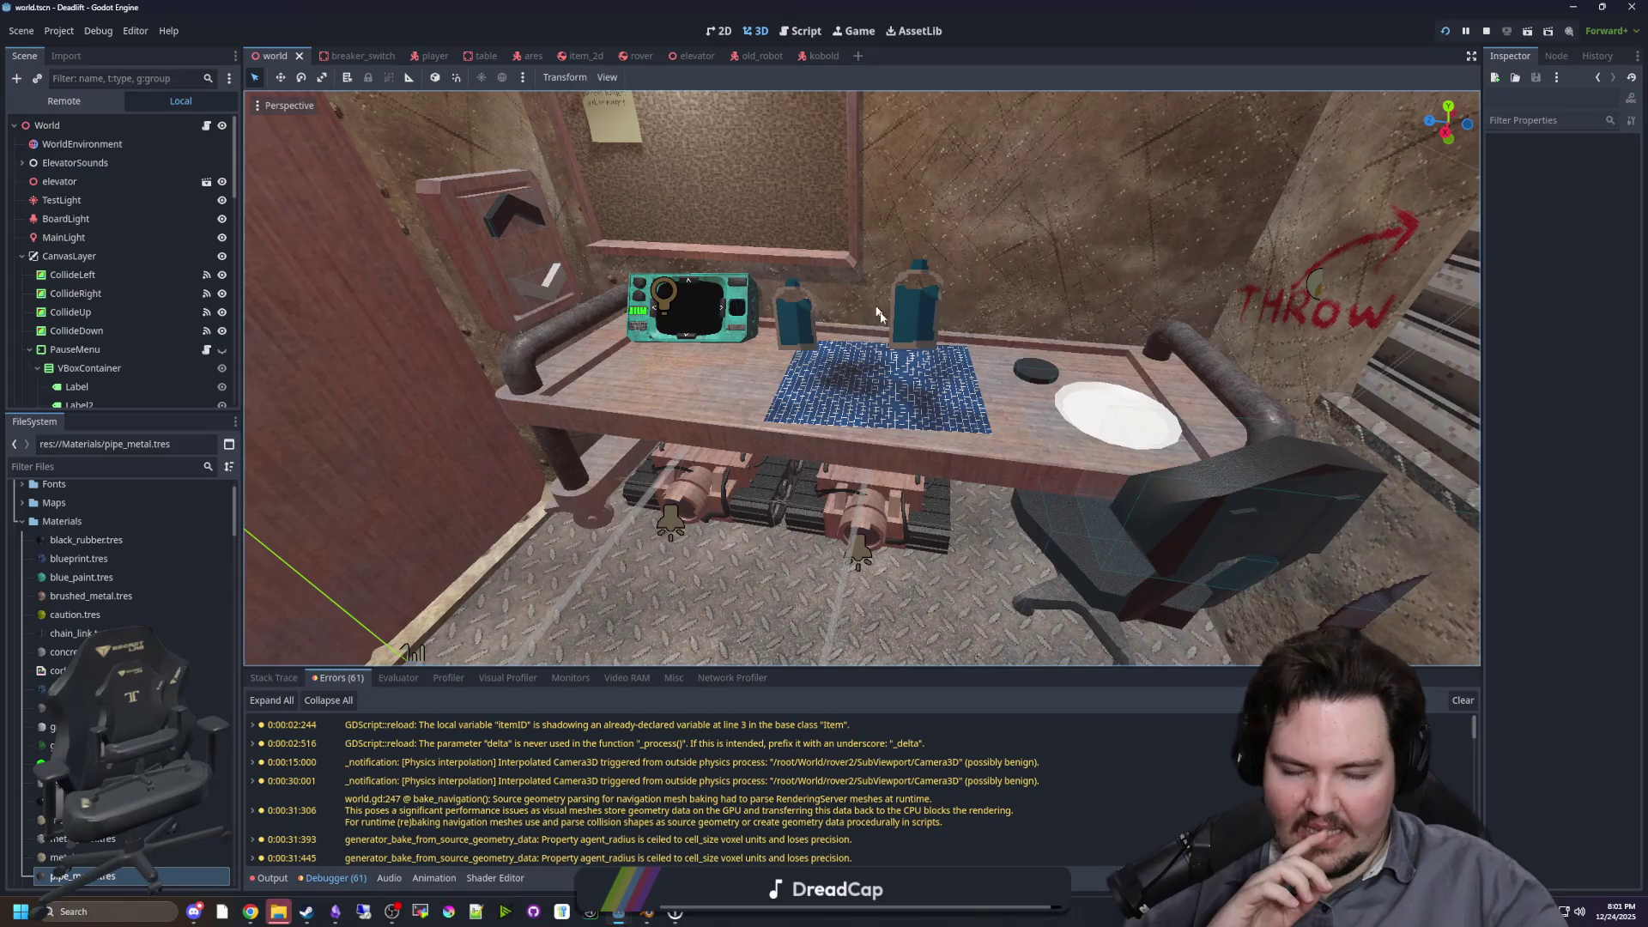
left_click_drag(715, 413, 843, 367)
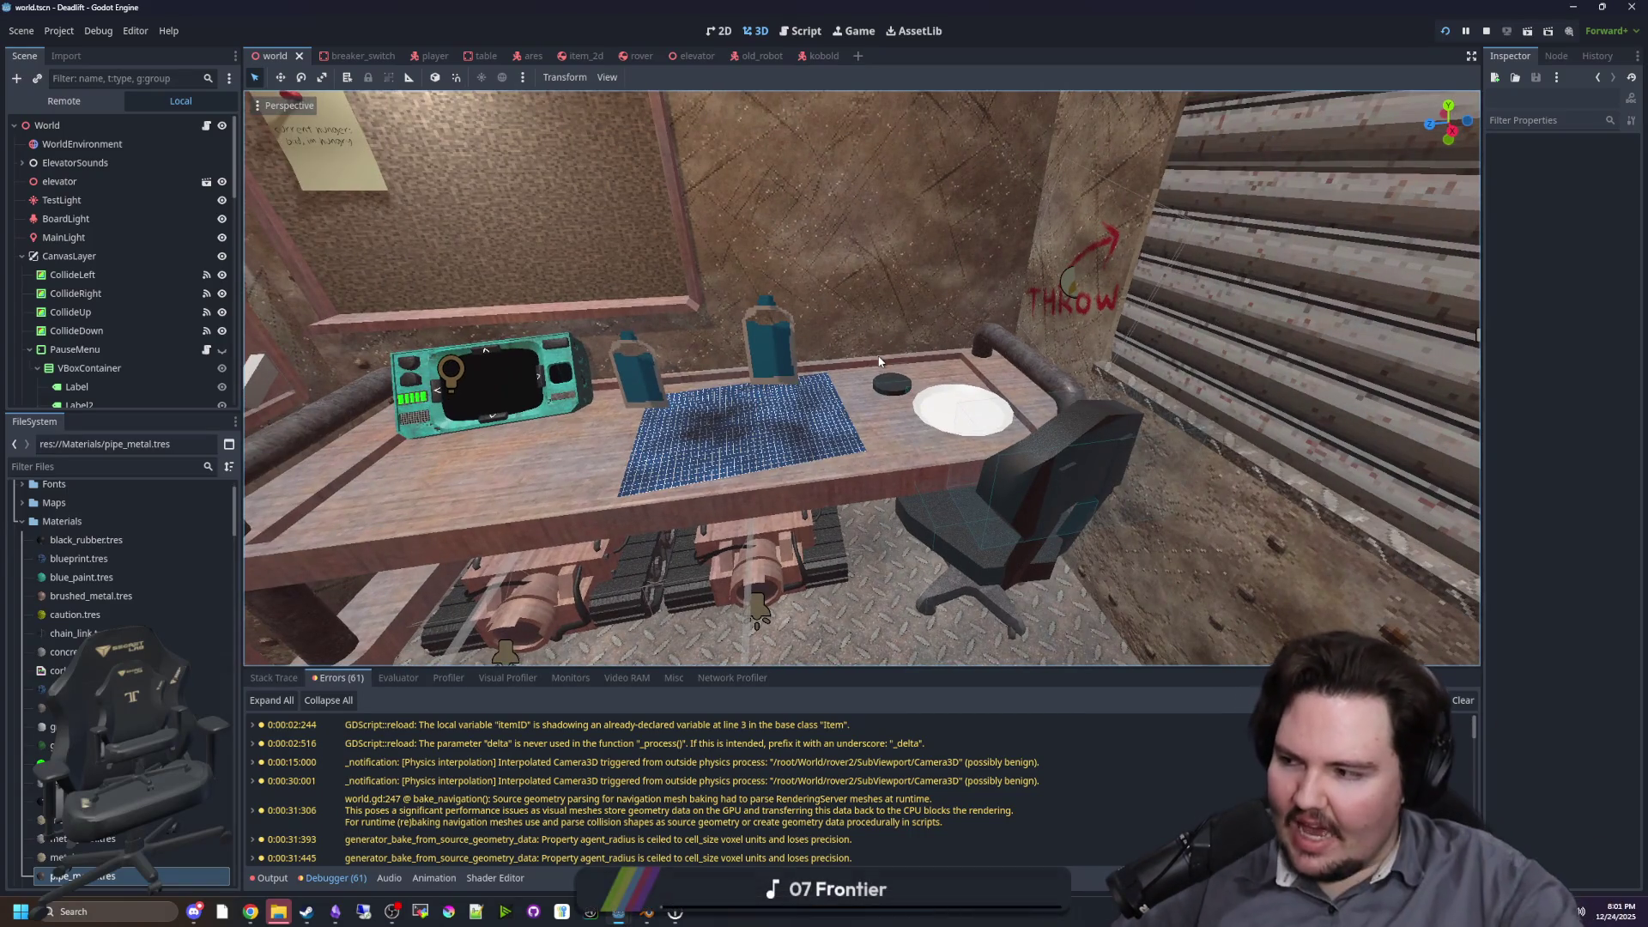
mouse_move(971, 436)
left_mouse_down()
mouse_move(944, 429)
mouse_move(972, 436)
left_mouse_up()
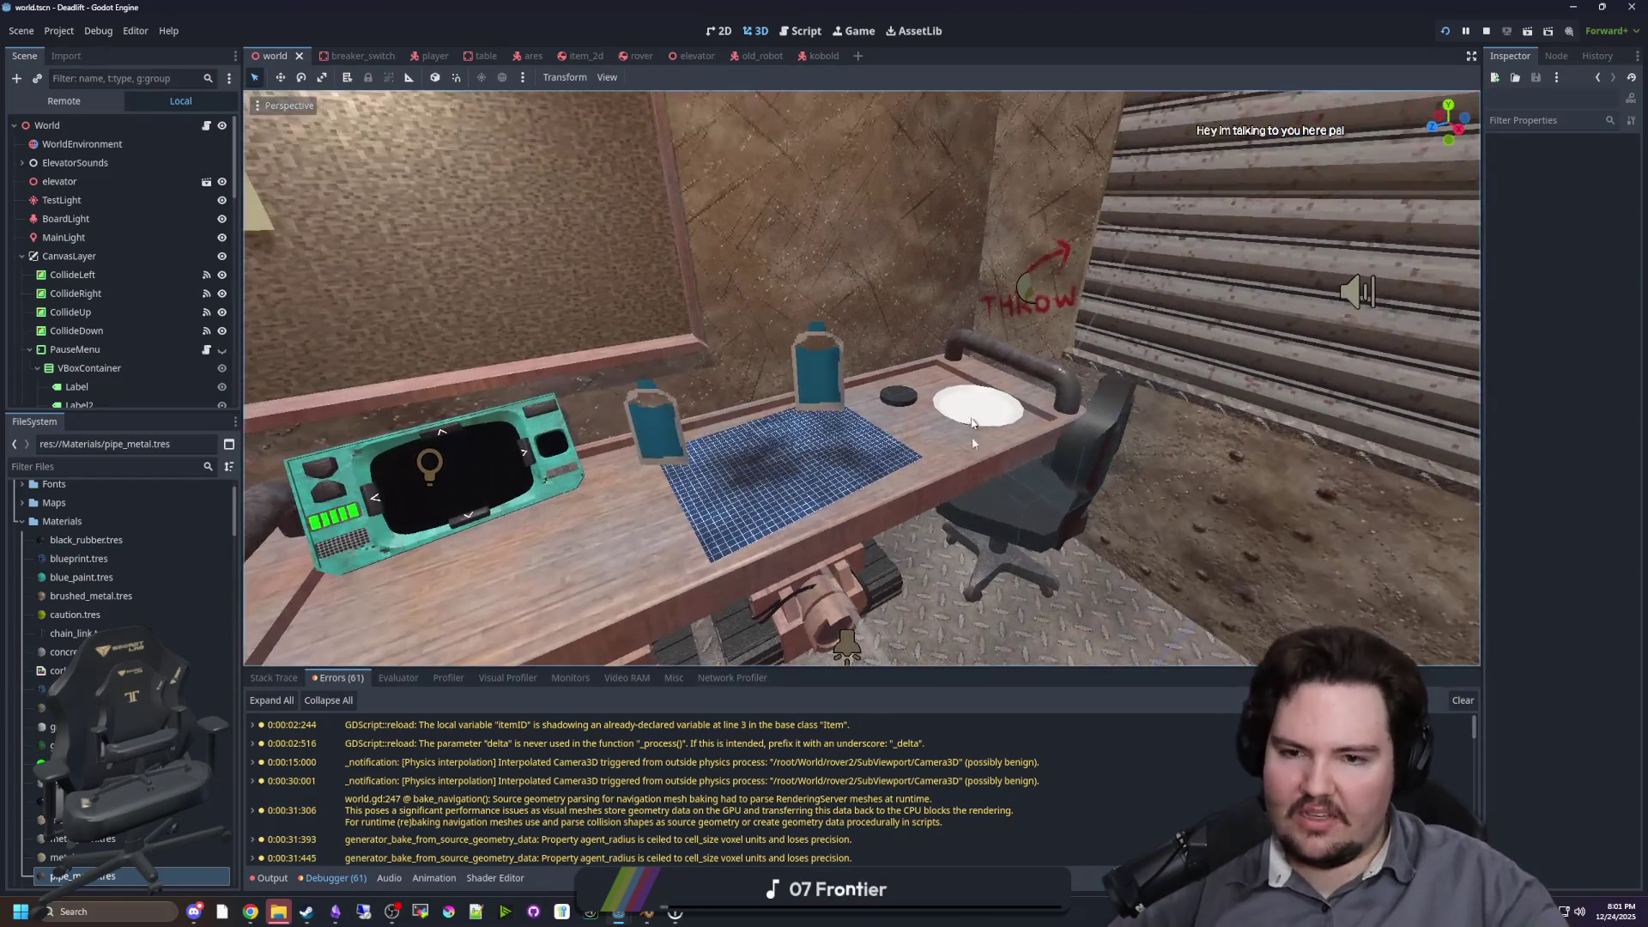
left_click_drag(422, 362, 772, 339)
mouse_move(862, 378)
left_mouse_down()
mouse_move(790, 395)
mouse_move(738, 437)
mouse_move(721, 420)
mouse_move(773, 403)
mouse_move(738, 403)
mouse_move(772, 378)
mouse_move(695, 391)
mouse_move(772, 382)
left_mouse_up()
key("w")
key("w")
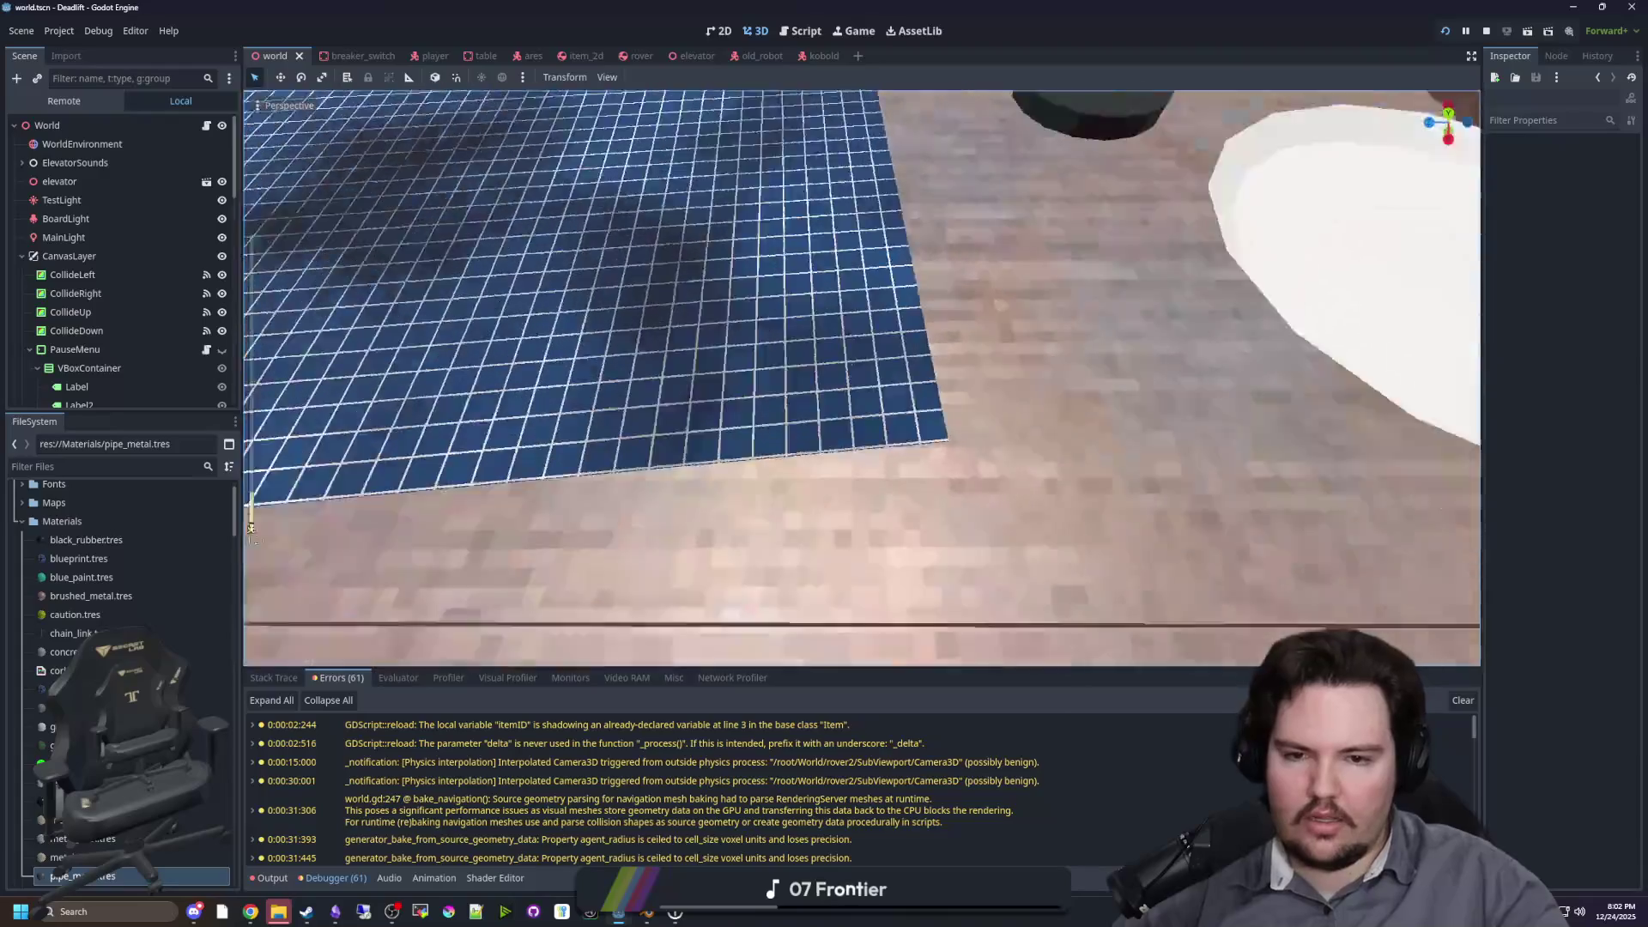
Step: Save world.tscn again and bring up a new Chrome window
scroll(862, 377, "down", 2)
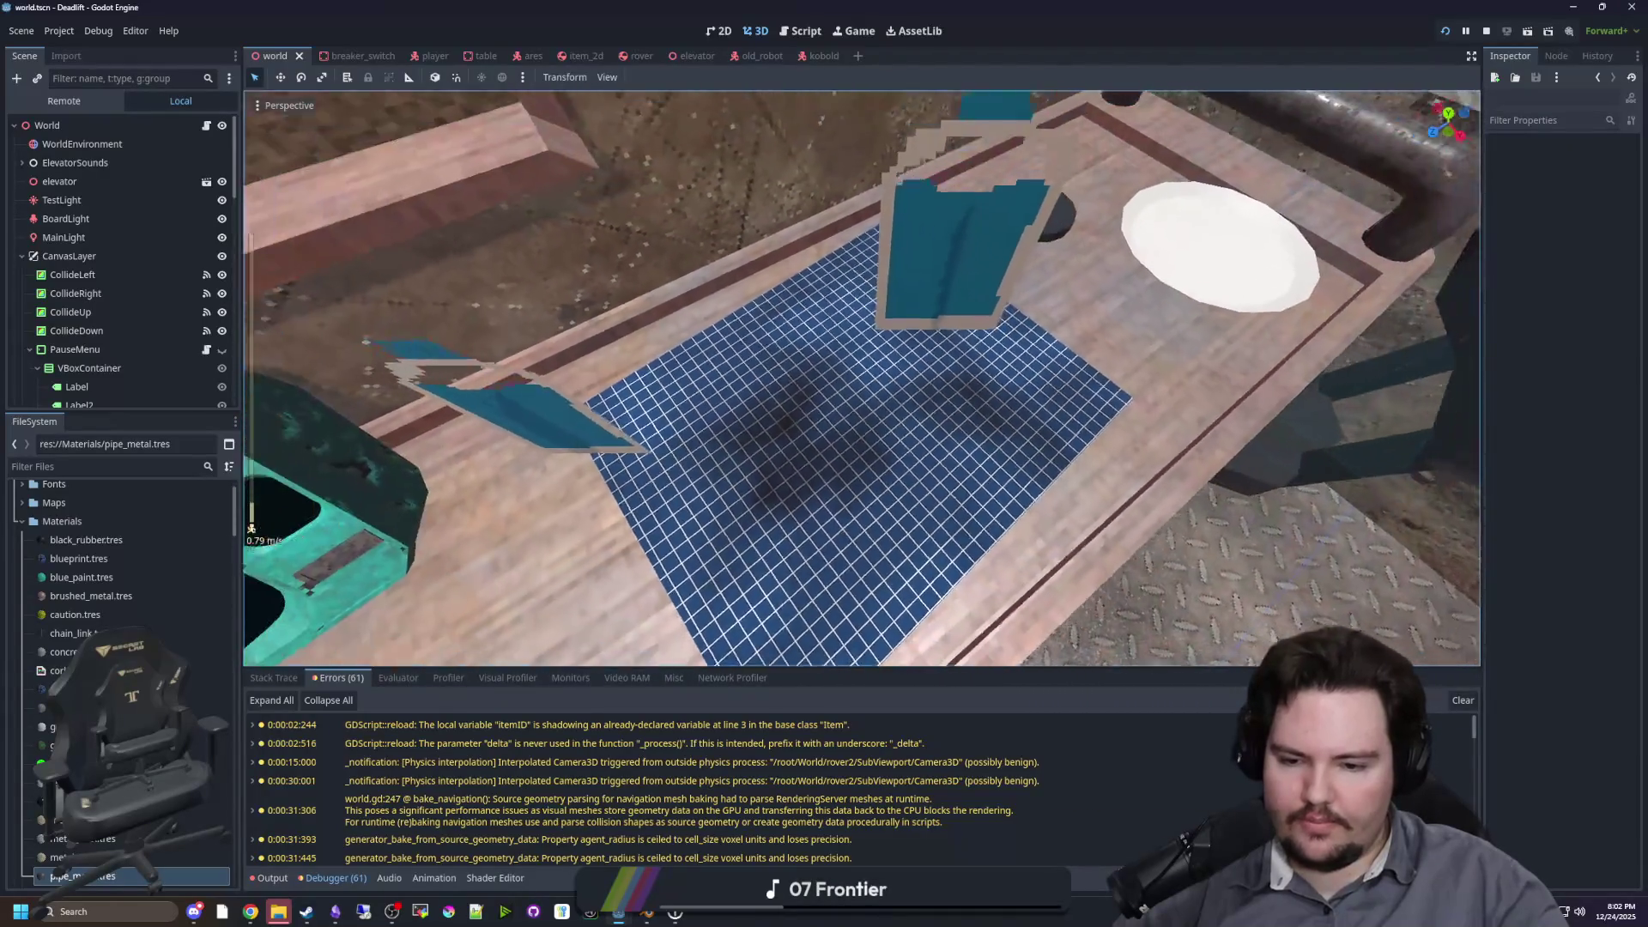
scroll(473, 388, "up", 5)
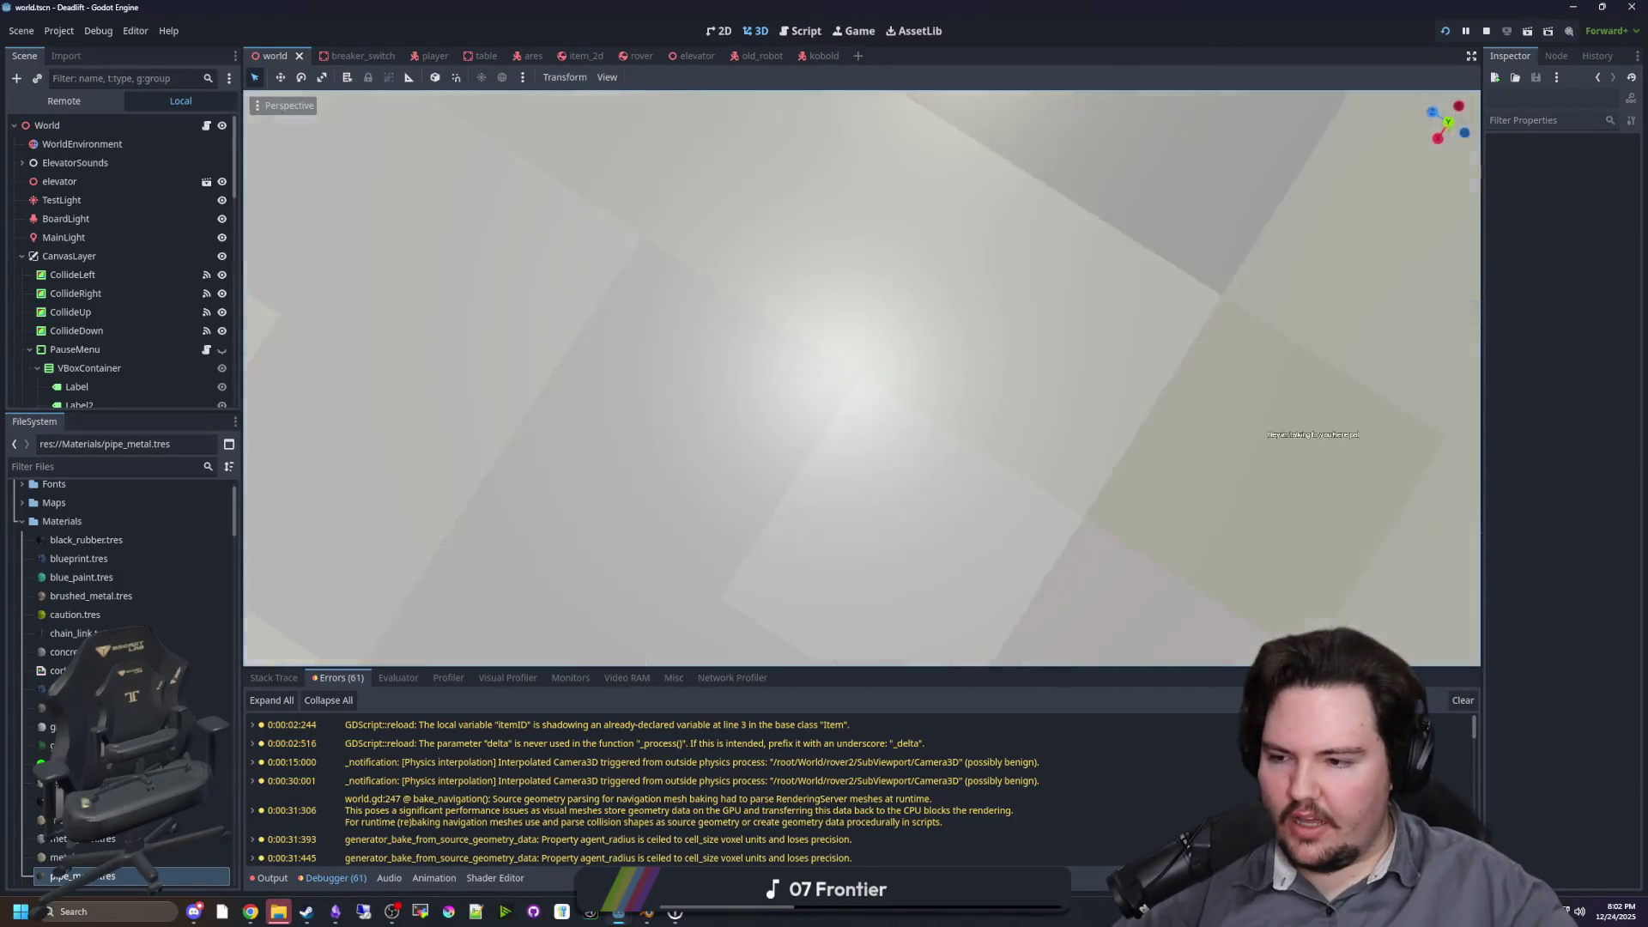
key("ctrl+s")
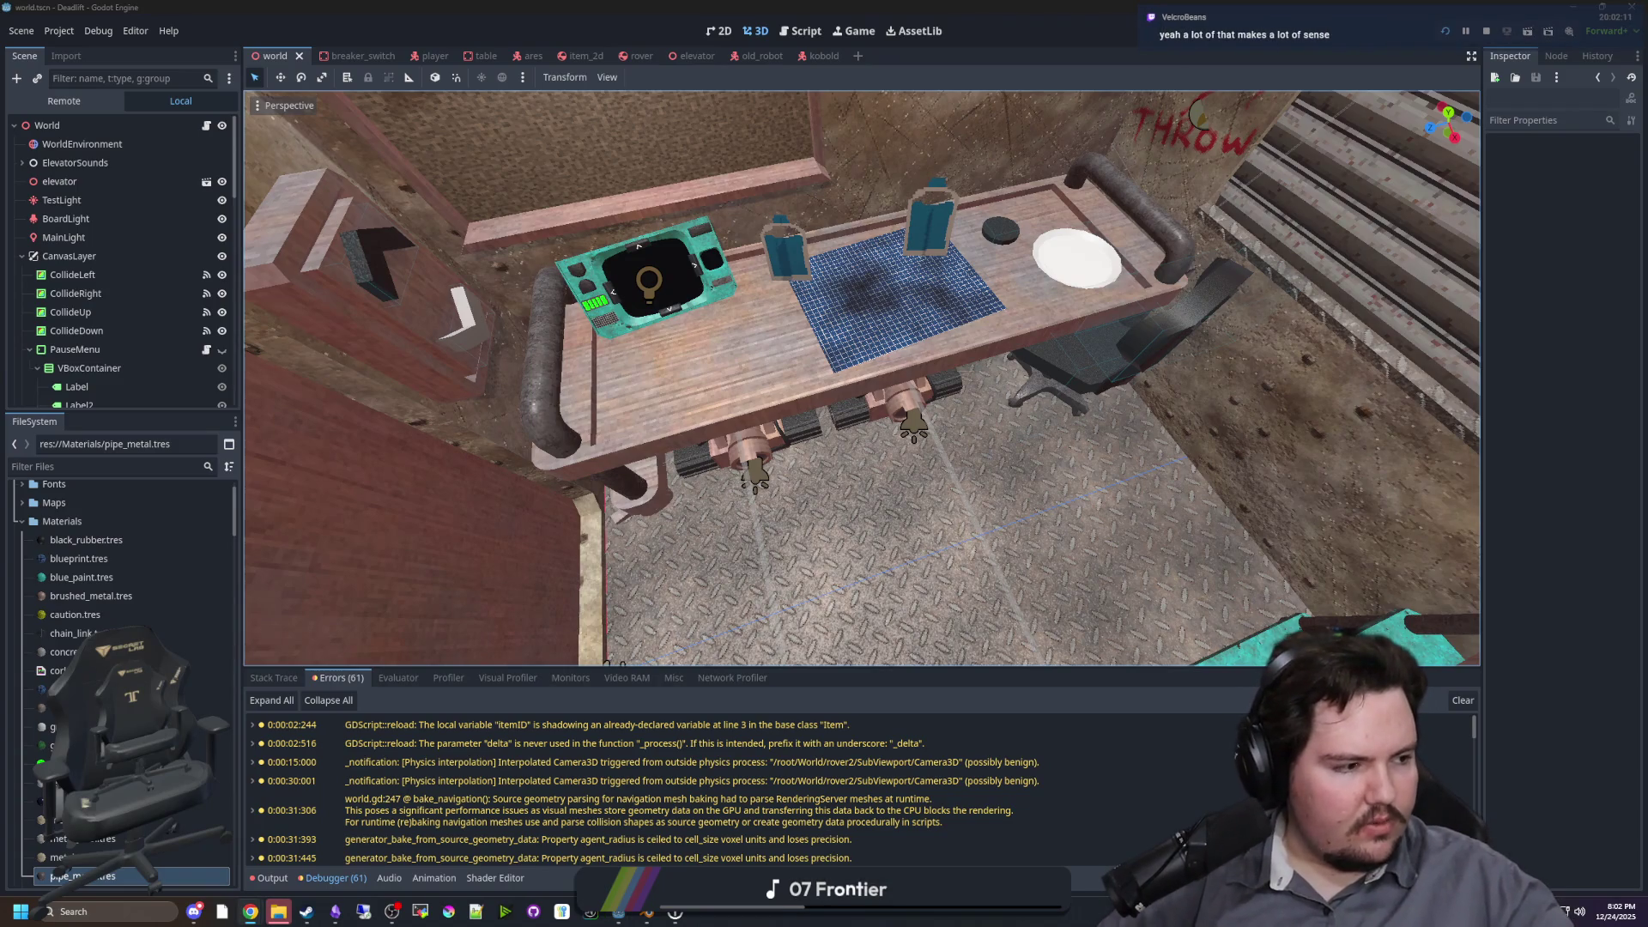
key("super+3")
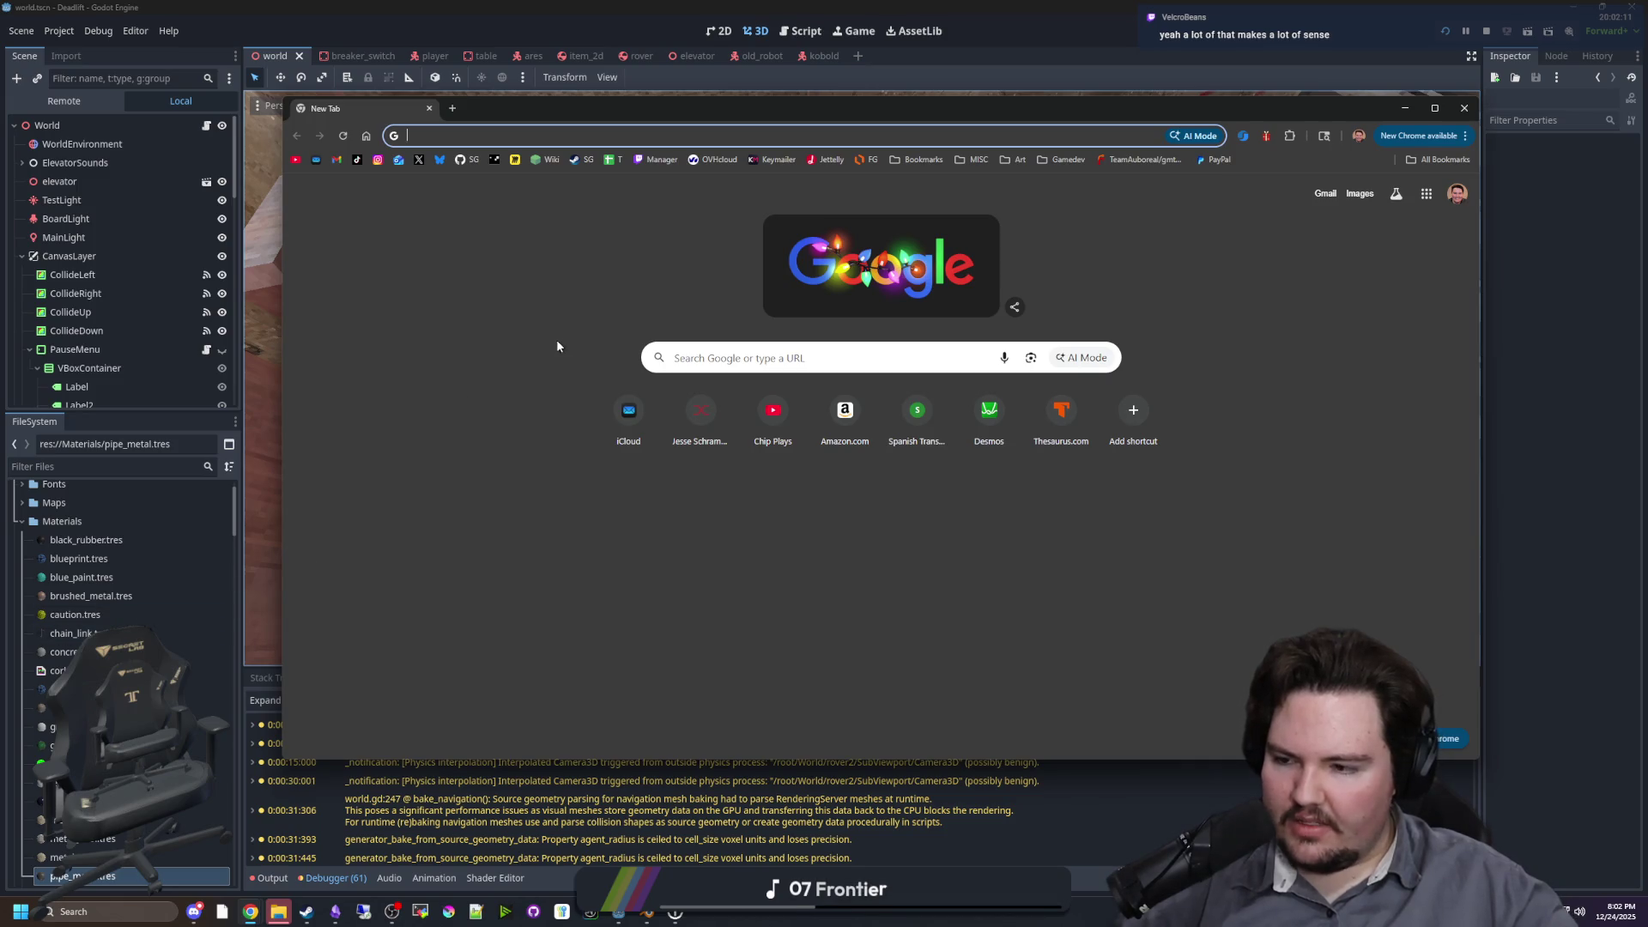
Step: Load godotshaders.com and maximize the Chrome window
type("go")
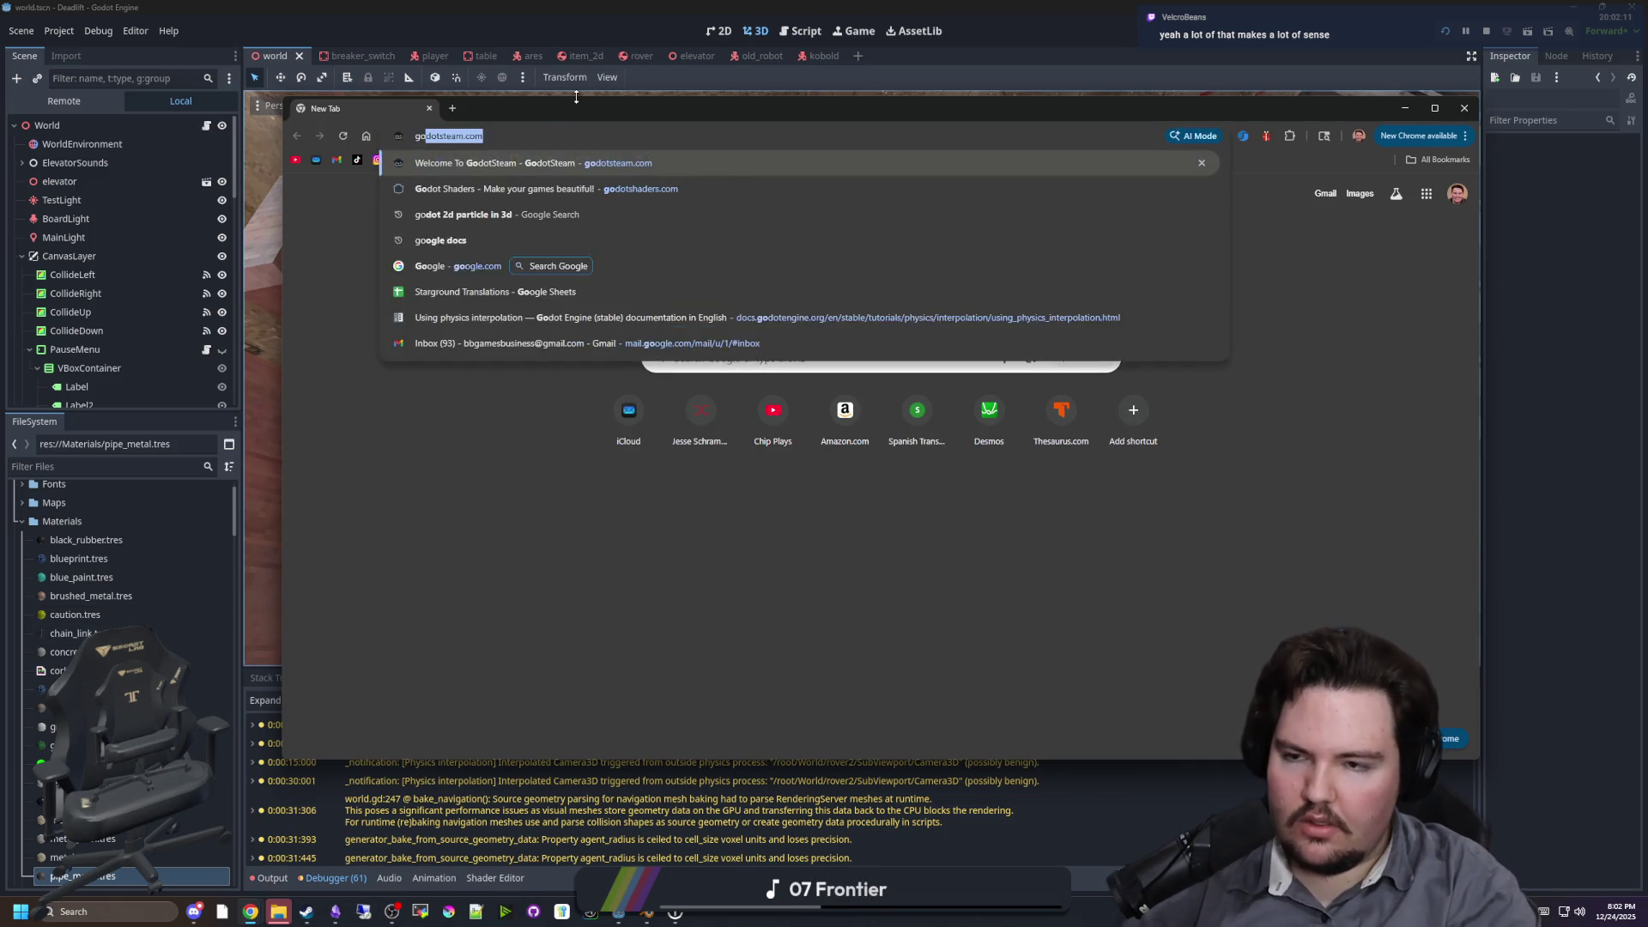
type("dotshader")
key("Return")
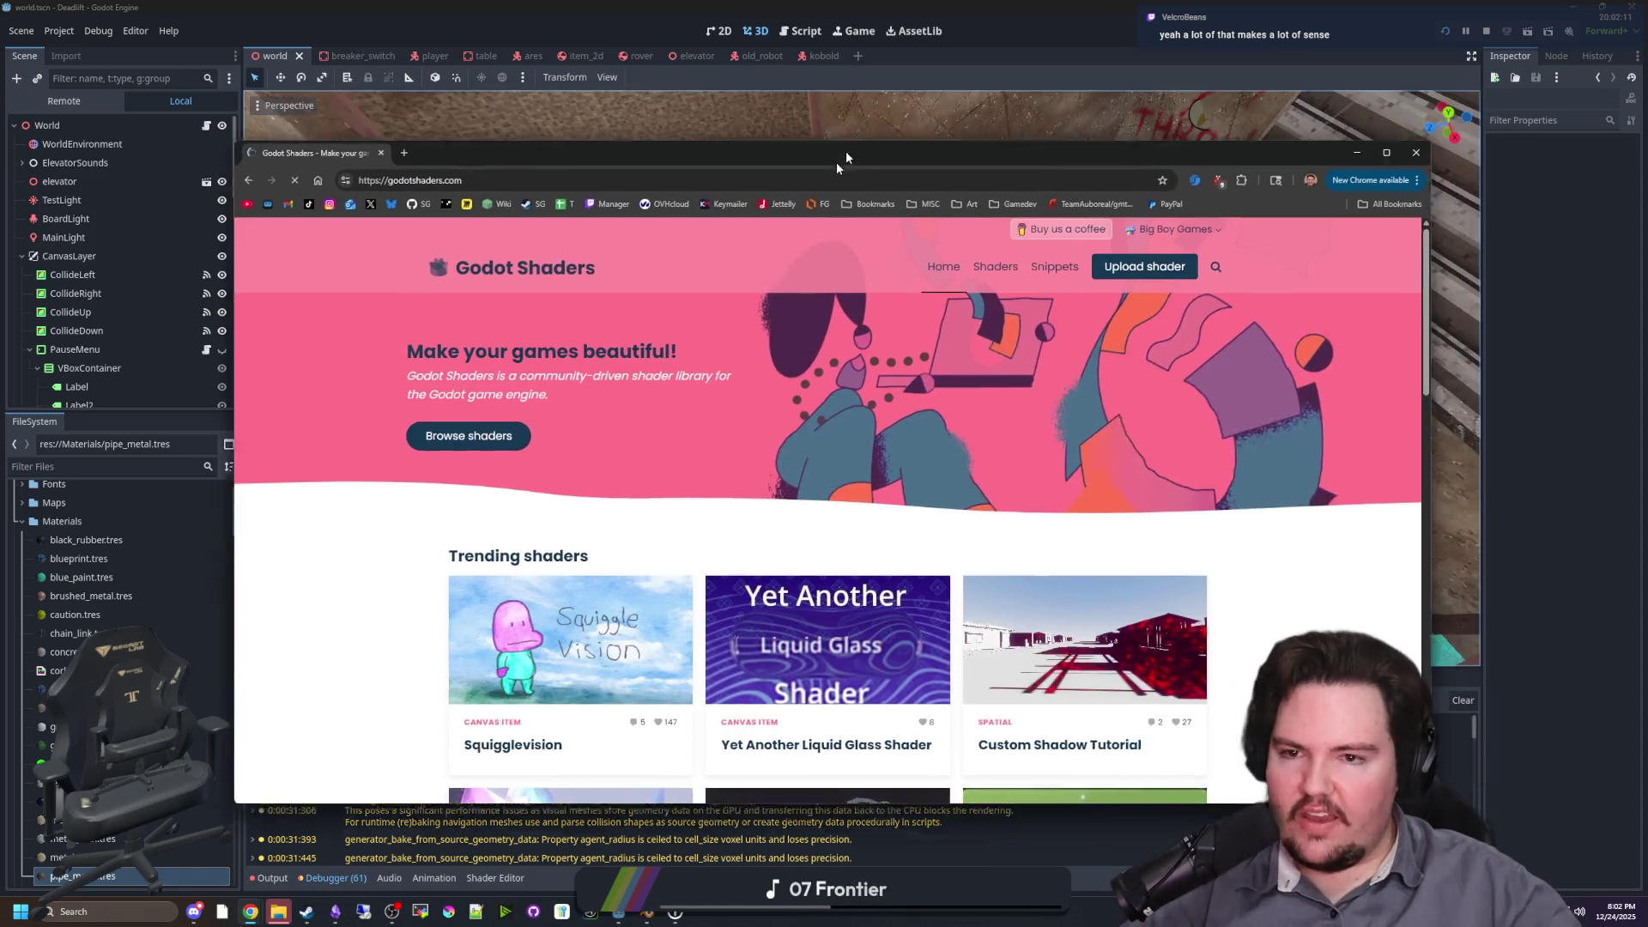
left_click_drag(846, 157, 827, 4)
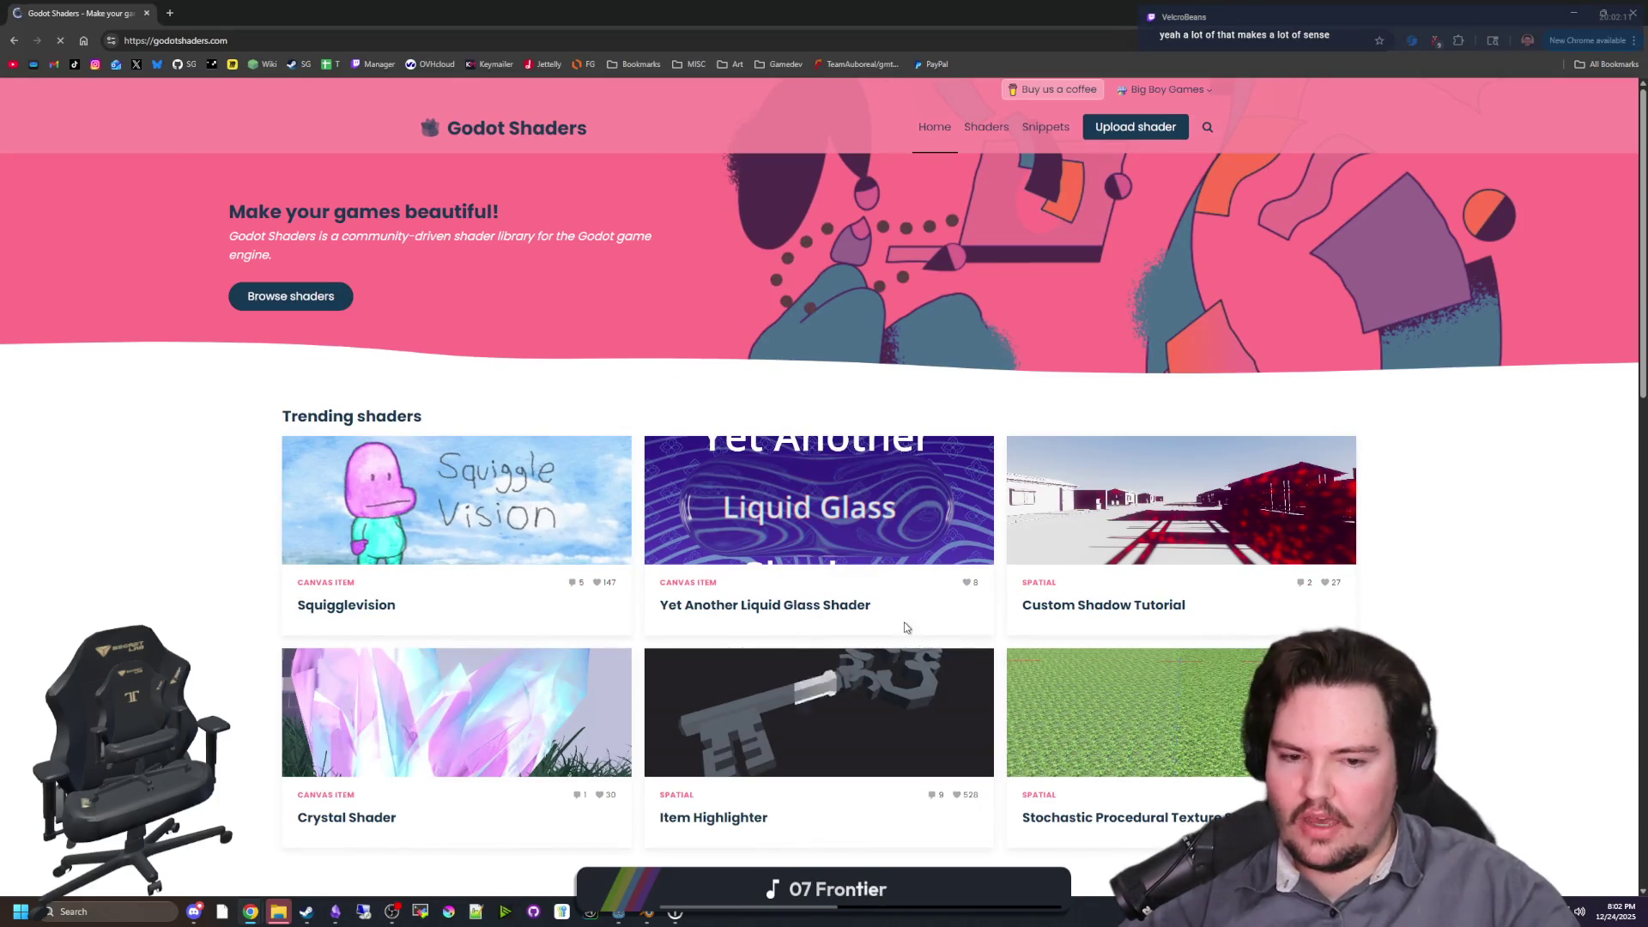
Step: Open the Custom Shadow Tutorial shader card in a background tab
scroll(1030, 687, "down", 4)
scroll(1081, 711, "up", 4)
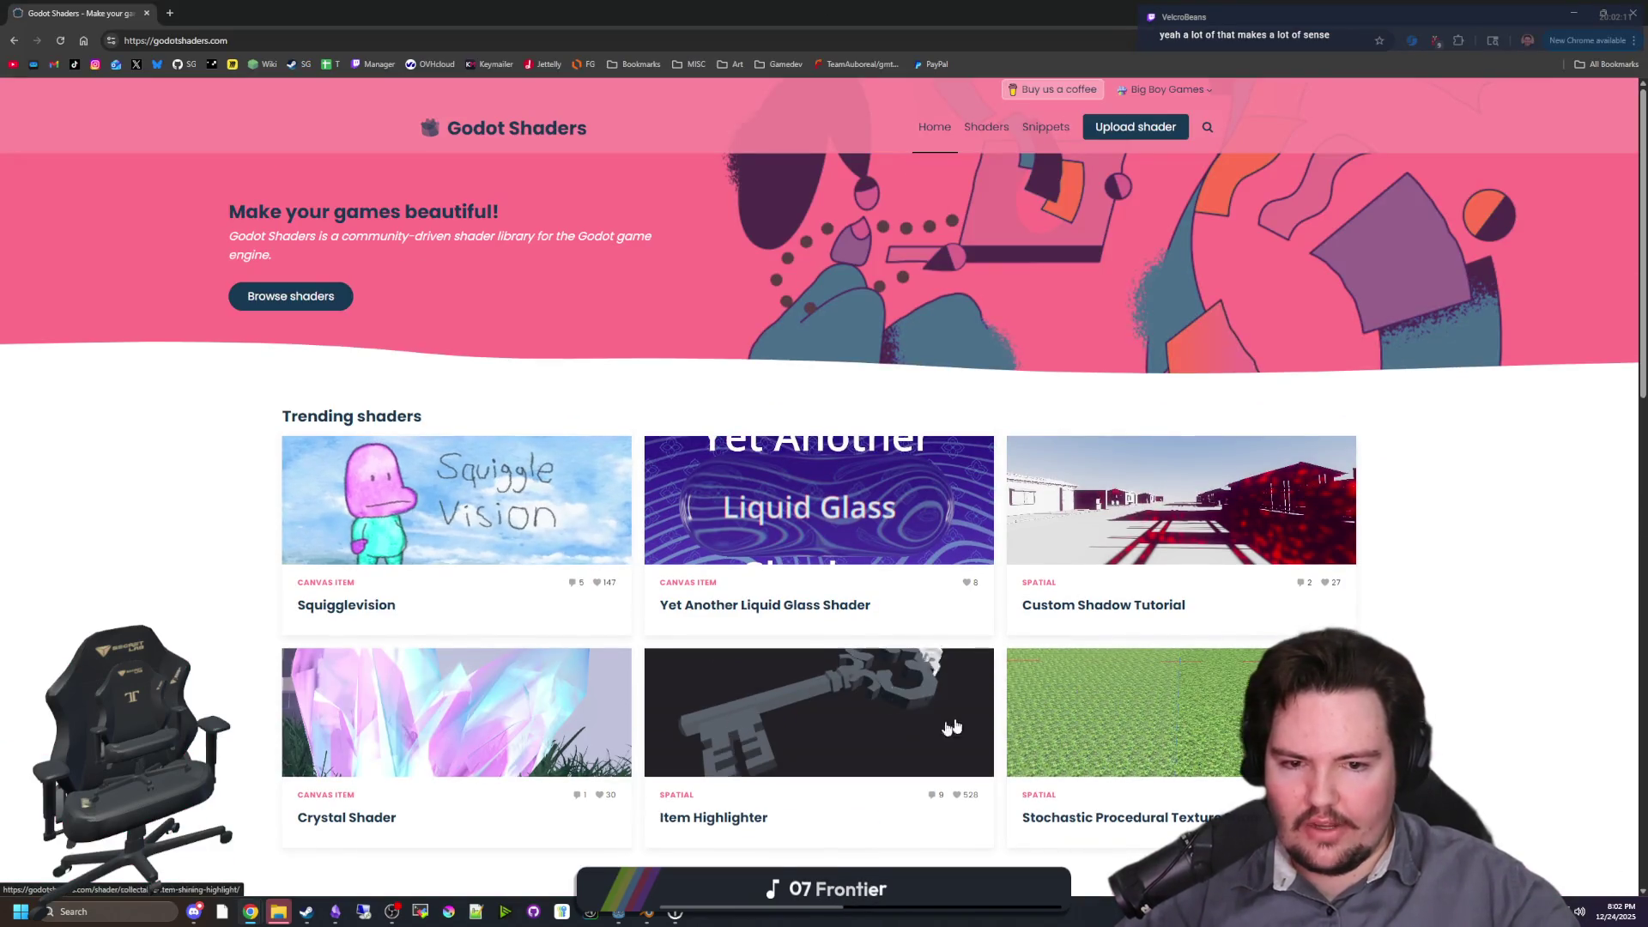
scroll(953, 728, "down", 3)
middle_click(326, 402)
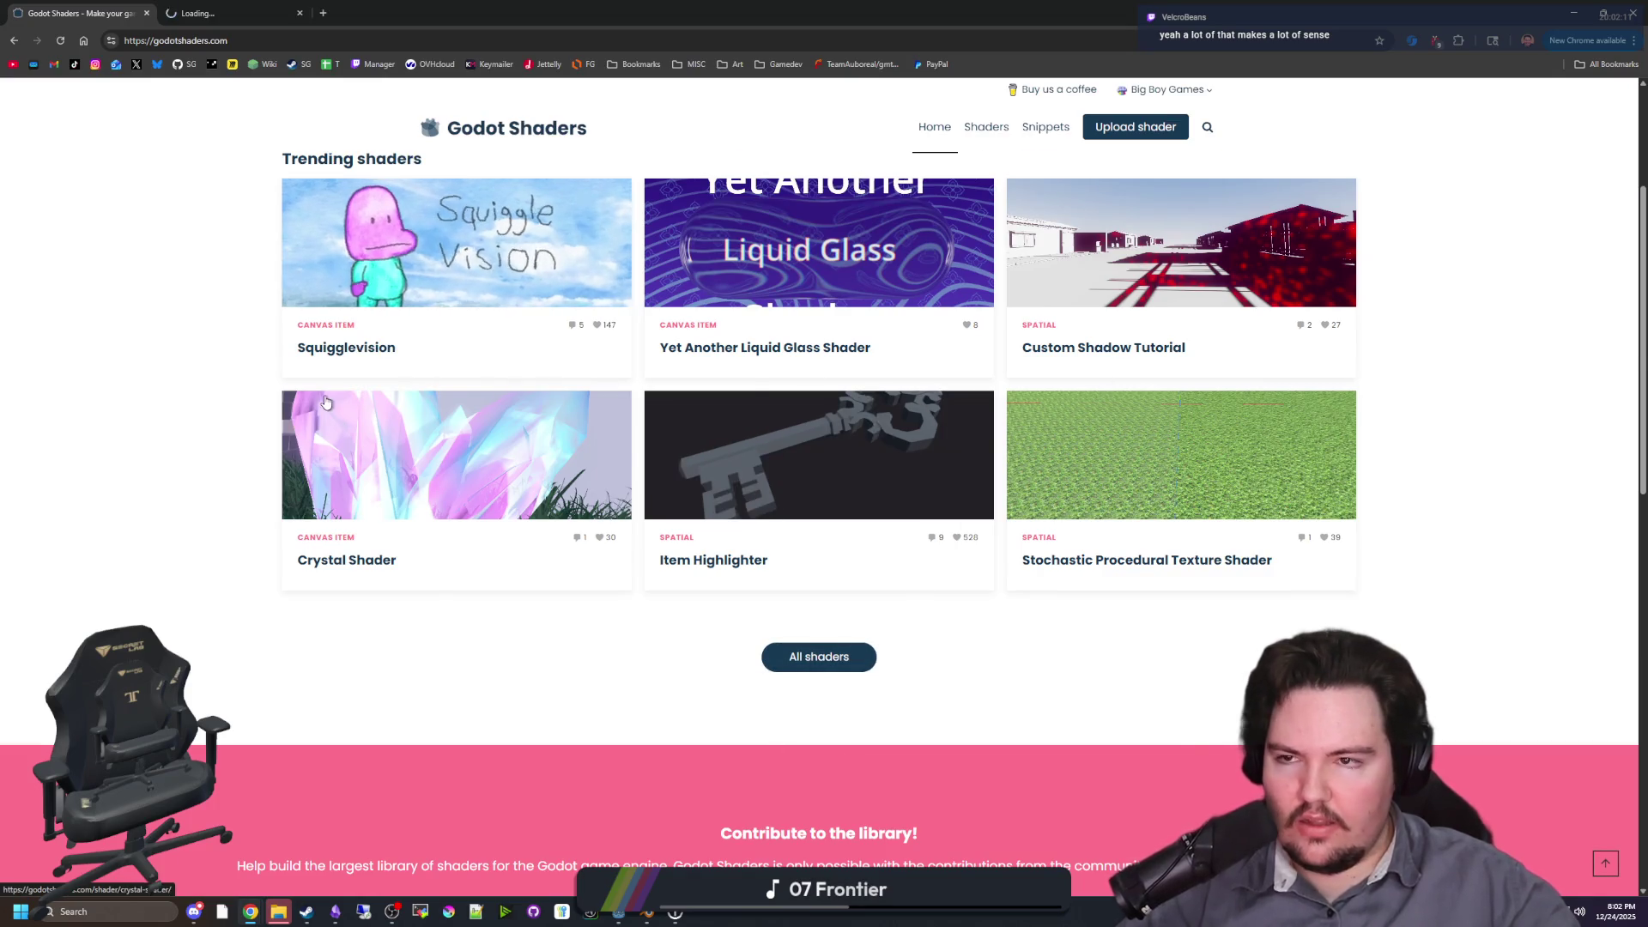
Step: Switch to the Custom Shadow Tutorial tab and scroll through its shader code
left_click(245, 12)
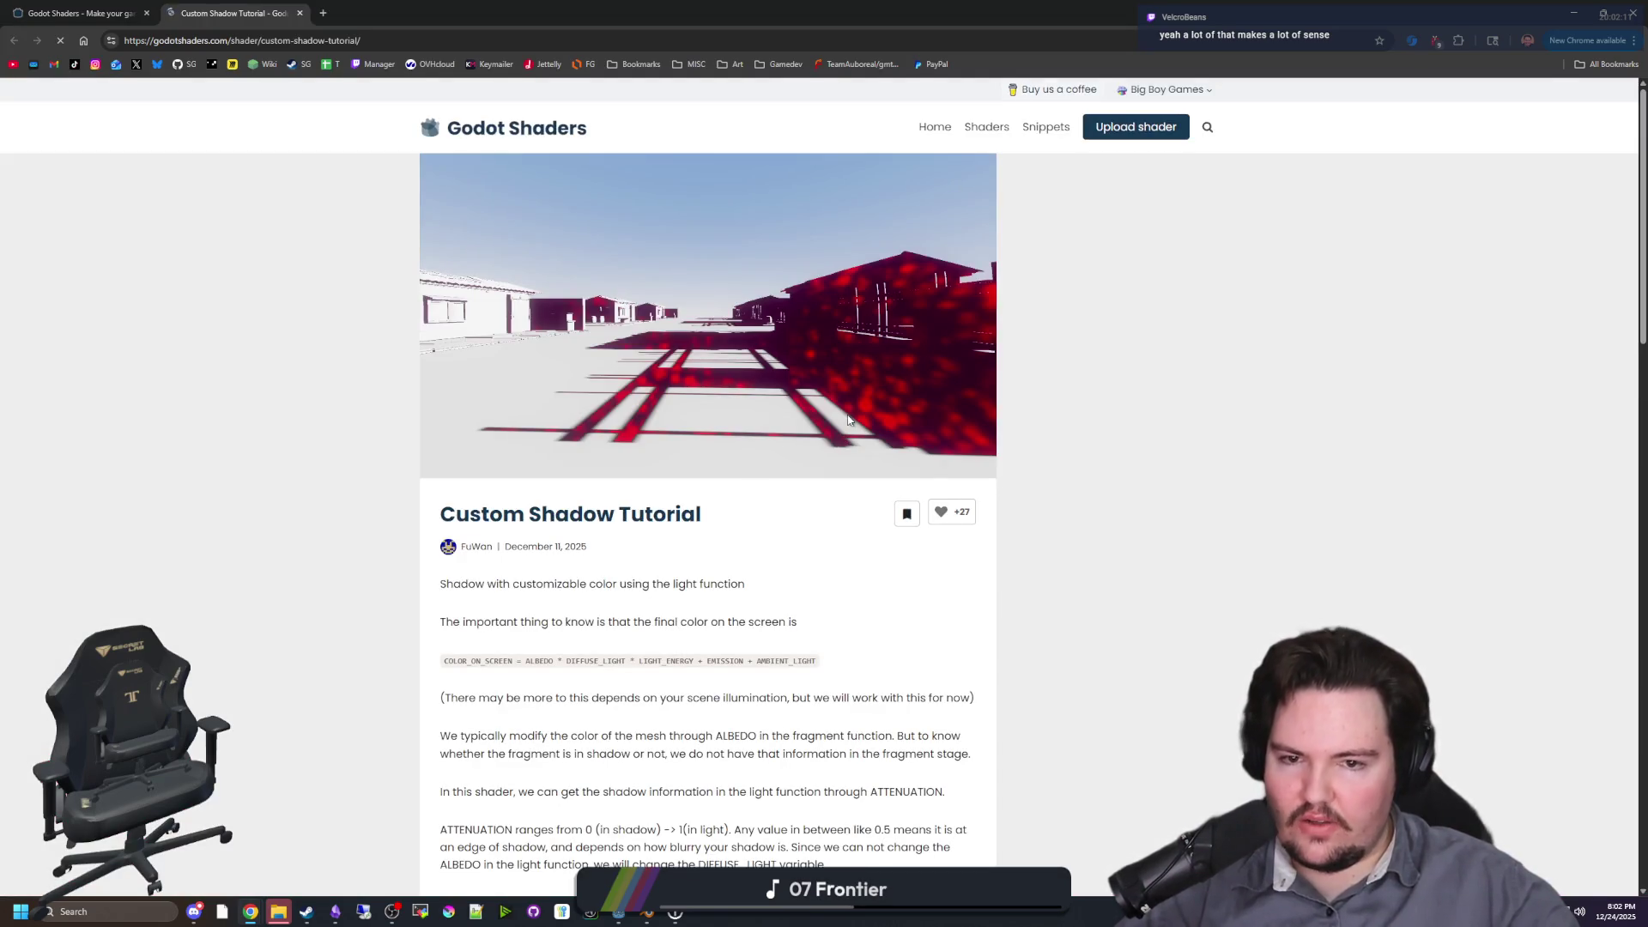
scroll(848, 419, "down", 15)
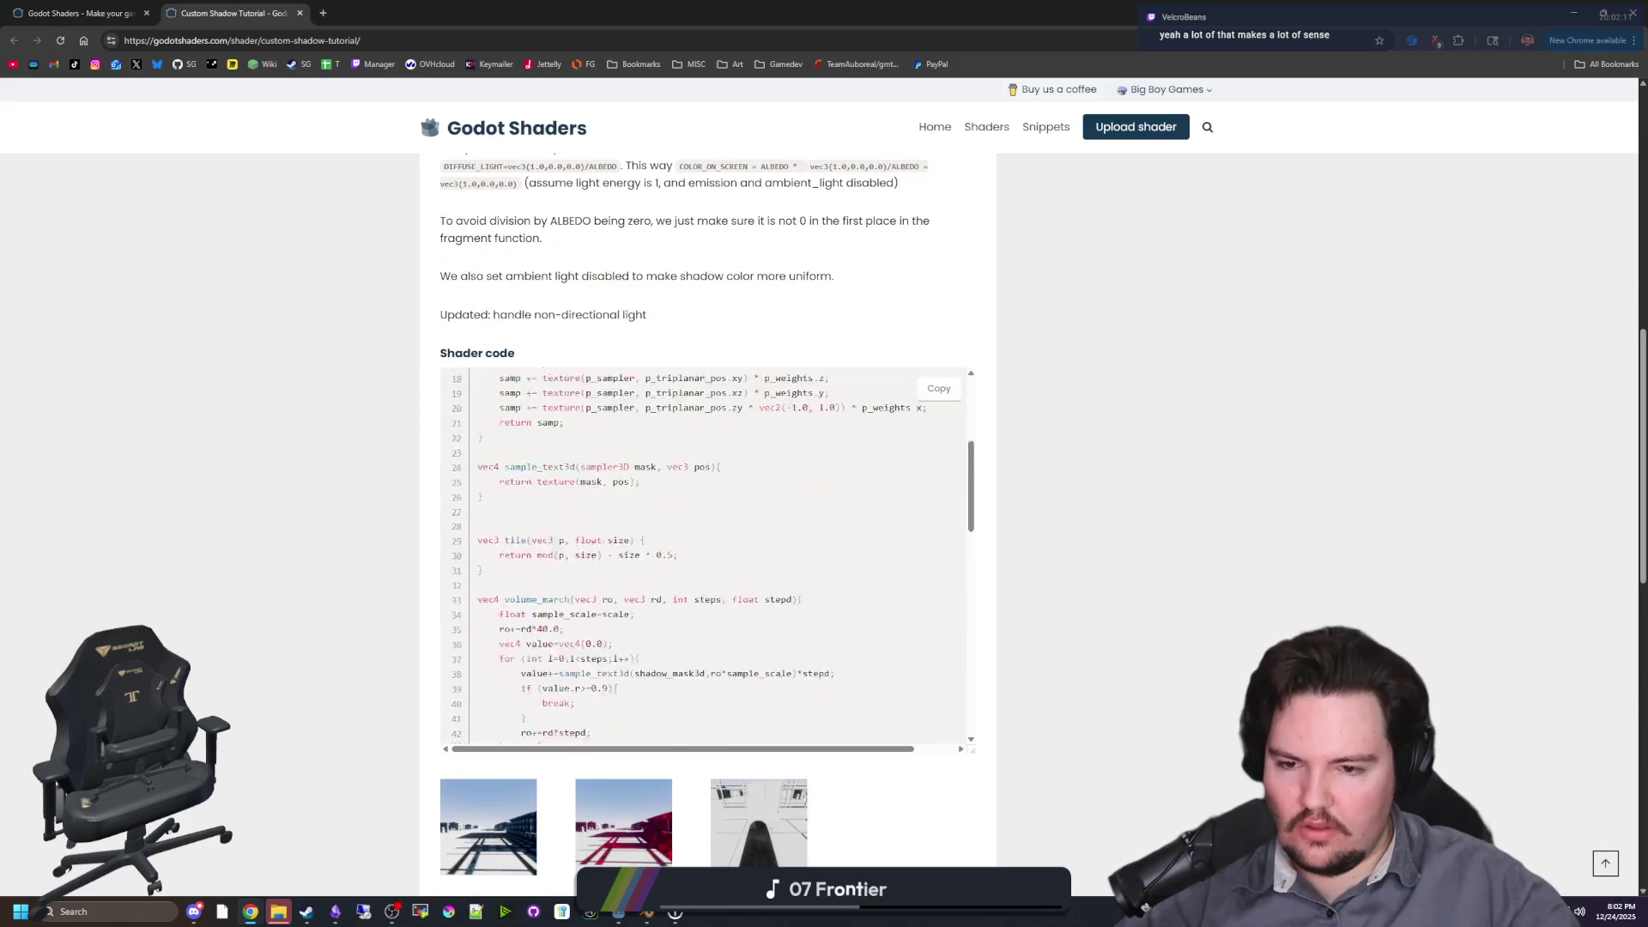
scroll(704, 558, "down", 2)
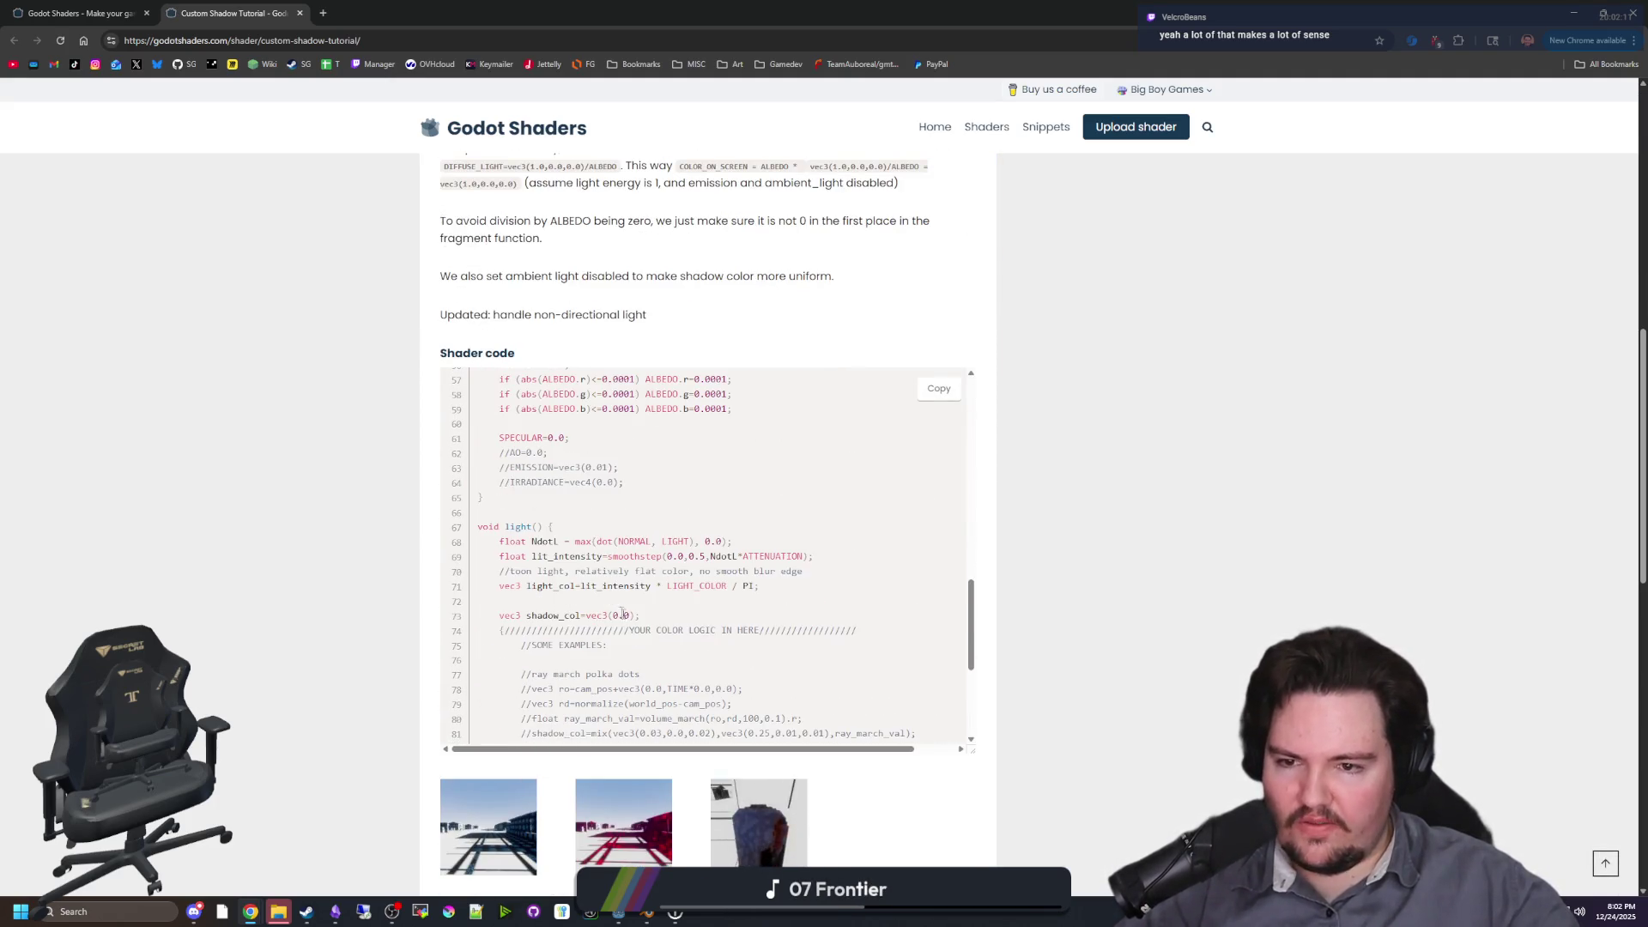
scroll(786, 497, "down", 6)
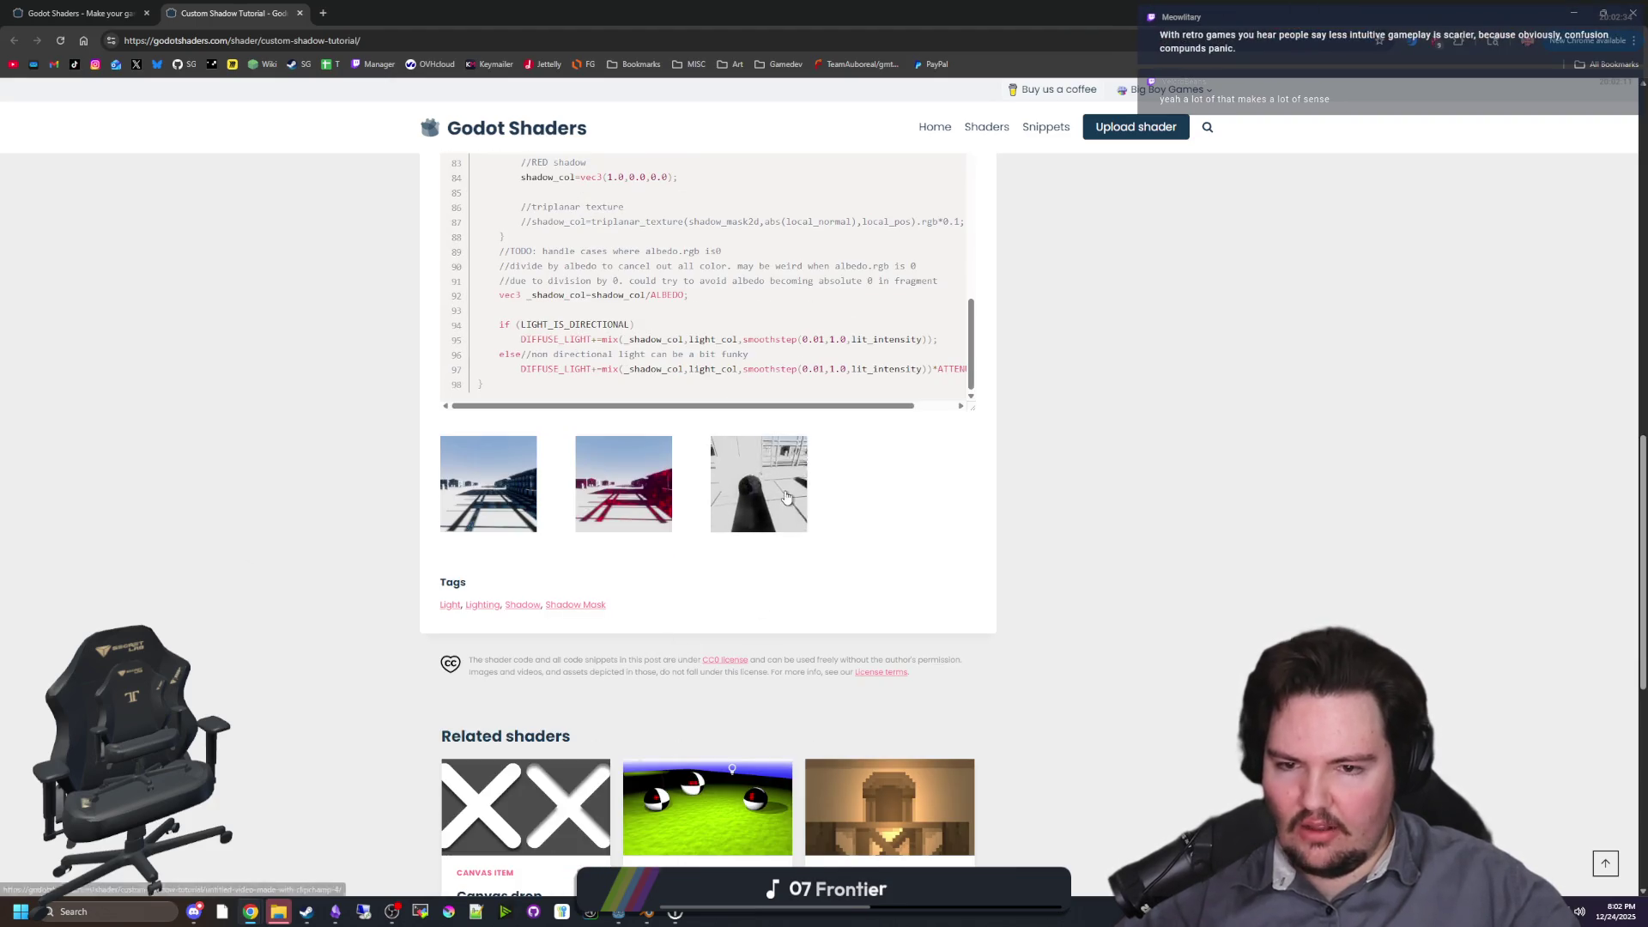
scroll(786, 498, "down", 2)
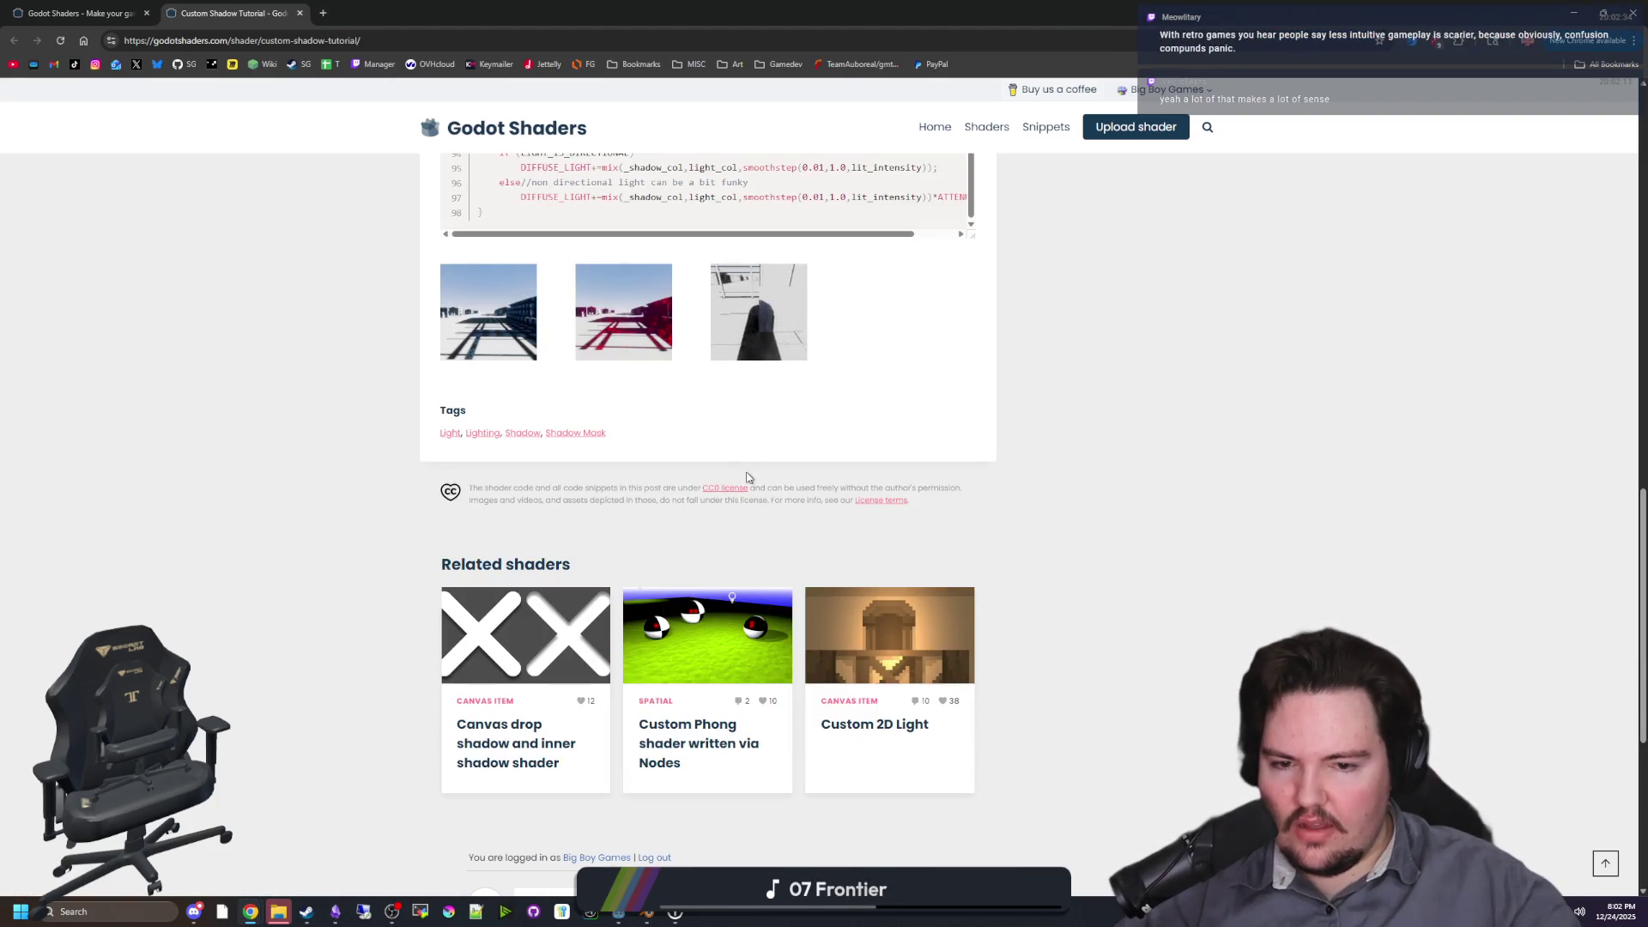
Step: Enlarge the preview screenshots and page through all three before closing the viewer
left_click(746, 326)
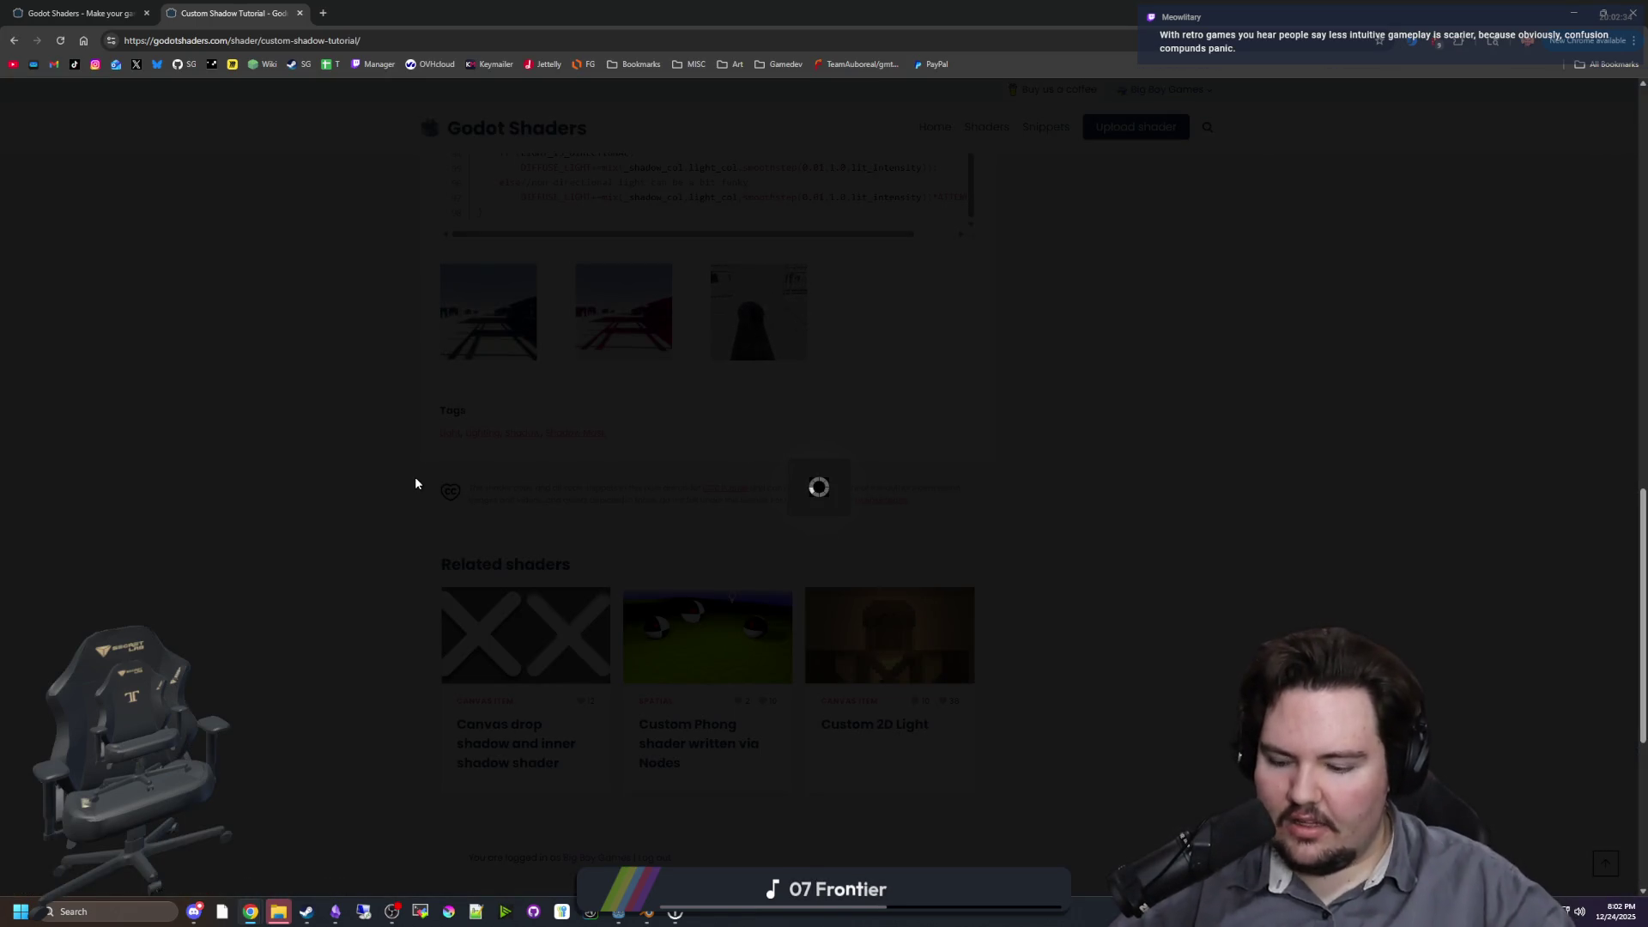
left_click(228, 400)
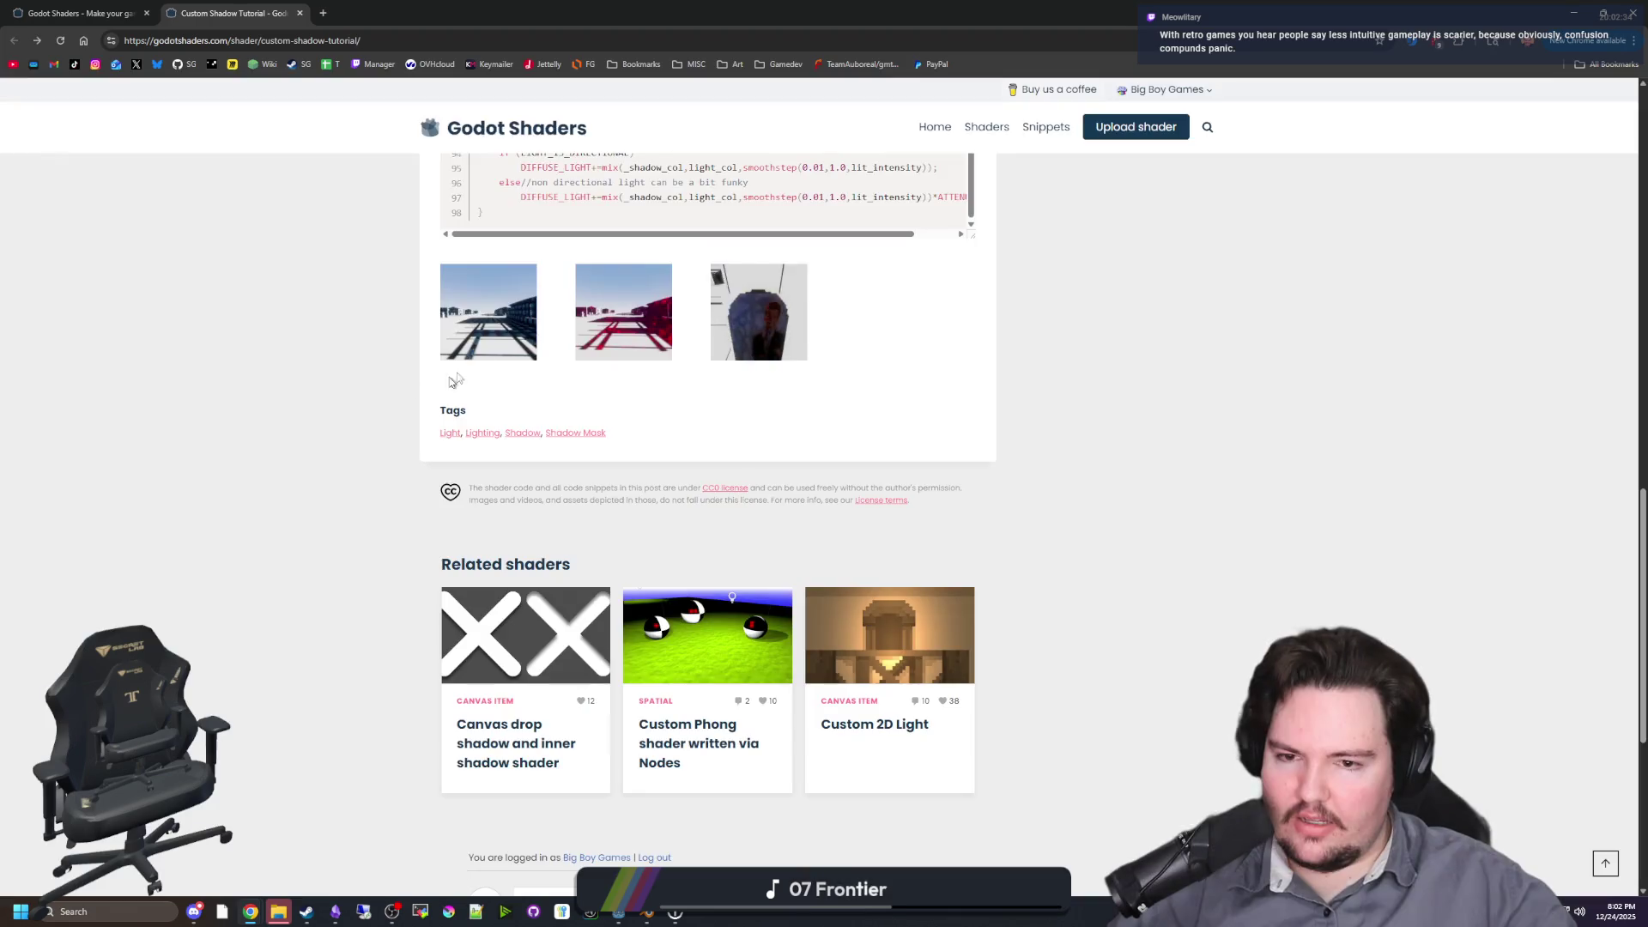
left_click(491, 304)
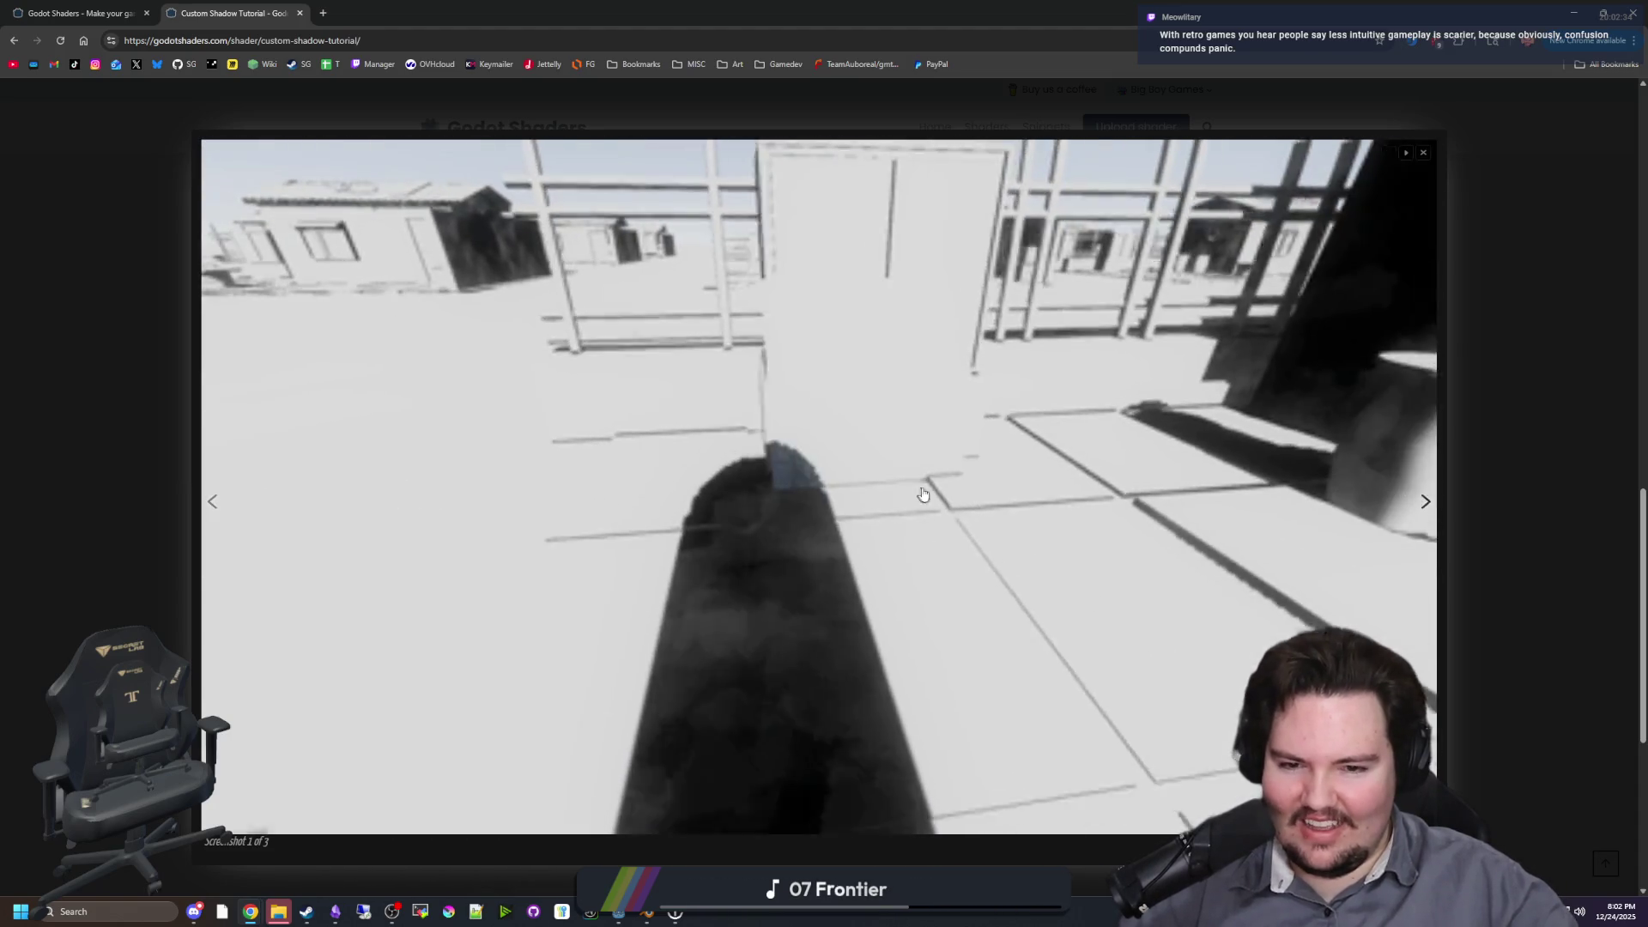
left_click(932, 535)
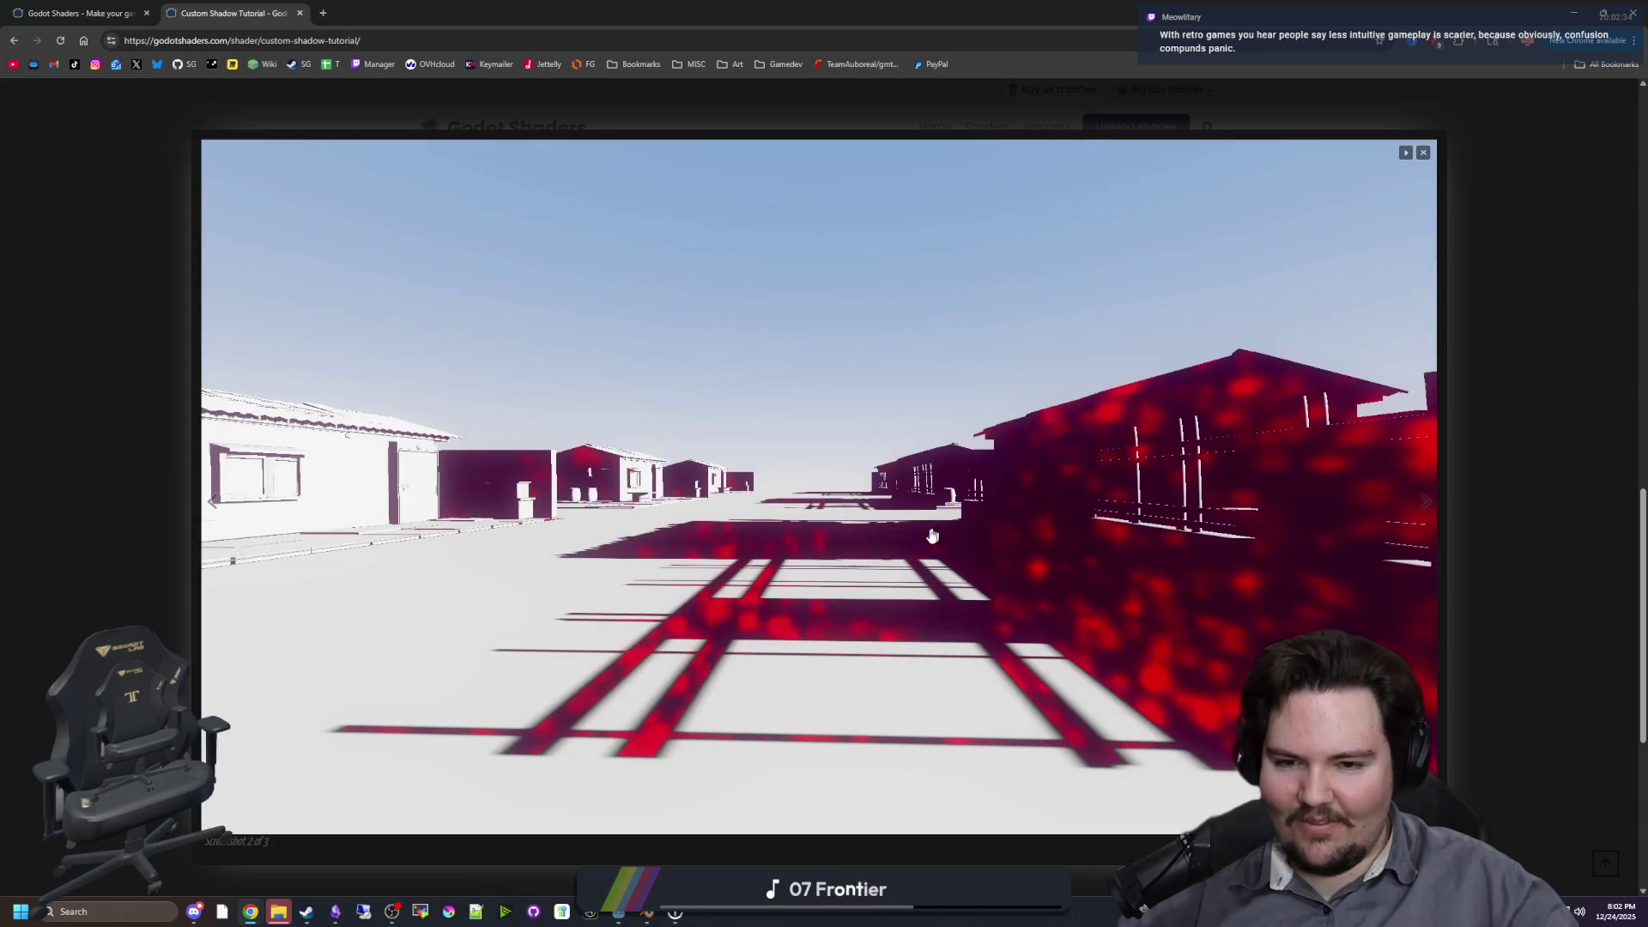
left_click(1421, 515)
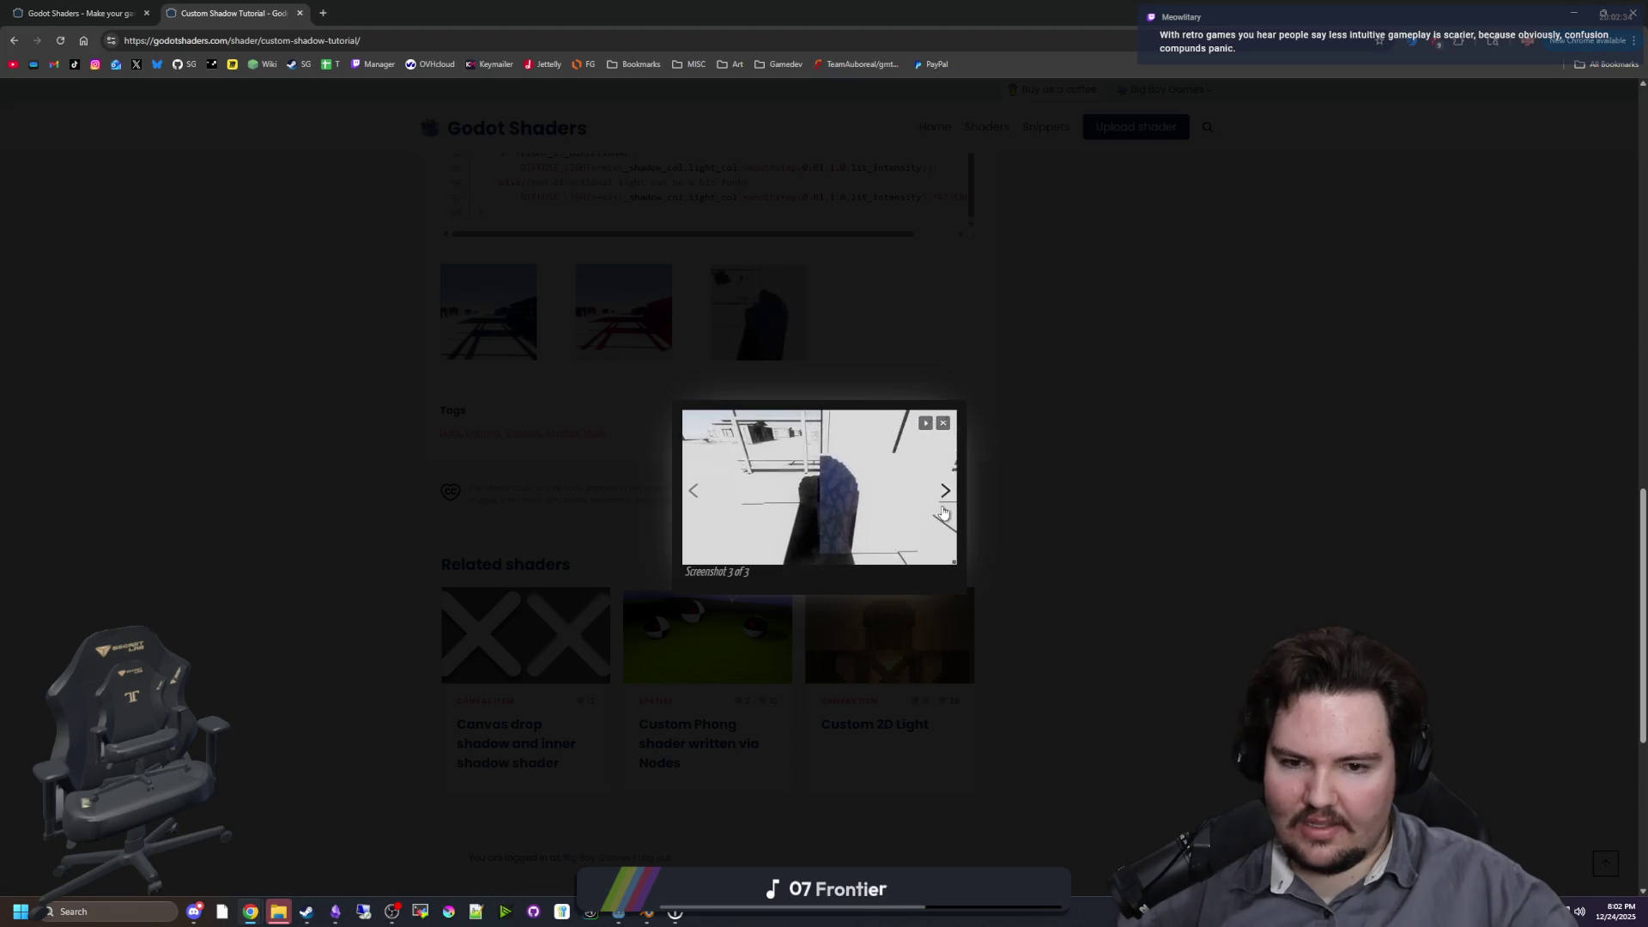
left_click(947, 509)
left_click(1487, 486)
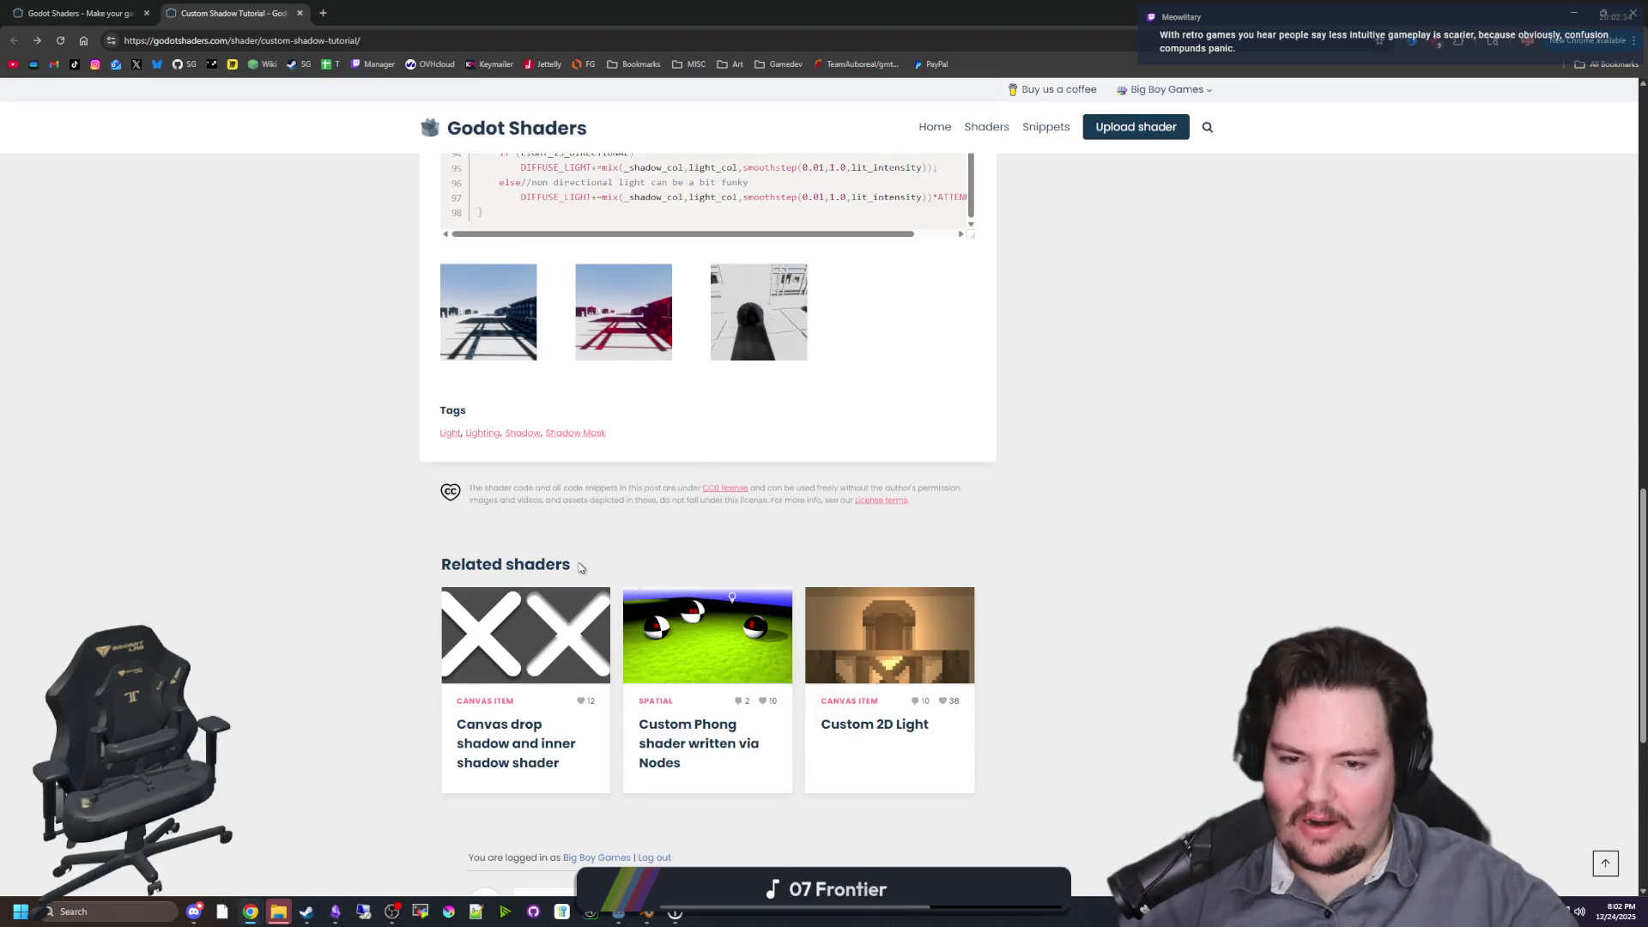
Step: Return to the top of the shader page, then go back to the home tab
scroll(589, 432, "down", 1)
scroll(590, 438, "down", 4)
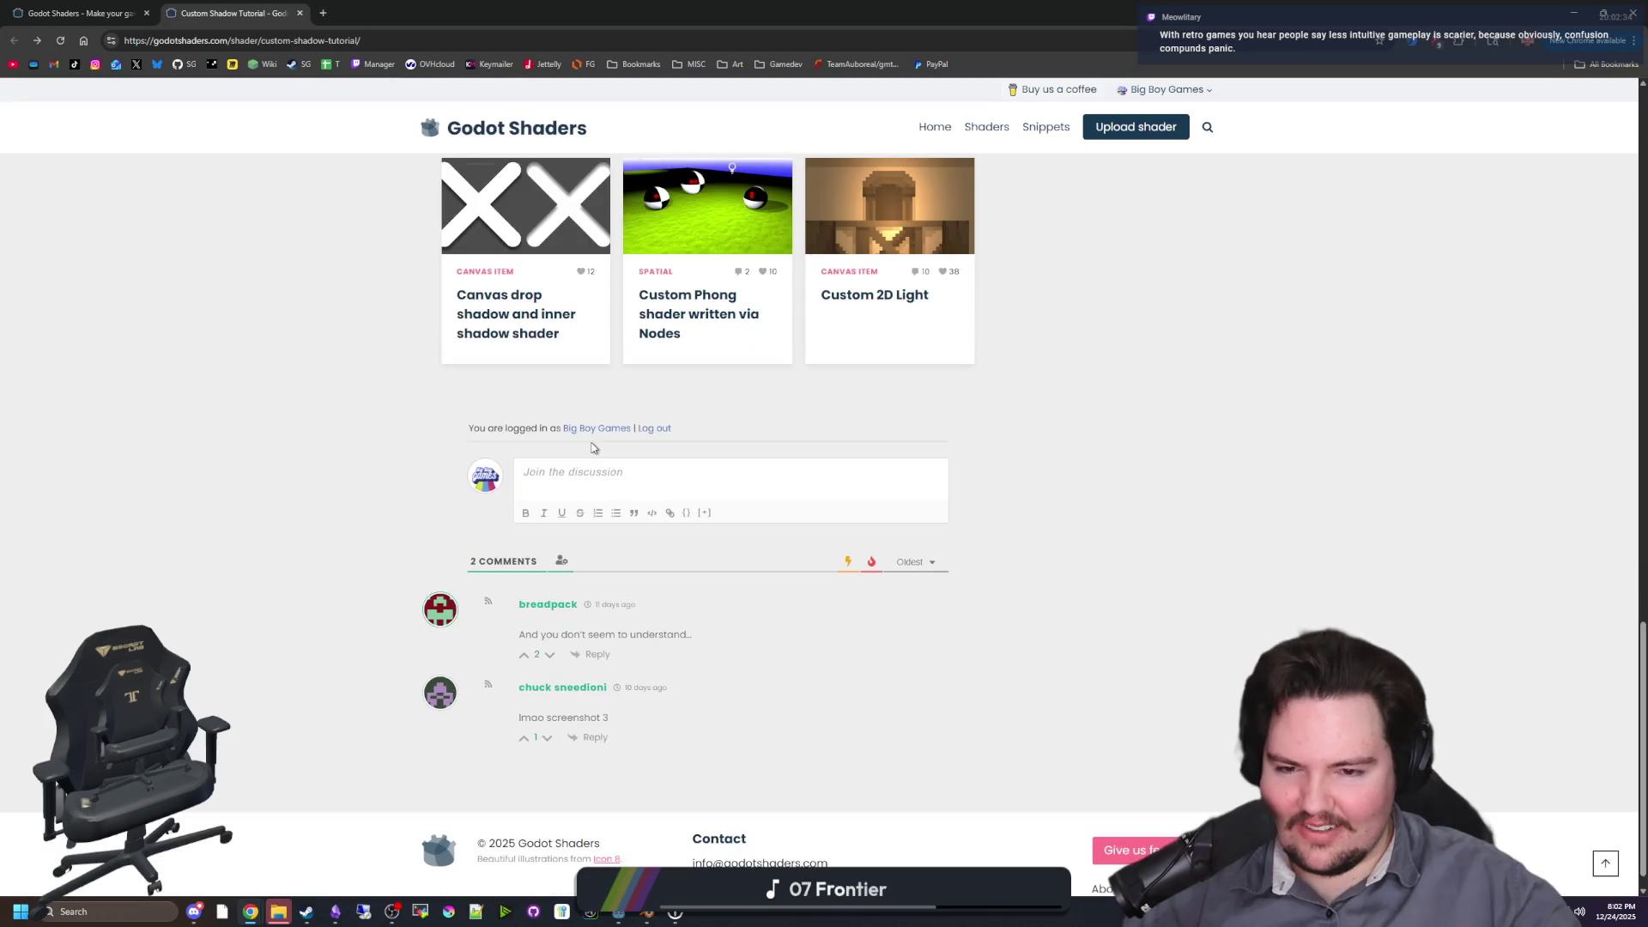
key("Home")
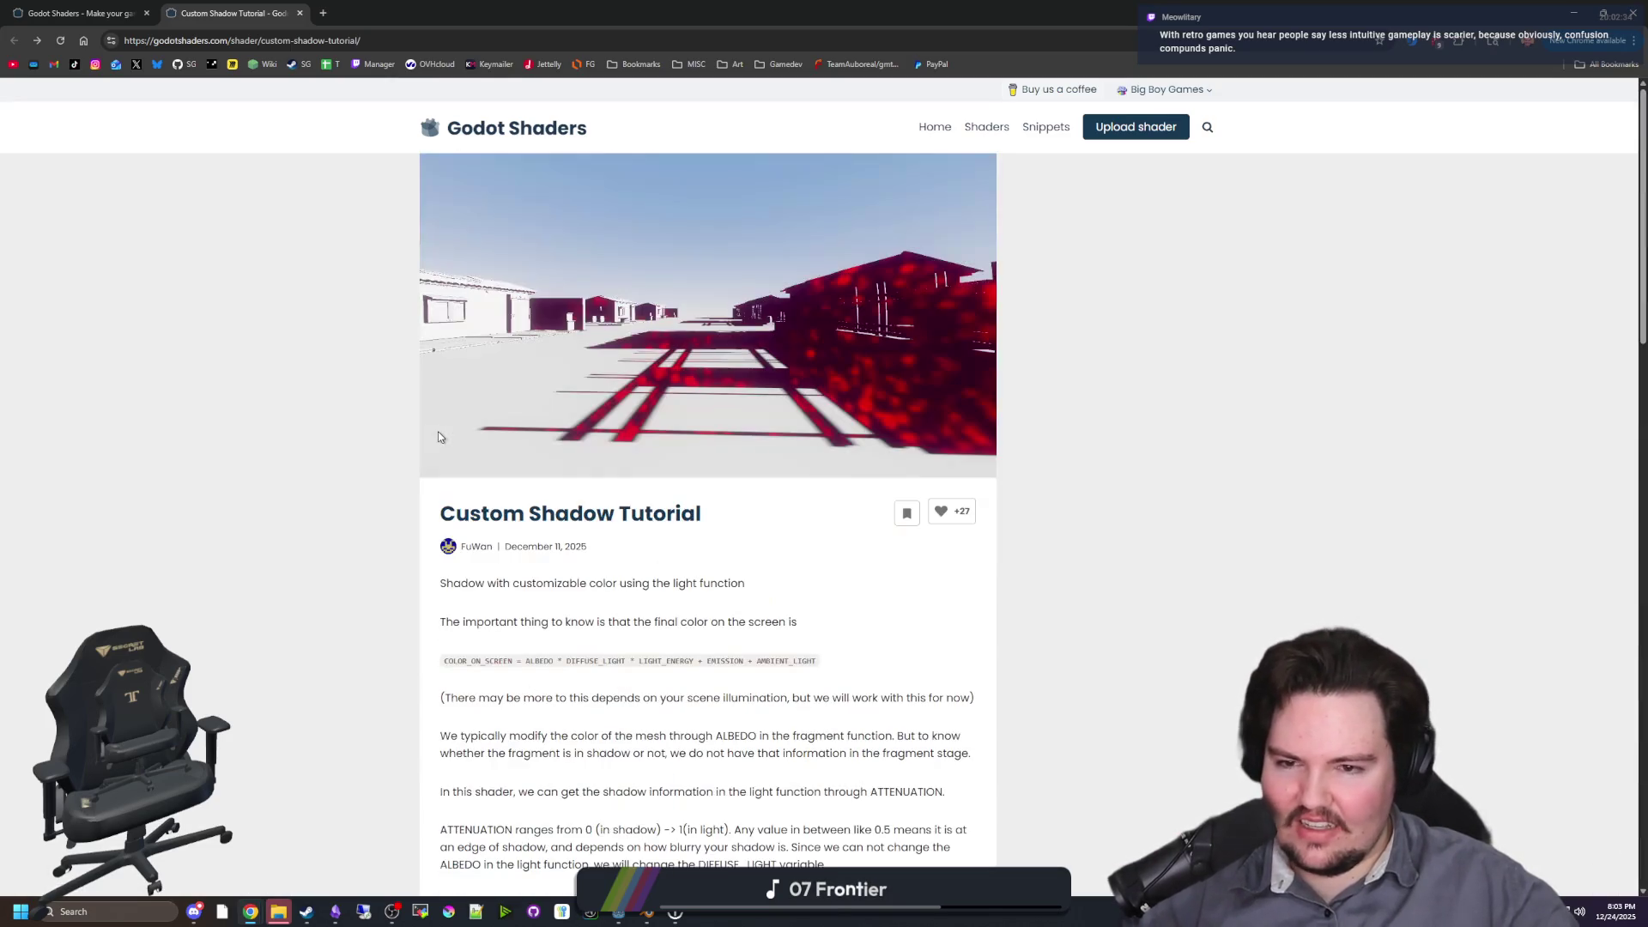
key("ctrl+Page_Up")
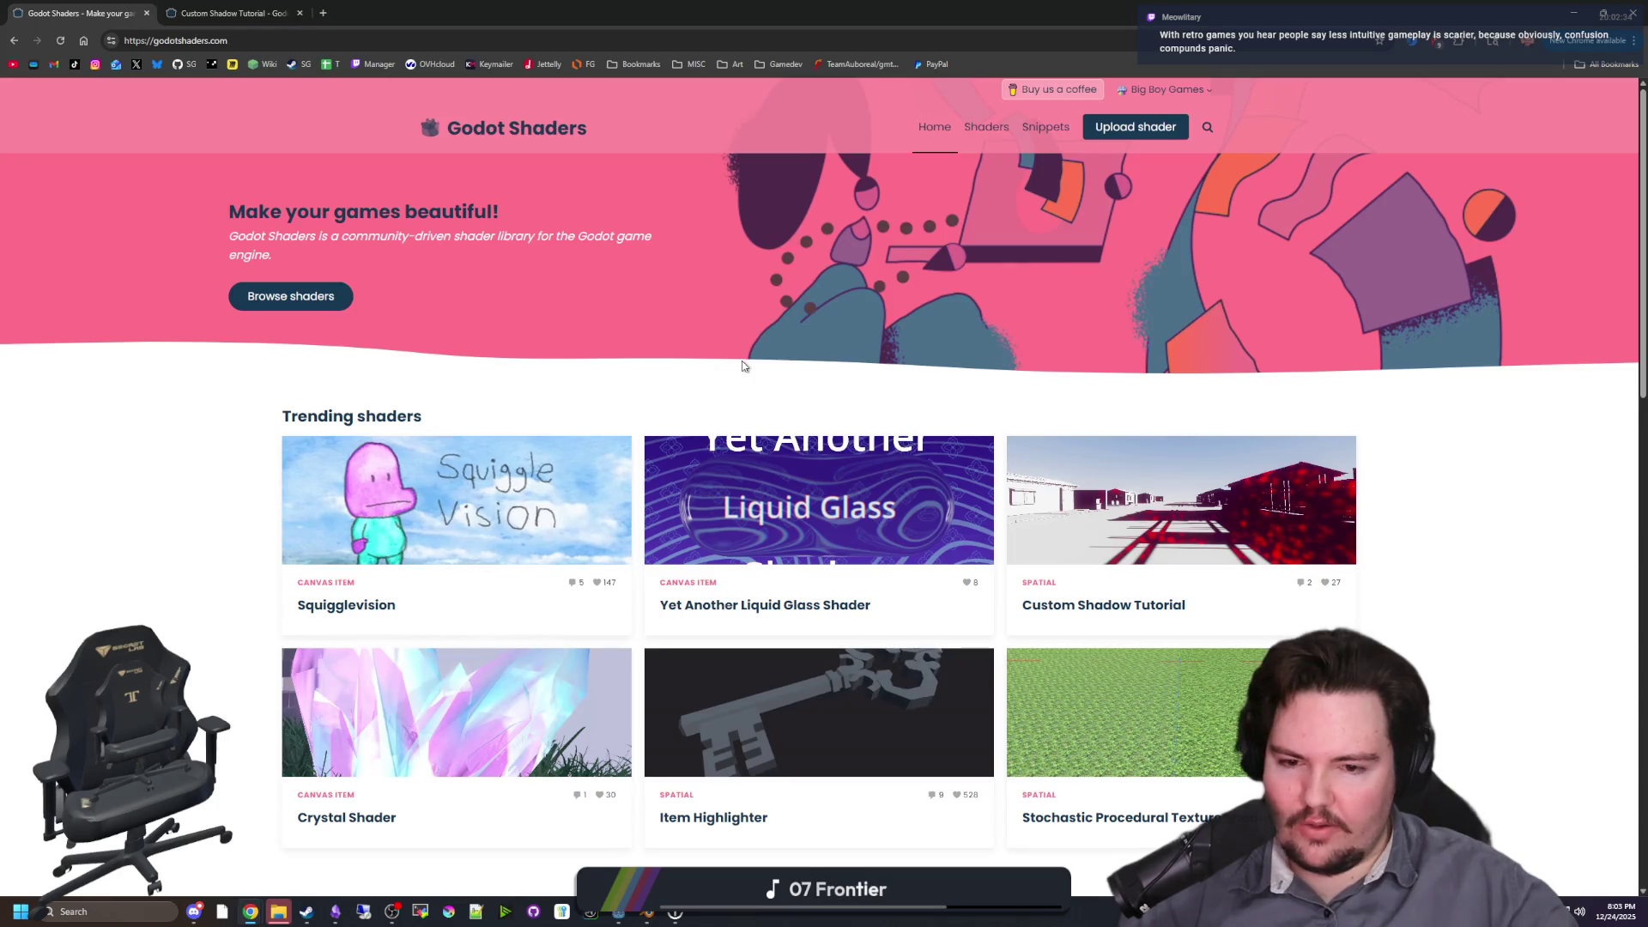
Step: Scroll down the shader grid past Kuwahara, Matcap, Custom Shadow Tutorial and Playstation Waves
scroll(730, 367, "down", 3)
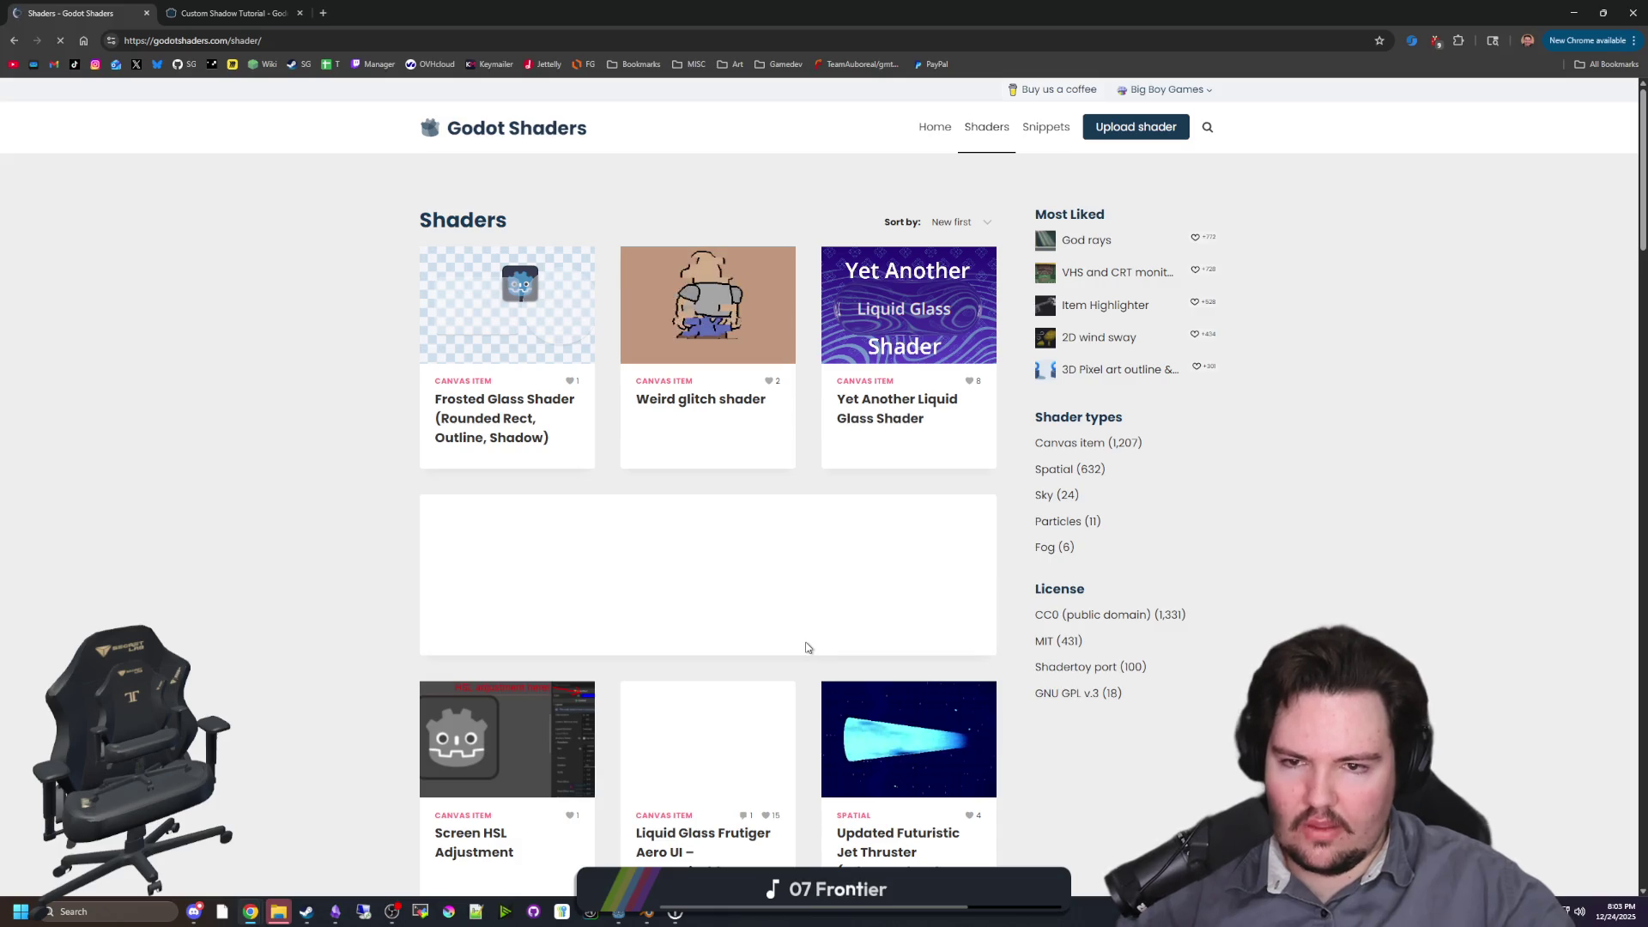
scroll(802, 639, "down", 6)
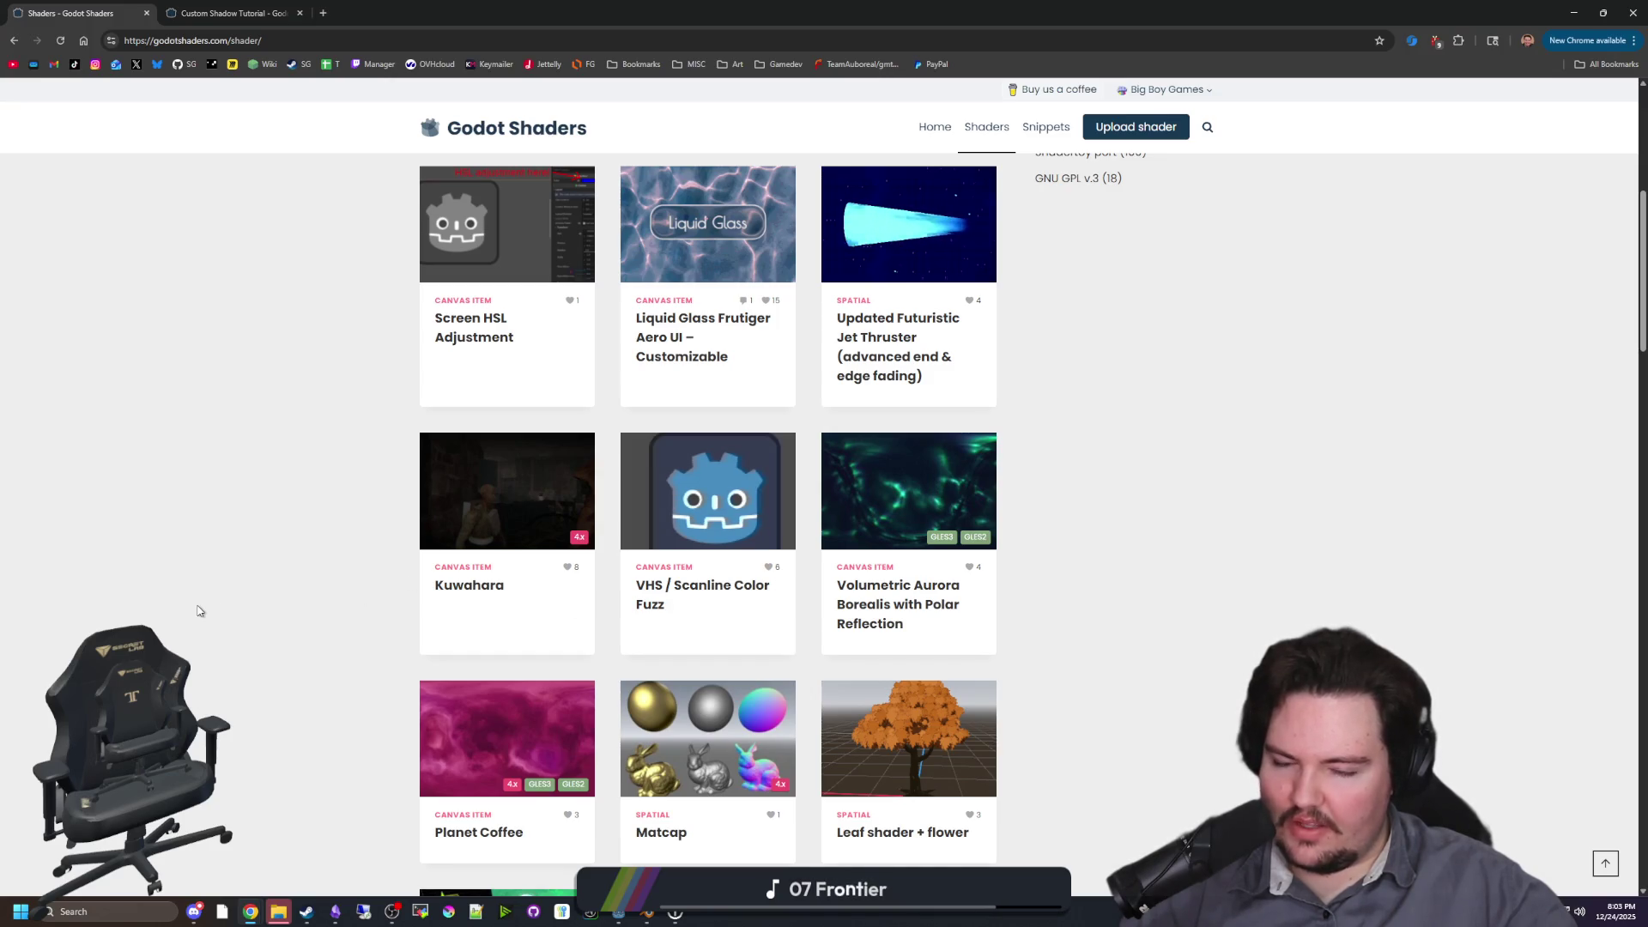
scroll(199, 611, "down", 4)
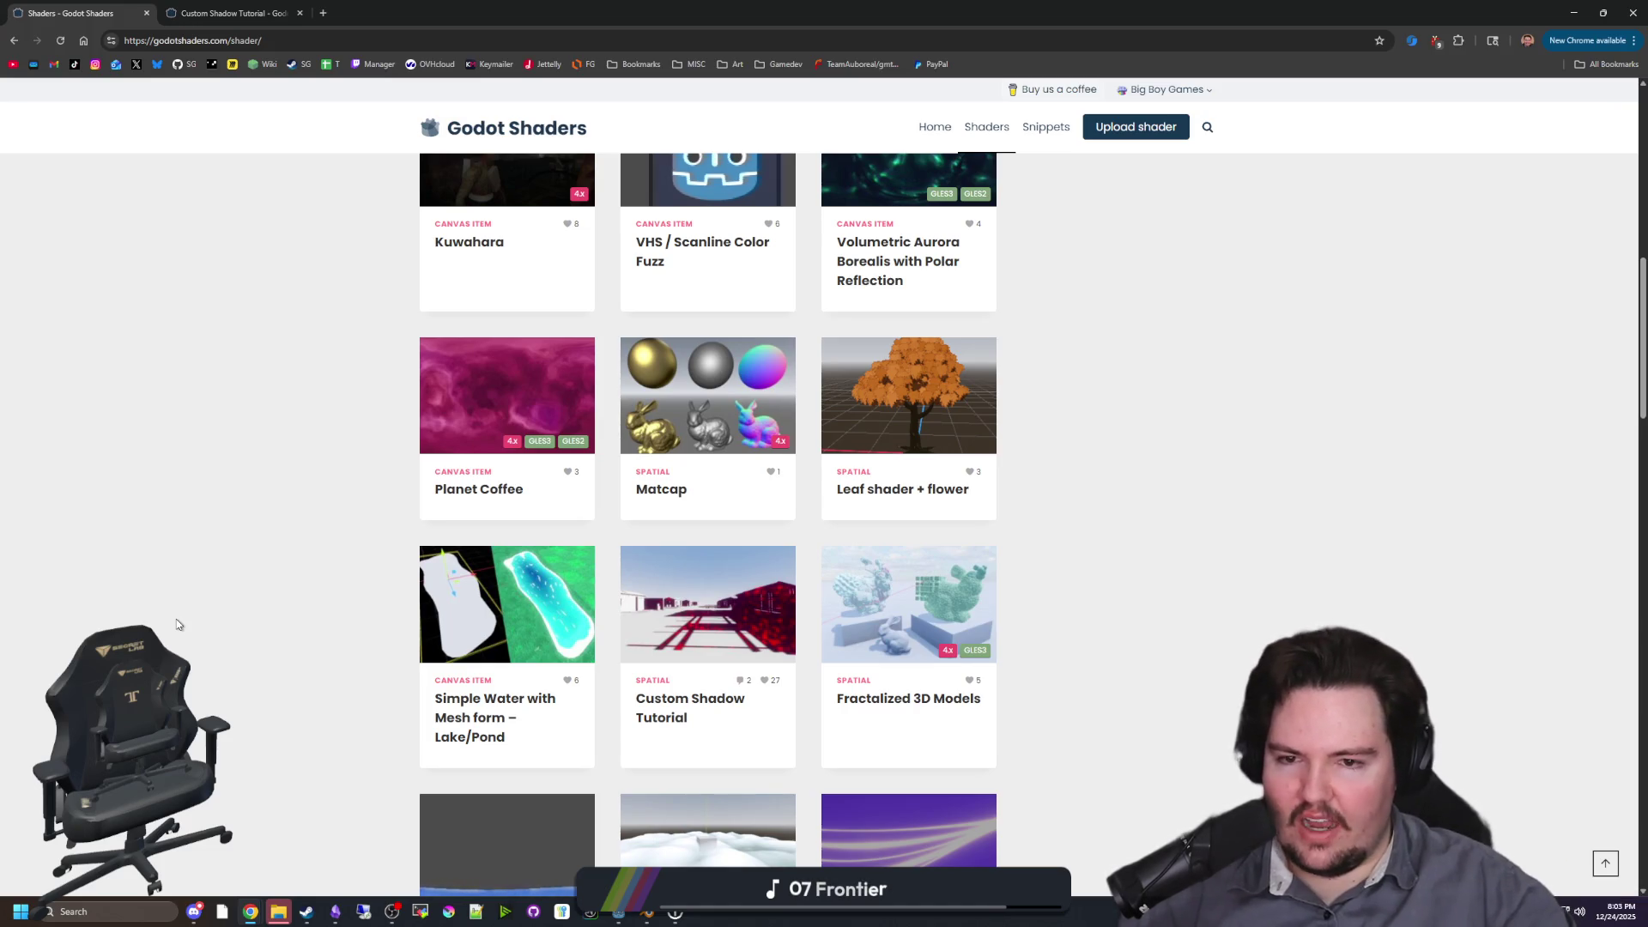
scroll(317, 606, "down", 3)
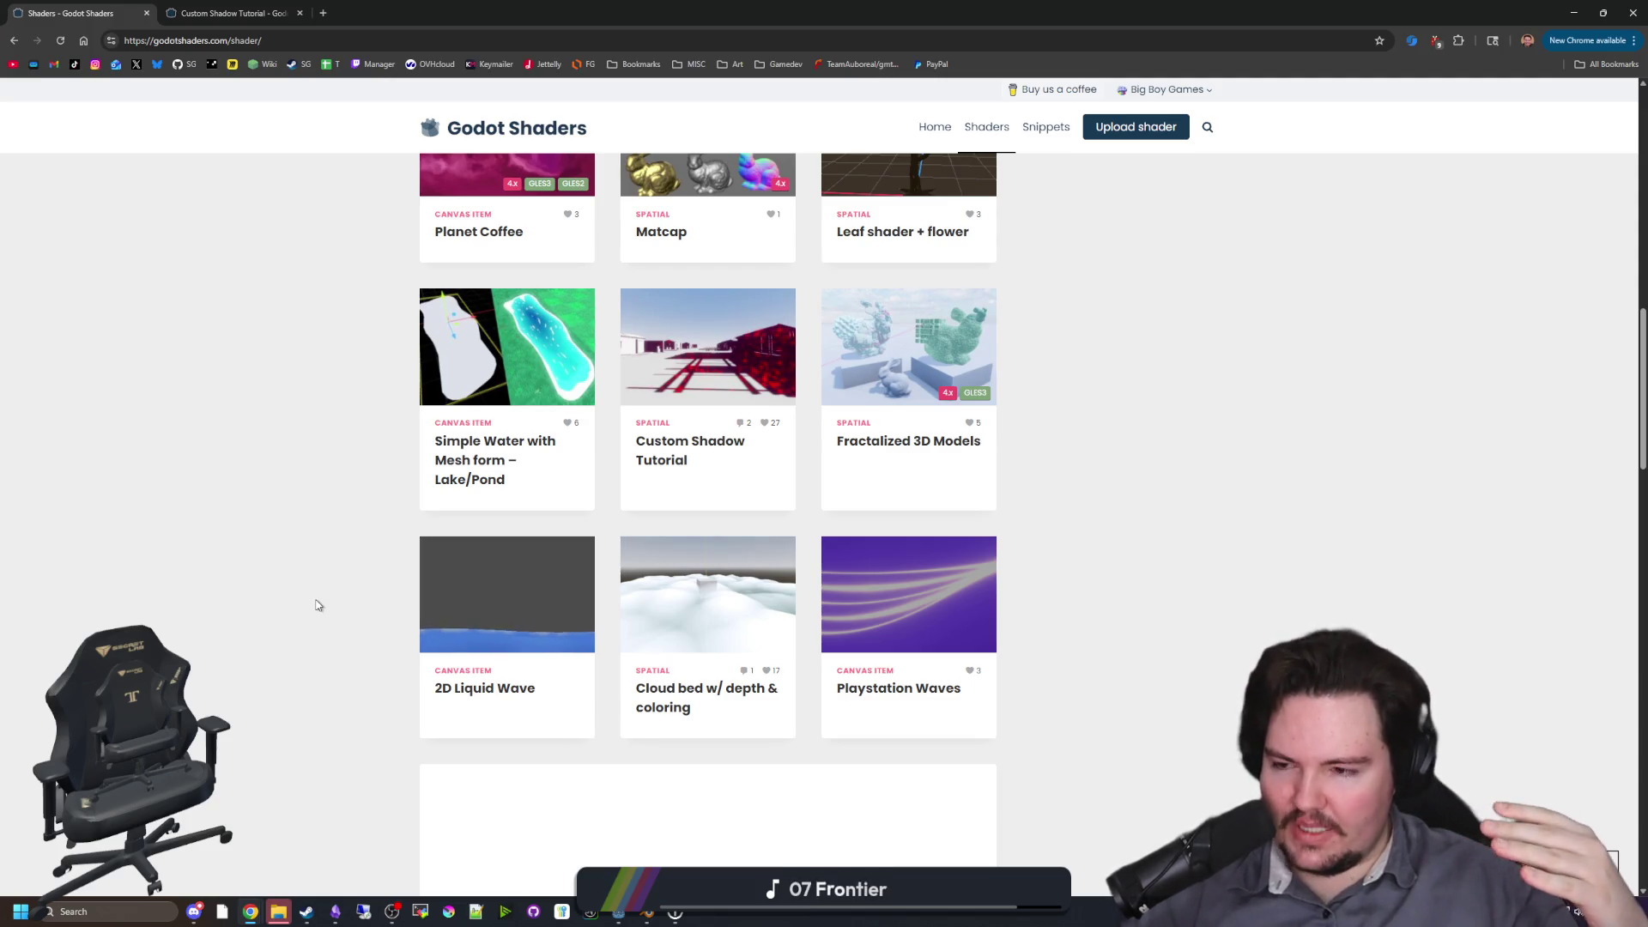
scroll(322, 607, "down", 6)
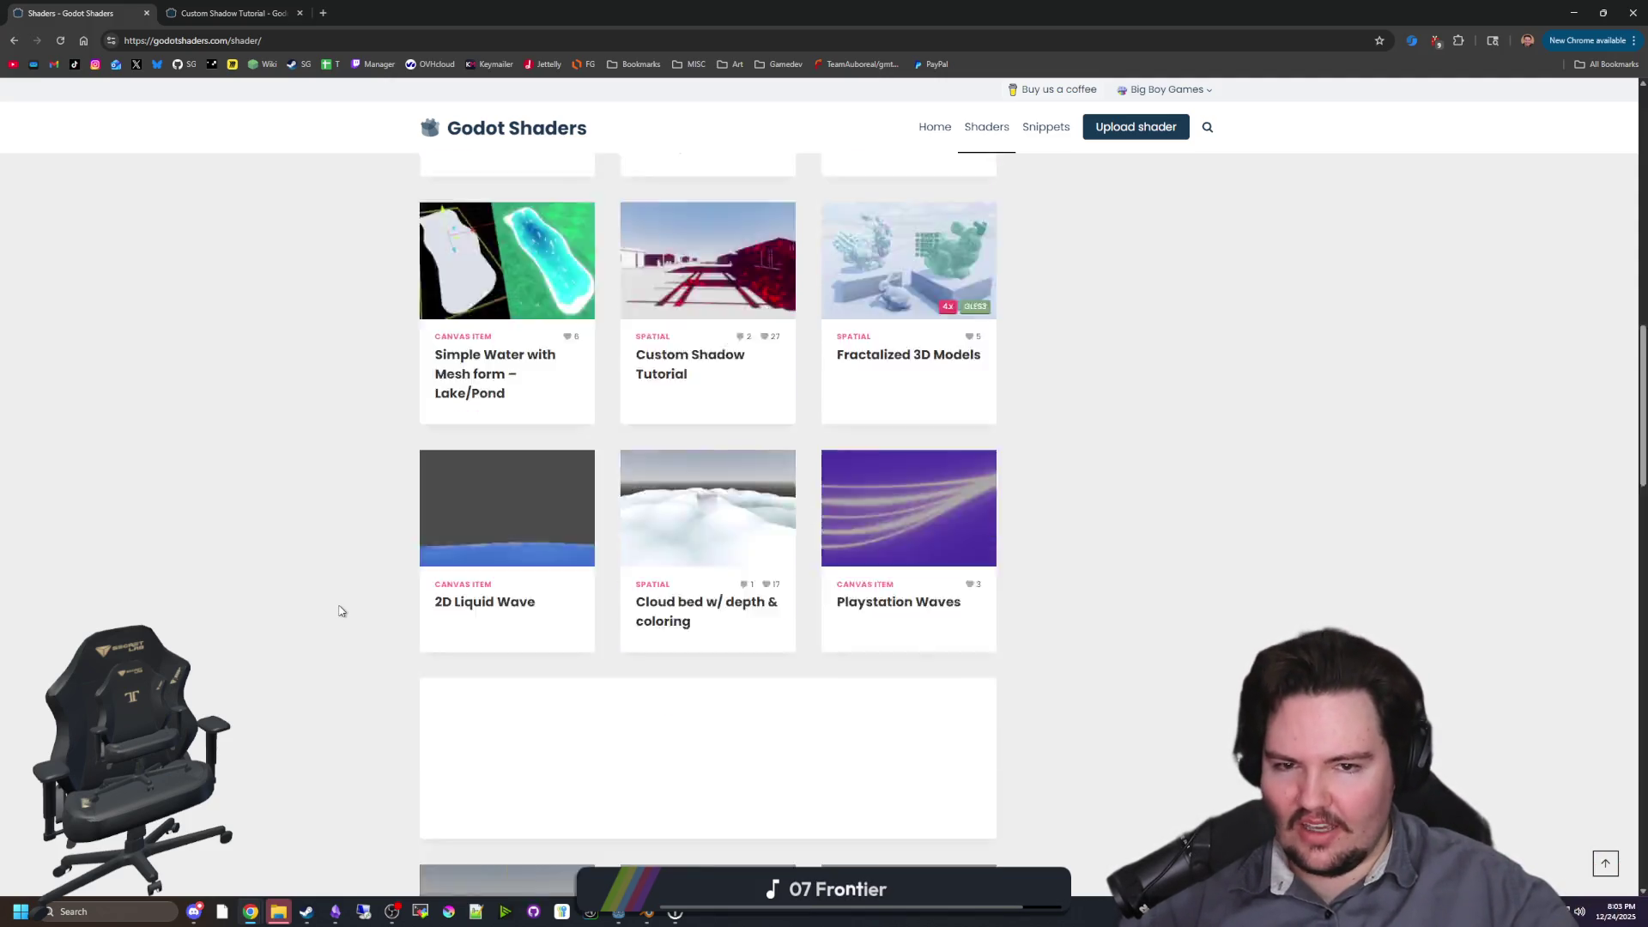
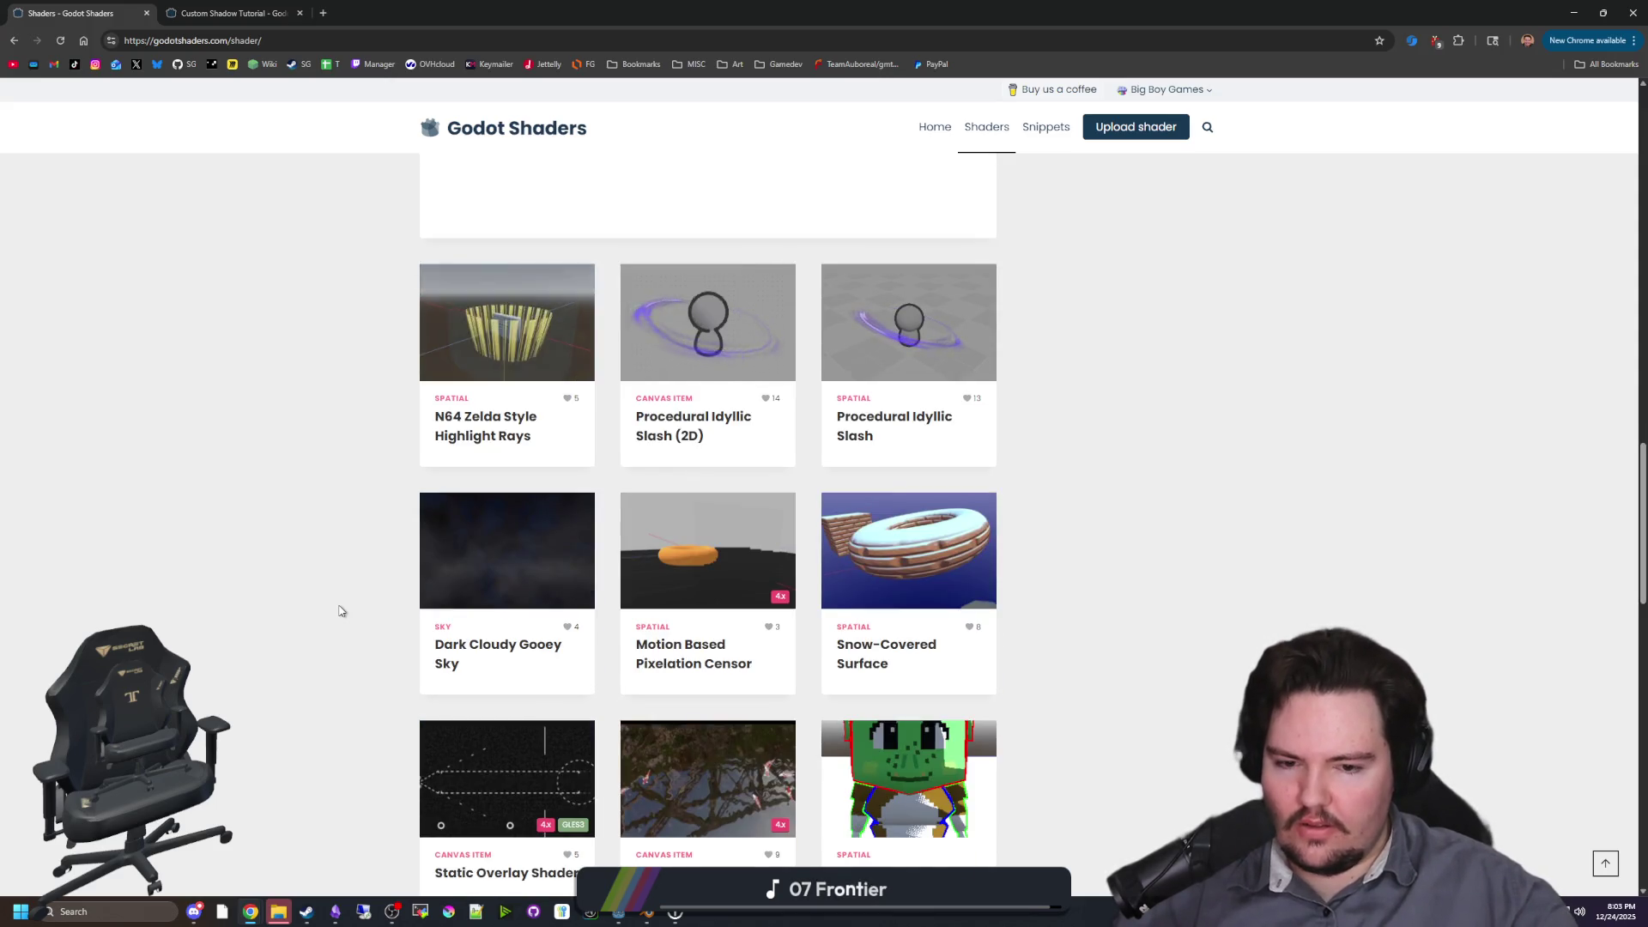
Step: Browse to the bottom of the first shader listing page and go to page 2
scroll(339, 611, "down", 2)
scroll(1154, 627, "up", 2)
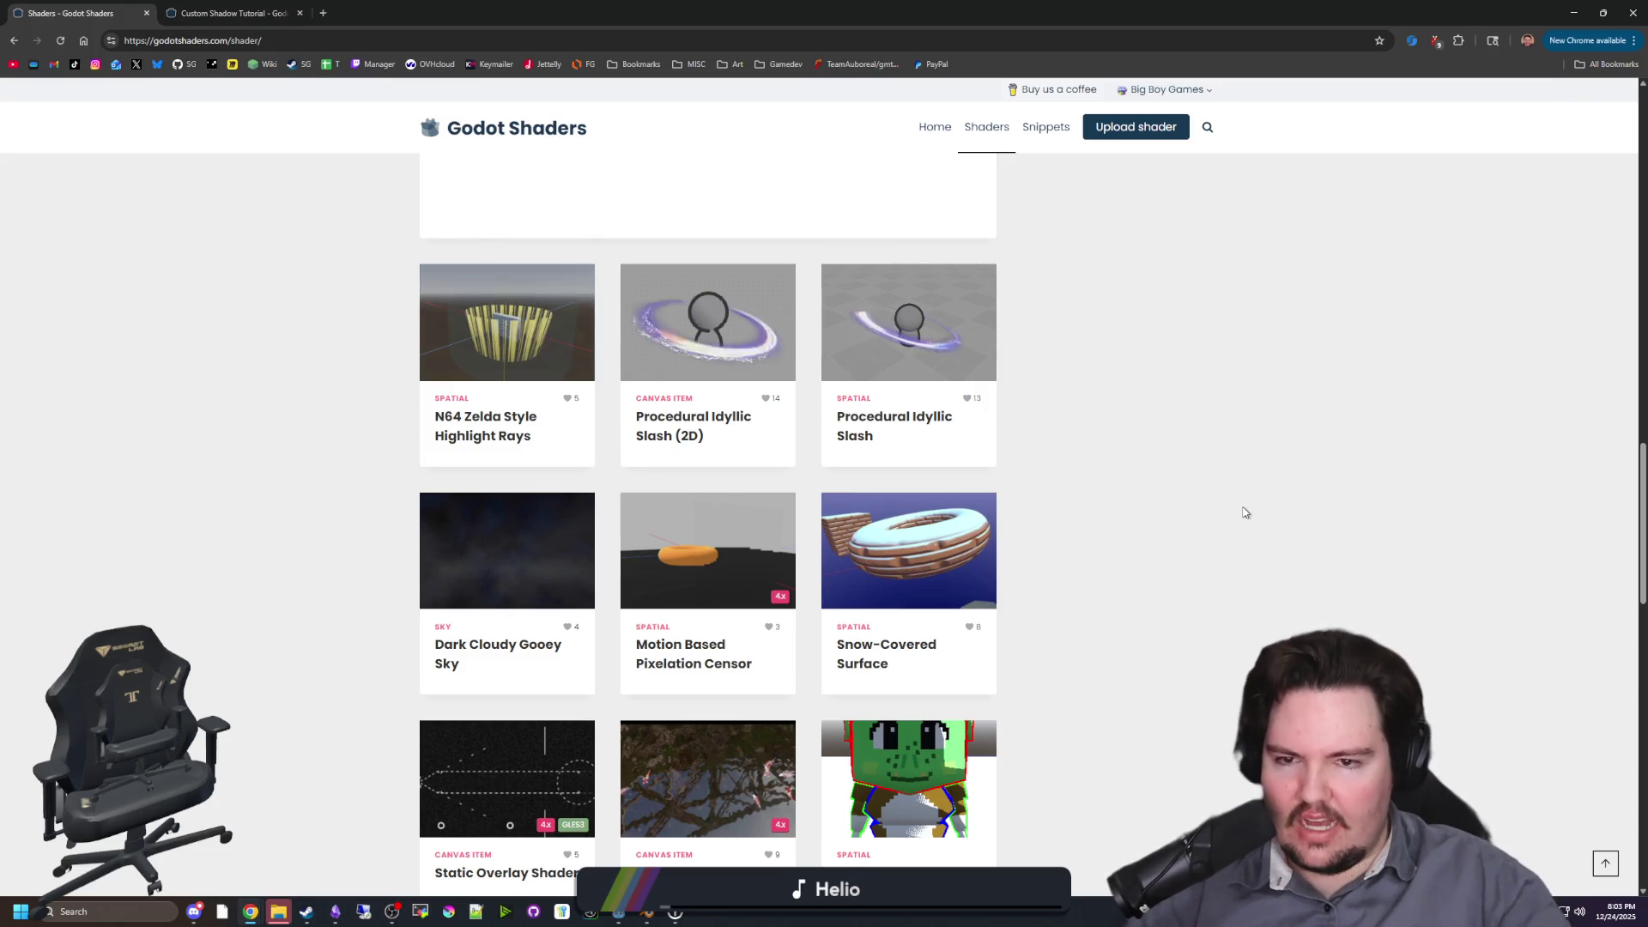
scroll(992, 471, "down", 2)
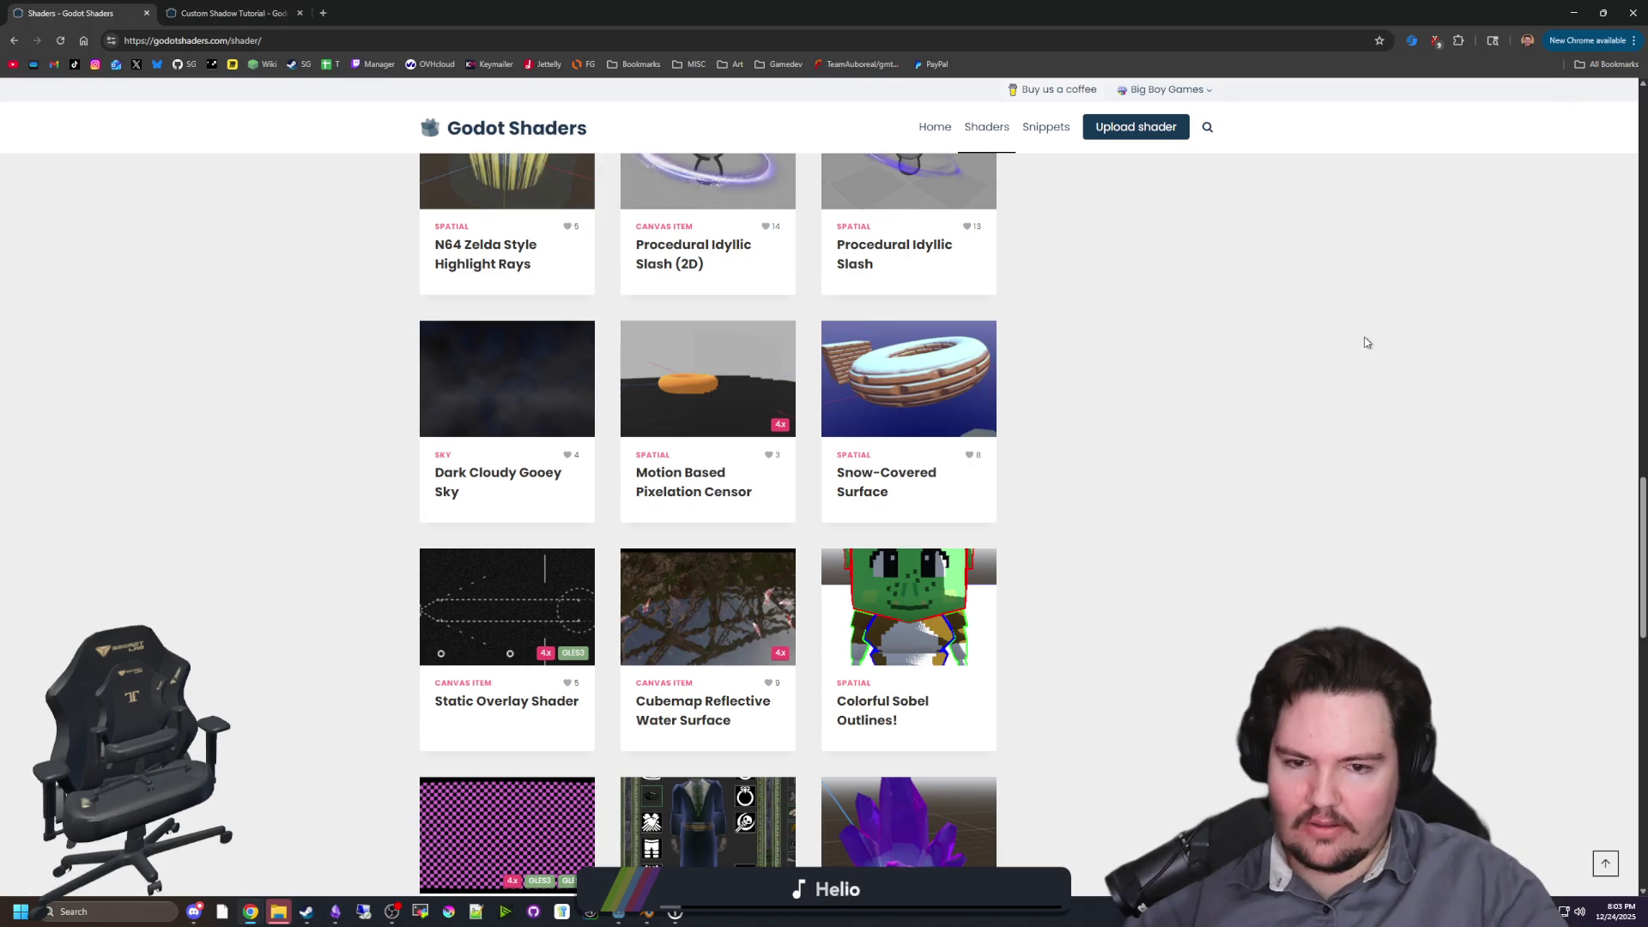
scroll(1060, 548, "down", 1)
scroll(1060, 549, "down", 3)
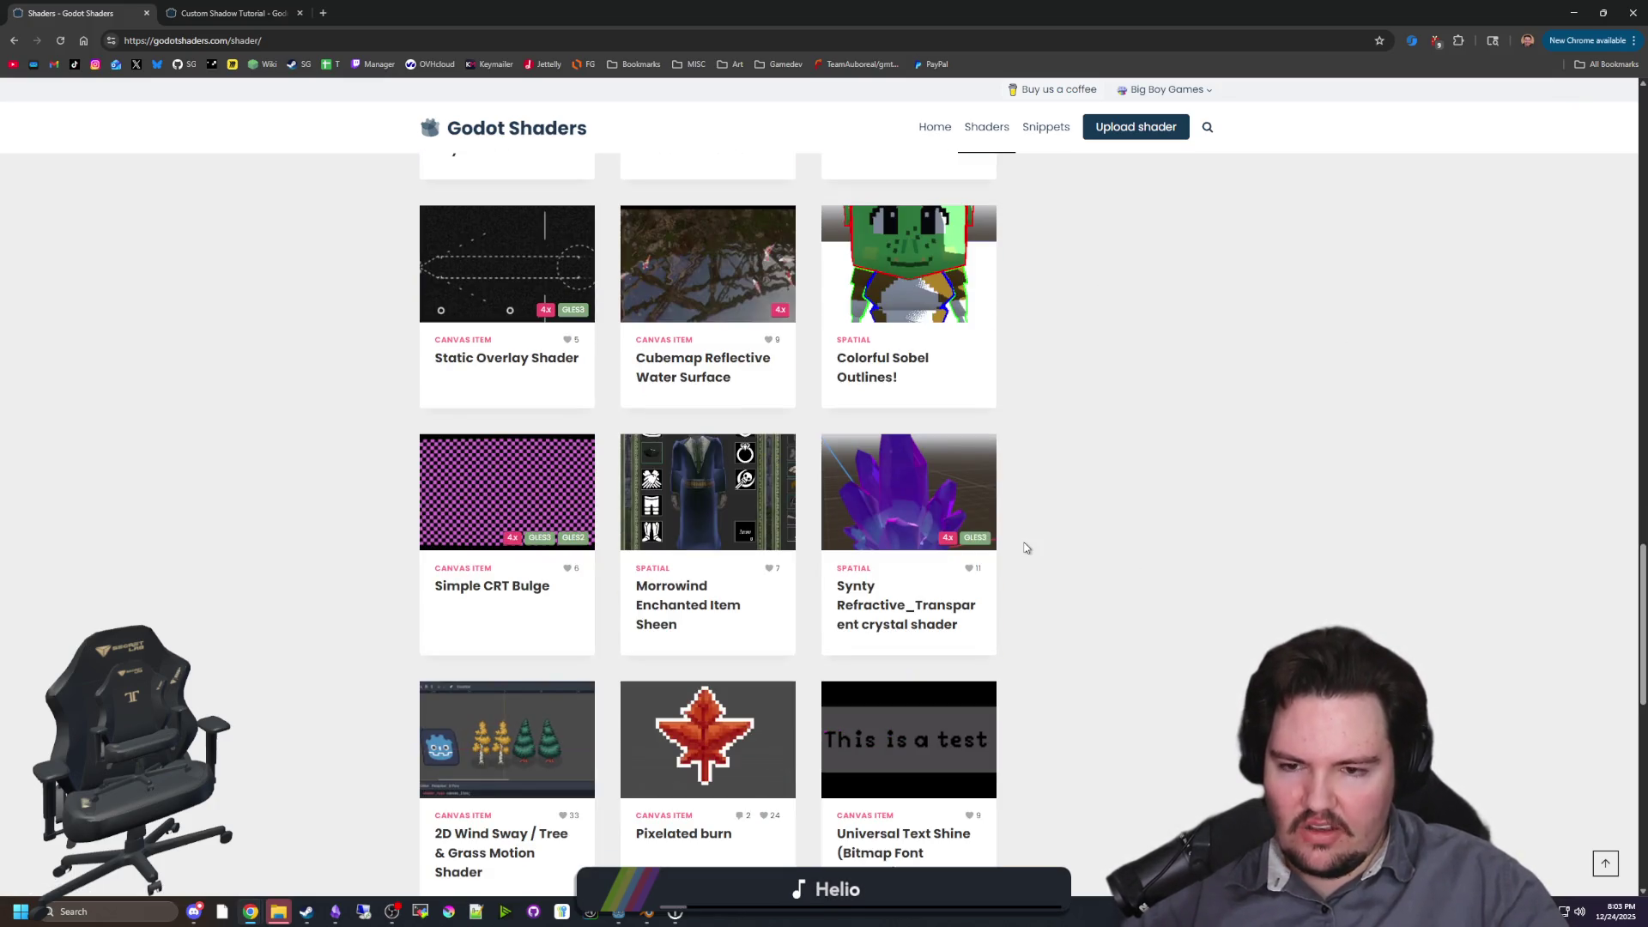
scroll(1115, 541, "down", 1)
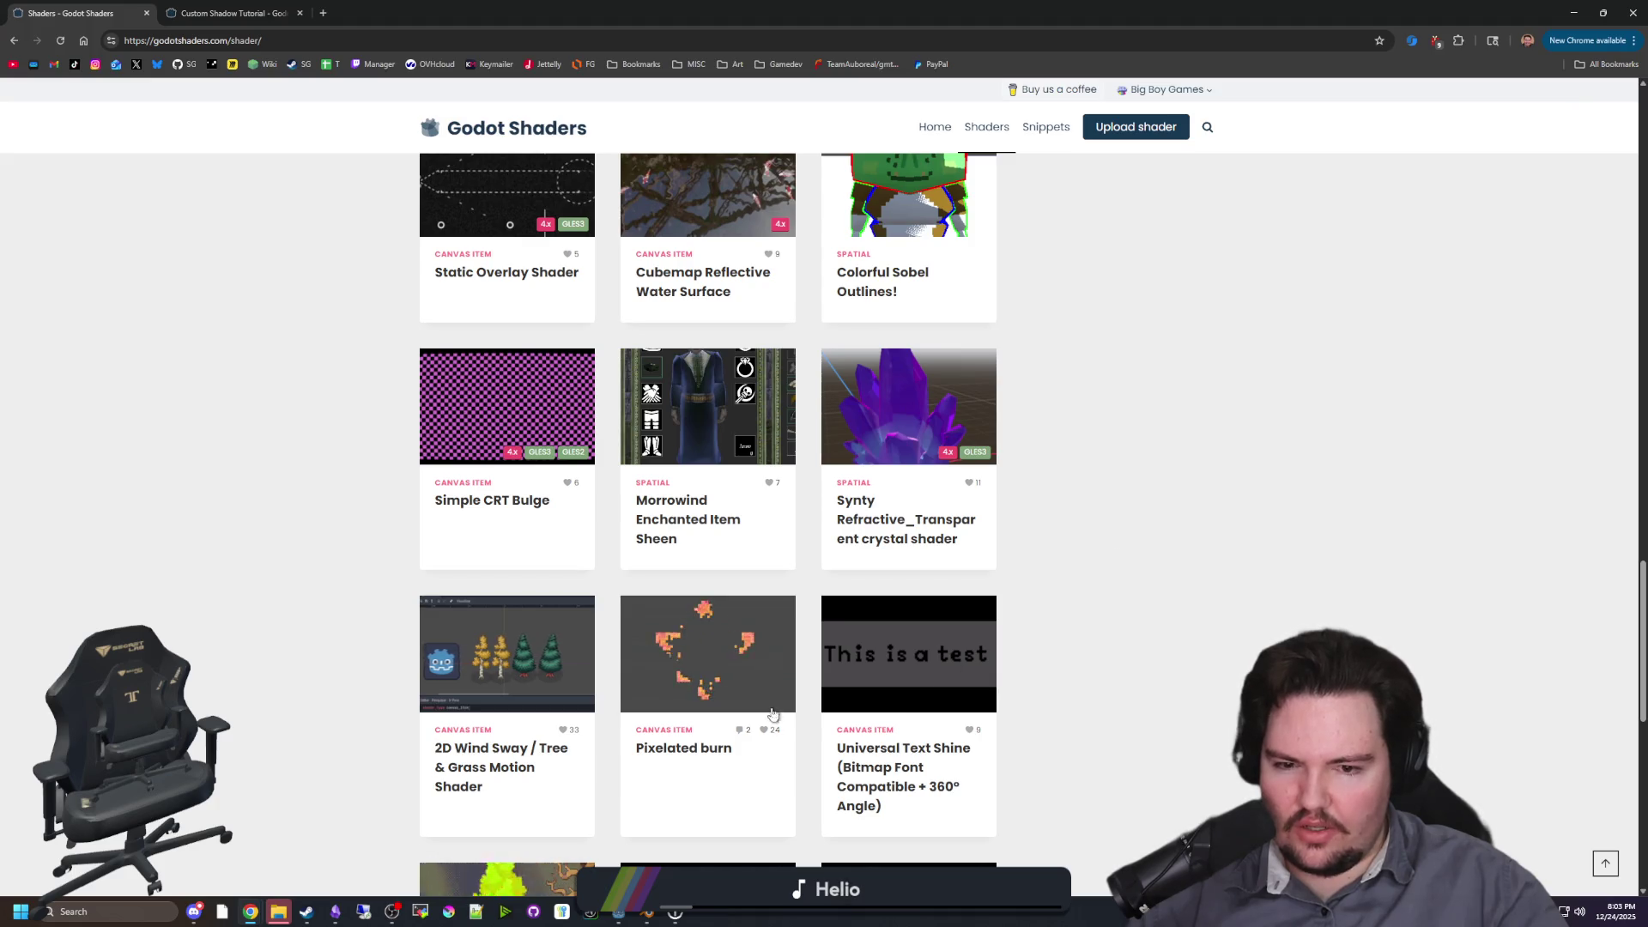
scroll(772, 717, "down", 3)
scroll(779, 710, "down", 7)
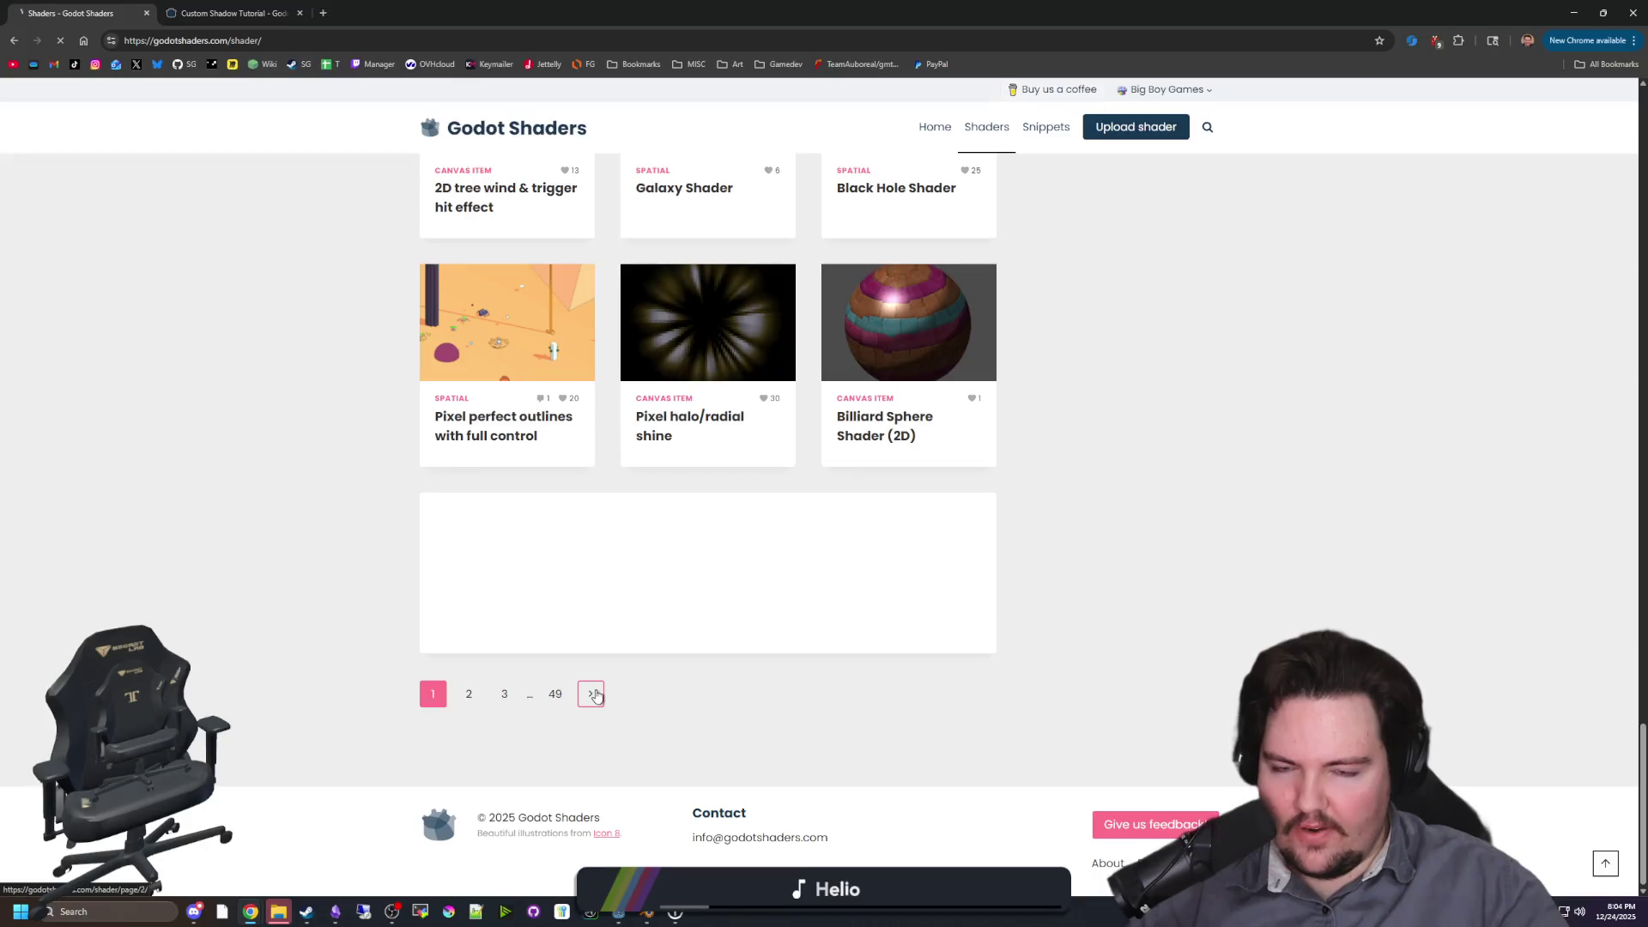
left_click(591, 693)
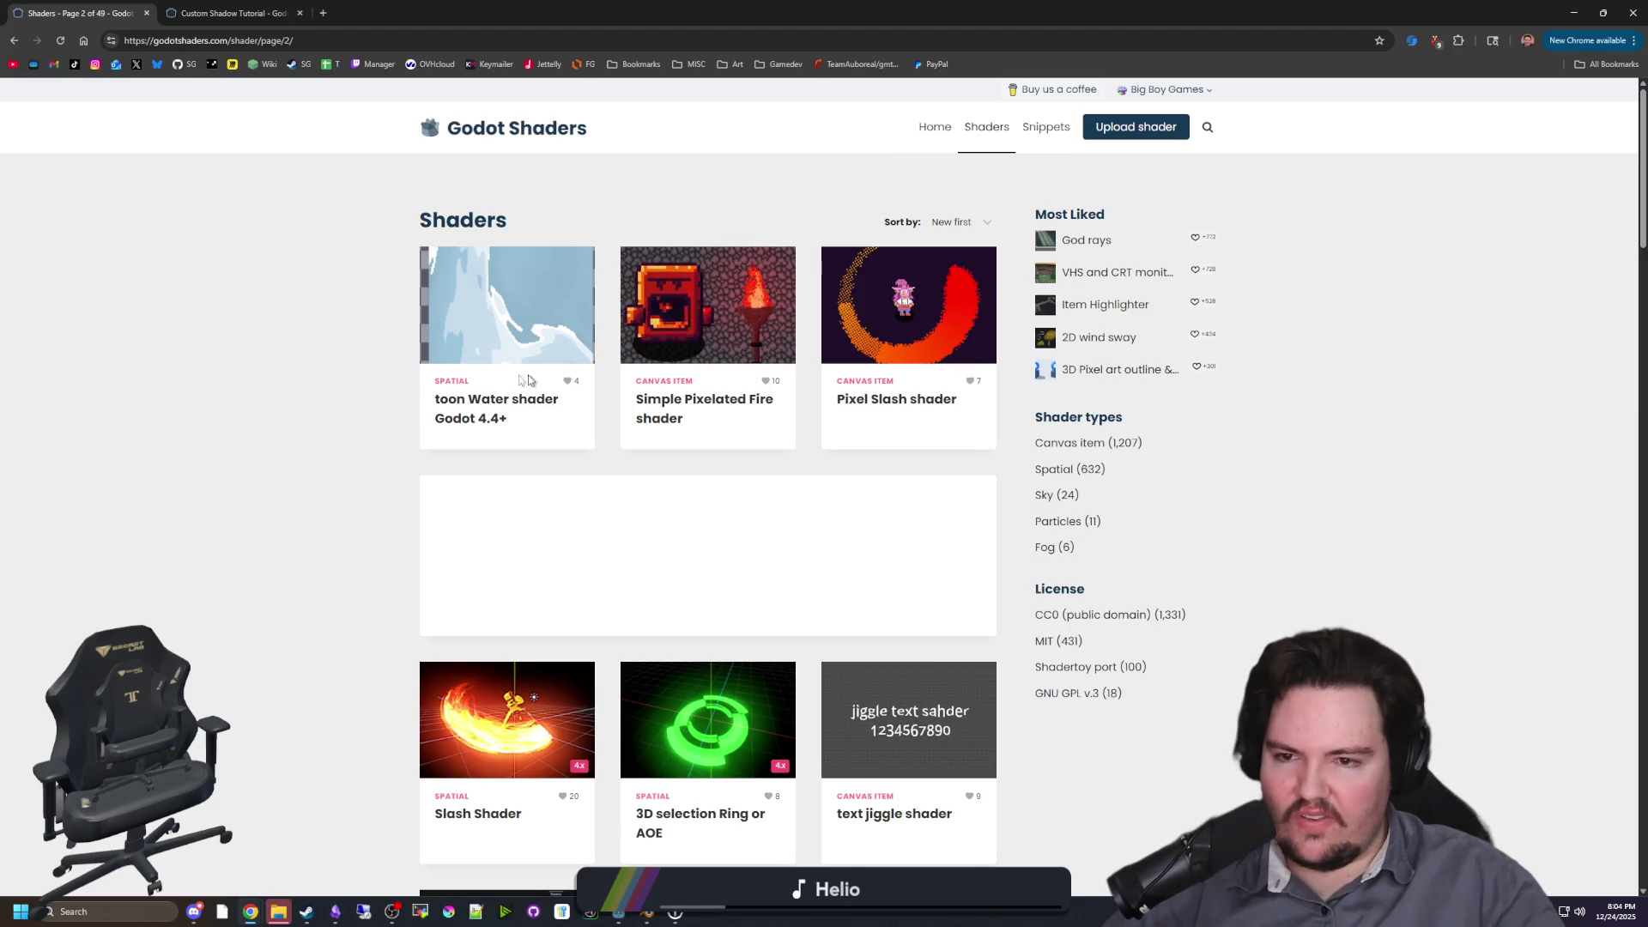
Step: Browse through page 2 of the shader listing and move on to page 3
scroll(367, 393, "down", 2)
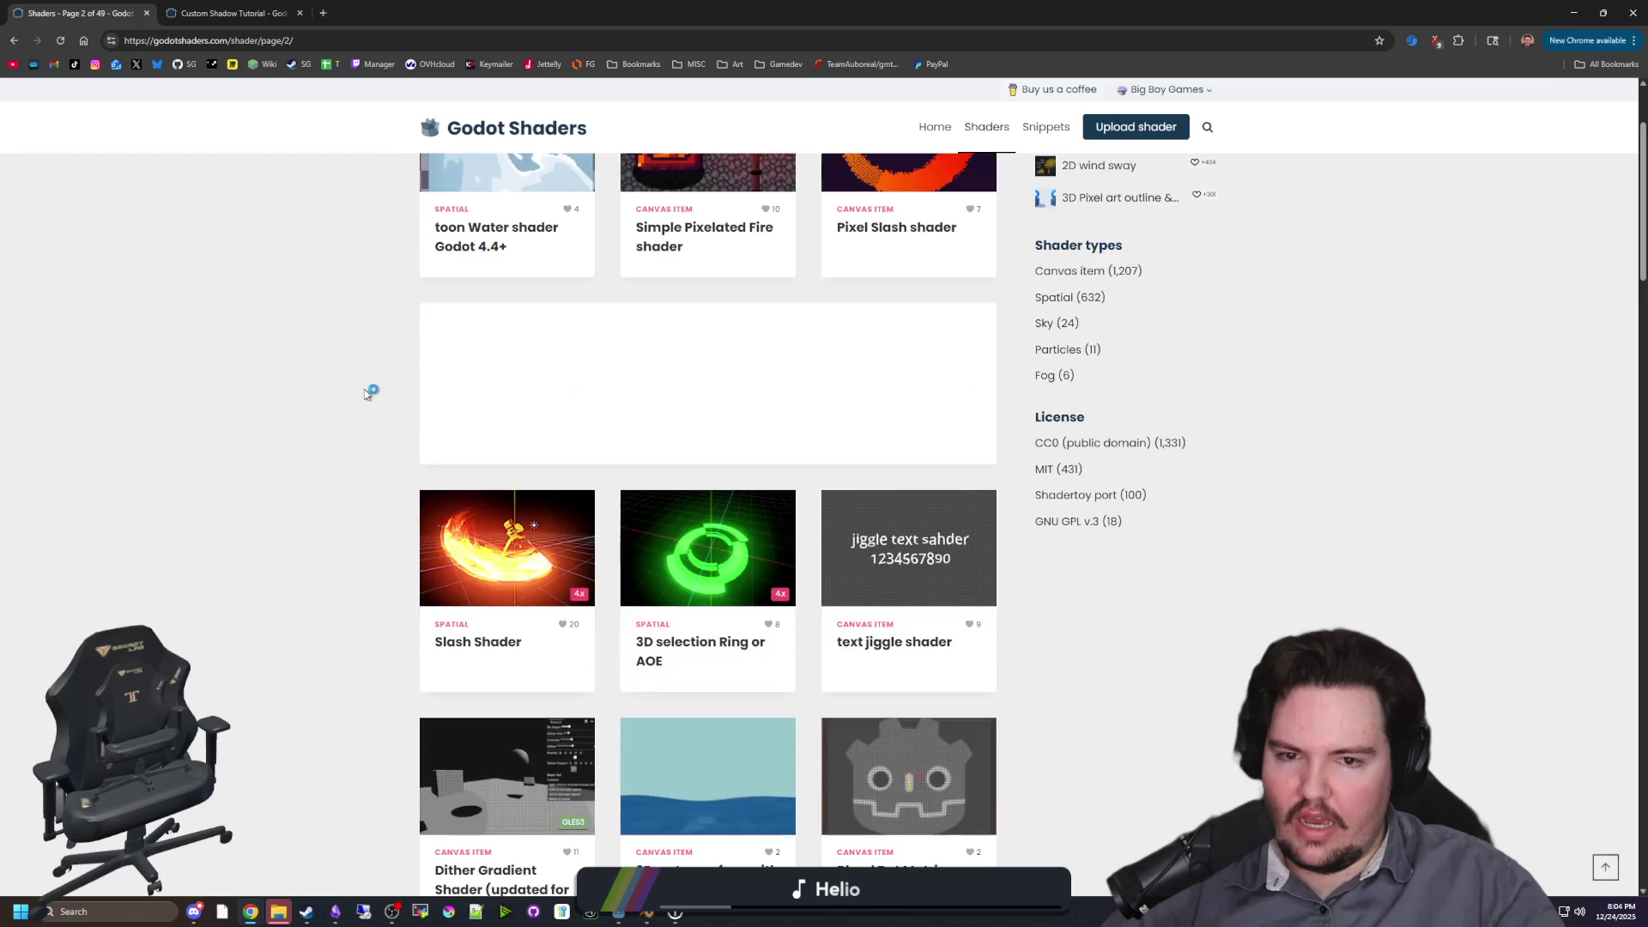
scroll(367, 393, "down", 1)
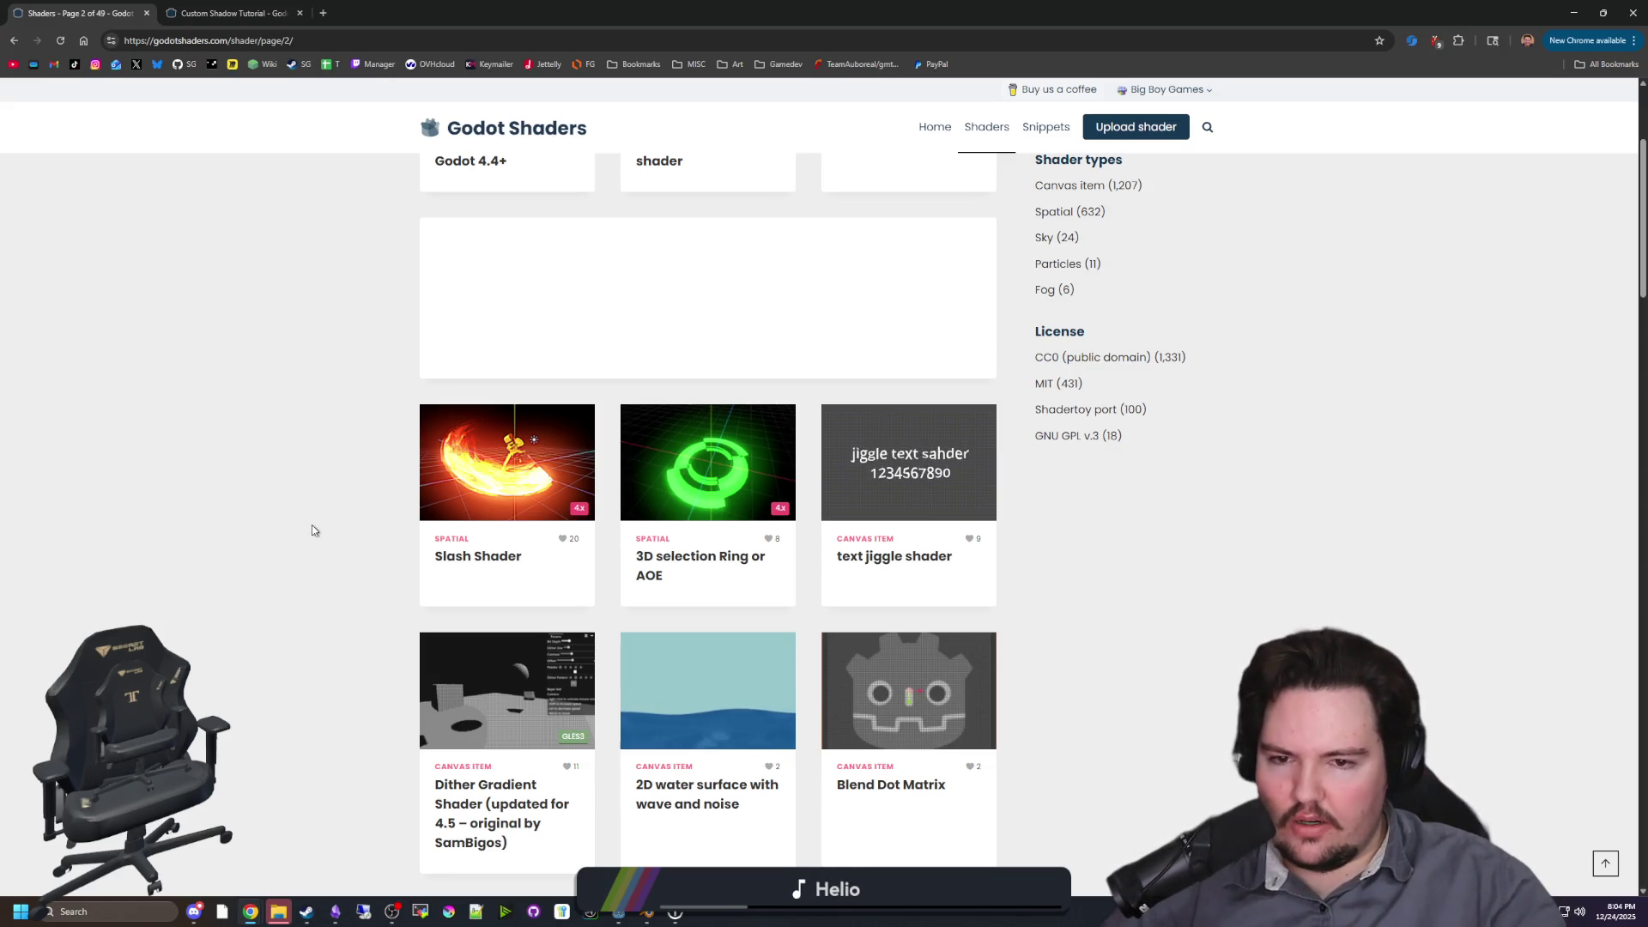
scroll(312, 528, "down", 3)
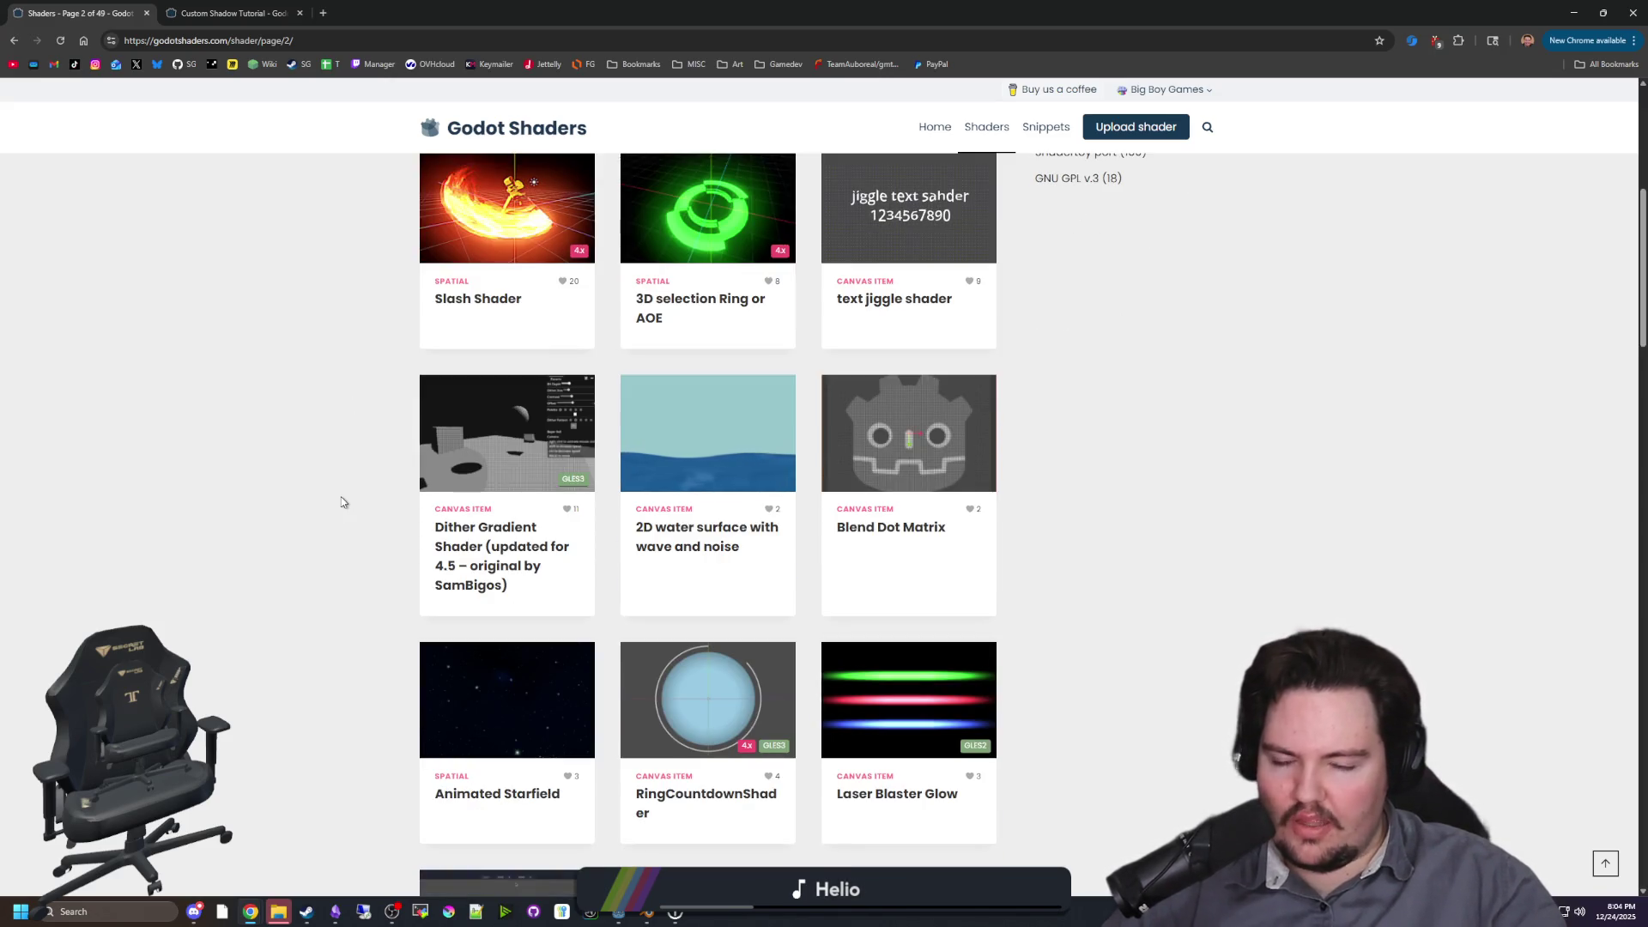
scroll(357, 491, "down", 2)
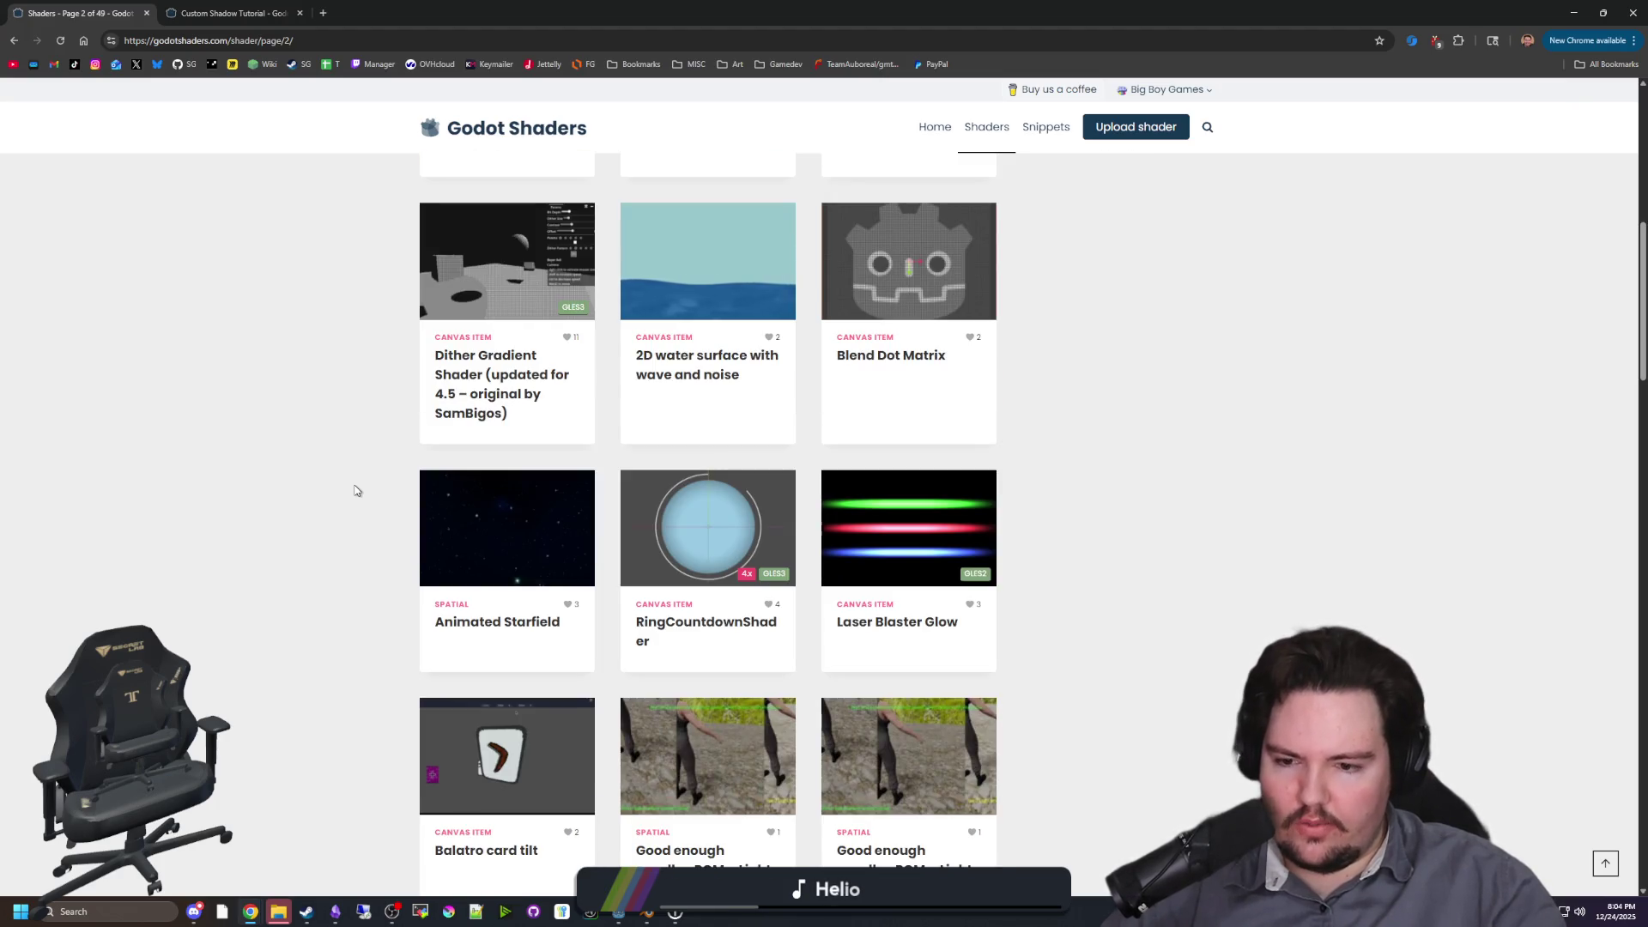
scroll(357, 491, "down", 8)
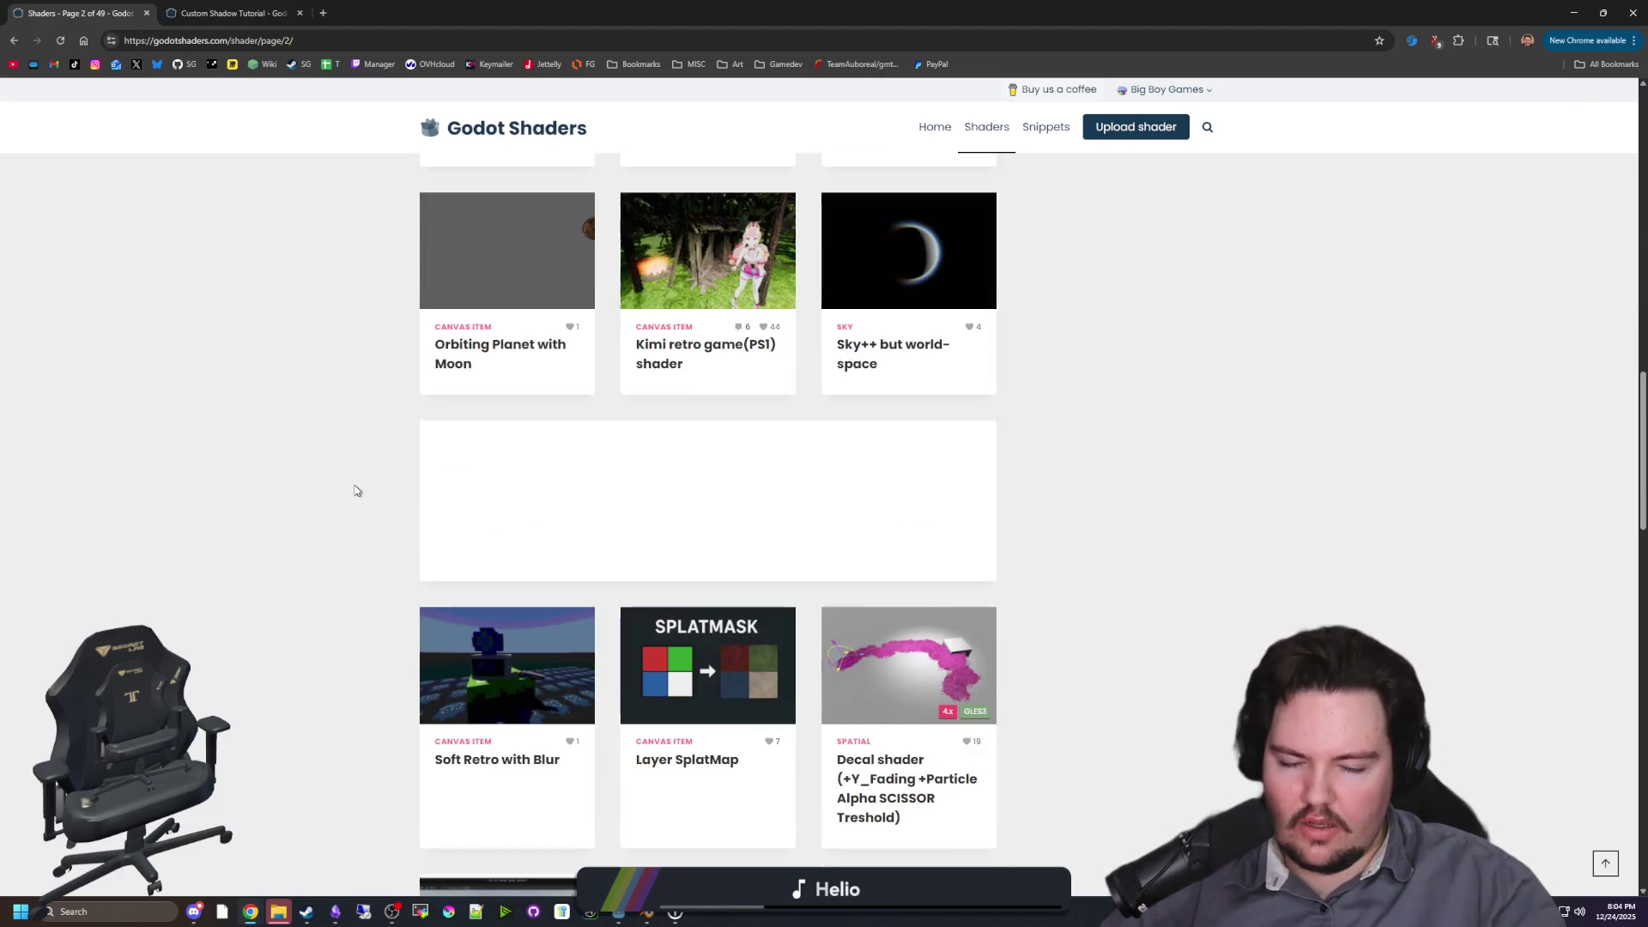
scroll(359, 497, "down", 3)
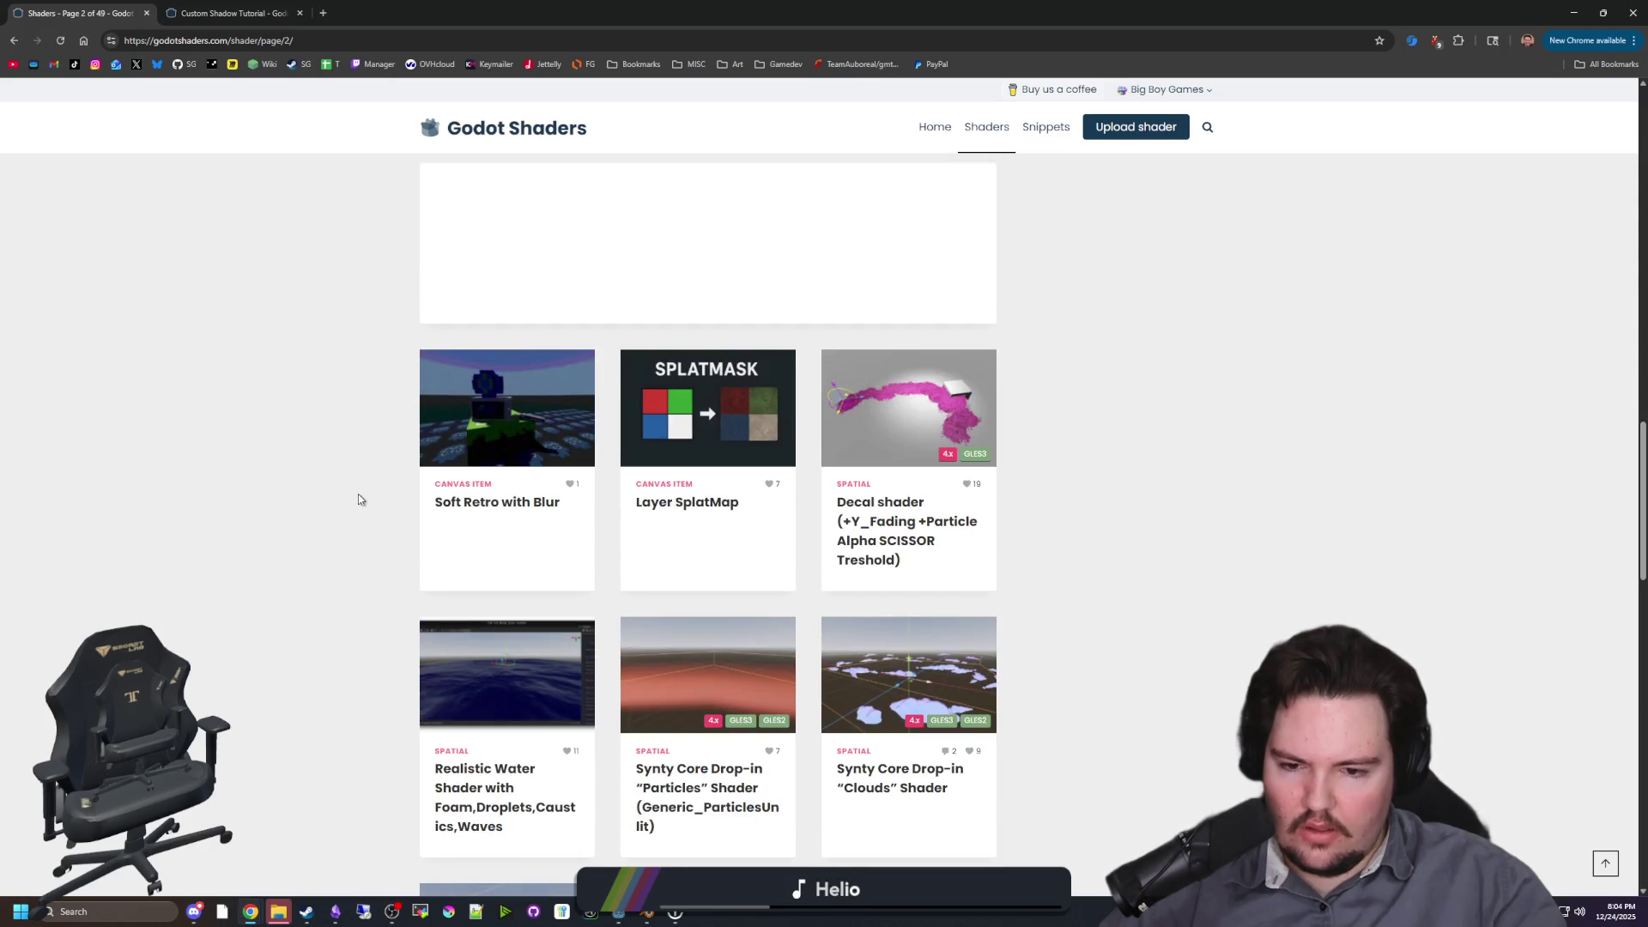
scroll(358, 499, "down", 4)
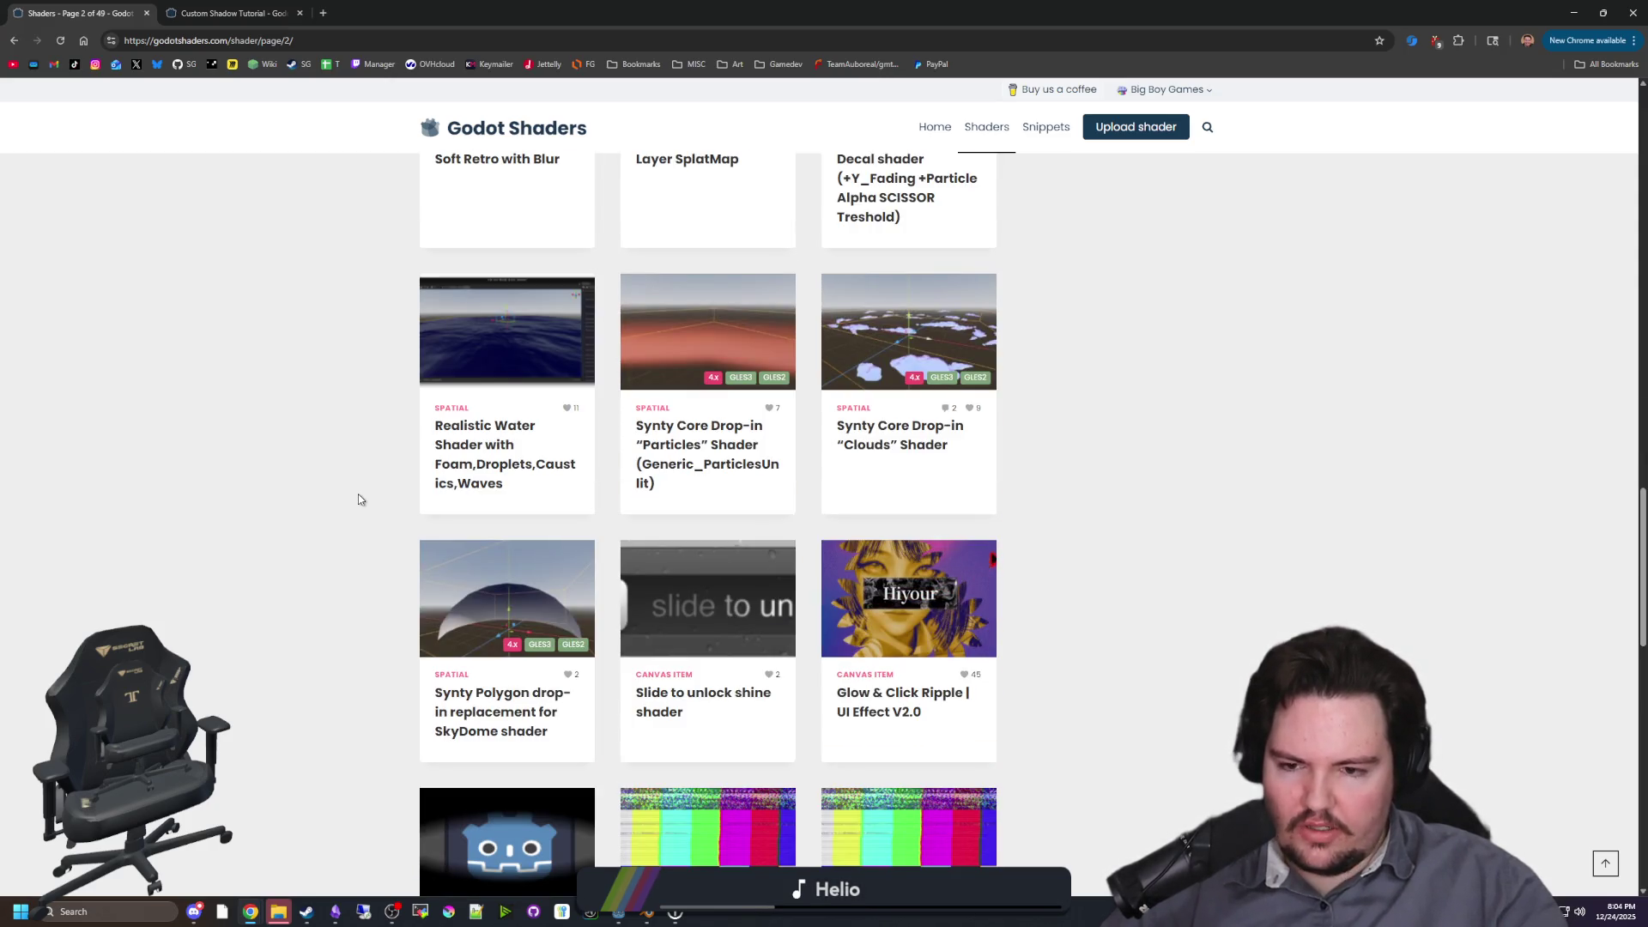
scroll(358, 499, "down", 3)
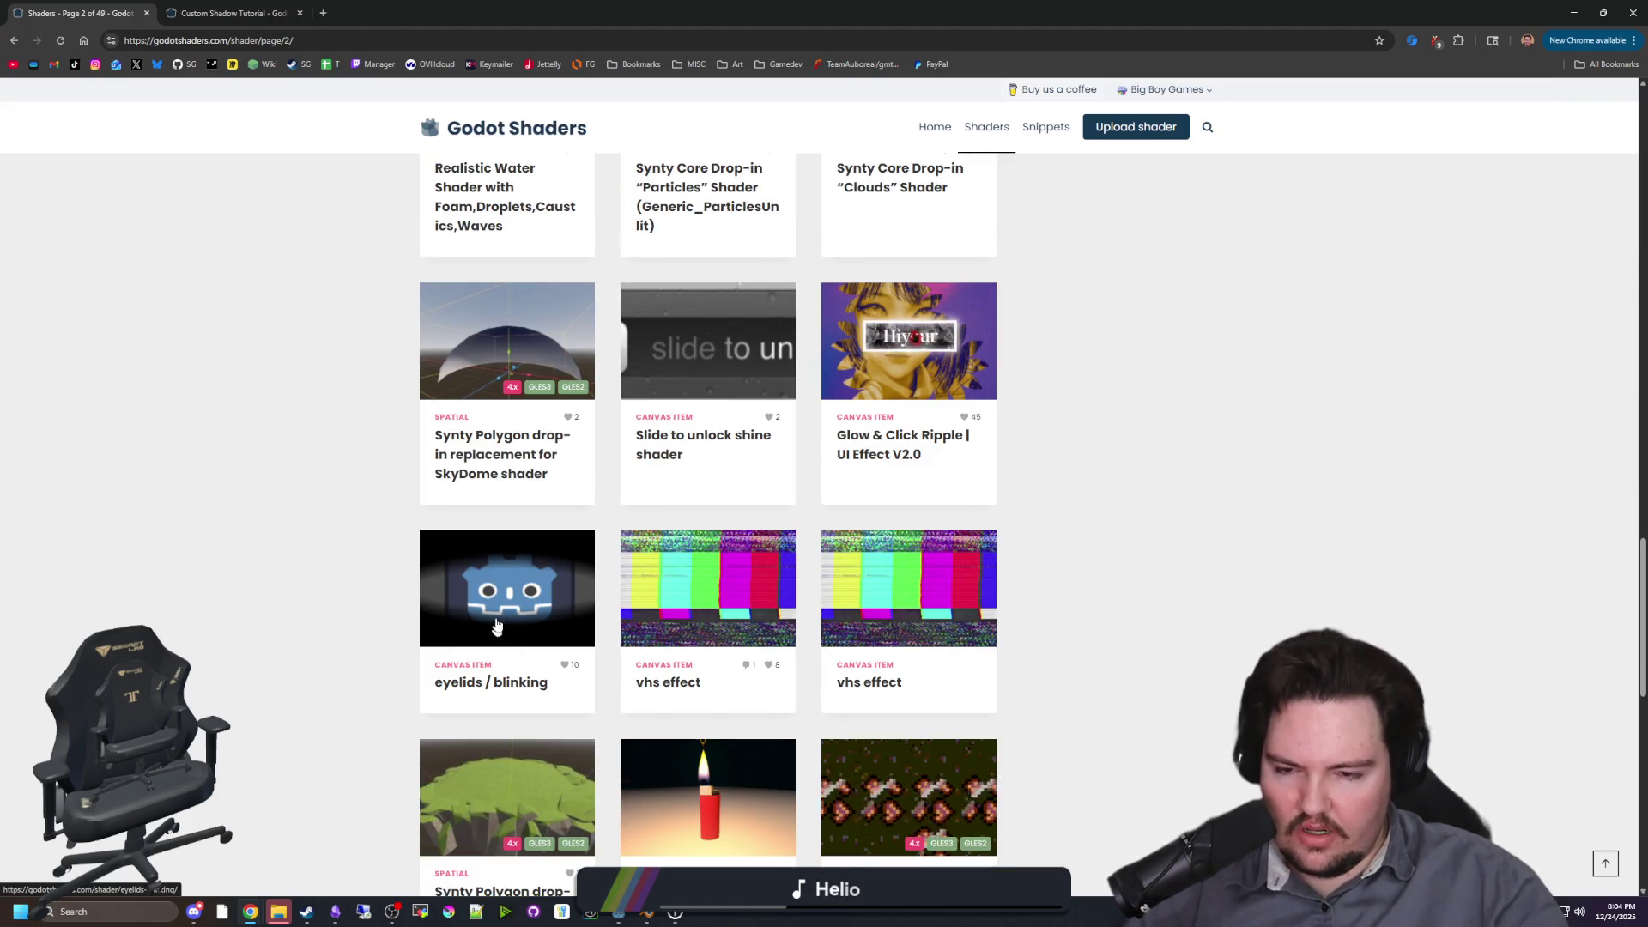
scroll(515, 613, "down", 8)
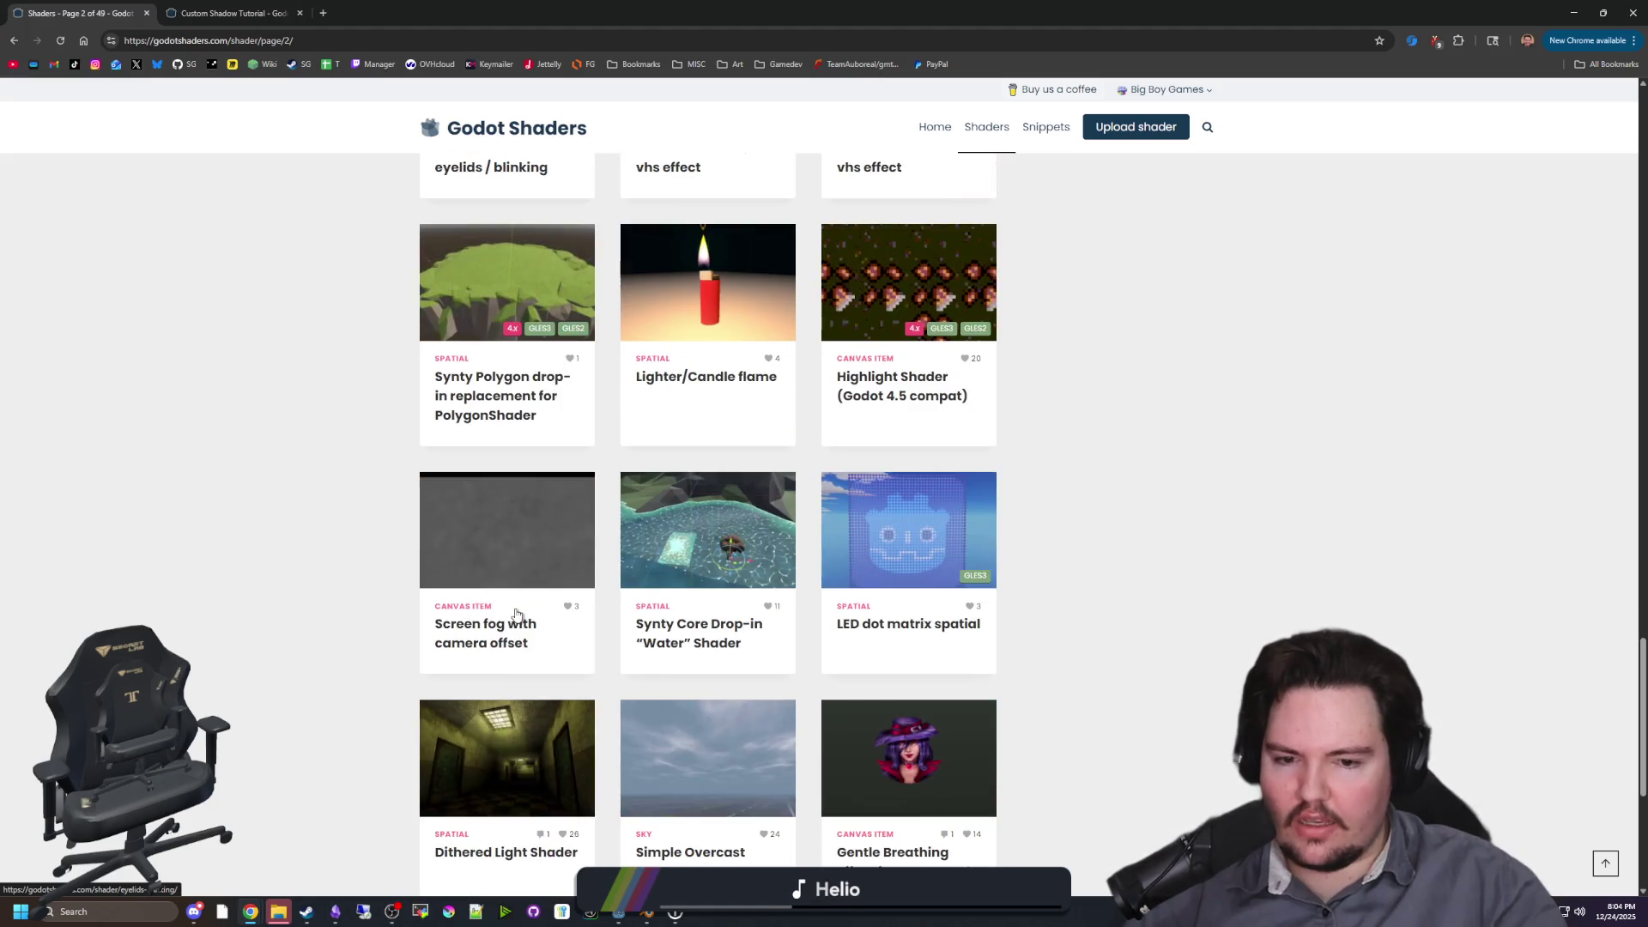
scroll(506, 601, "down", 3)
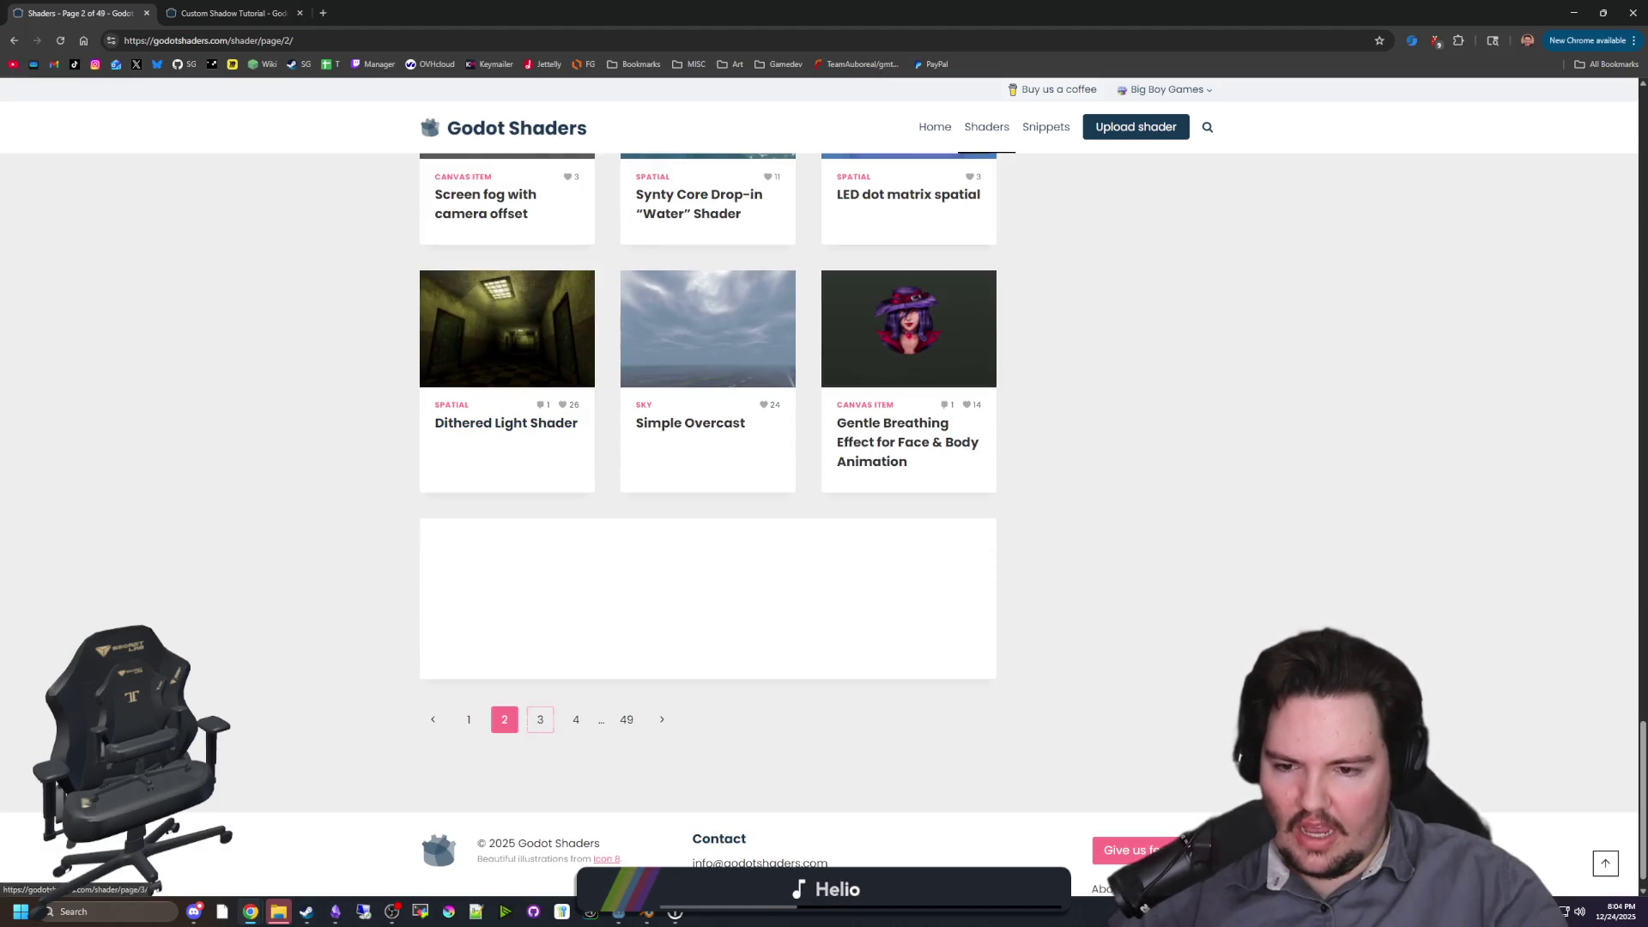
left_click(541, 721)
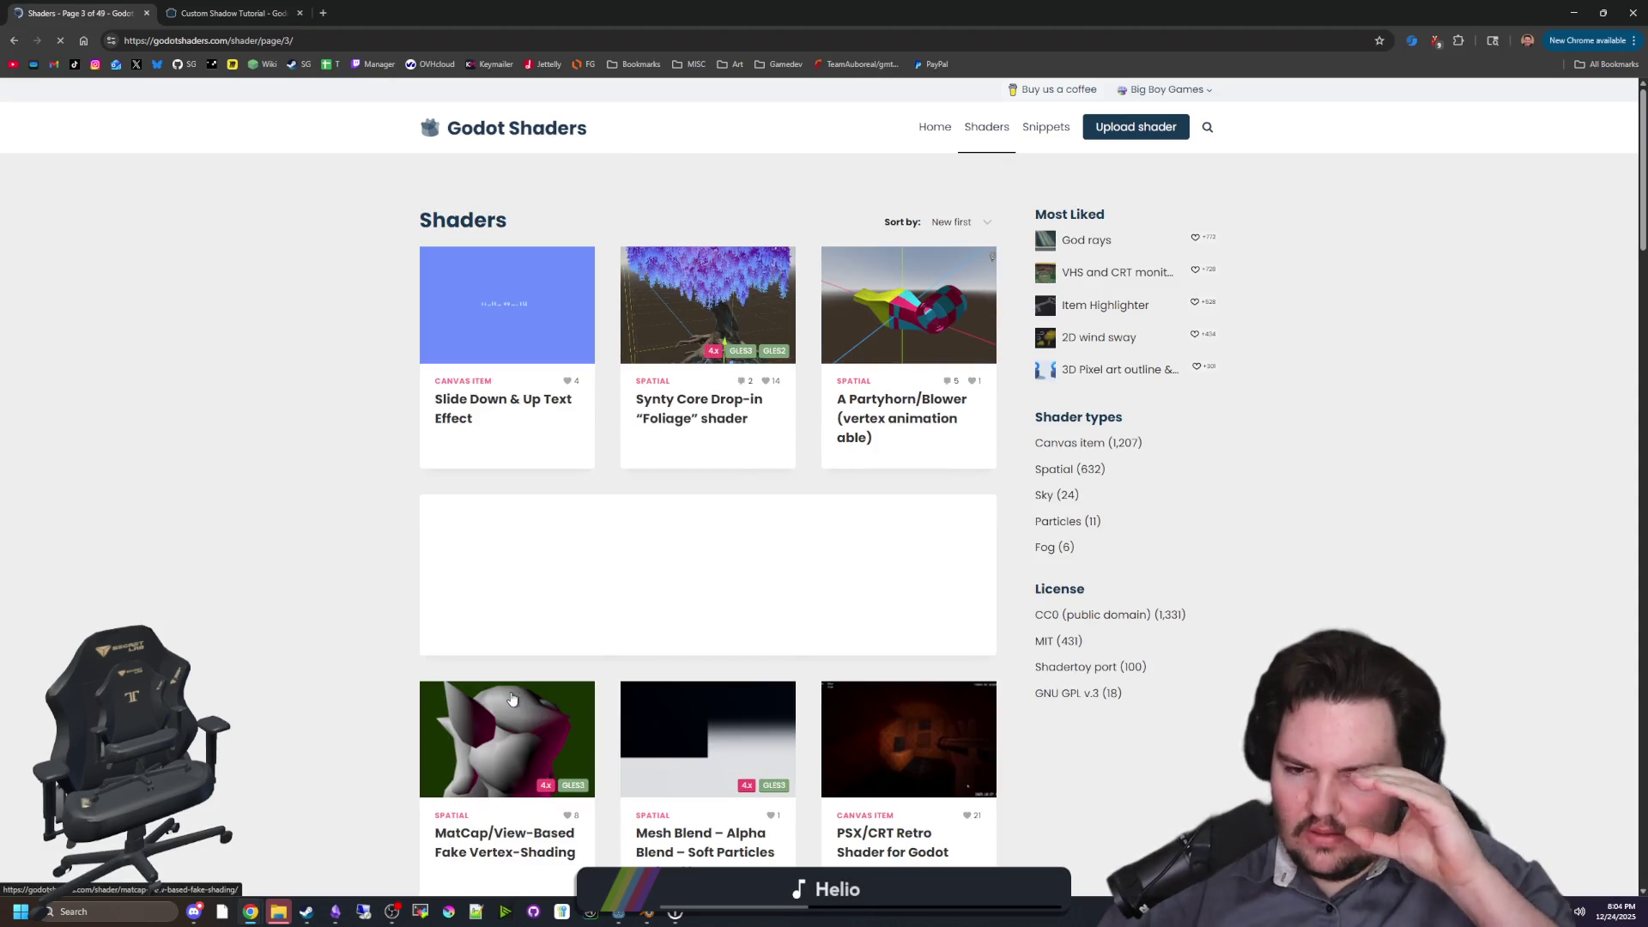
Step: Look through page 3 of the shader listing, then bring up the site search
scroll(410, 685, "down", 5)
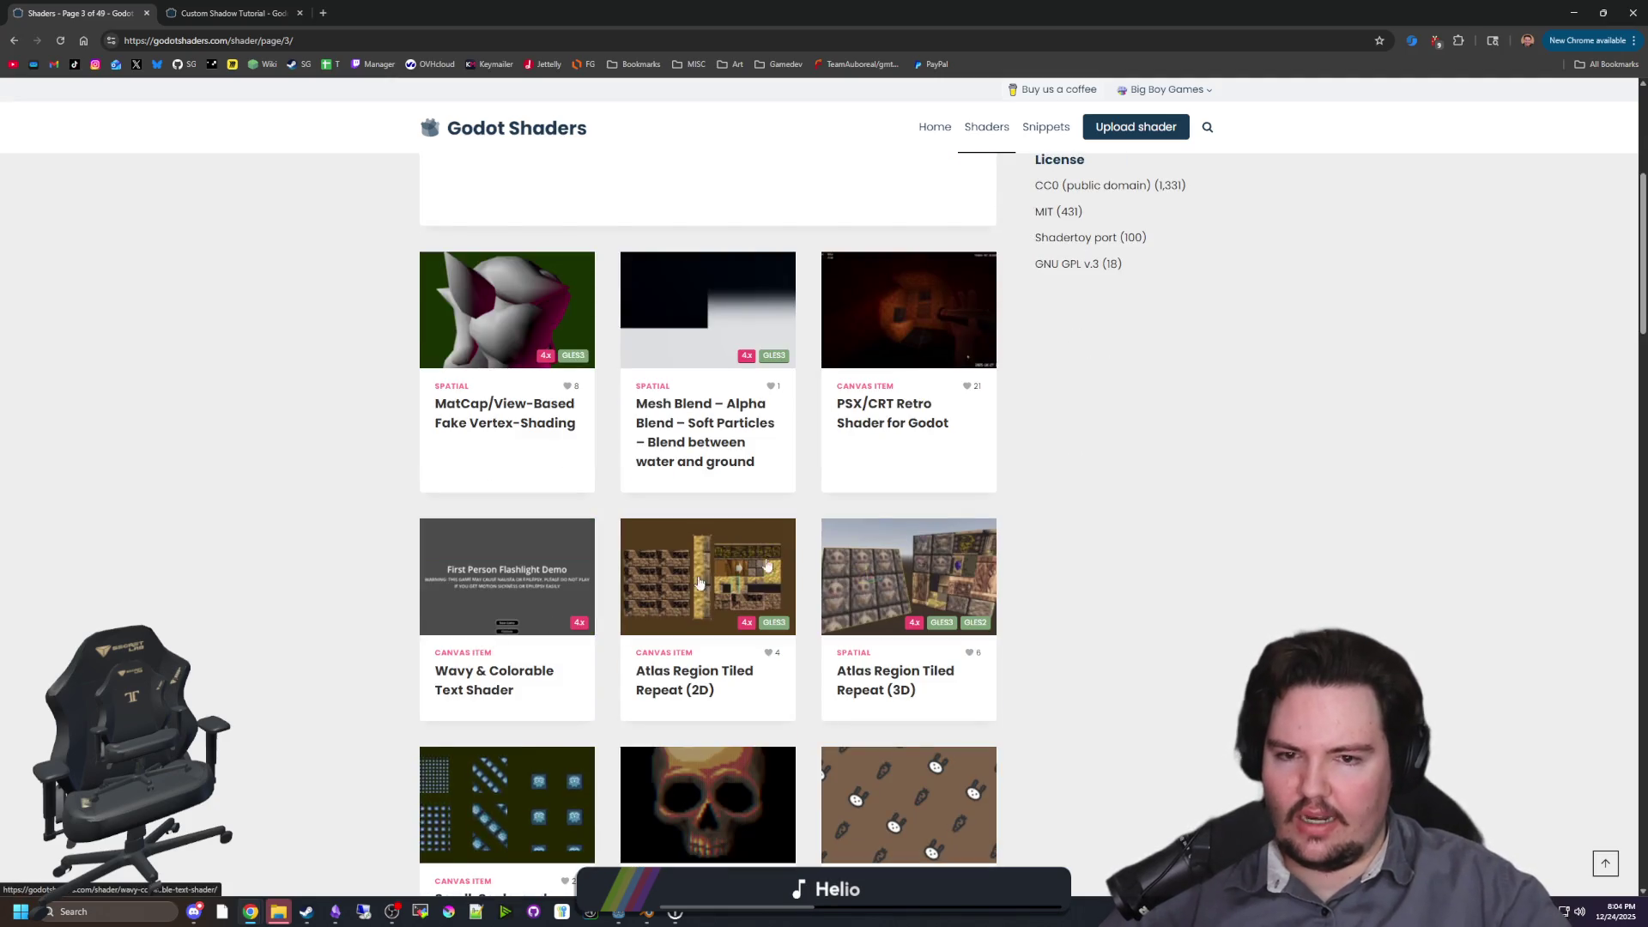
scroll(991, 496, "down", 5)
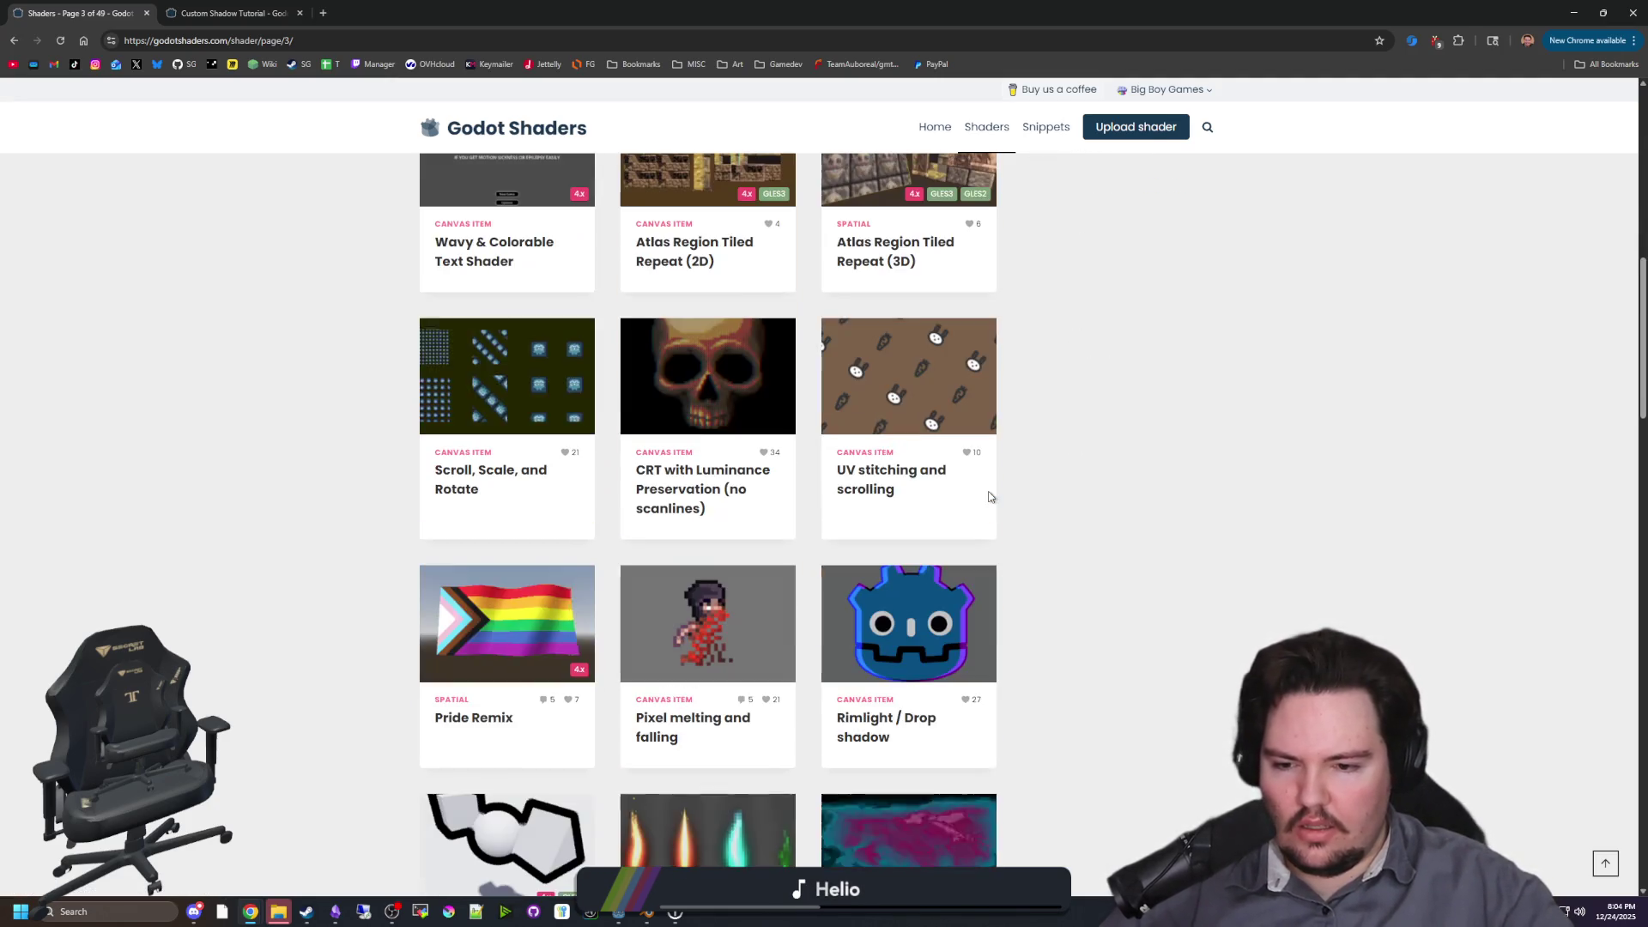
scroll(991, 496, "down", 13)
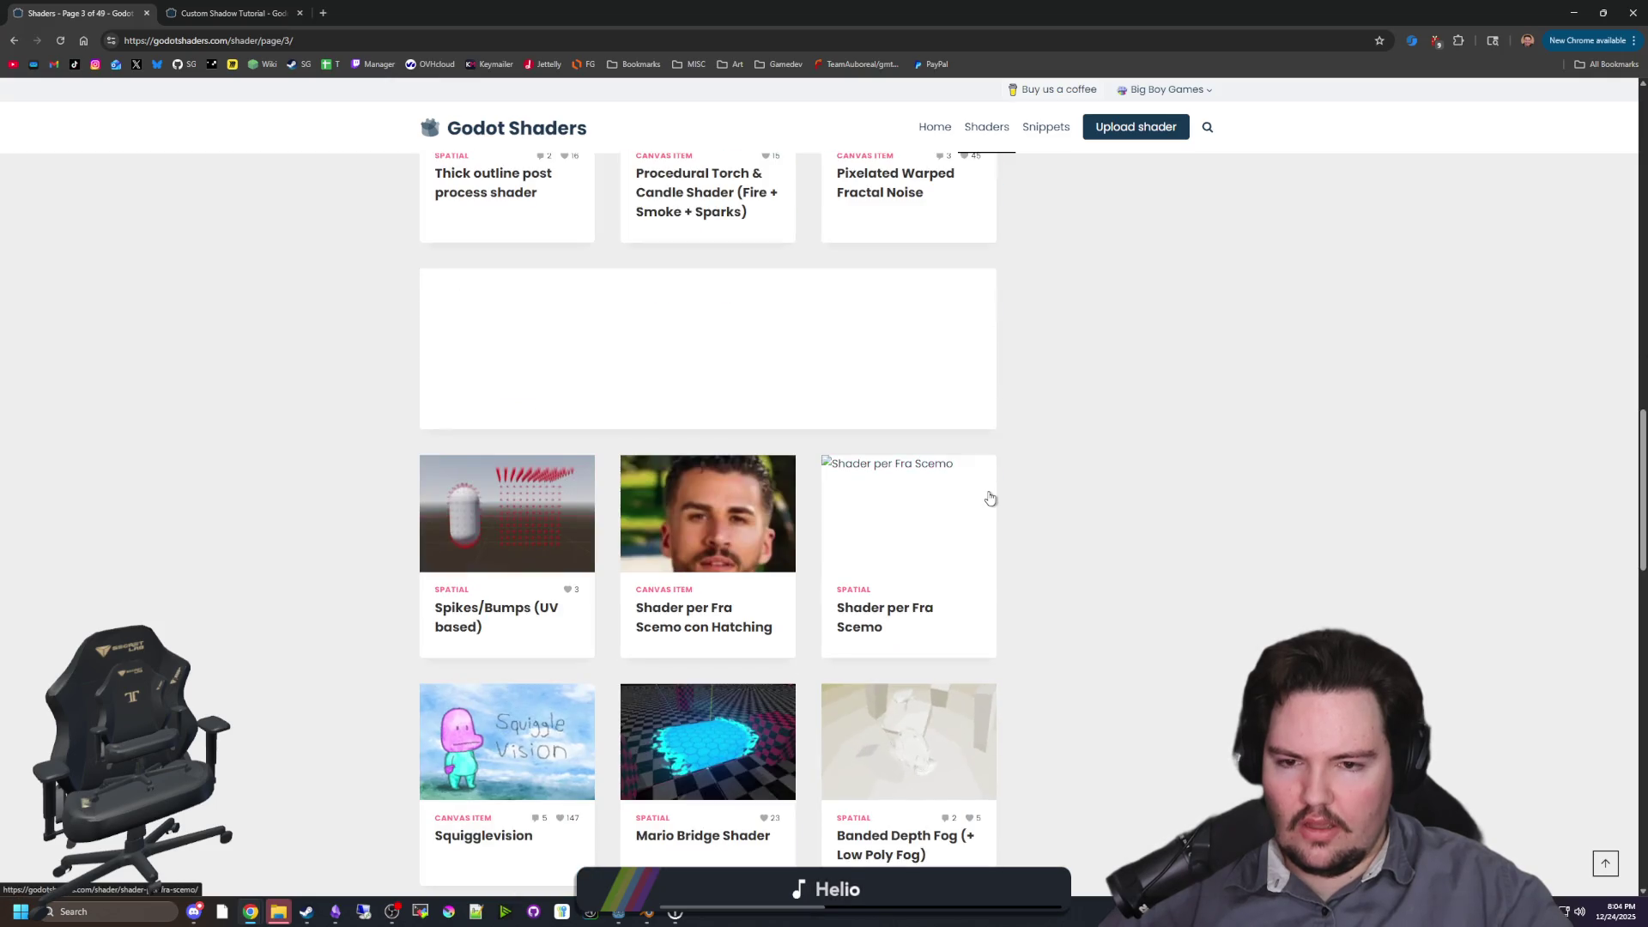
scroll(1052, 464, "down", 4)
scroll(1060, 300, "up", 20)
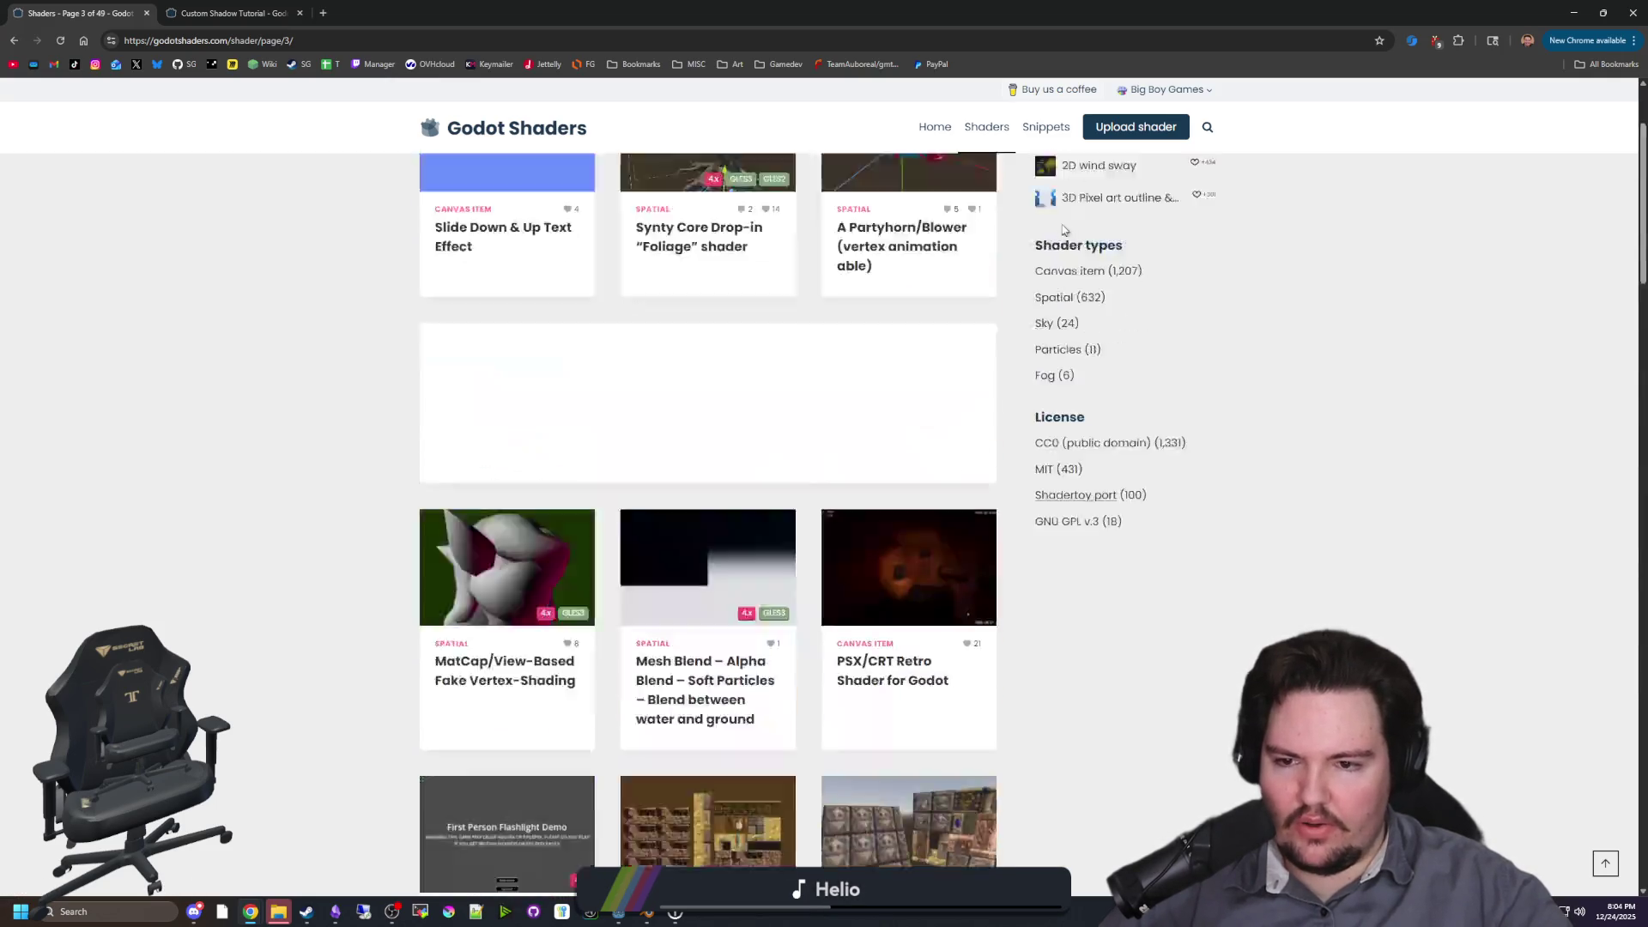
left_click(1207, 129)
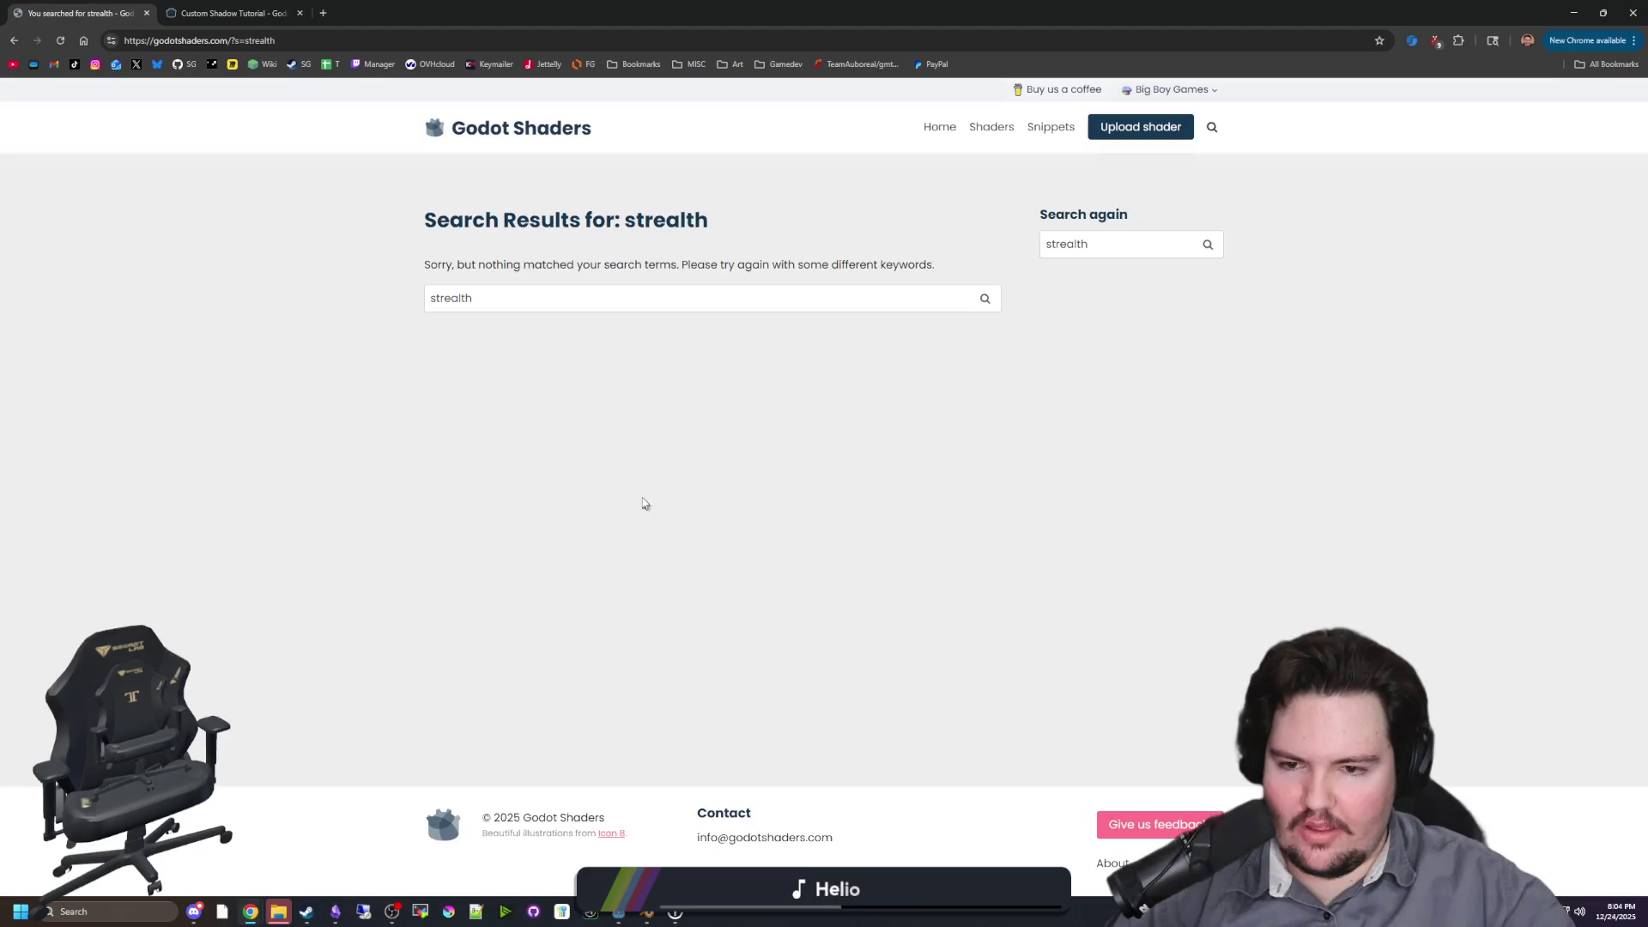
Step: Search Godot Shaders for 'stealth', then start a new search for 'vignette'
type("stealth")
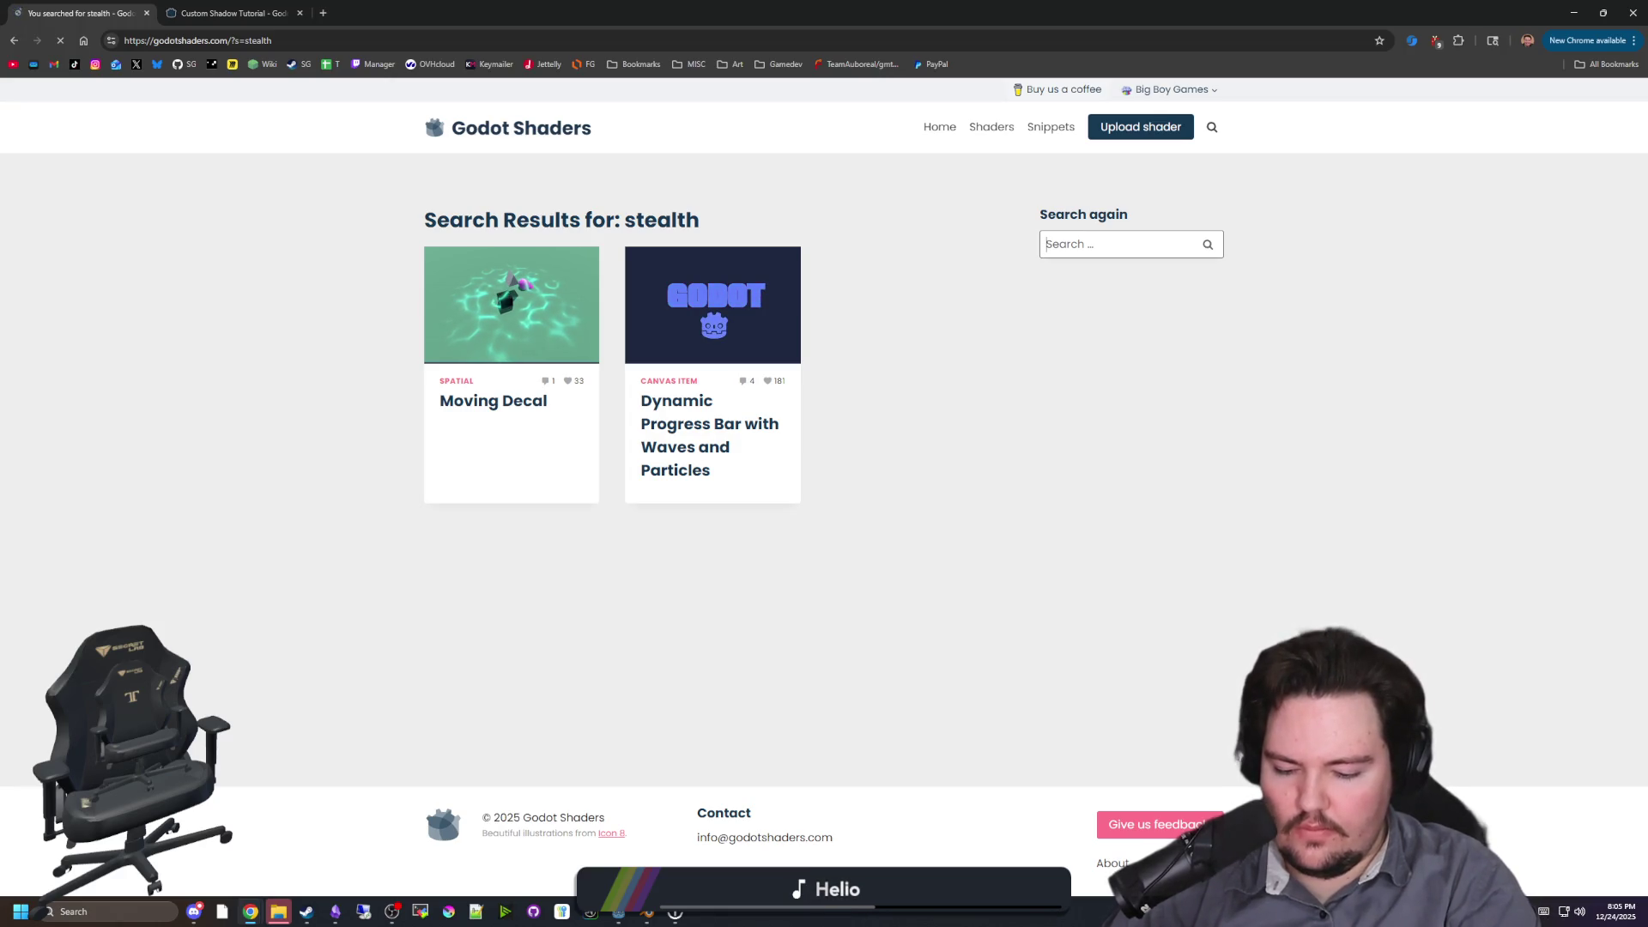
type("vignette")
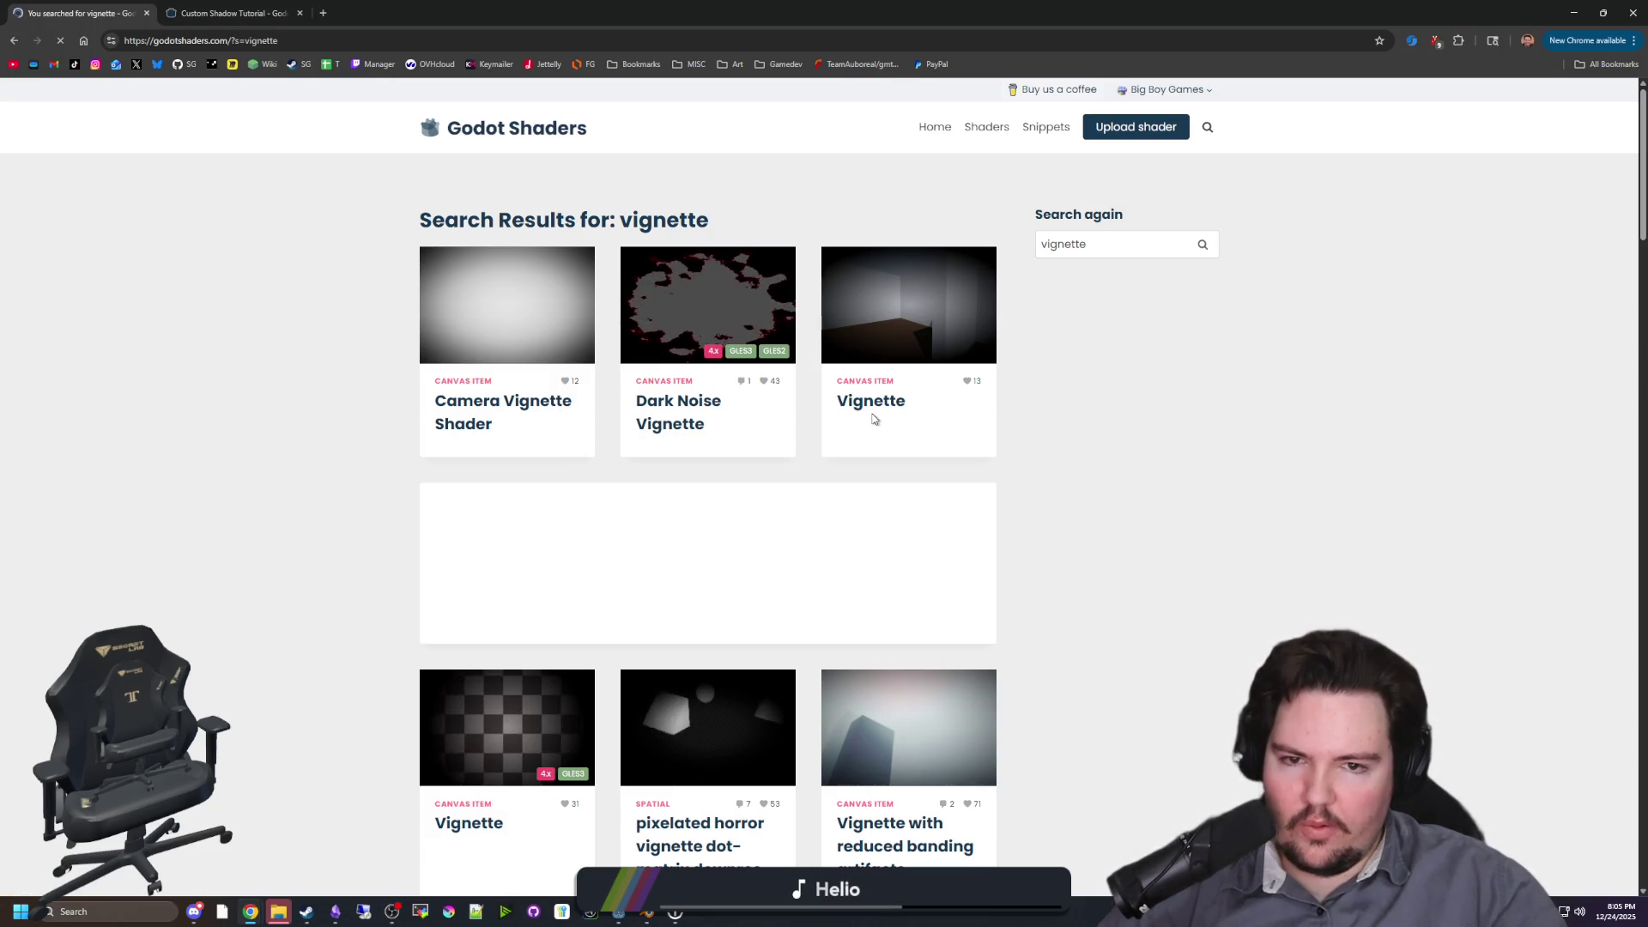
Step: Look over the pixelated horror vignette shader page, then go back to the vignette results
scroll(714, 436, "down", 2)
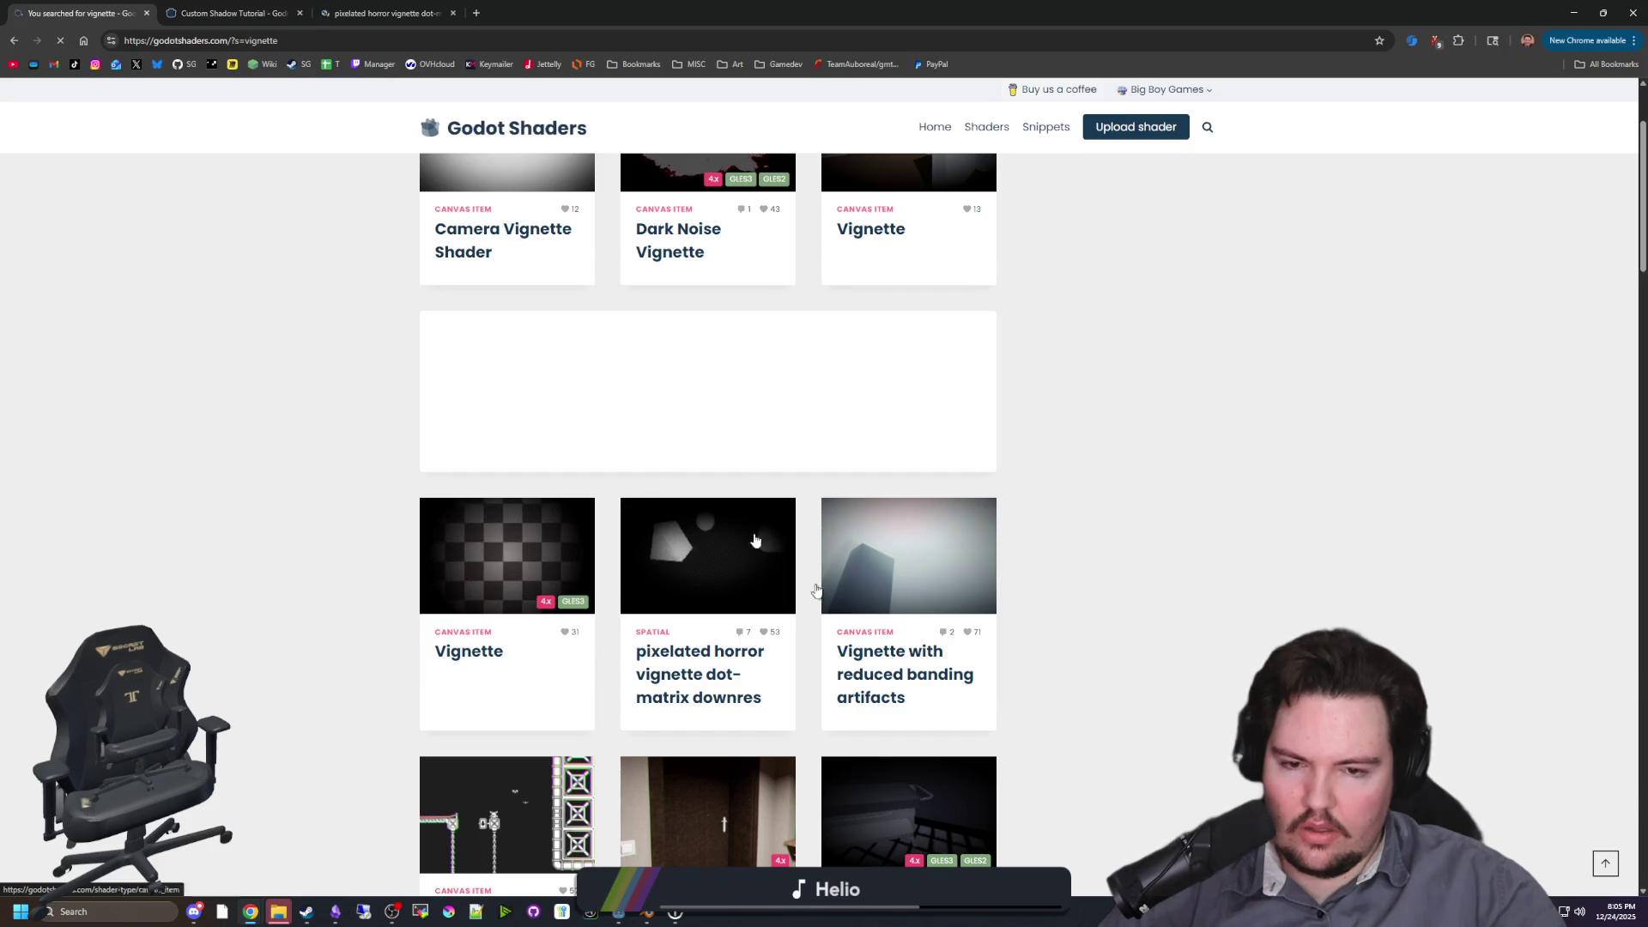
left_click_drag(386, 13, 232, 13)
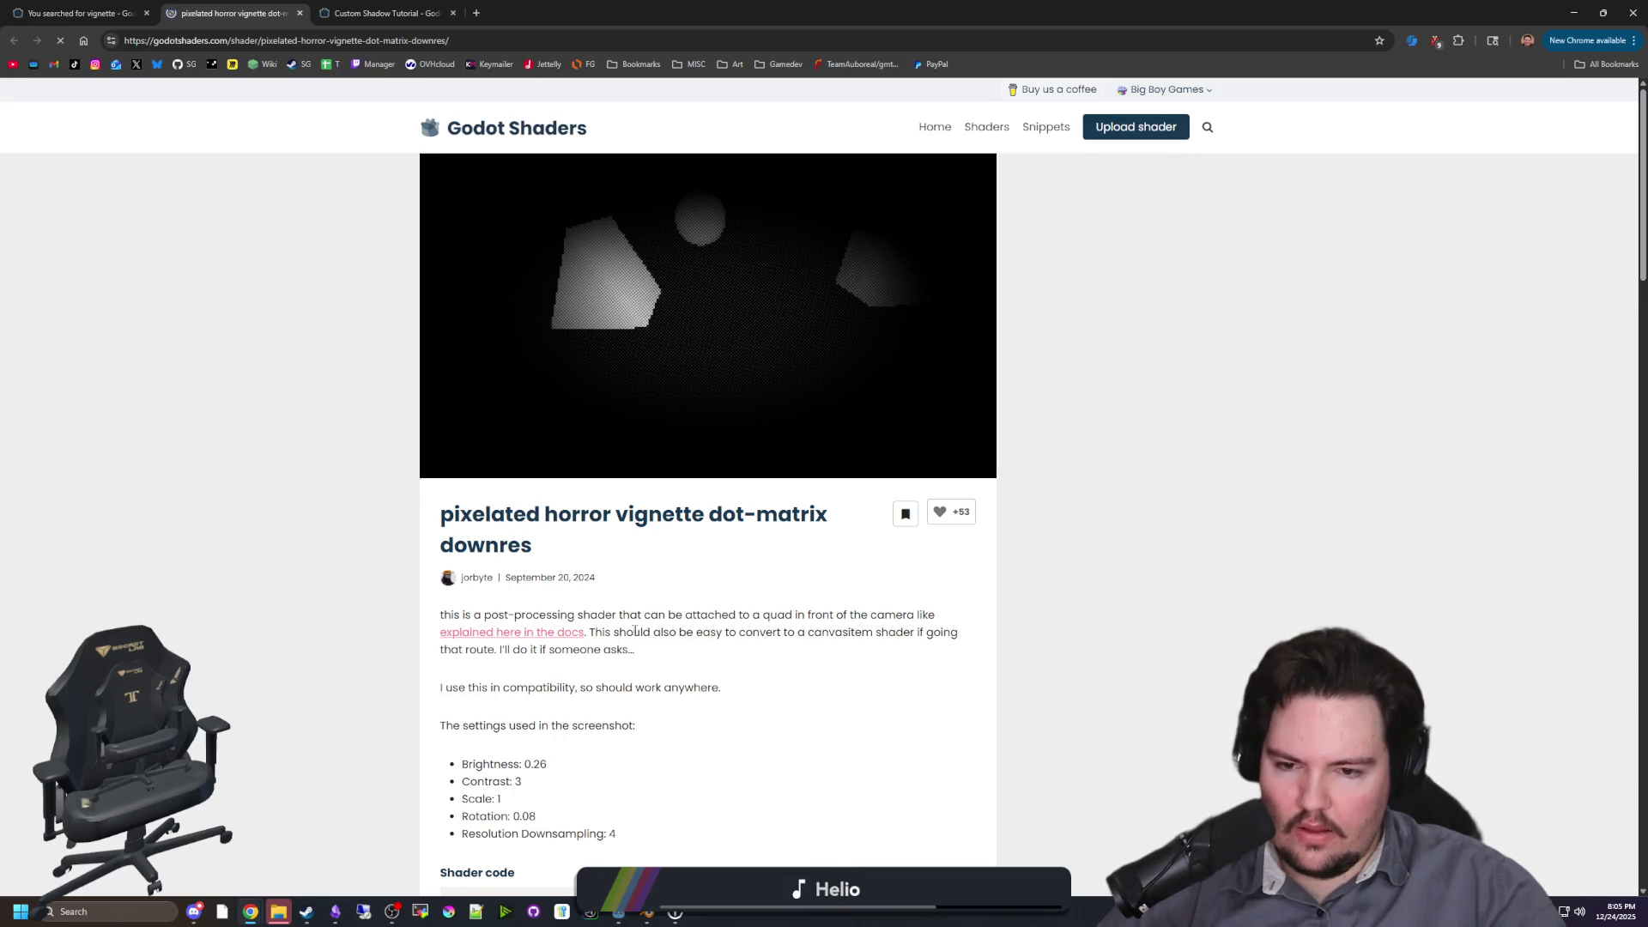
scroll(885, 654, "down", 7)
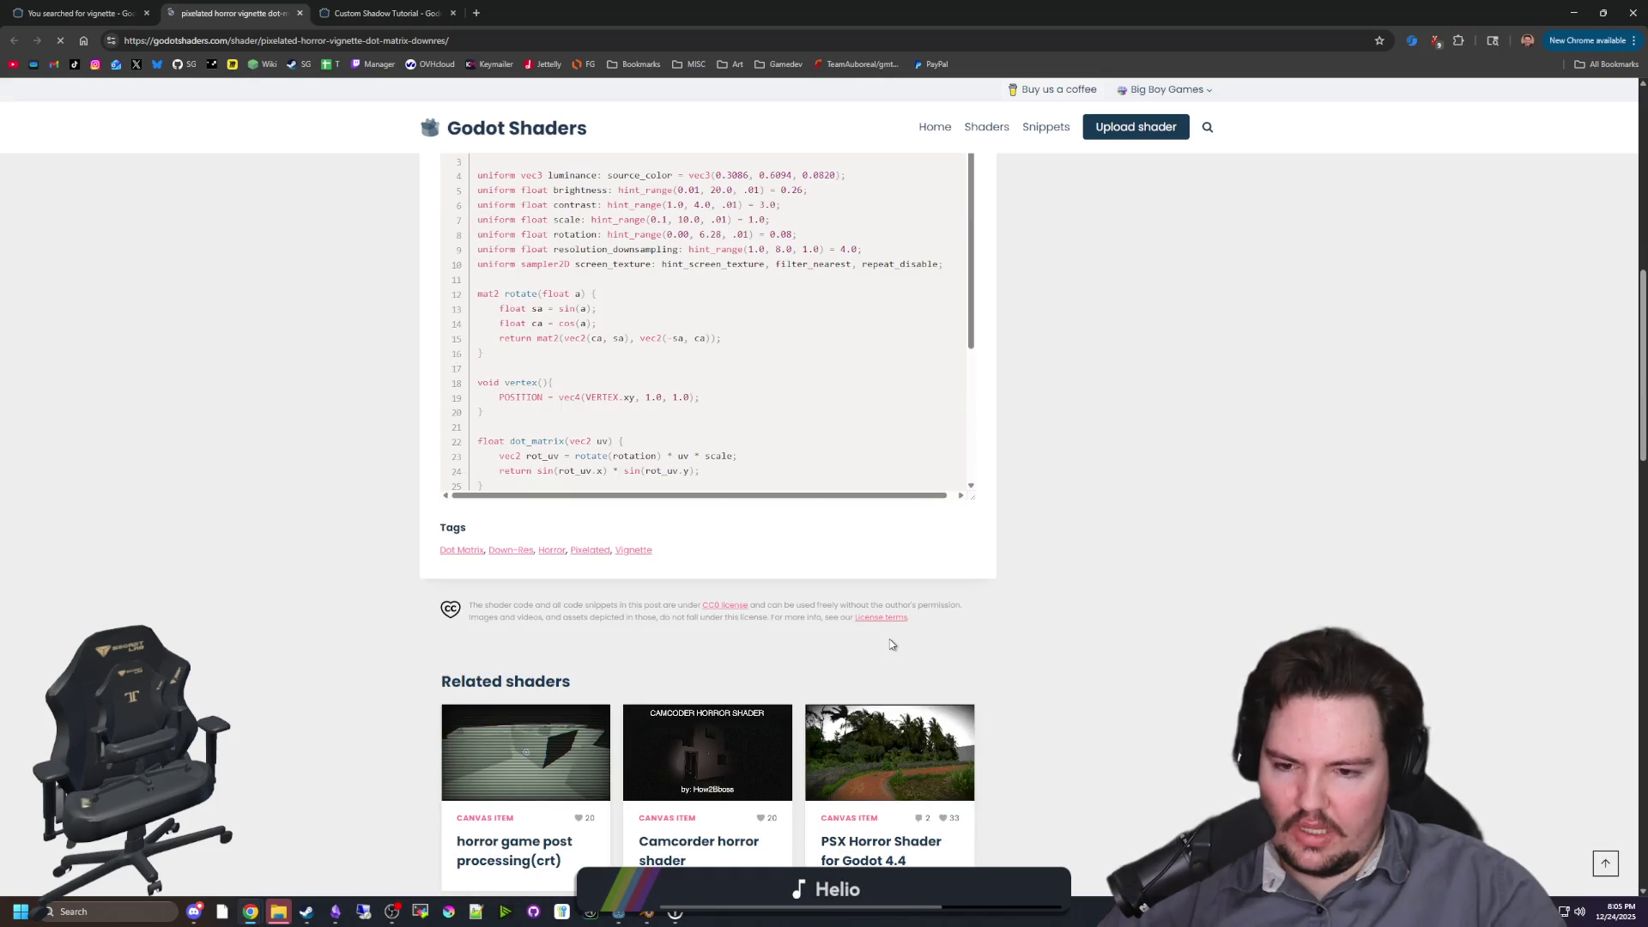
scroll(891, 644, "down", 4)
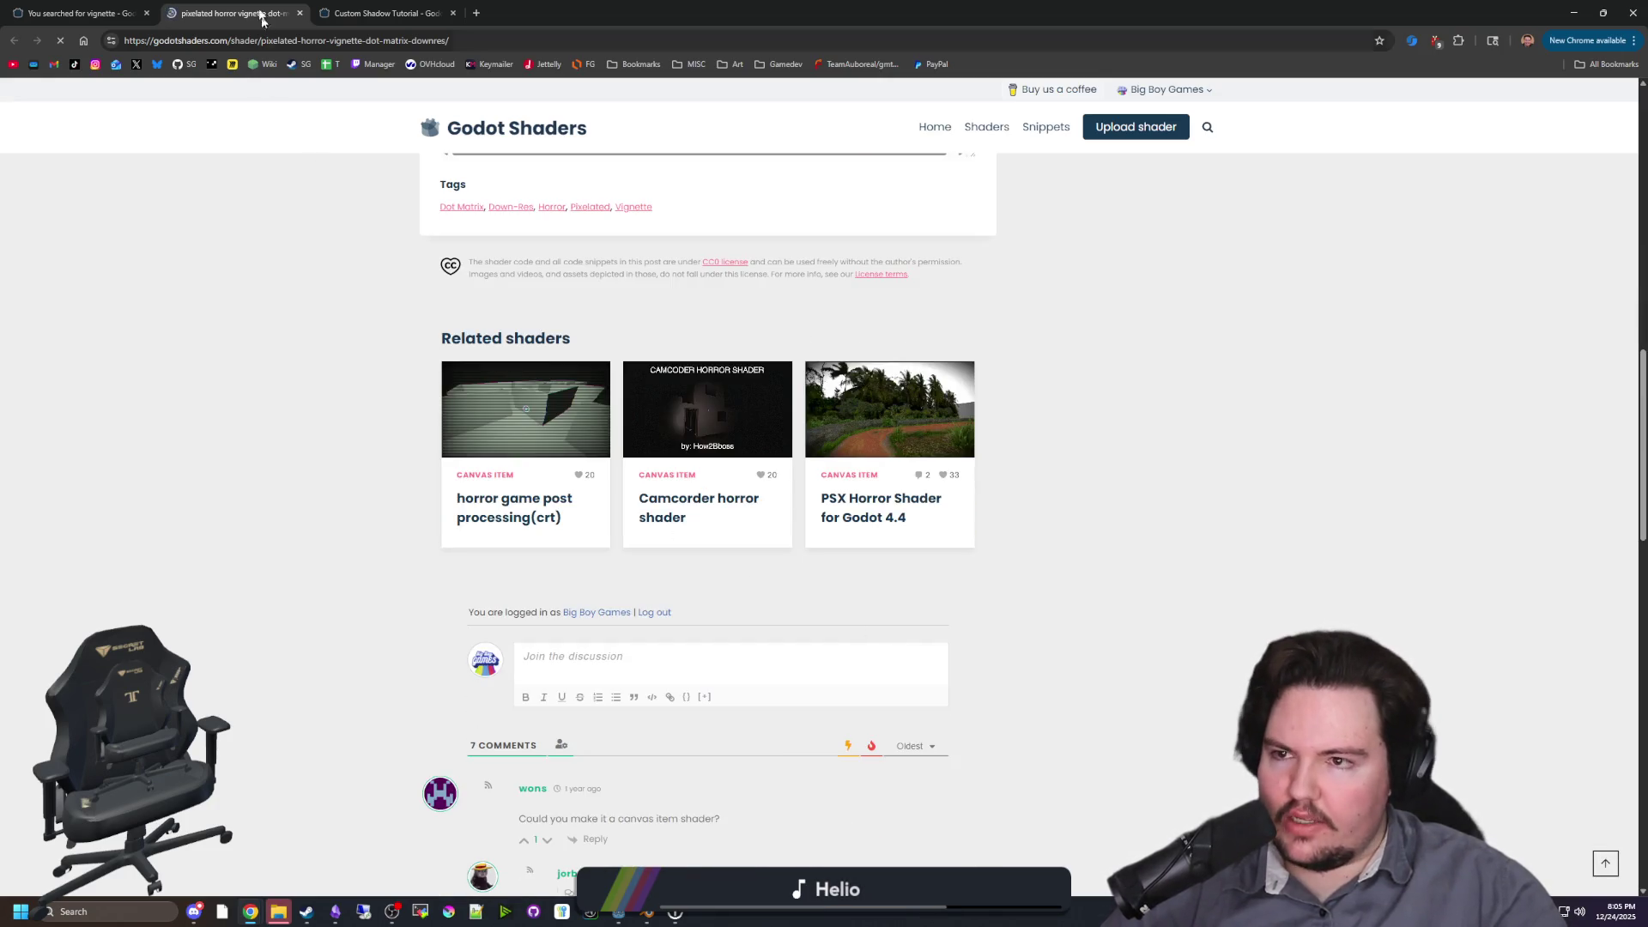
left_click(78, 13)
Step: Scan the vignette results, opening Buckshot roulette, Vignette and Camera Vignette shaders in tabs
scroll(517, 443, "down", 4)
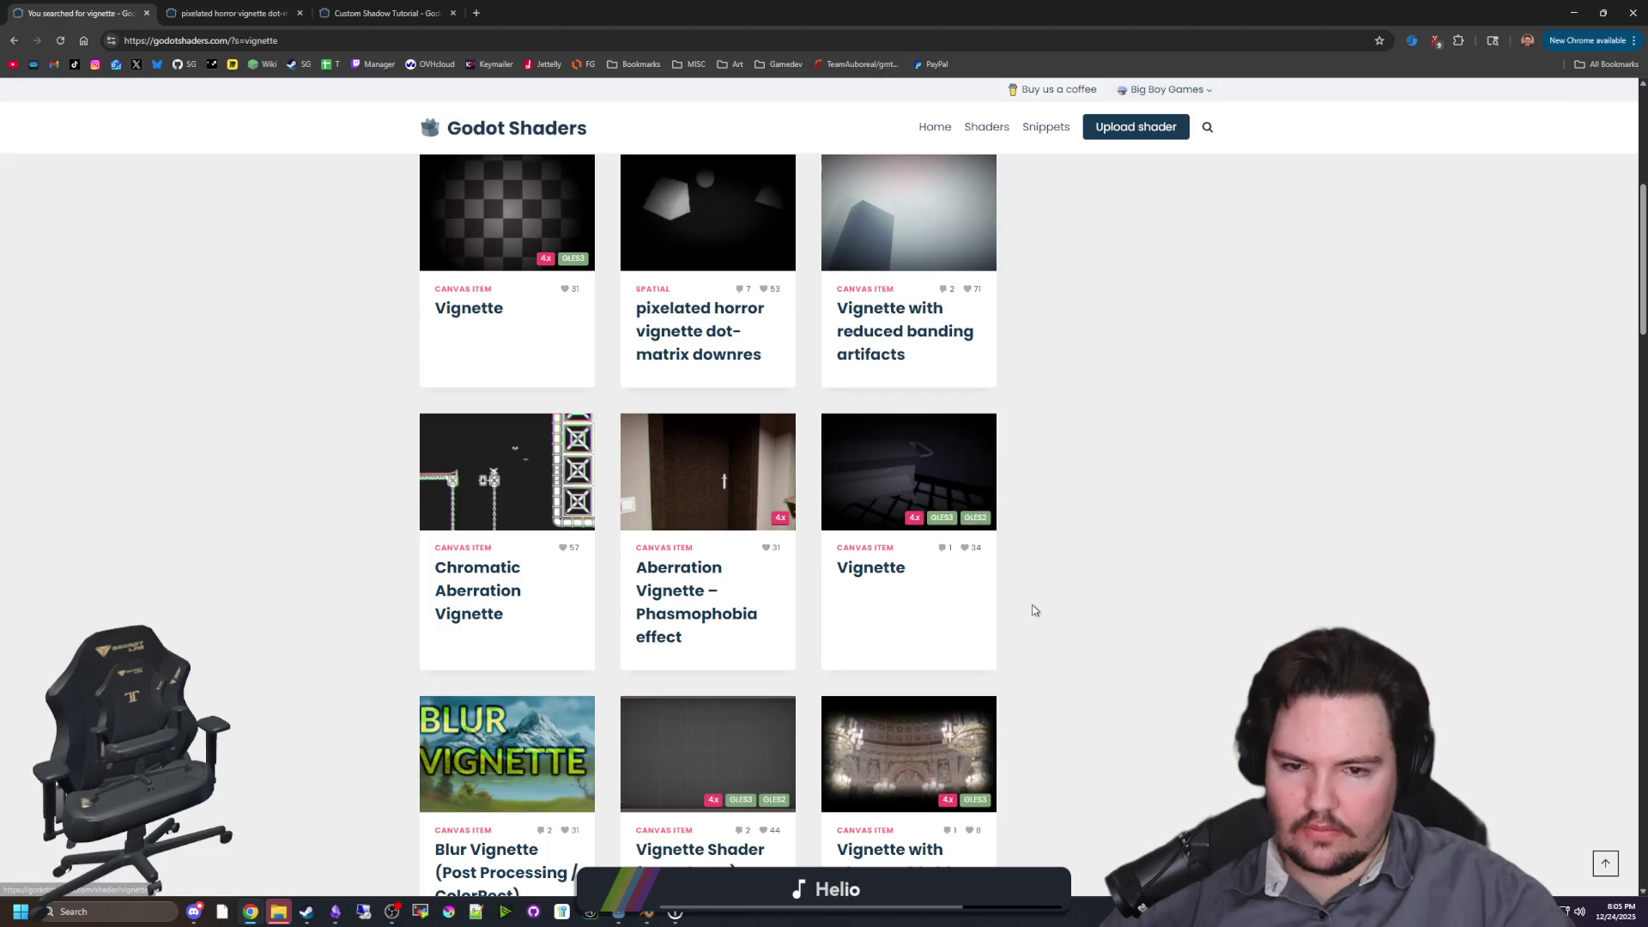
scroll(1034, 610, "down", 2)
scroll(1034, 610, "down", 2)
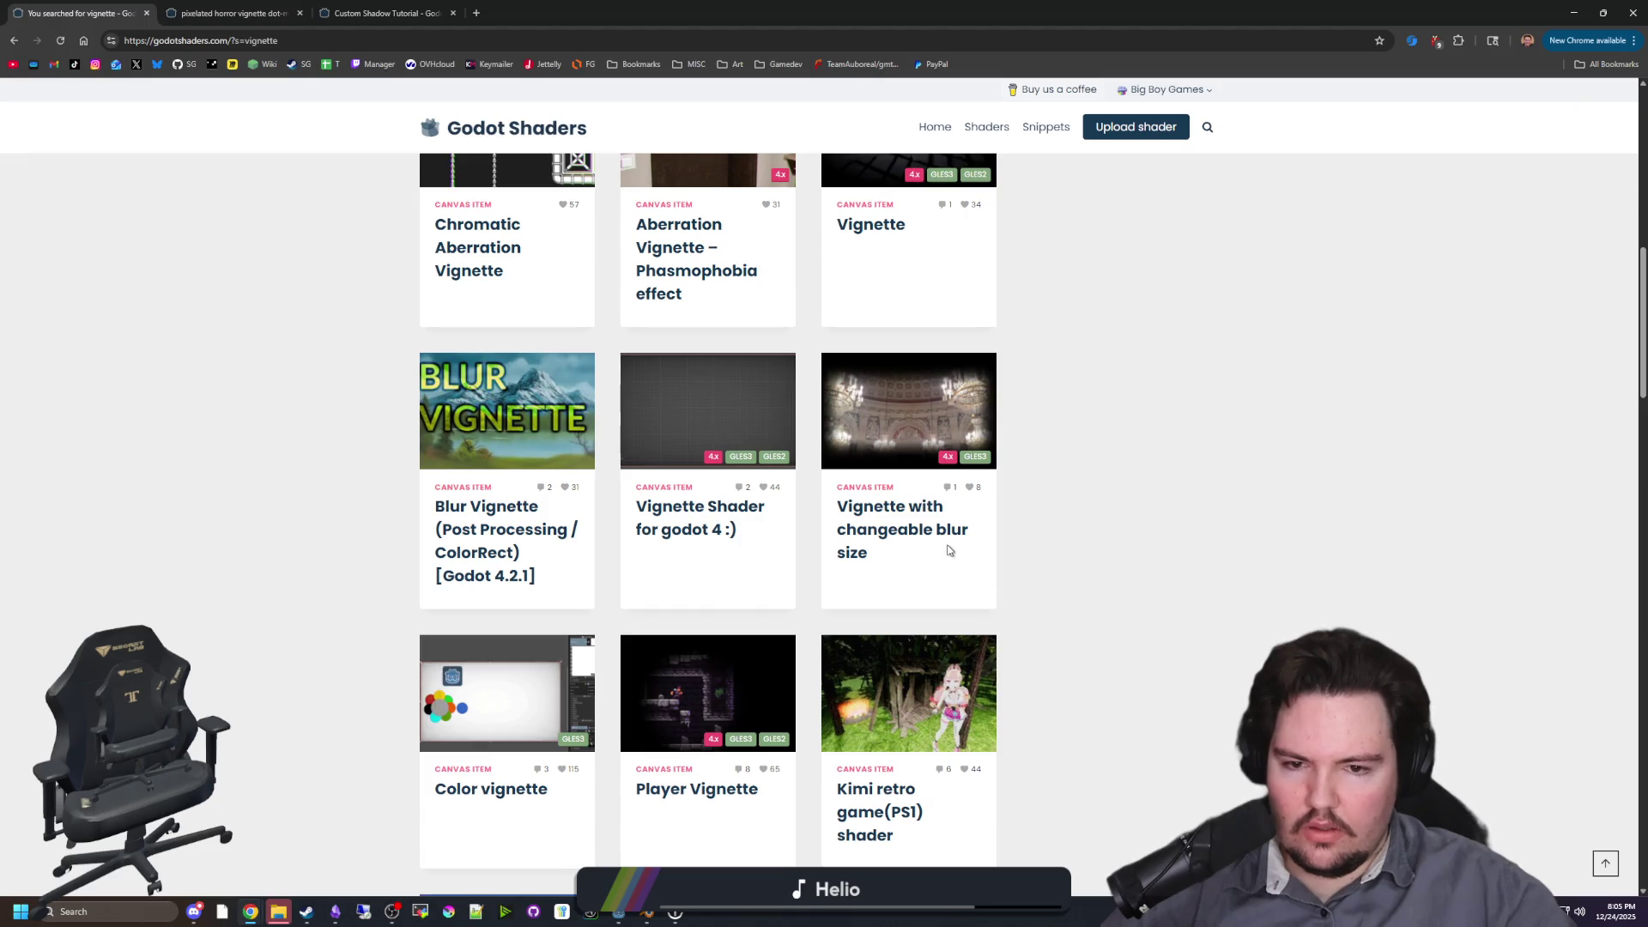
scroll(938, 539, "down", 2)
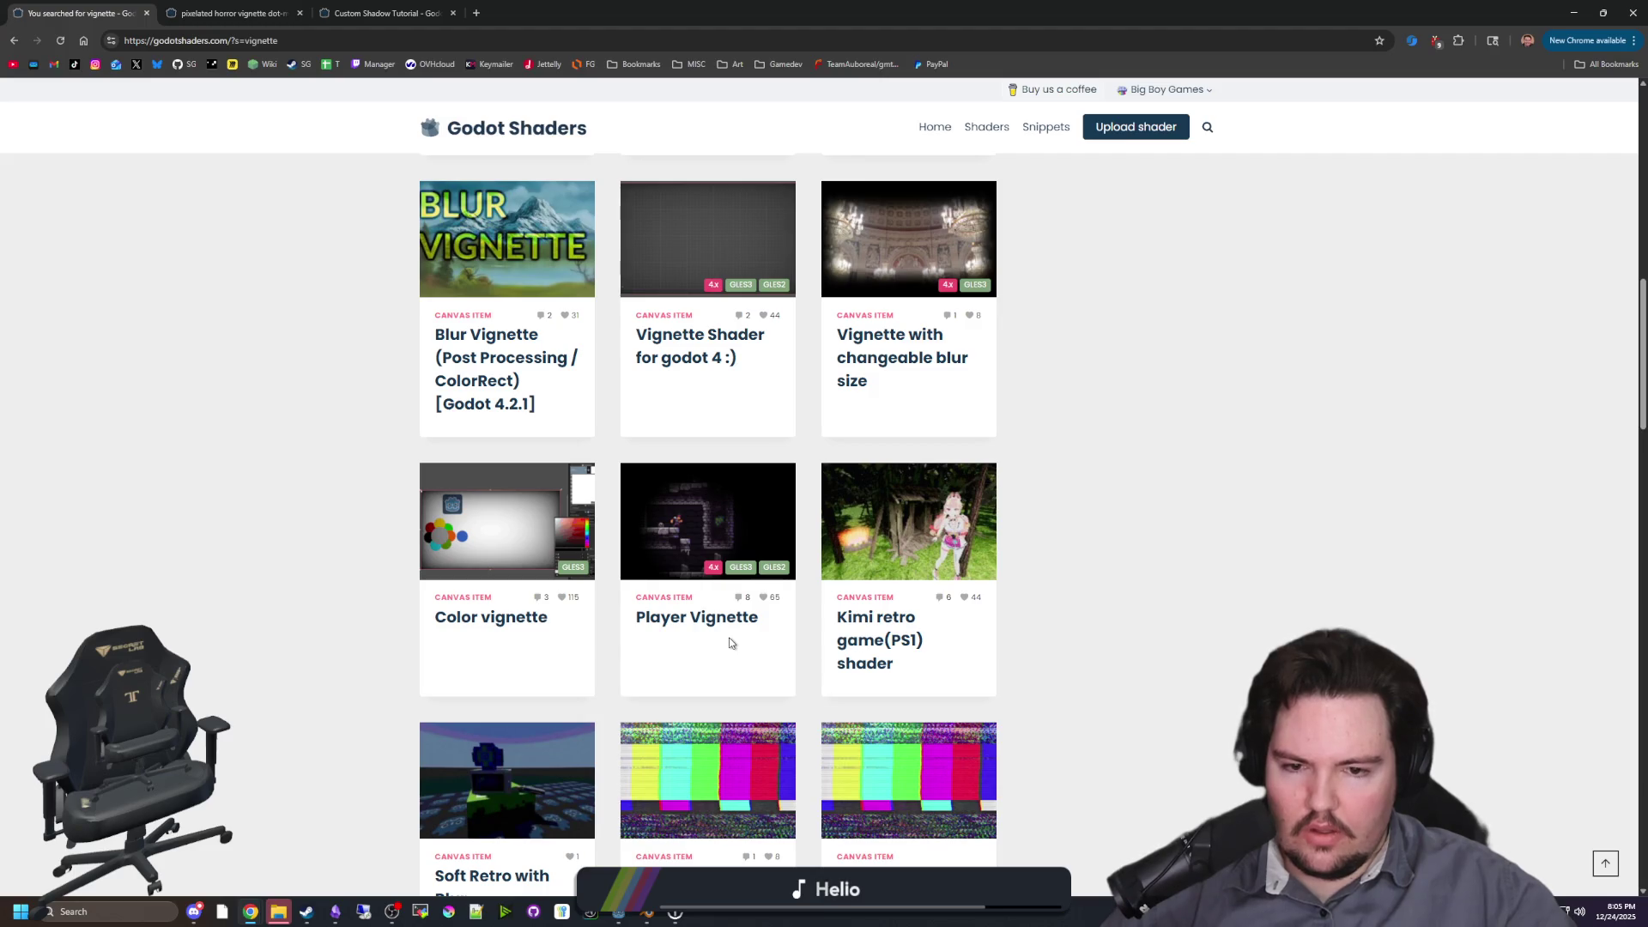
scroll(730, 642, "down", 3)
scroll(730, 644, "down", 2)
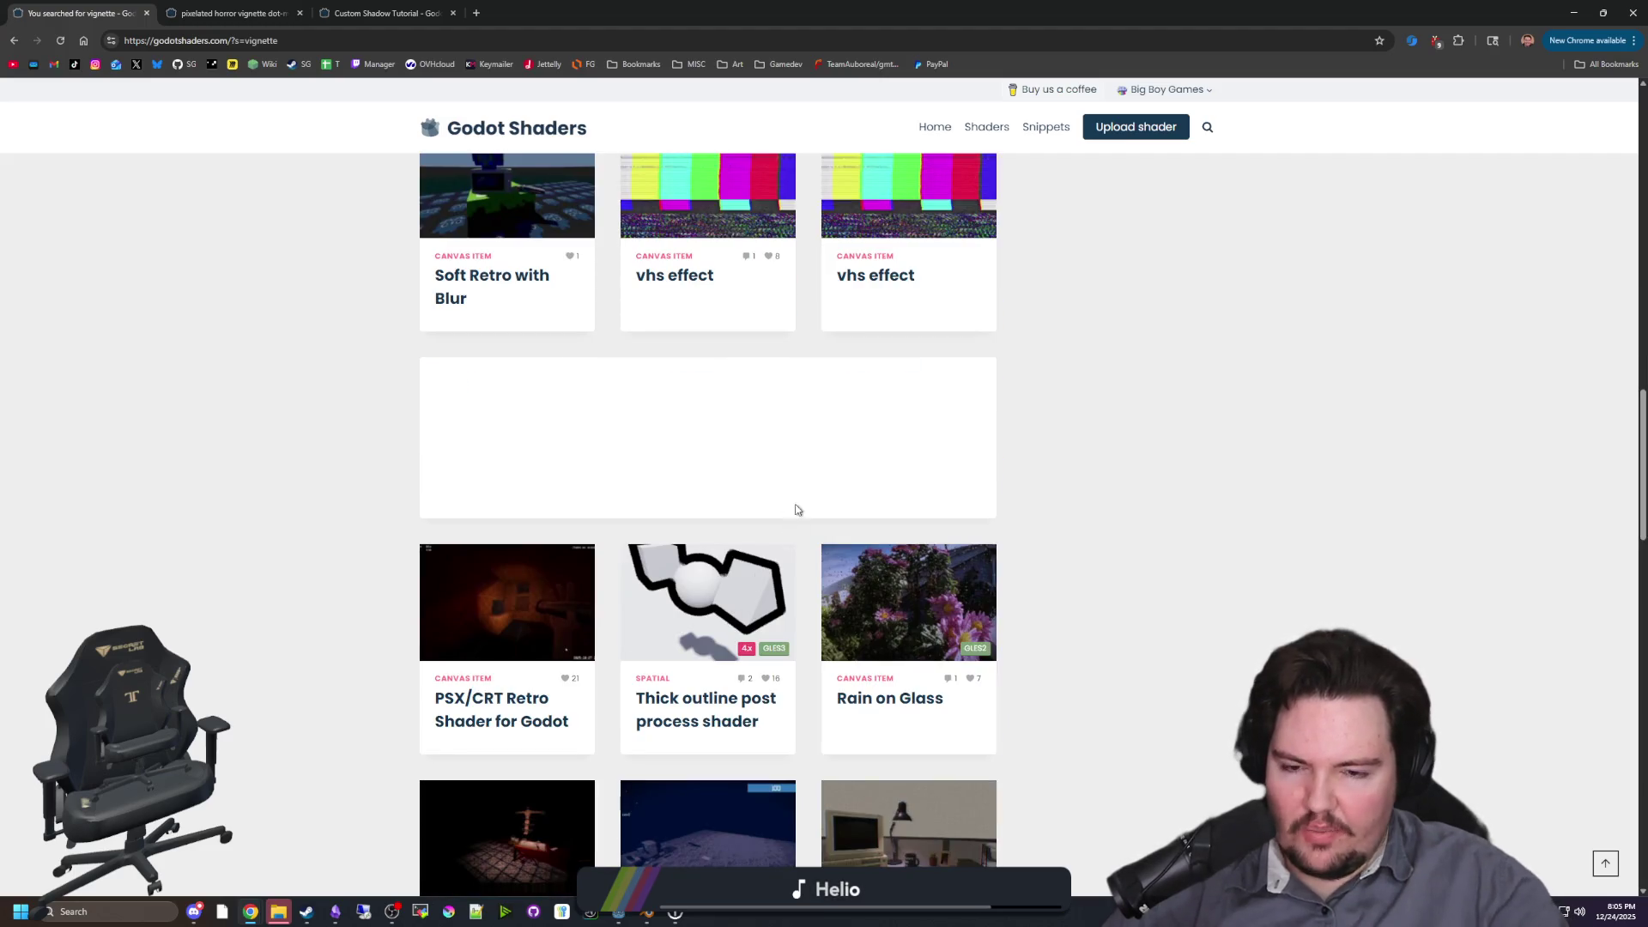
scroll(748, 514, "down", 1)
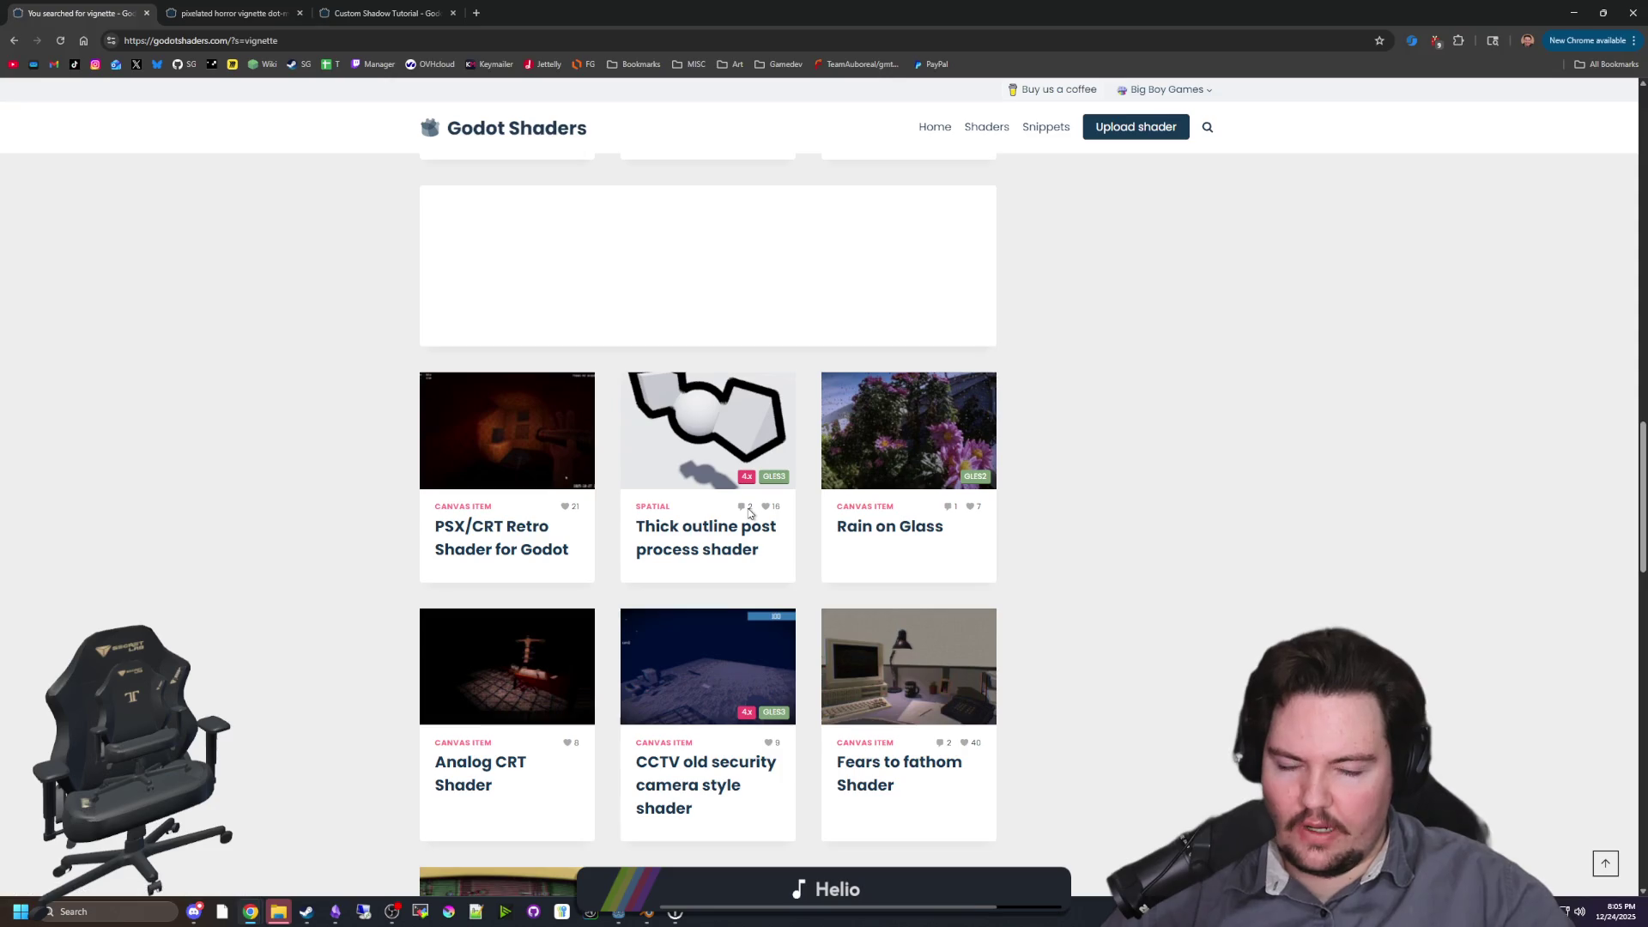
scroll(749, 513, "down", 3)
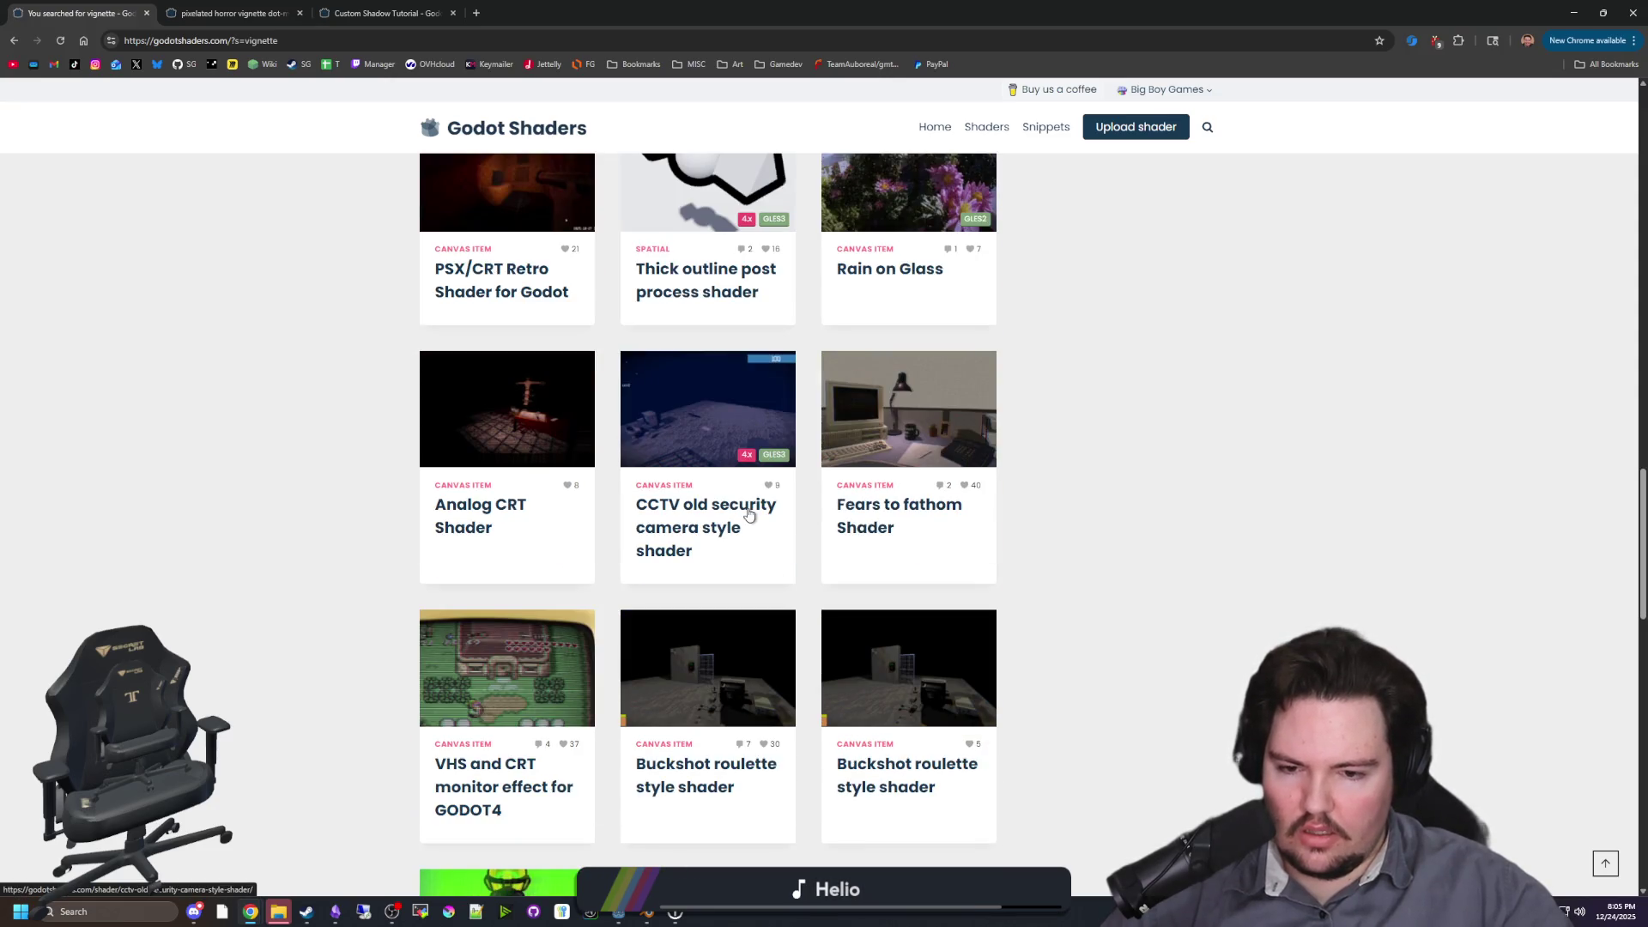
scroll(748, 514, "down", 2)
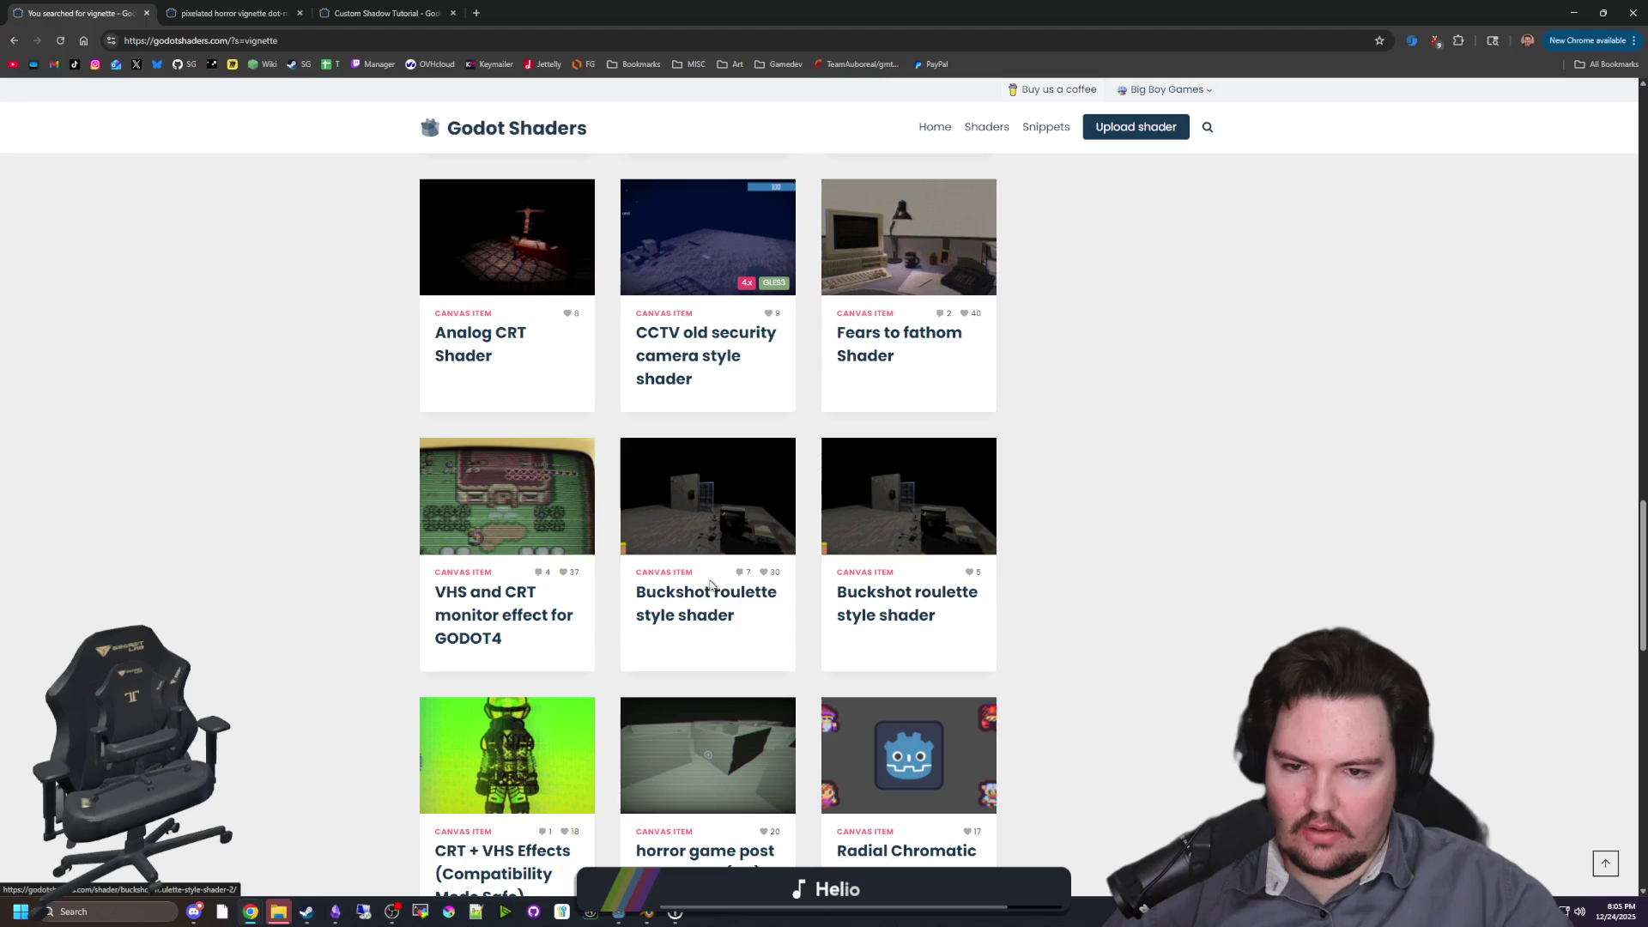
scroll(776, 541, "down", 4)
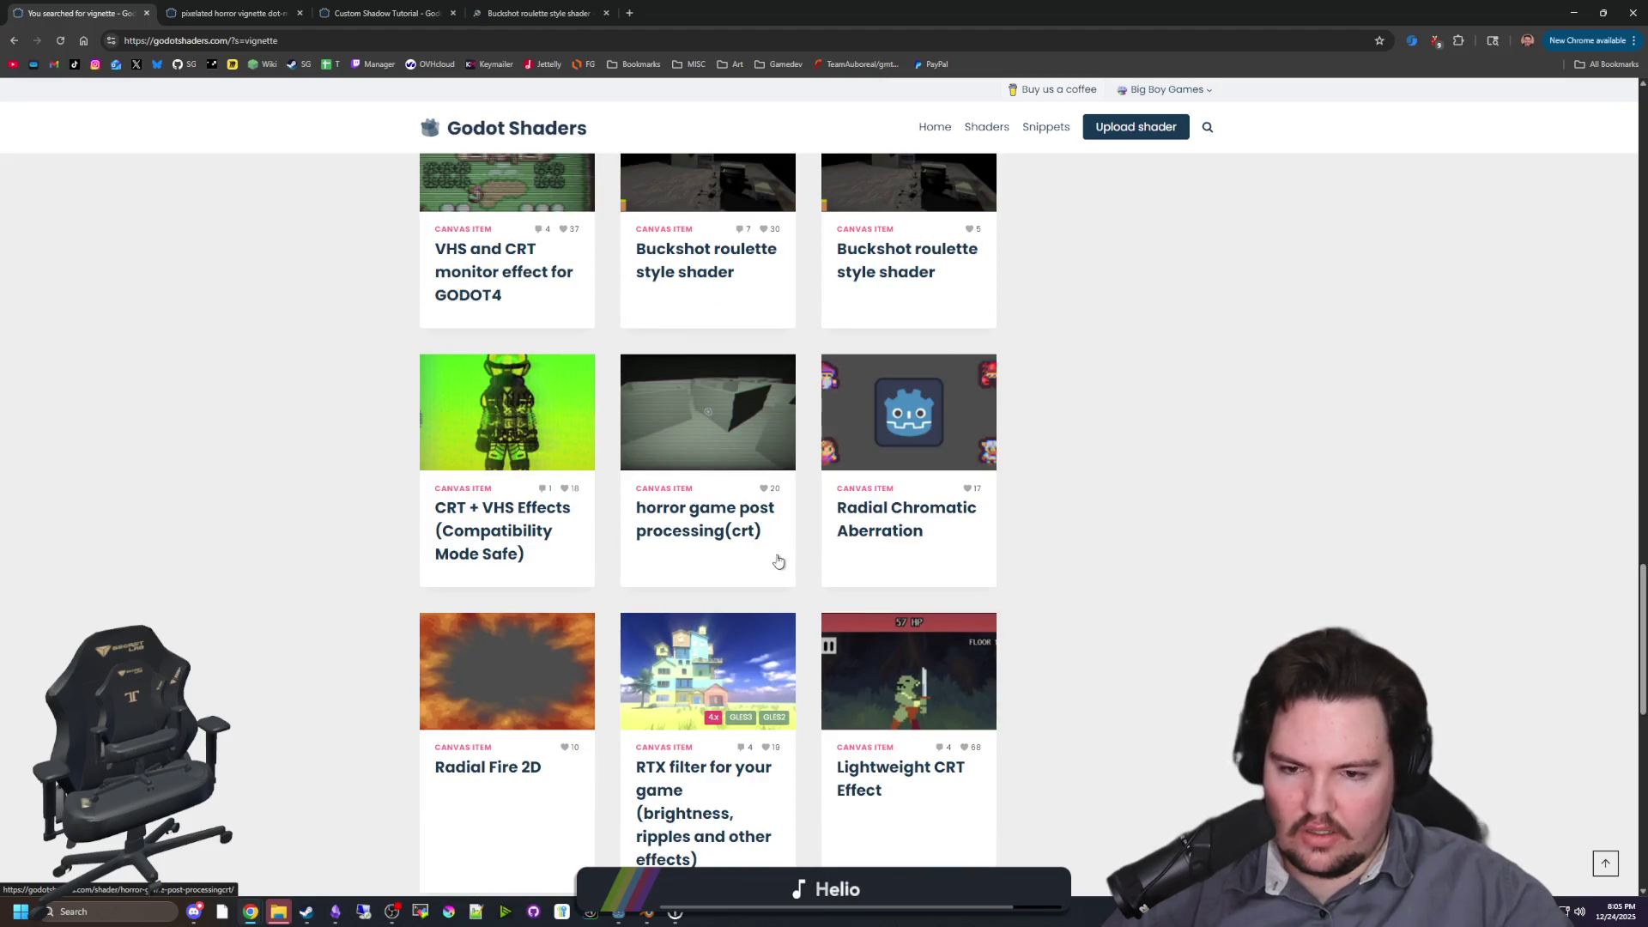
scroll(490, 671, "down", 3)
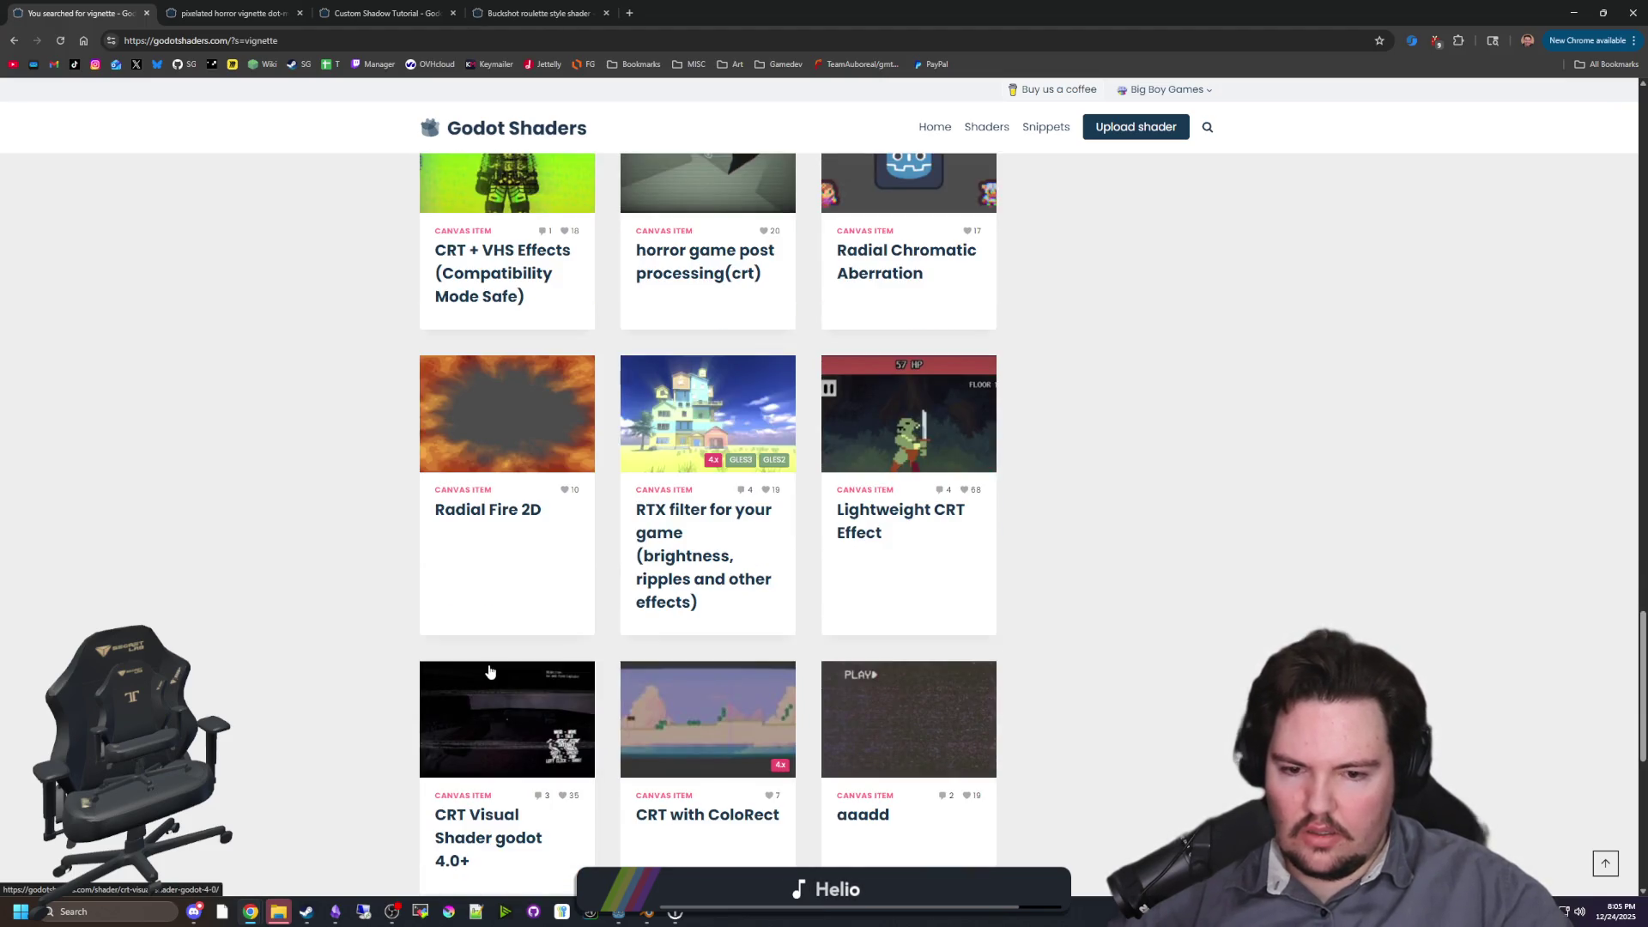
scroll(726, 670, "down", 5)
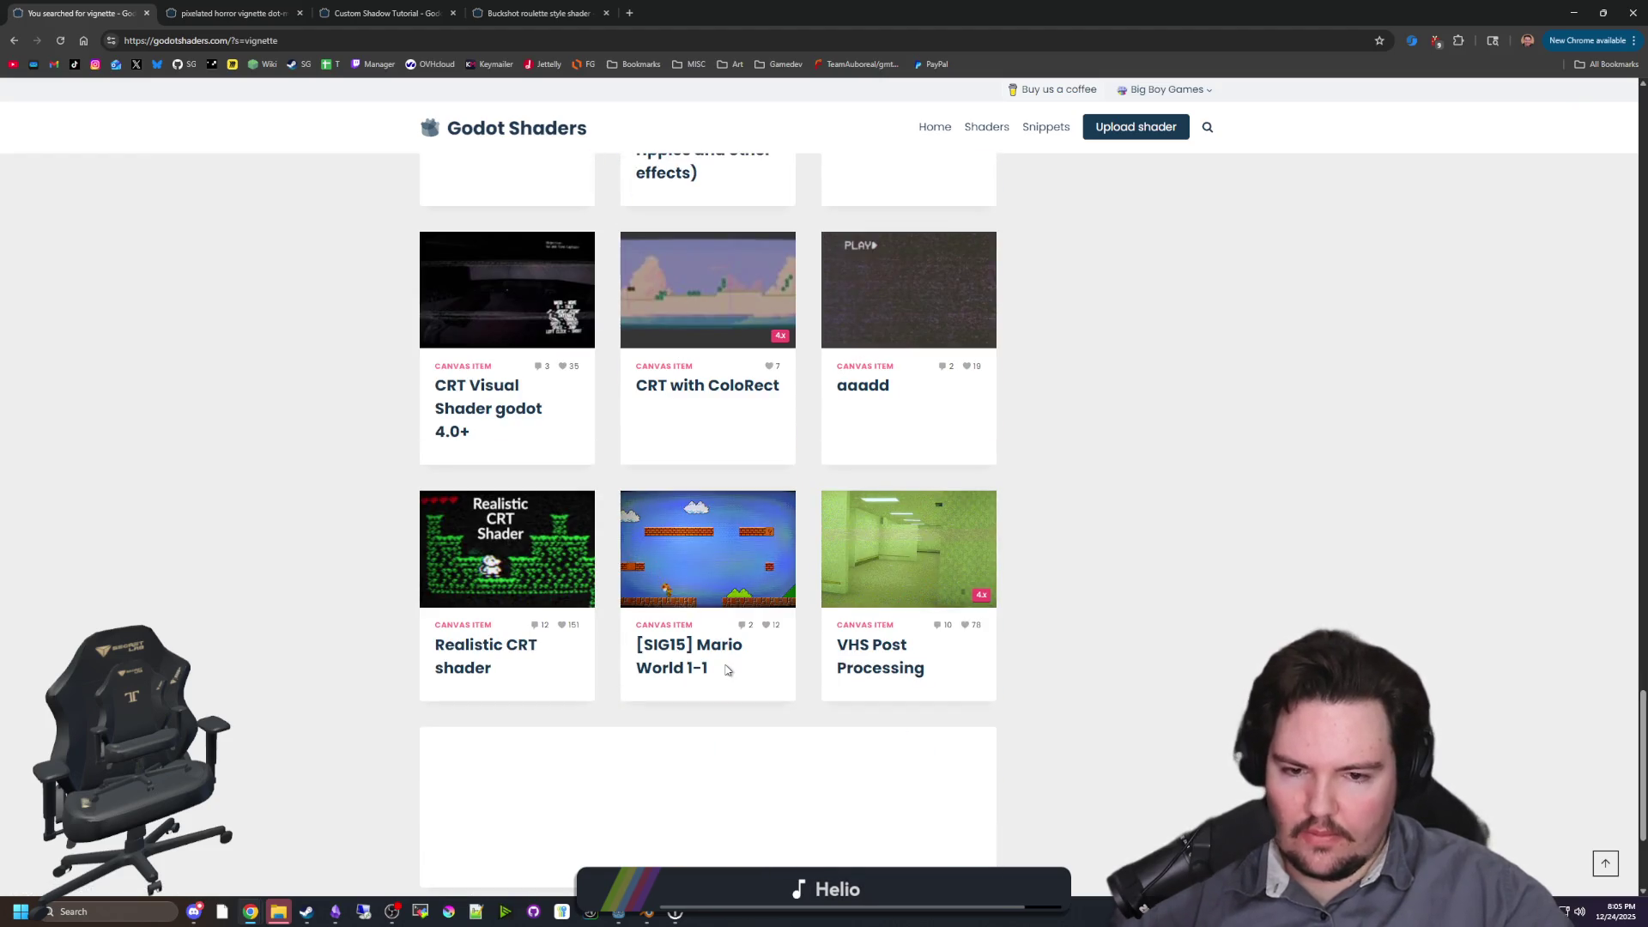
scroll(726, 670, "down", 3)
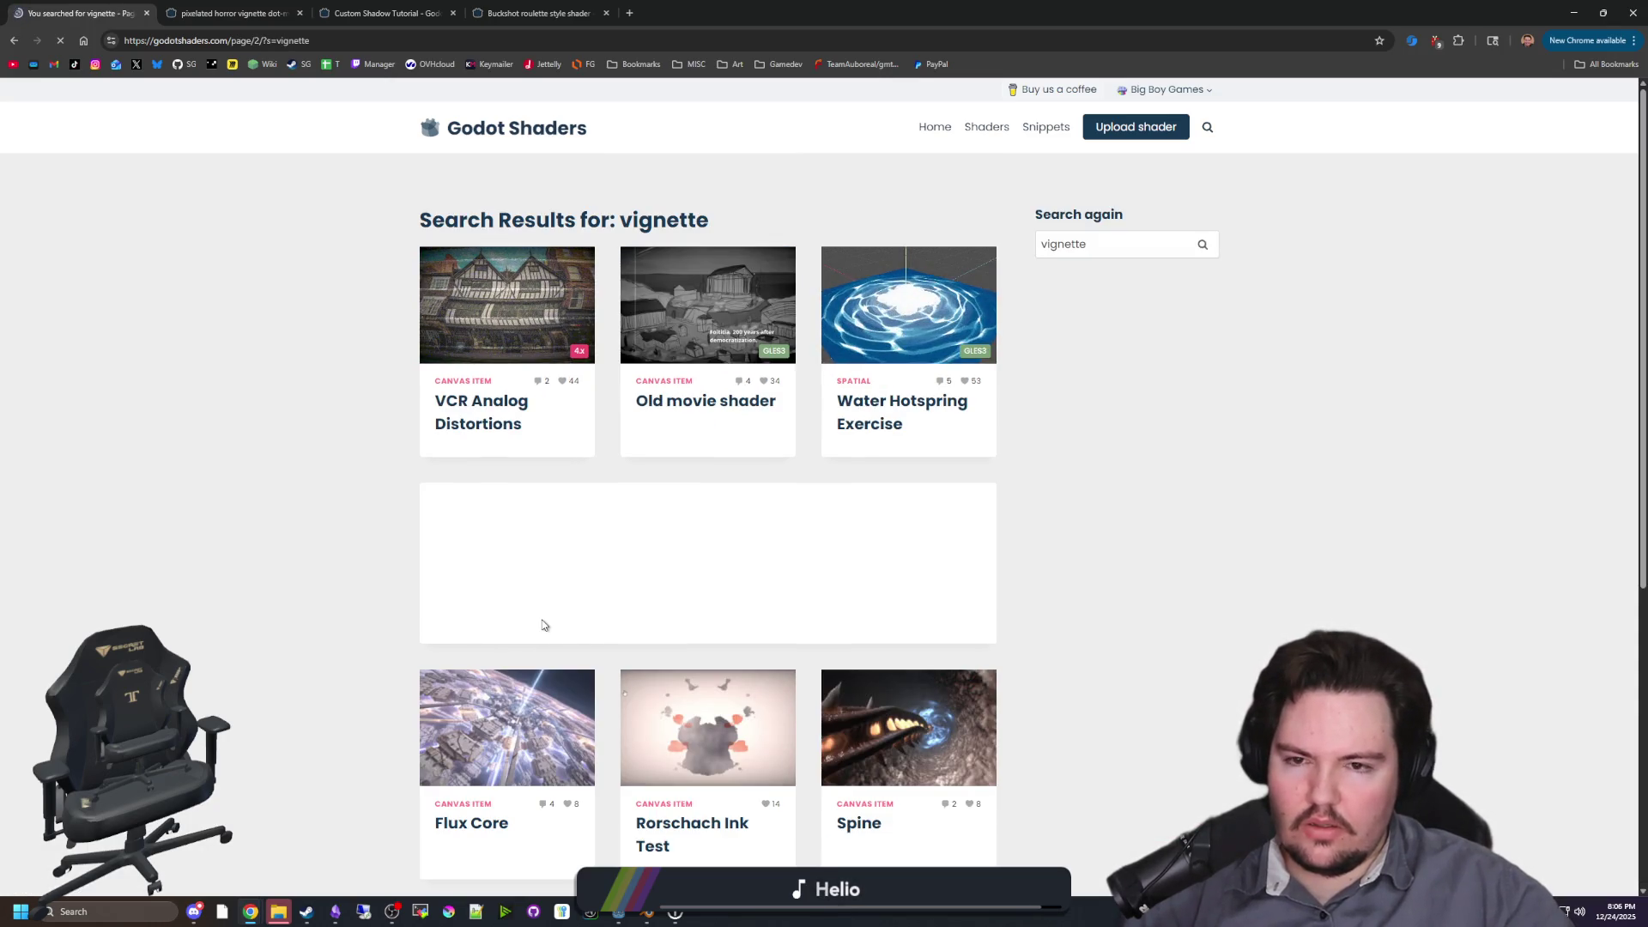
scroll(541, 625, "down", 3)
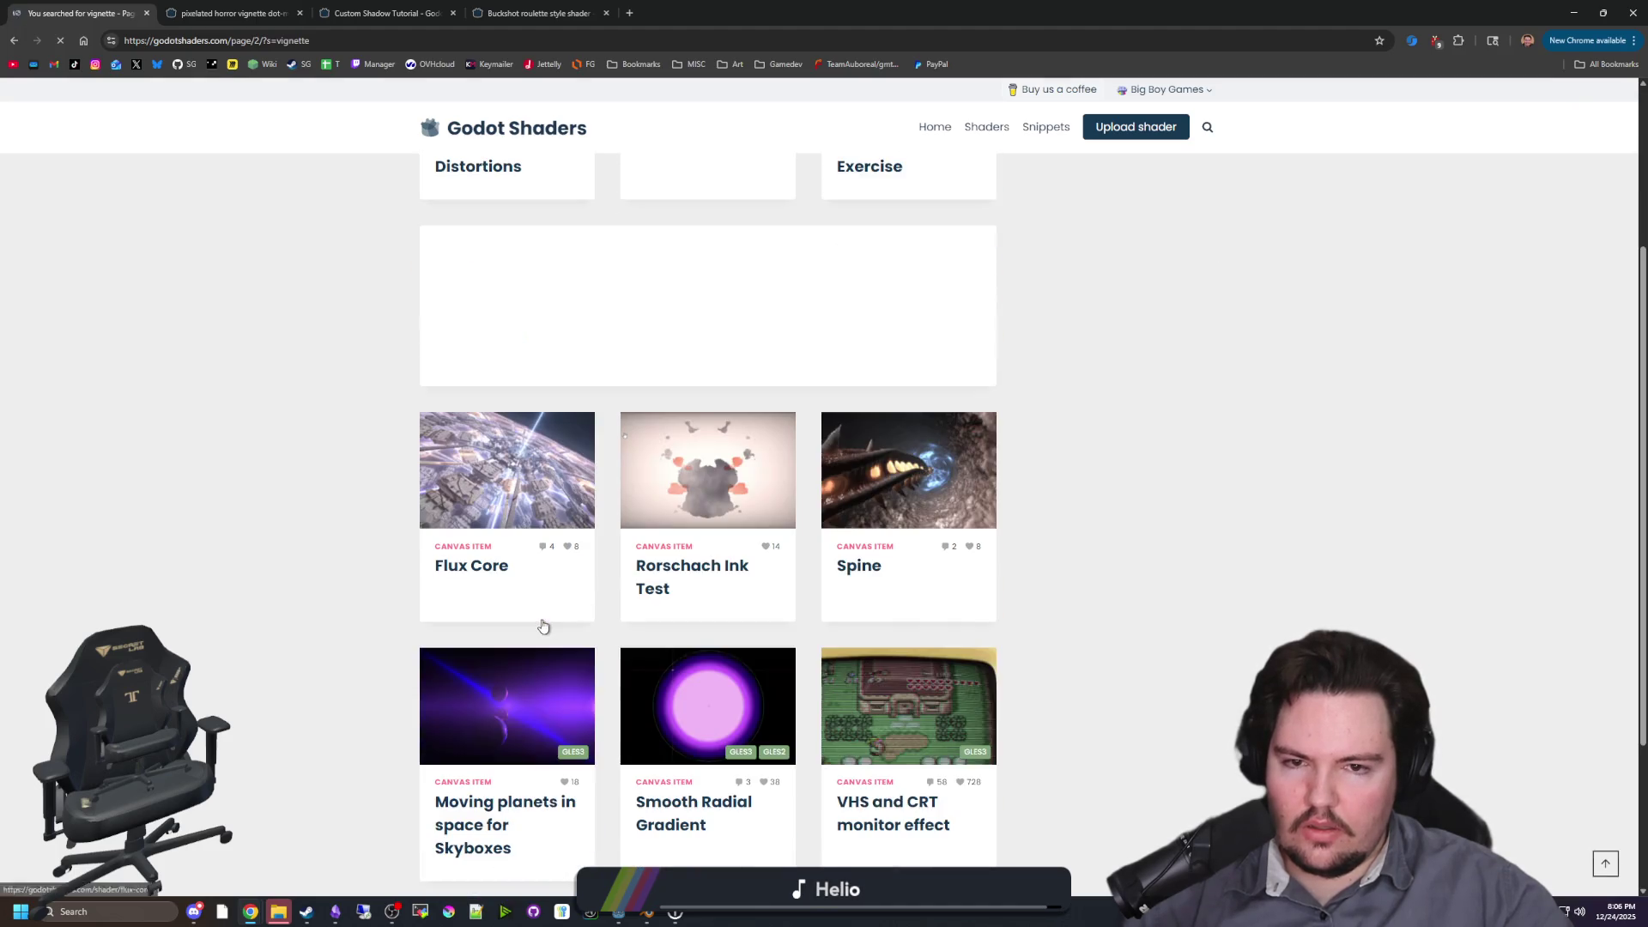
scroll(542, 625, "down", 3)
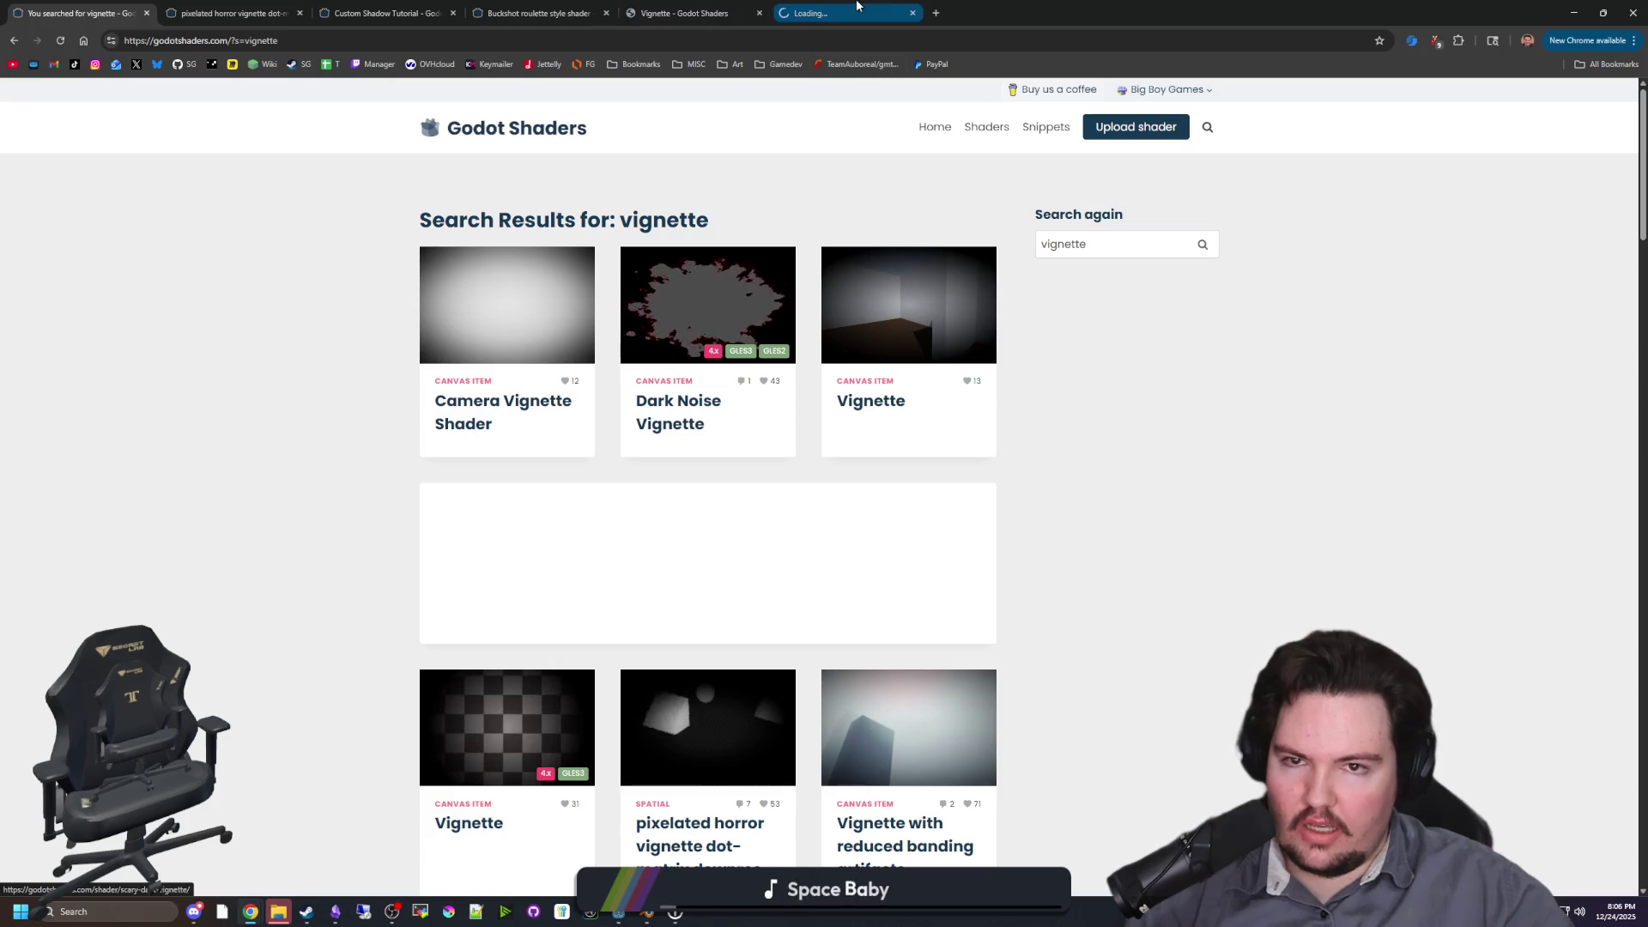
Step: Read through the Camera Vignette shader code, then look at the Vignette shader page
scroll(952, 429, "down", 5)
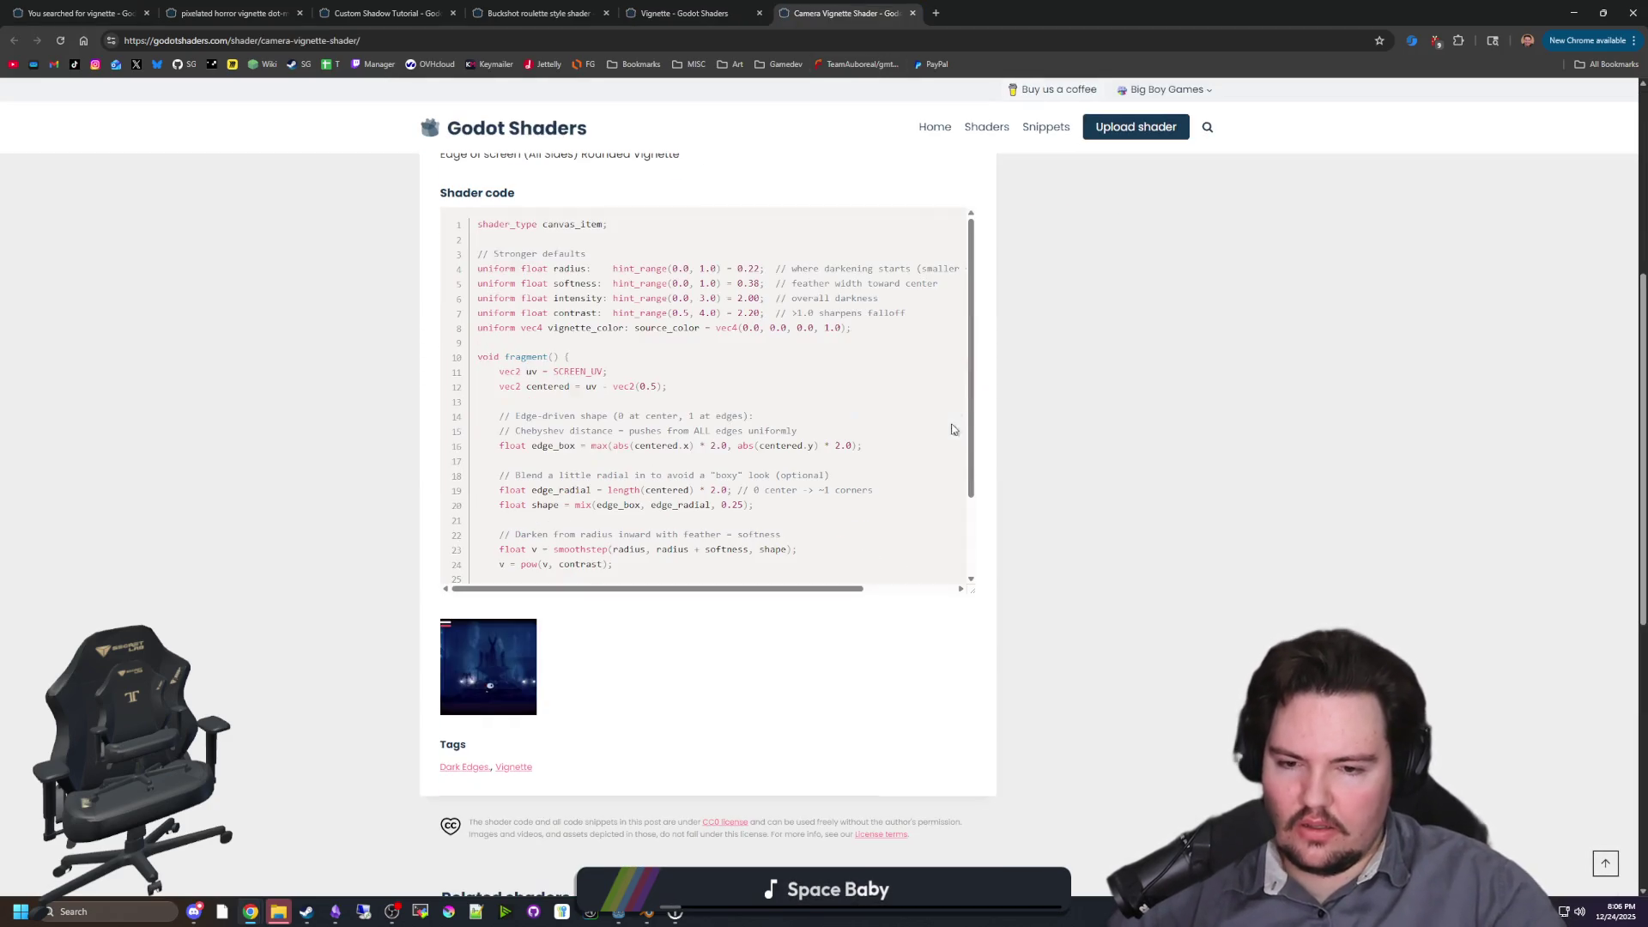
scroll(680, 460, "down", 2)
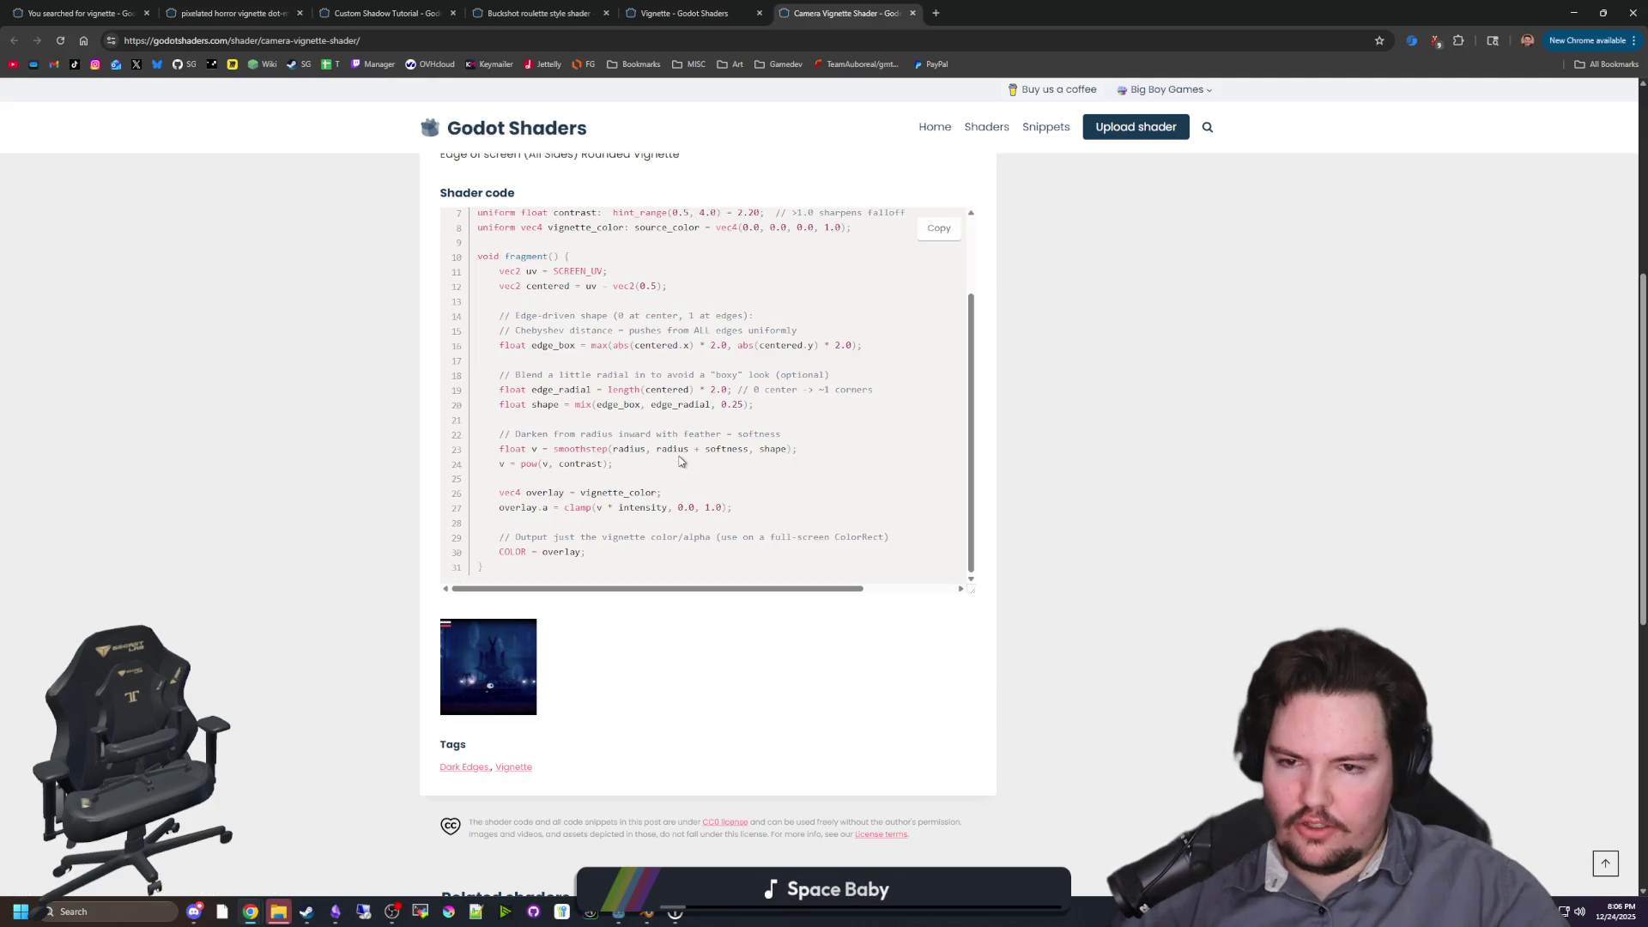
scroll(331, 464, "up", 5)
left_click(660, 9)
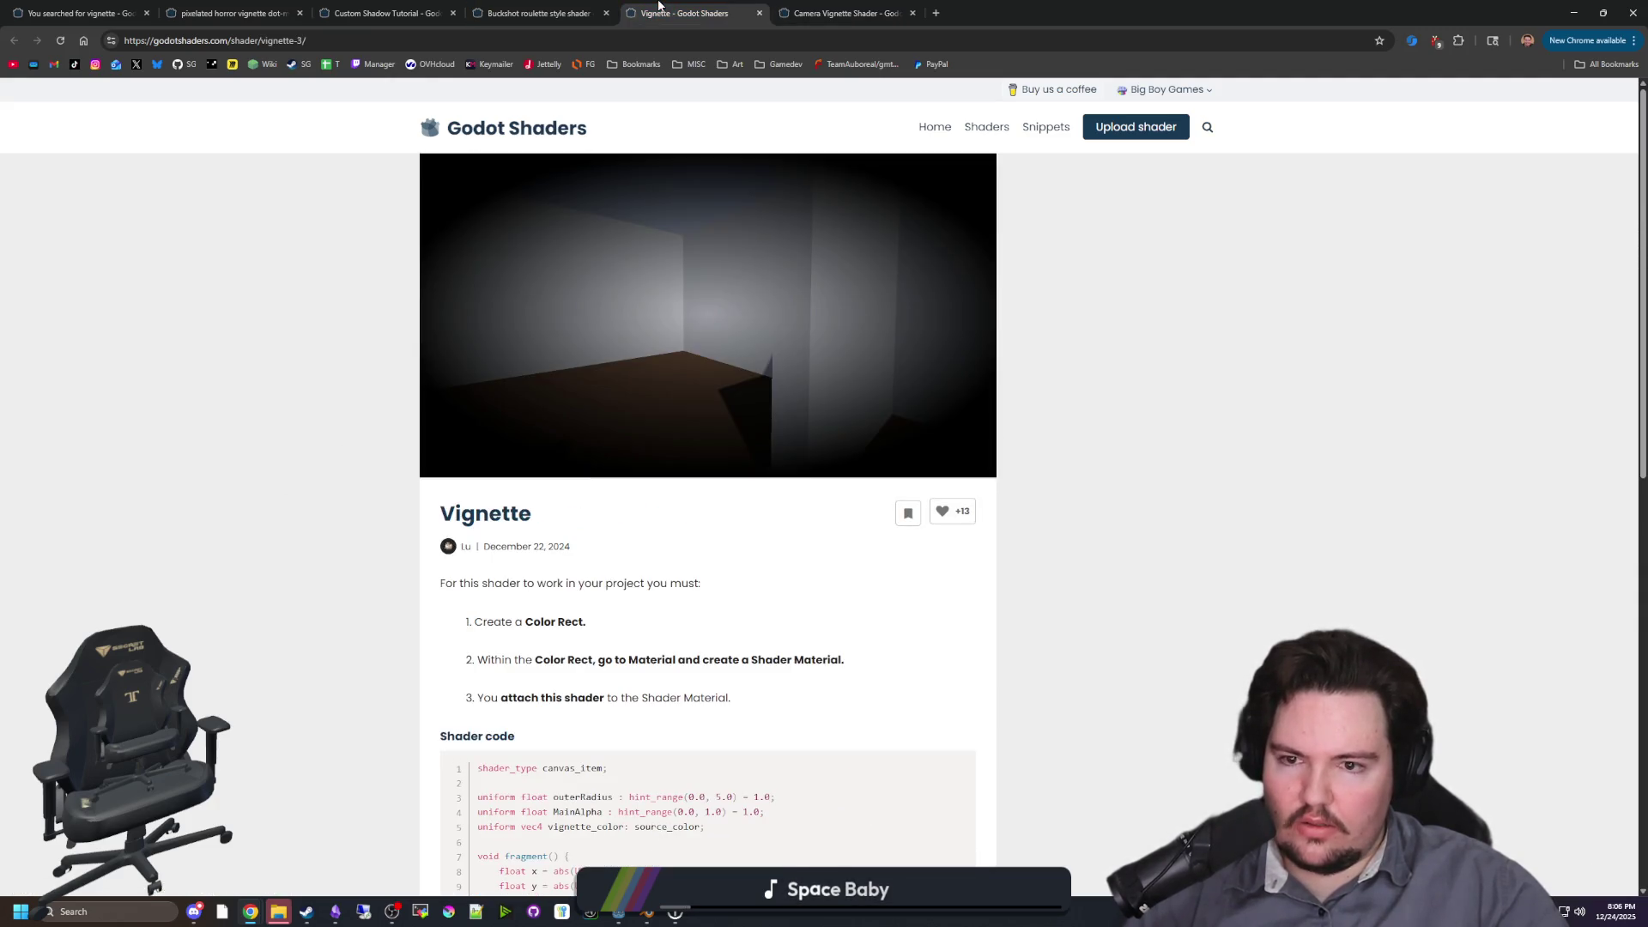
Step: Read through the Buckshot roulette style shader's code and comments
left_click(592, 11)
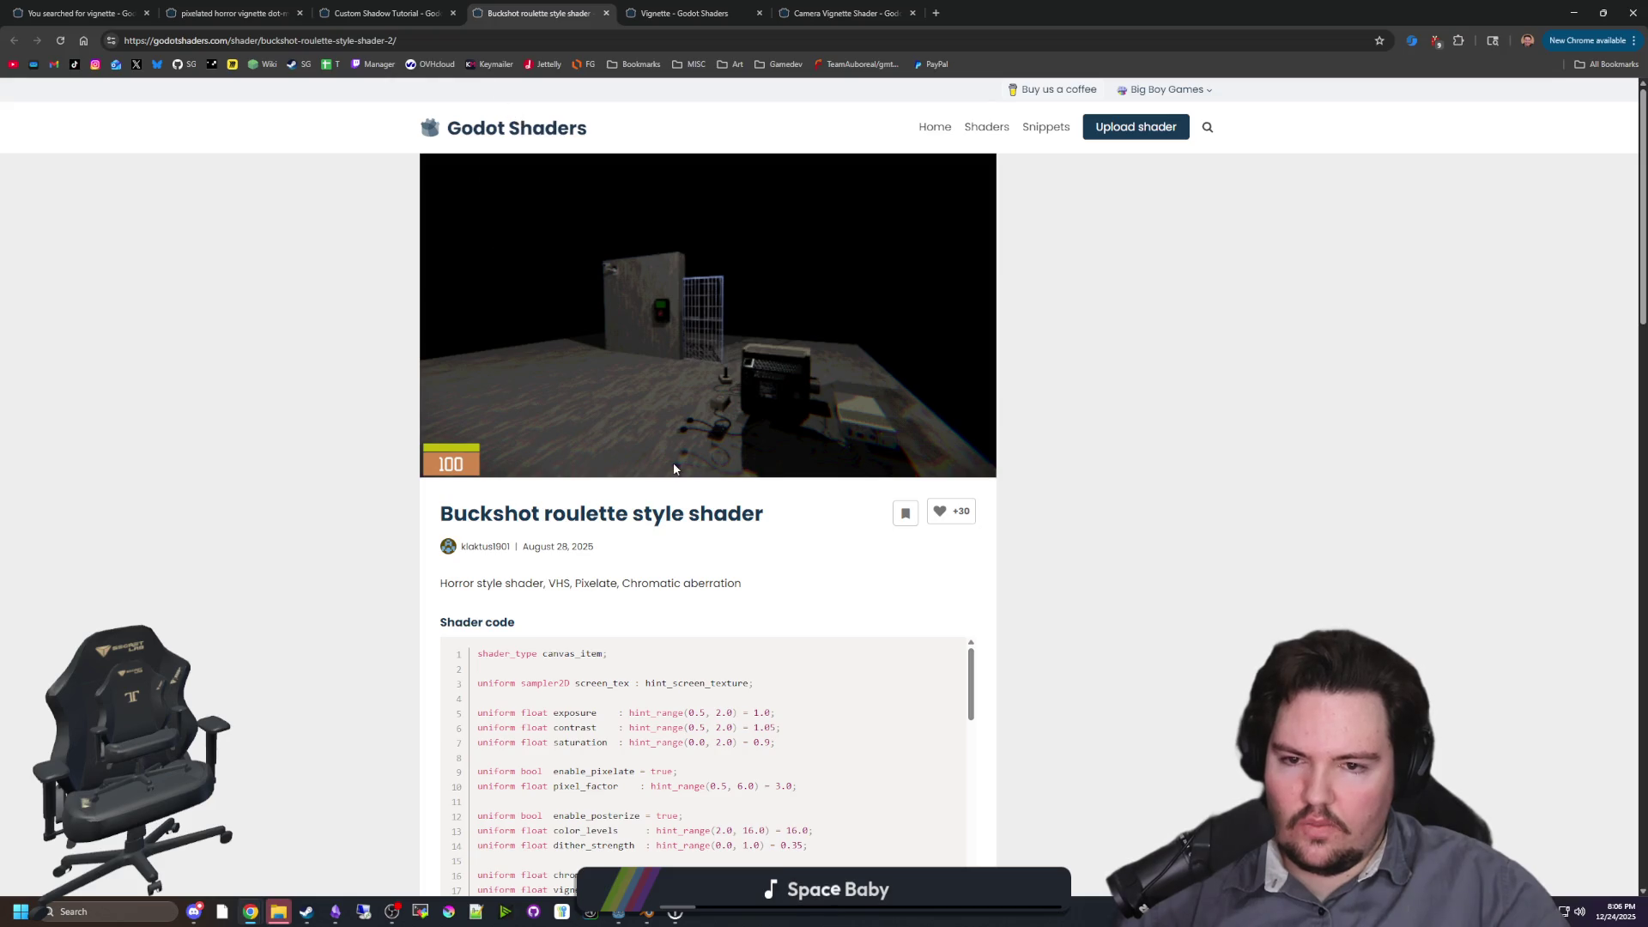
scroll(699, 541, "down", 3)
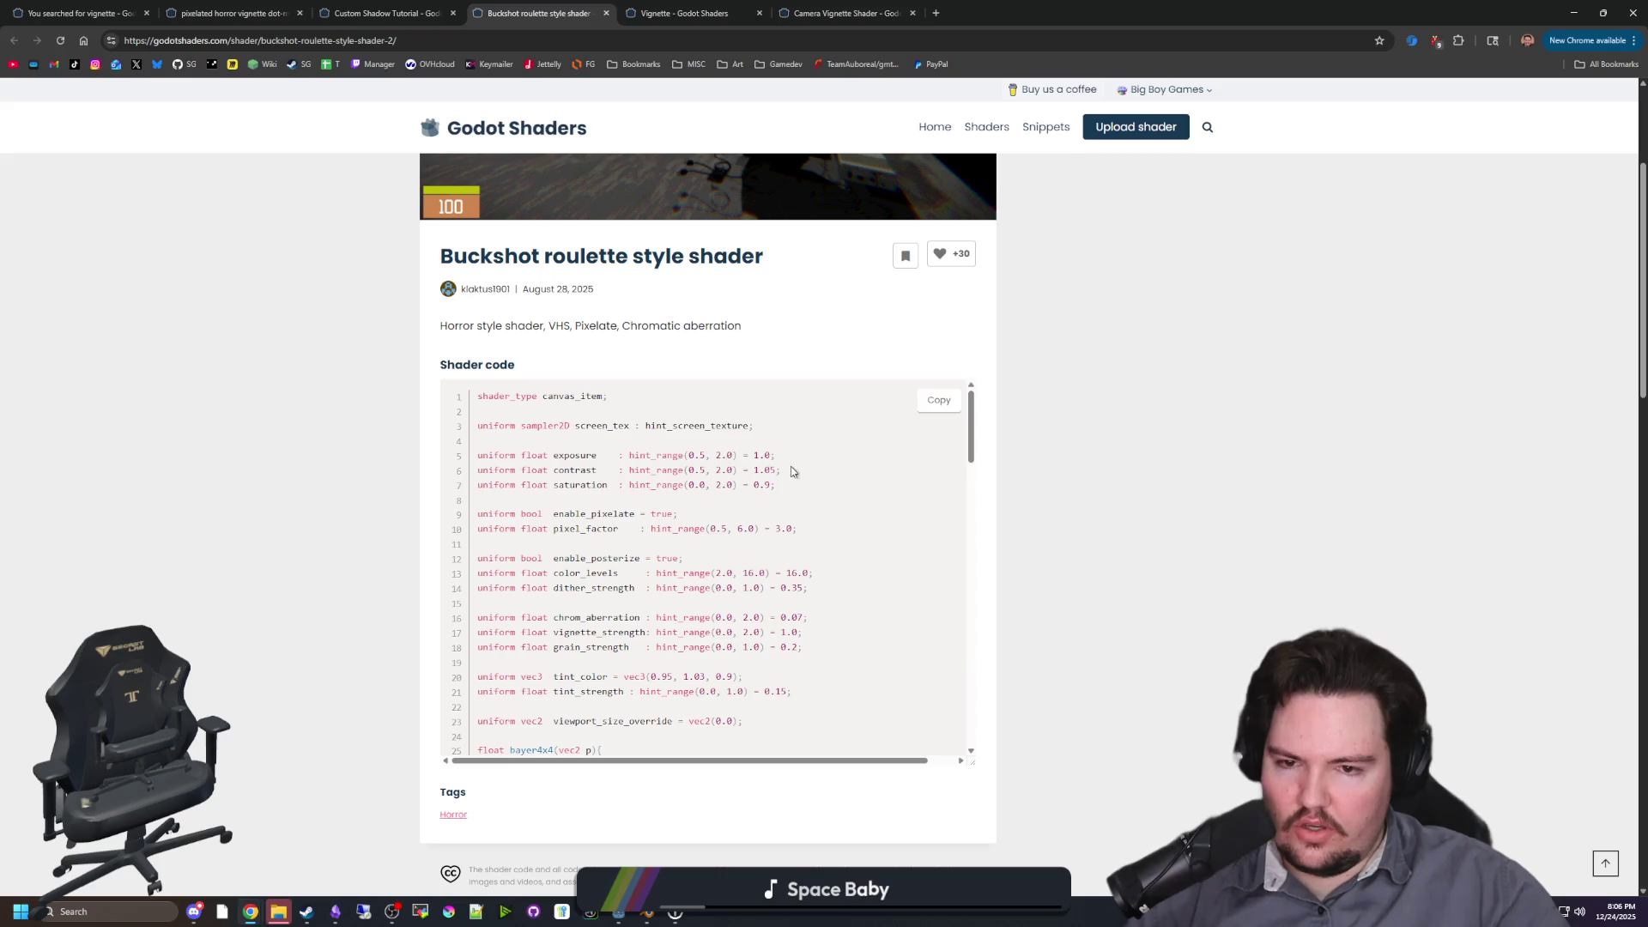
left_click(610, 452)
scroll(703, 566, "down", 1)
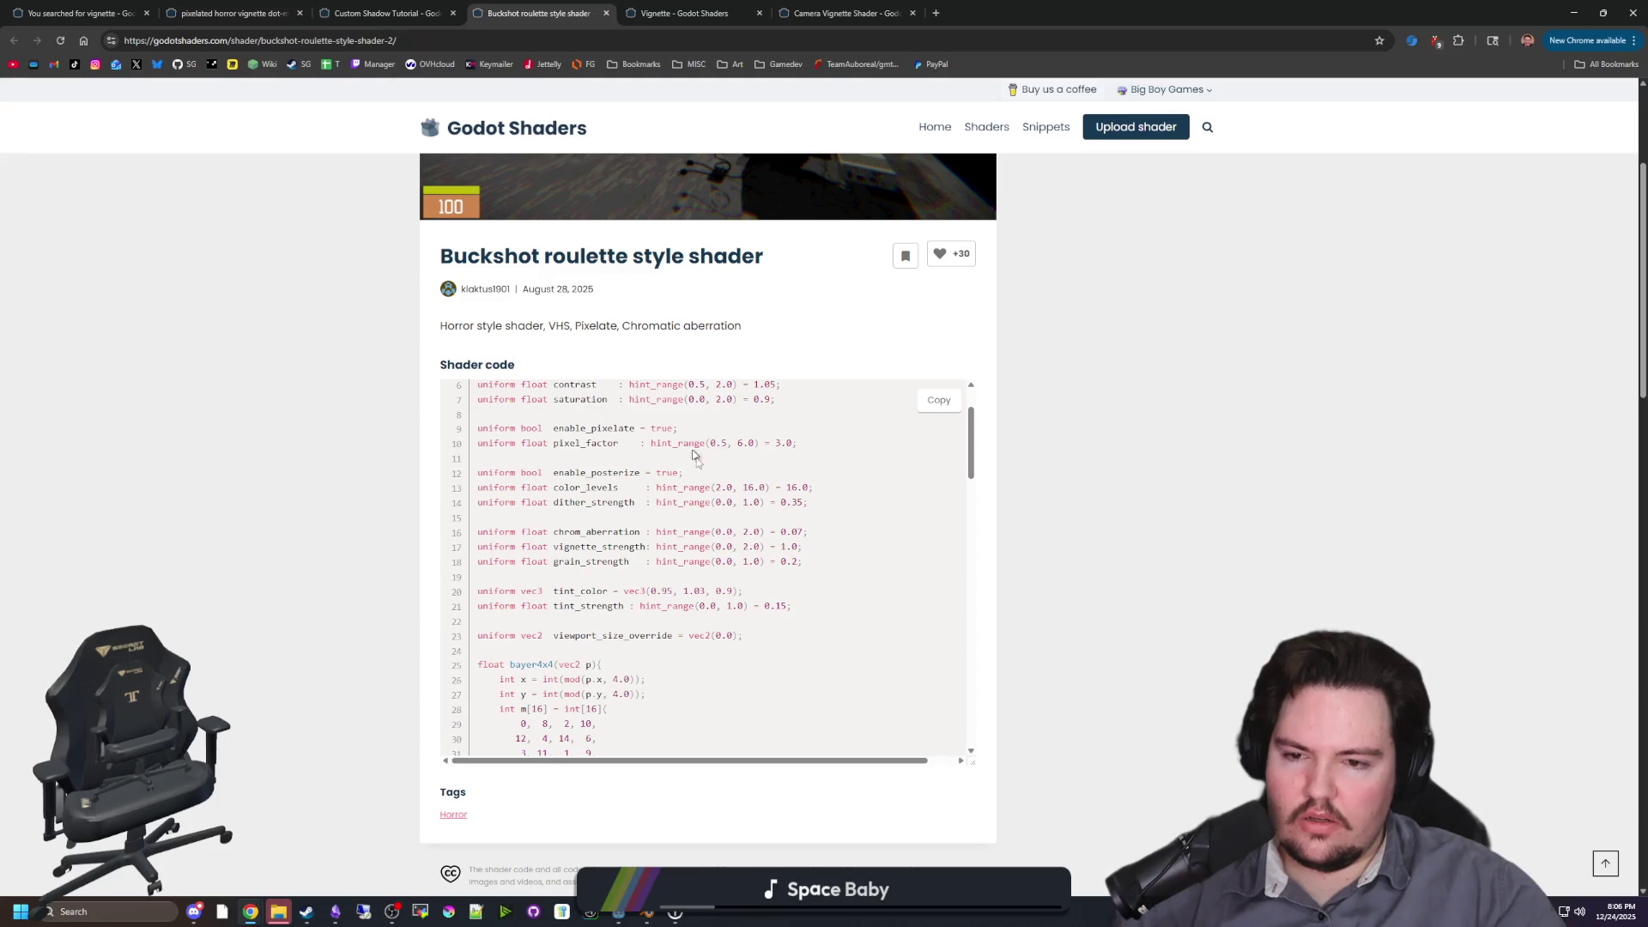
scroll(643, 536, "down", 1)
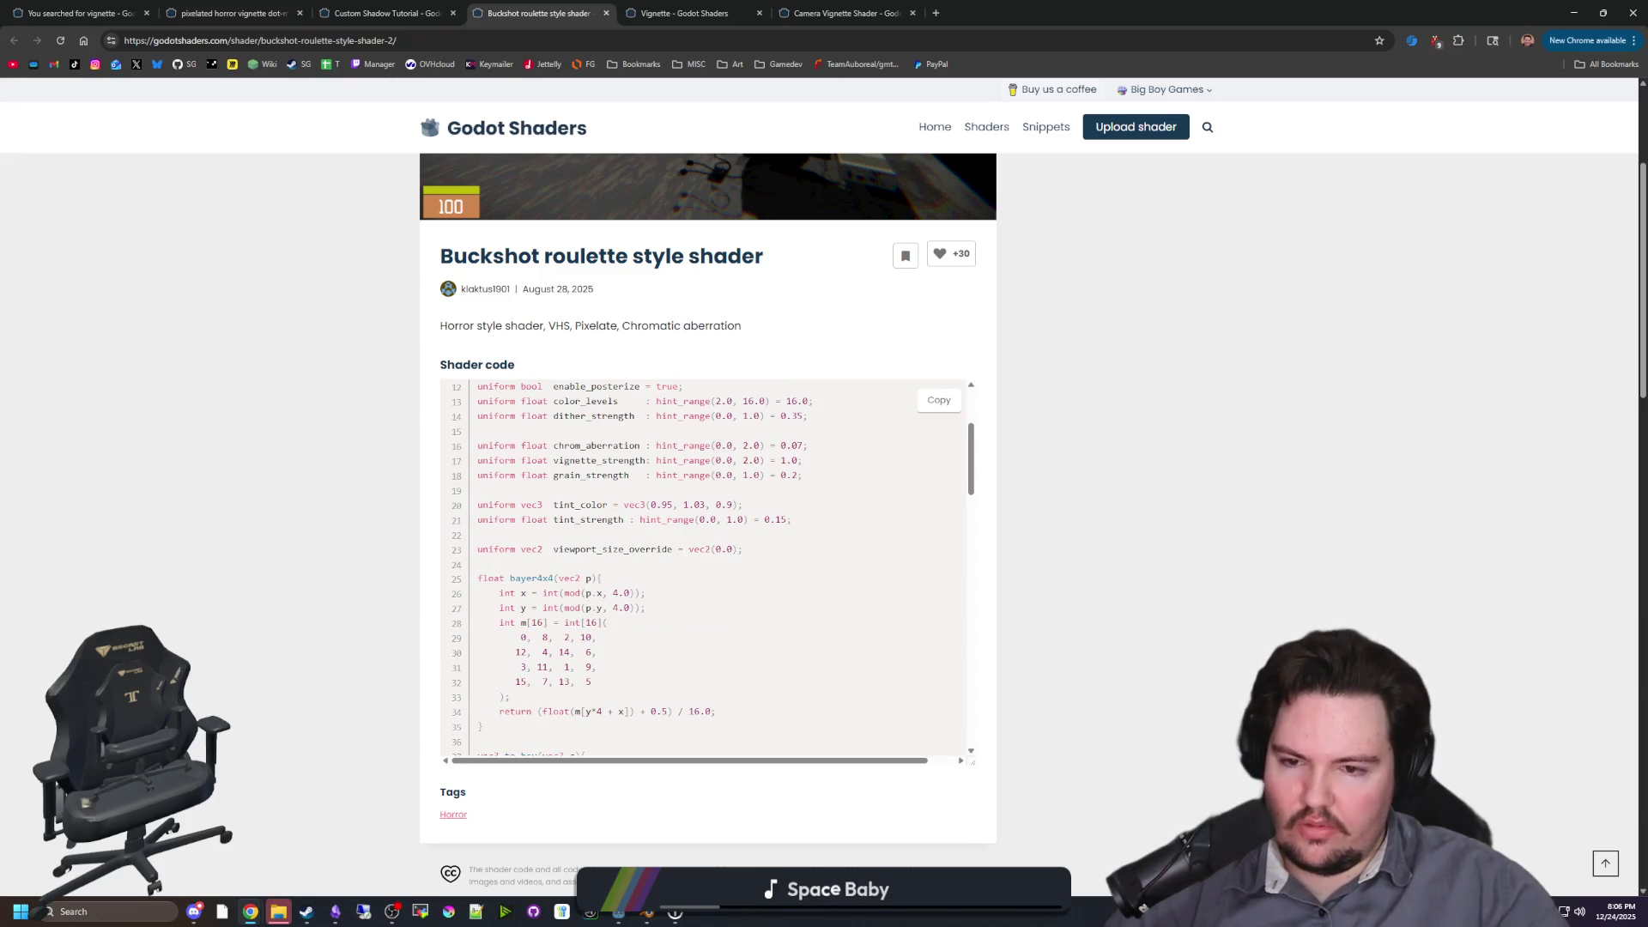
scroll(665, 536, "down", 12)
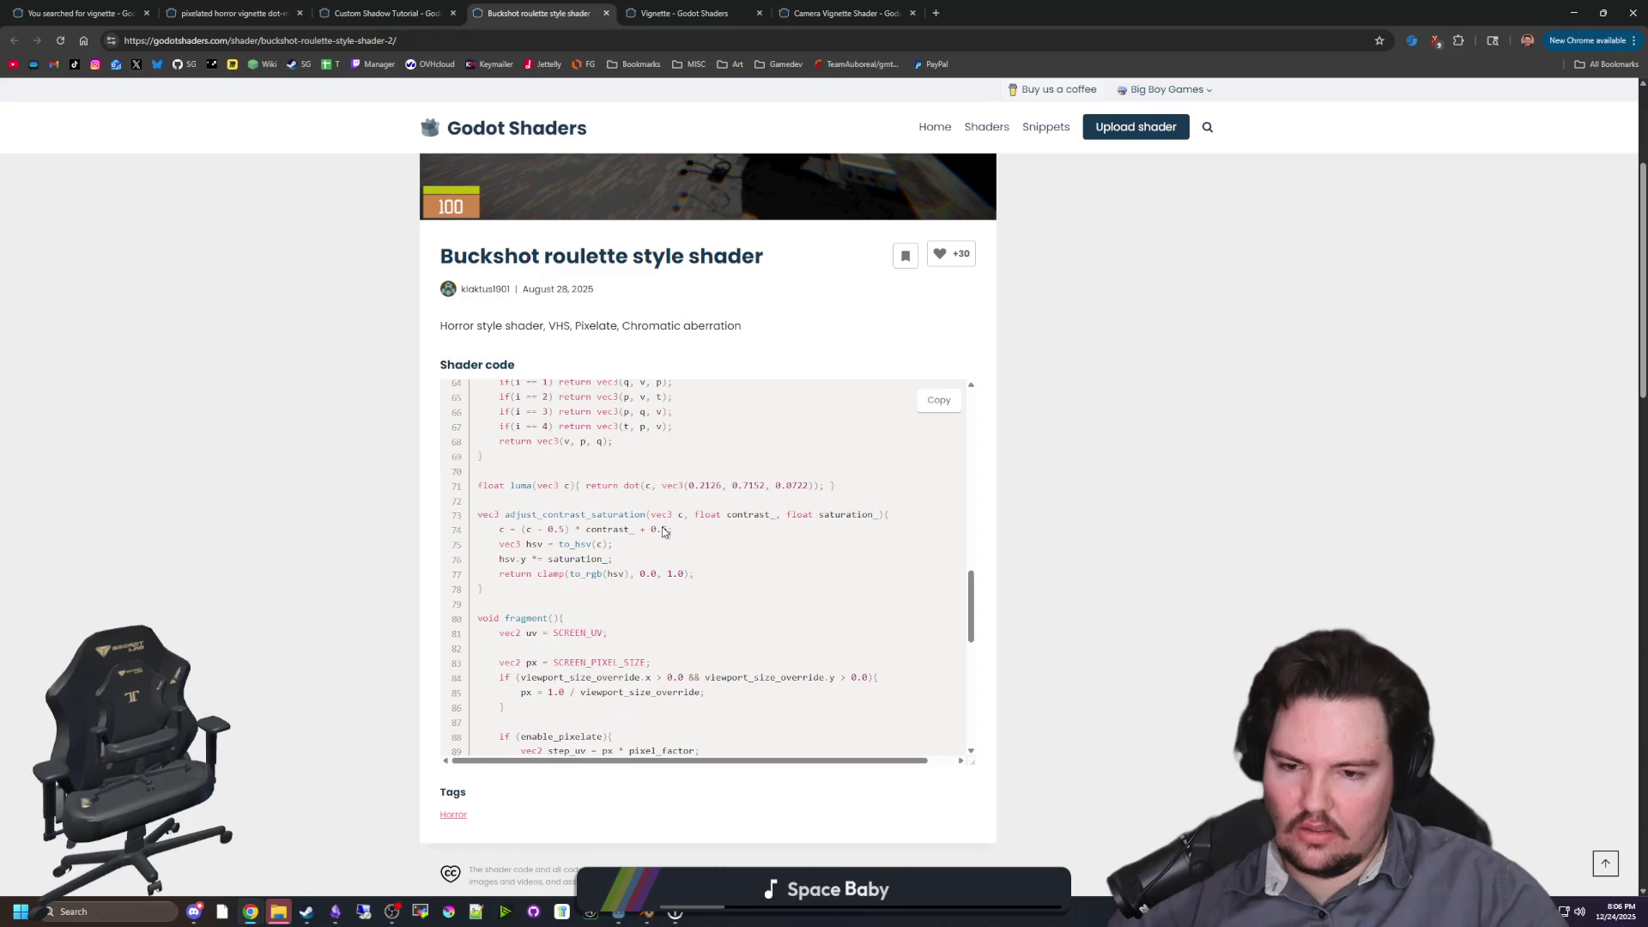
scroll(652, 550, "down", 2)
scroll(418, 592, "down", 3)
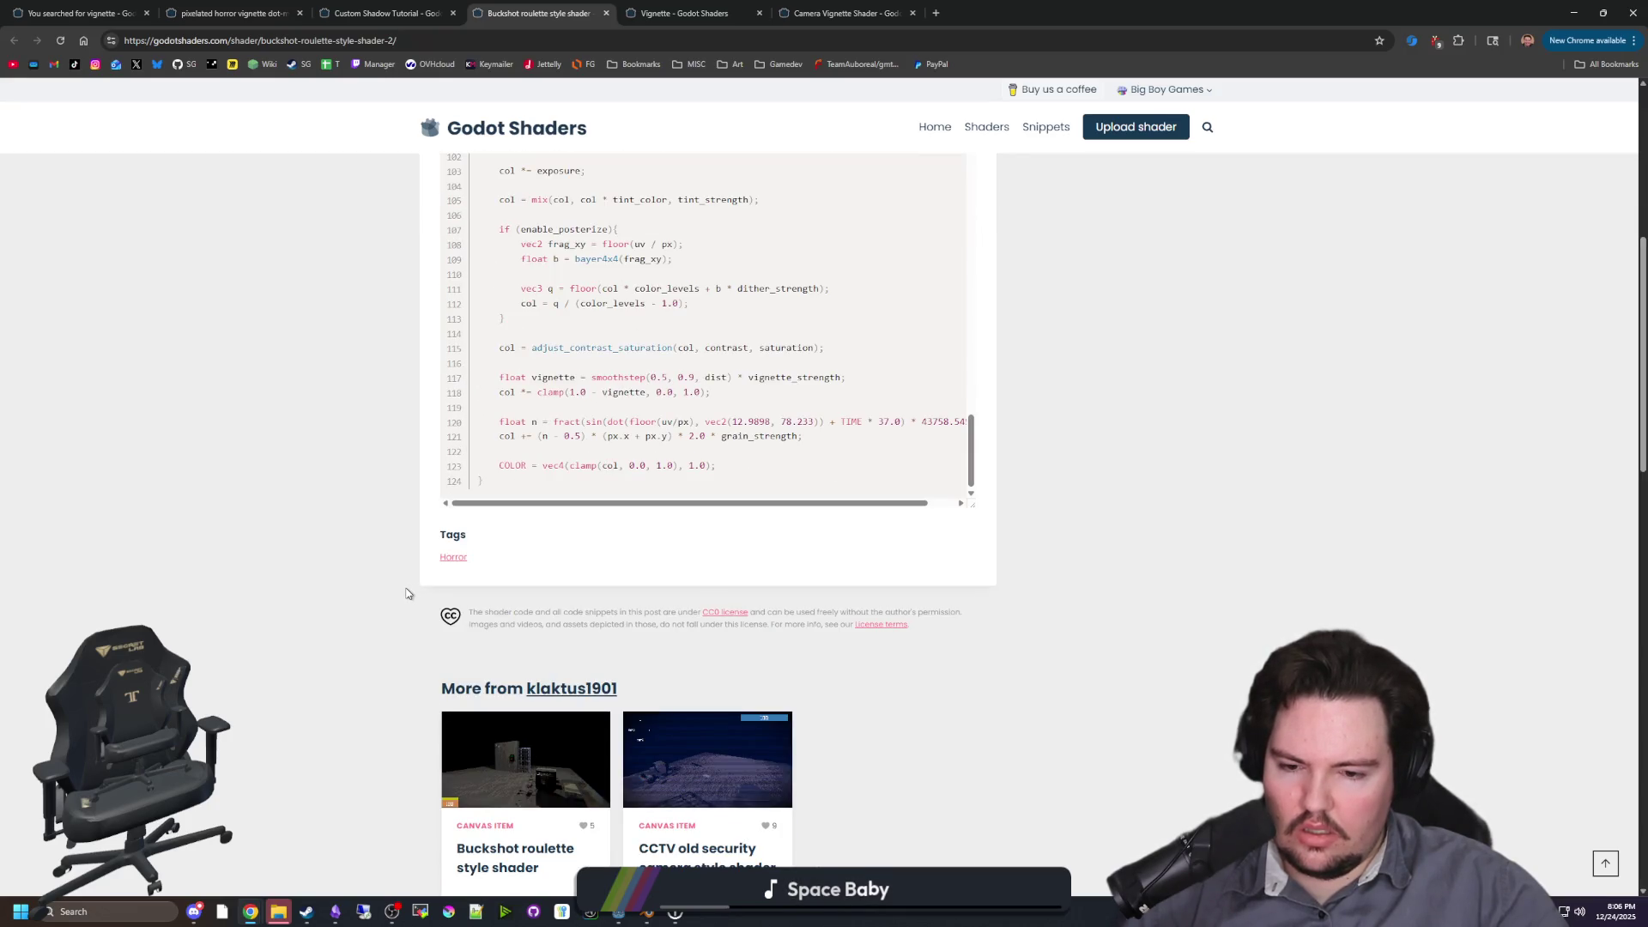
scroll(407, 592, "up", 6)
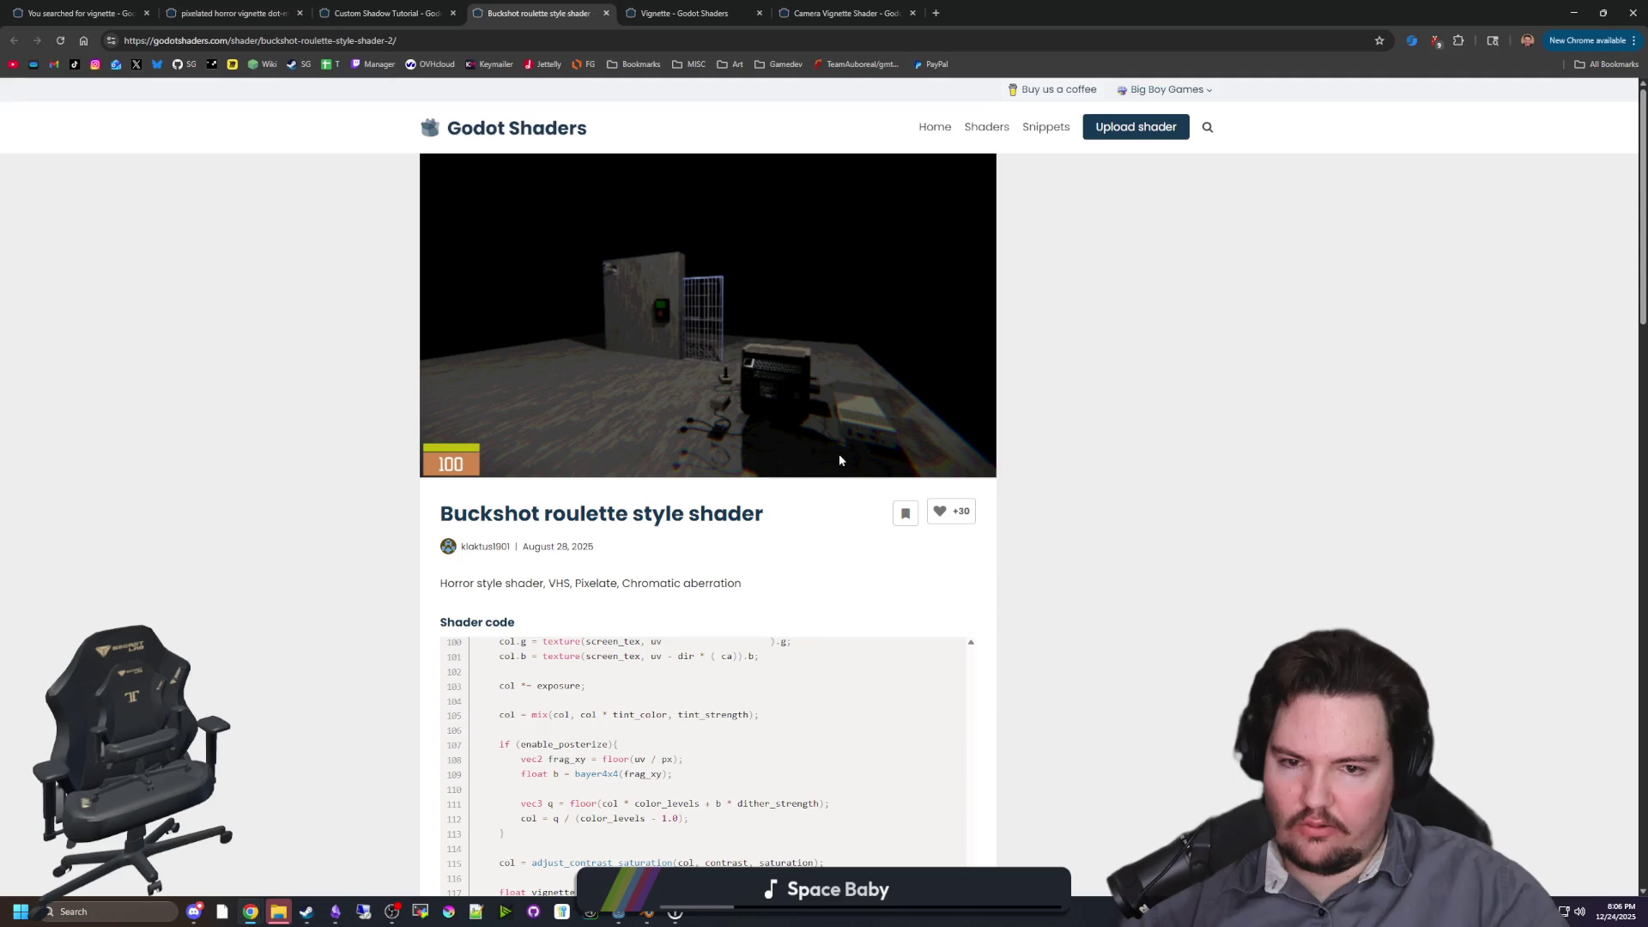
scroll(374, 457, "down", 15)
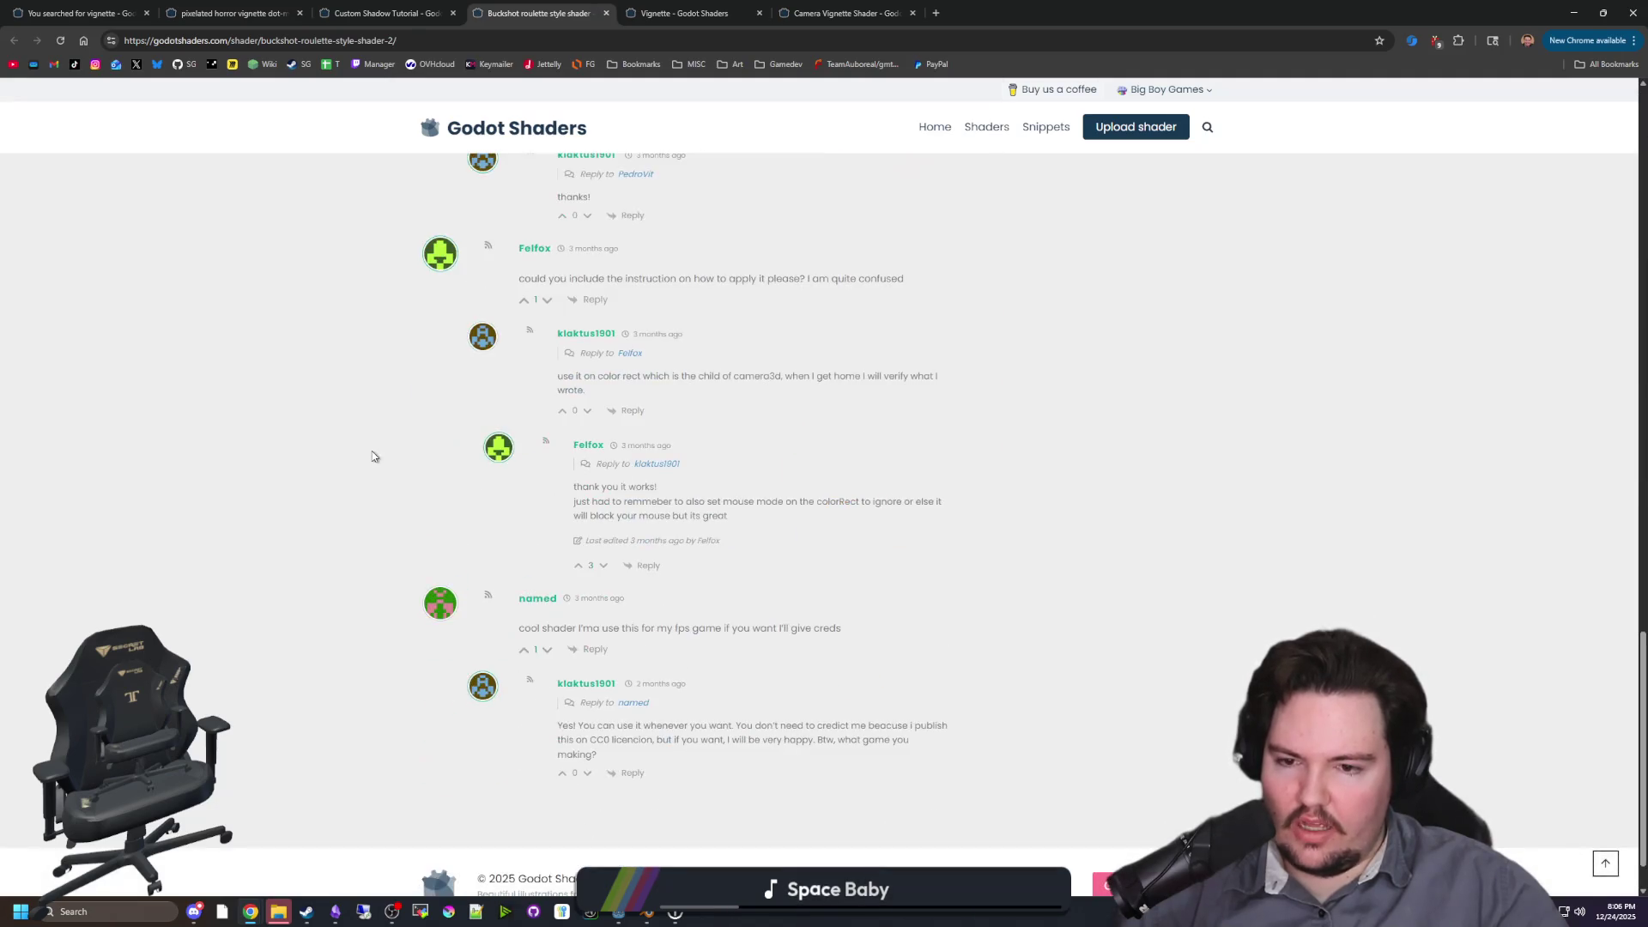
scroll(372, 456, "up", 3)
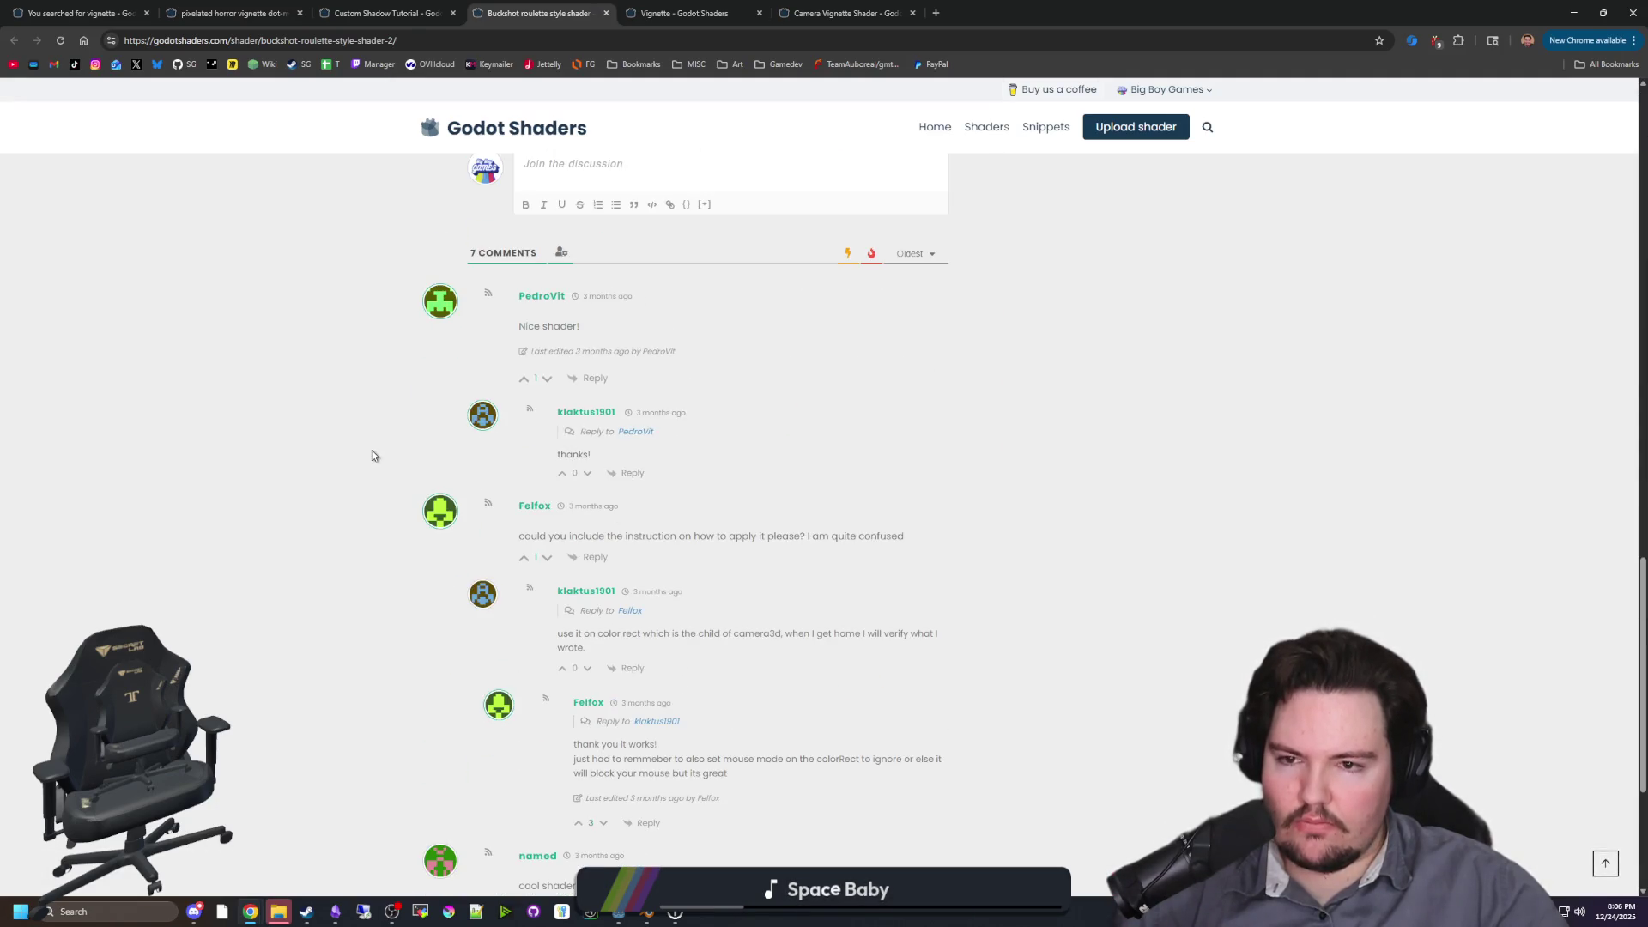
scroll(323, 461, "down", 3)
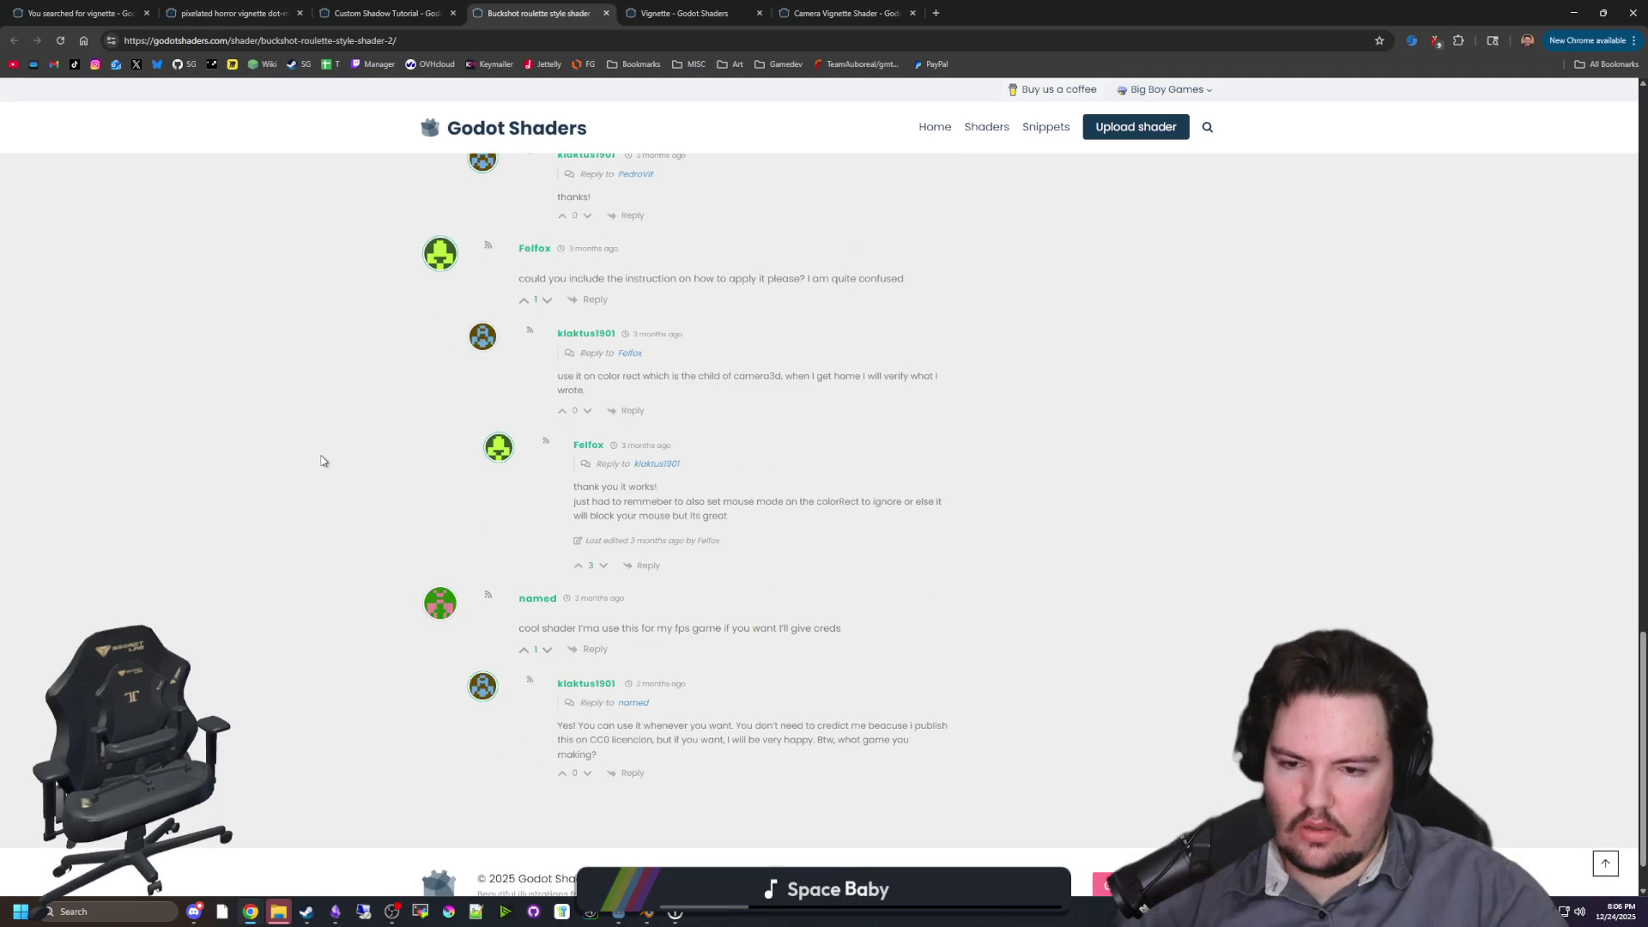
scroll(322, 461, "up", 15)
Step: Revisit the Vignette and Camera Vignette shader pages, then return to the Godot editor
left_click(684, 7)
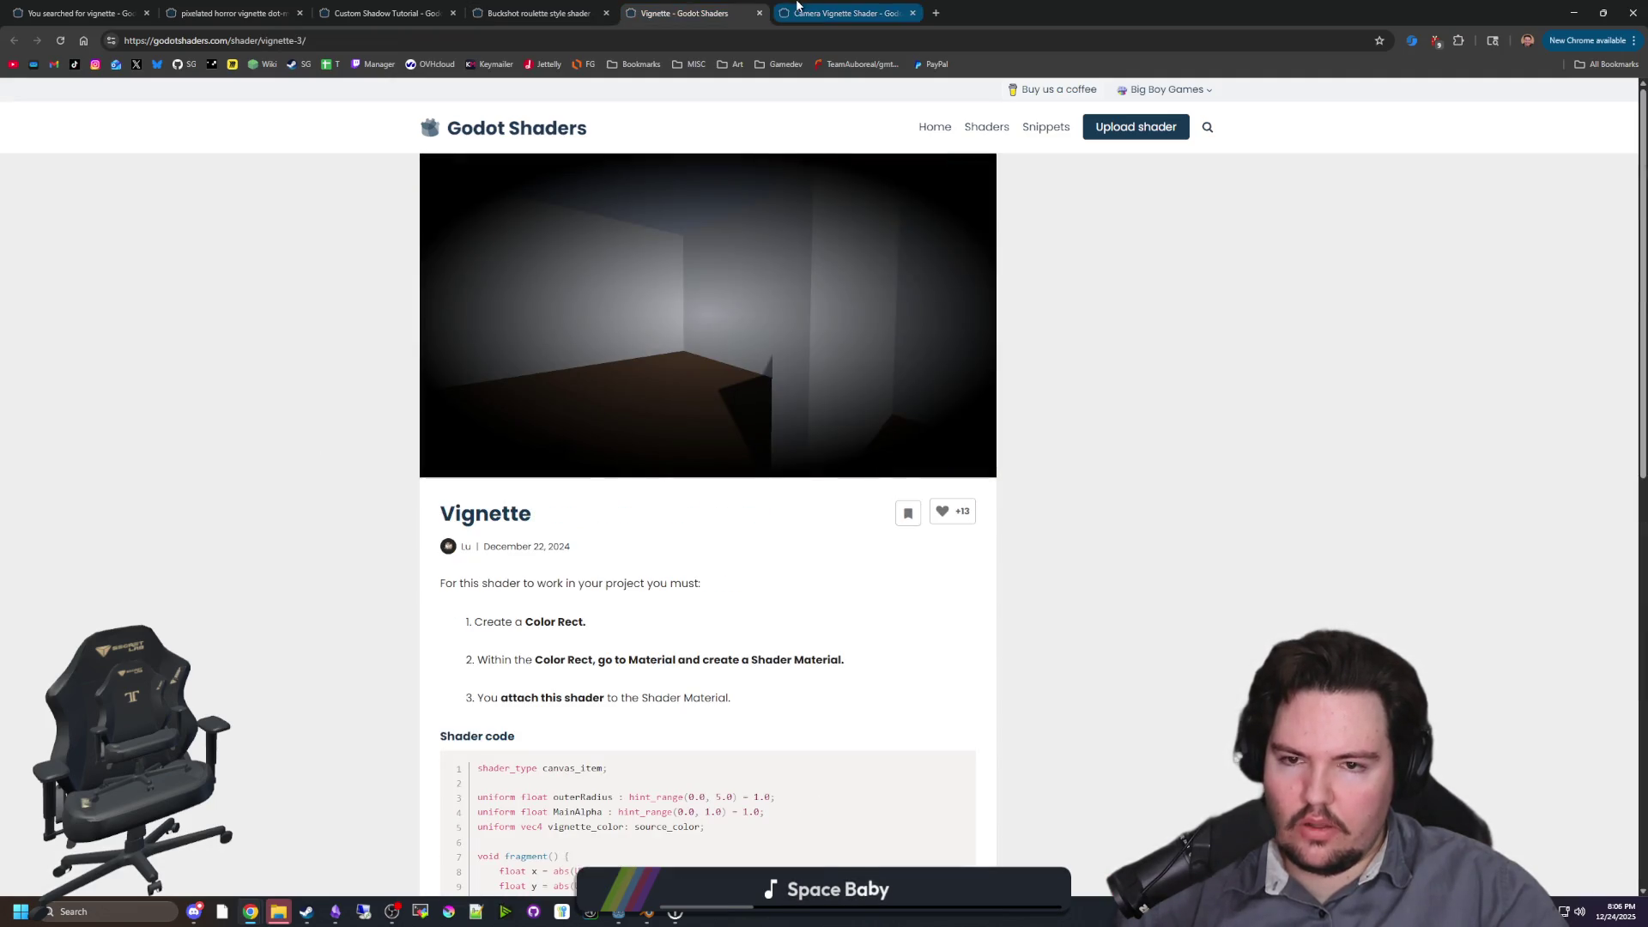
left_click(817, 7)
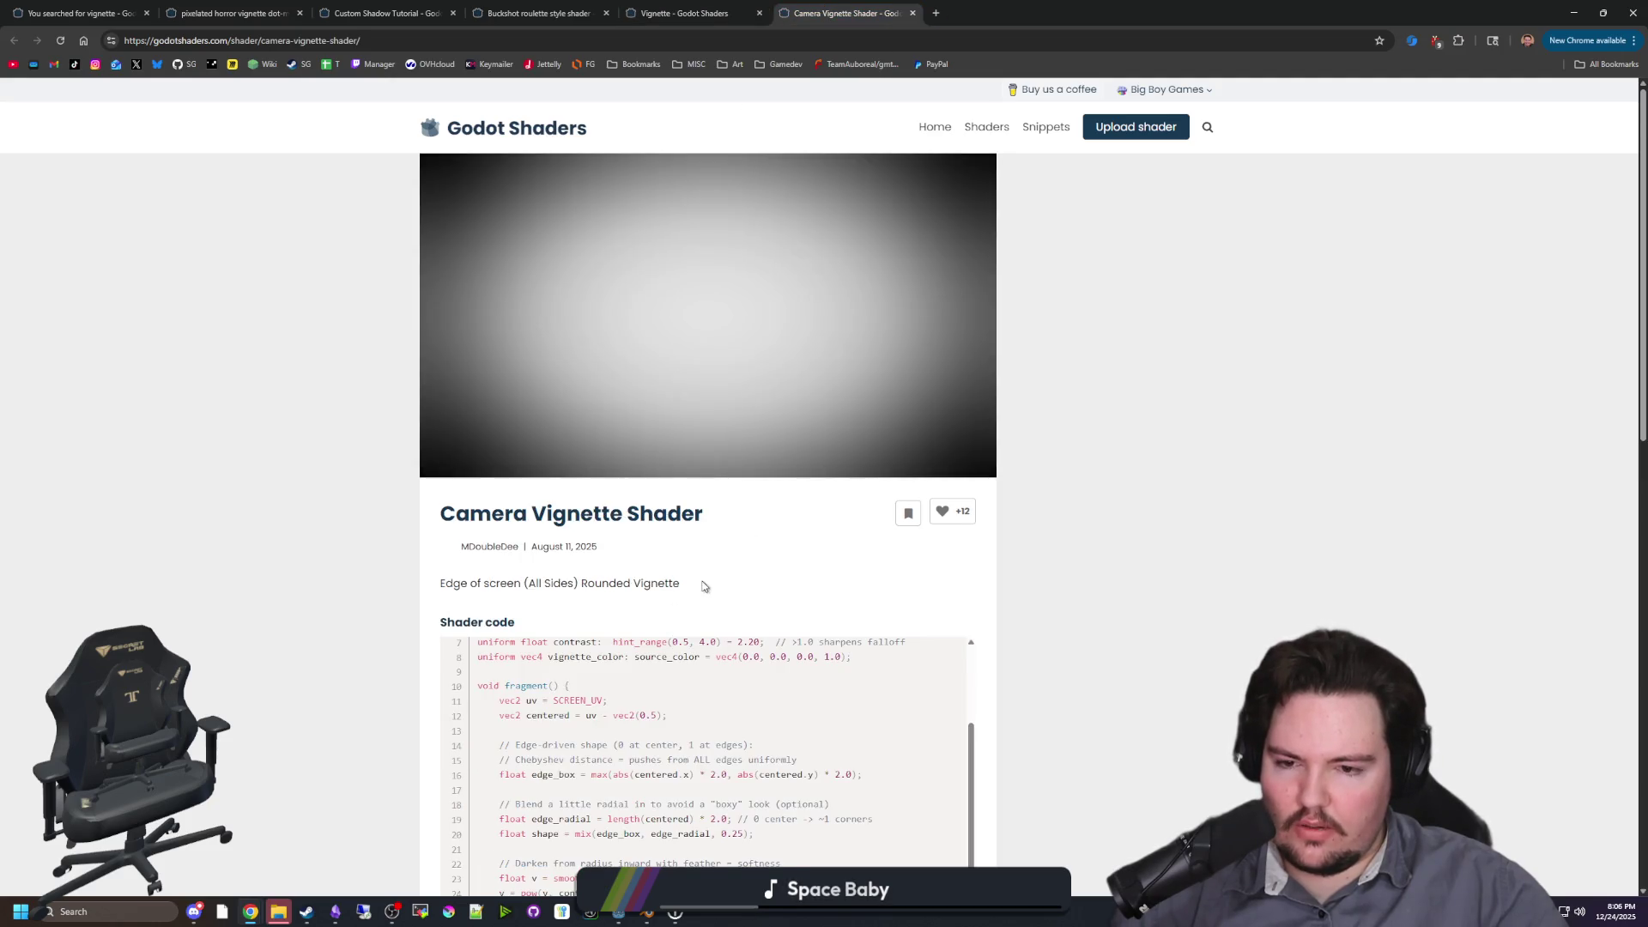
scroll(702, 586, "down", 1)
key("alt+Tab")
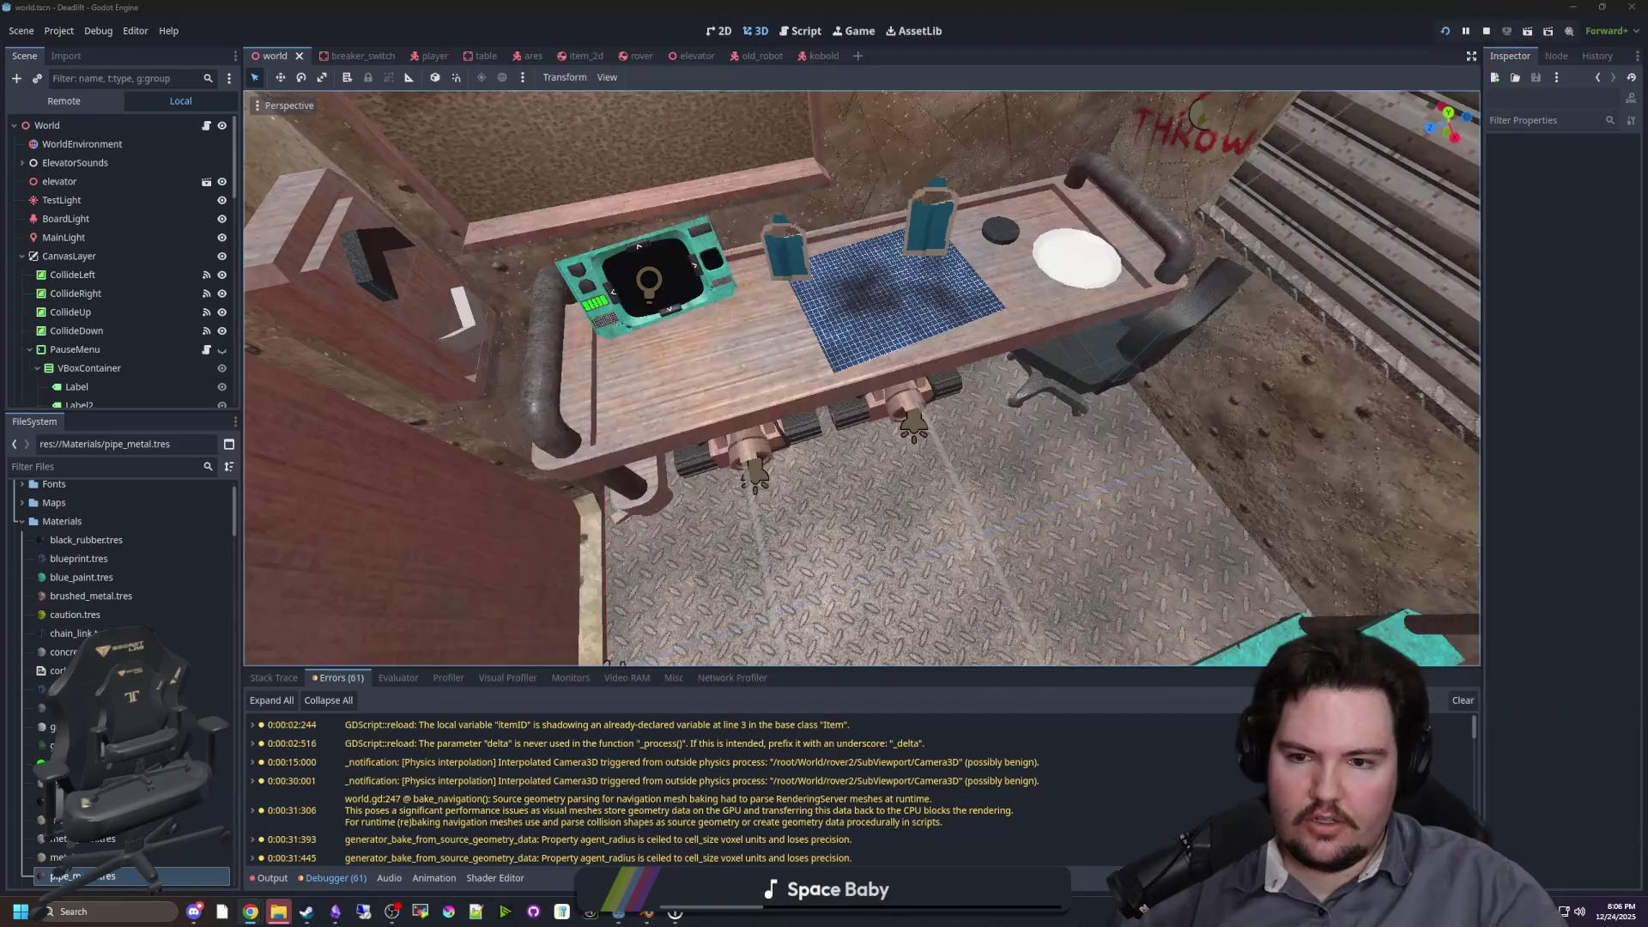
Step: Open the player scene in the 2D workspace
left_click(417, 56)
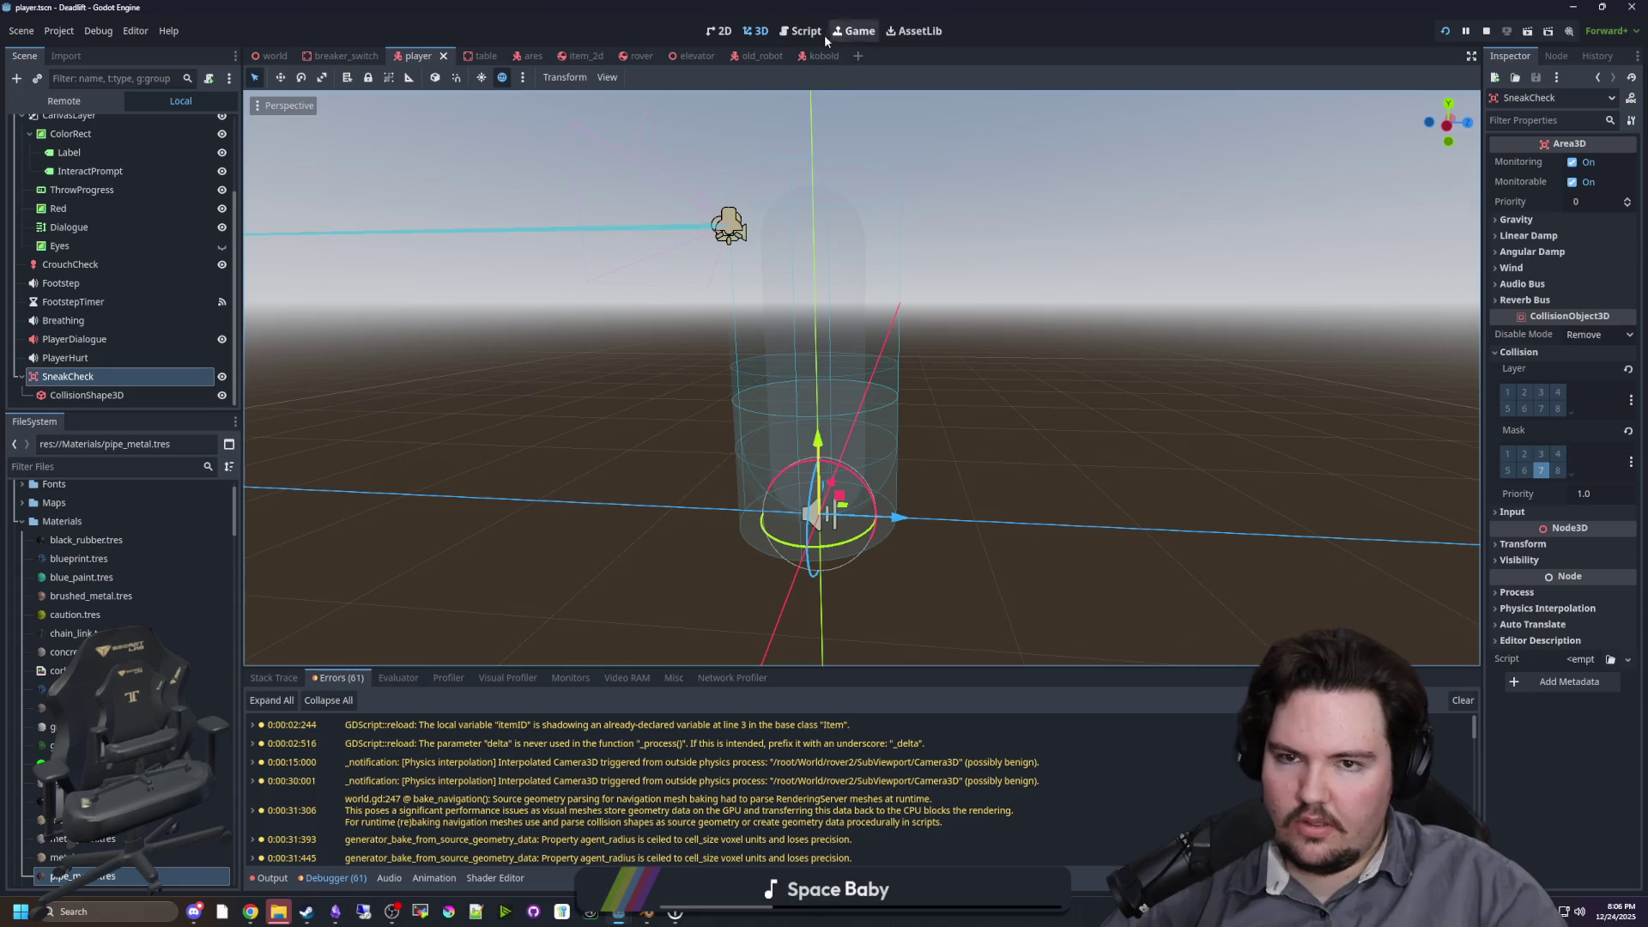
scroll(105, 243, "up", 3)
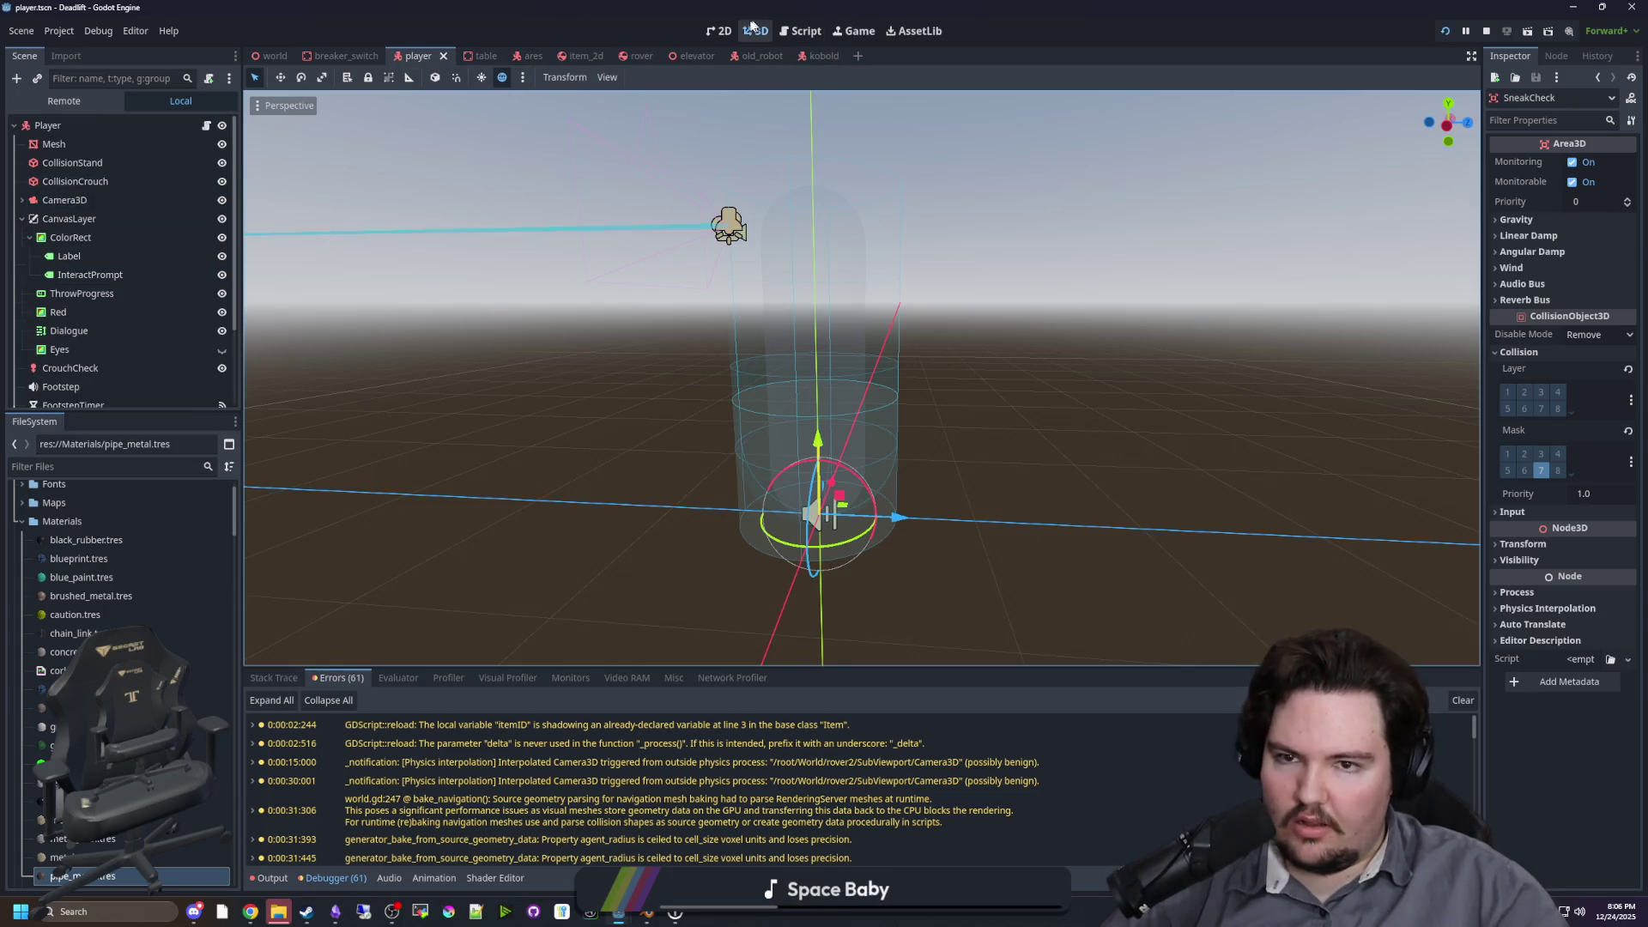
left_click(719, 31)
scroll(461, 414, "up", 2)
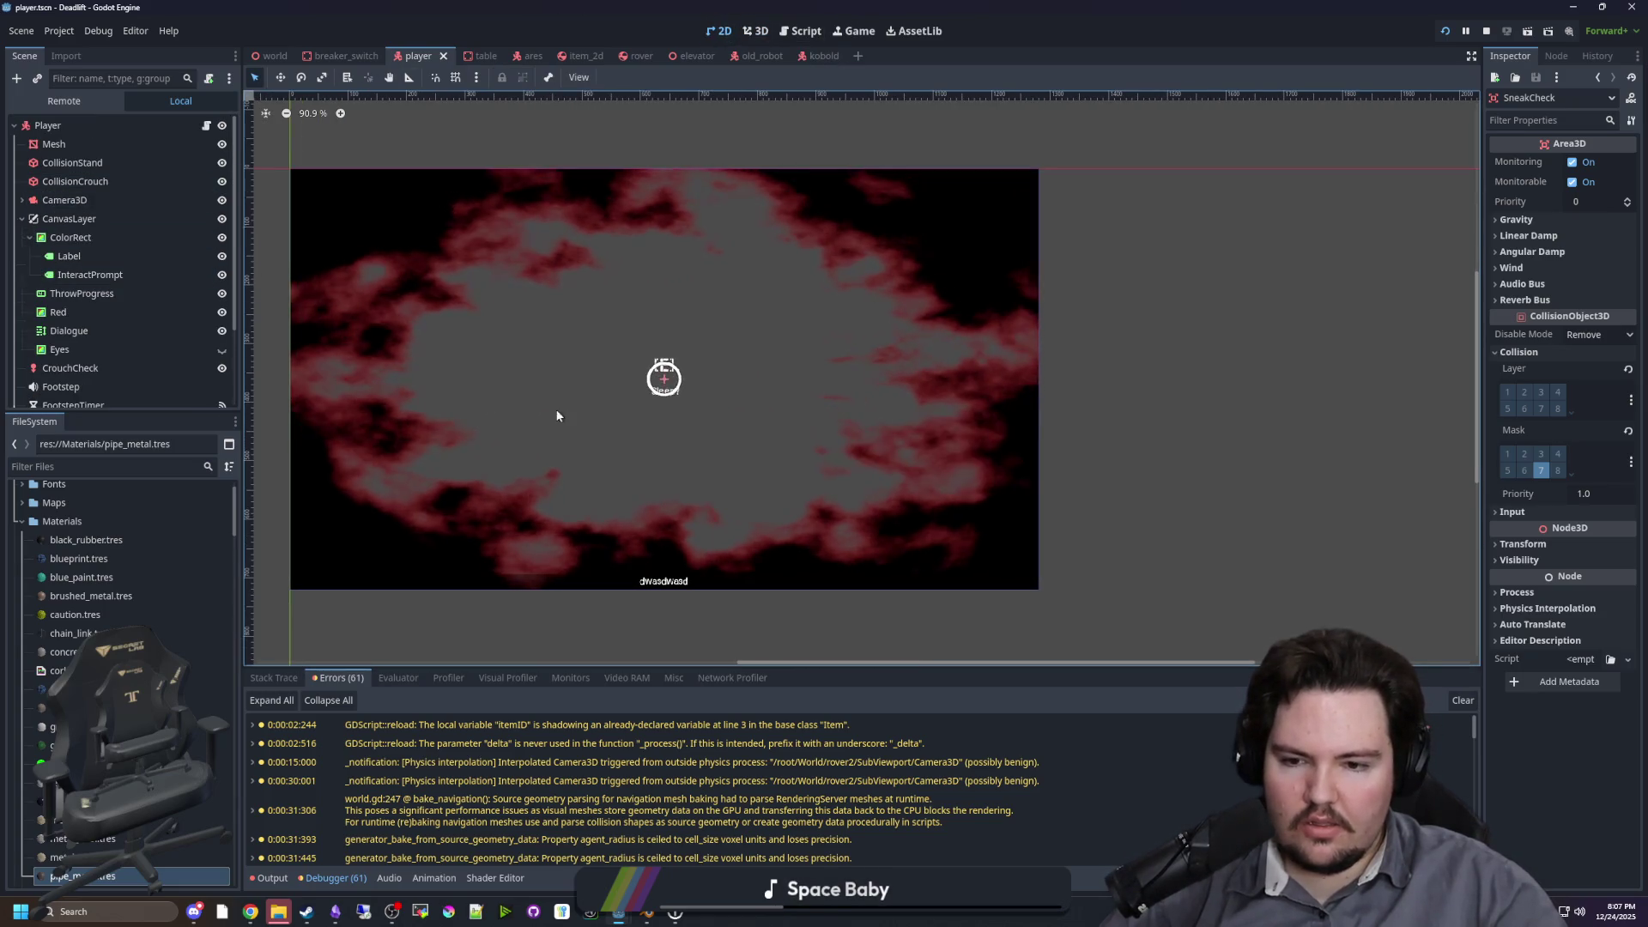
scroll(556, 415, "up", 1)
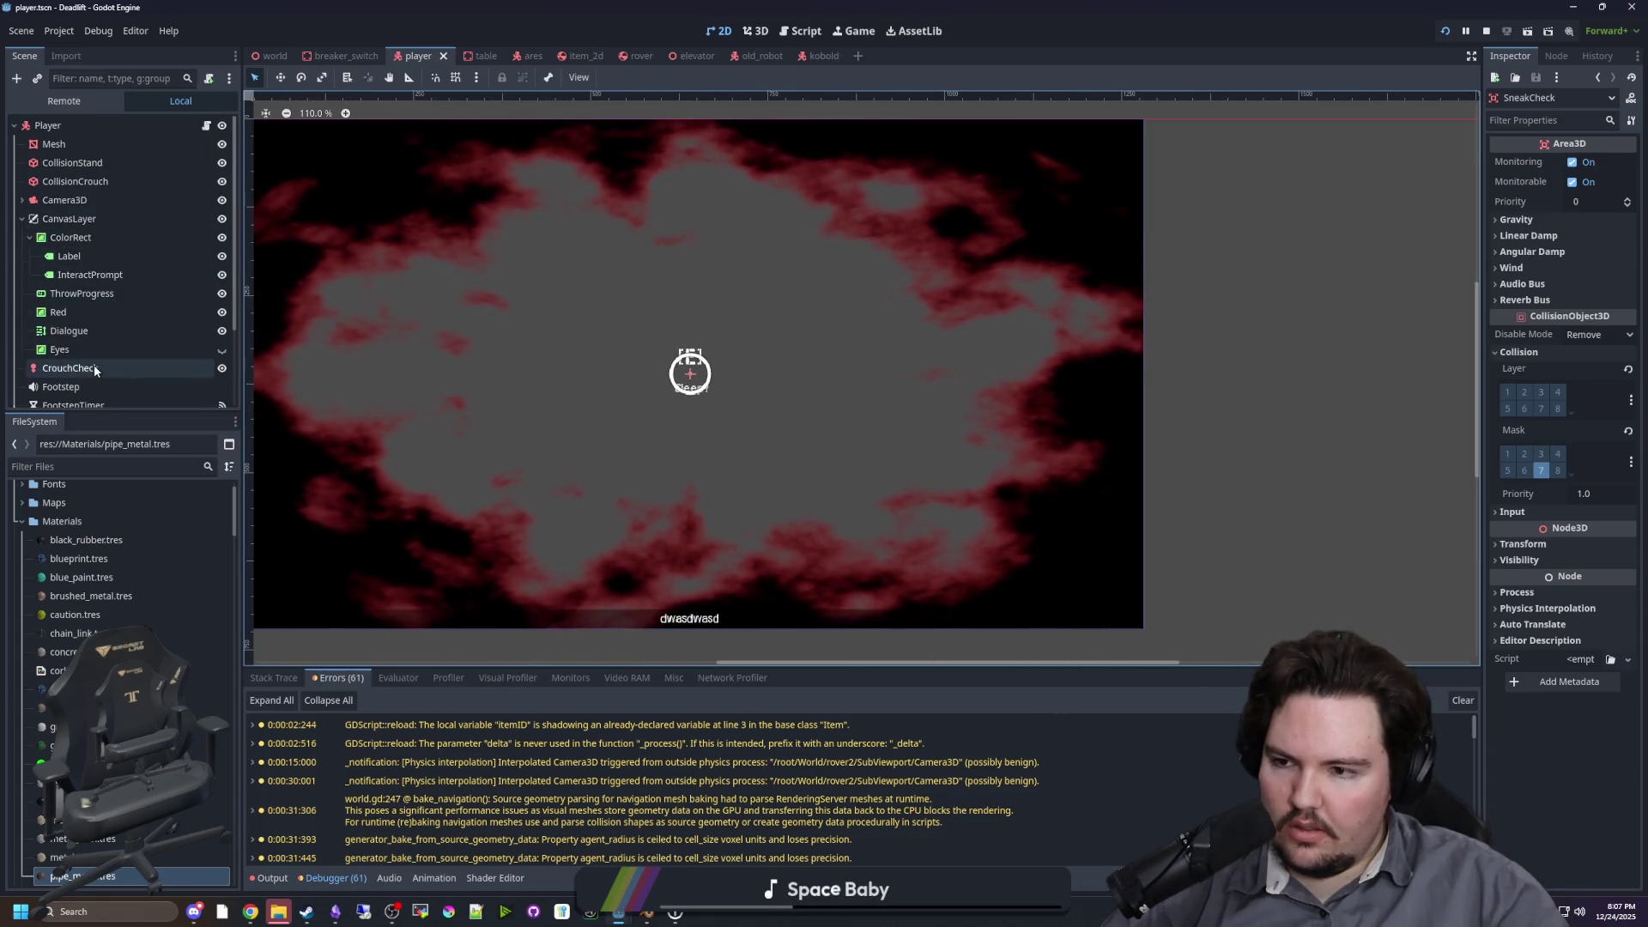
Step: Add a ColorRect child under CanvasLayer and rename it Vignette
right_click(64, 218)
left_click(115, 228)
type("co")
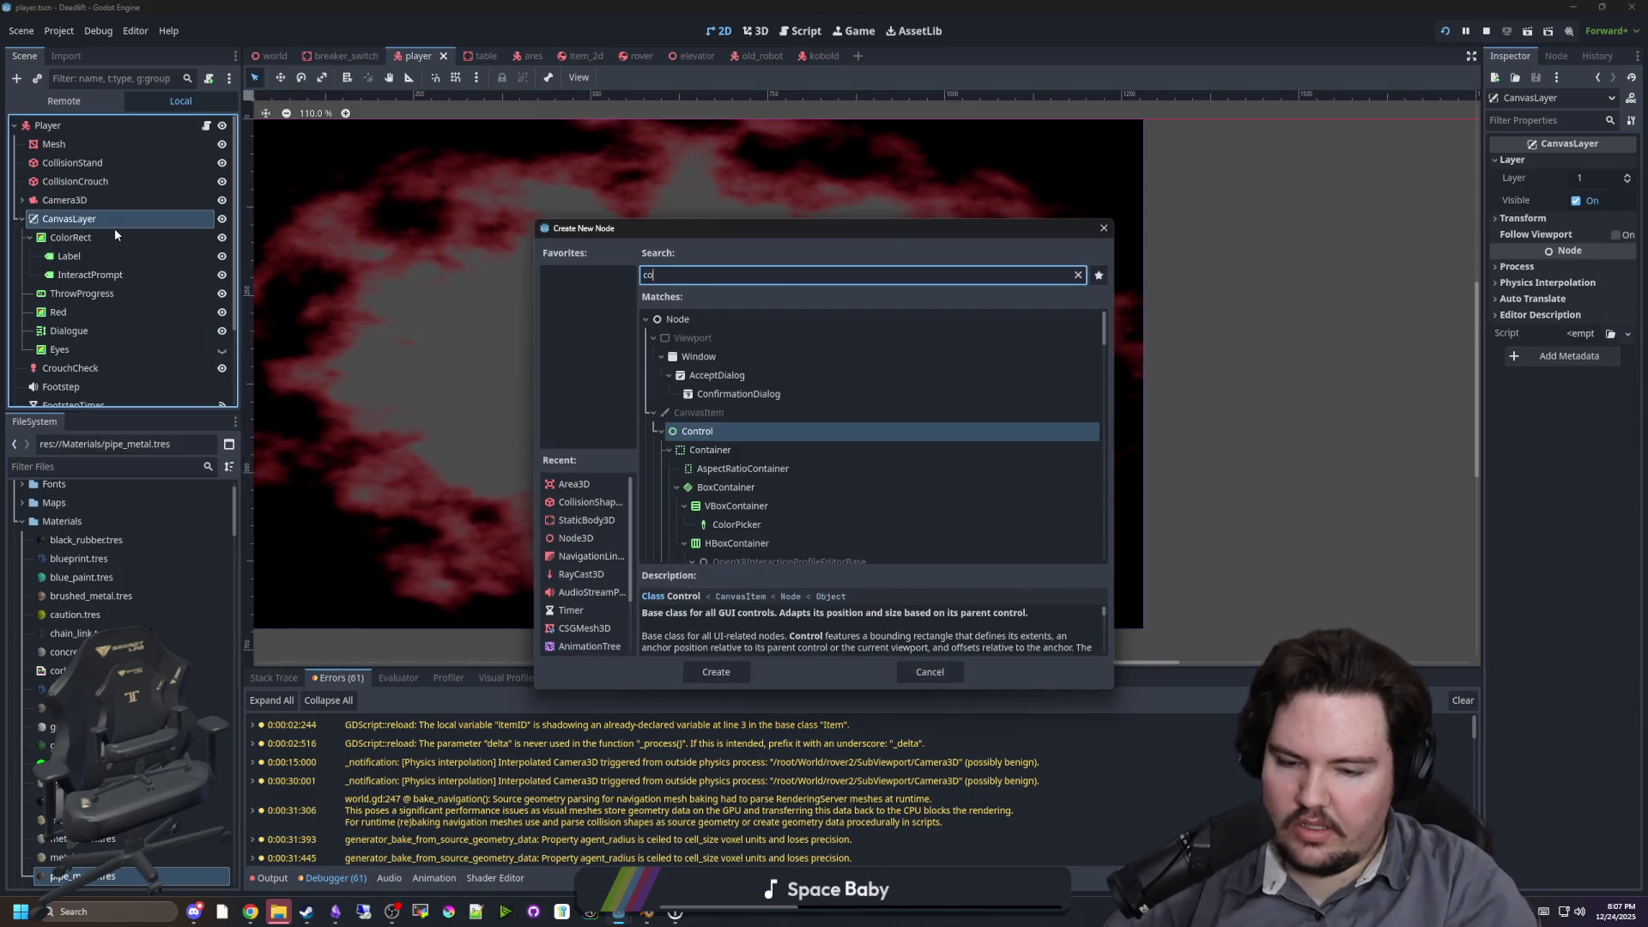
type("lorrect")
key("Return")
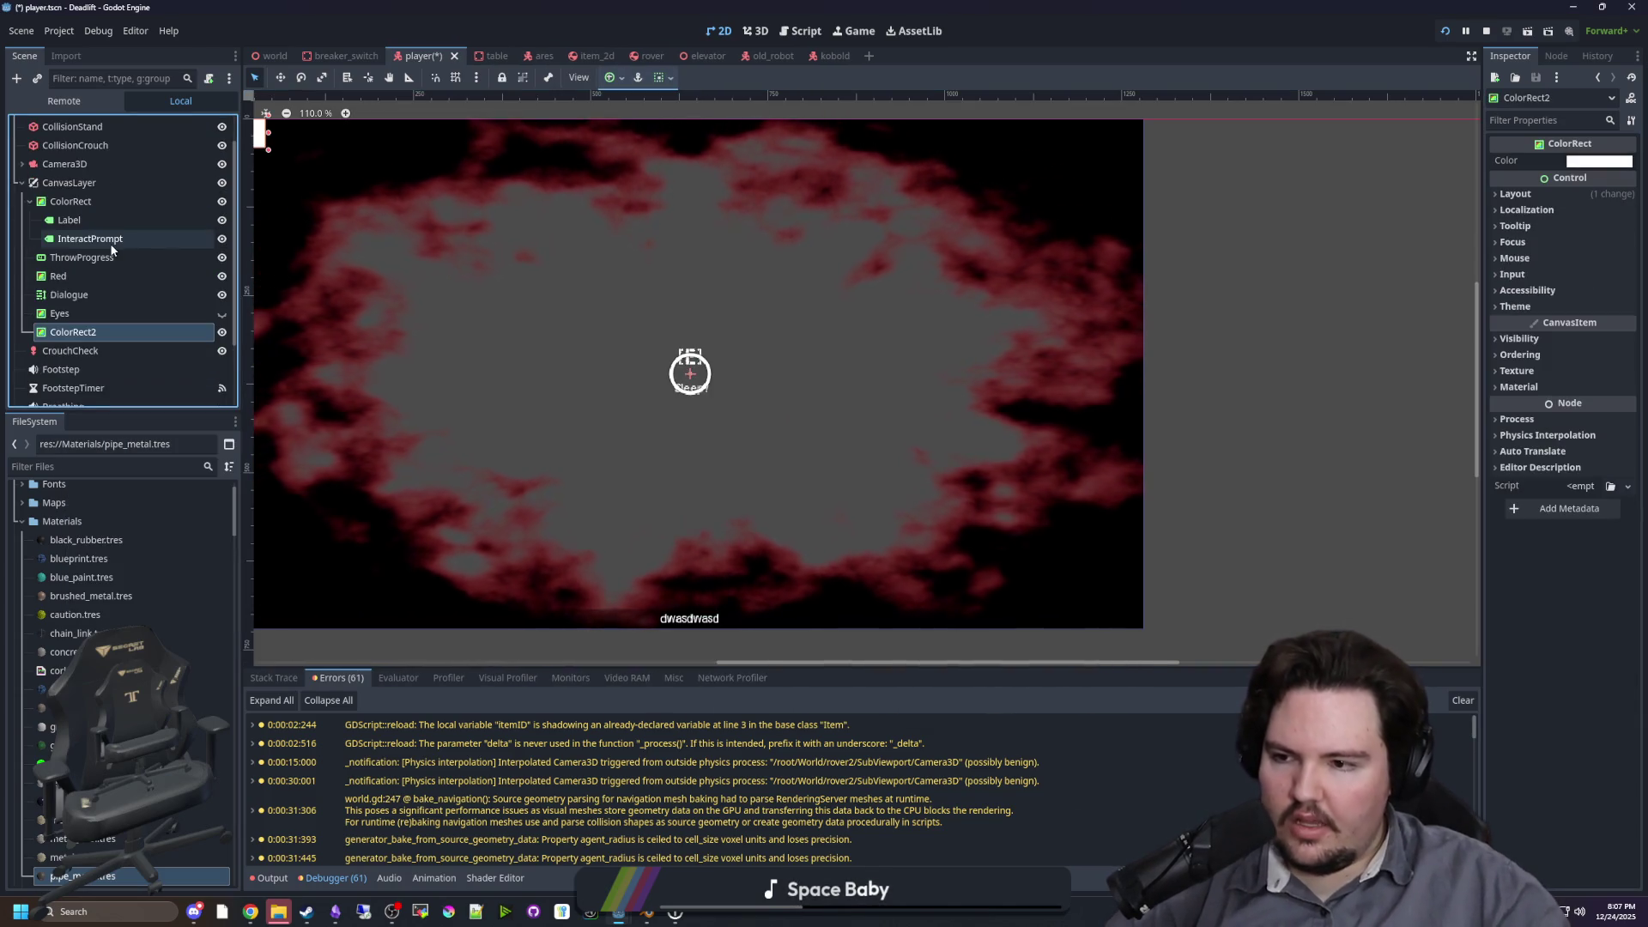
double_click(110, 331)
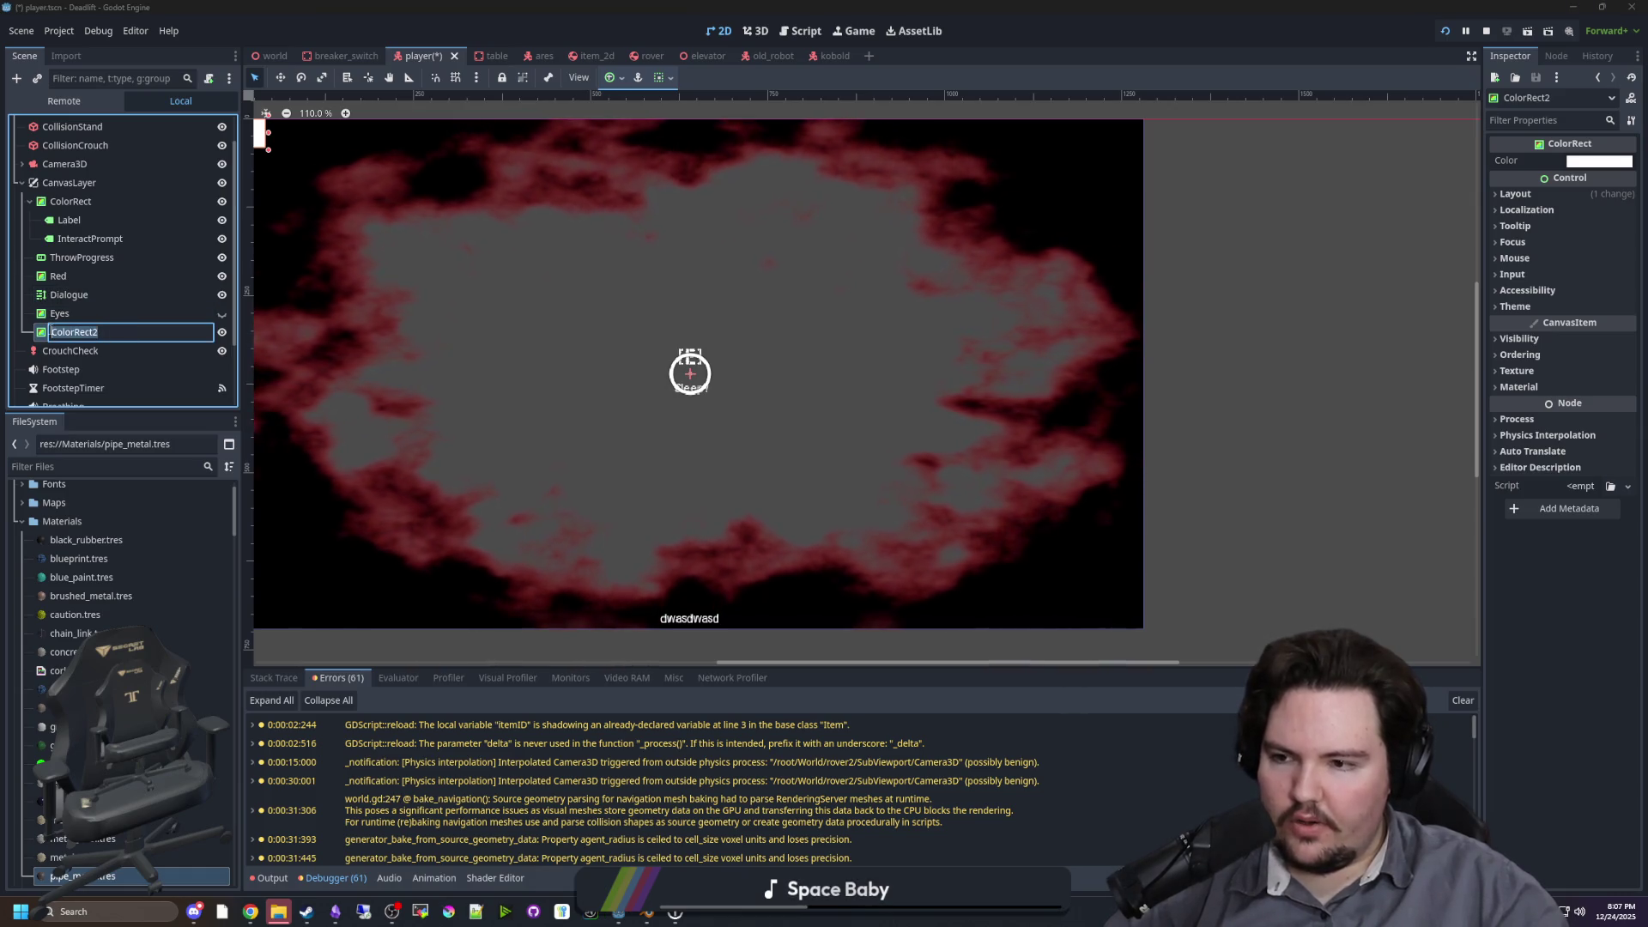
type("Vignette")
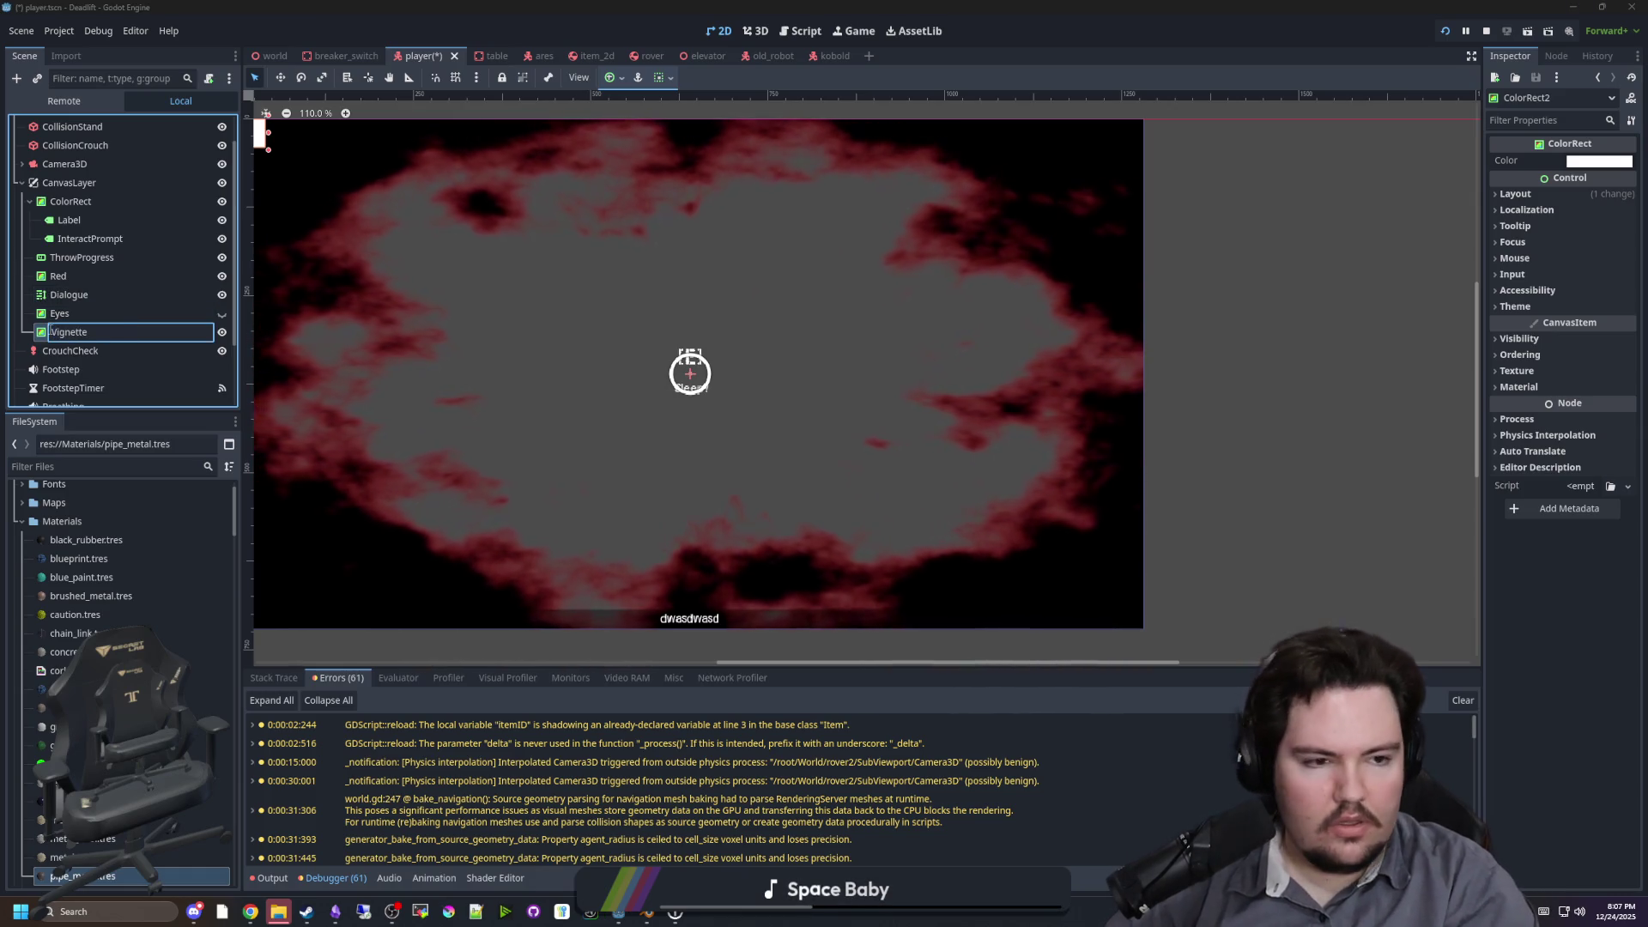
key("Return")
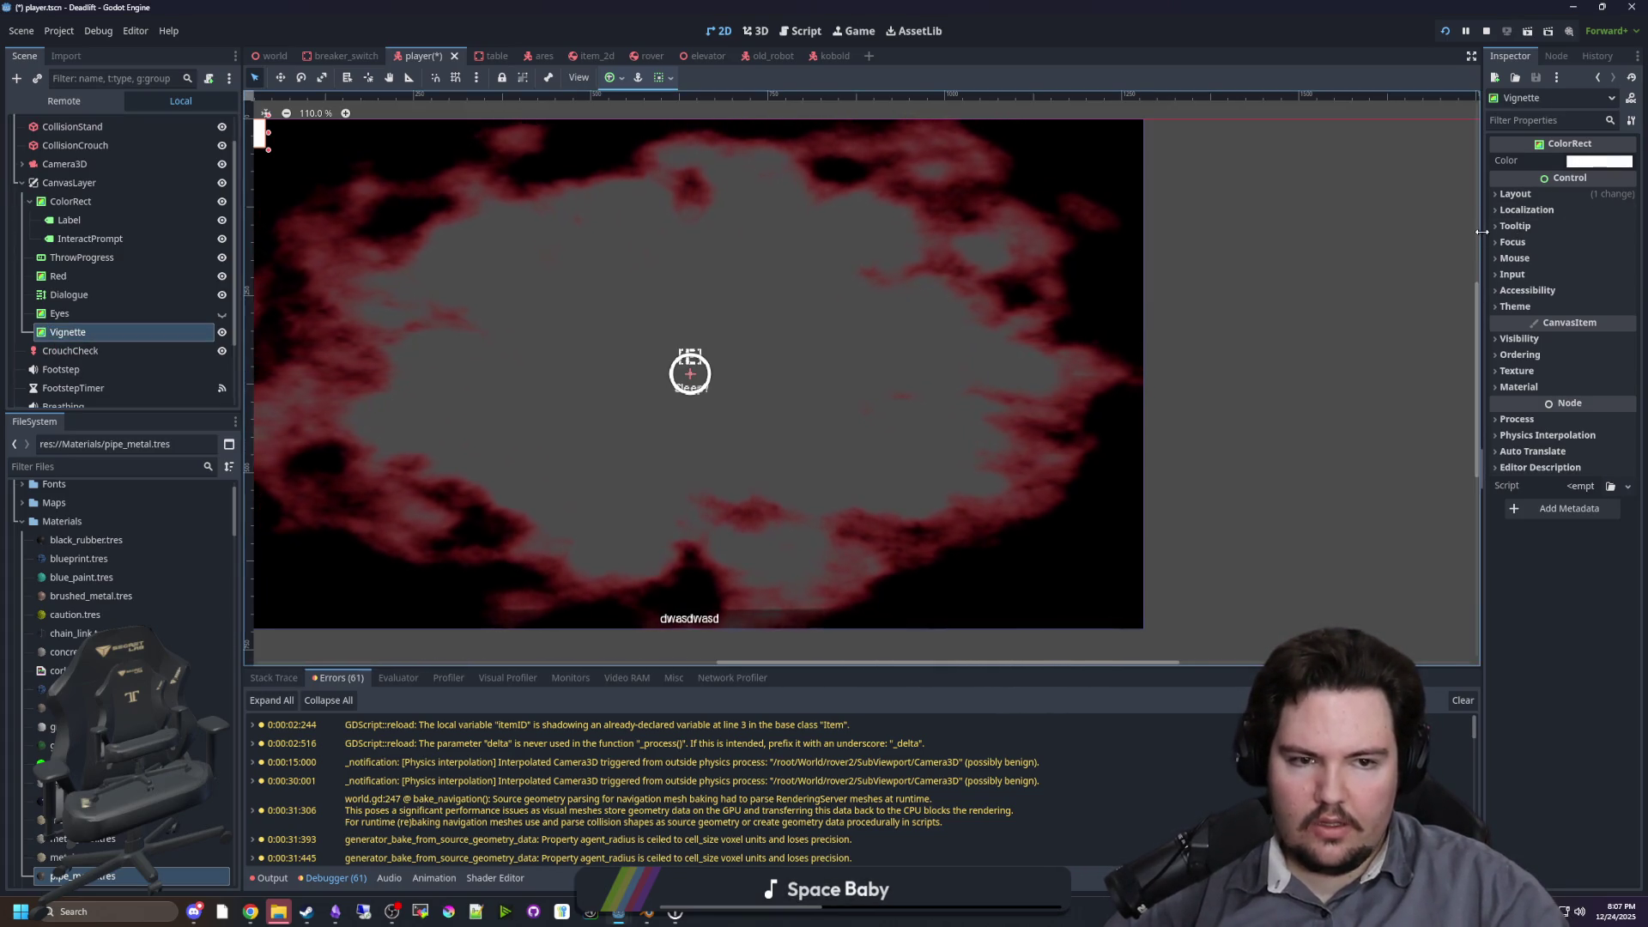
left_click_drag(1482, 232, 1273, 236)
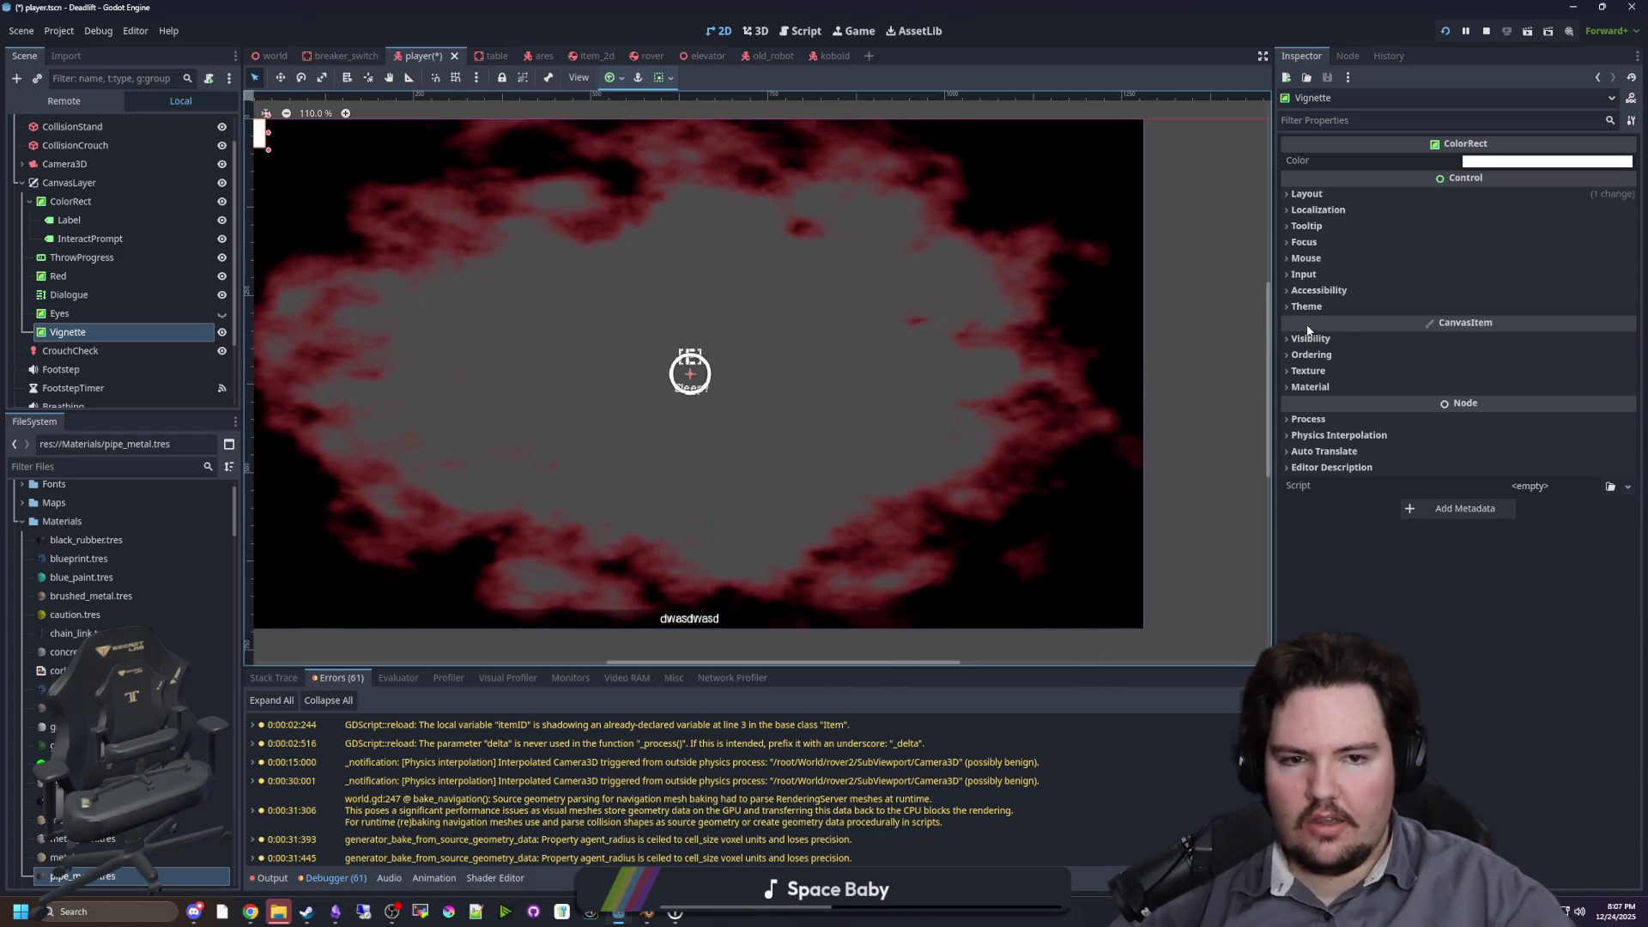
Step: Give the Vignette node a new ShaderMaterial in its Material settings
left_click(1328, 306)
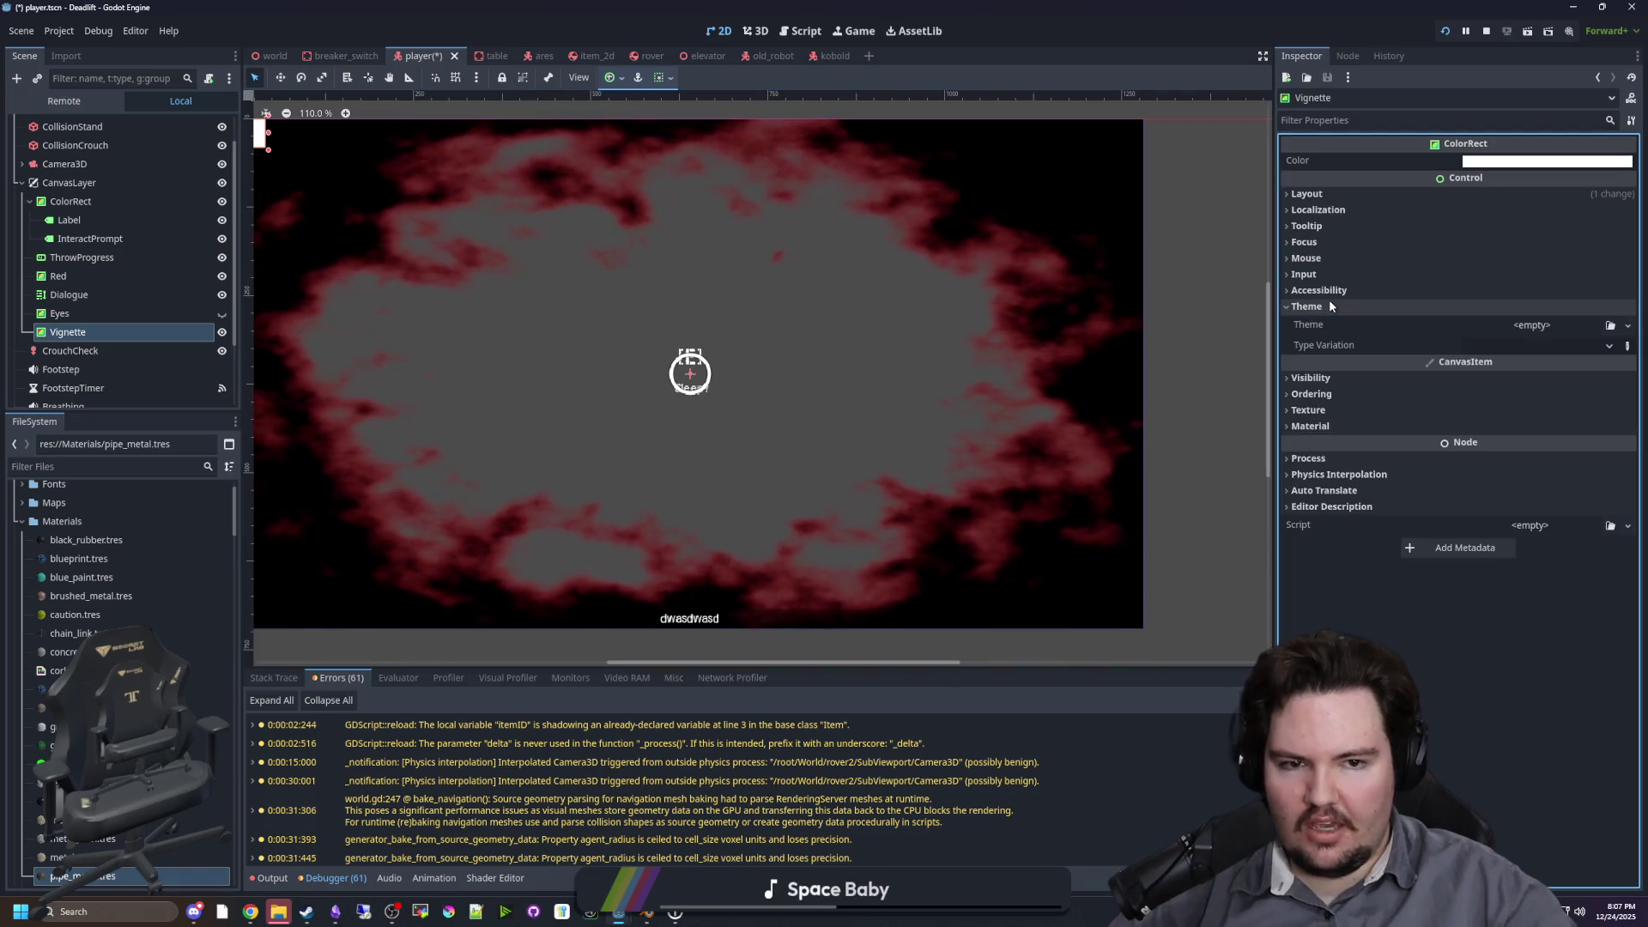
left_click(1329, 306)
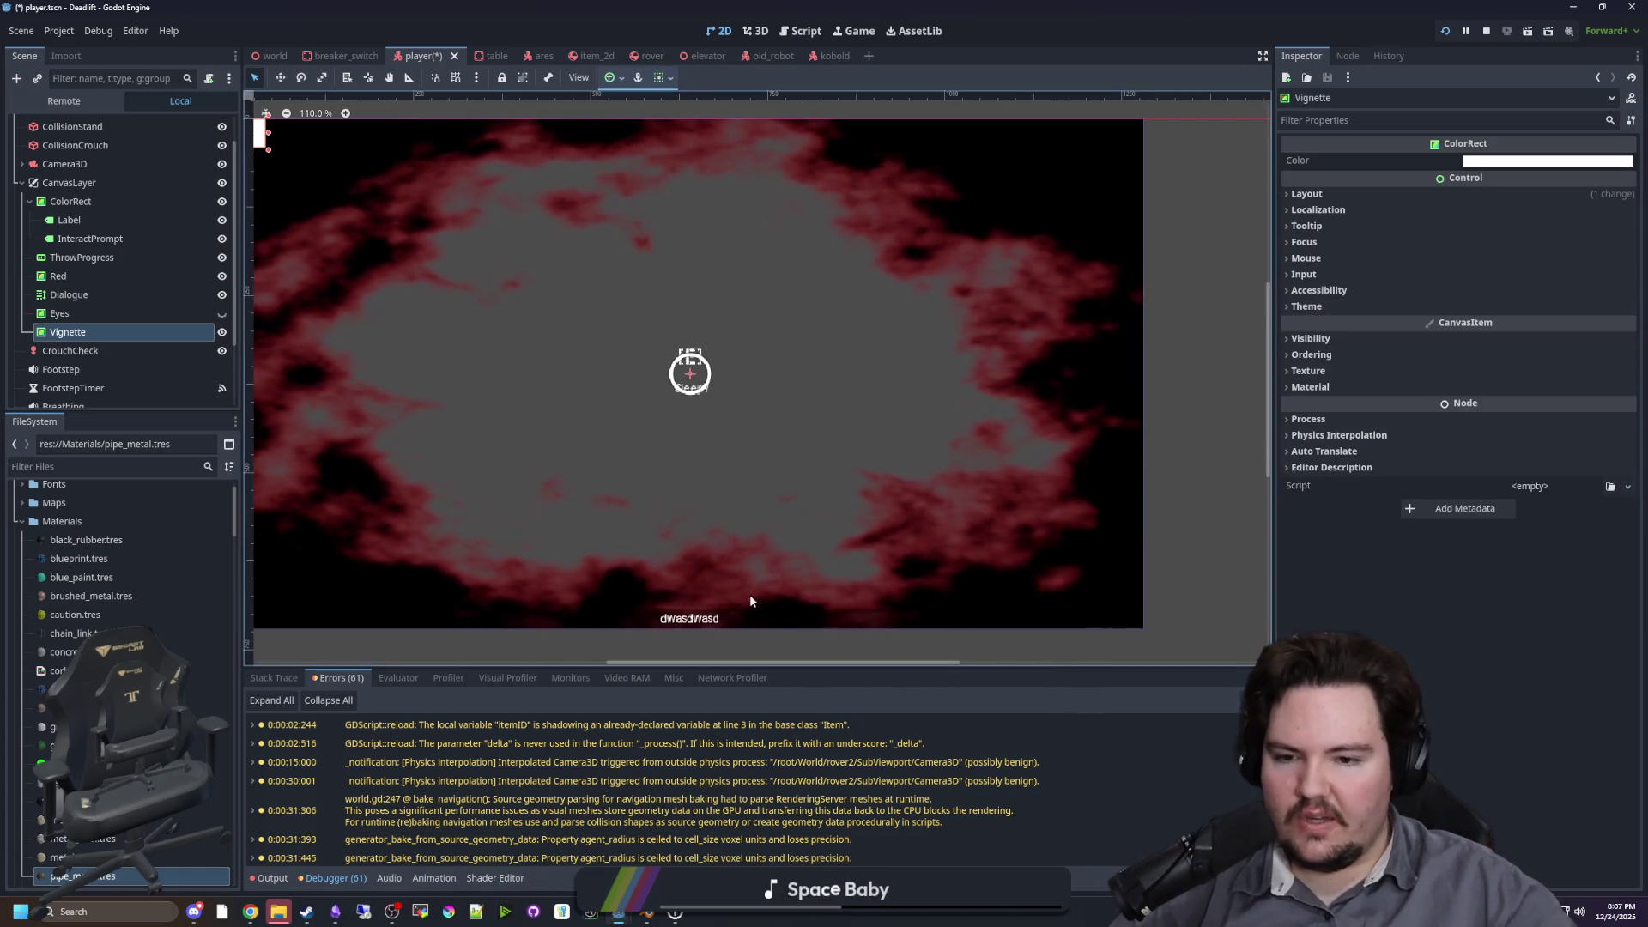
left_click(1334, 307)
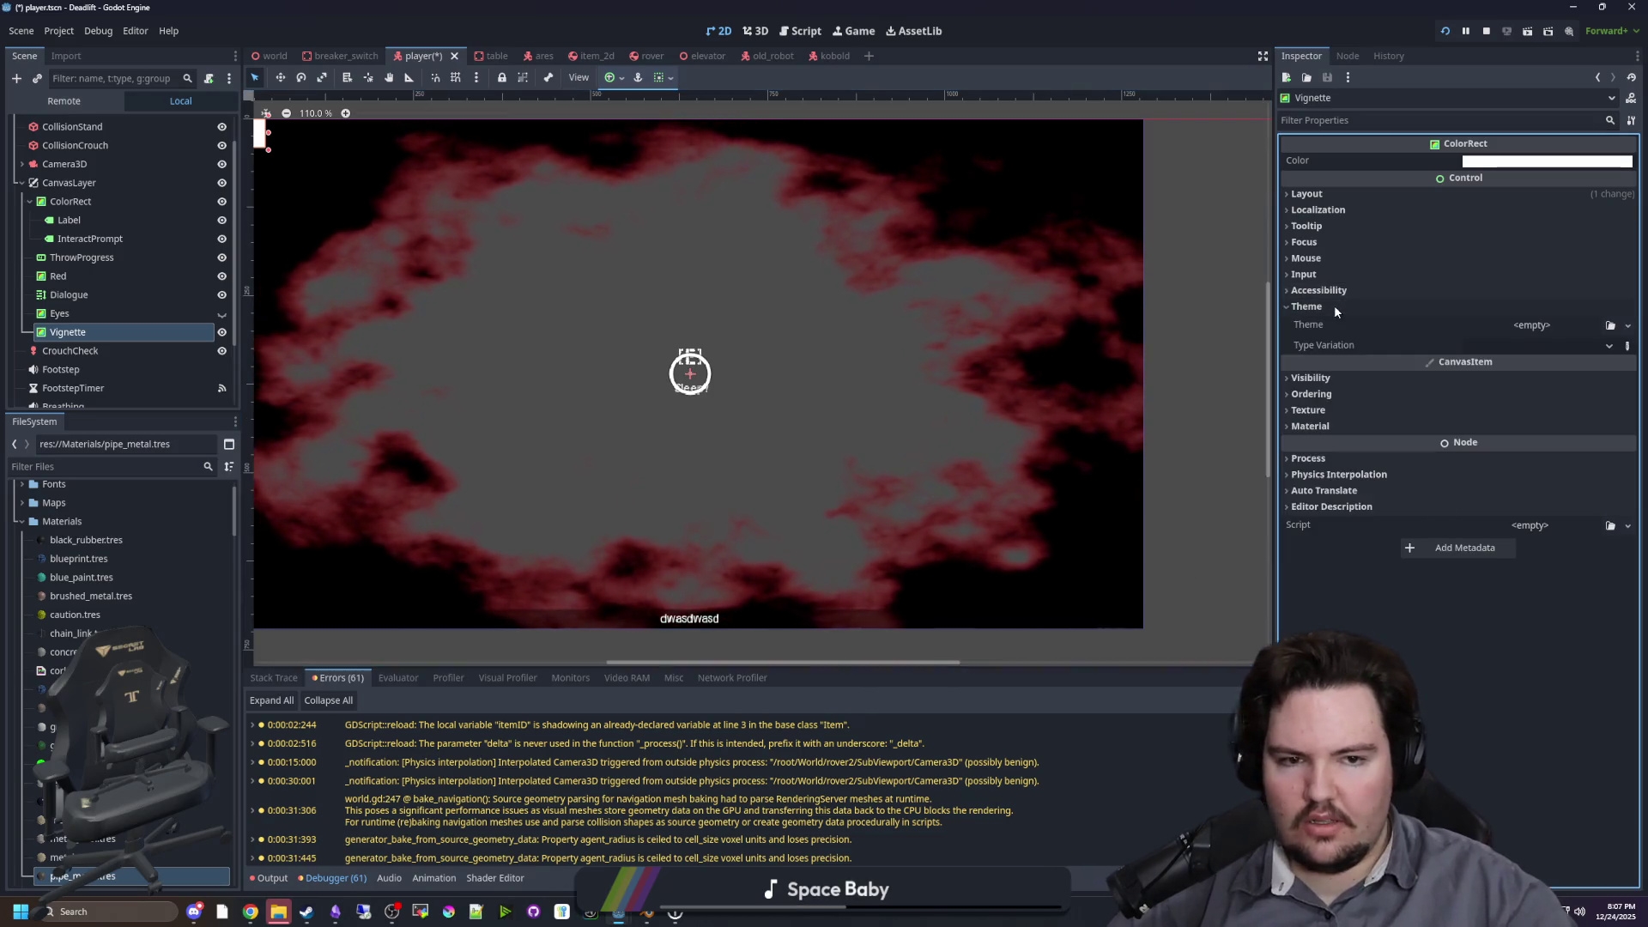
left_click(1330, 302)
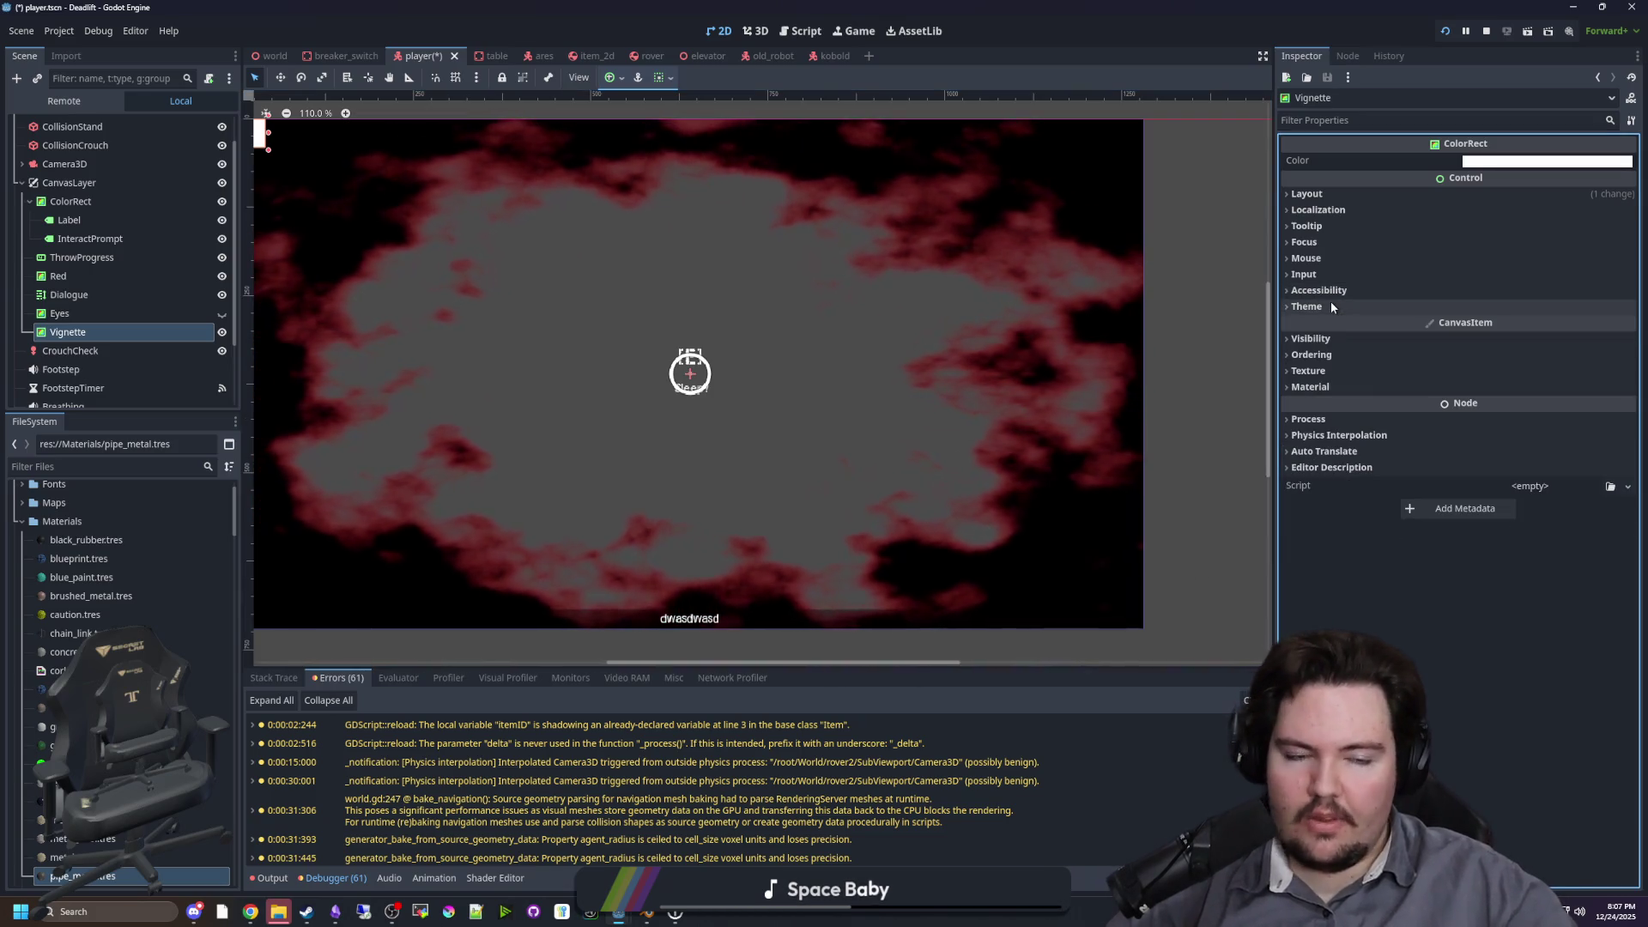
left_click(1495, 387)
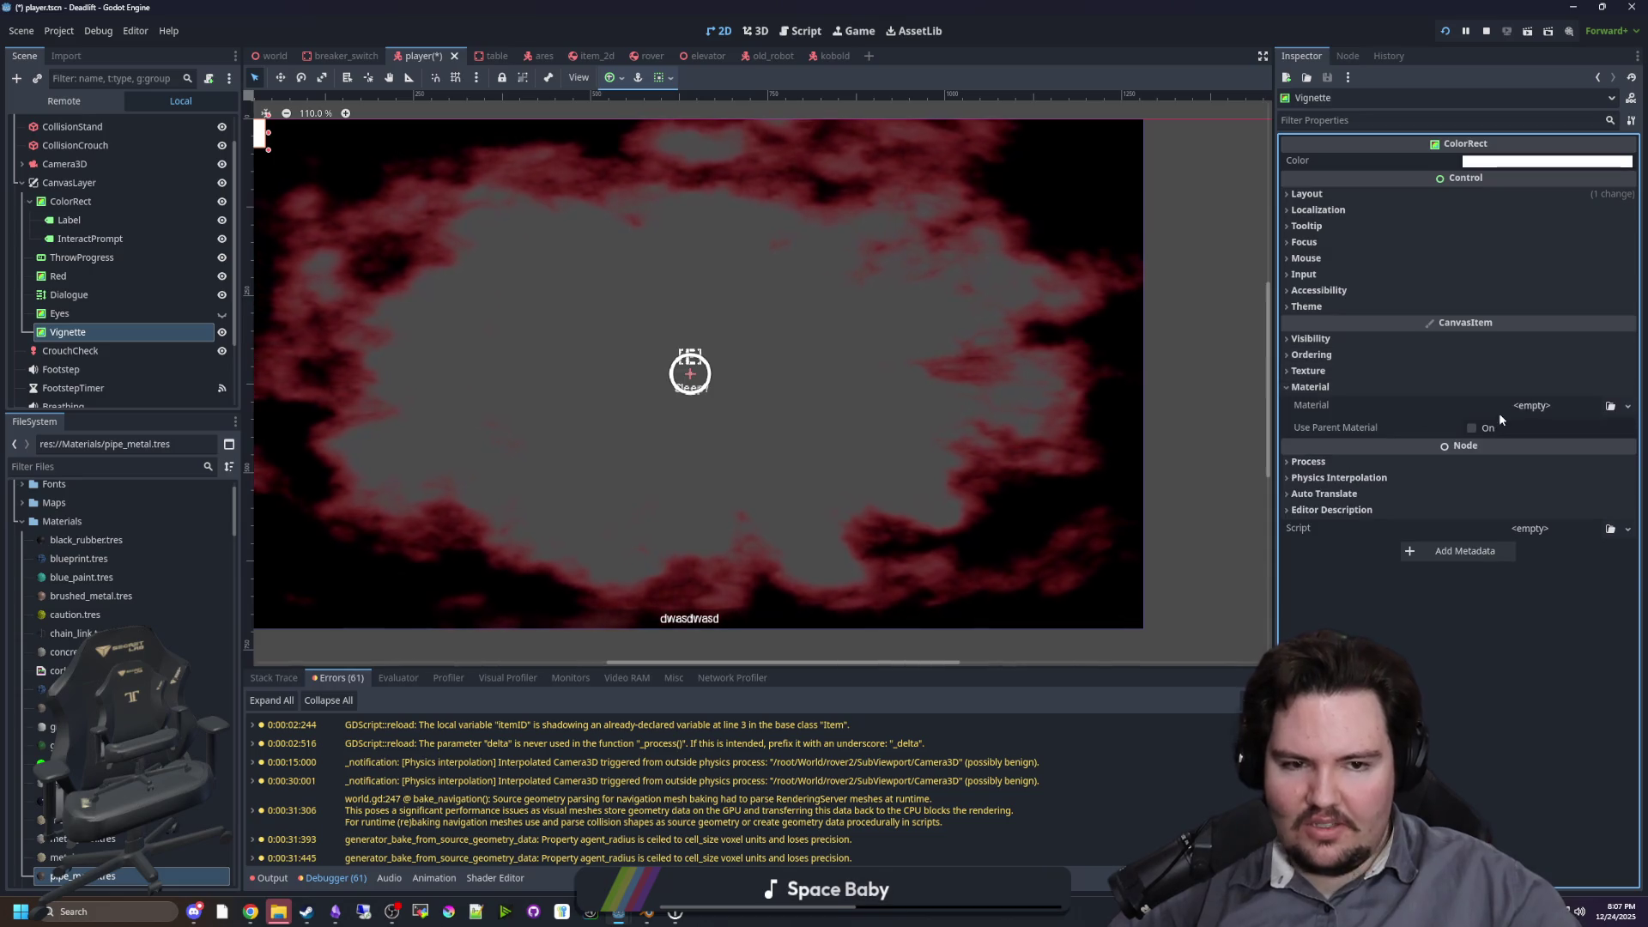
left_click(1627, 405)
left_click(1567, 456)
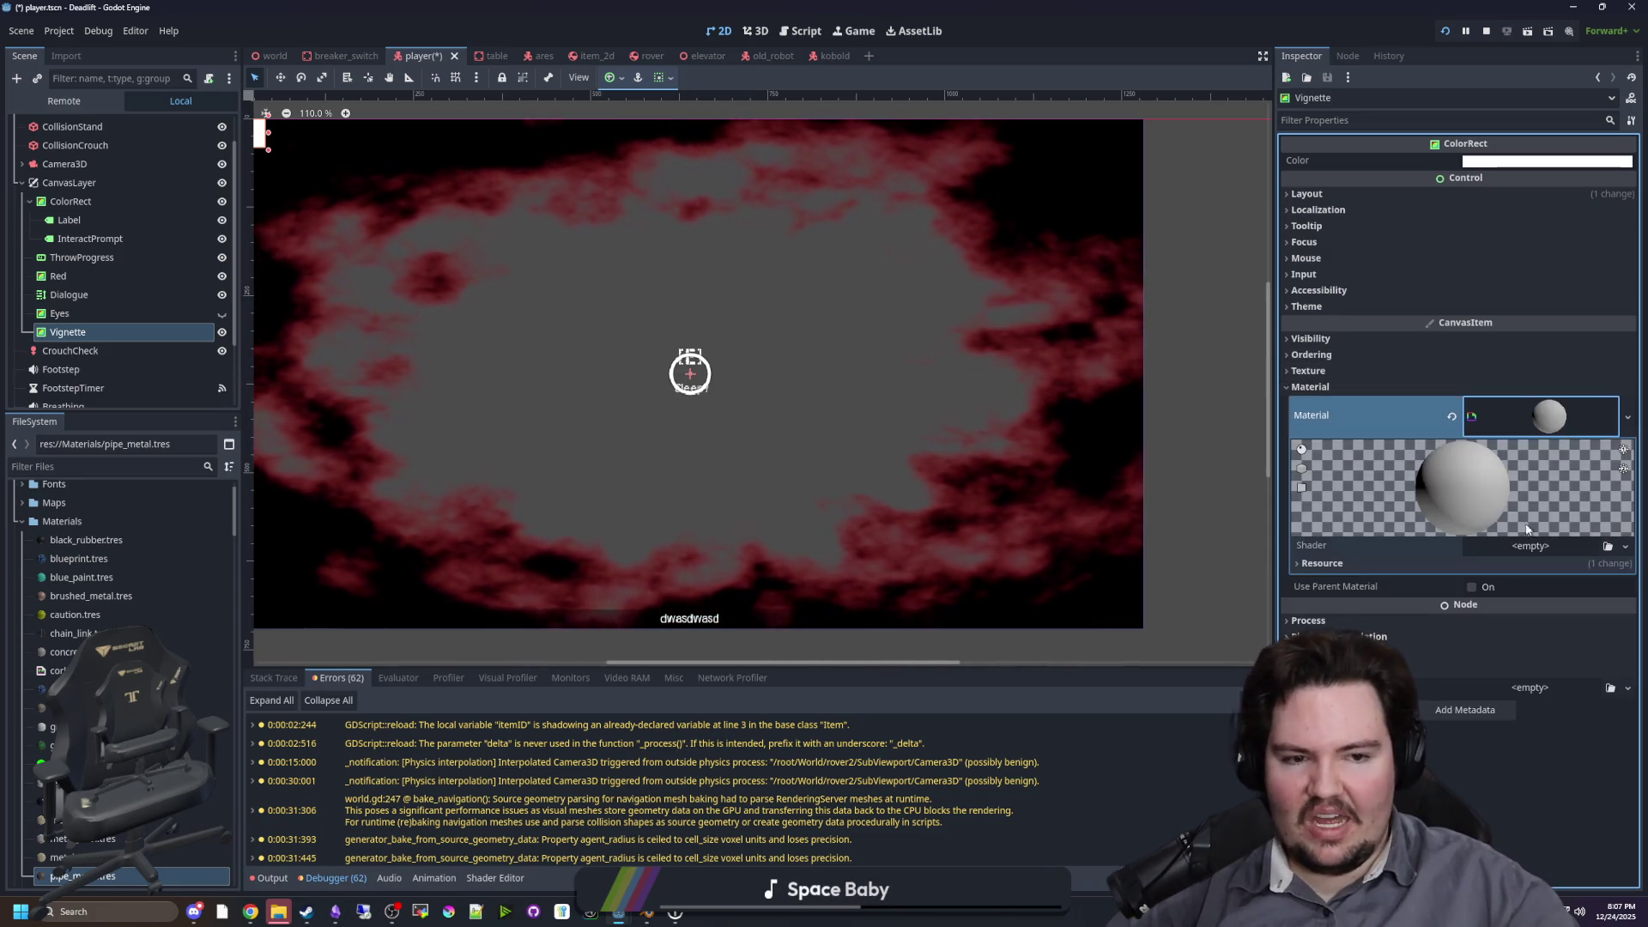
Step: Create a new shader file res://Scenes/dark_vignette.gdshader for the material
left_click(1530, 546)
left_click(1386, 573)
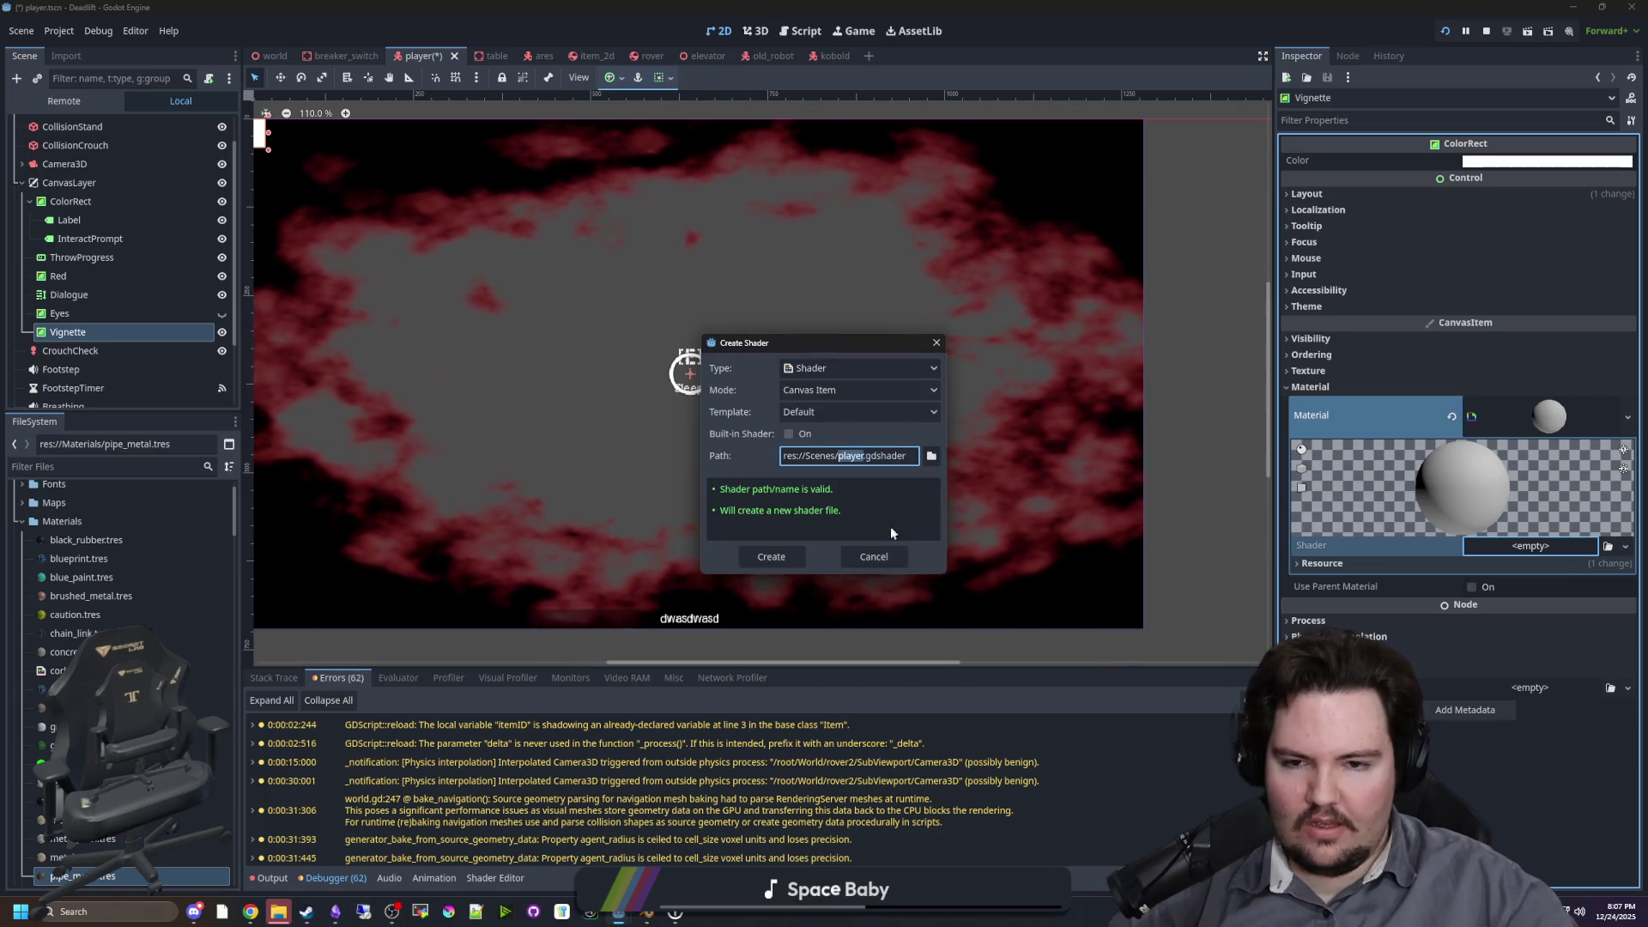
type("vignet")
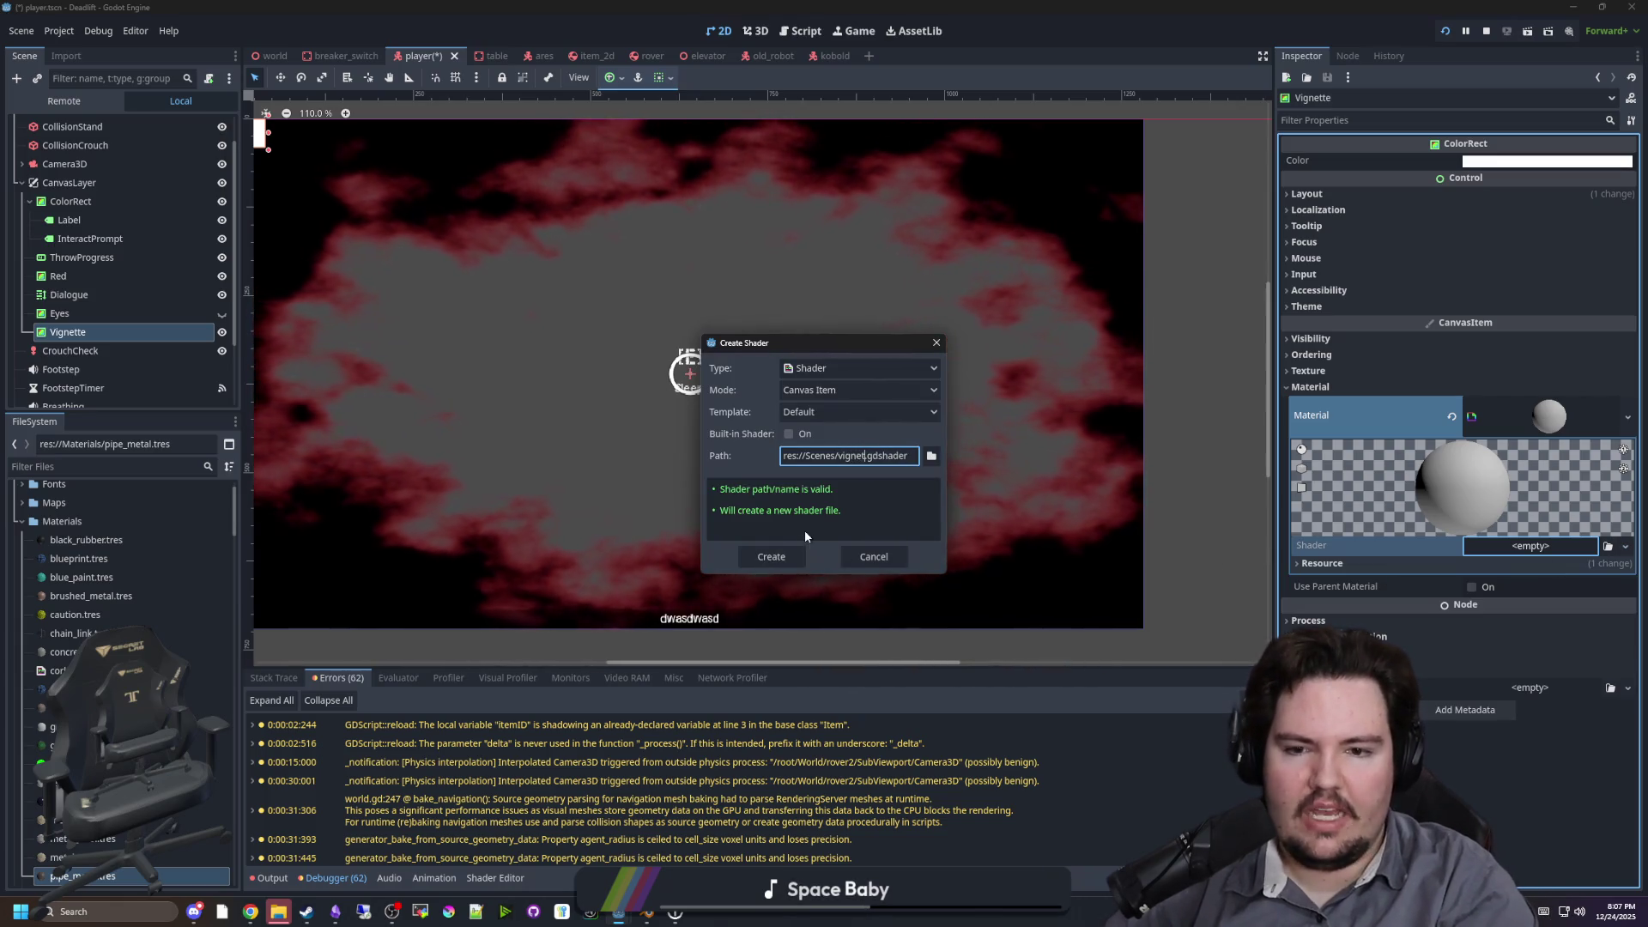
type("te")
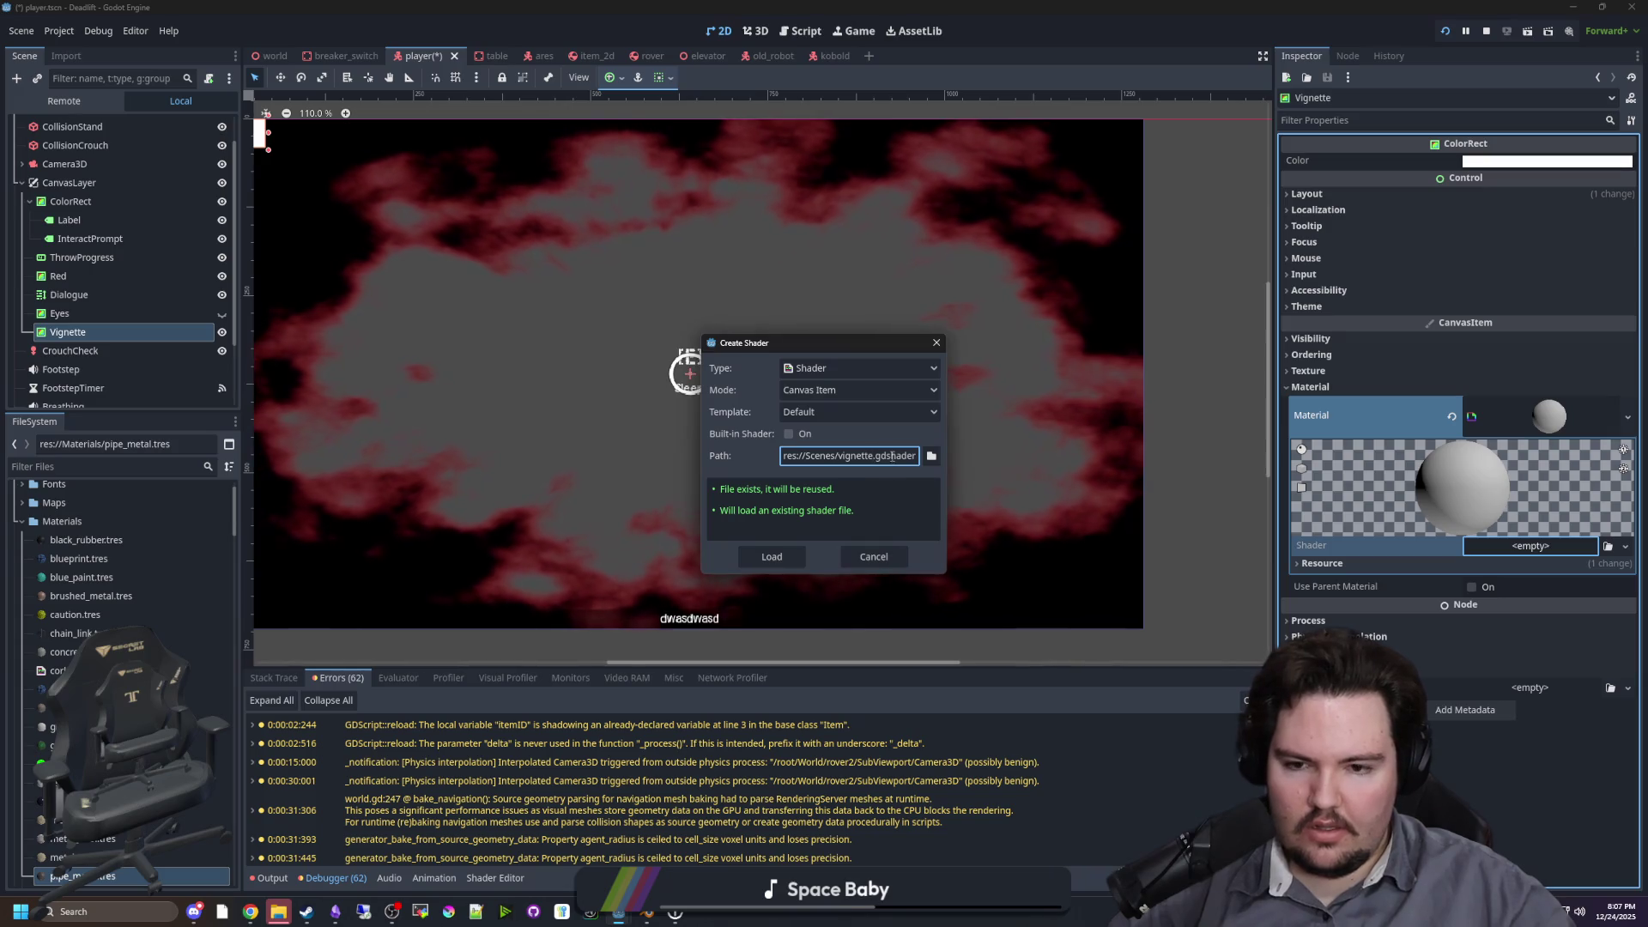
key("BackSpace")
key("BackSpace")
key("BackSpace")
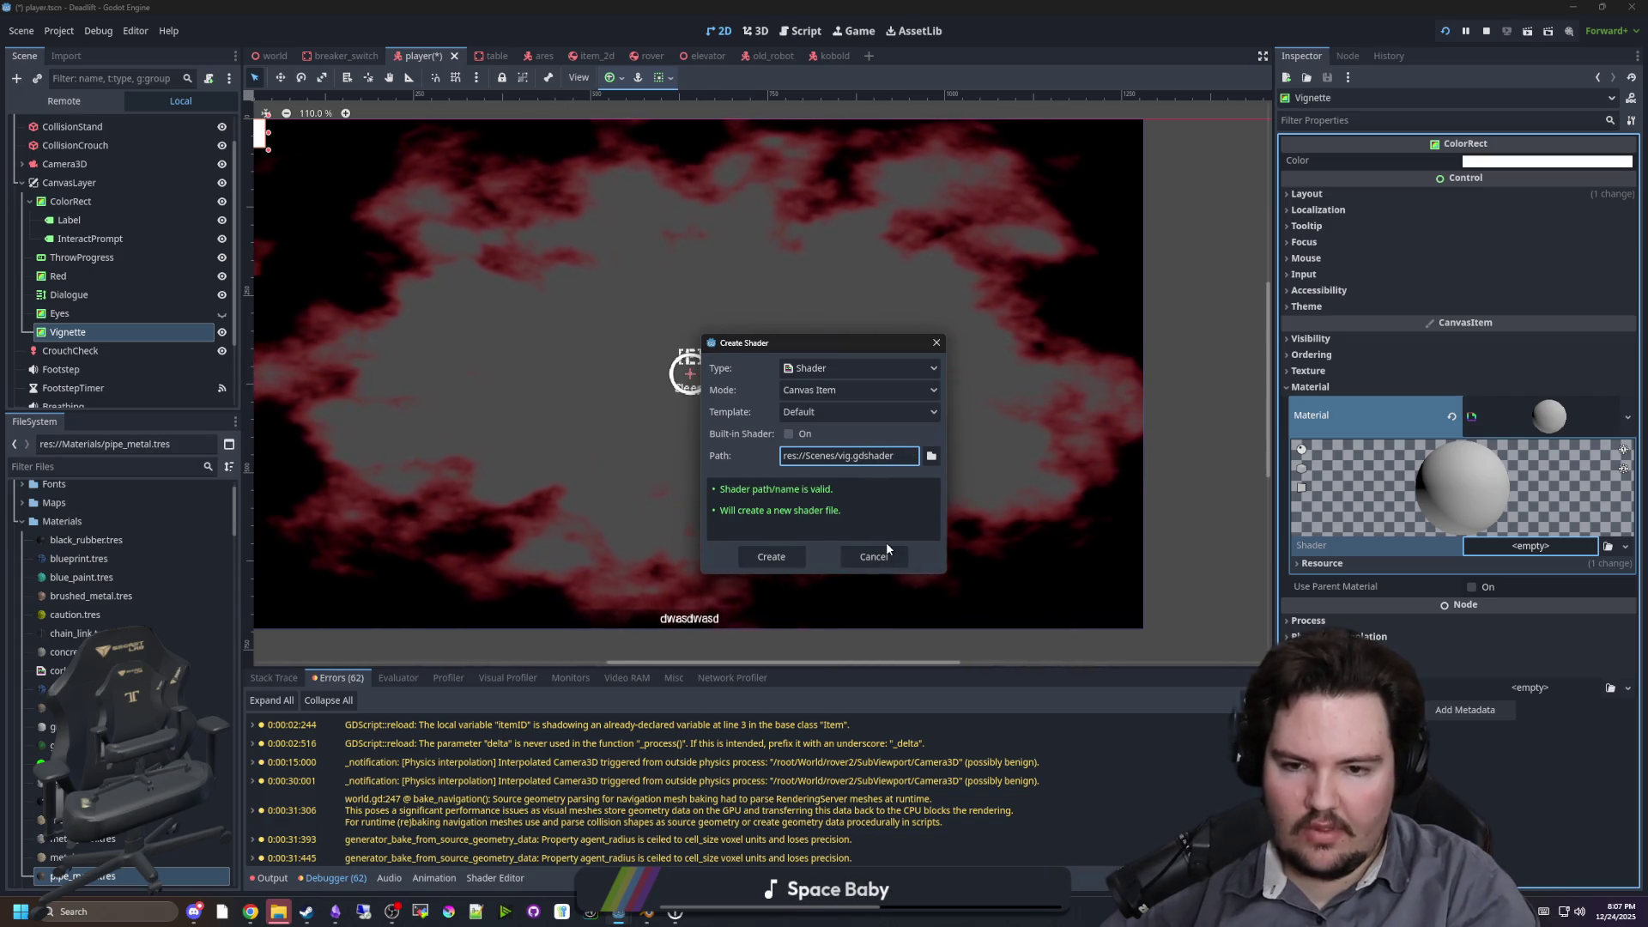
key("BackSpace")
key("BackSpace")
key("BackSpace")
type("dark_big")
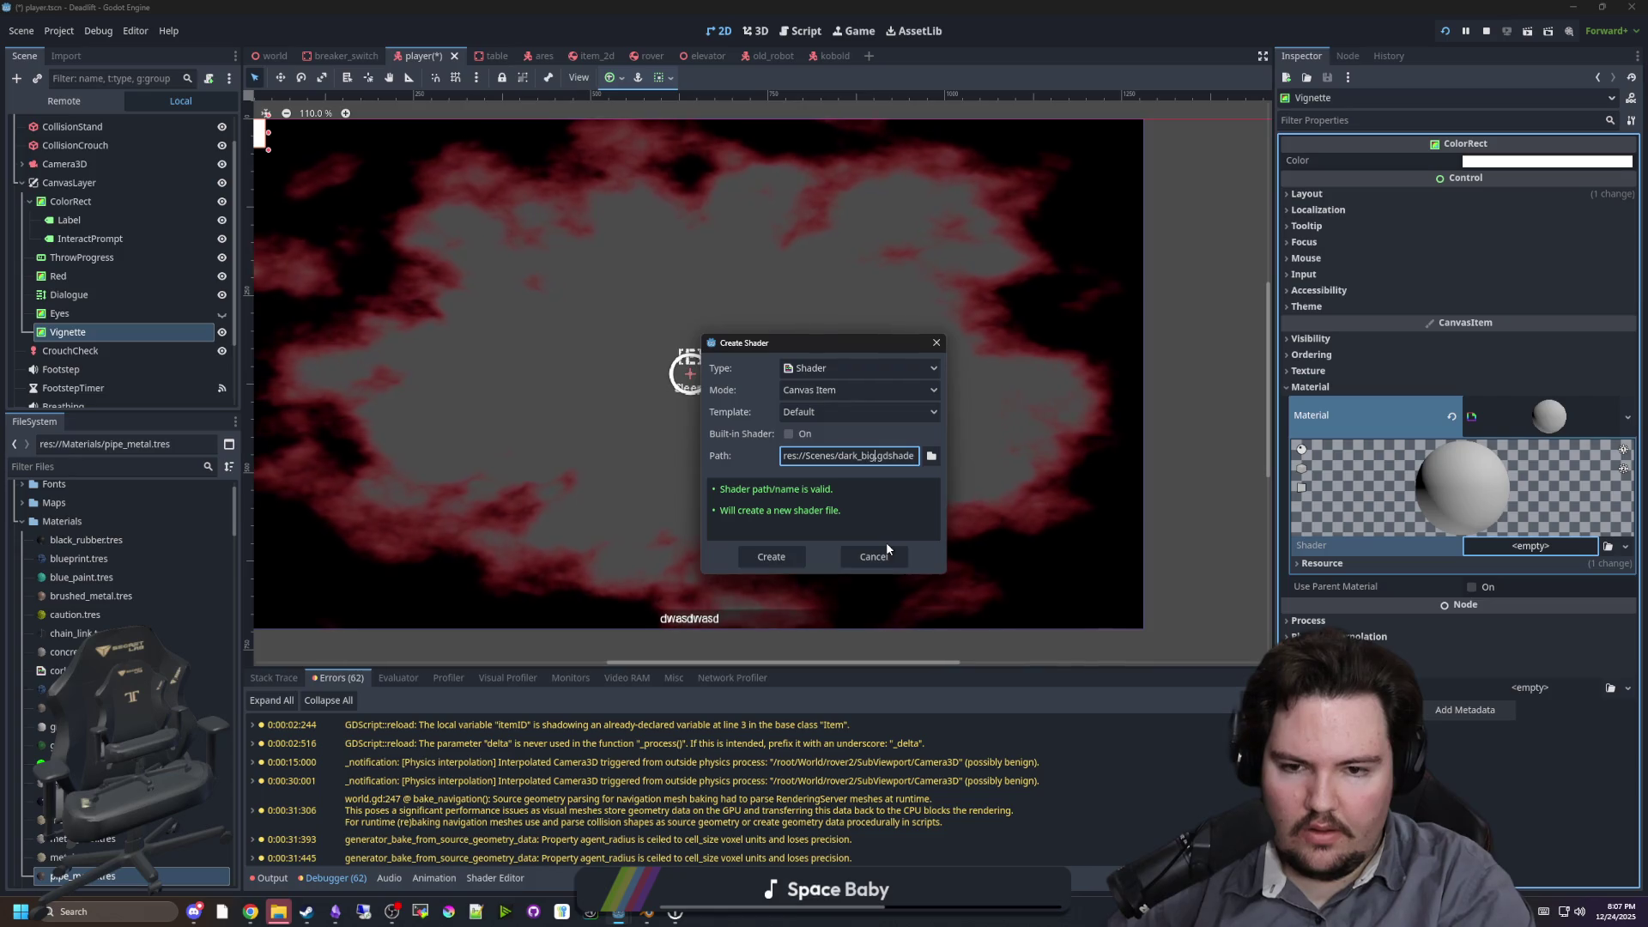
key("BackSpace")
key("BackSpace")
key("BackSpace")
type("vignette")
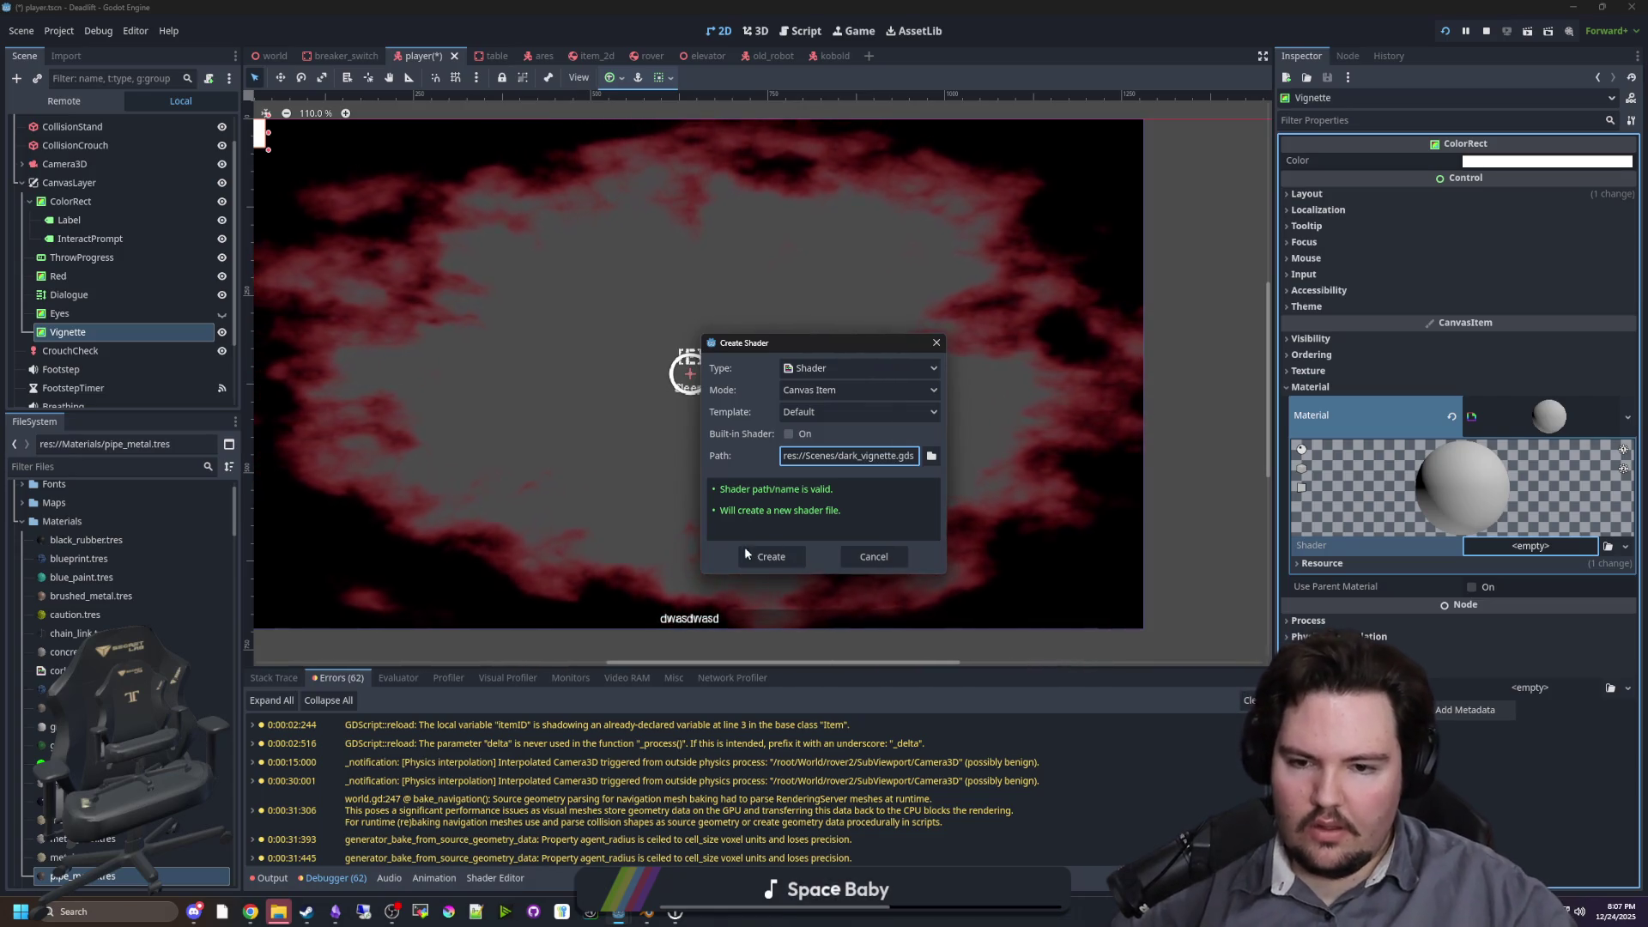
left_click(755, 556)
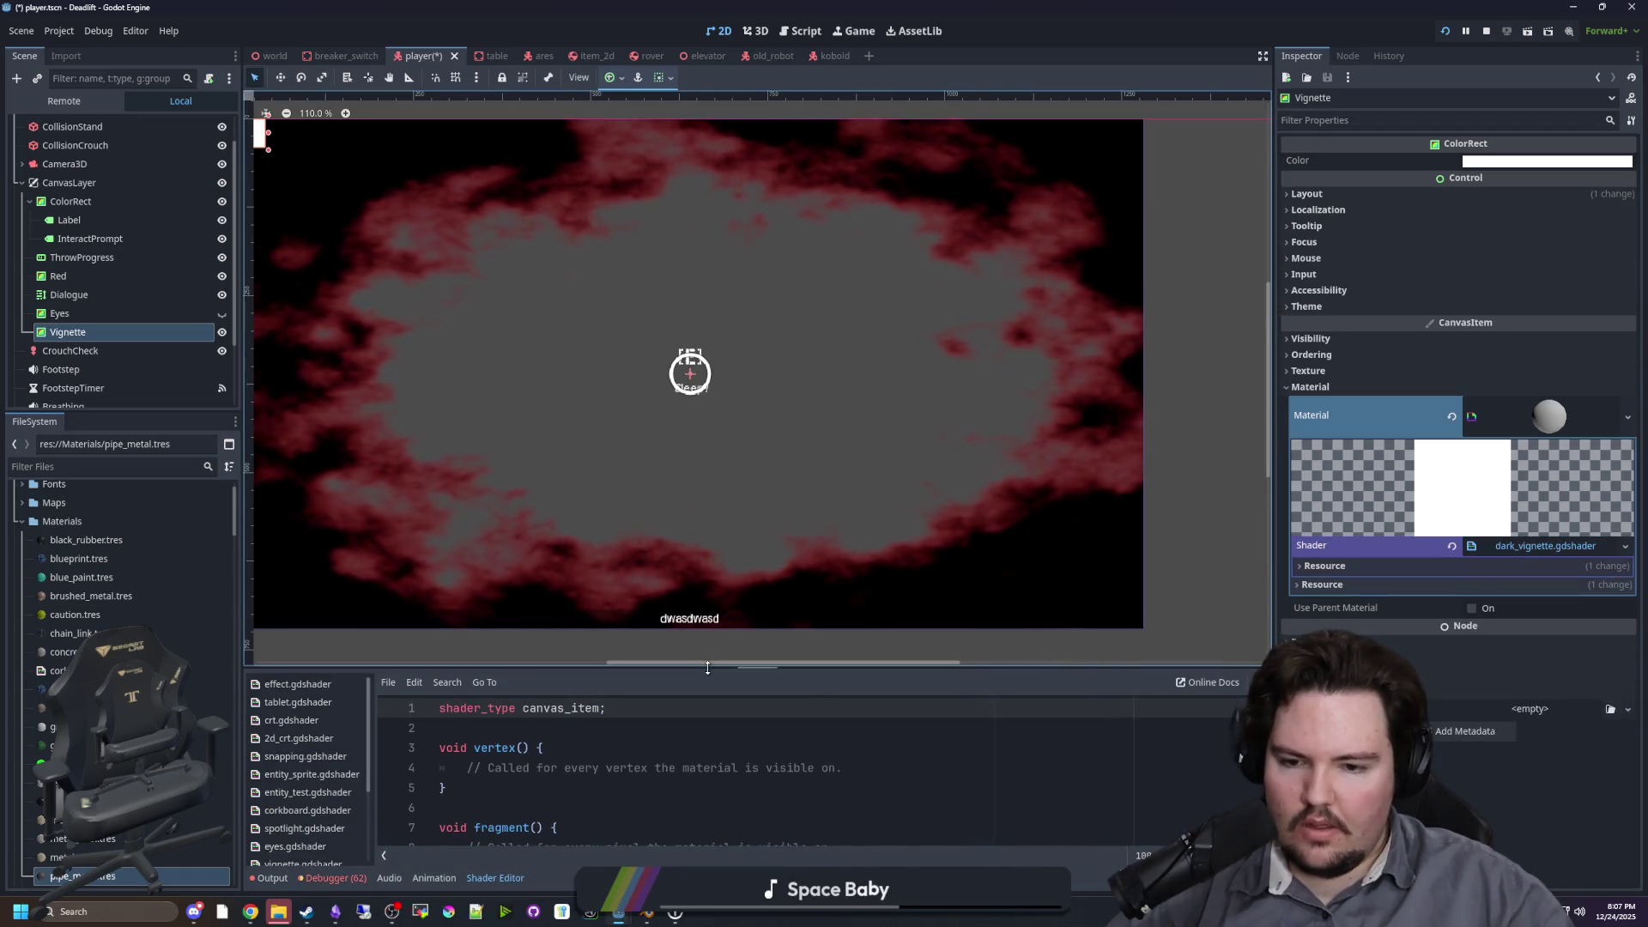
Step: Replace dark_vignette's template code with the pasted radius/softness/intensity/contrast vignette shader
left_click_drag(707, 667, 707, 549)
key("ctrl+a")
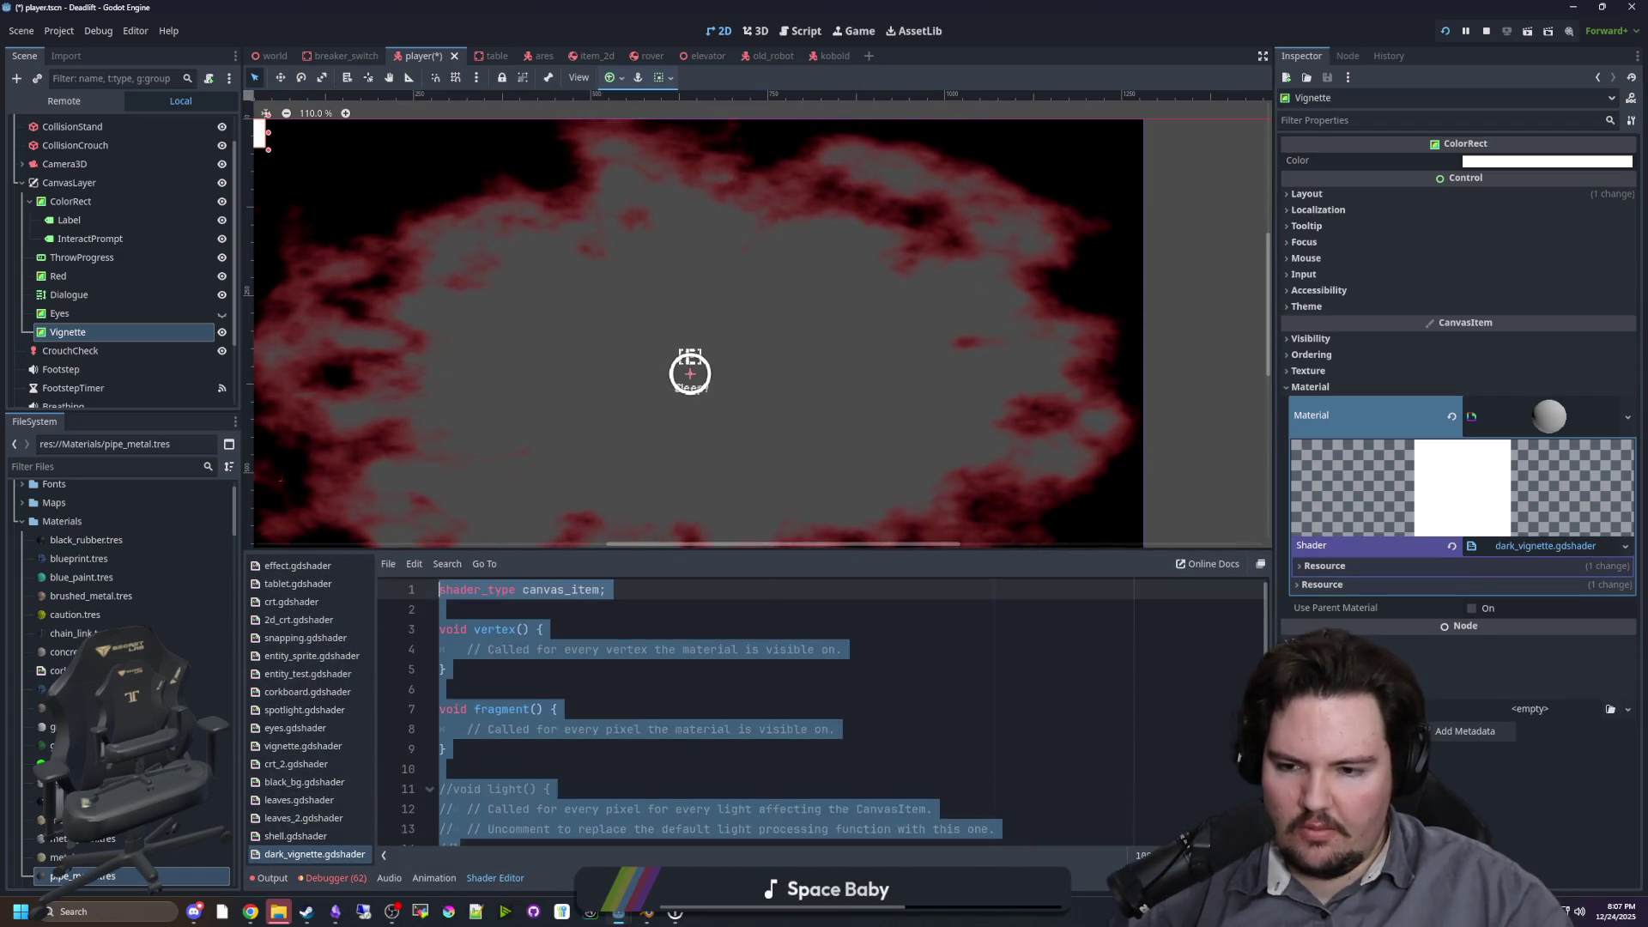
key("ctrl+v")
scroll(495, 813, "up", 1)
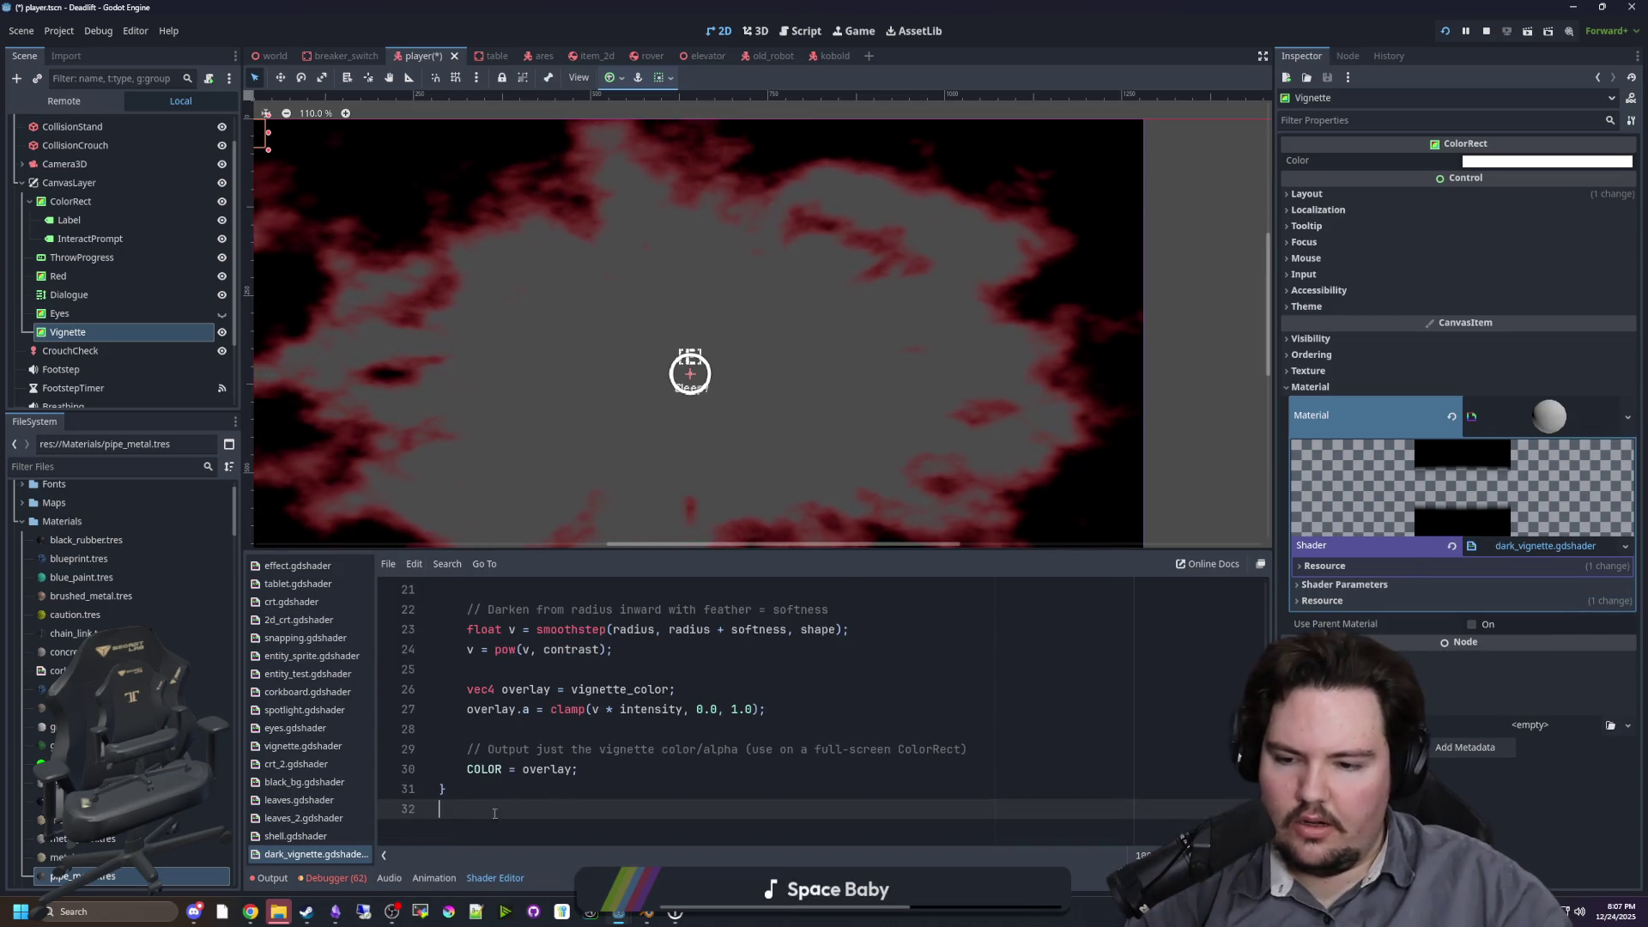
scroll(494, 813, "up", 7)
scroll(636, 350, "down", 3)
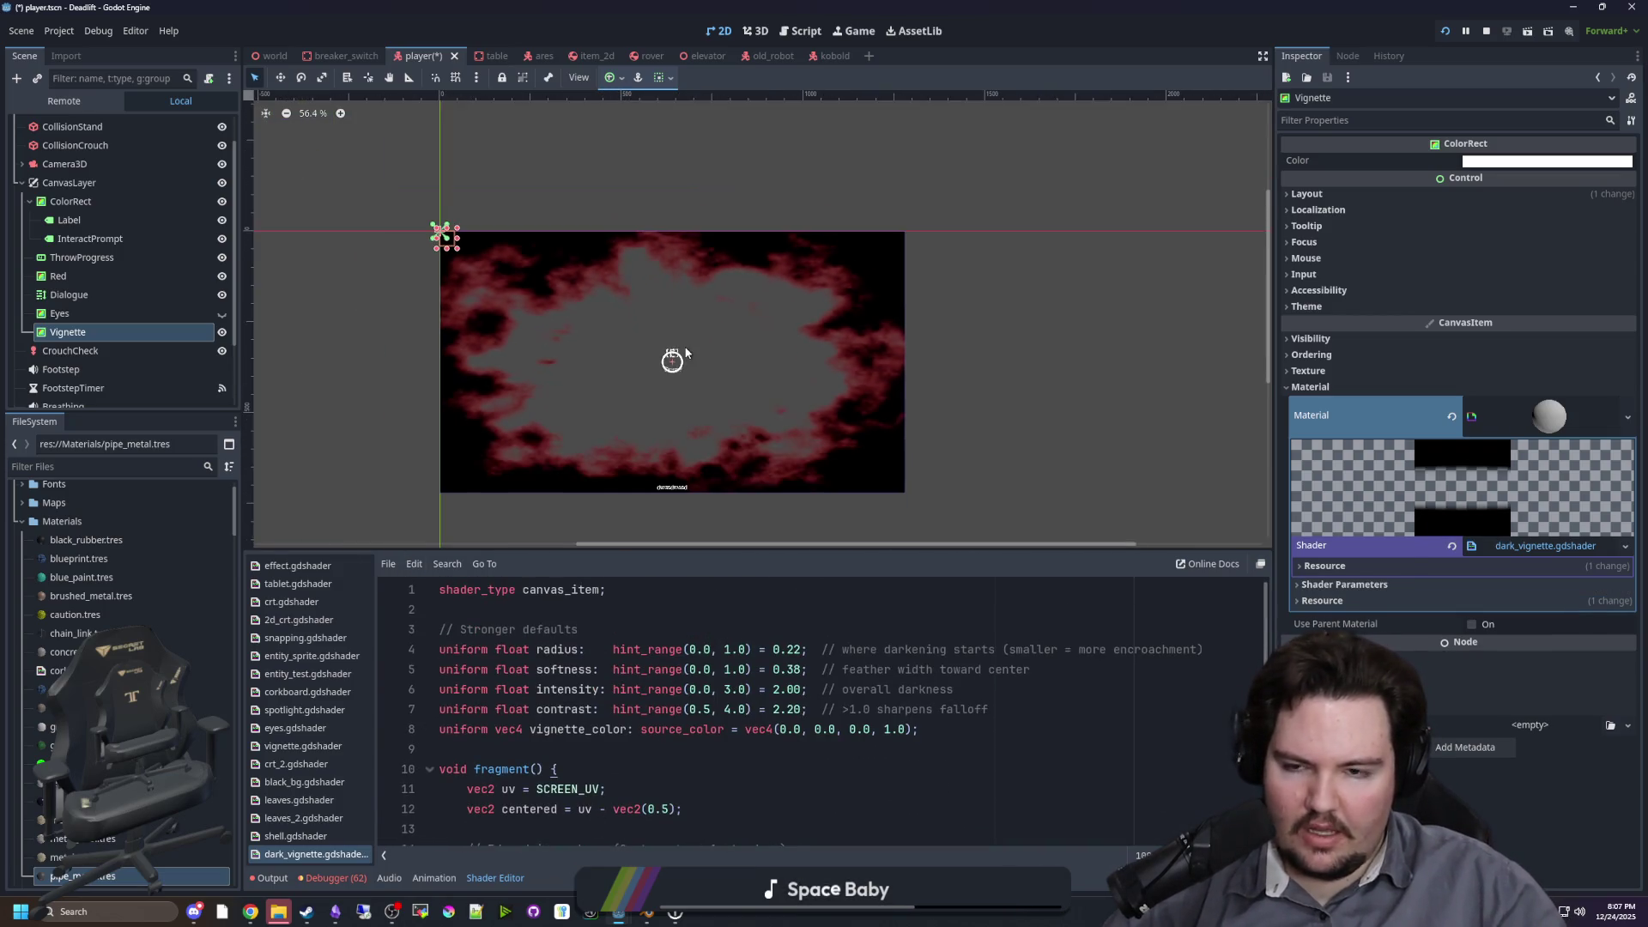
scroll(616, 422, "up", 4)
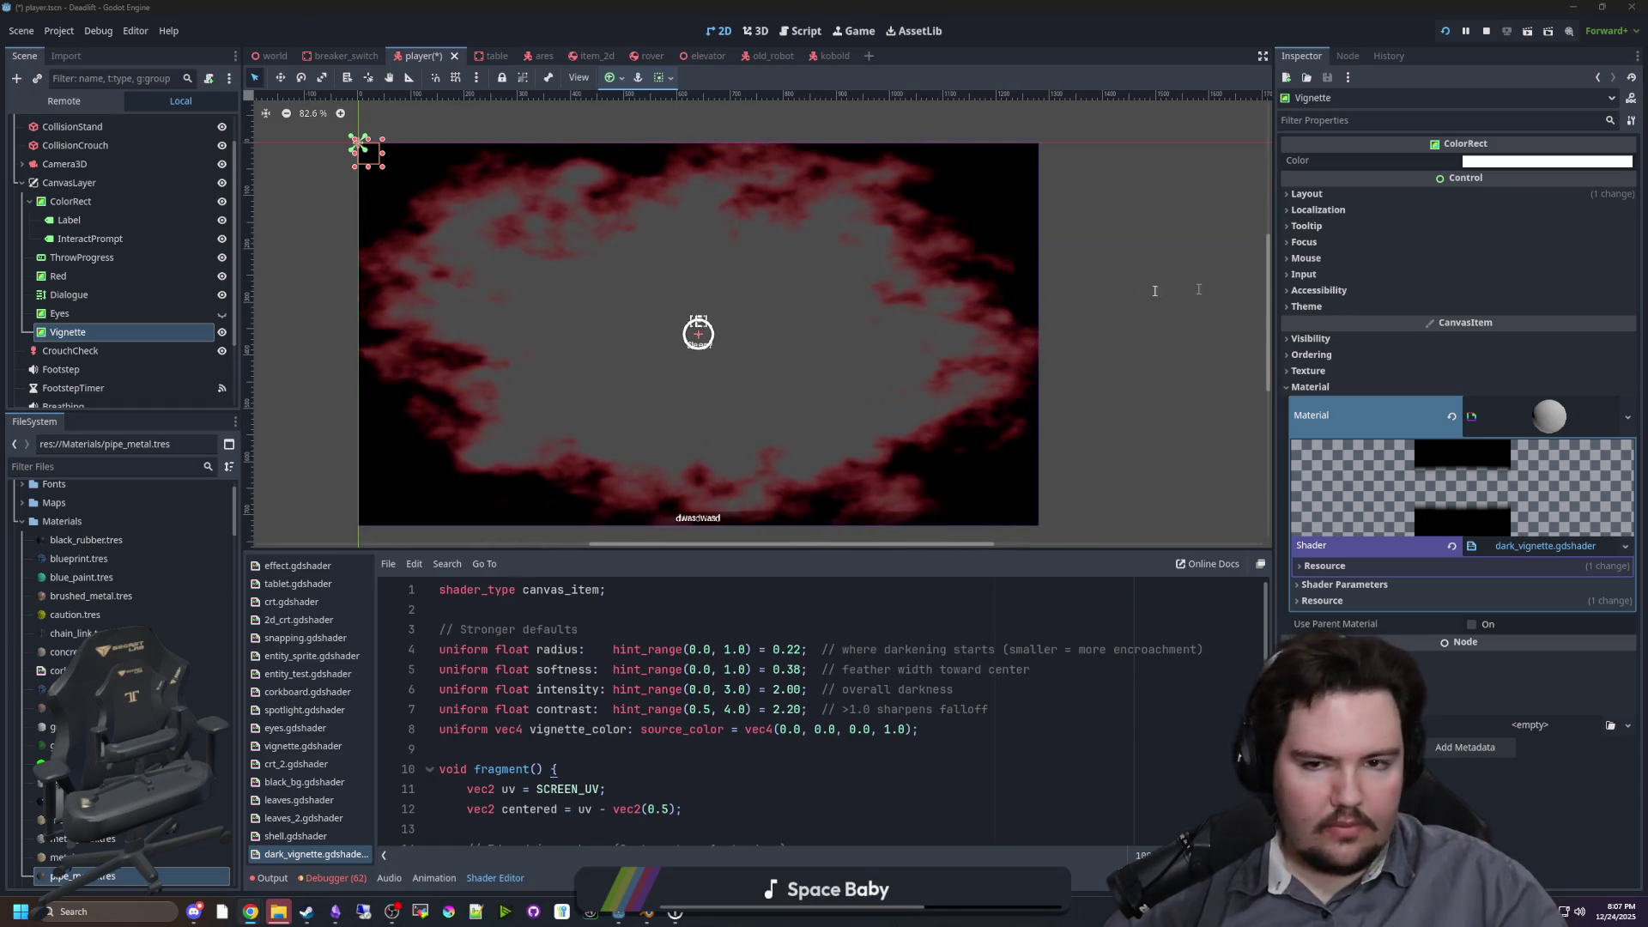
key("super+3")
Step: Search the web for 'routine' and bring up ROUTINE's Steam store page maximised
type("routine")
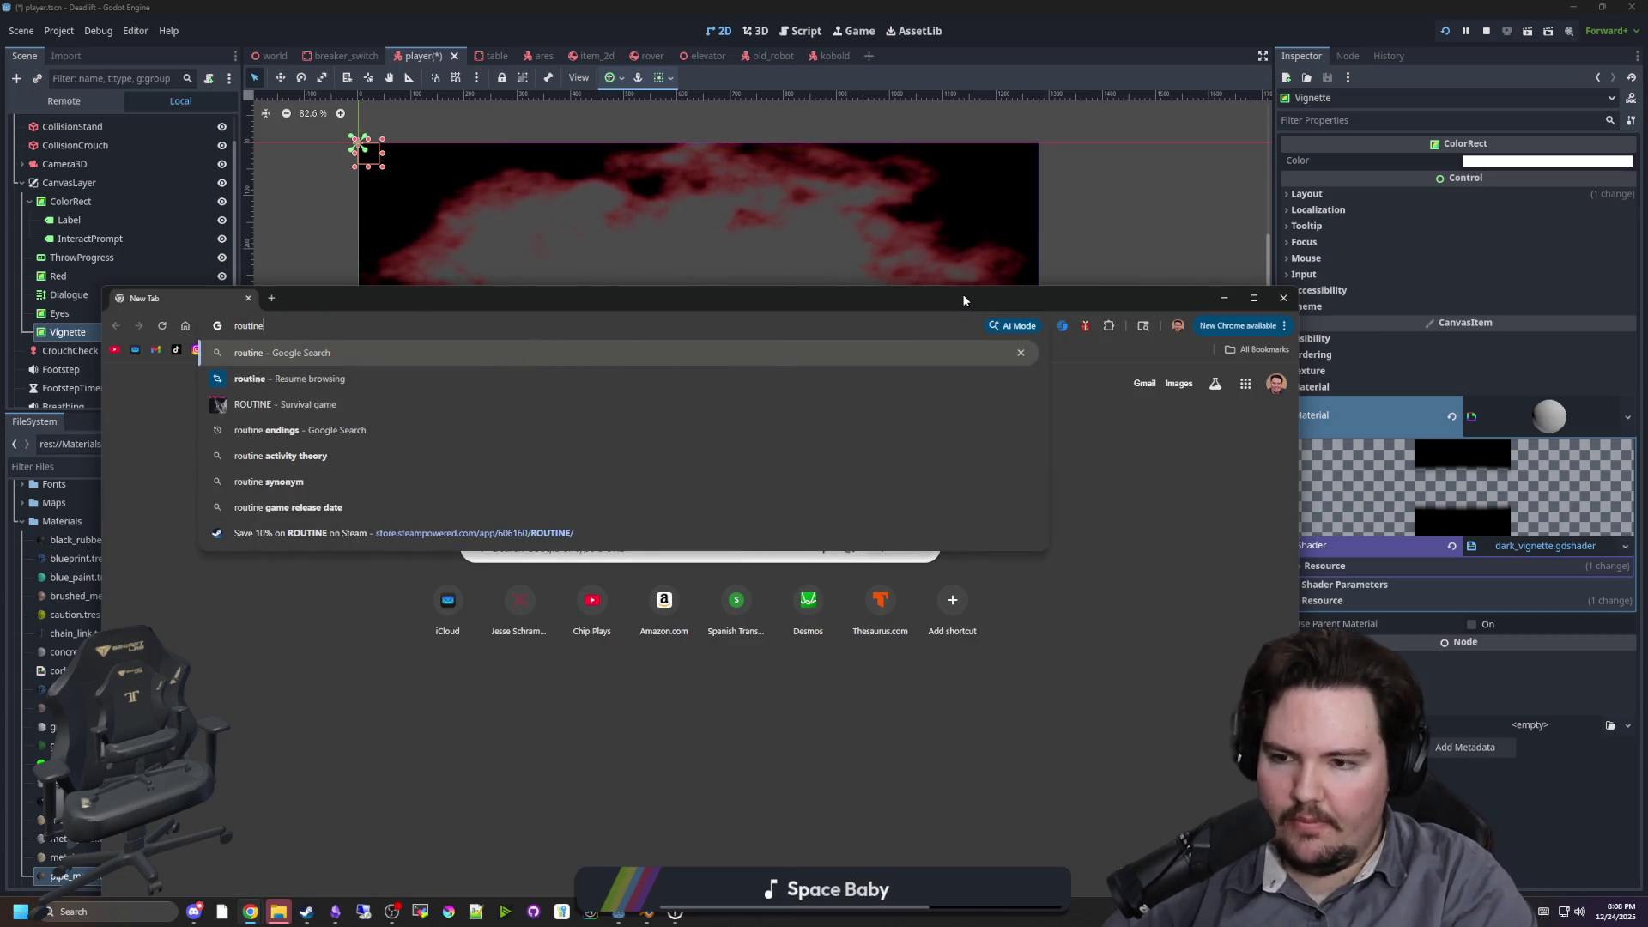
key("Return")
scroll(374, 682, "down", 3)
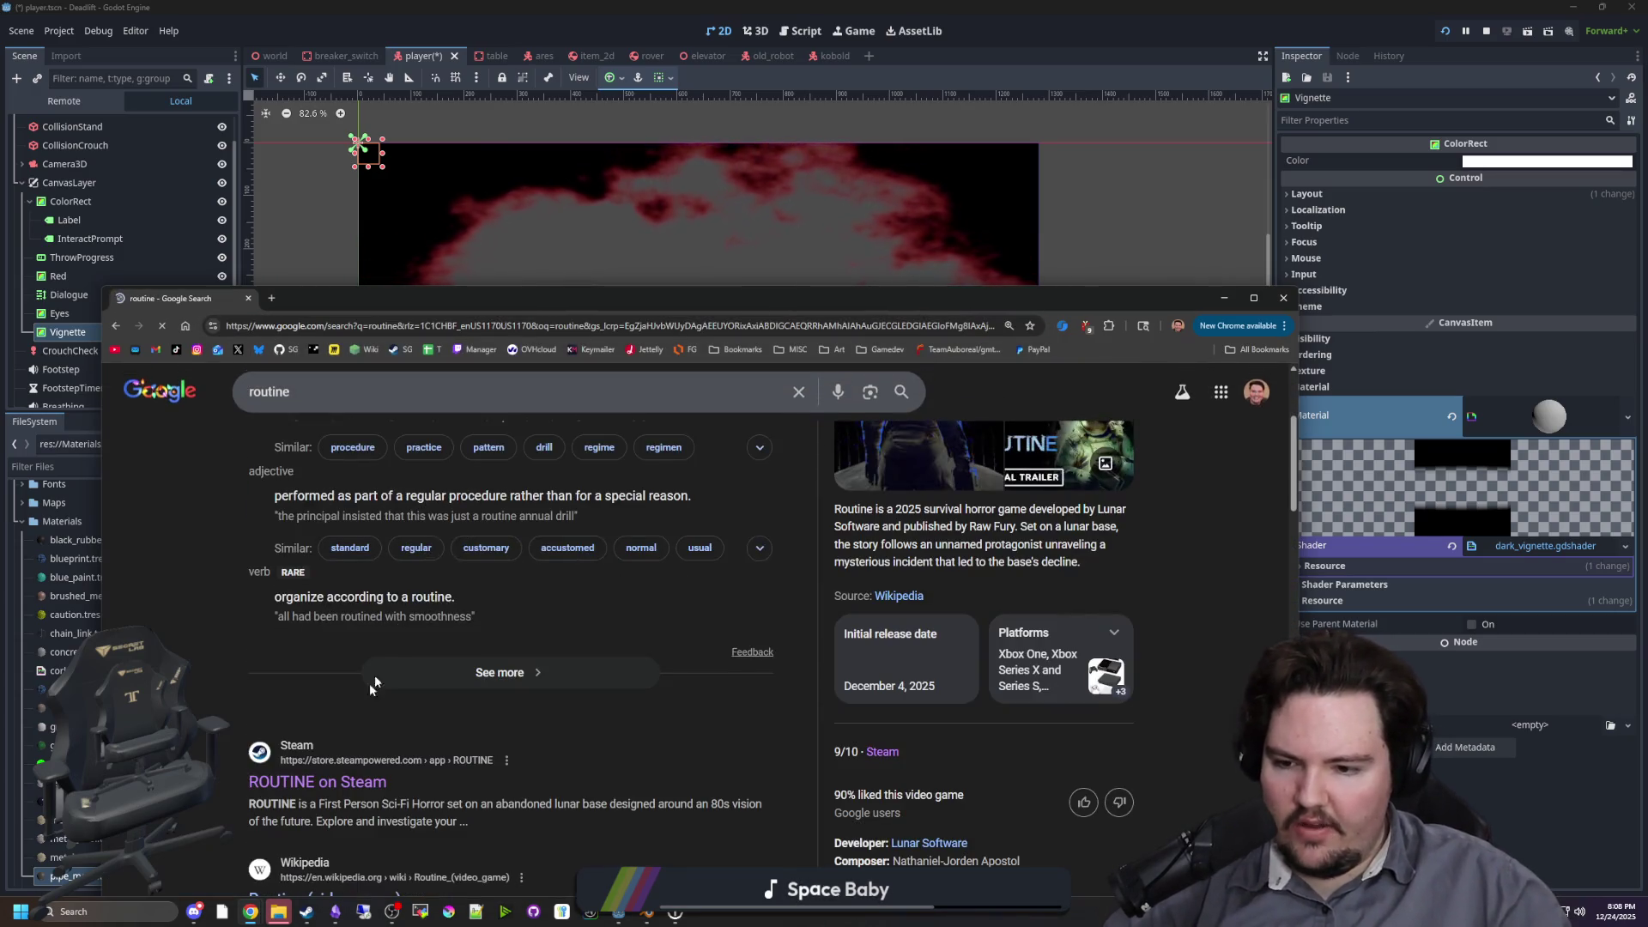
left_click(326, 300)
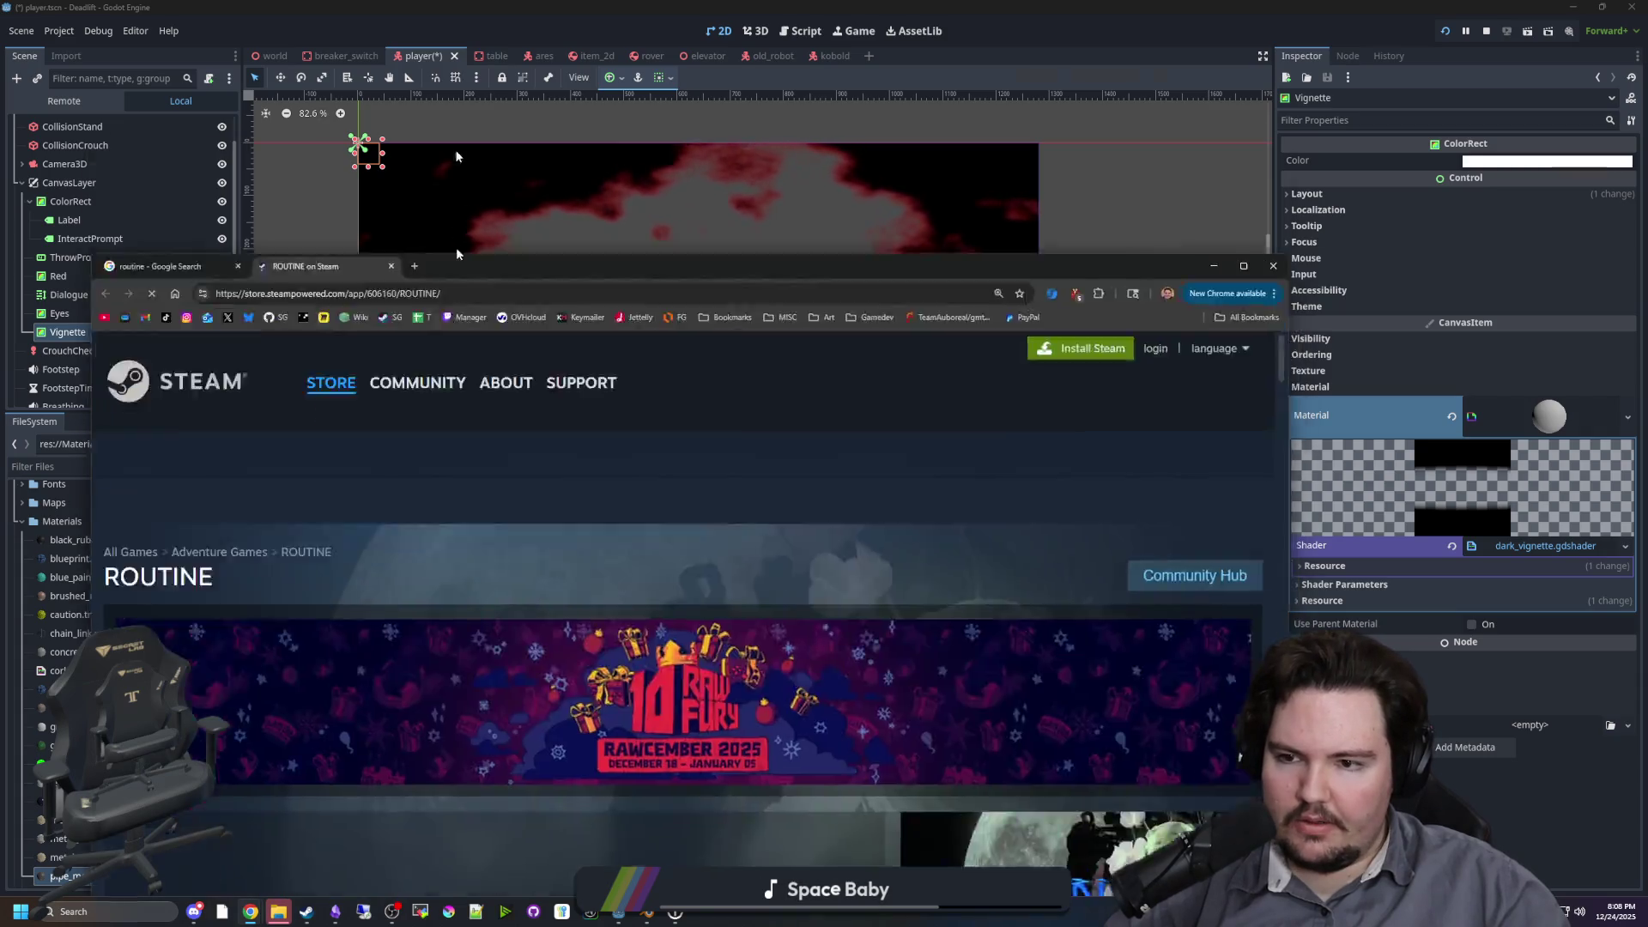
key("super+Up")
scroll(445, 453, "down", 5)
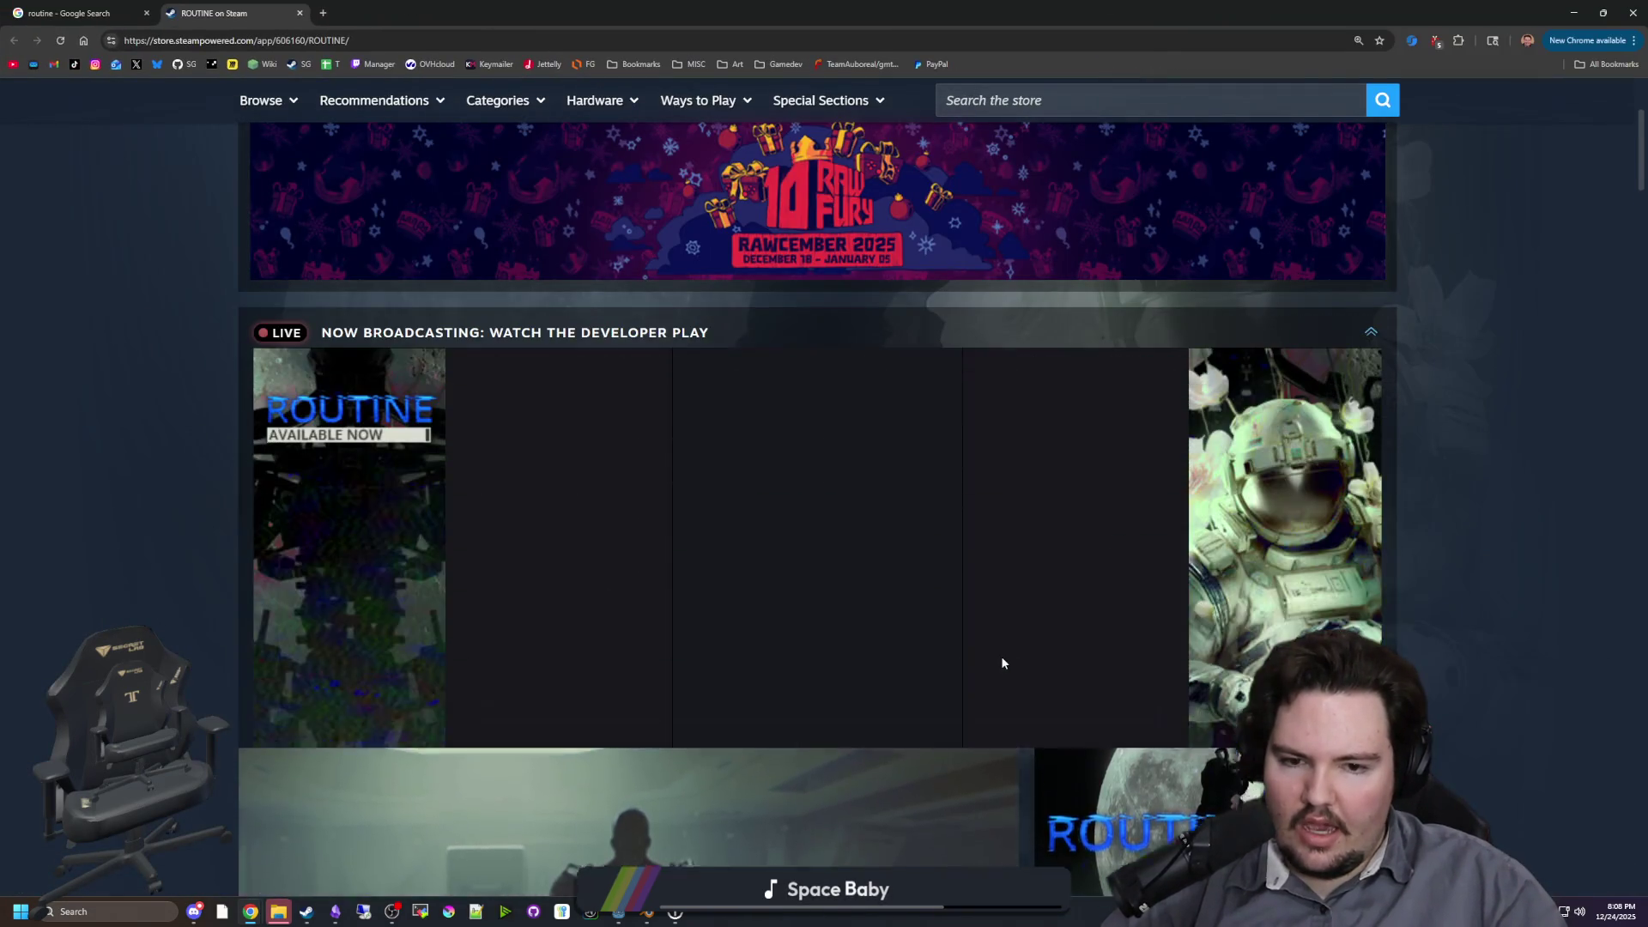
scroll(998, 618, "down", 6)
Step: Step through the ROUTINE screenshot gallery until it cycles back to the first image
left_click(1010, 458)
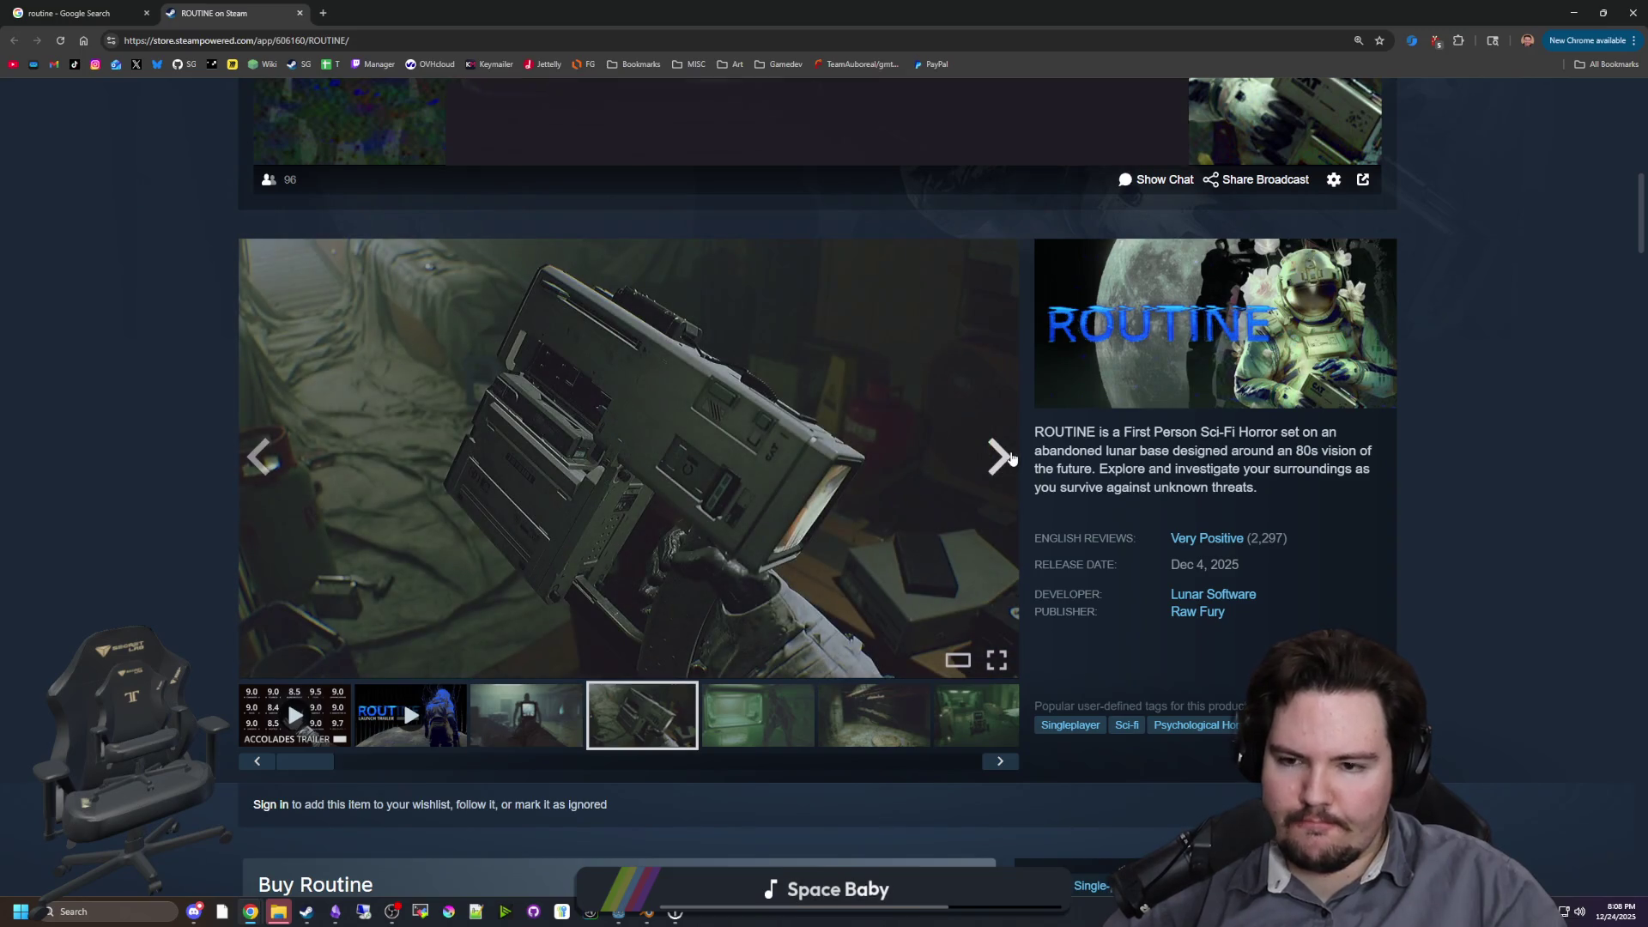
left_click(1010, 458)
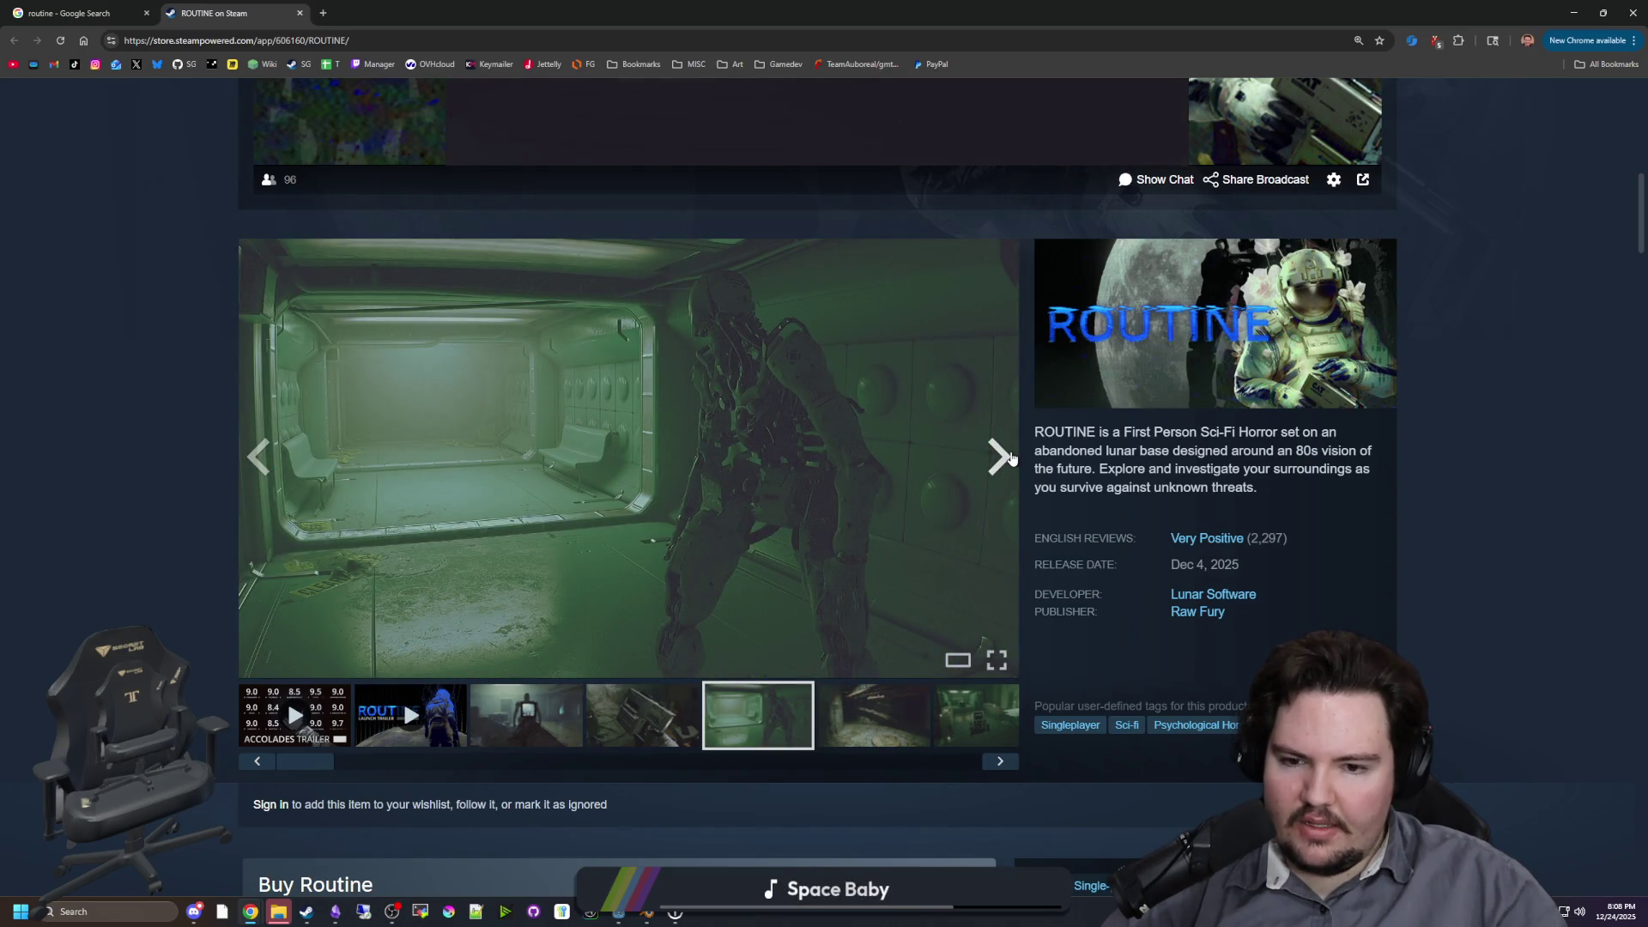
left_click(1010, 458)
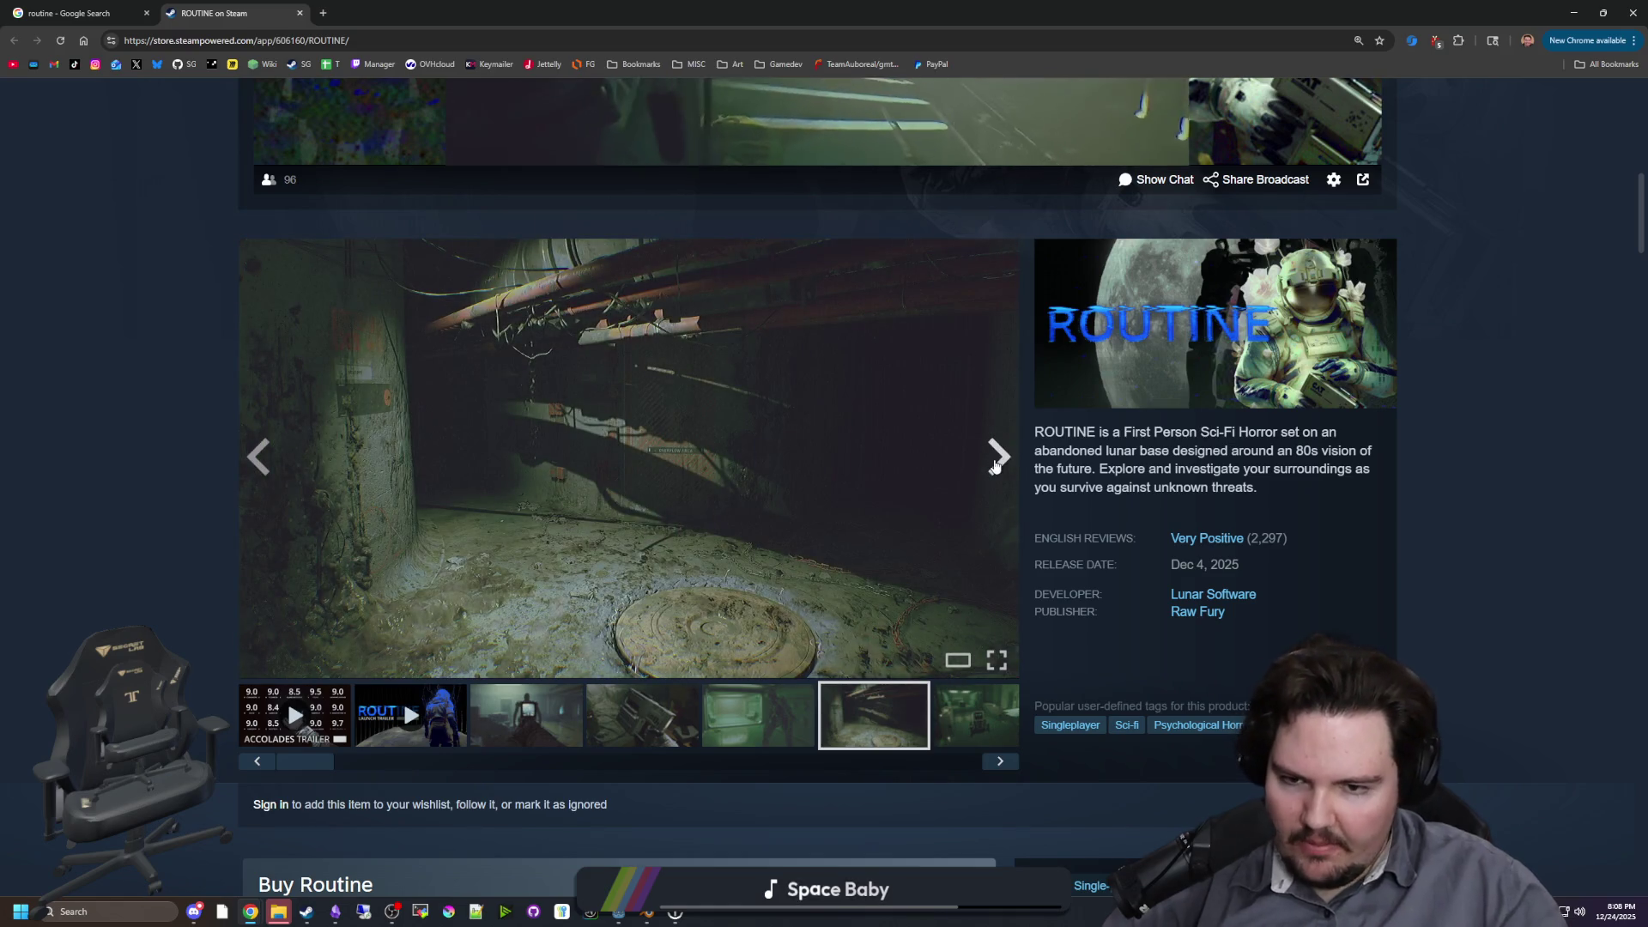
left_click(995, 466)
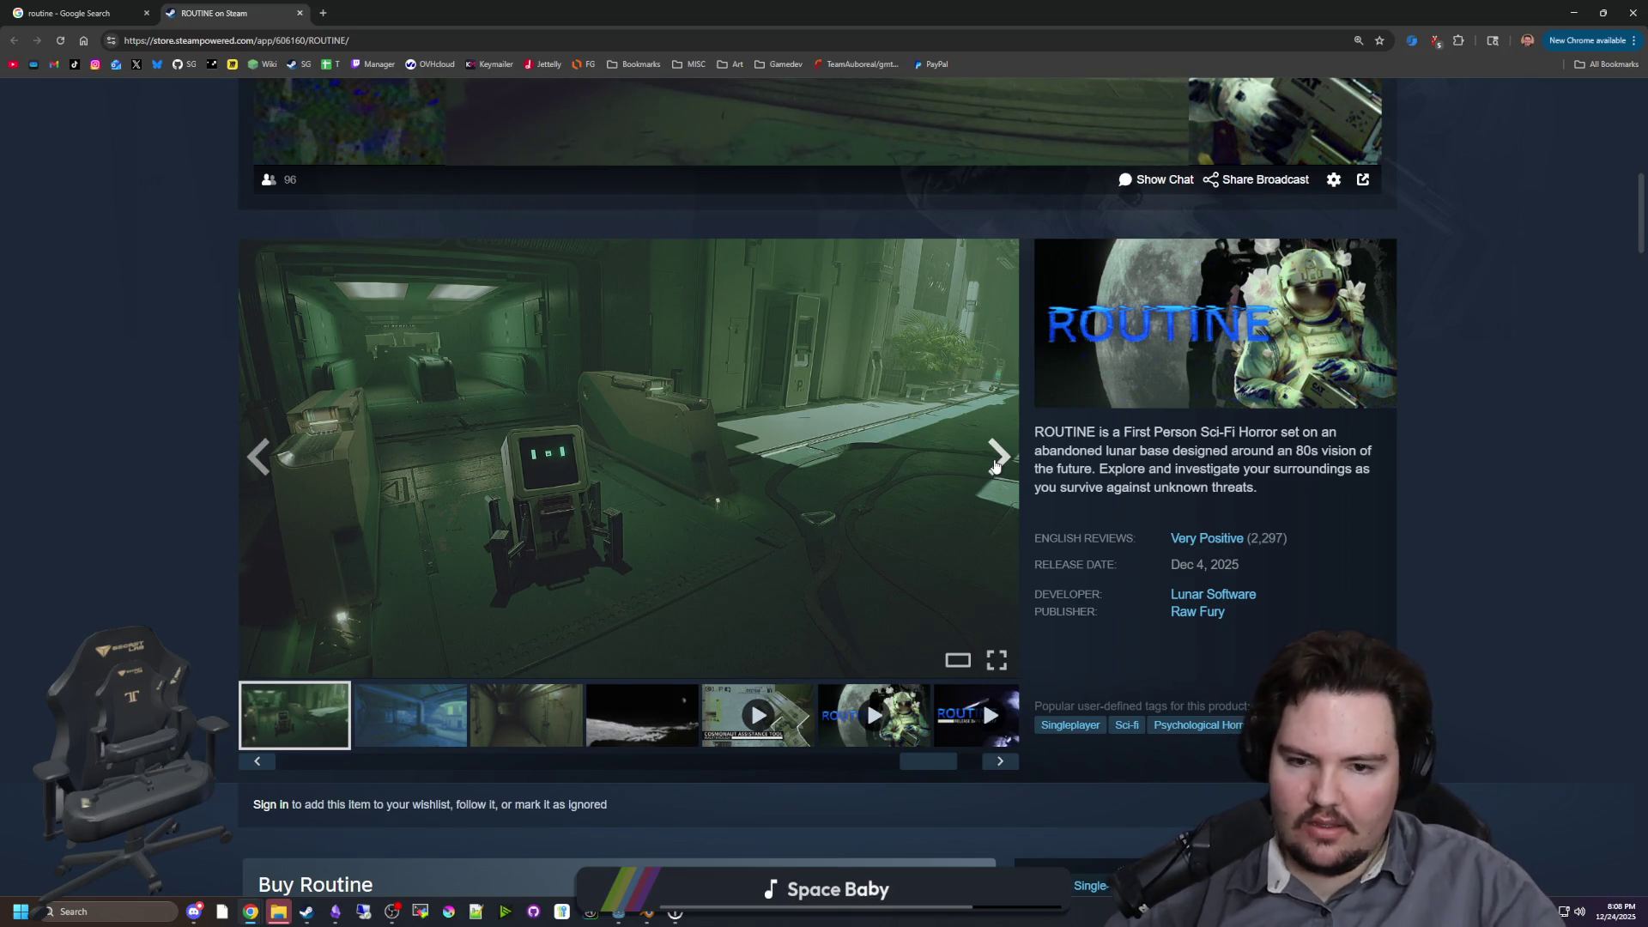
left_click(995, 466)
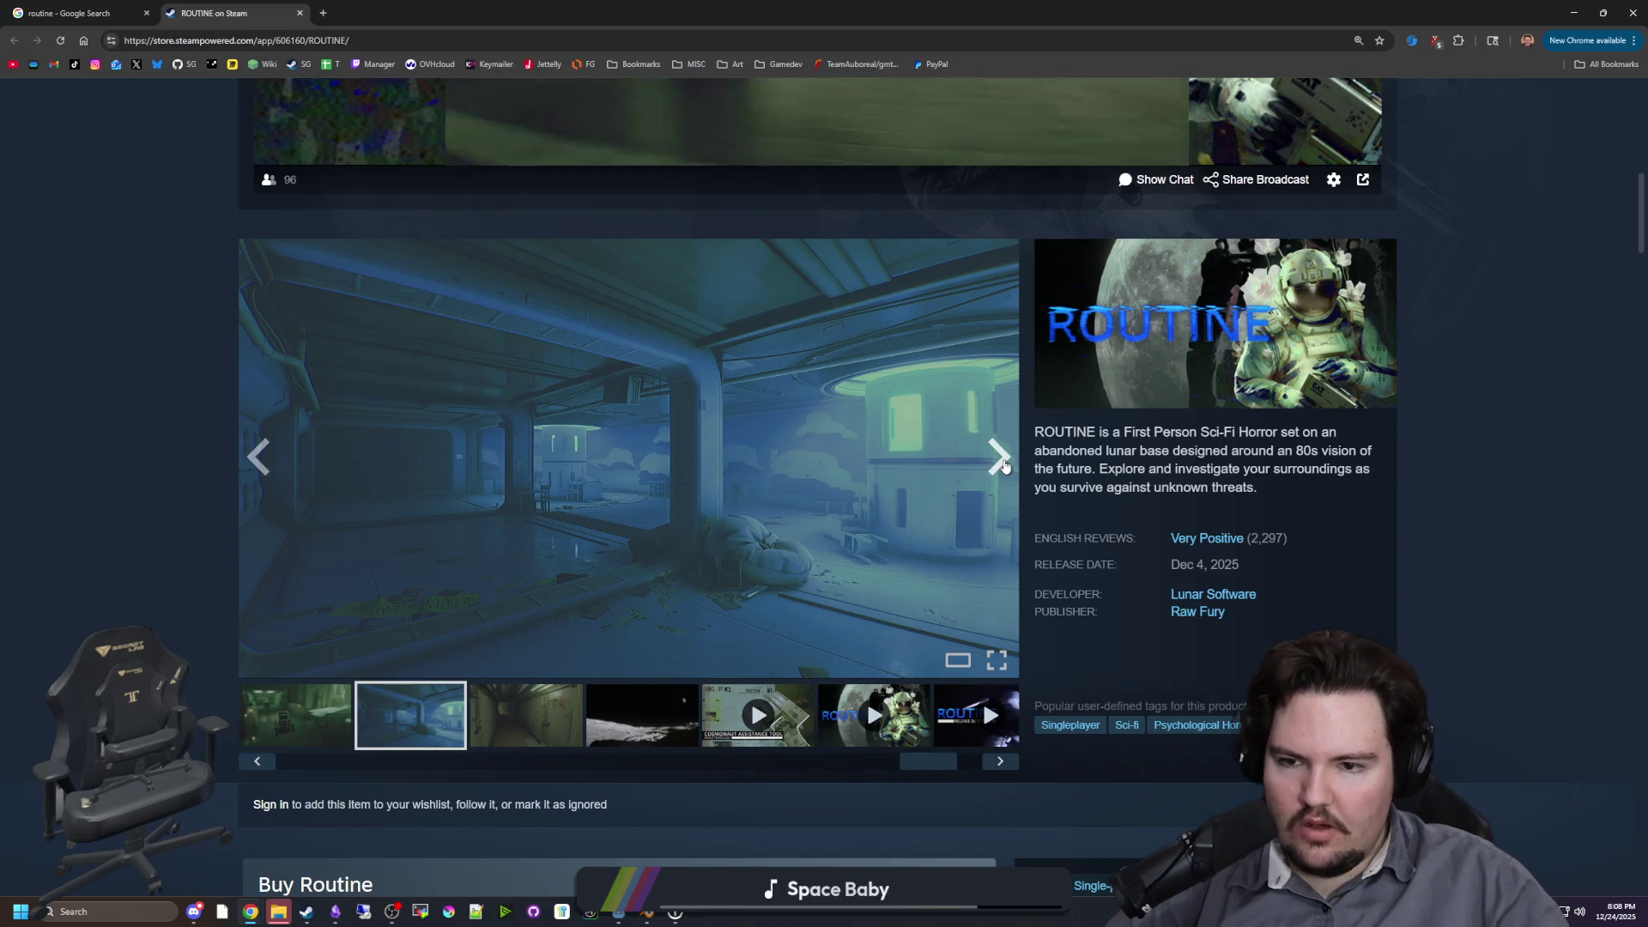
left_click(1002, 463)
left_click(1003, 463)
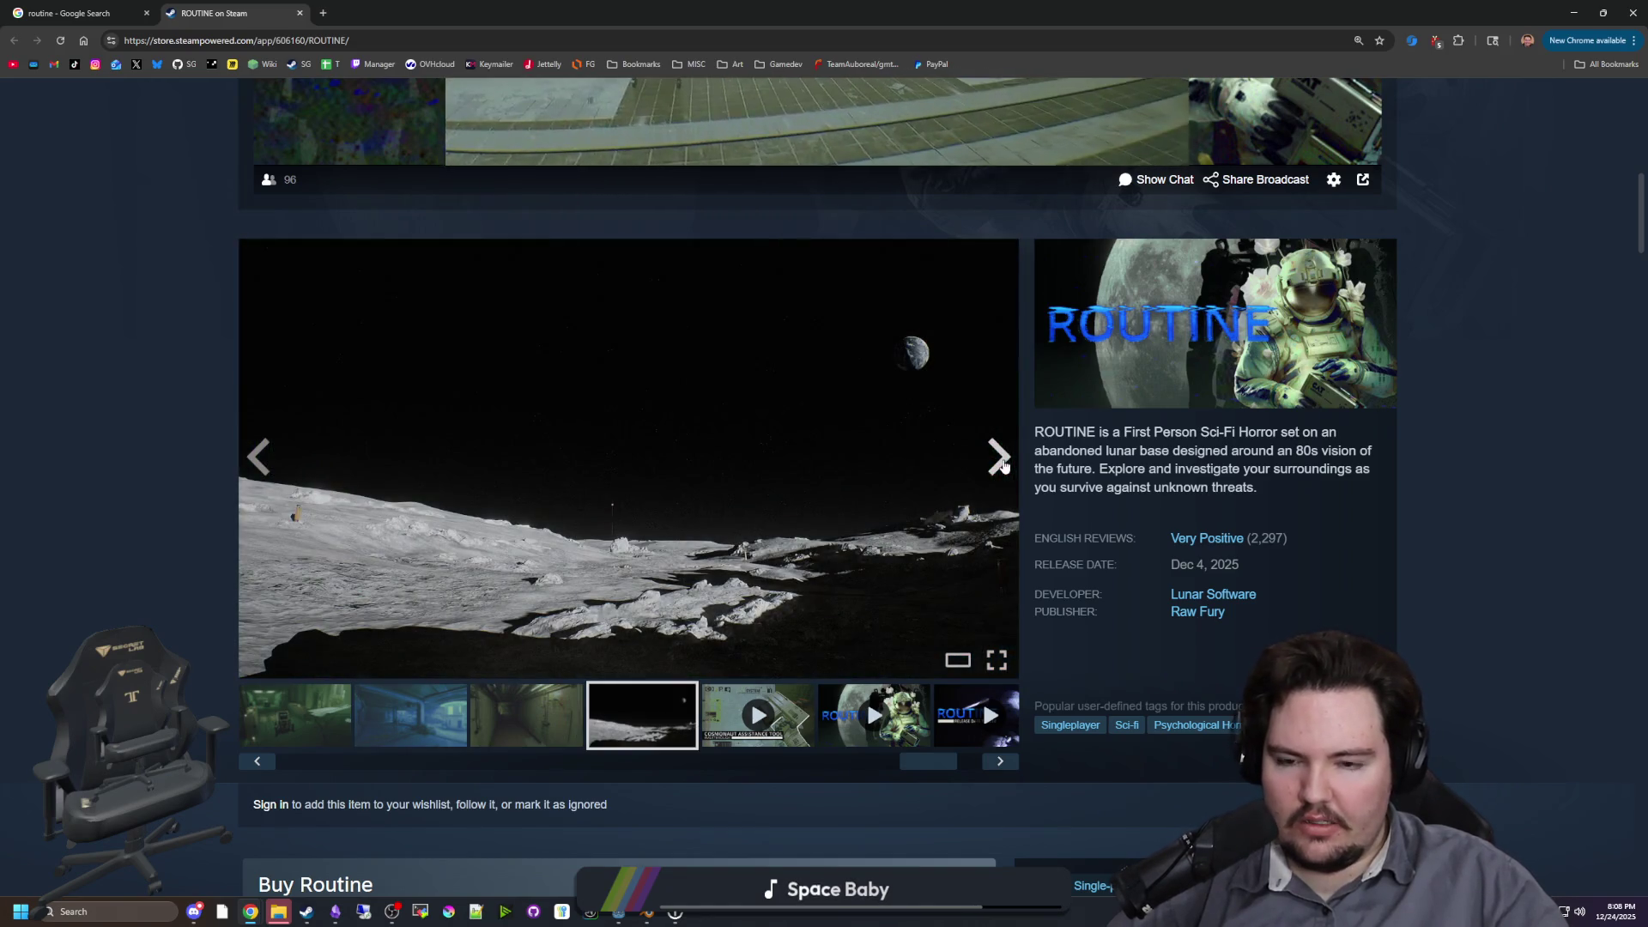
left_click(1002, 464)
left_click(1002, 464)
left_click(1002, 464)
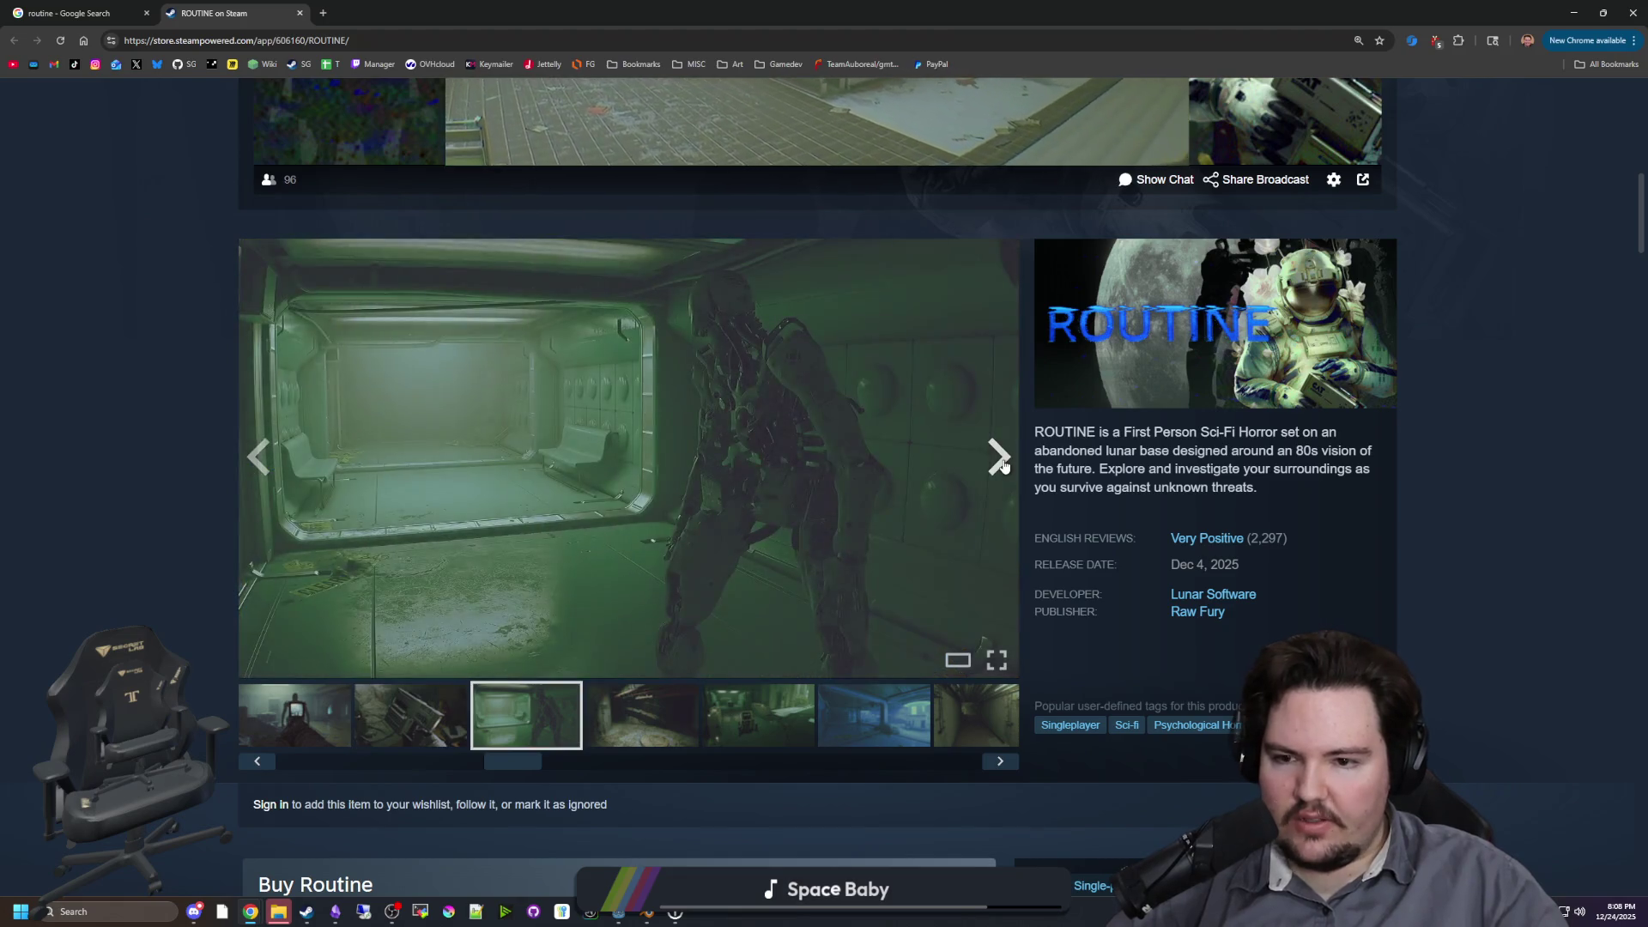
left_click(1003, 464)
left_click(1003, 465)
left_click(1002, 464)
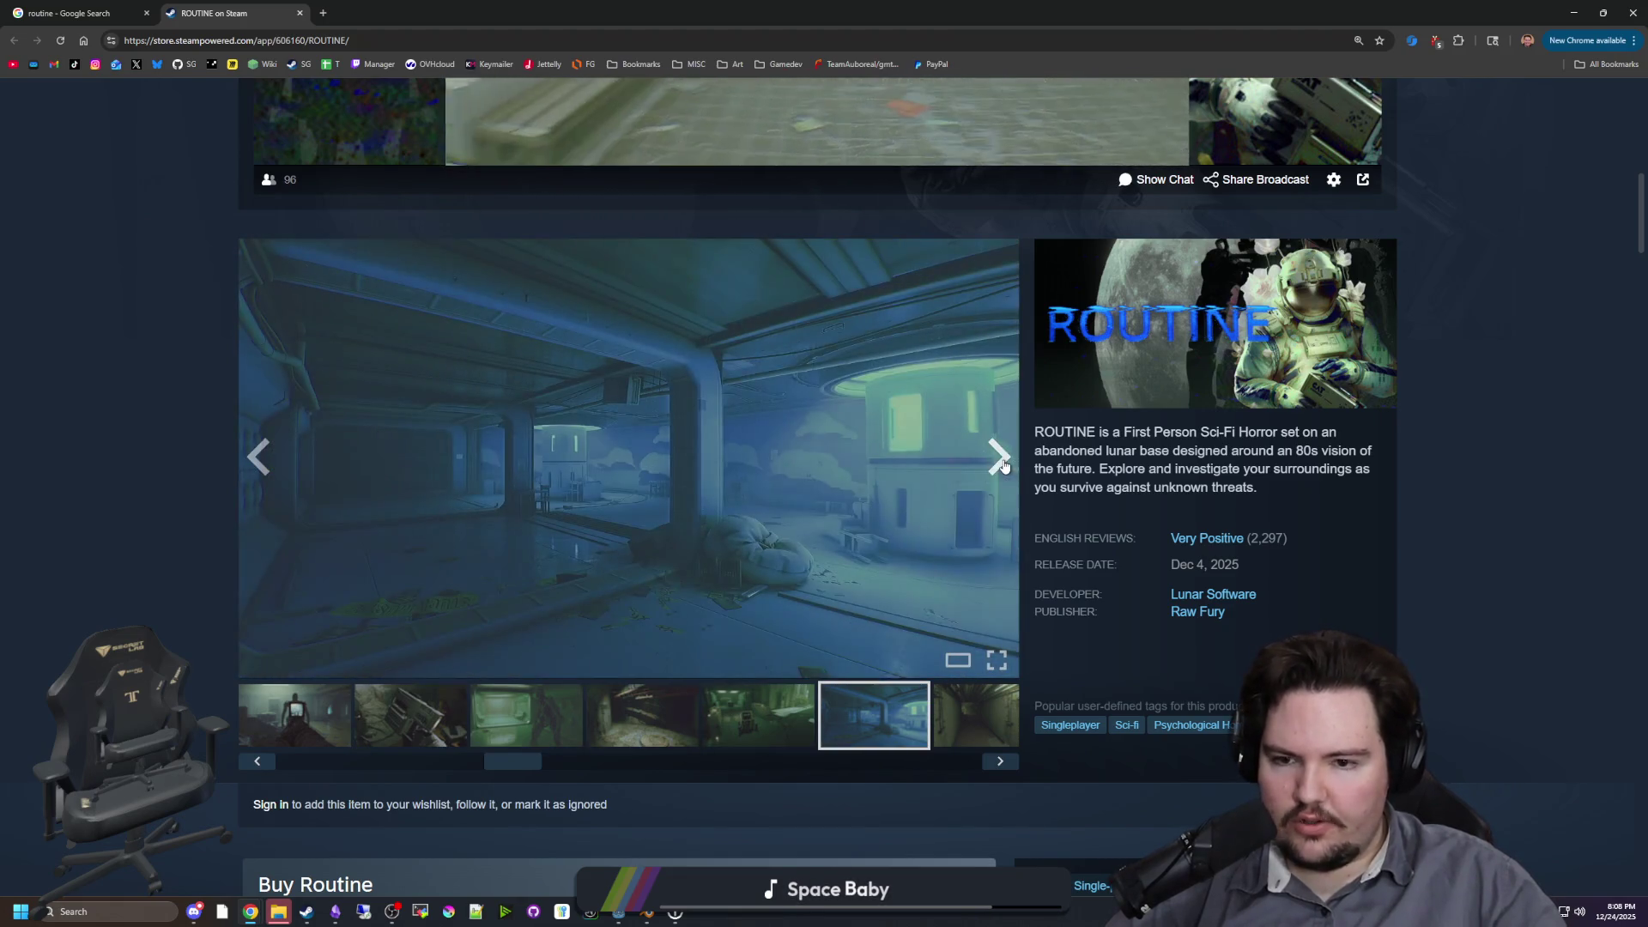
left_click(1003, 465)
left_click(1002, 465)
left_click(1002, 464)
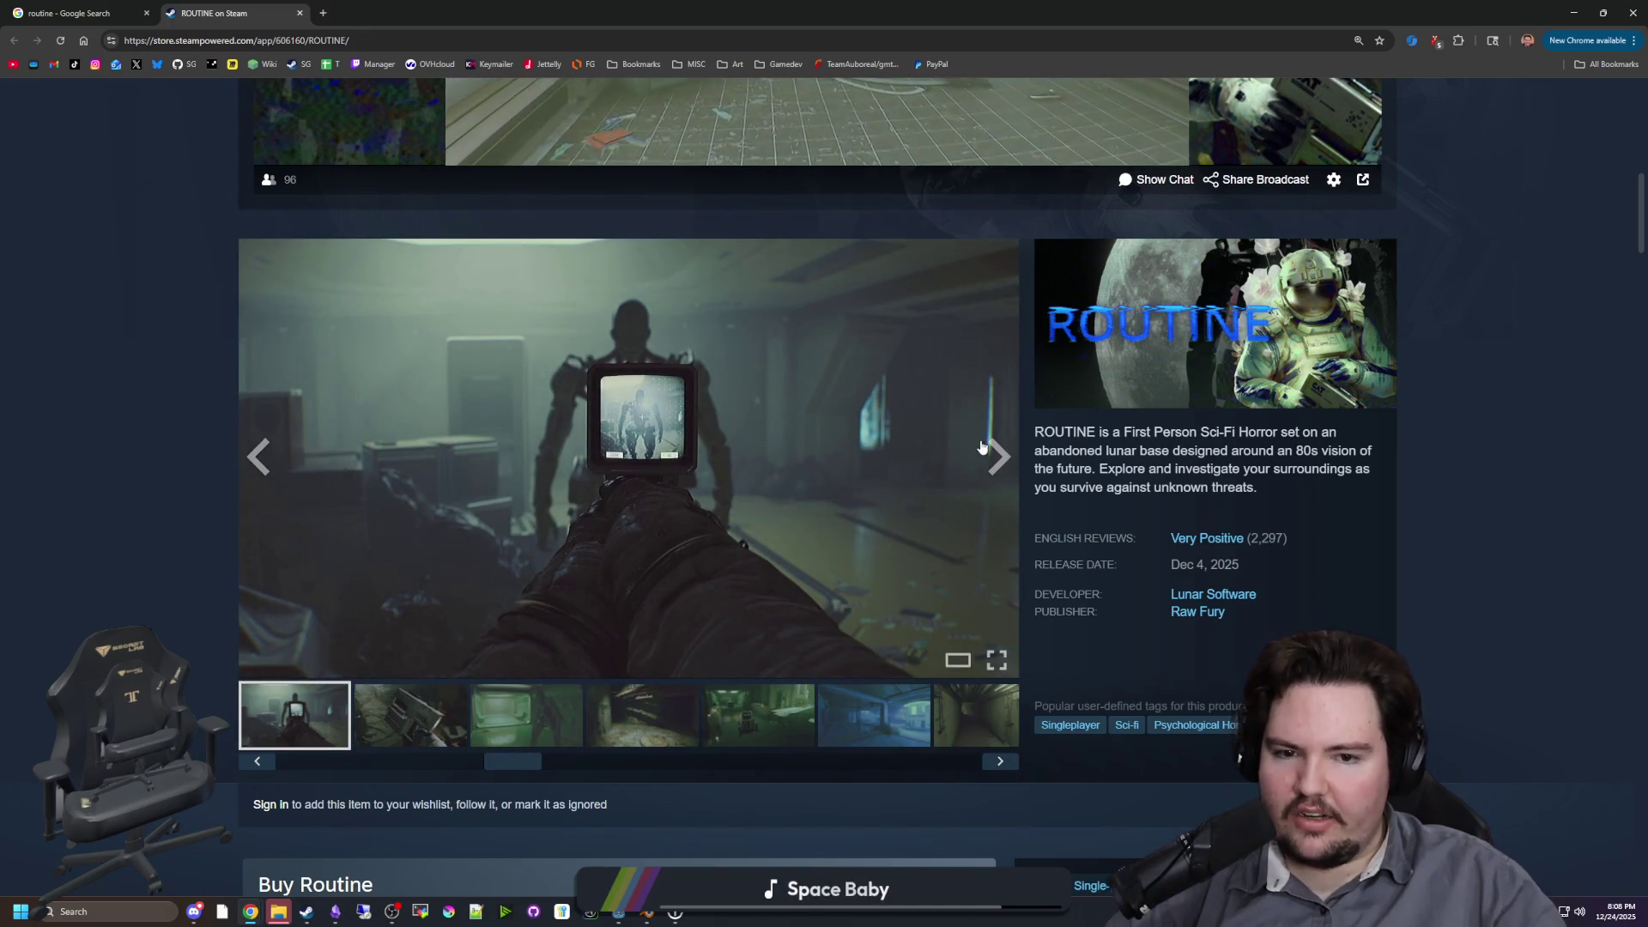
Step: View a ROUTINE screenshot full-screen, close it, and return to the Godot editor
left_click(982, 447)
left_click(1430, 485)
left_click(1512, 394)
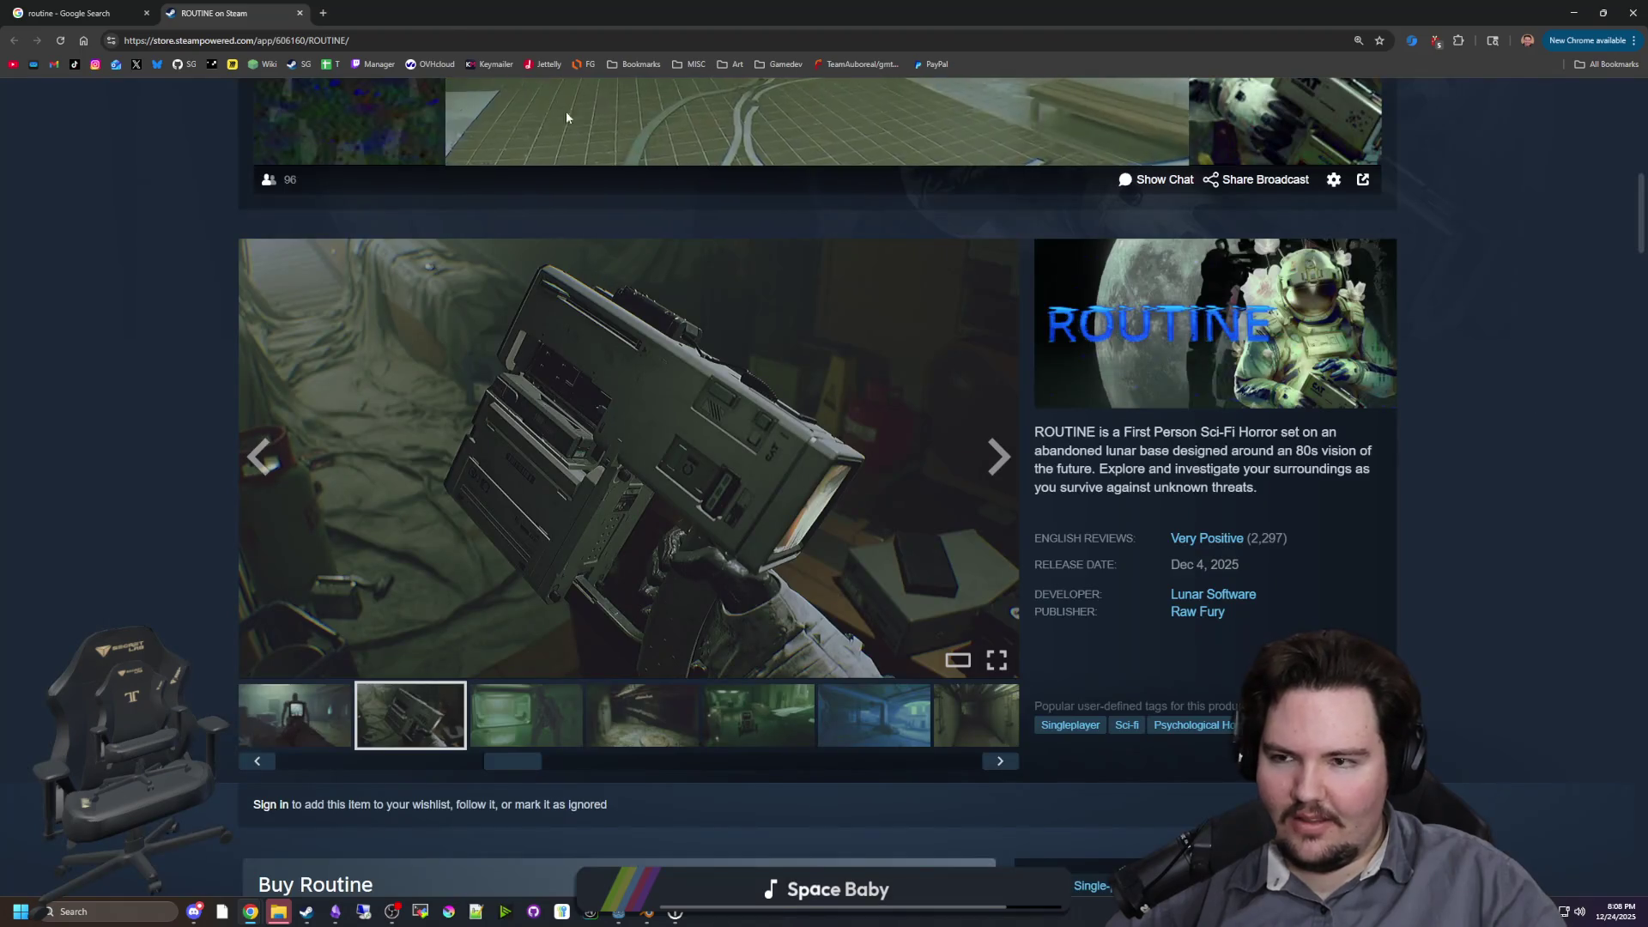
key("alt+Tab")
scroll(566, 341, "up", 1)
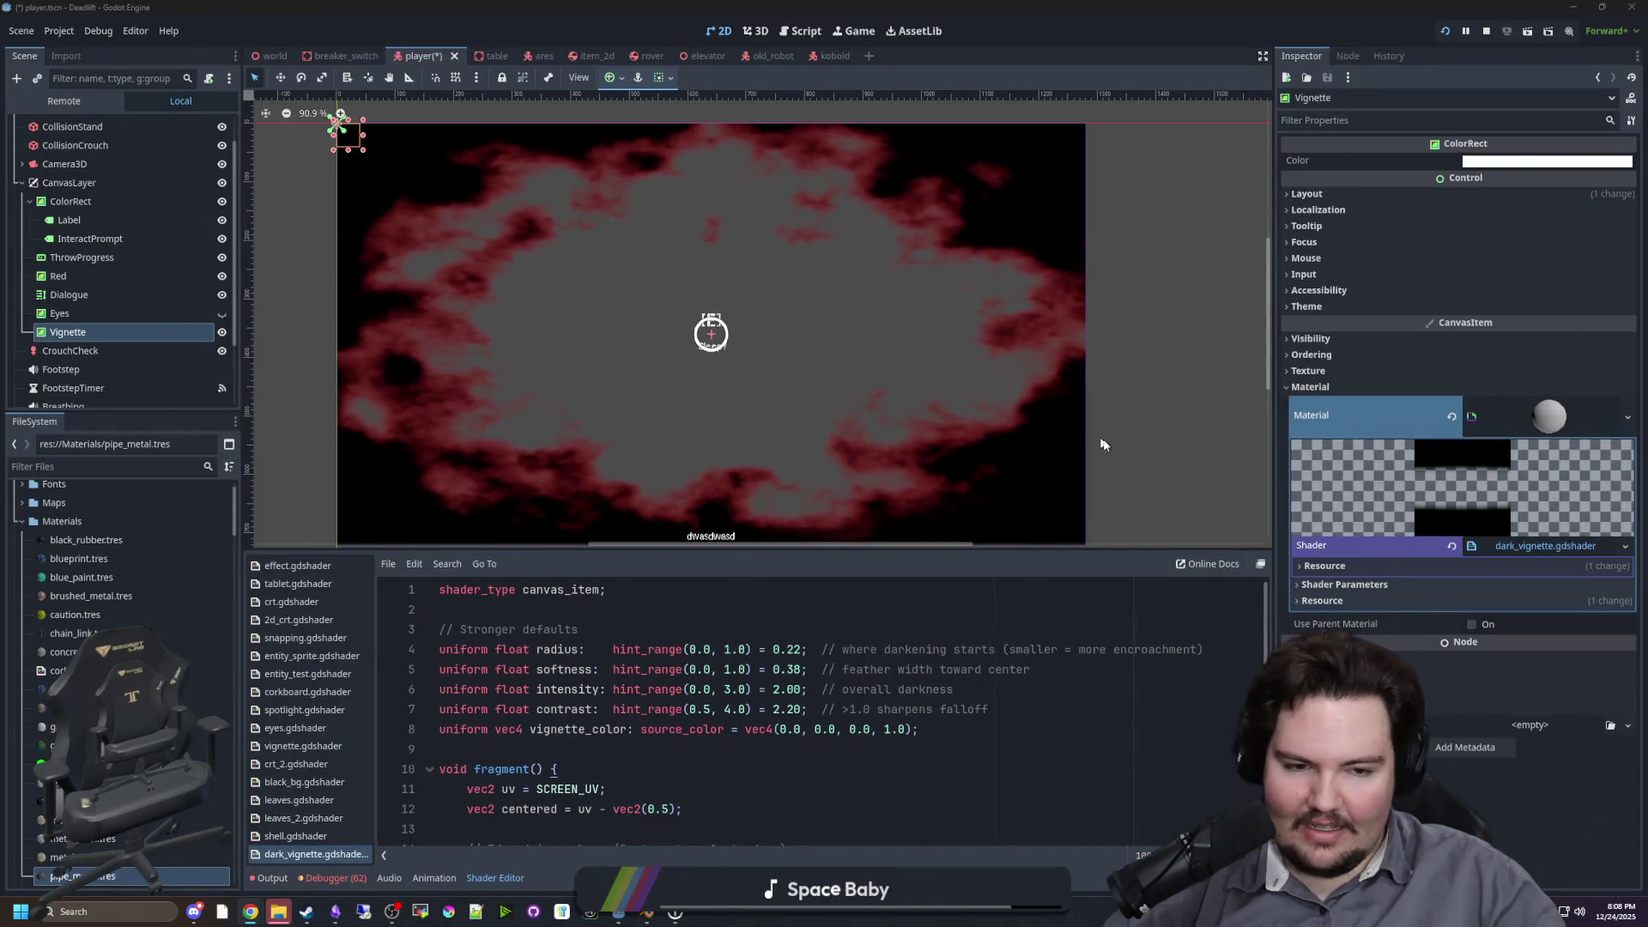
Step: Give the Vignette the Full Rect anchors preset and set its shader Radius to 0.0
left_click(1352, 589)
mouse_move(1470, 604)
left_mouse_down()
mouse_move(1628, 604)
mouse_move(1487, 618)
left_mouse_up()
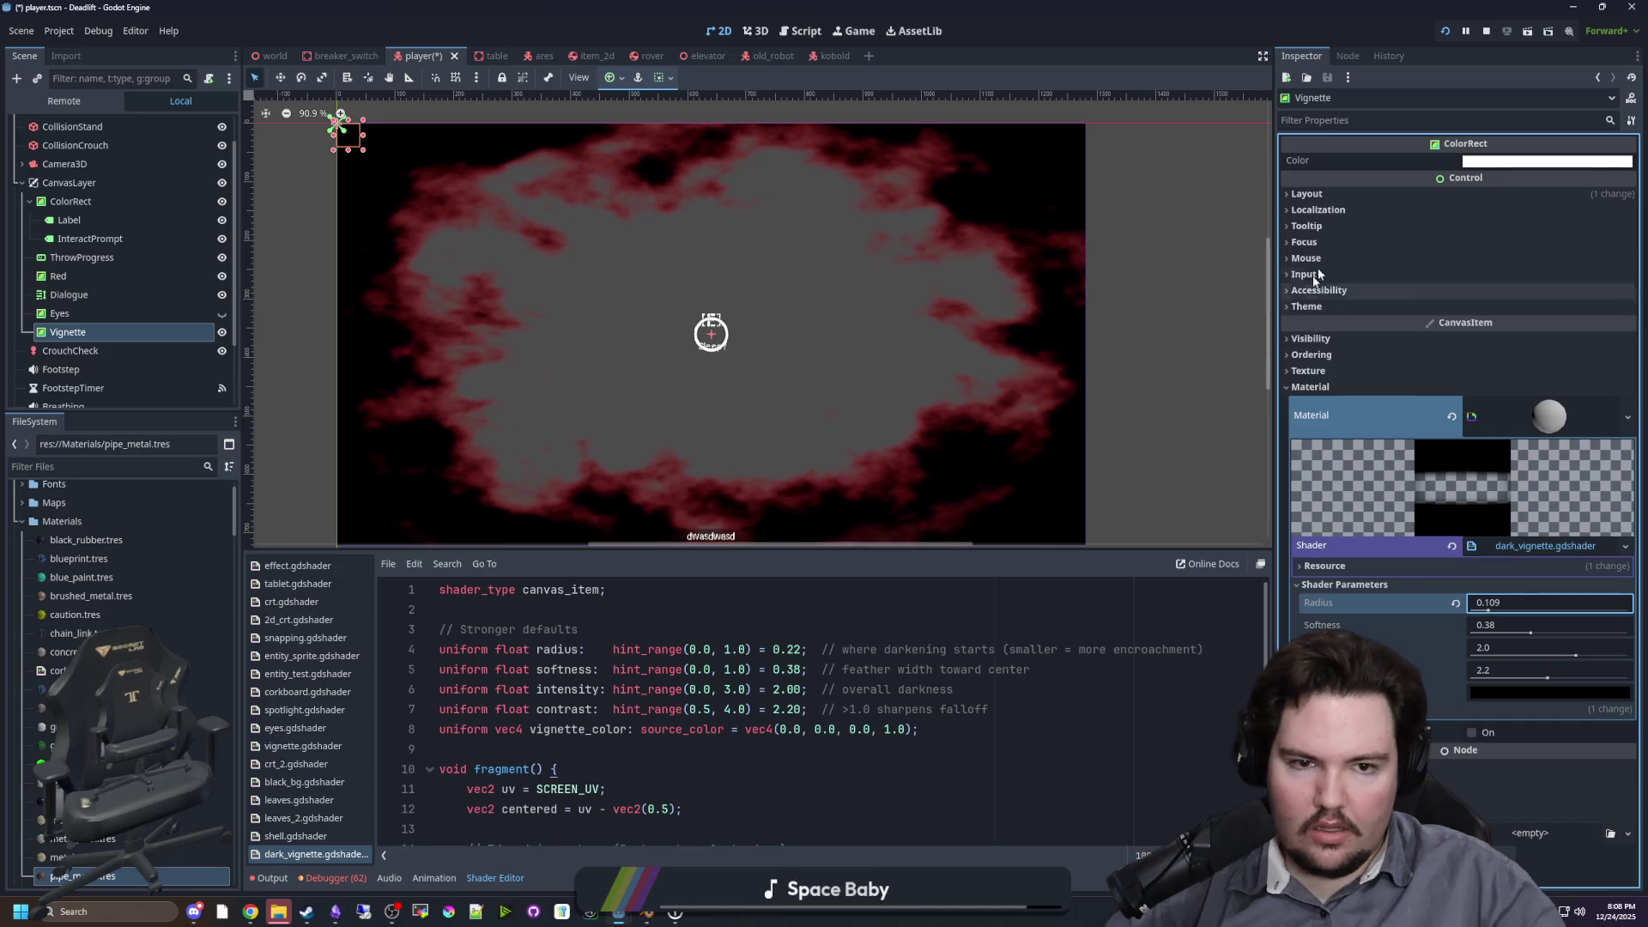
left_click(1308, 194)
left_click(1494, 350)
left_click(1498, 685)
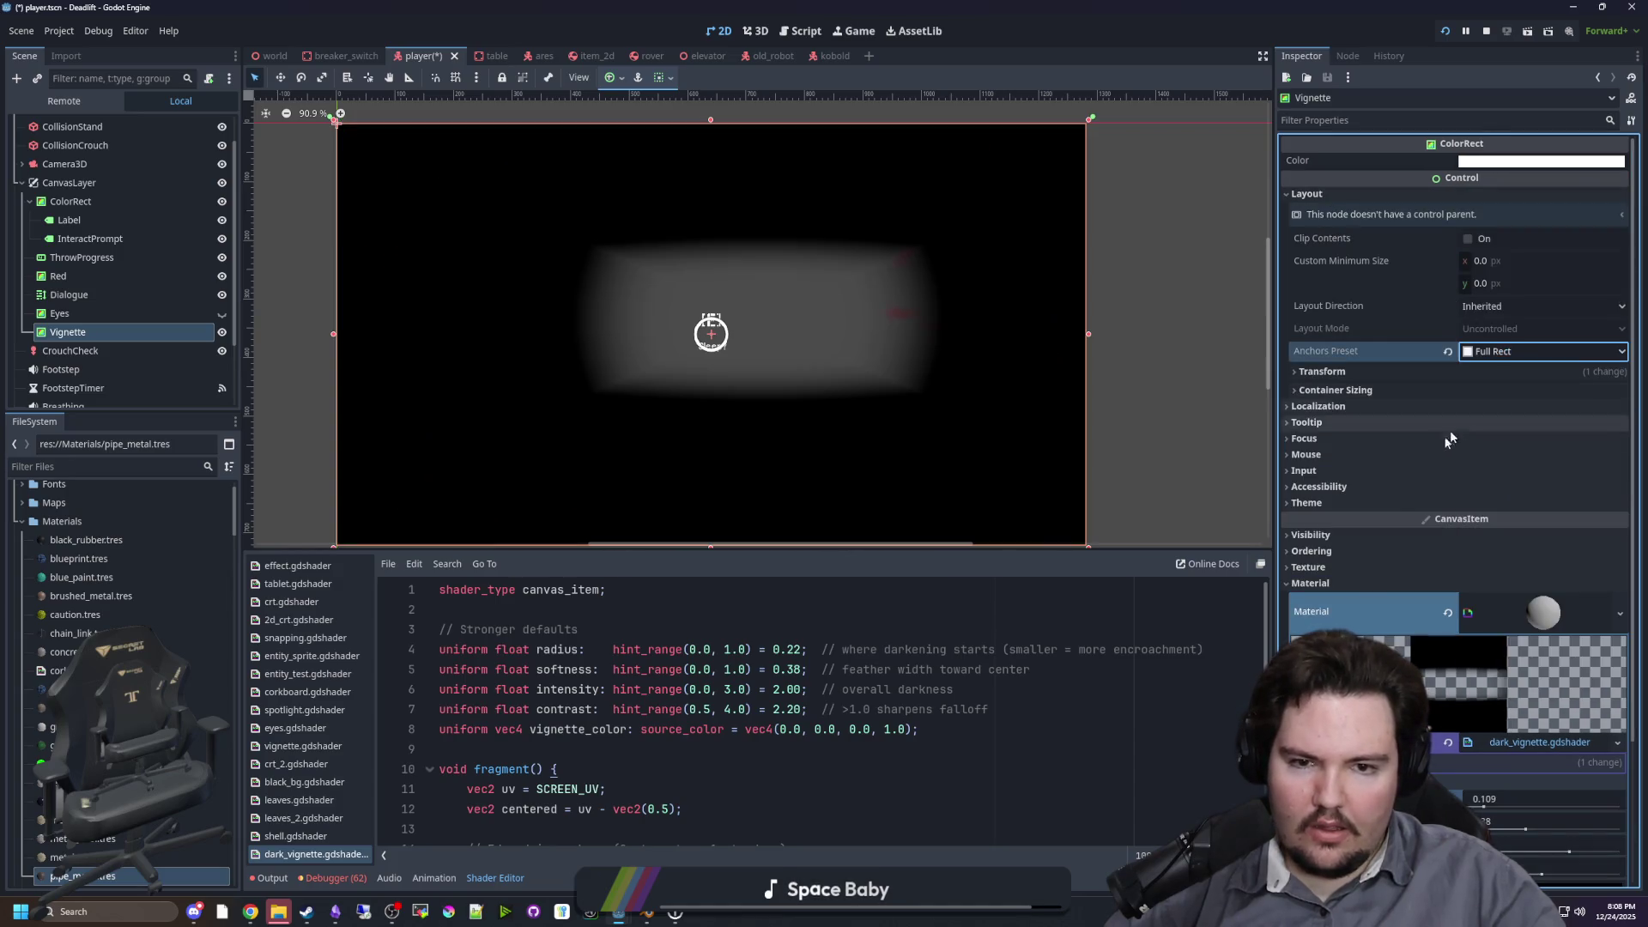
scroll(1450, 481, "down", 3)
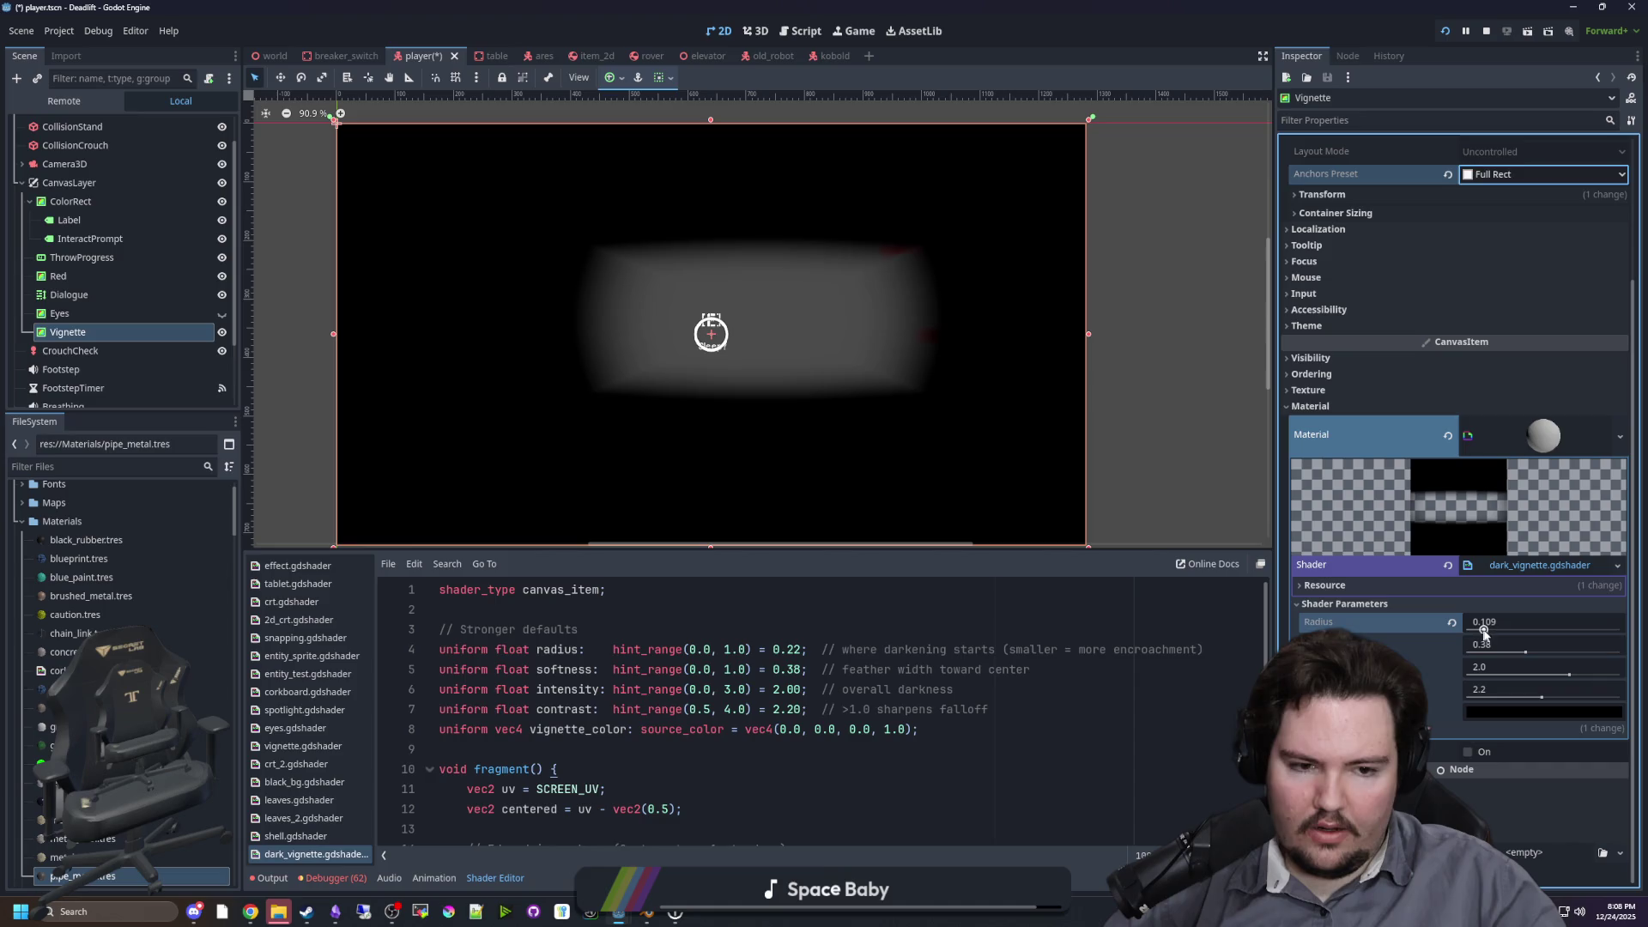
left_click_drag(1483, 632, 1463, 636)
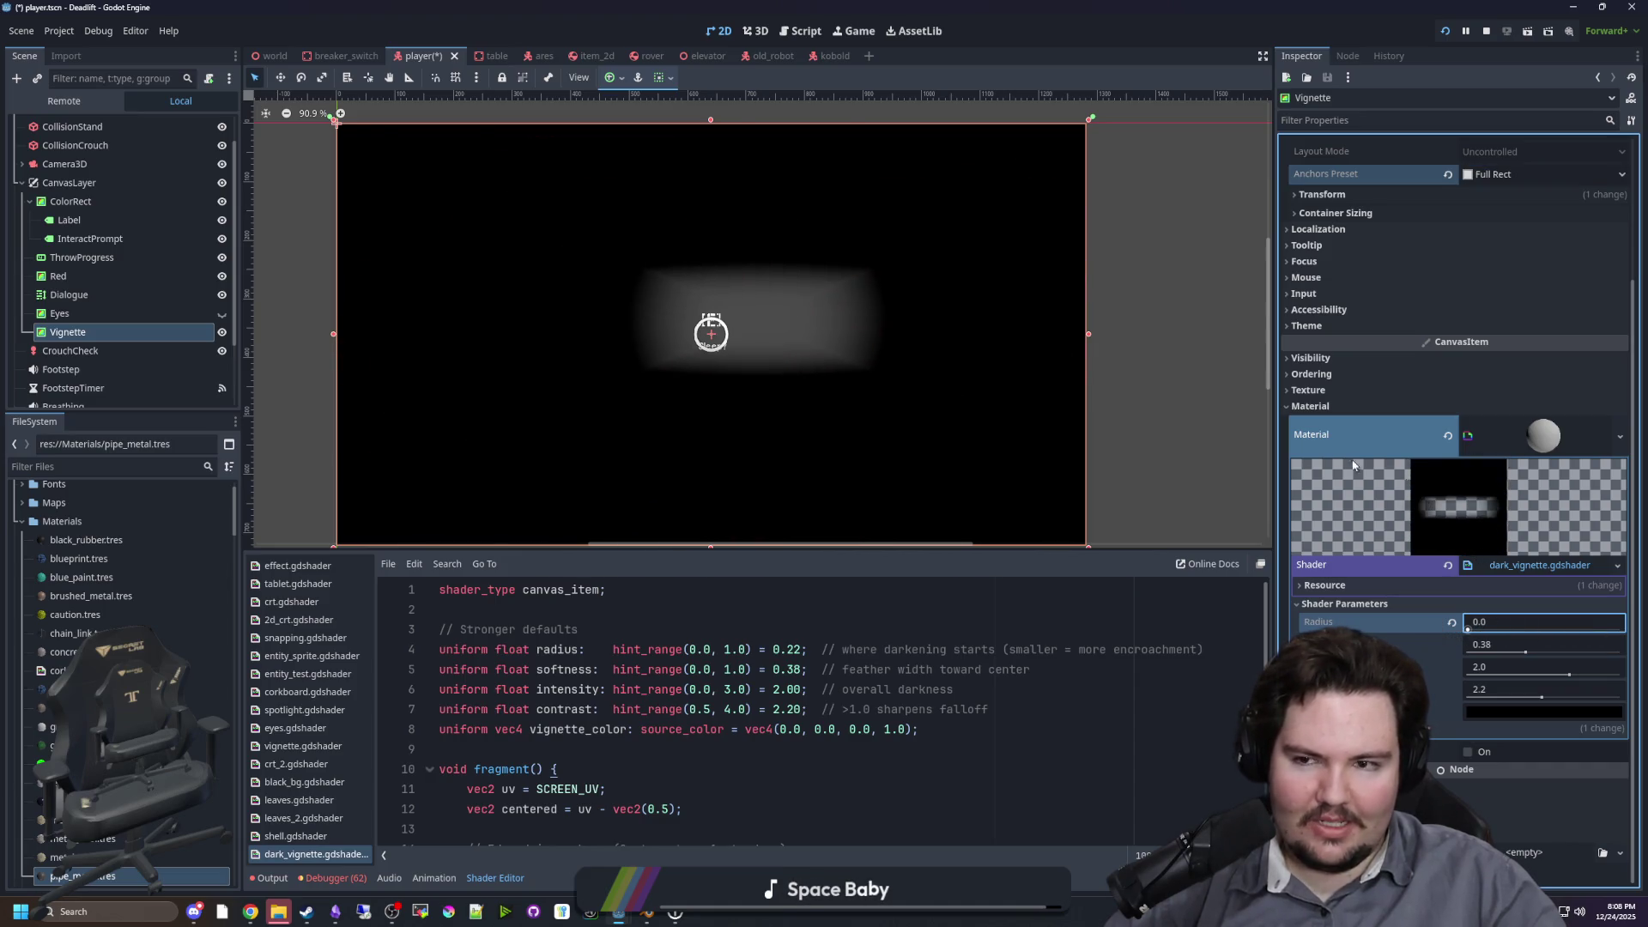
scroll(687, 225, "down", 6)
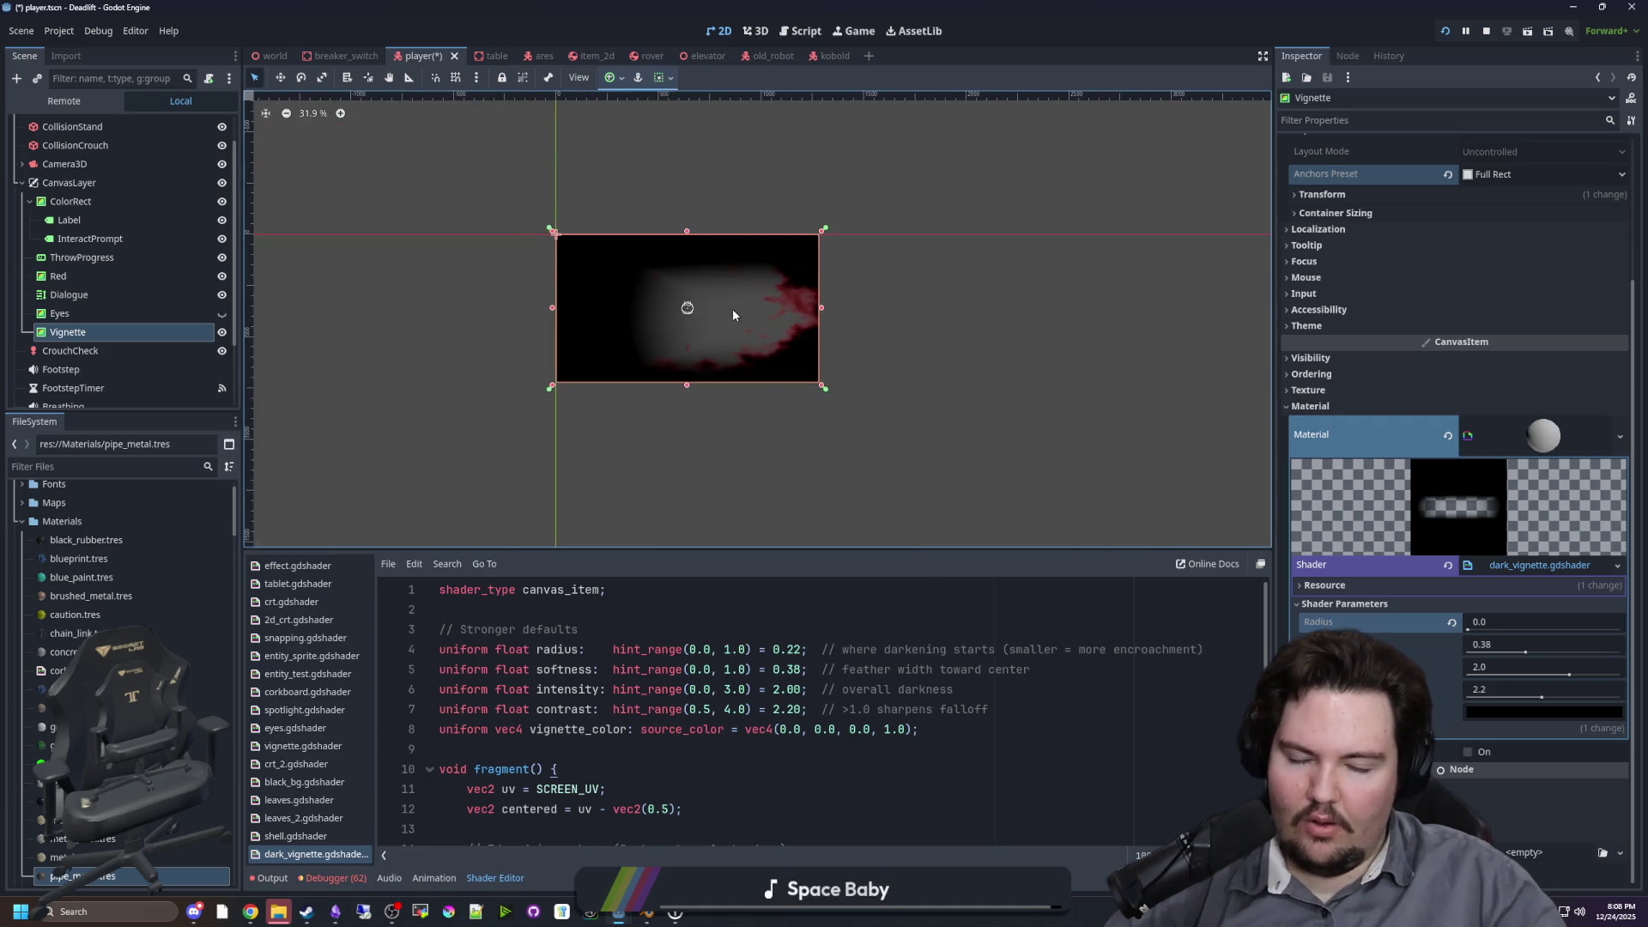
Step: Try out the vignette radius, contrast and intensity values, resetting contrast to 2.2 and raising radius
scroll(733, 315, "up", 3)
scroll(794, 316, "down", 2)
scroll(670, 315, "up", 5)
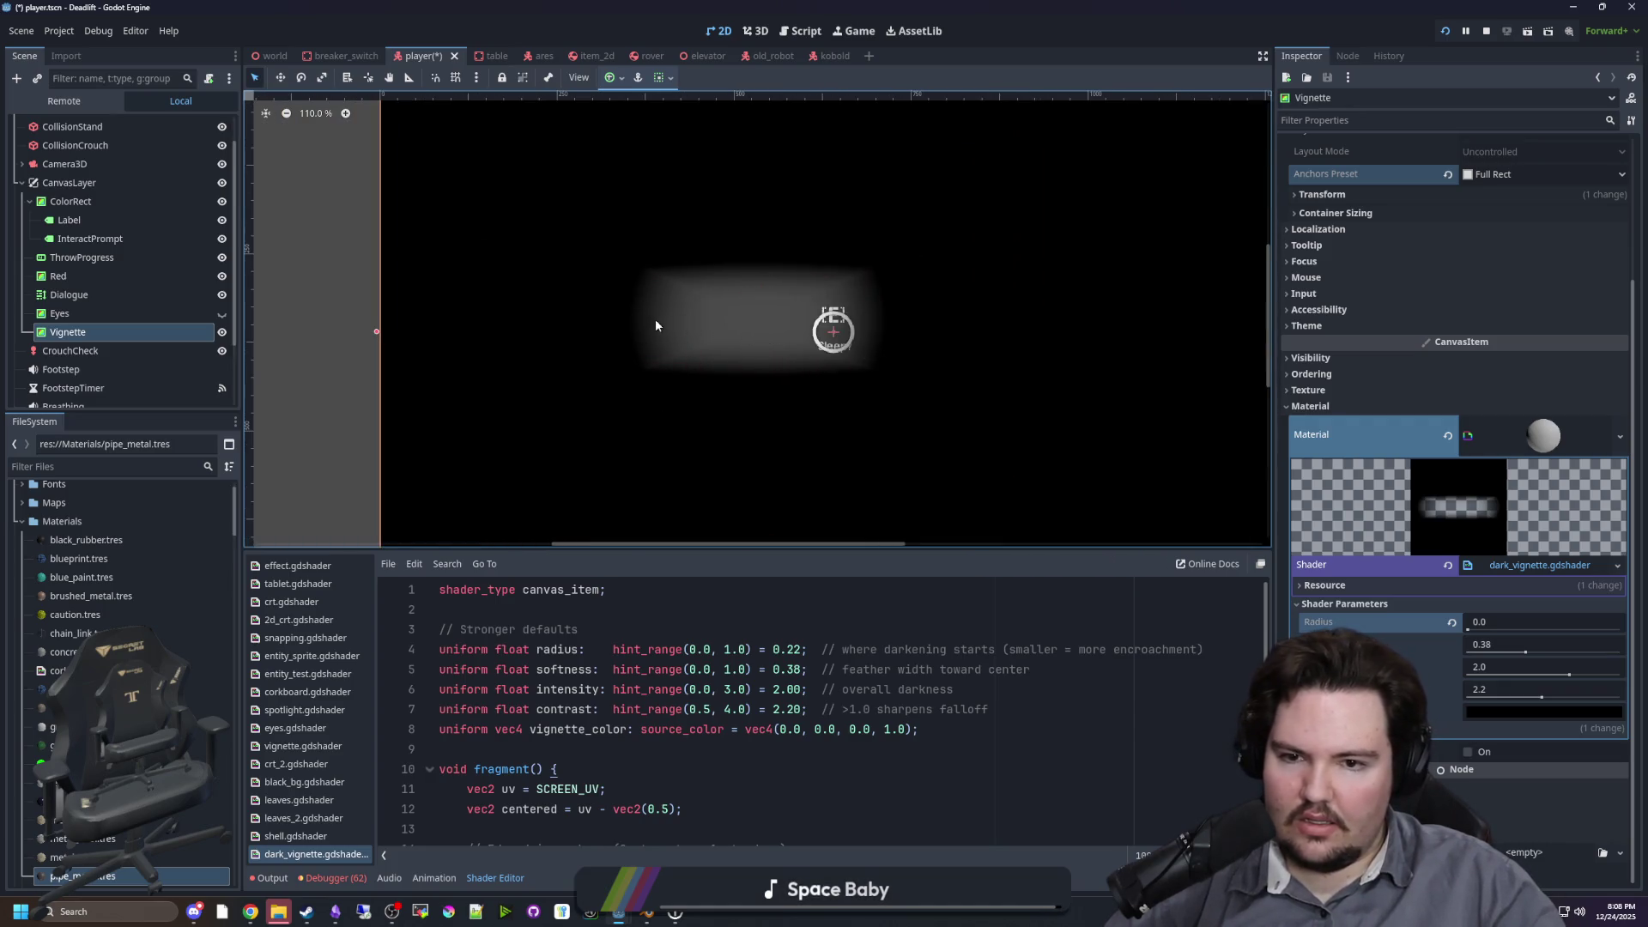
scroll(655, 324, "down", 3)
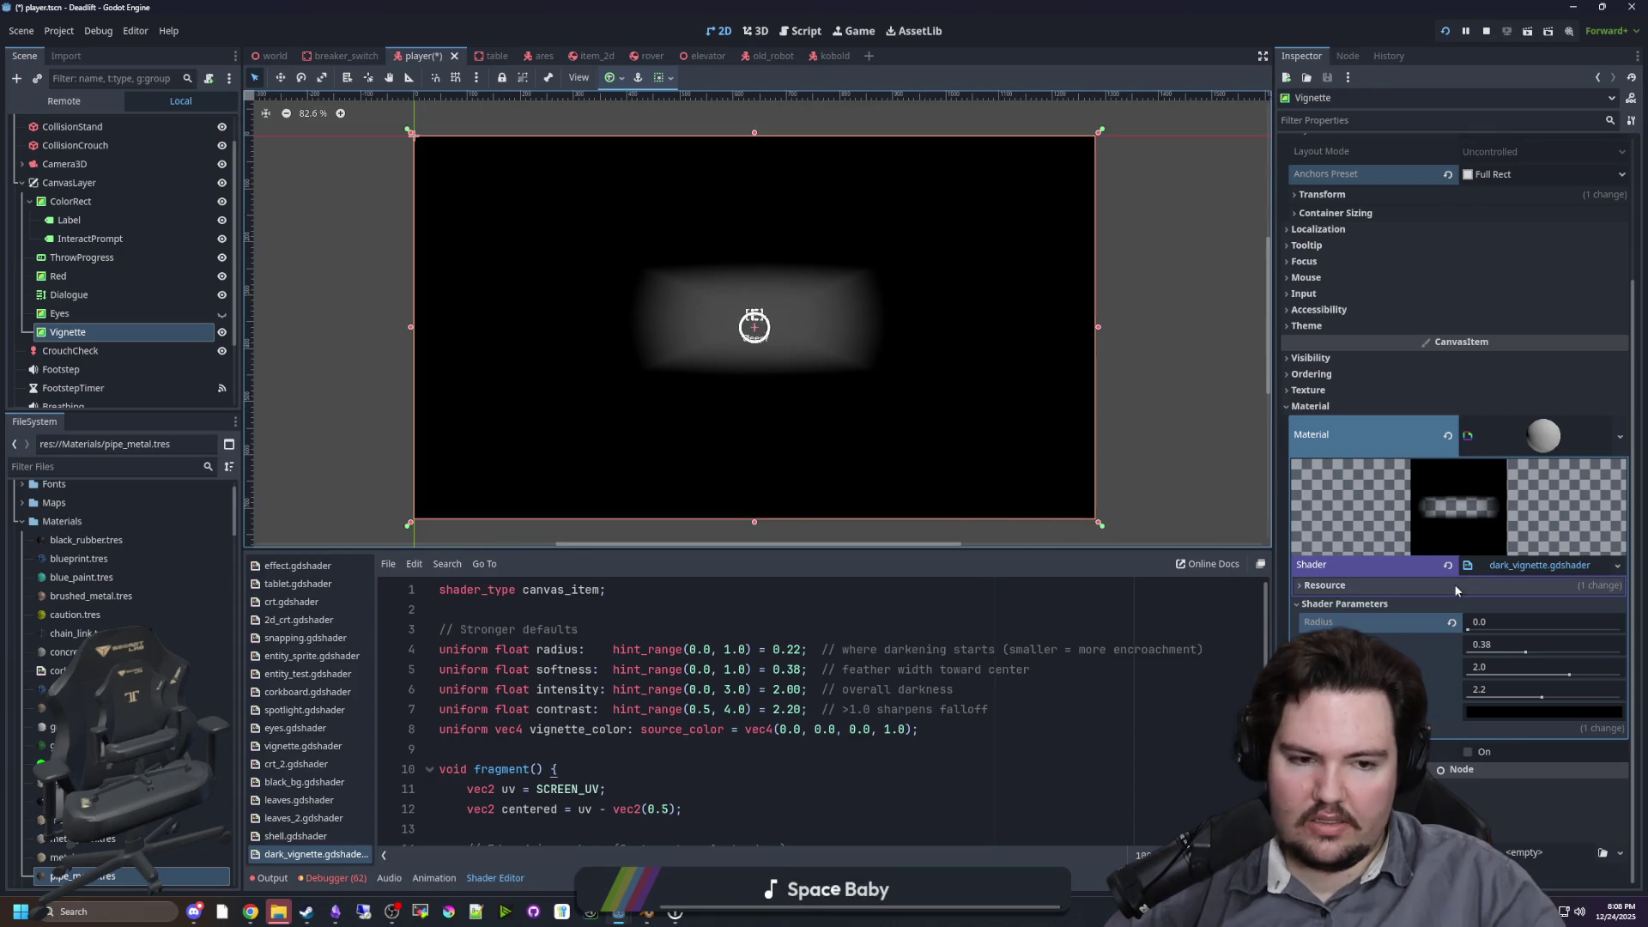
mouse_move(1478, 634)
left_mouse_down()
mouse_move(1614, 644)
mouse_move(1572, 621)
left_mouse_up()
left_click_drag(1523, 633, 1484, 632)
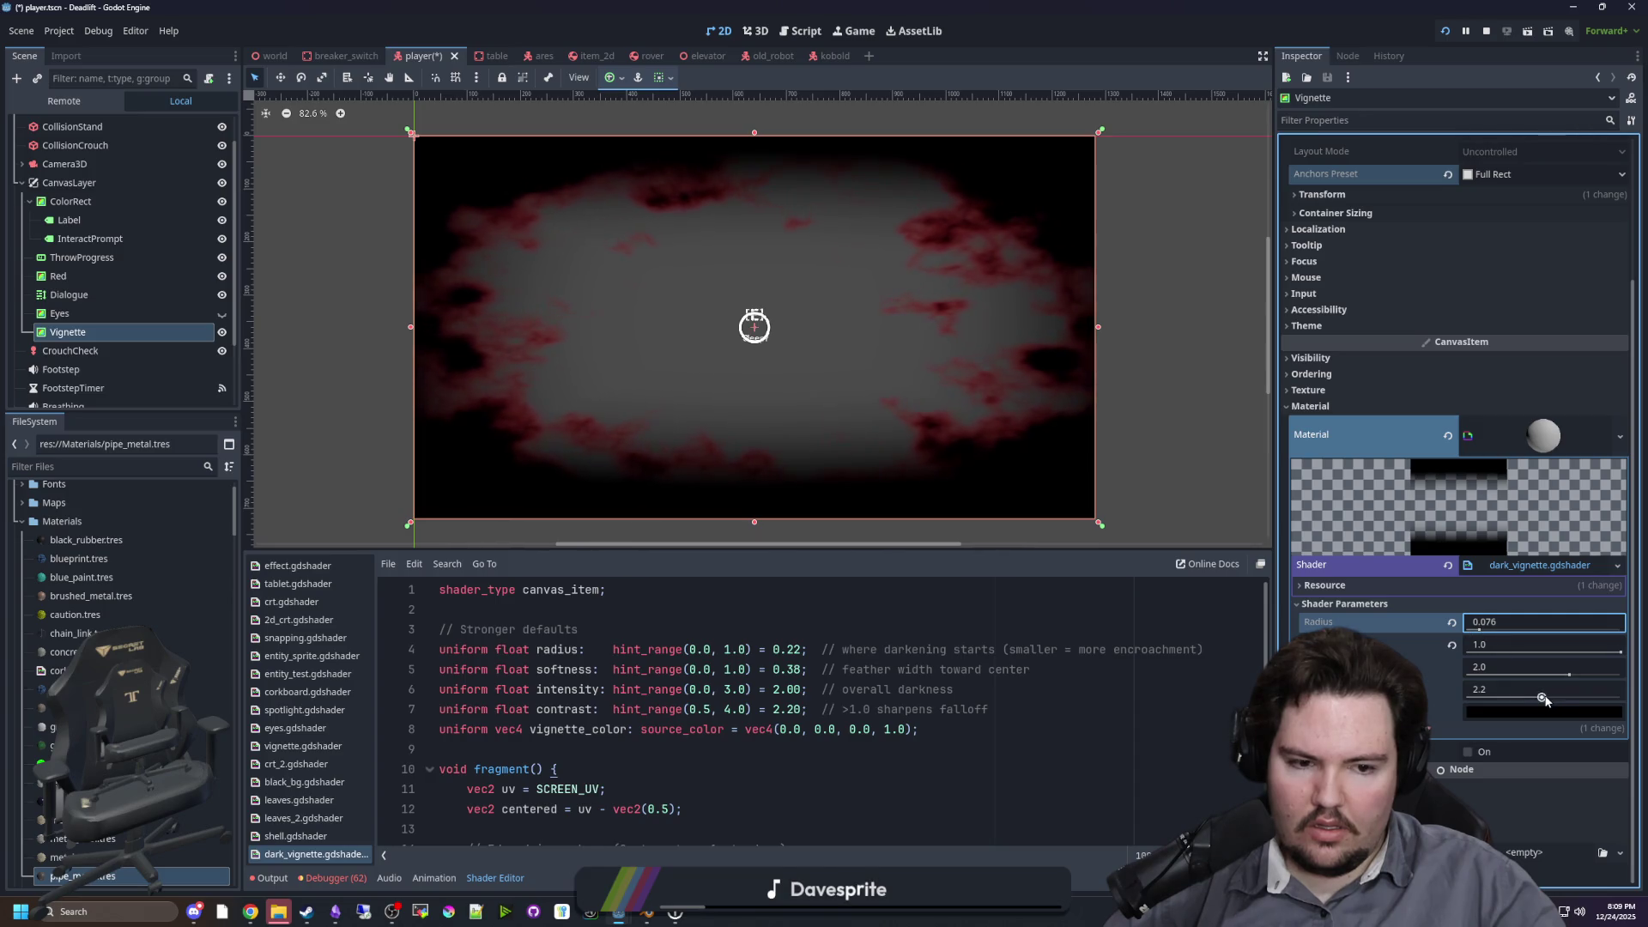
left_click_drag(1542, 698, 1467, 692)
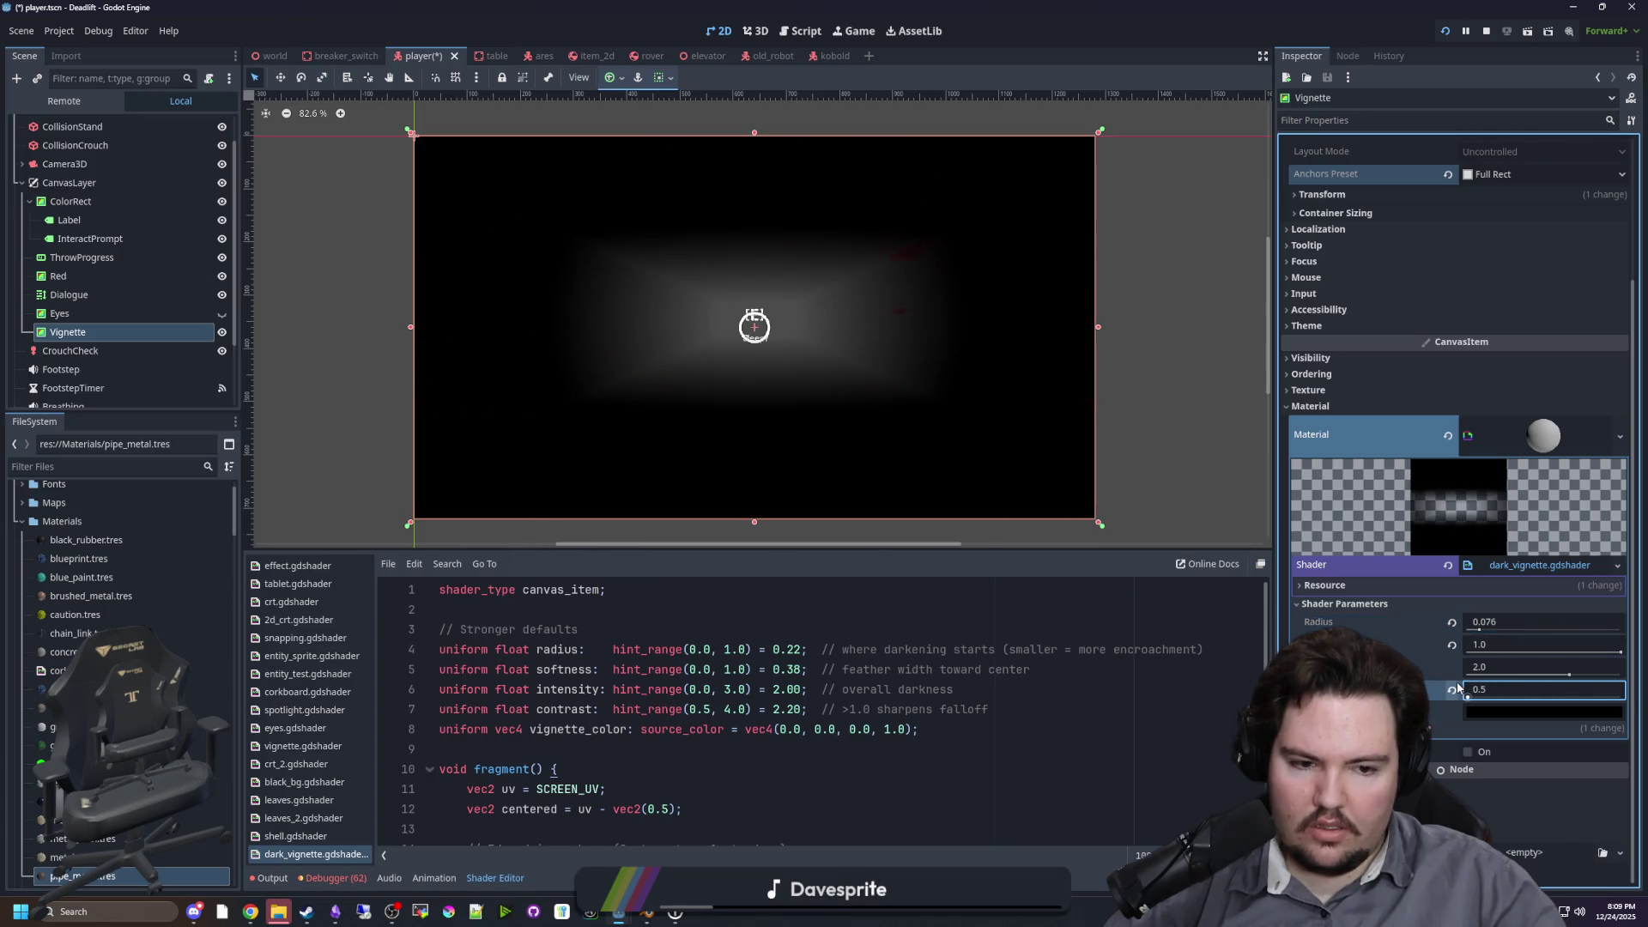
left_click(1457, 688)
mouse_move(1563, 678)
left_mouse_down()
mouse_move(1501, 677)
mouse_move(1603, 677)
mouse_move(1494, 677)
mouse_move(1461, 633)
mouse_move(1526, 634)
mouse_move(1451, 629)
mouse_move(1515, 673)
mouse_move(1620, 673)
mouse_move(1570, 669)
left_mouse_up()
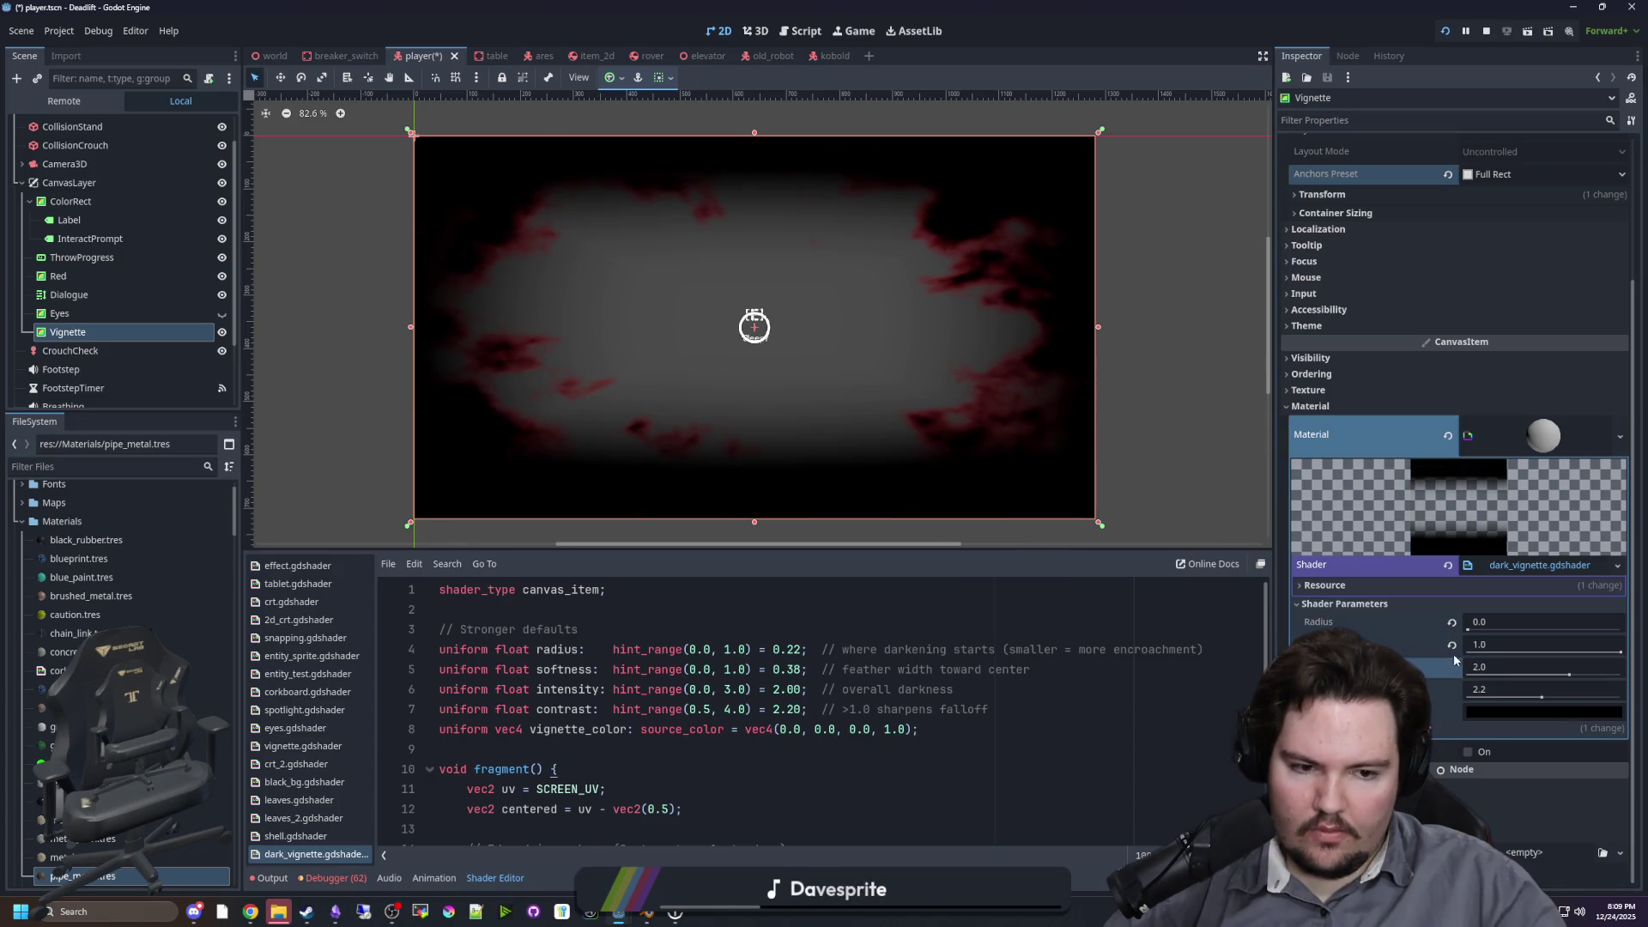
left_click(1468, 631)
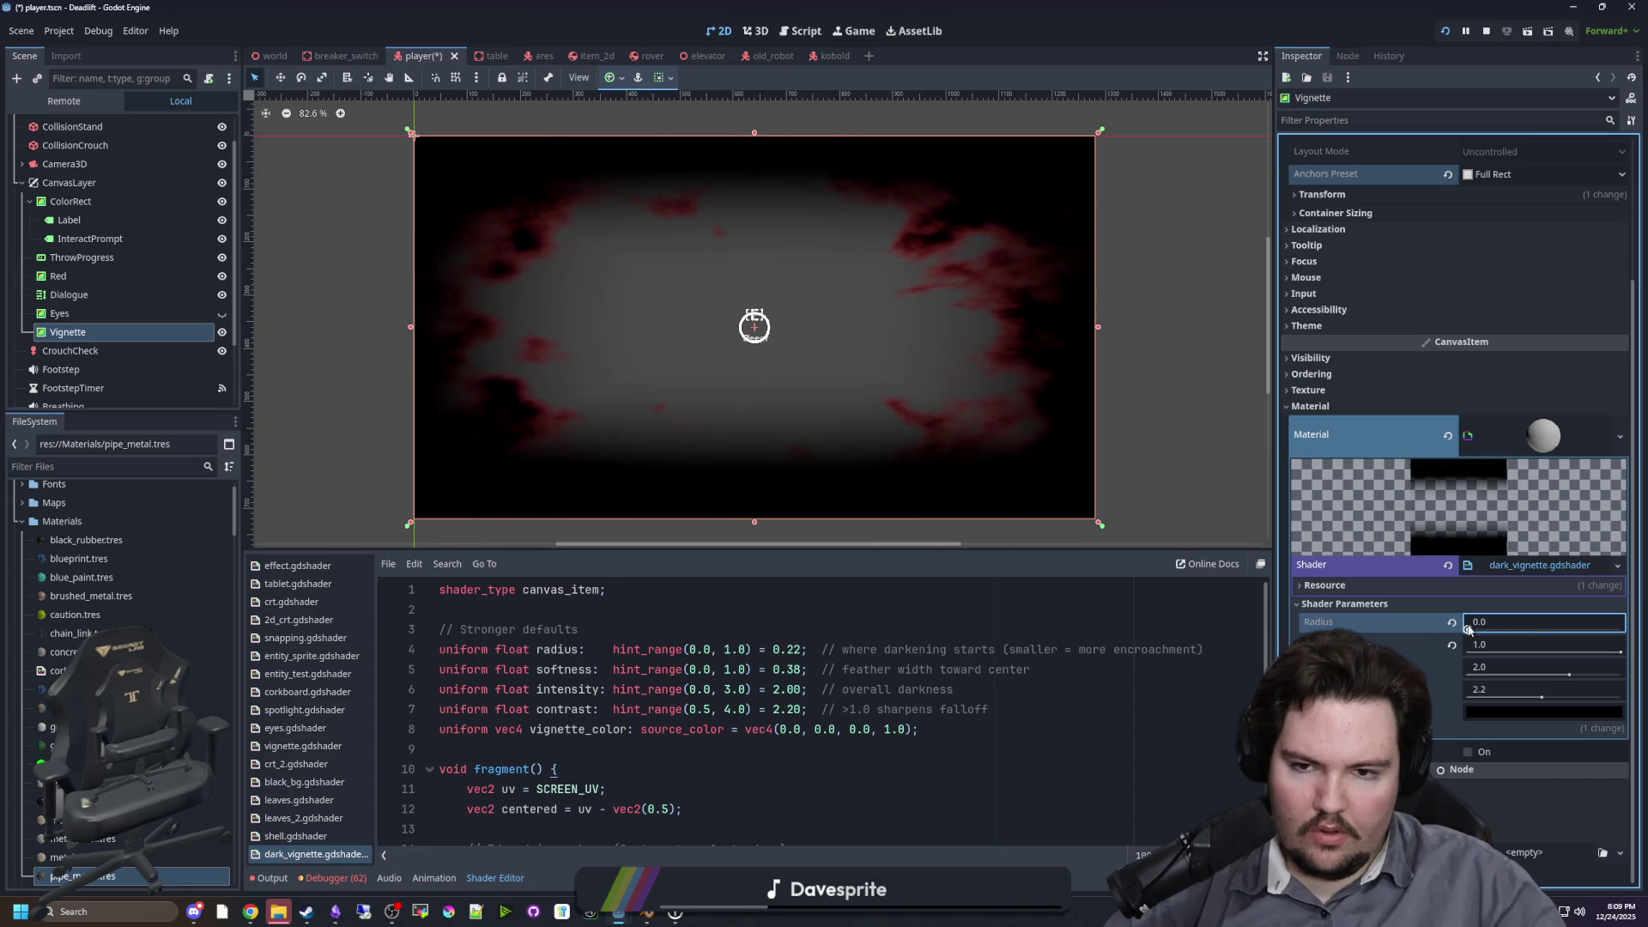
mouse_move(1467, 630)
left_mouse_down()
mouse_move(1552, 630)
mouse_move(1502, 630)
left_mouse_up()
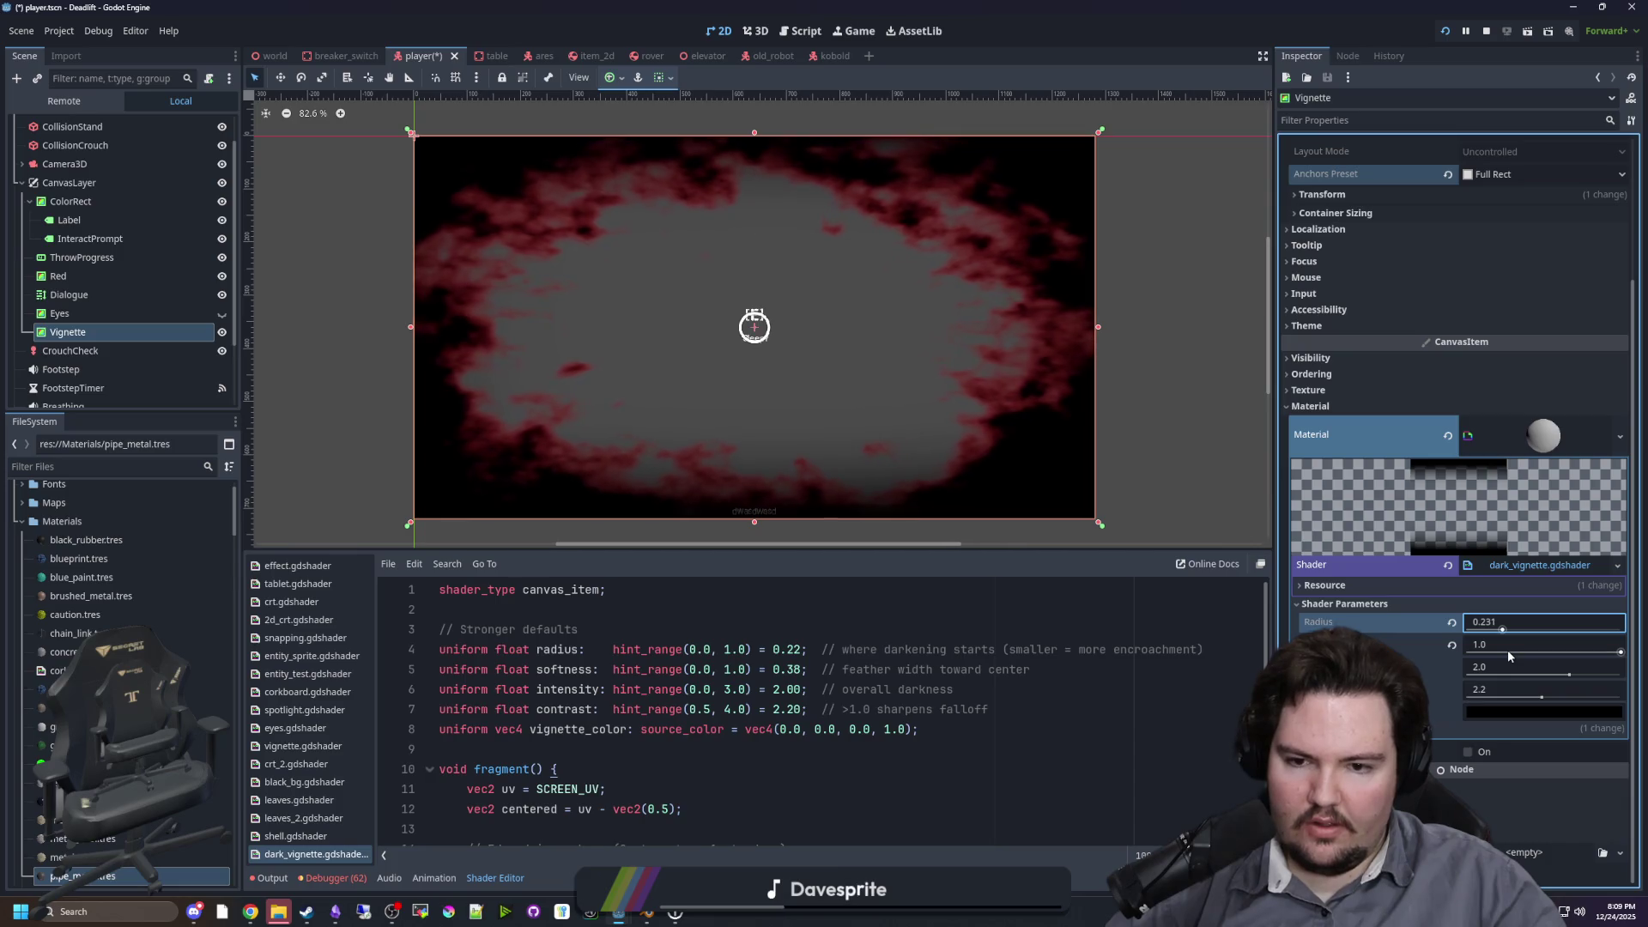
Step: Move the Vignette node above Dialogue in the scene tree
left_click_drag(69, 333, 94, 294)
left_click(101, 313)
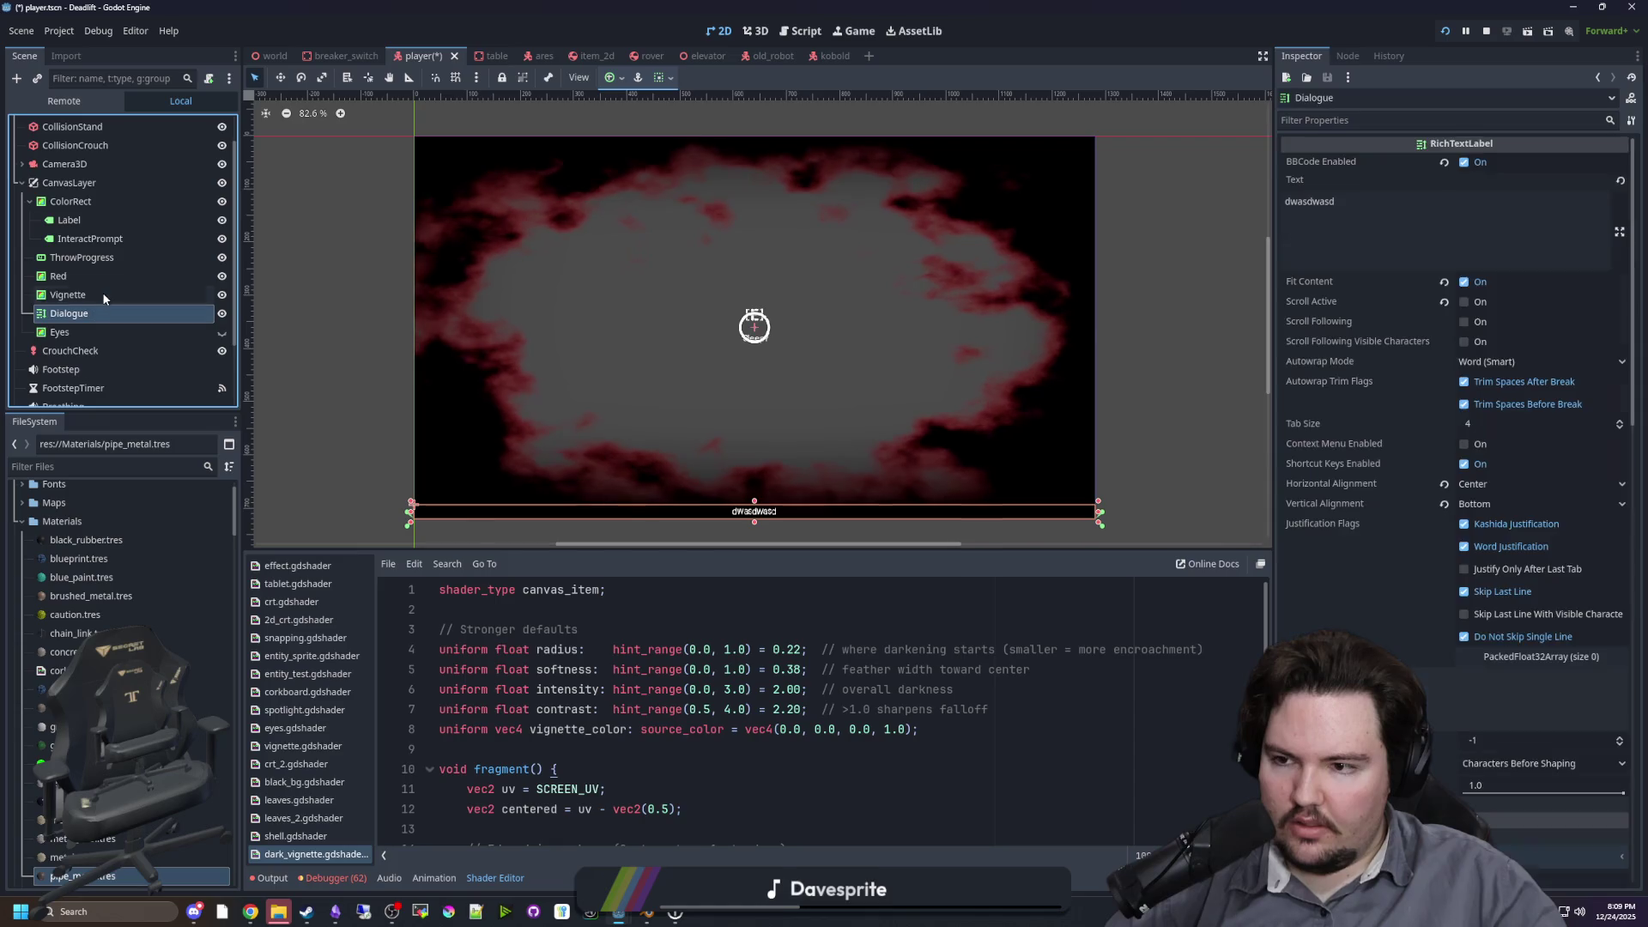
left_click(103, 295)
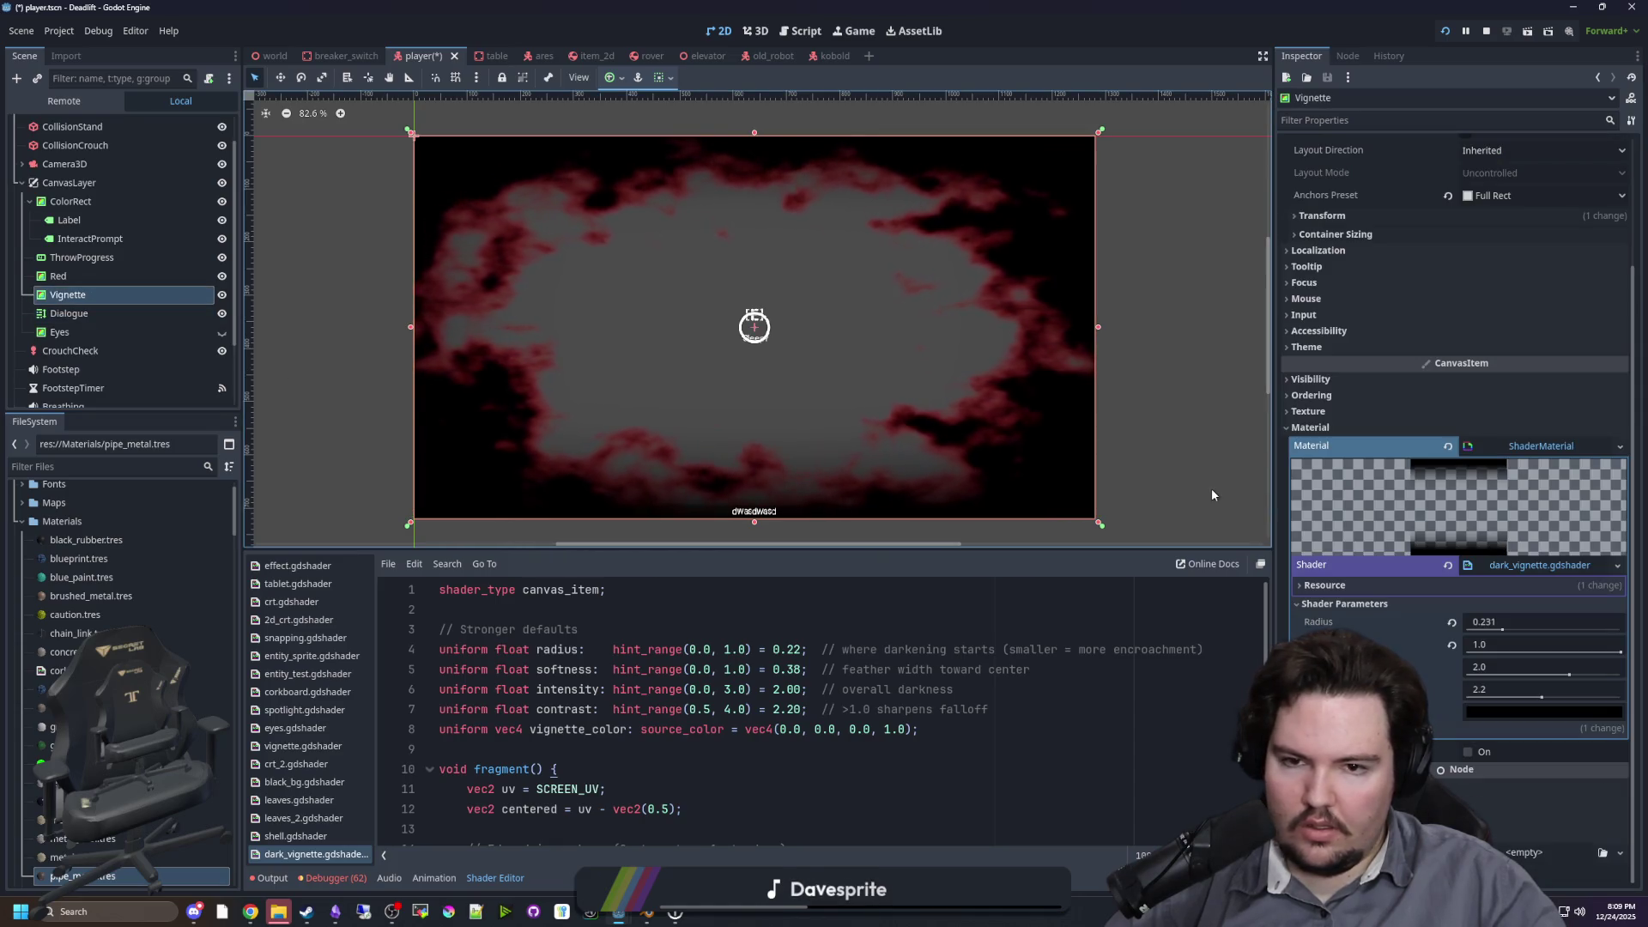
Step: Sweep the vignette radius from 0.0 up to 1.0, then bring up player.gd
mouse_move(1501, 623)
left_mouse_down()
mouse_move(1448, 633)
mouse_move(1467, 631)
left_mouse_up()
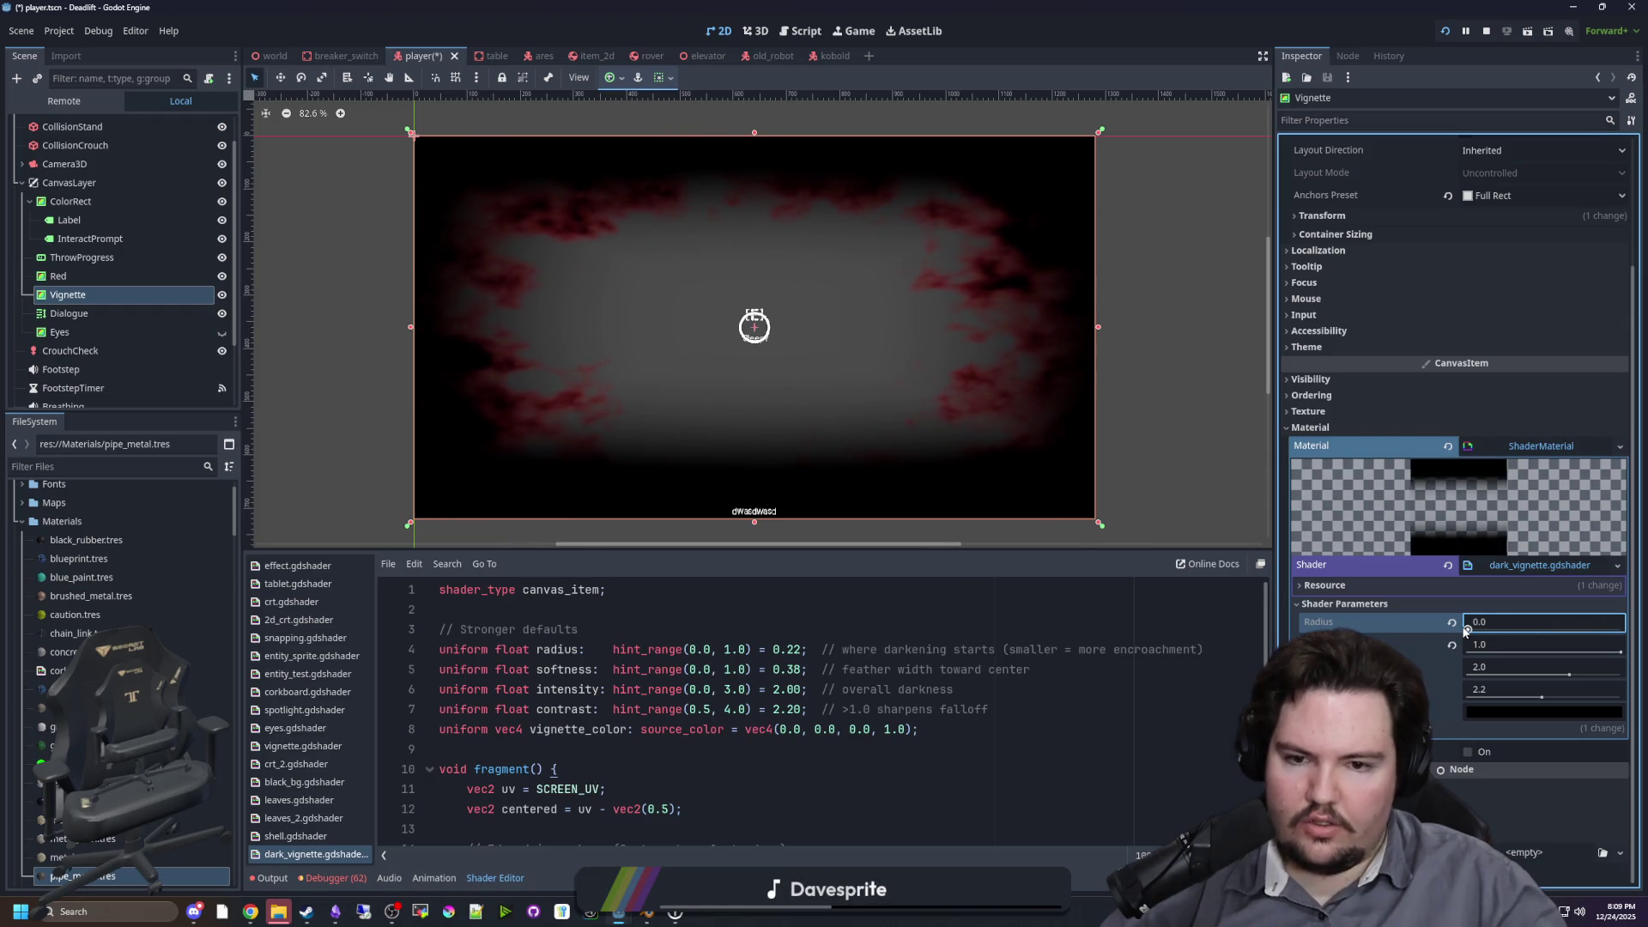
mouse_move(1465, 631)
left_mouse_down()
mouse_move(1566, 645)
mouse_move(1537, 643)
mouse_move(1621, 629)
left_mouse_up()
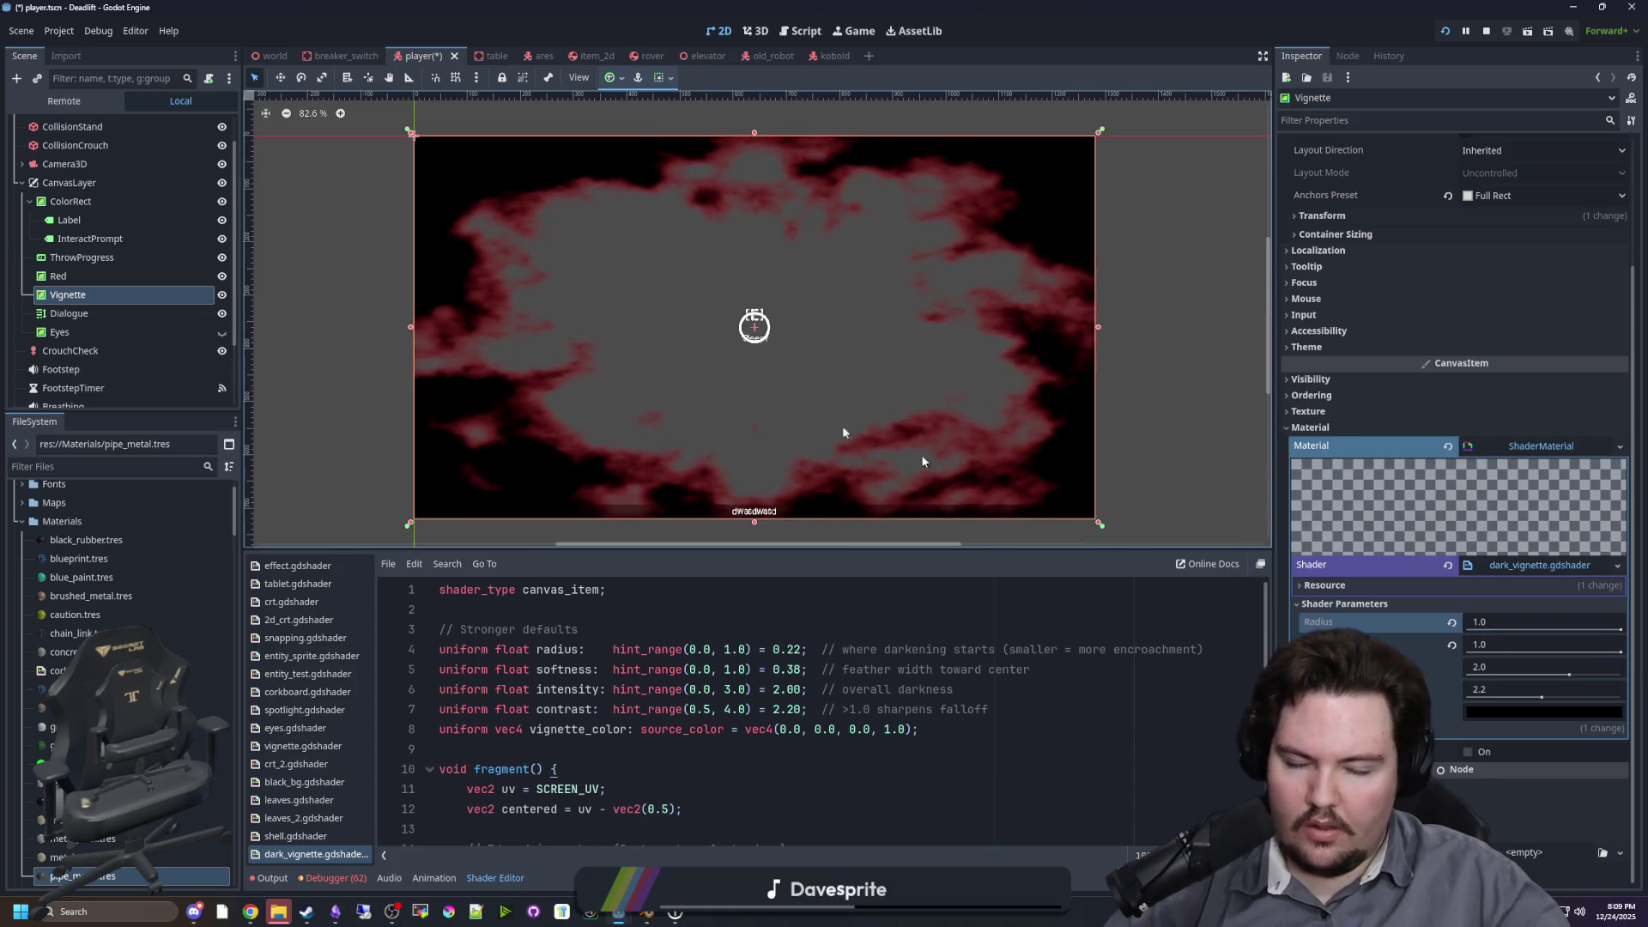
scroll(129, 257, "up", 2)
left_click(206, 125)
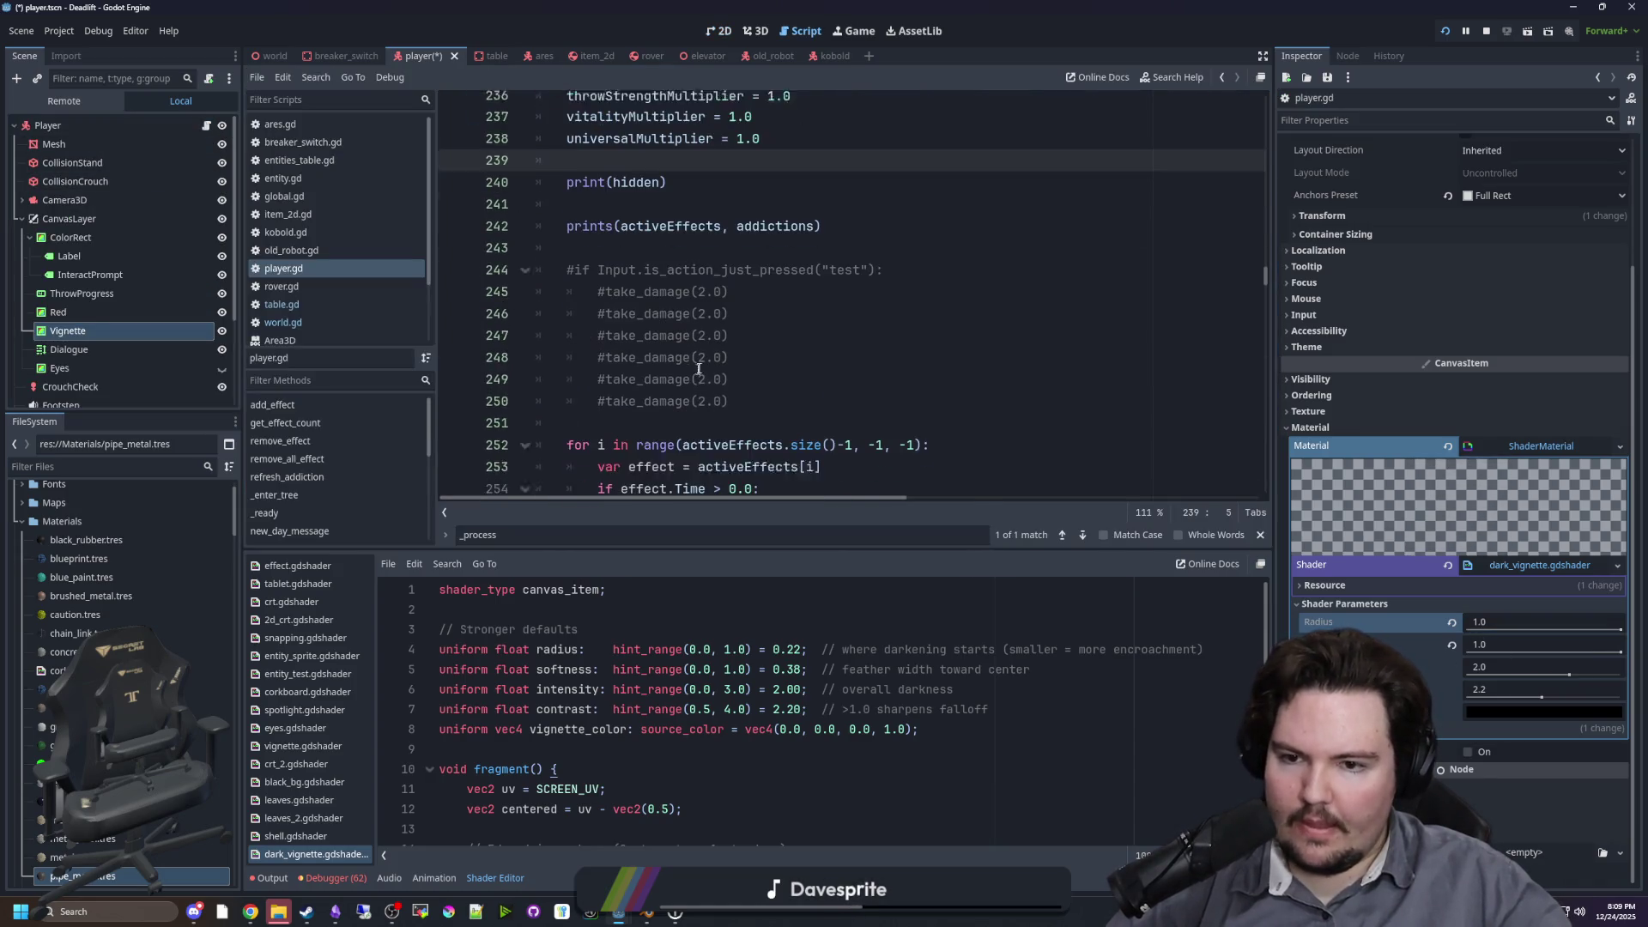
Step: Search the script for 'damage' and duplicate the redVignette update lines below line 287
scroll(698, 369, "down", 1)
left_click(844, 302)
key("ctrl+f")
type("damage")
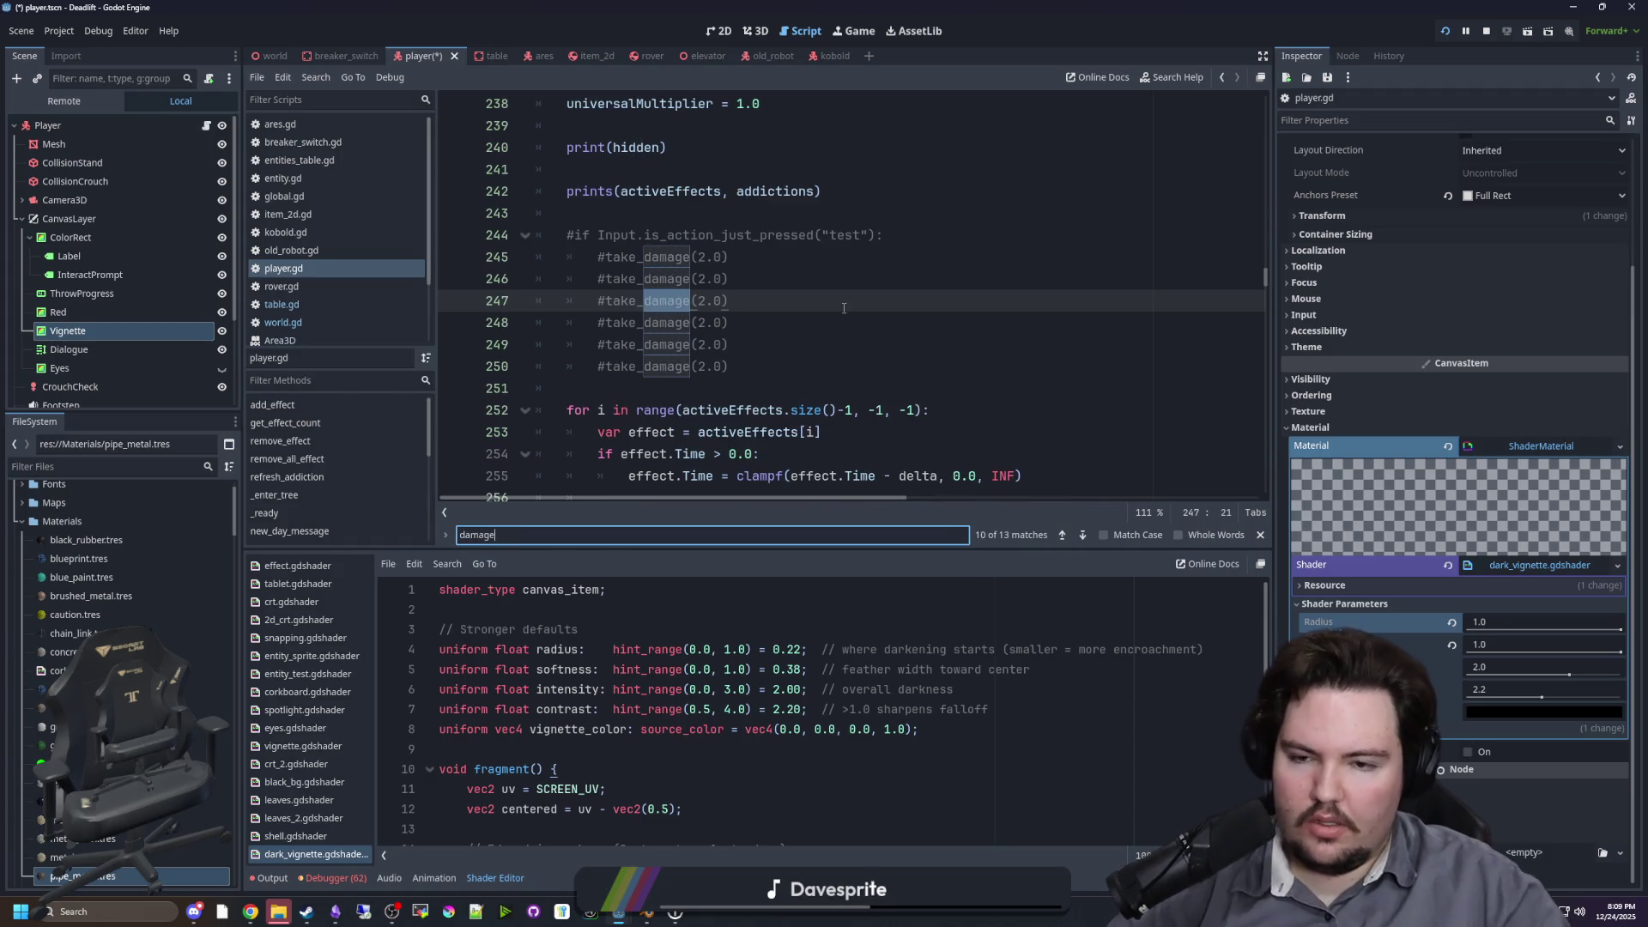
scroll(844, 307, "down", 12)
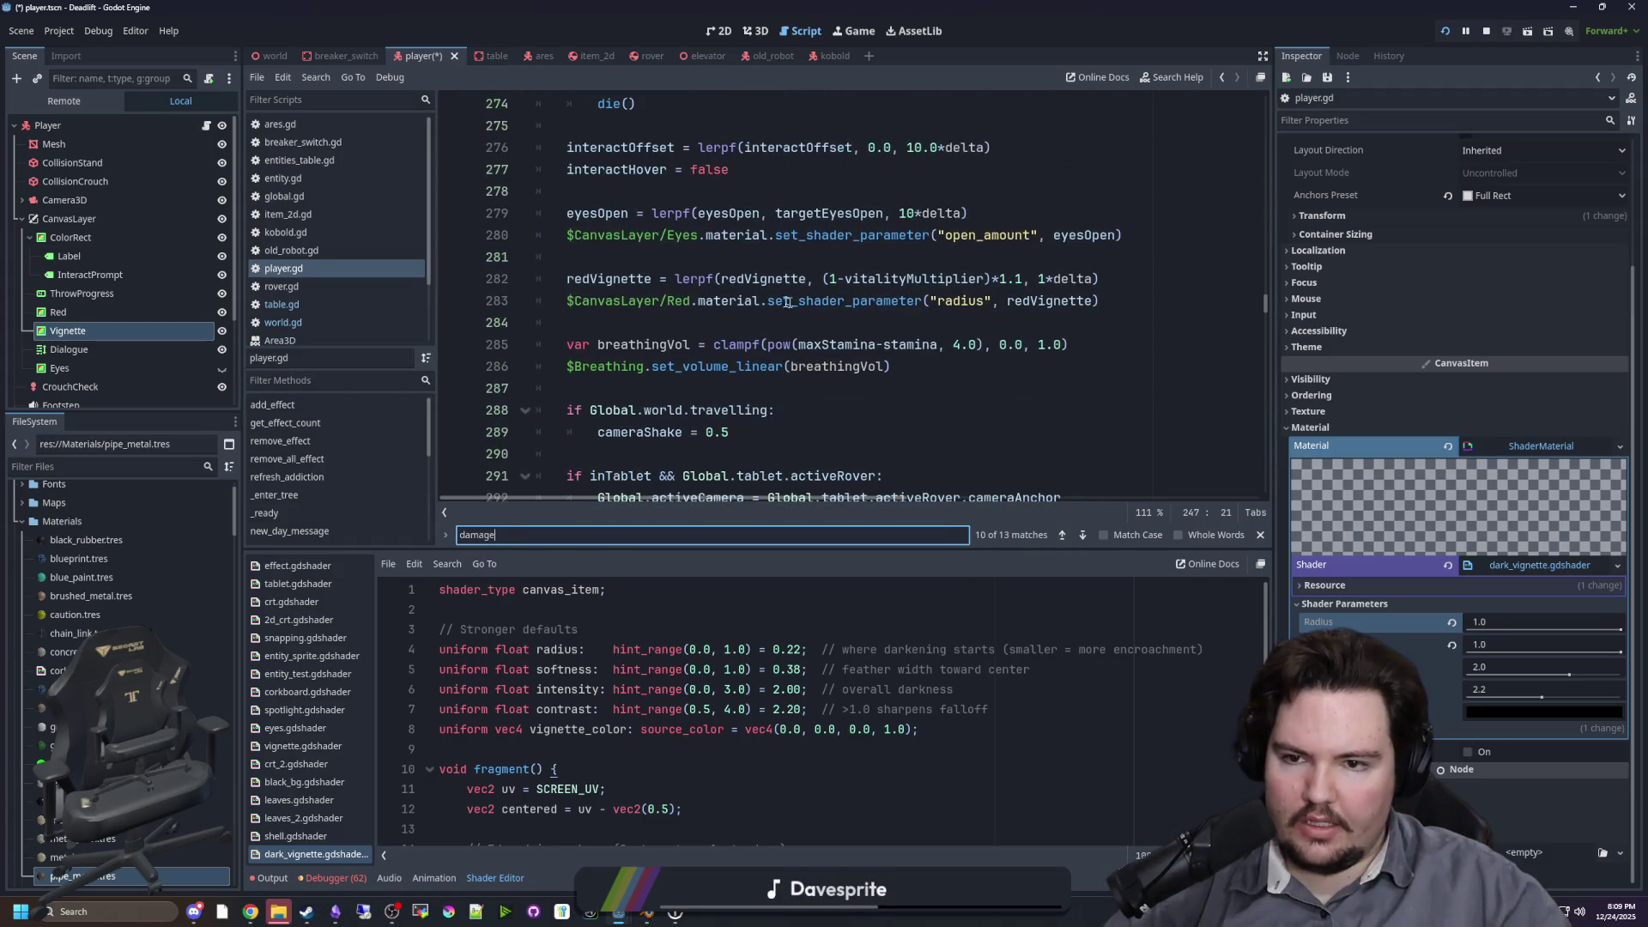
left_click(710, 252)
left_click_drag(1098, 301, 467, 281)
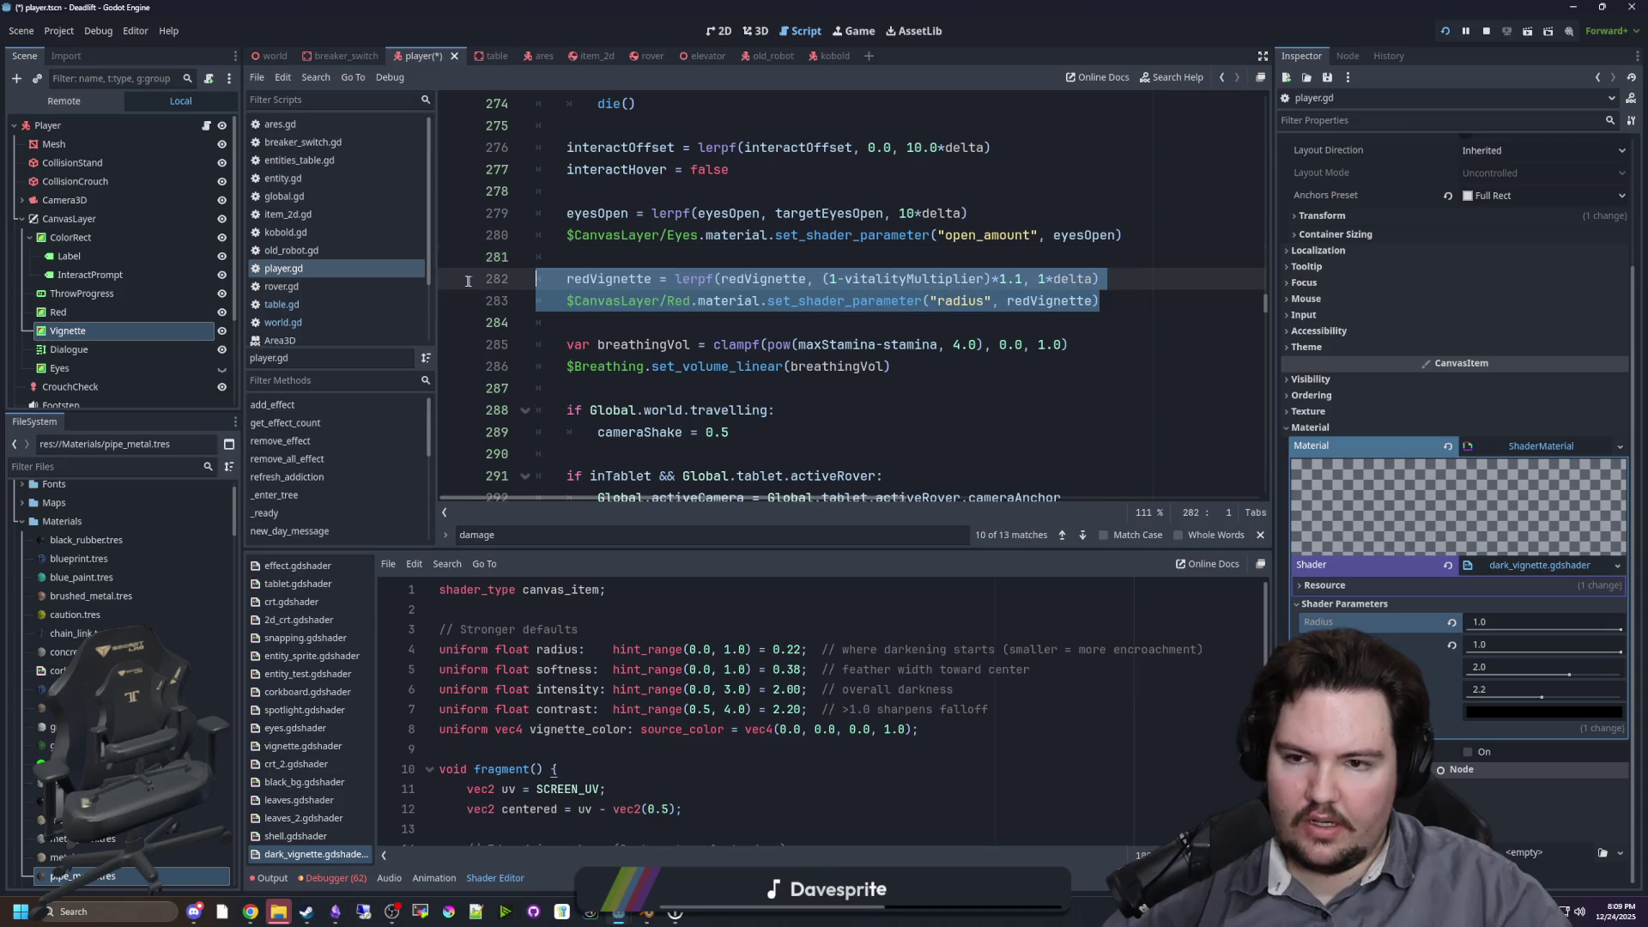
left_click(605, 320)
left_click(610, 386)
key("Return")
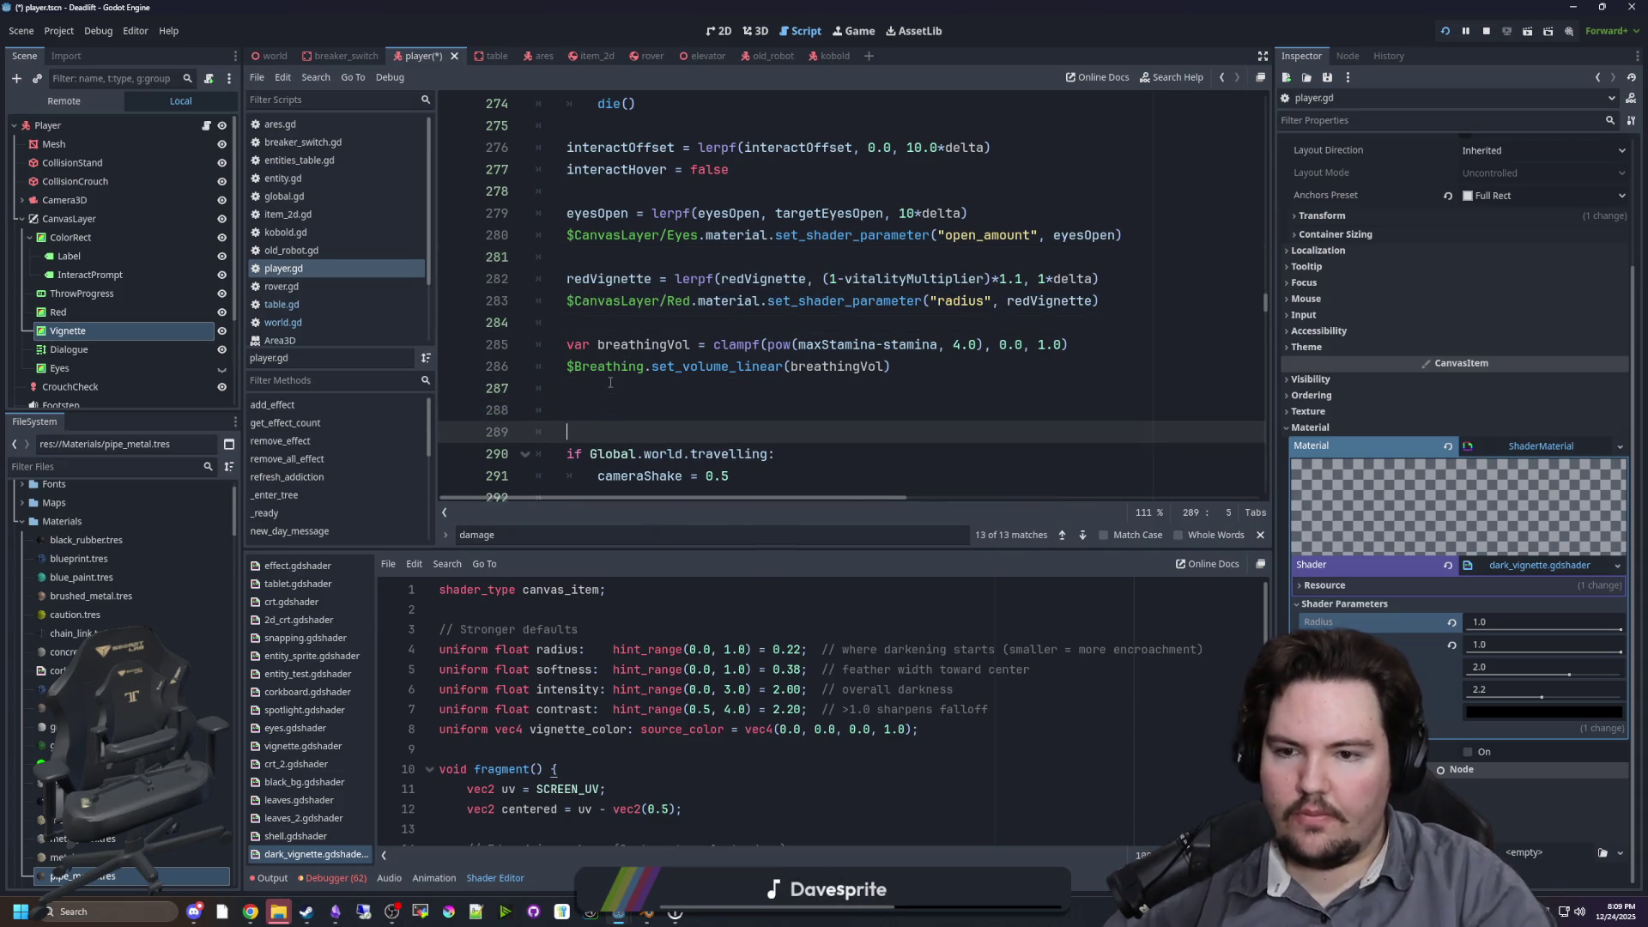
type("redVignette = lerpf(redVignette, (1-vitalityMultiplier)*1.1, 1*delta) $CanvasLayer/Red.material.set_shader_parameter(\"radius\", redVignette)")
key("Return")
Step: Arrange the copied lerp lines under an if hidden branch and an else branch
left_click(592, 416)
key("BackSpace")
left_click(650, 382)
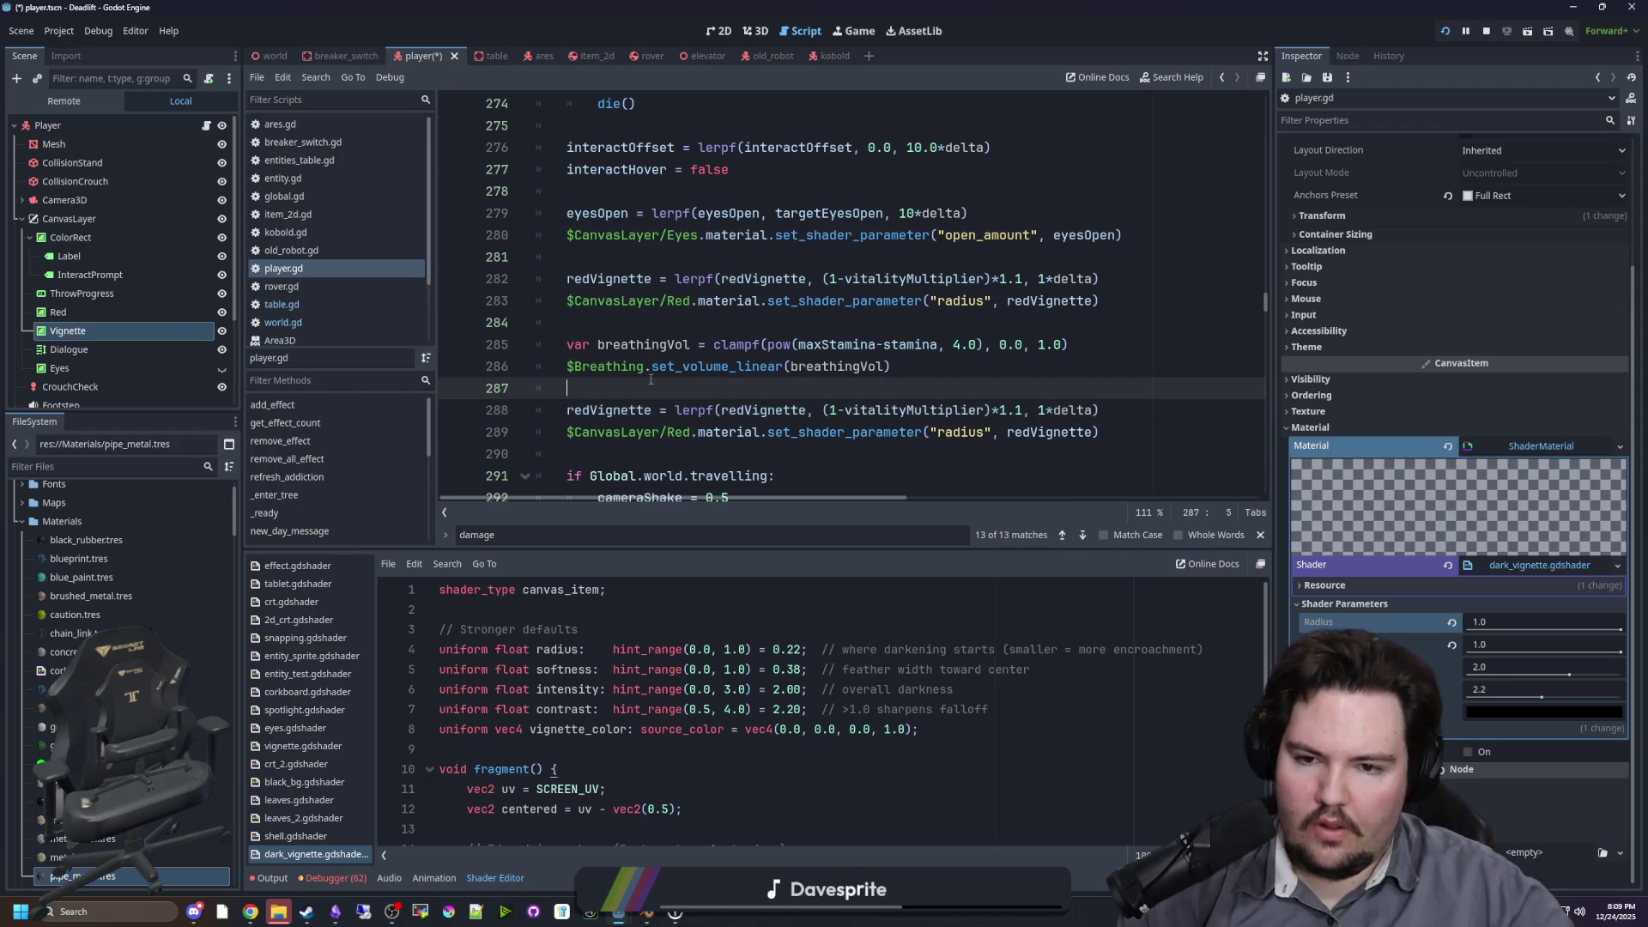
scroll(651, 378, "down", 1)
key("Return")
type("if hidden:")
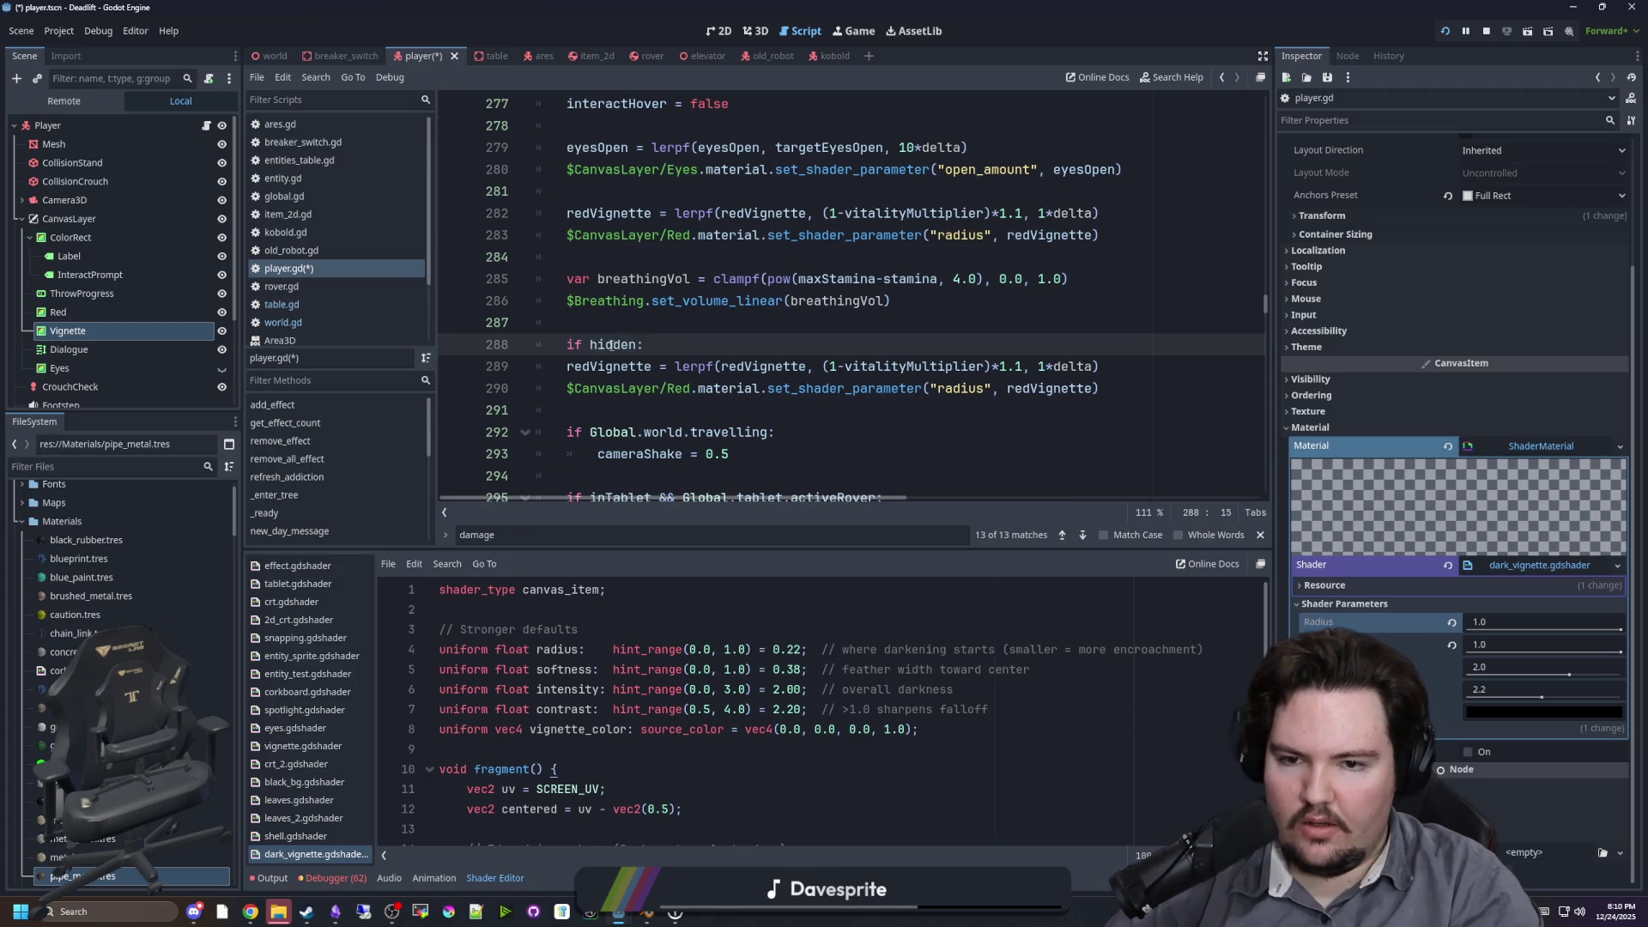
key("Return")
key("Return")
type("else:")
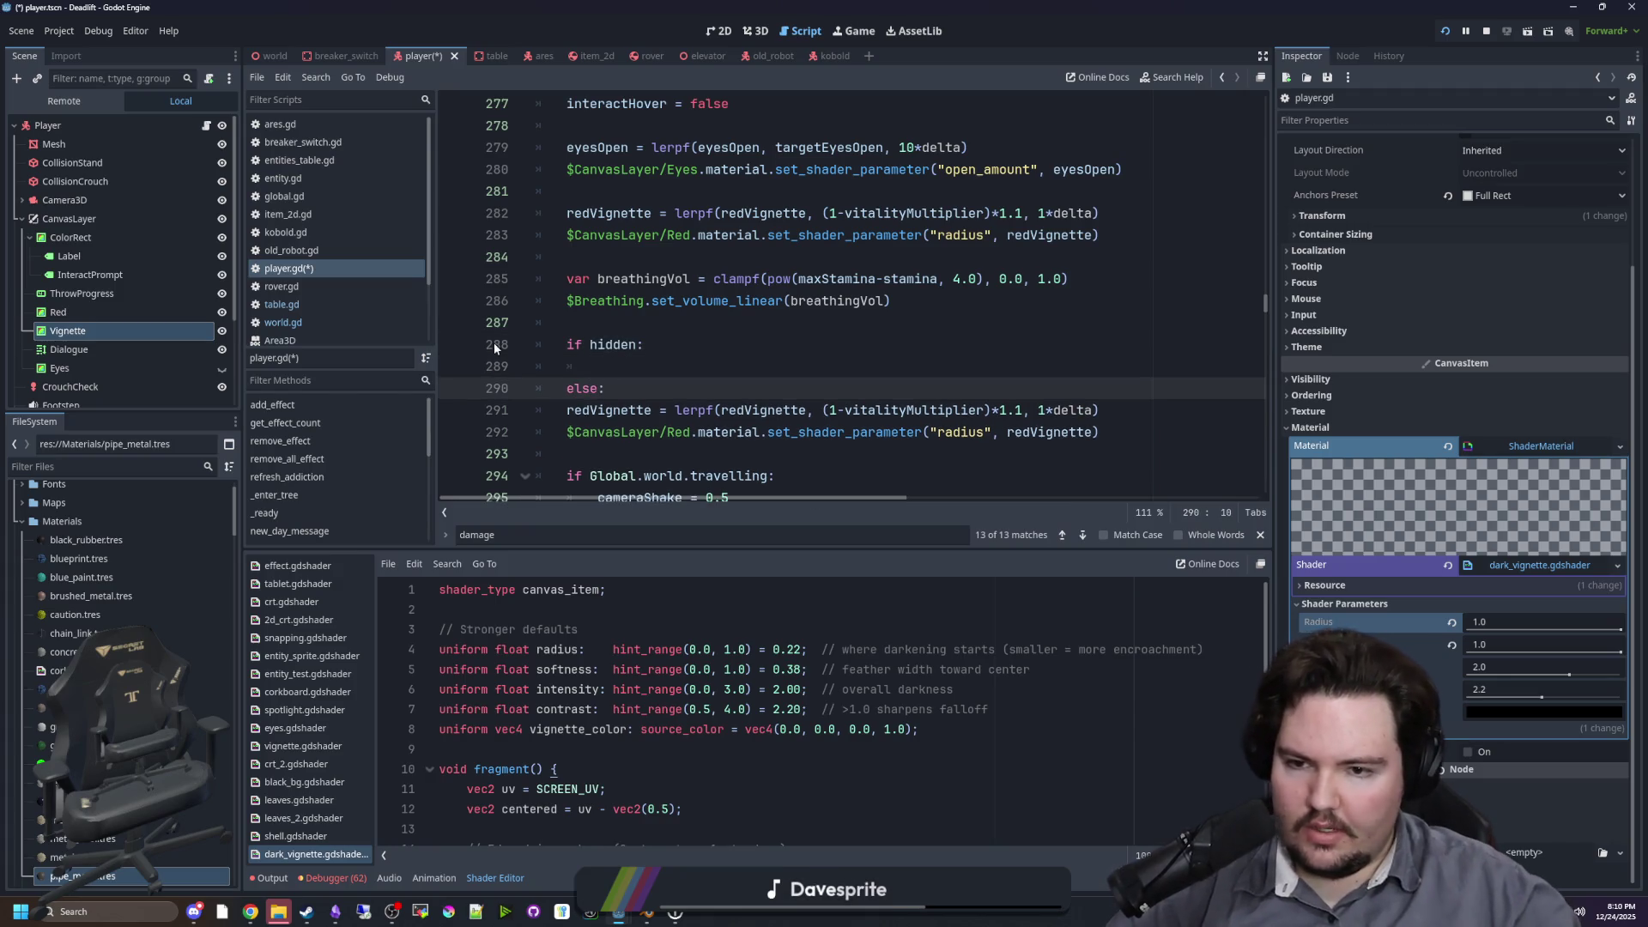
left_click(560, 411)
key("Tab")
key("shift+End")
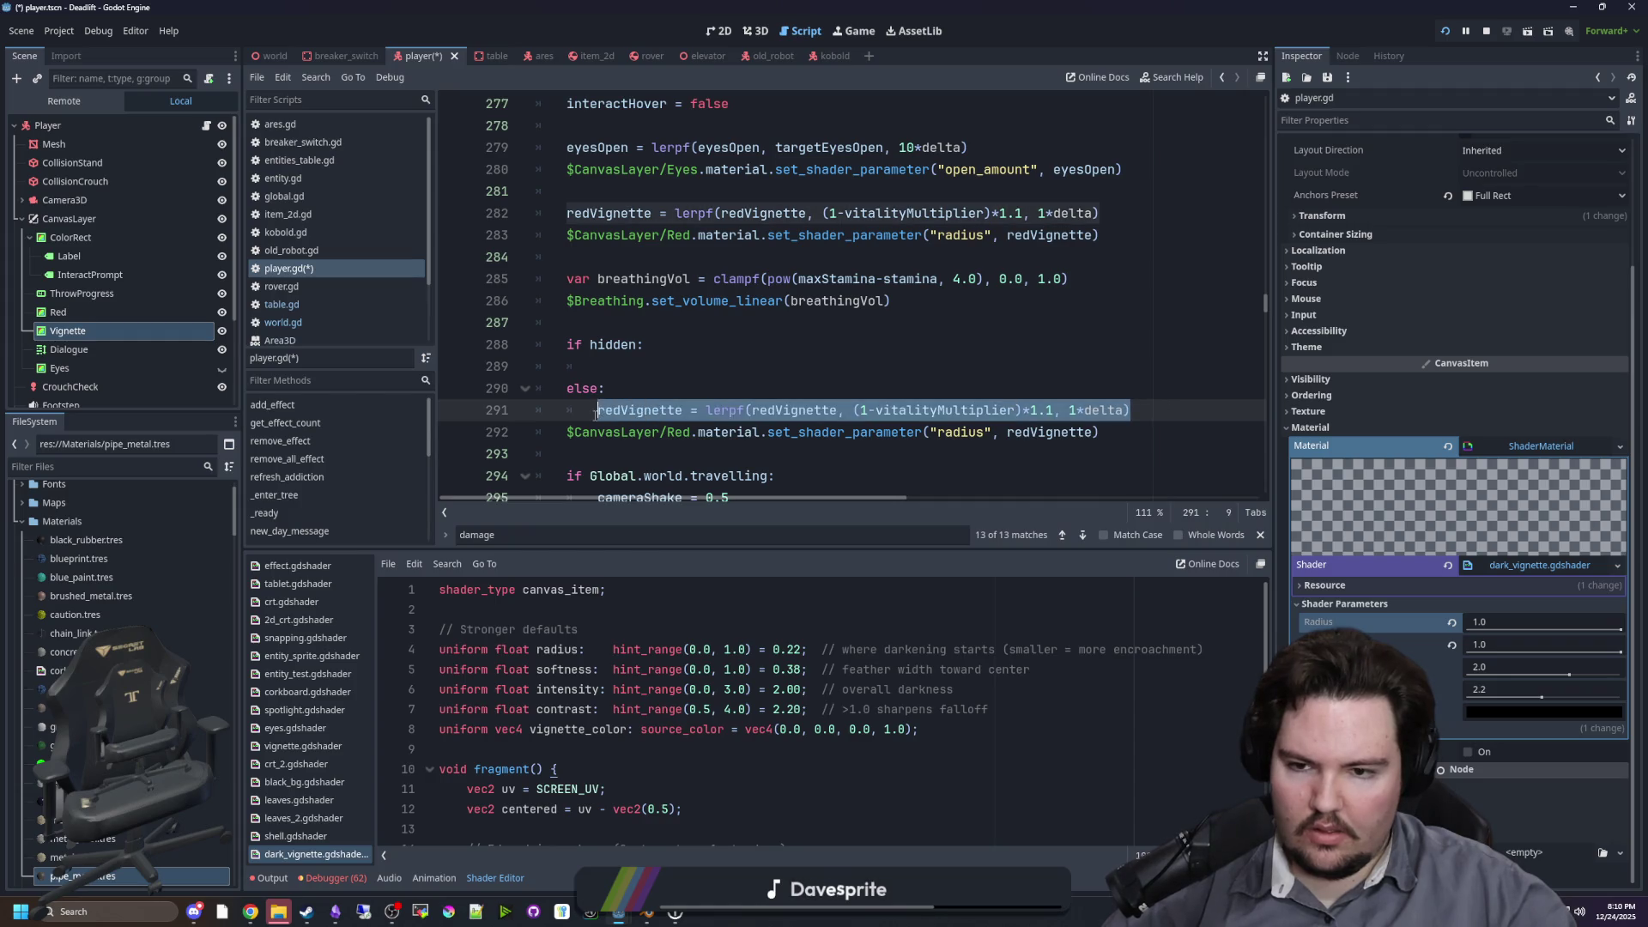
left_click(616, 367)
type("redVignette = lerpf(redVignette, (1-vitalityMultiplier)*1.1, 1*delta)")
left_click(1116, 411)
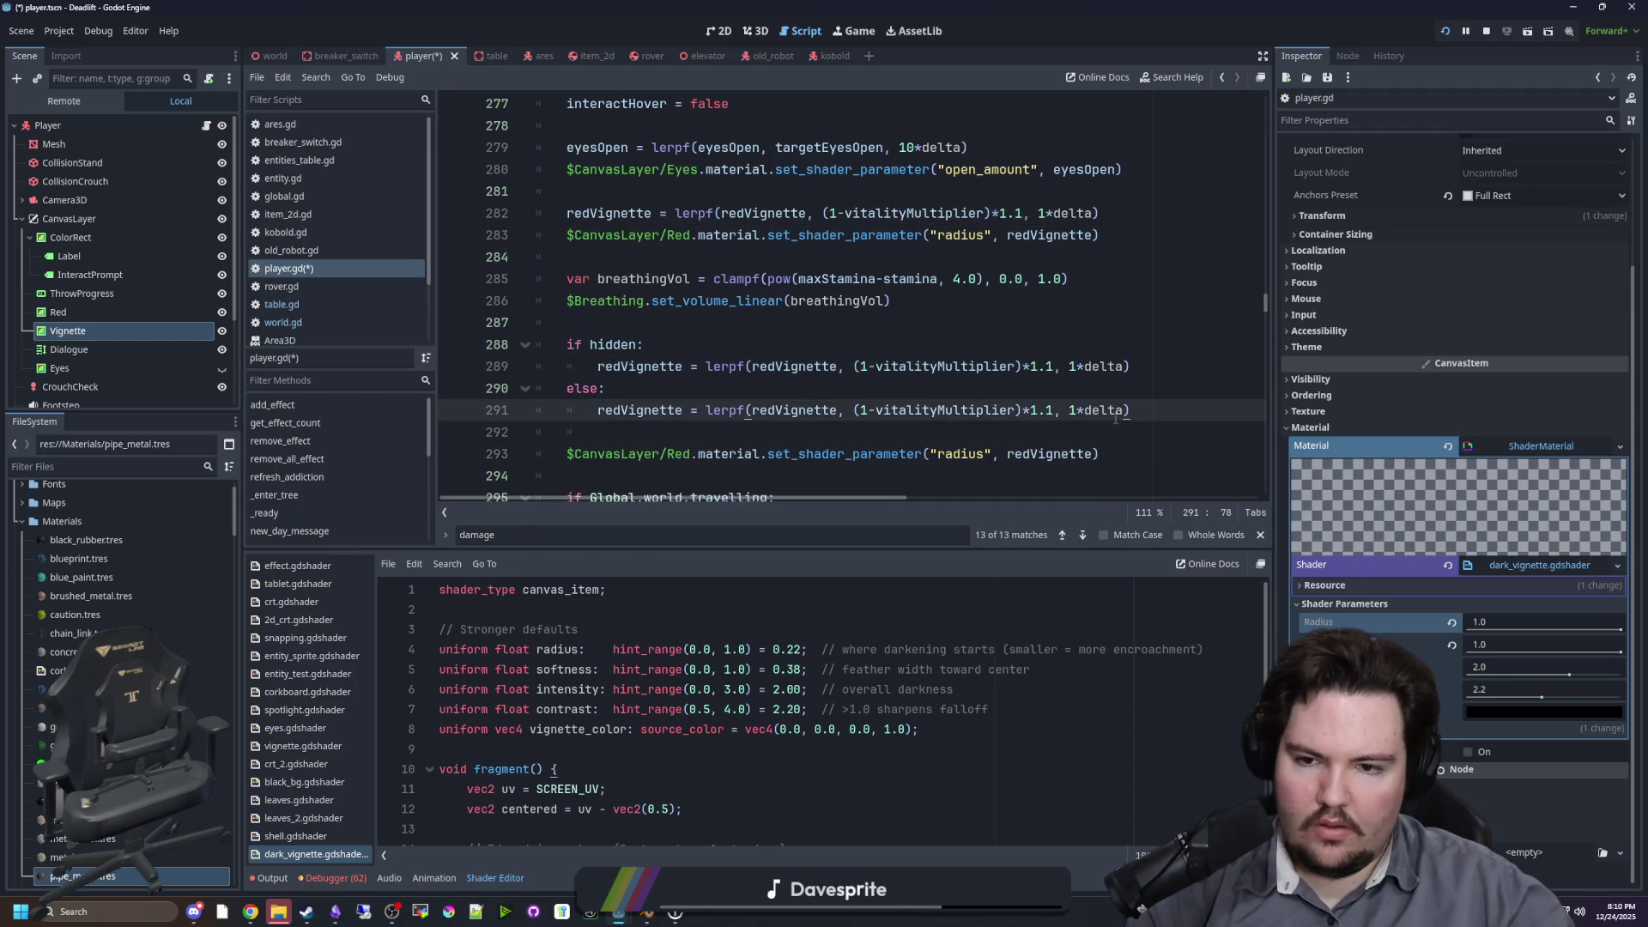
Step: Rename redVignette to hiddenVignette throughout both branch lerp lines
double_click(671, 369)
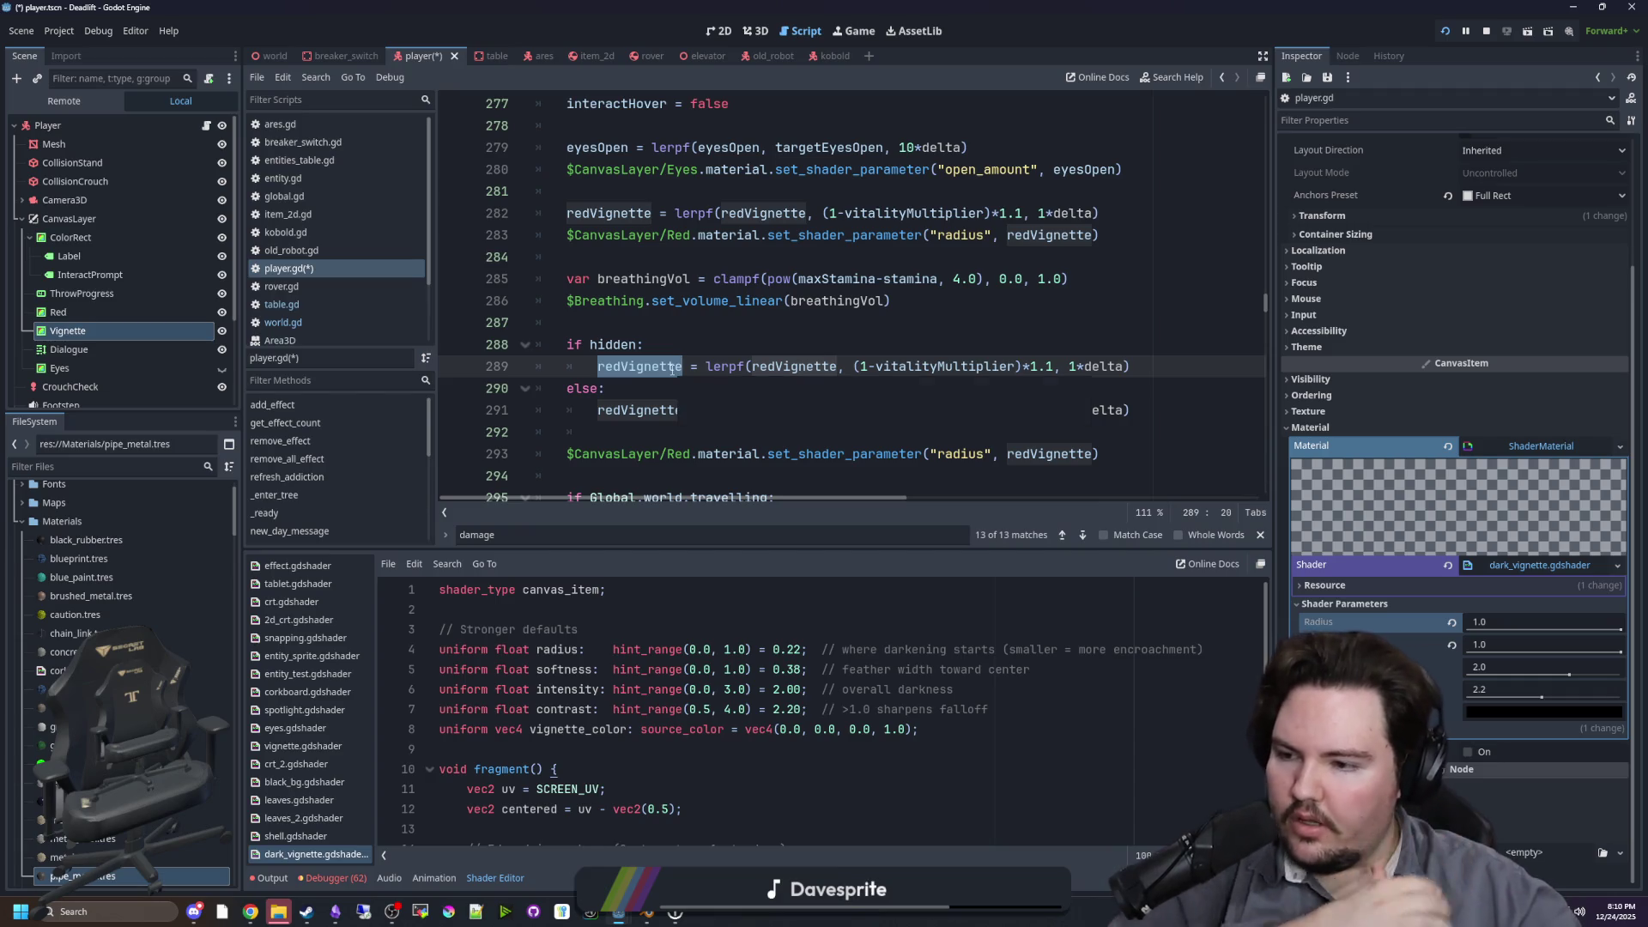
type("hiddenVignette")
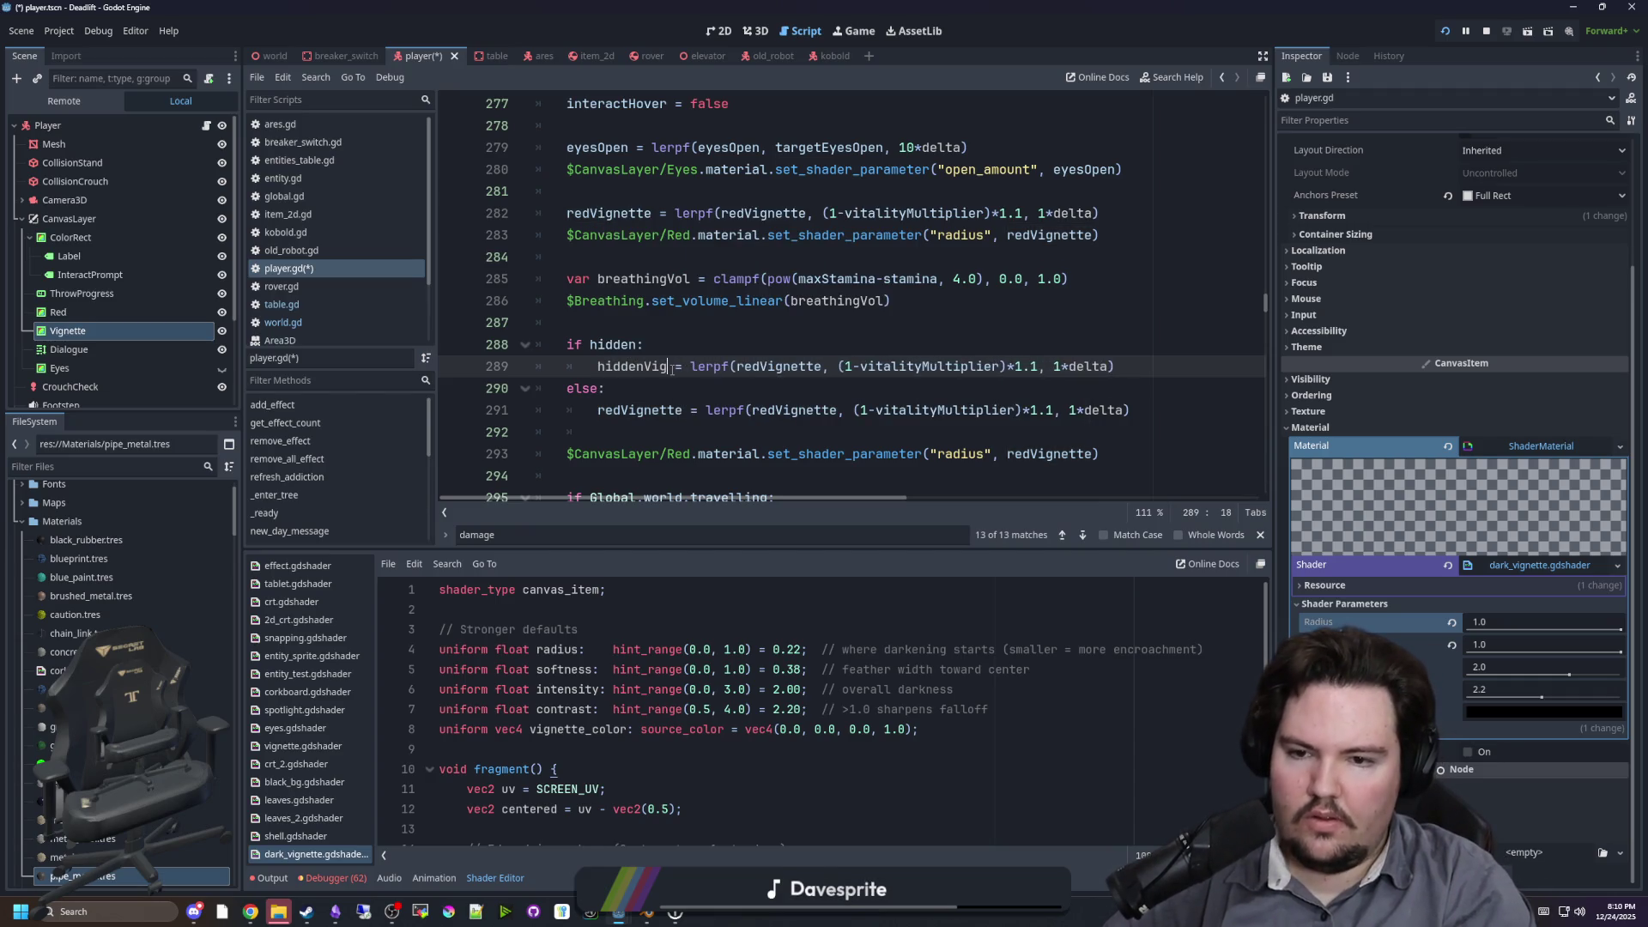
double_click(672, 366)
key("ctrl+c")
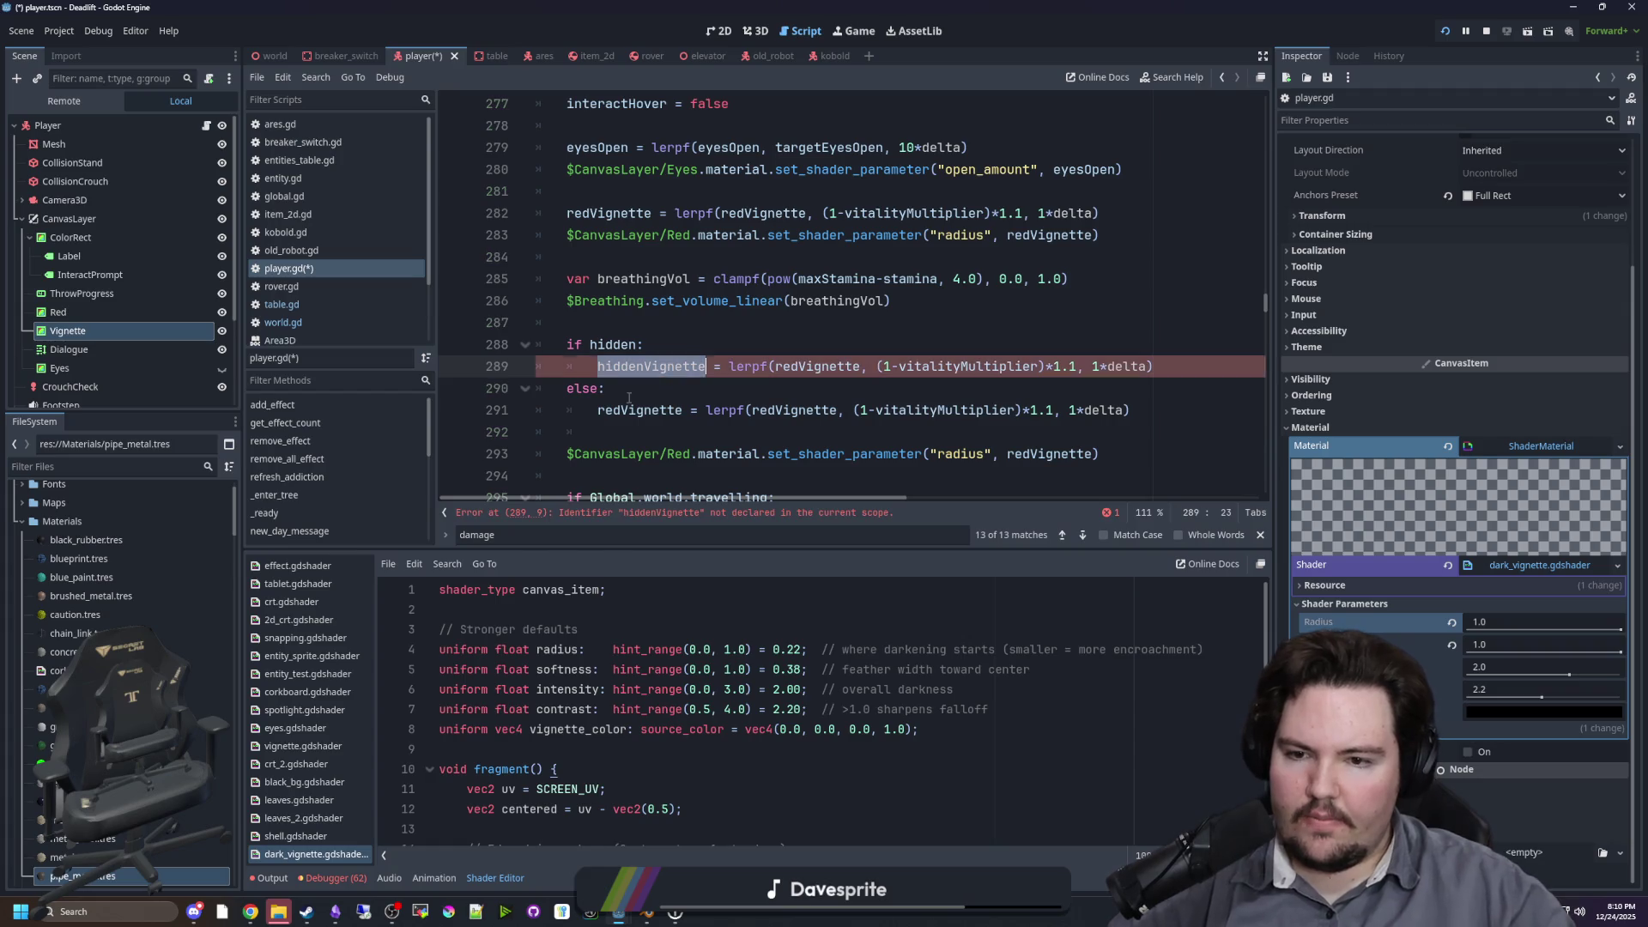
double_click(652, 410)
key("ctrl+v")
double_click(819, 367)
key("ctrl+v")
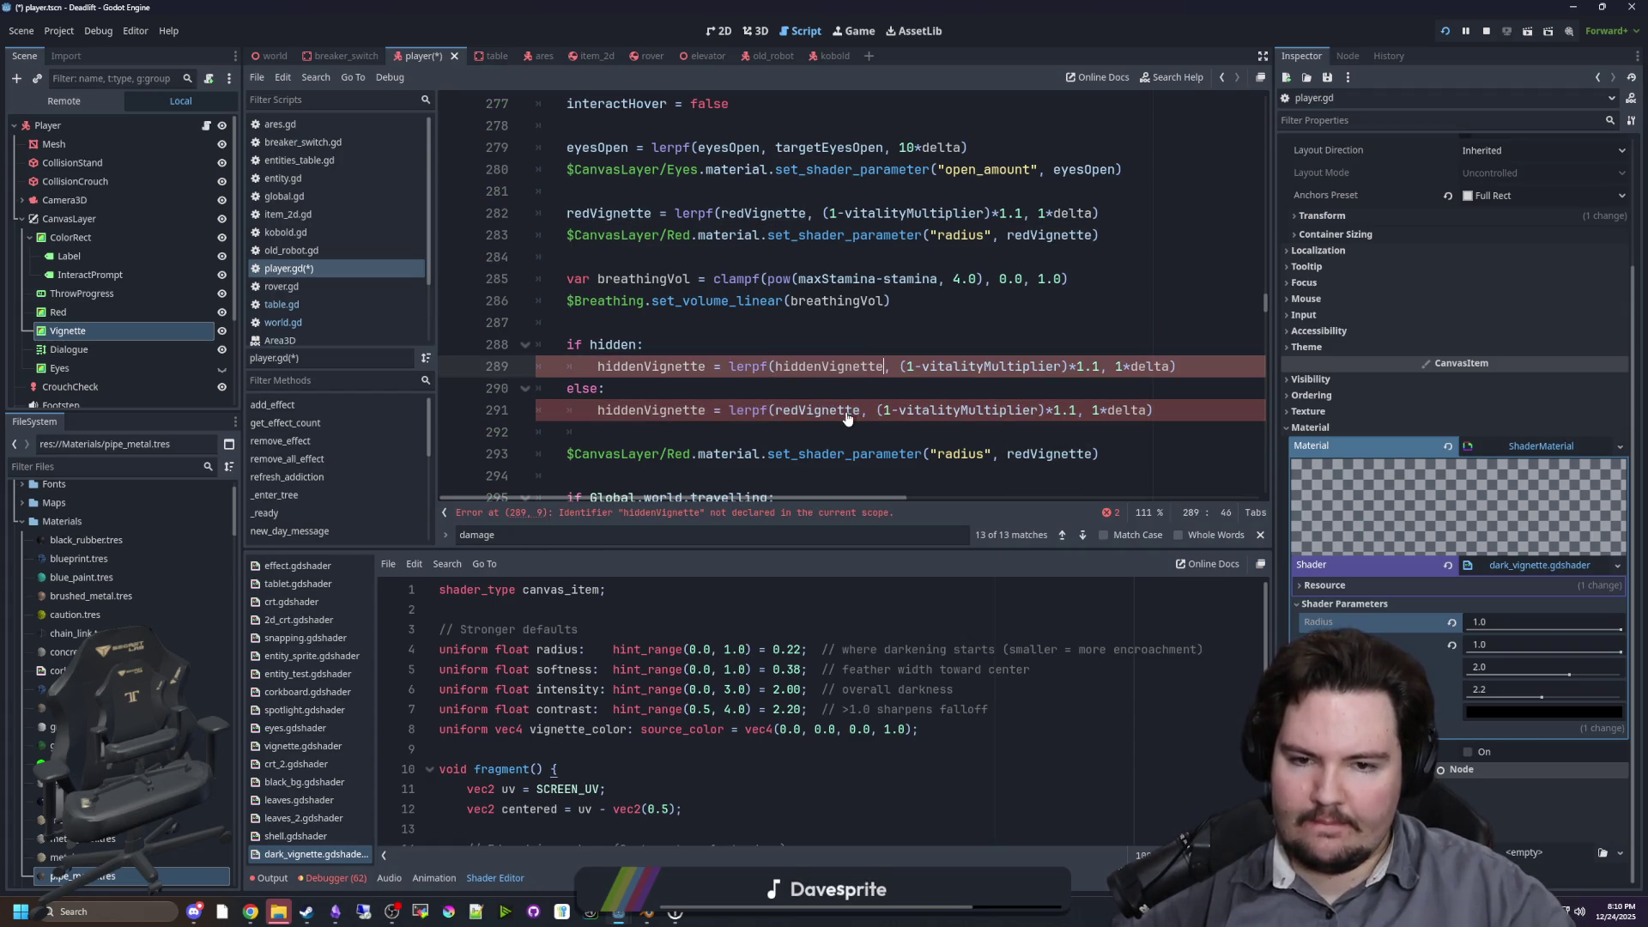
double_click(819, 410)
key("ctrl+v")
Step: Replace the vitality-based lerp targets with fixed values: 1.0 when hidden, 0.0 otherwise
left_click_drag(1099, 410, 899, 411)
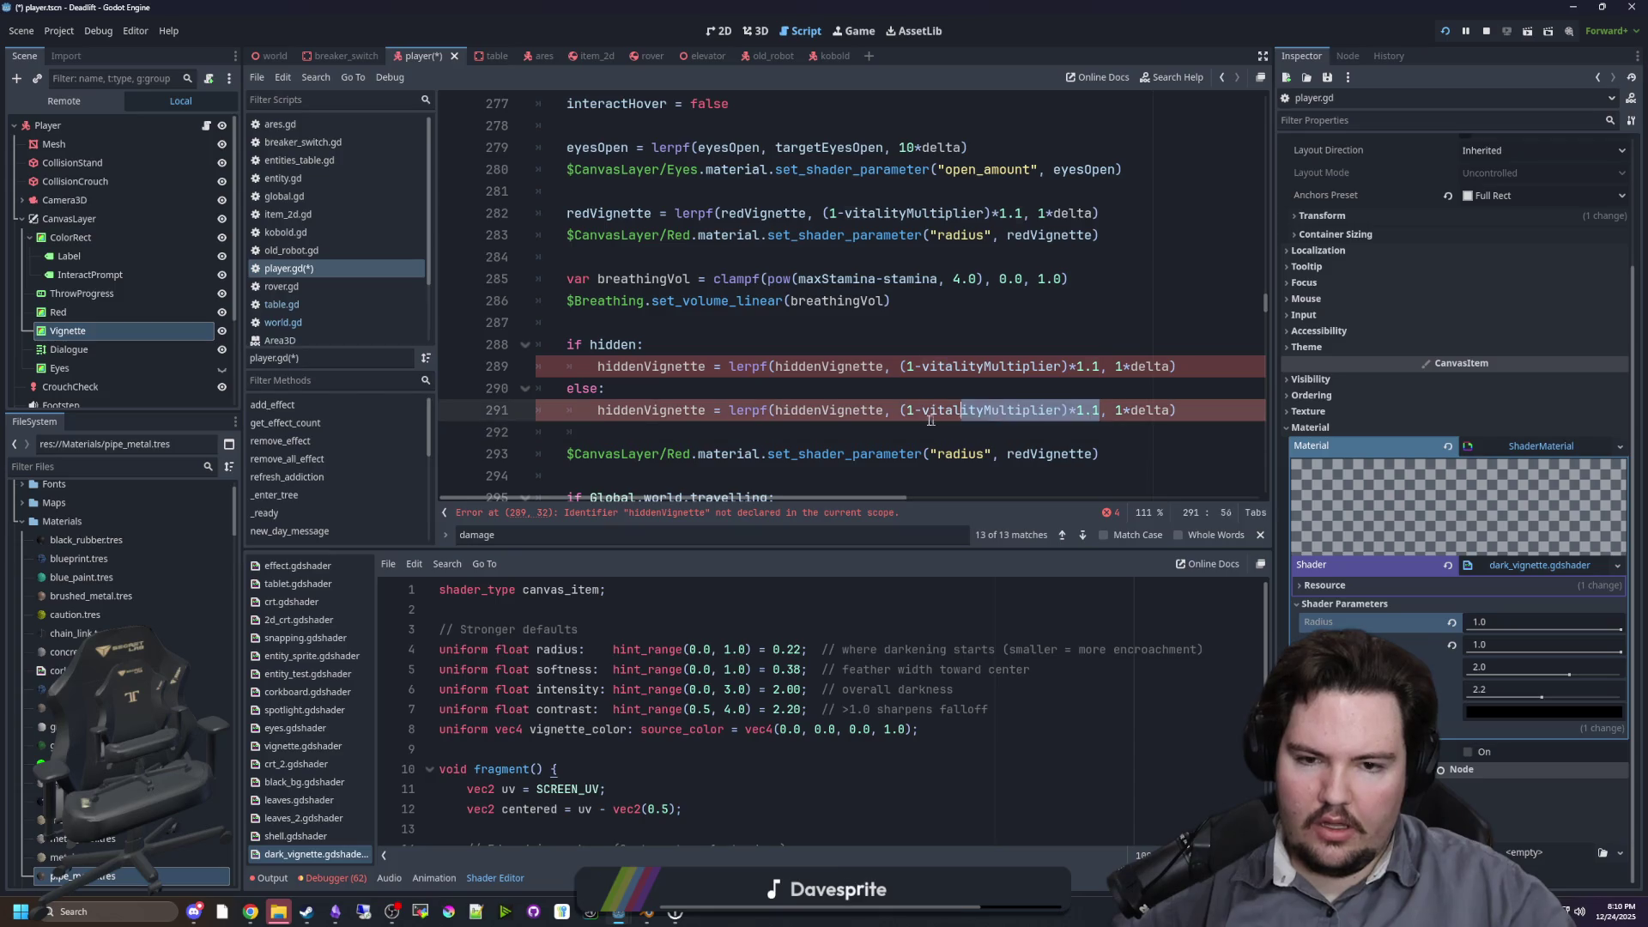
key("BackSpace")
left_click_drag(1099, 367, 899, 367)
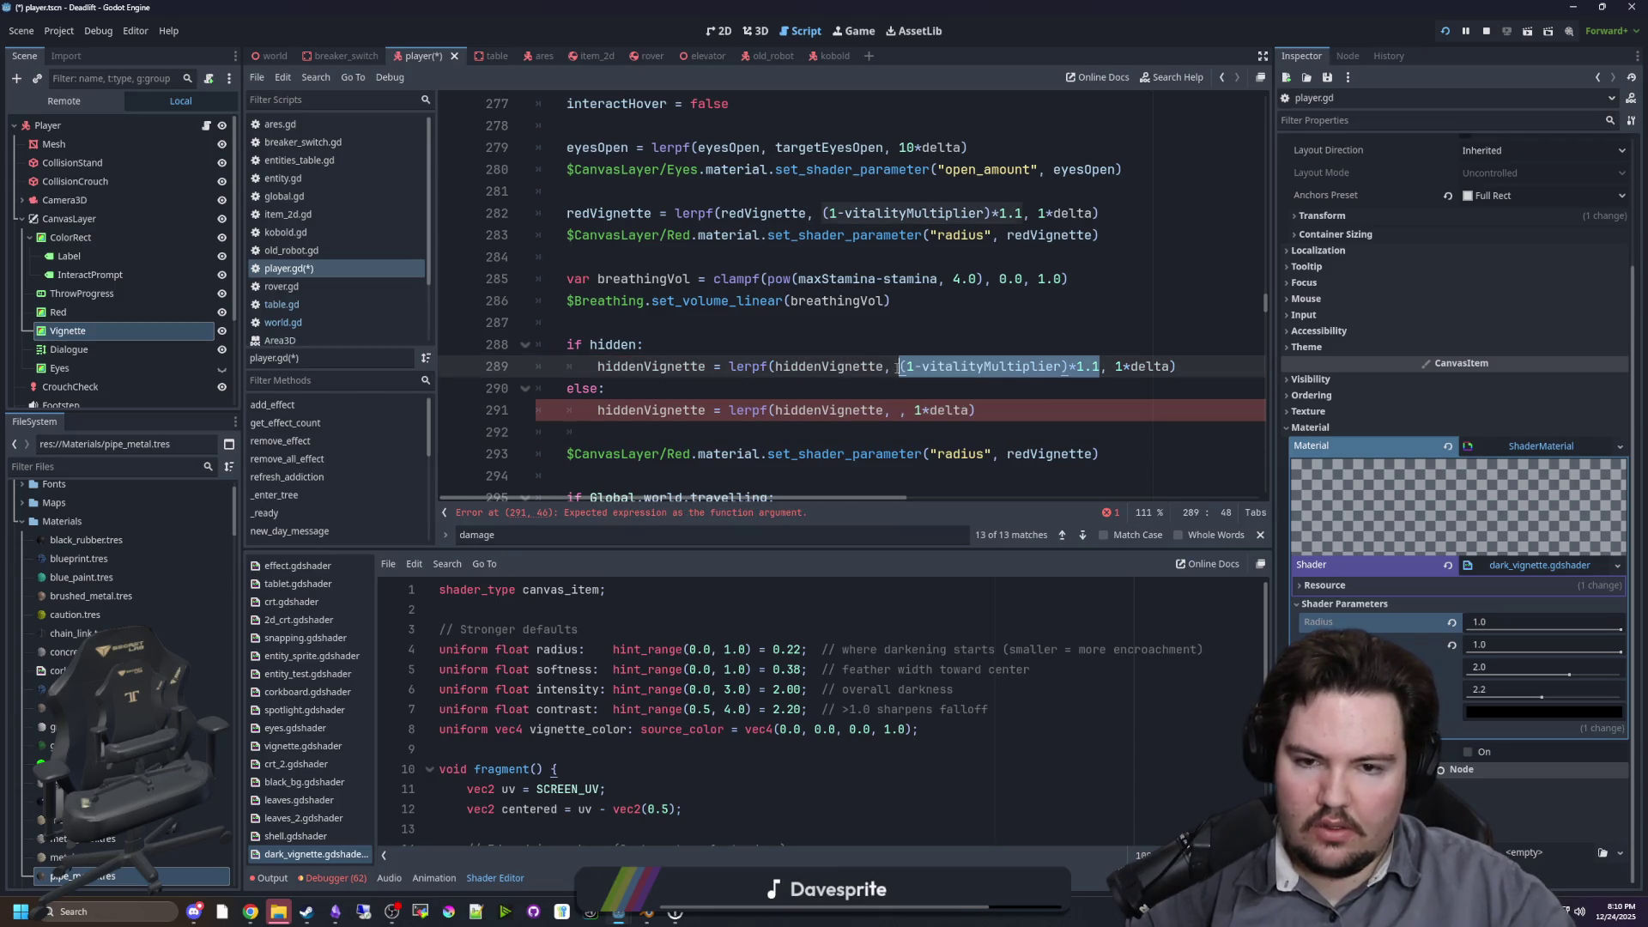
key("BackSpace")
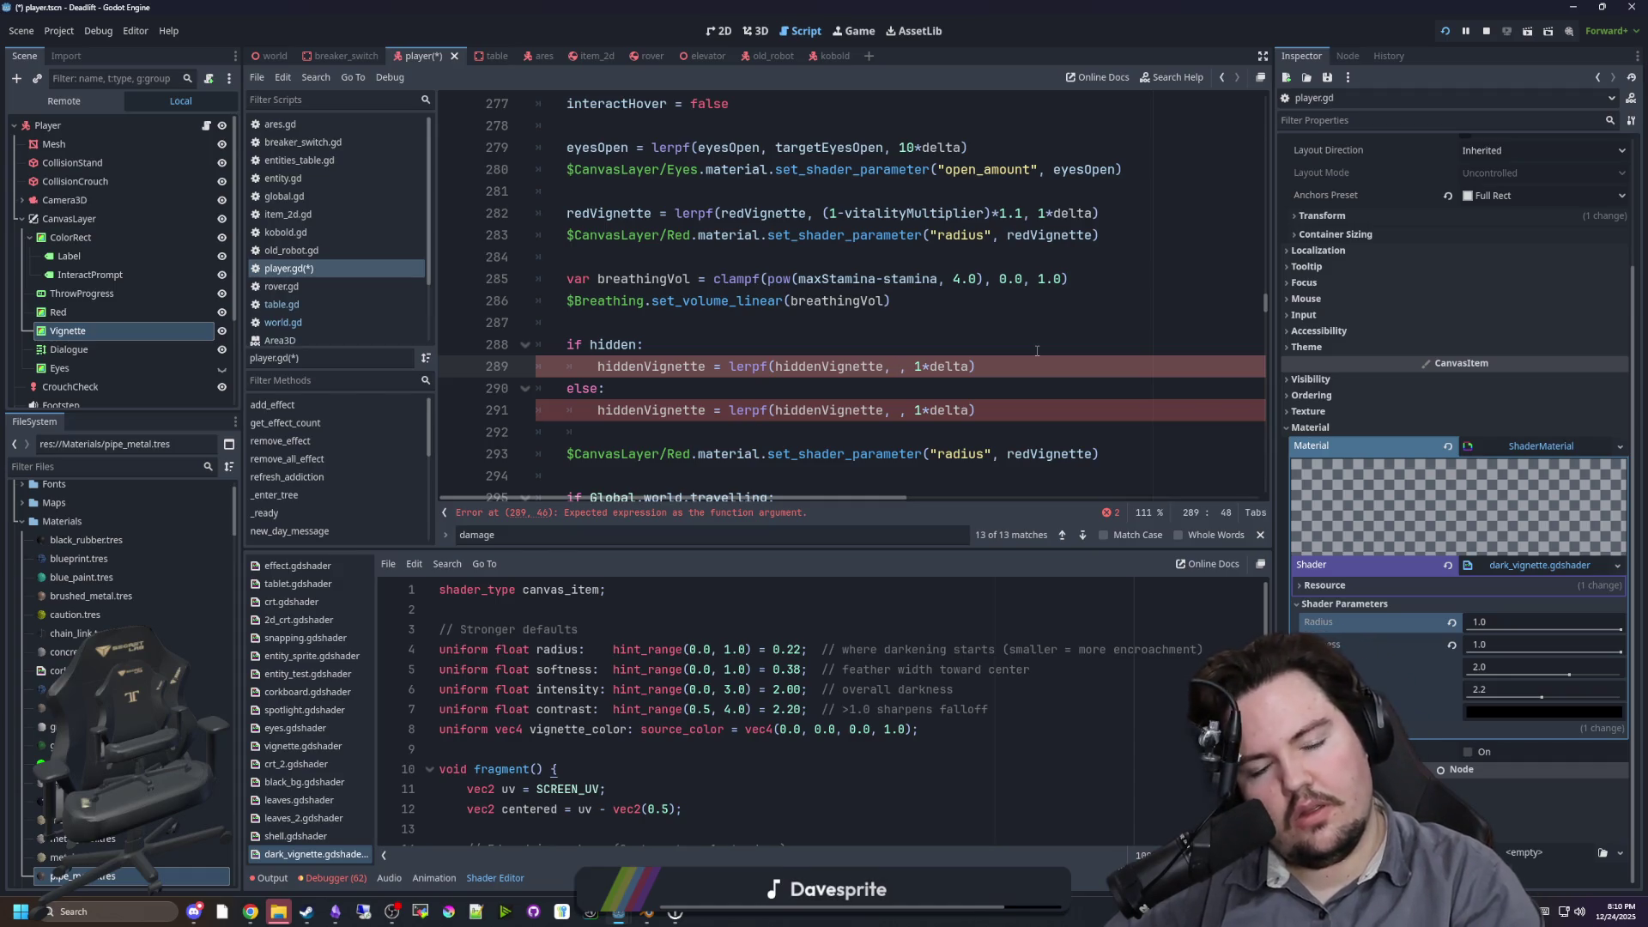
type("0.0")
key("Down")
key("Down")
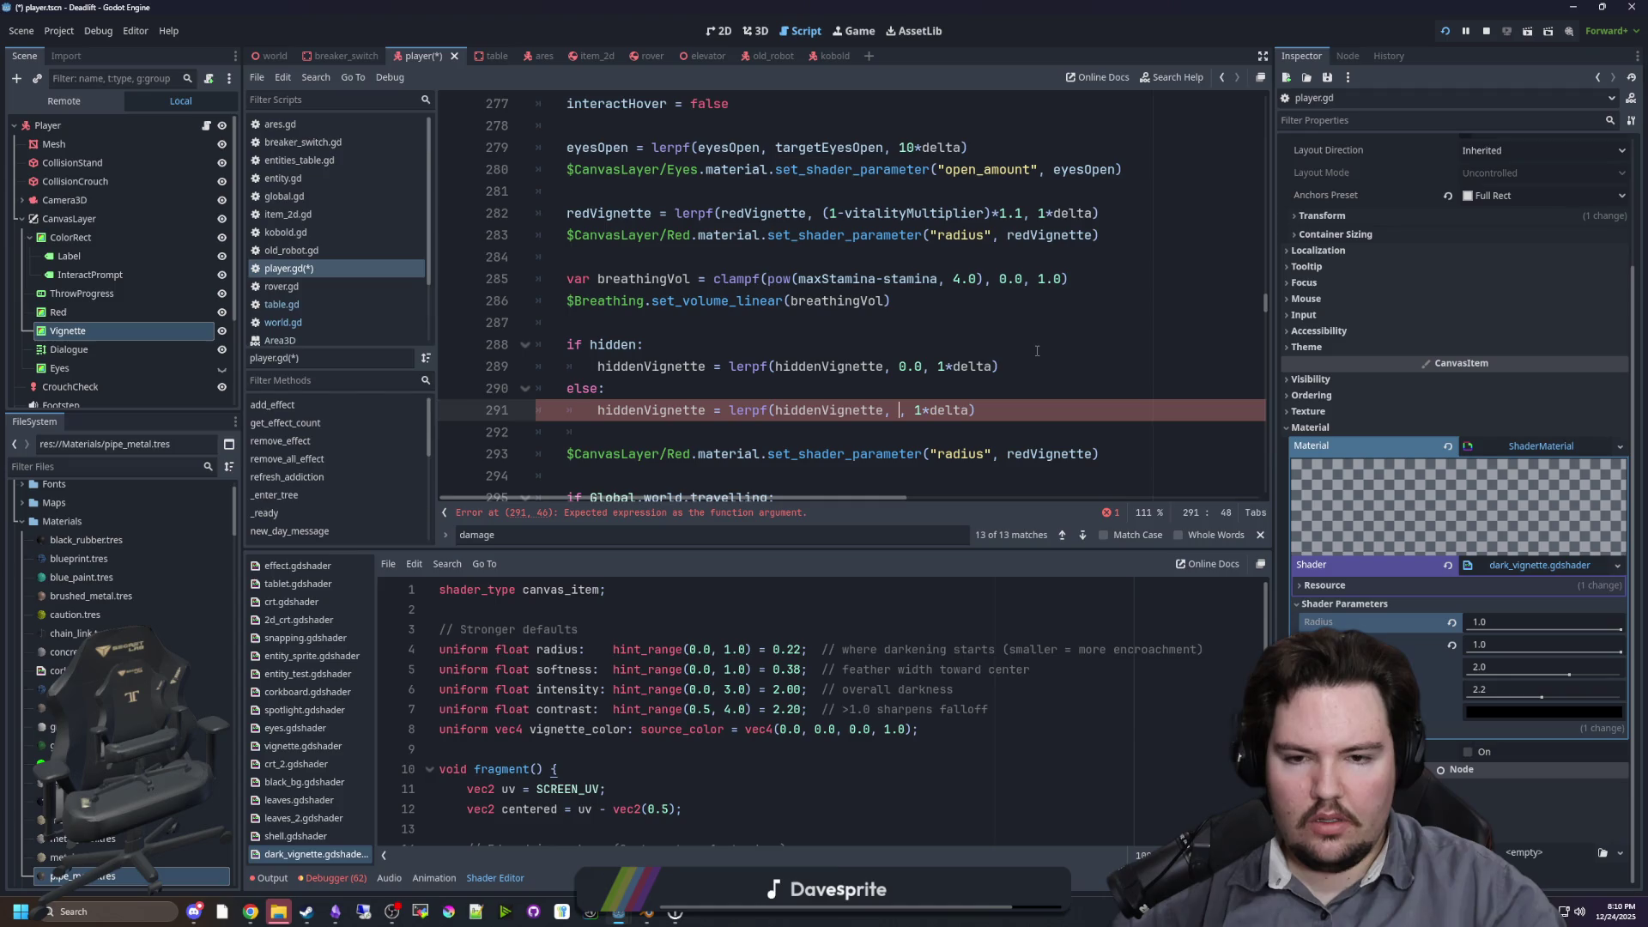
key("Up")
key("Up")
key("Down")
key("Down")
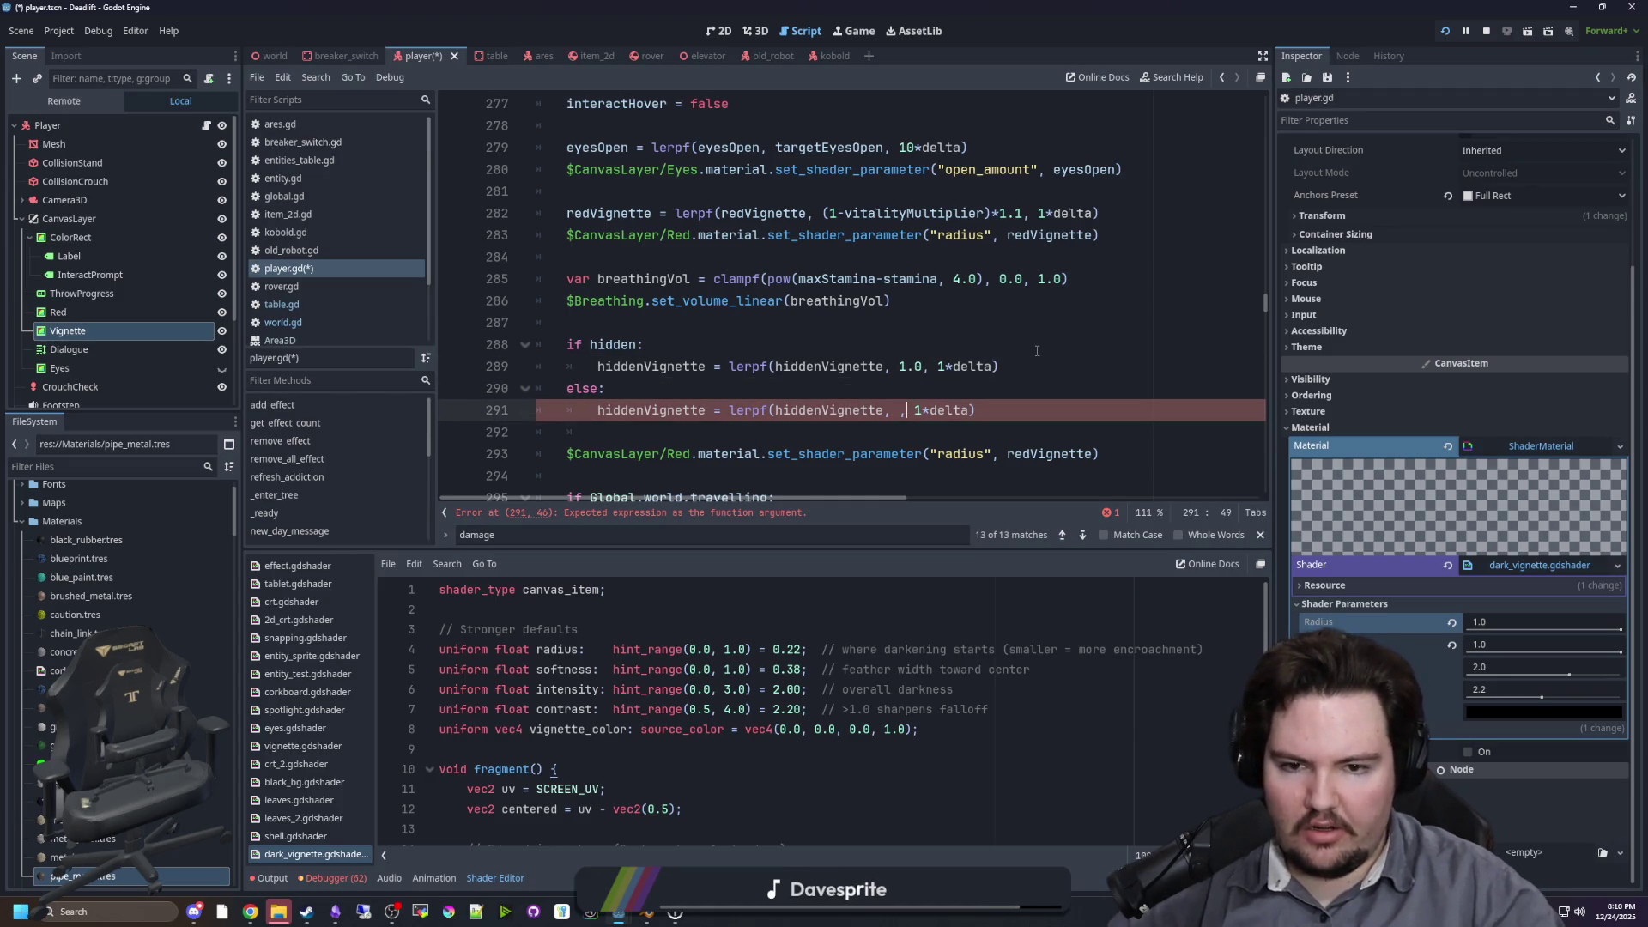
scroll(1051, 350, "down", 1)
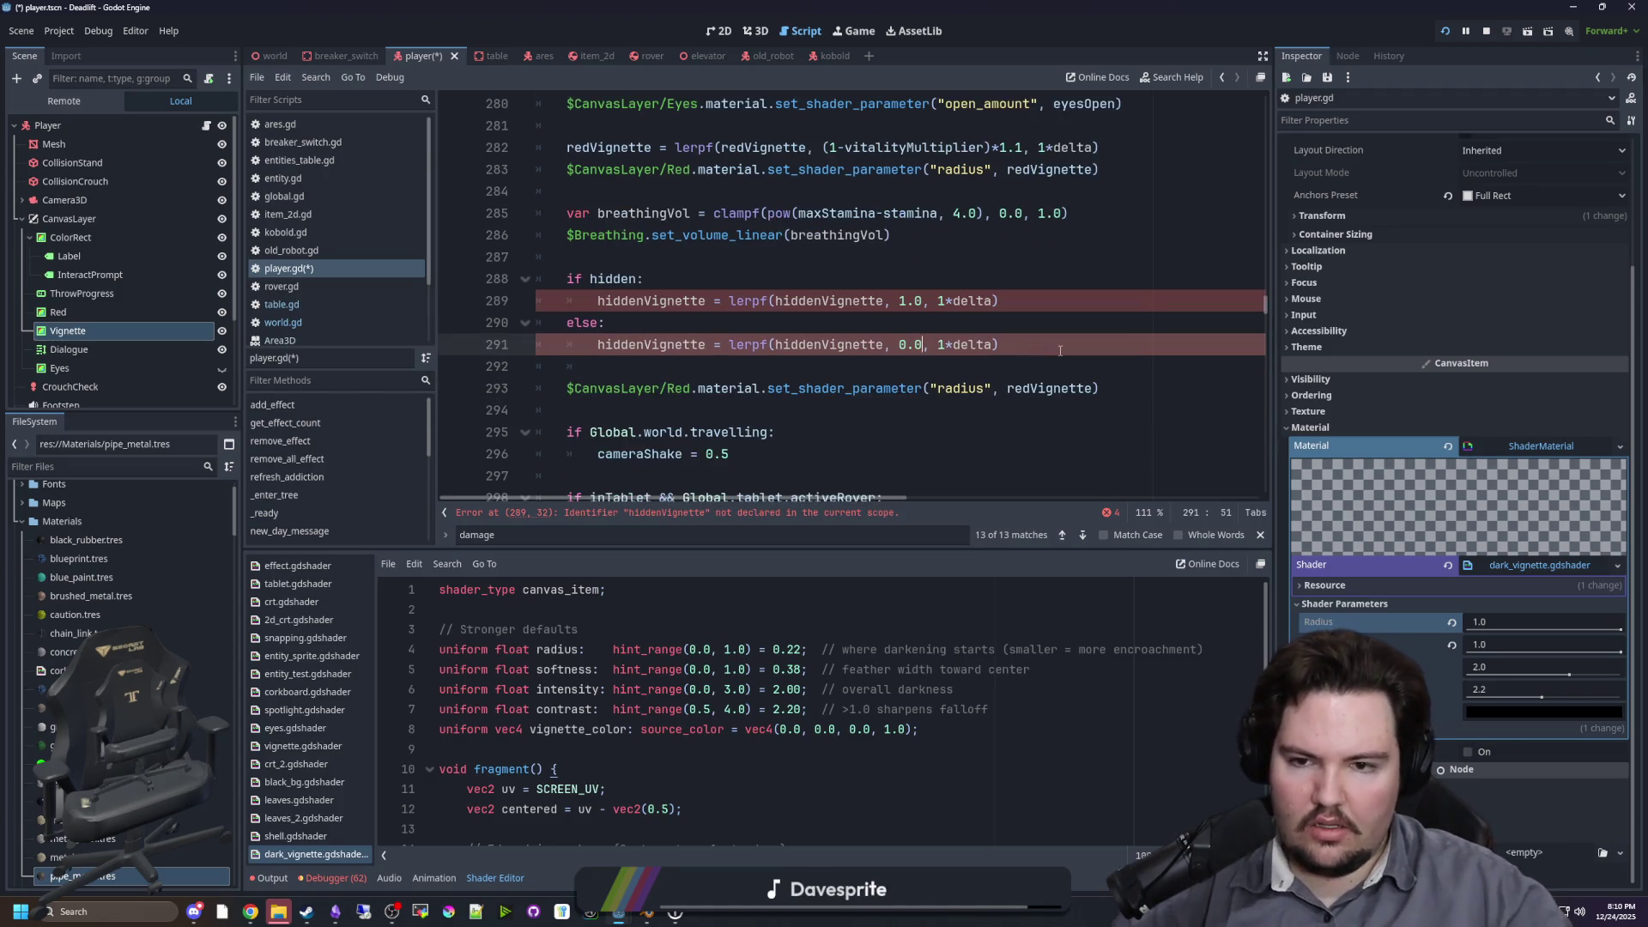
Step: Declare a new hiddenVignette var below the redVignette declaration
left_click(750, 301)
scroll(813, 298, "up", 17)
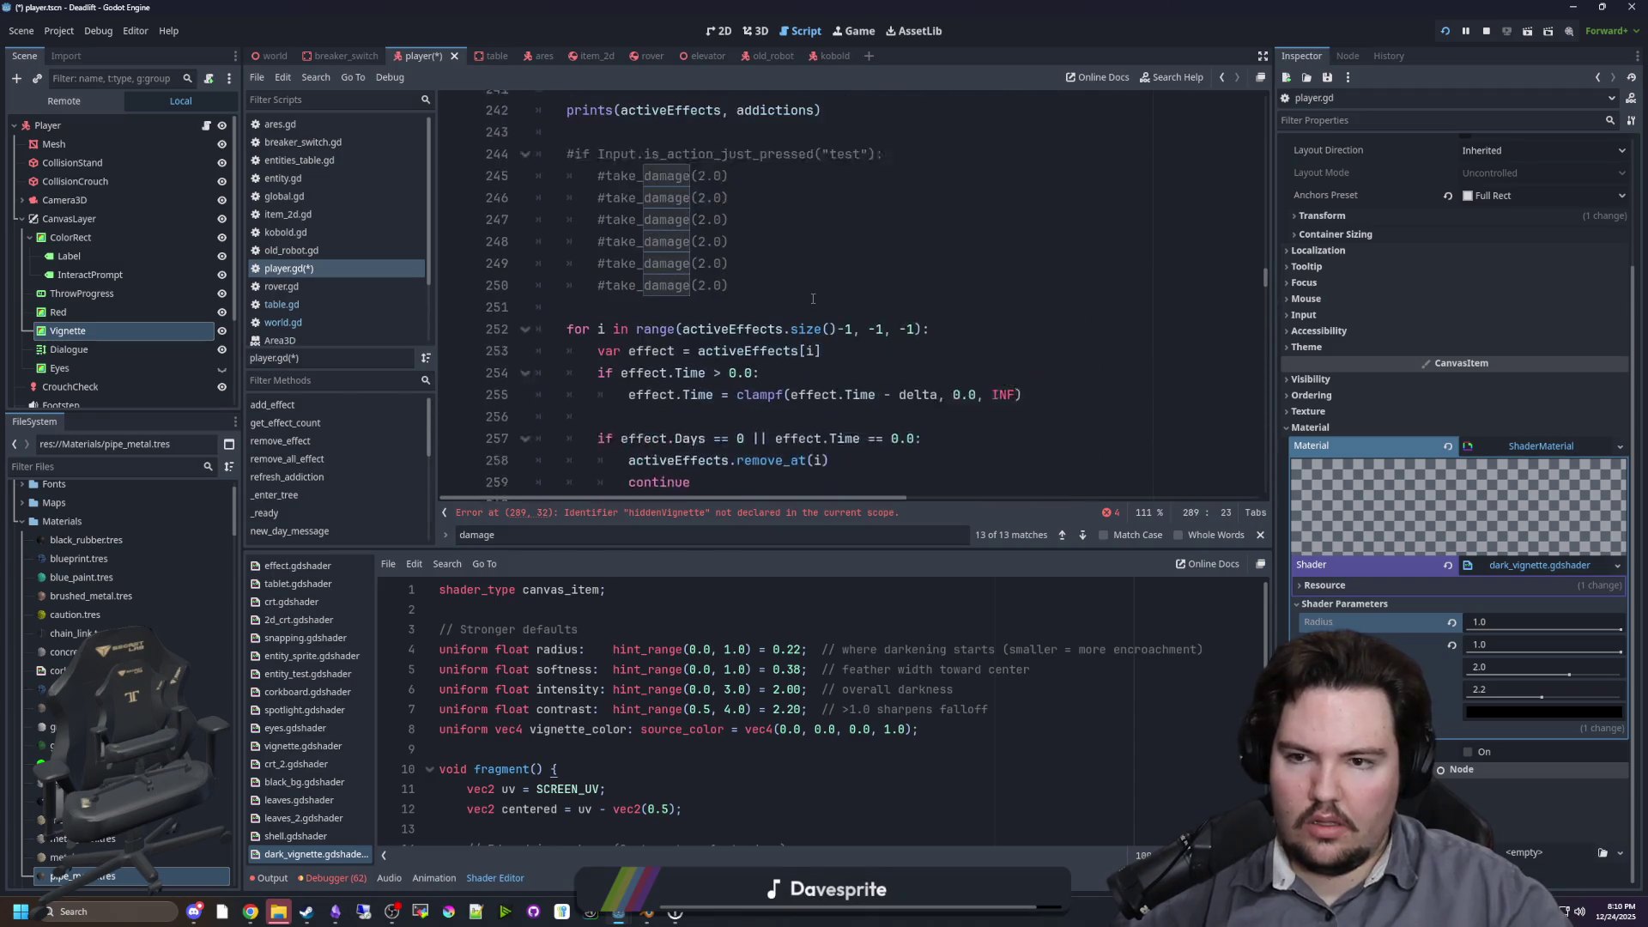
scroll(813, 298, "up", 4)
left_click(738, 388)
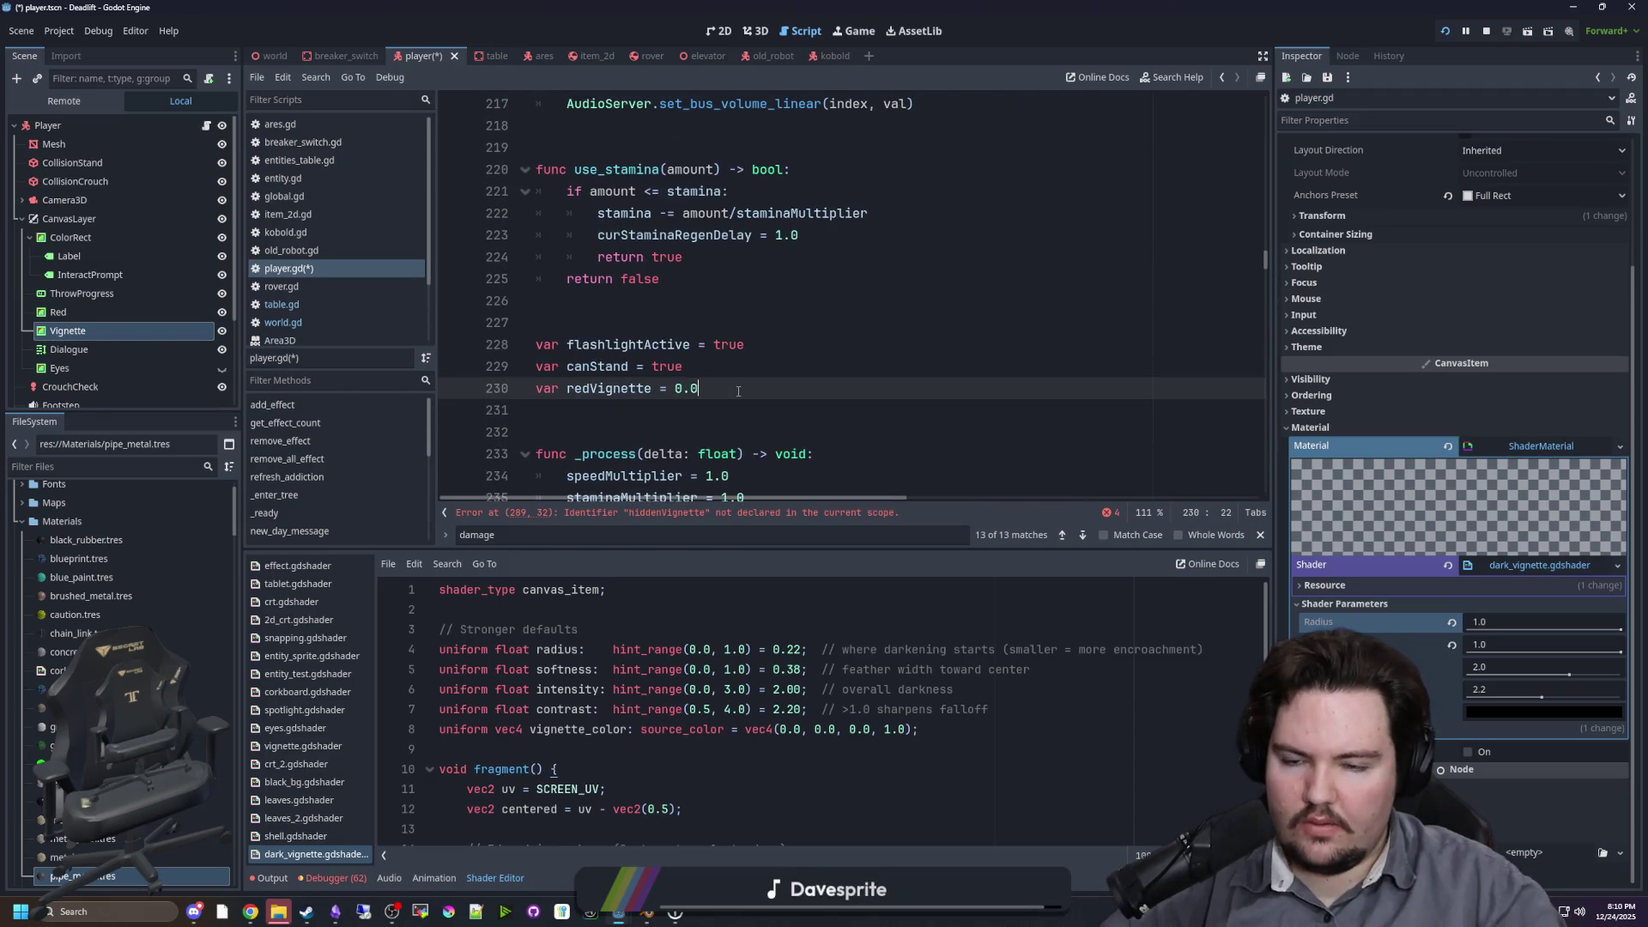
key("Return")
type("var hiddenVignette = 0.0")
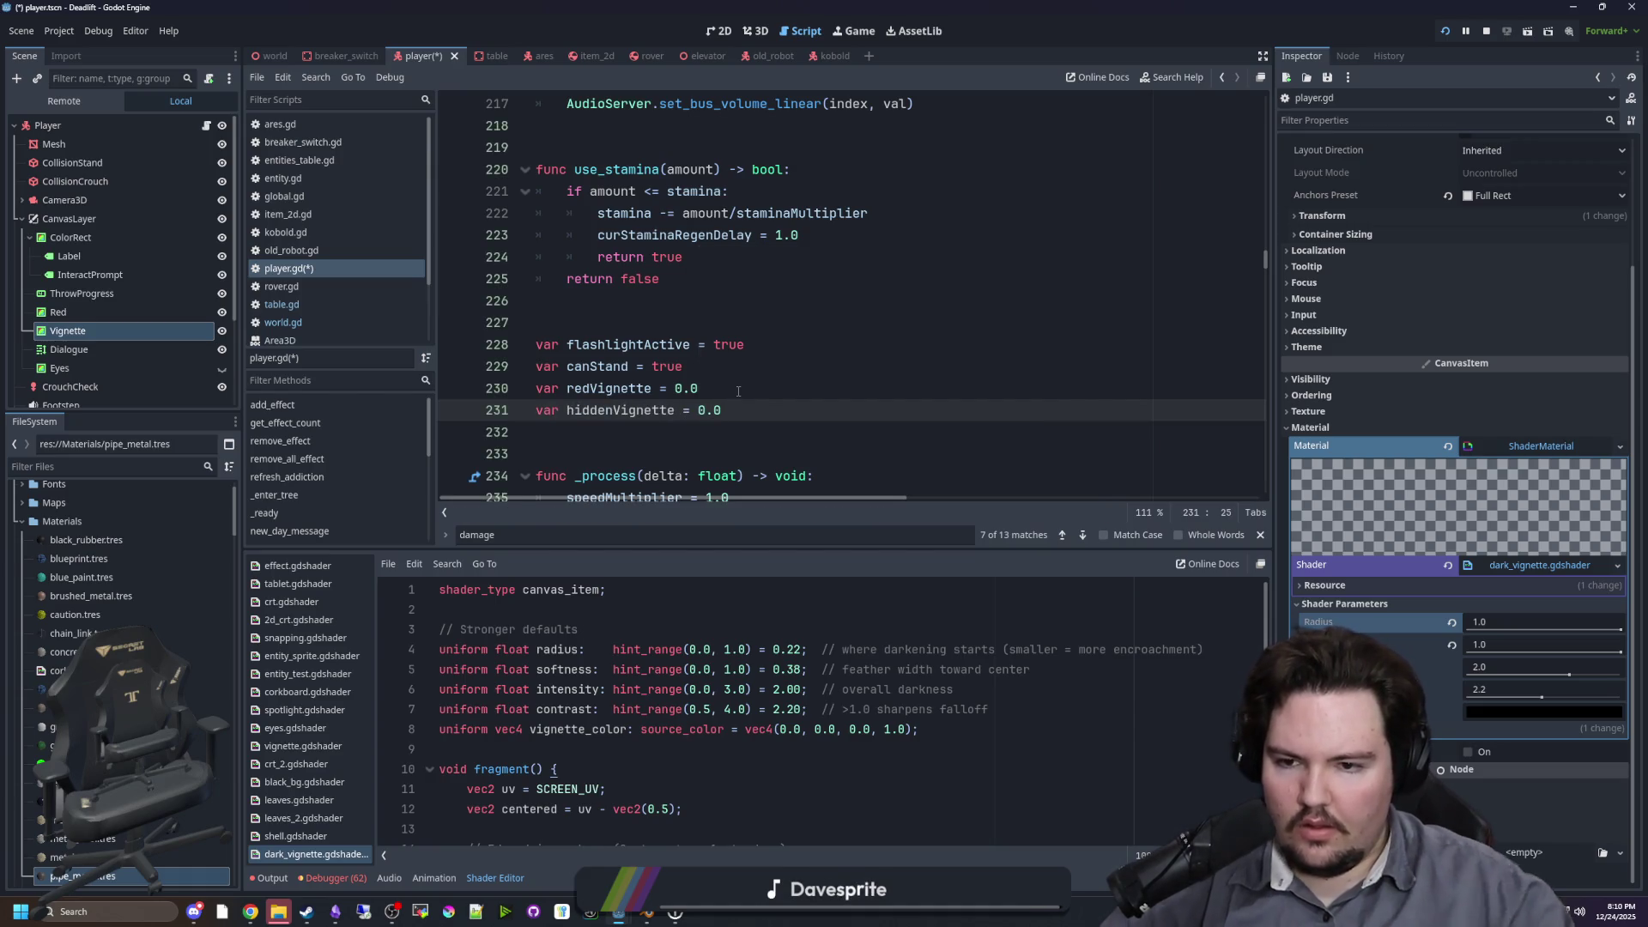
scroll(738, 392, "down", 19)
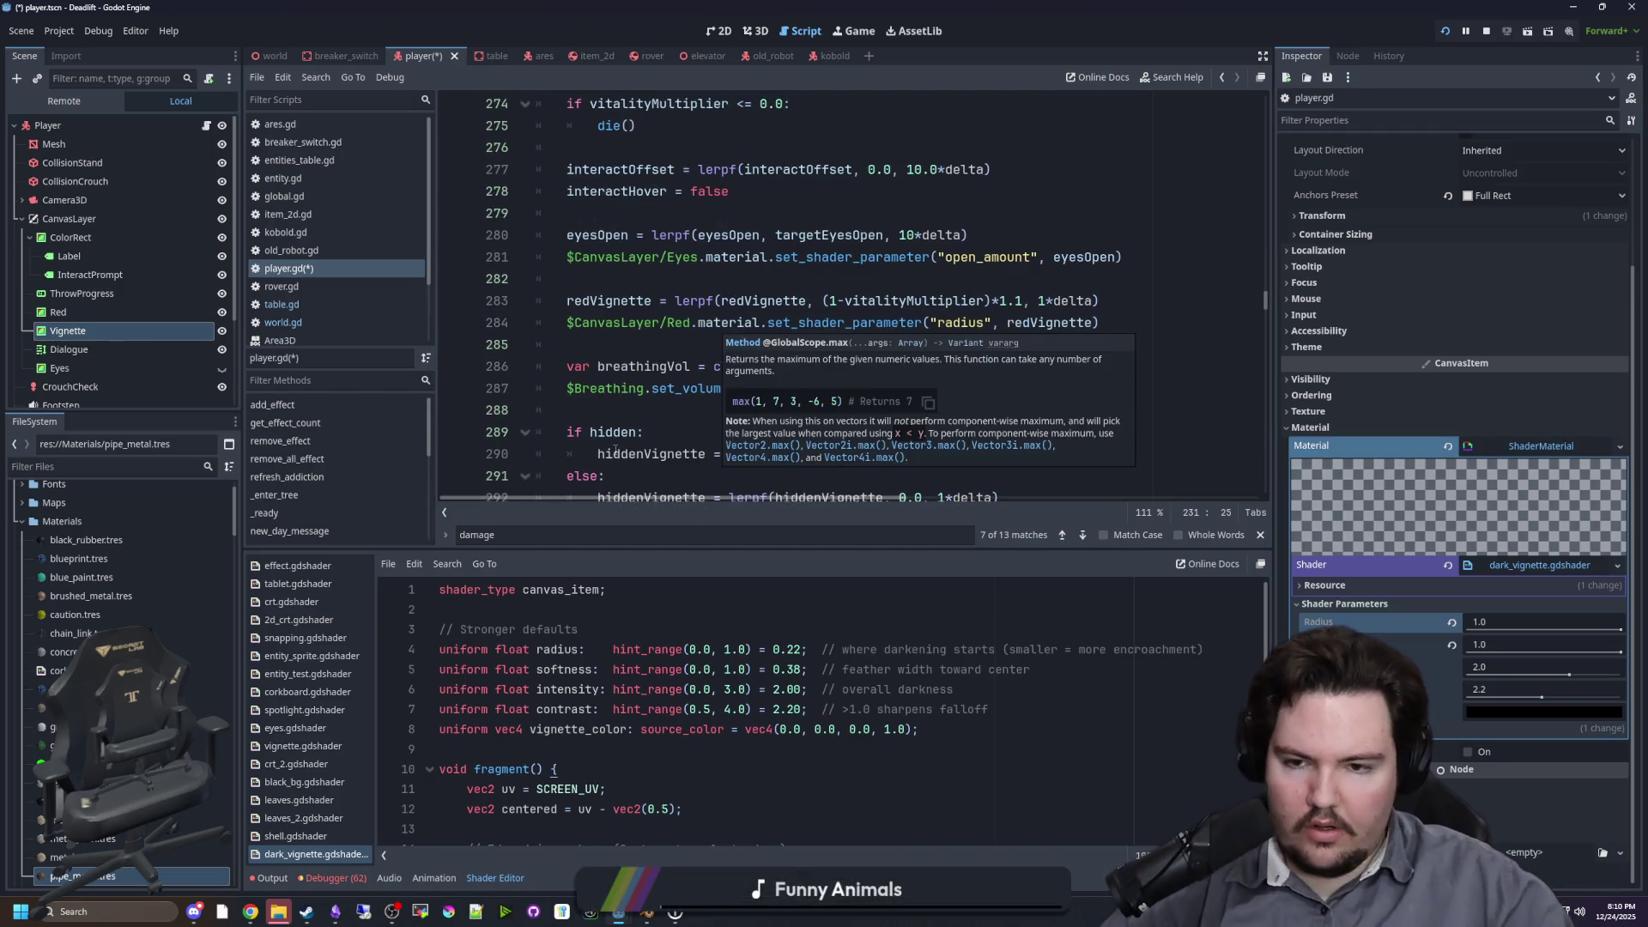
scroll(638, 345, "down", 4)
scroll(638, 345, "up", 2)
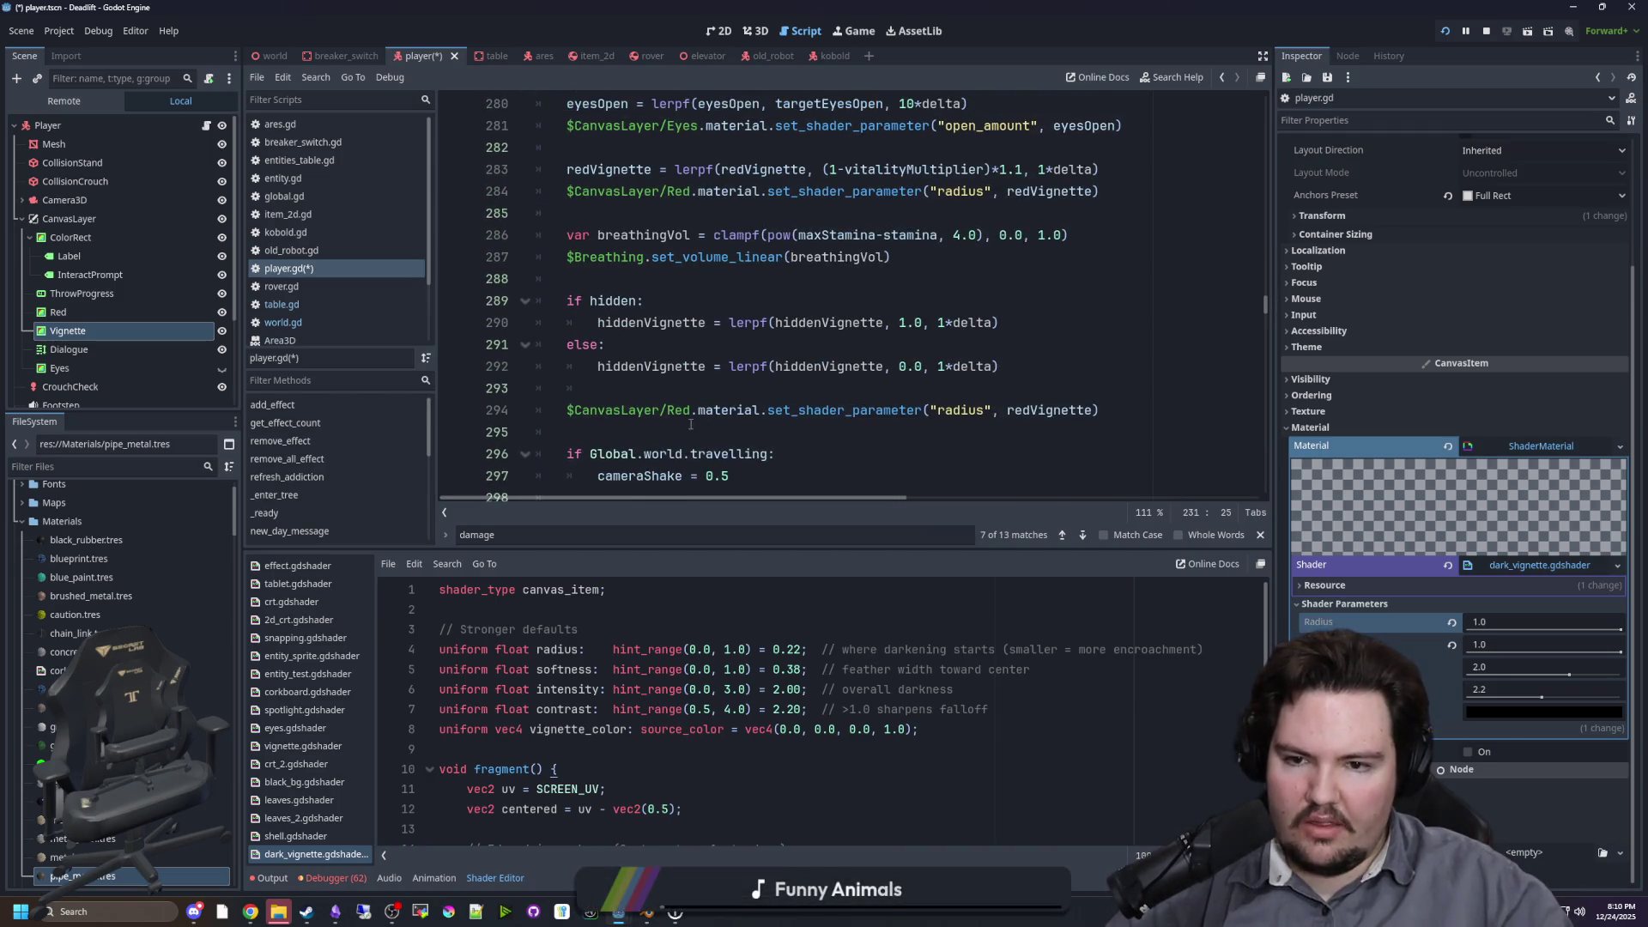
left_click(638, 432)
Step: Rename the Vignette node to HiddenVignette and drop its node path into the script
mouse_move(77, 330)
left_mouse_down()
mouse_move(592, 412)
mouse_move(643, 389)
left_mouse_up()
key("ctrl+z")
left_click(112, 330)
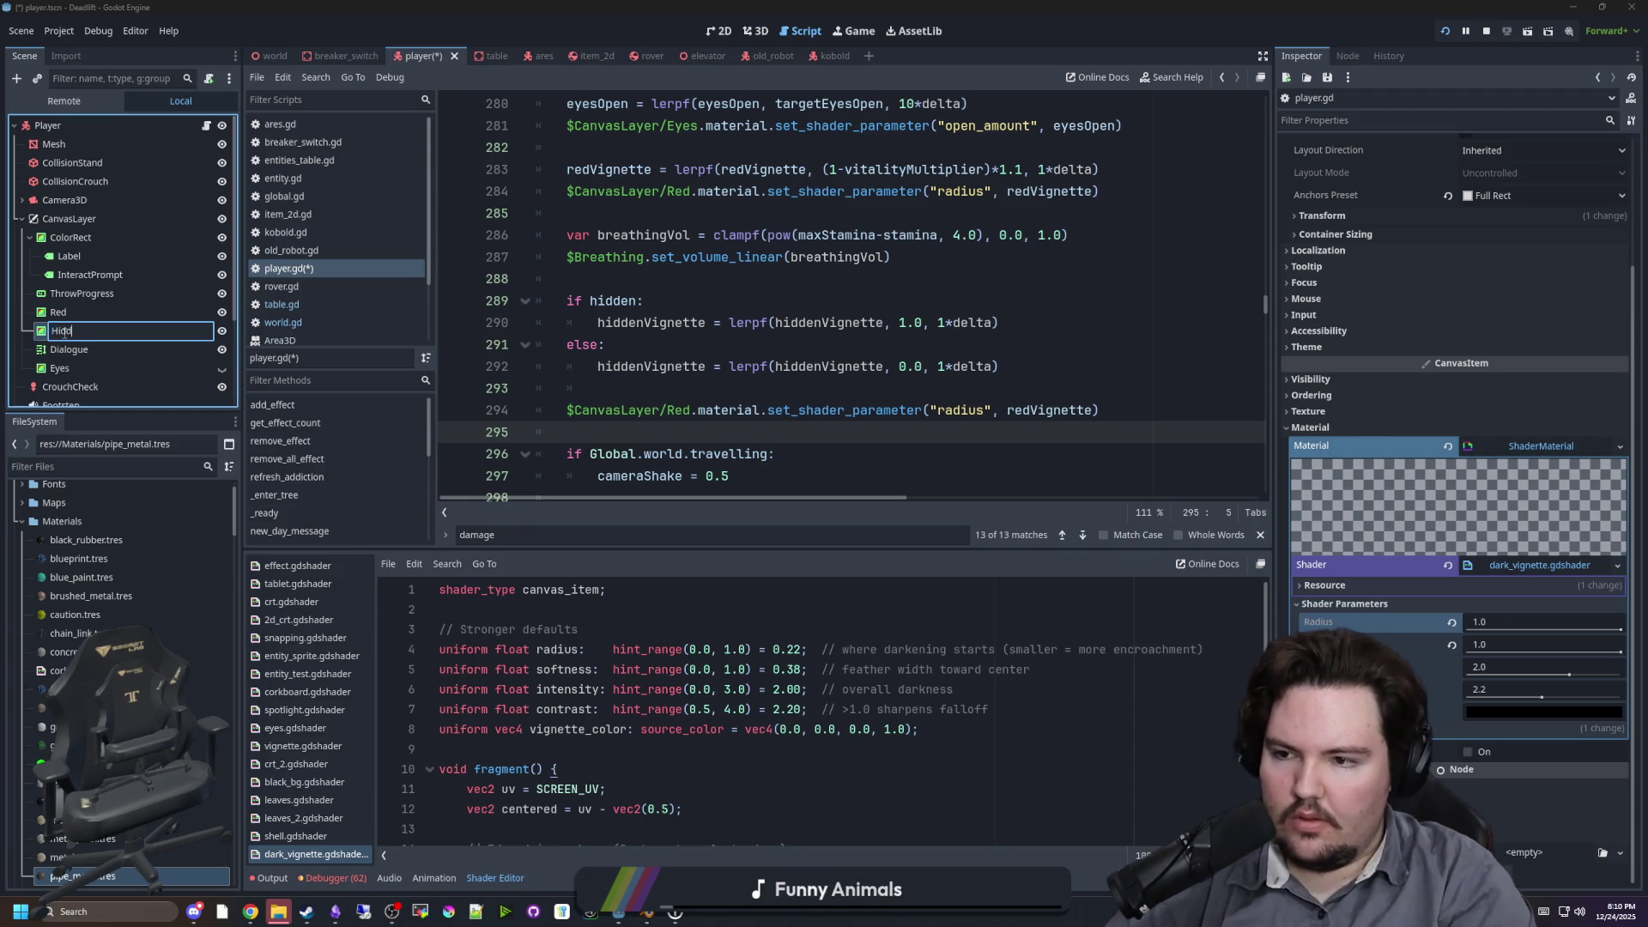
type("enVignette")
key("Return")
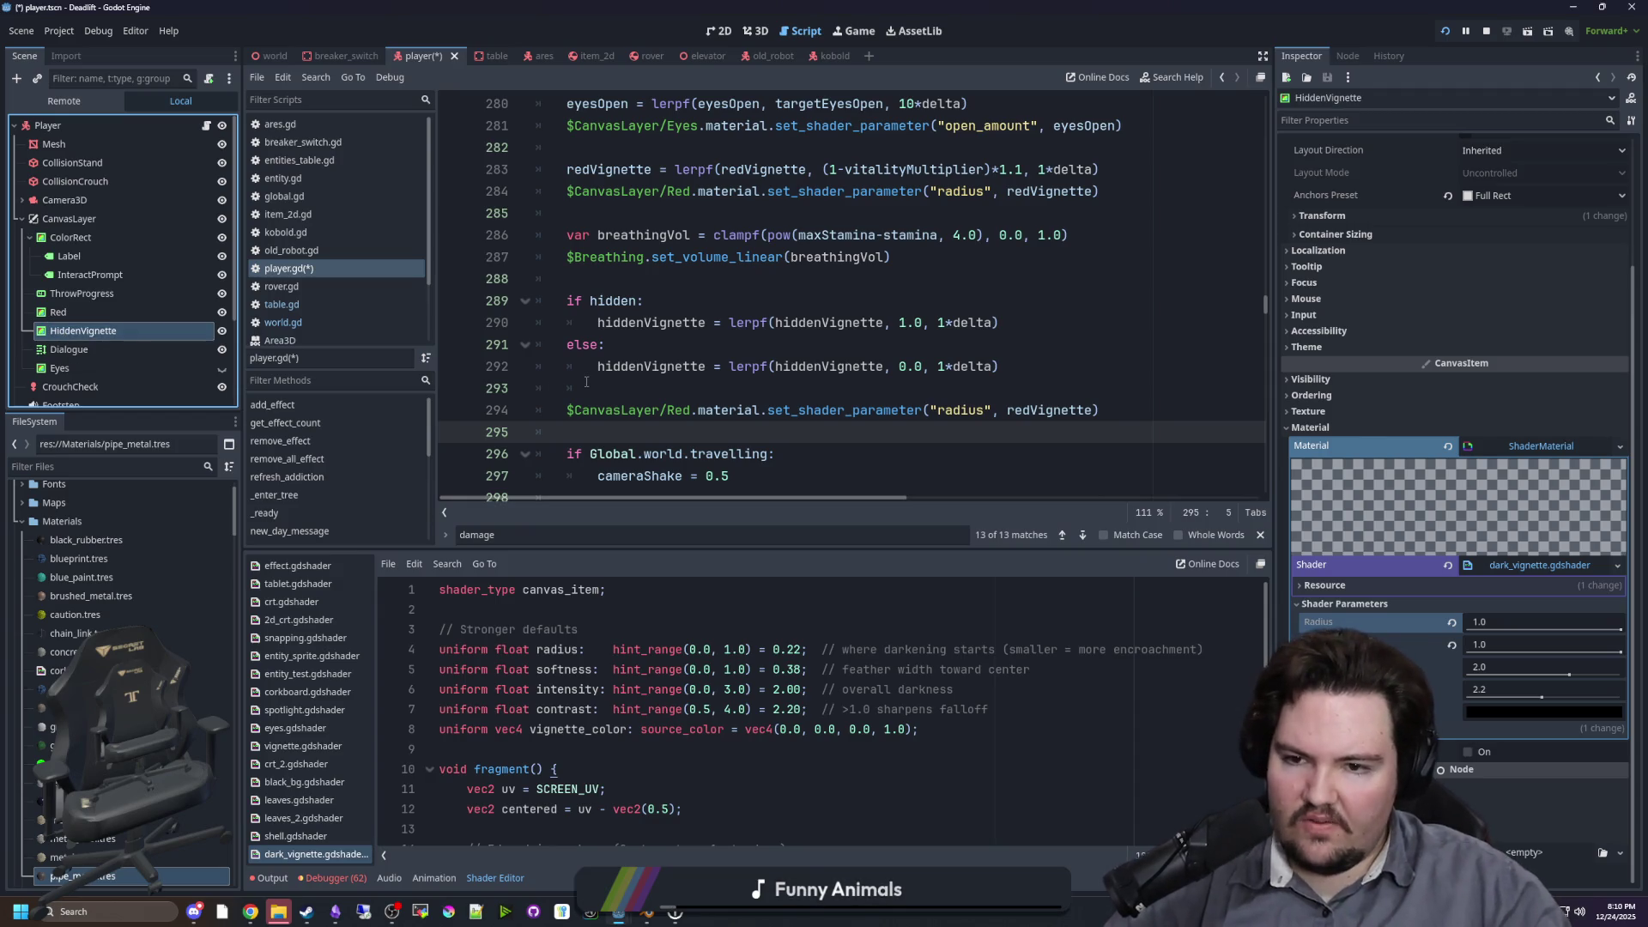
left_click_drag(99, 335, 644, 389)
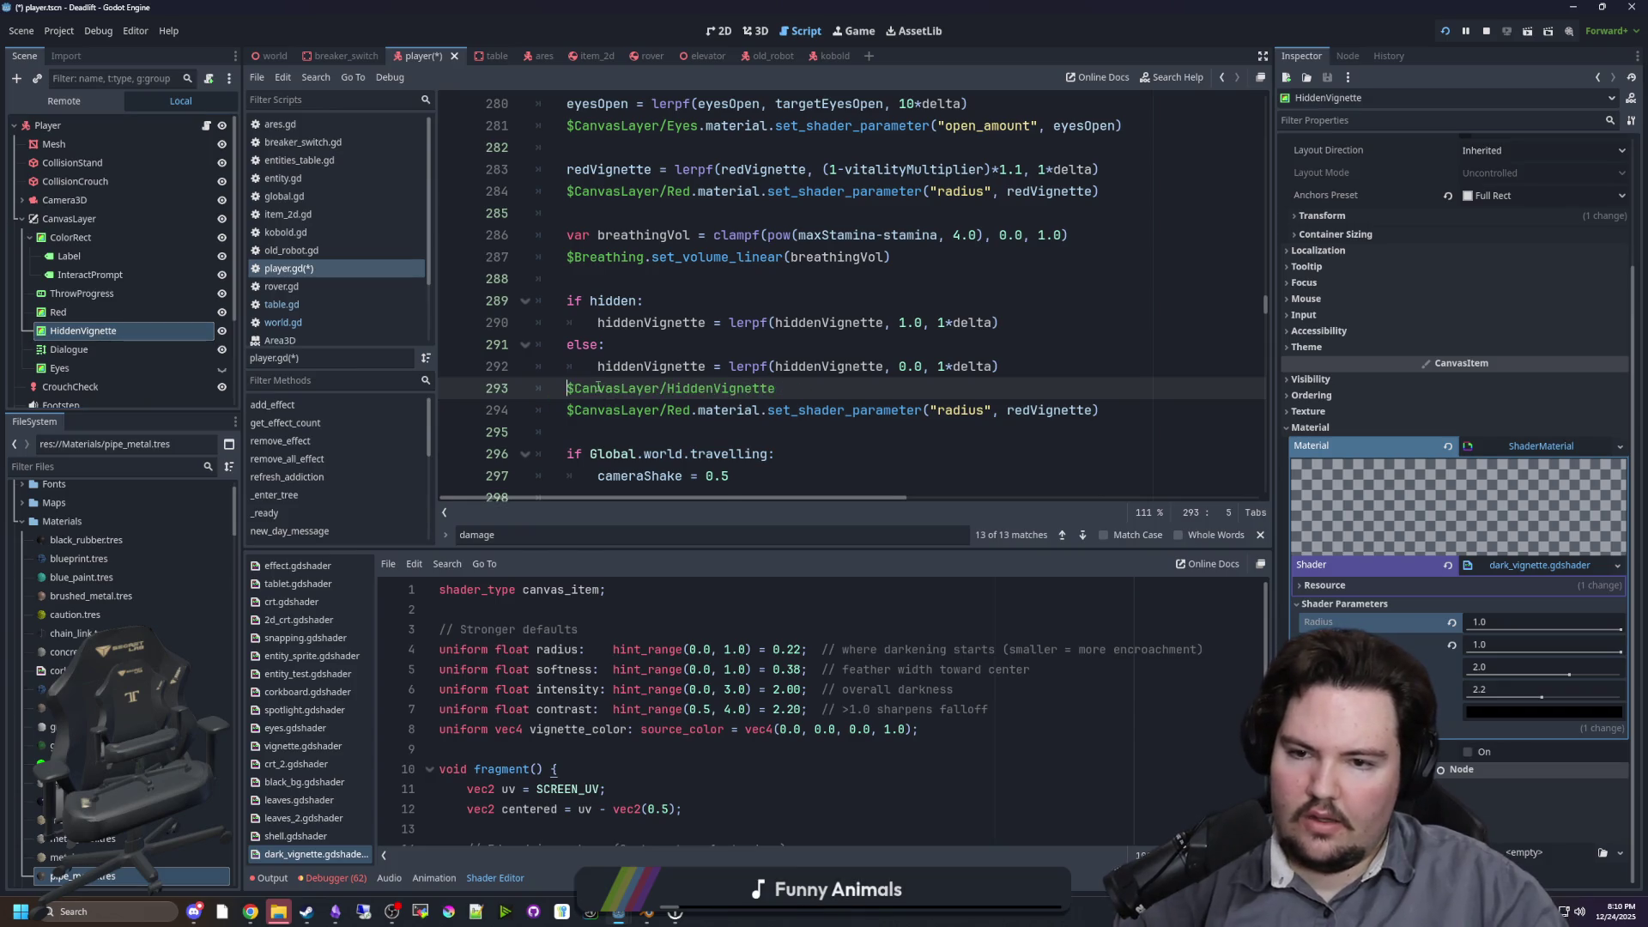
key("Return")
Step: Move the shader-parameter call onto the HiddenVignette path, passing hiddenVignette as its radius
scroll(736, 391, "down", 1)
left_click(736, 391)
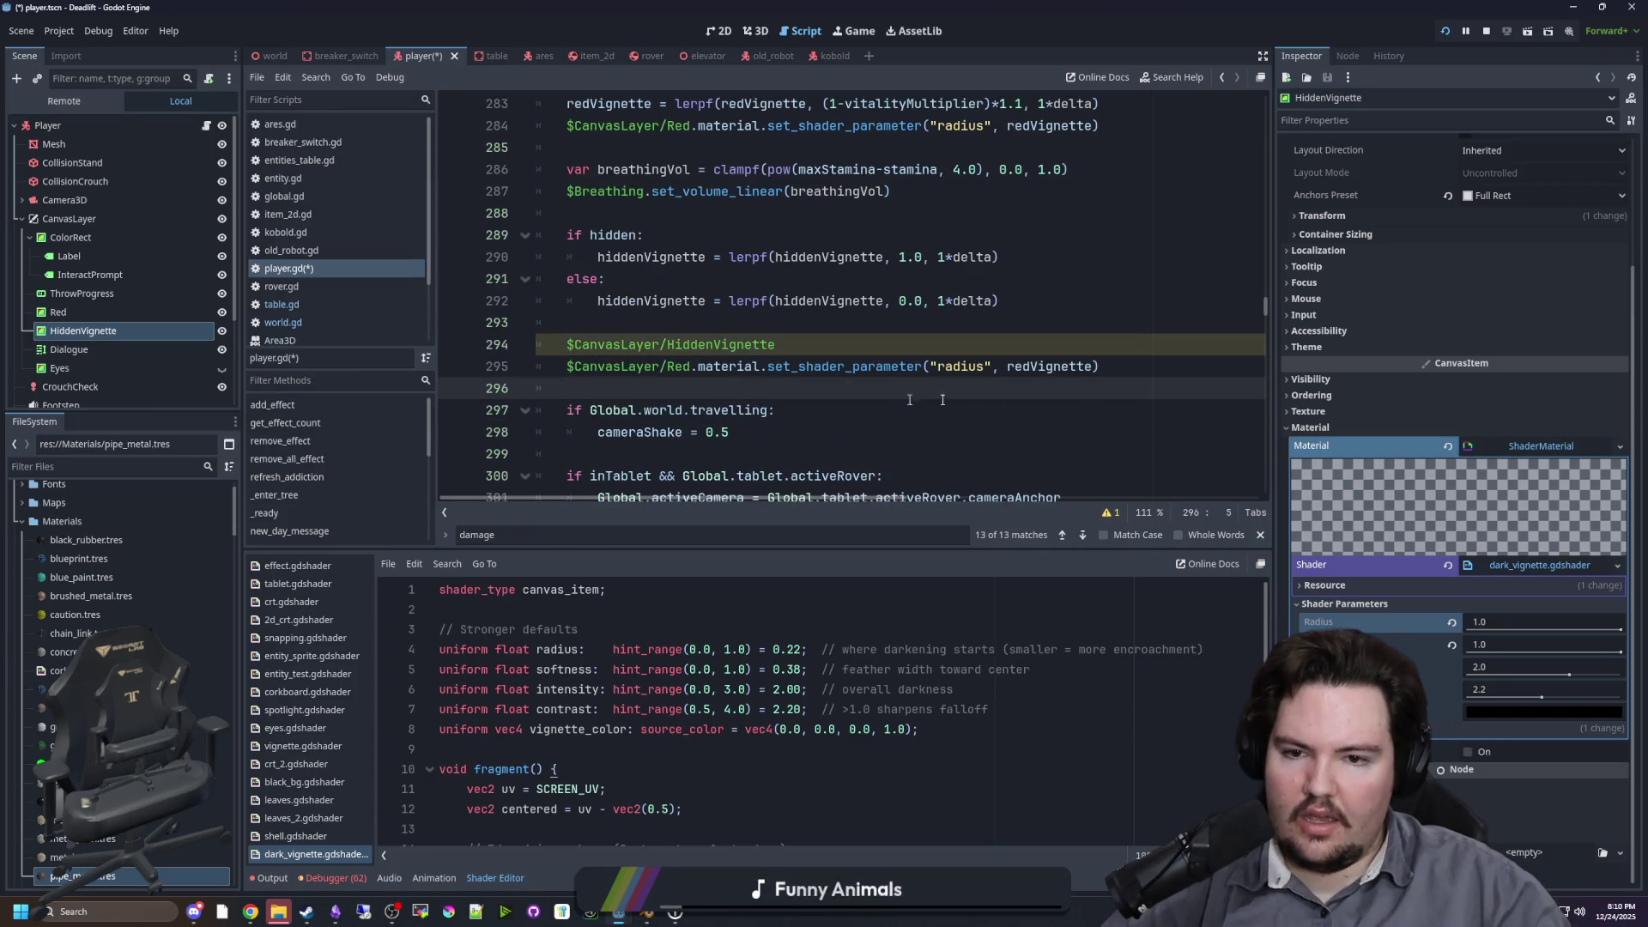
left_click_drag(1100, 367, 512, 357)
key("ctrl+x")
left_click(811, 346)
key("ctrl+v")
key("BackSpace")
key("BackSpace")
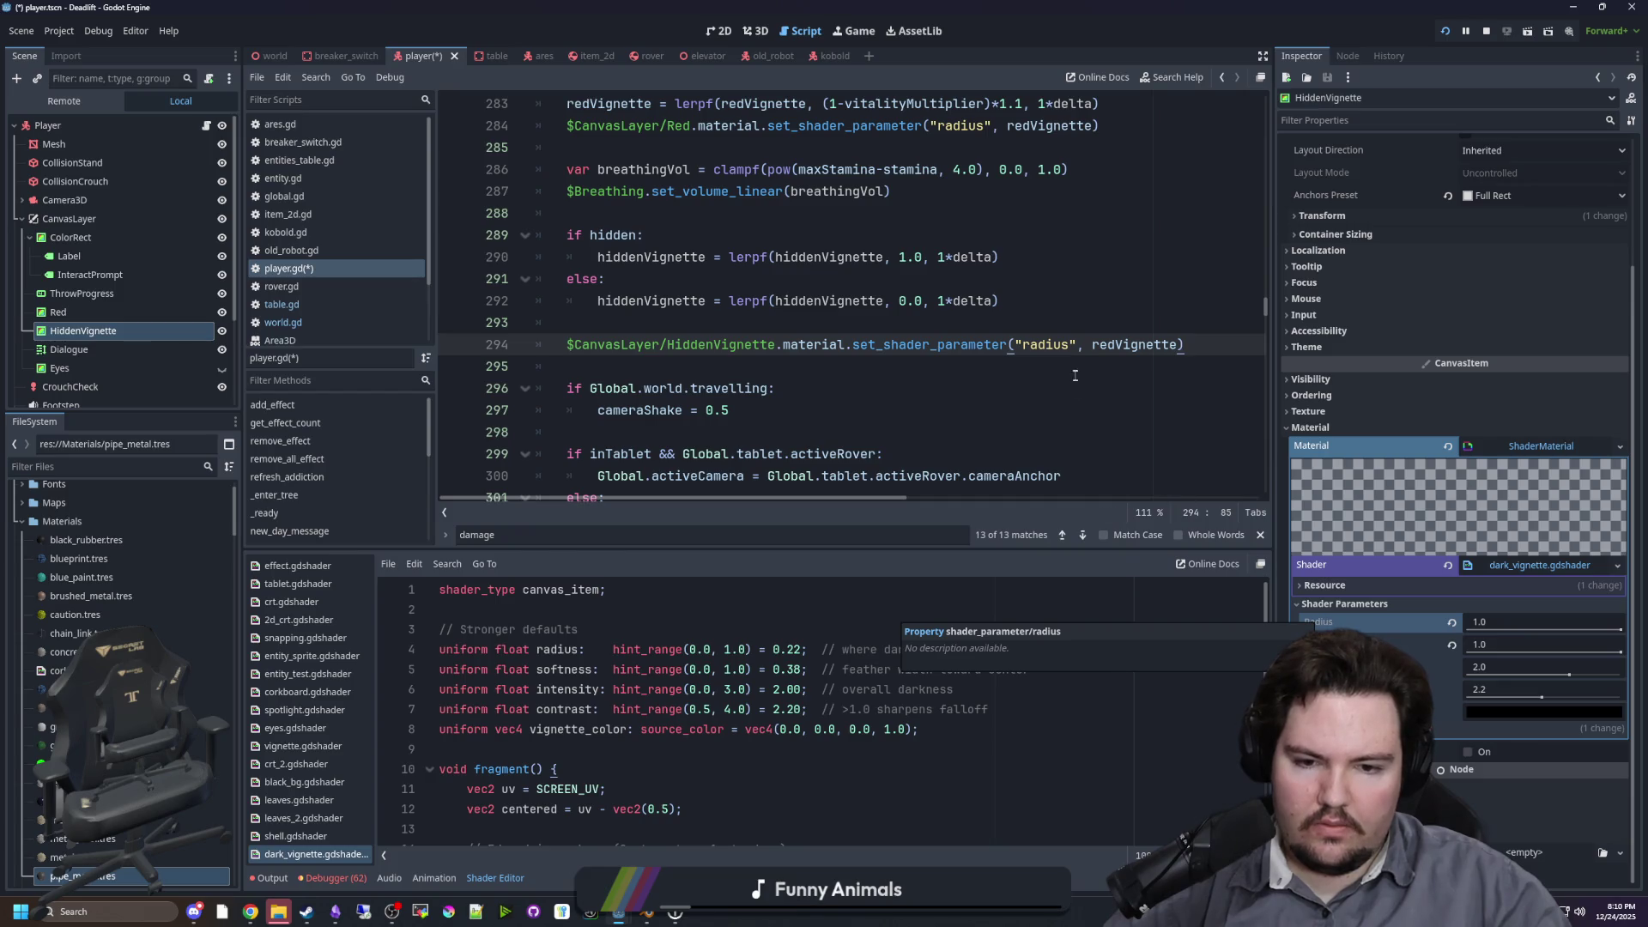
double_click(656, 298)
key("ctrl+c")
double_click(1133, 344)
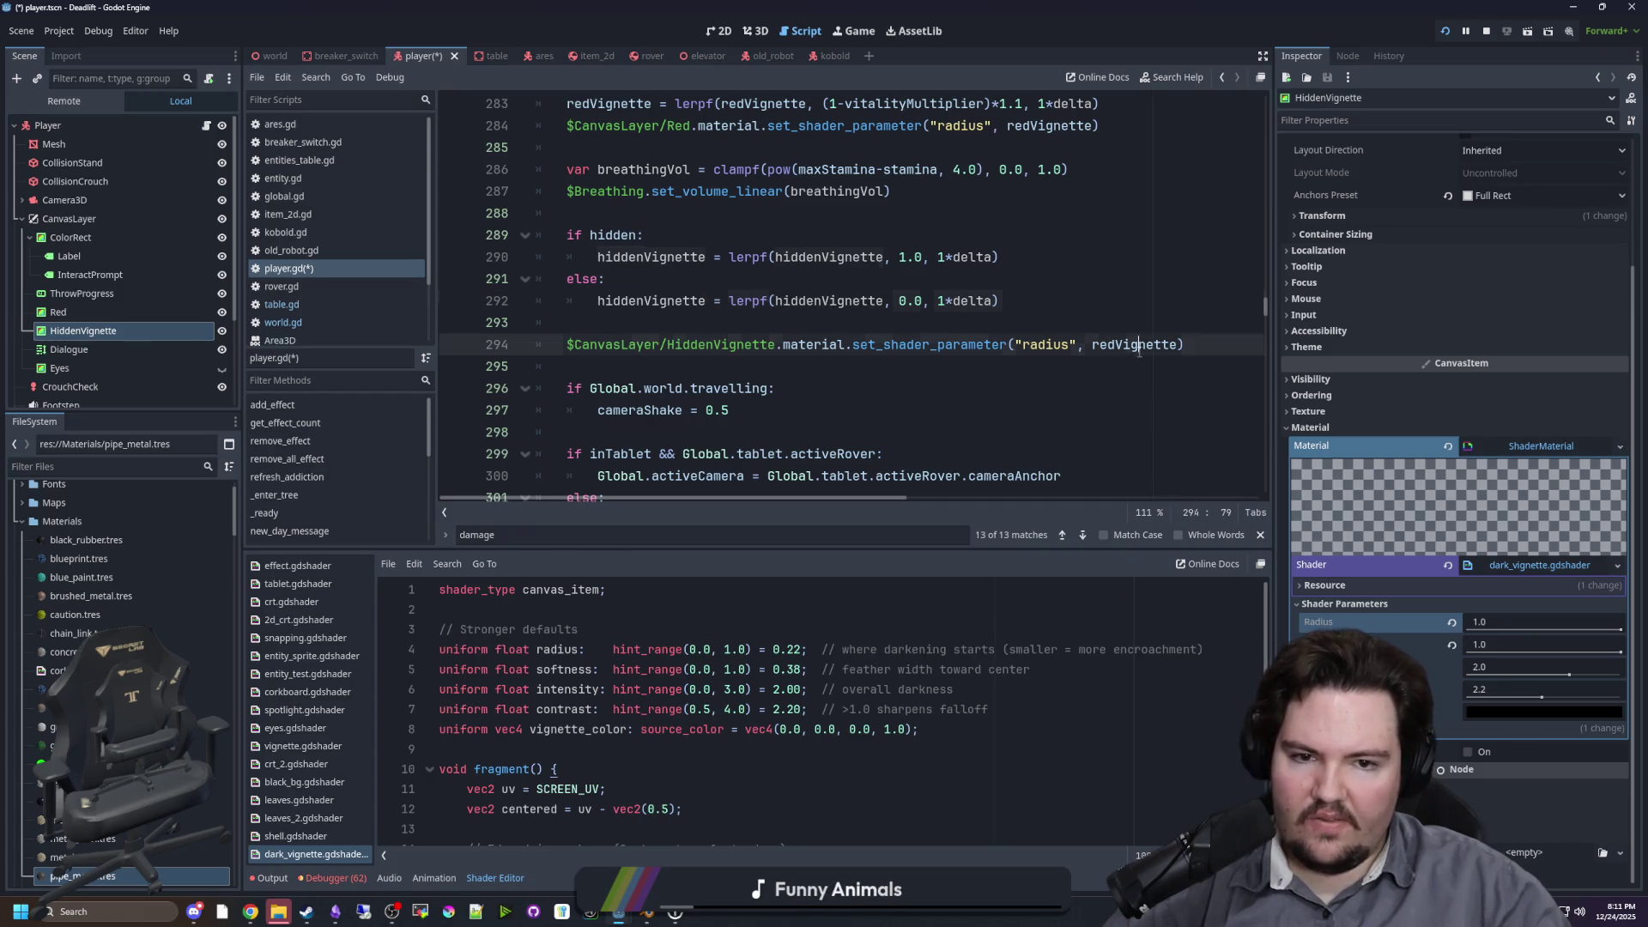
key("ctrl+v")
Step: Save player.gd with Ctrl+S, add a line in the hidden branch, and return to the 2D view
left_click(1064, 308)
left_click(871, 321)
key("ctrl+s")
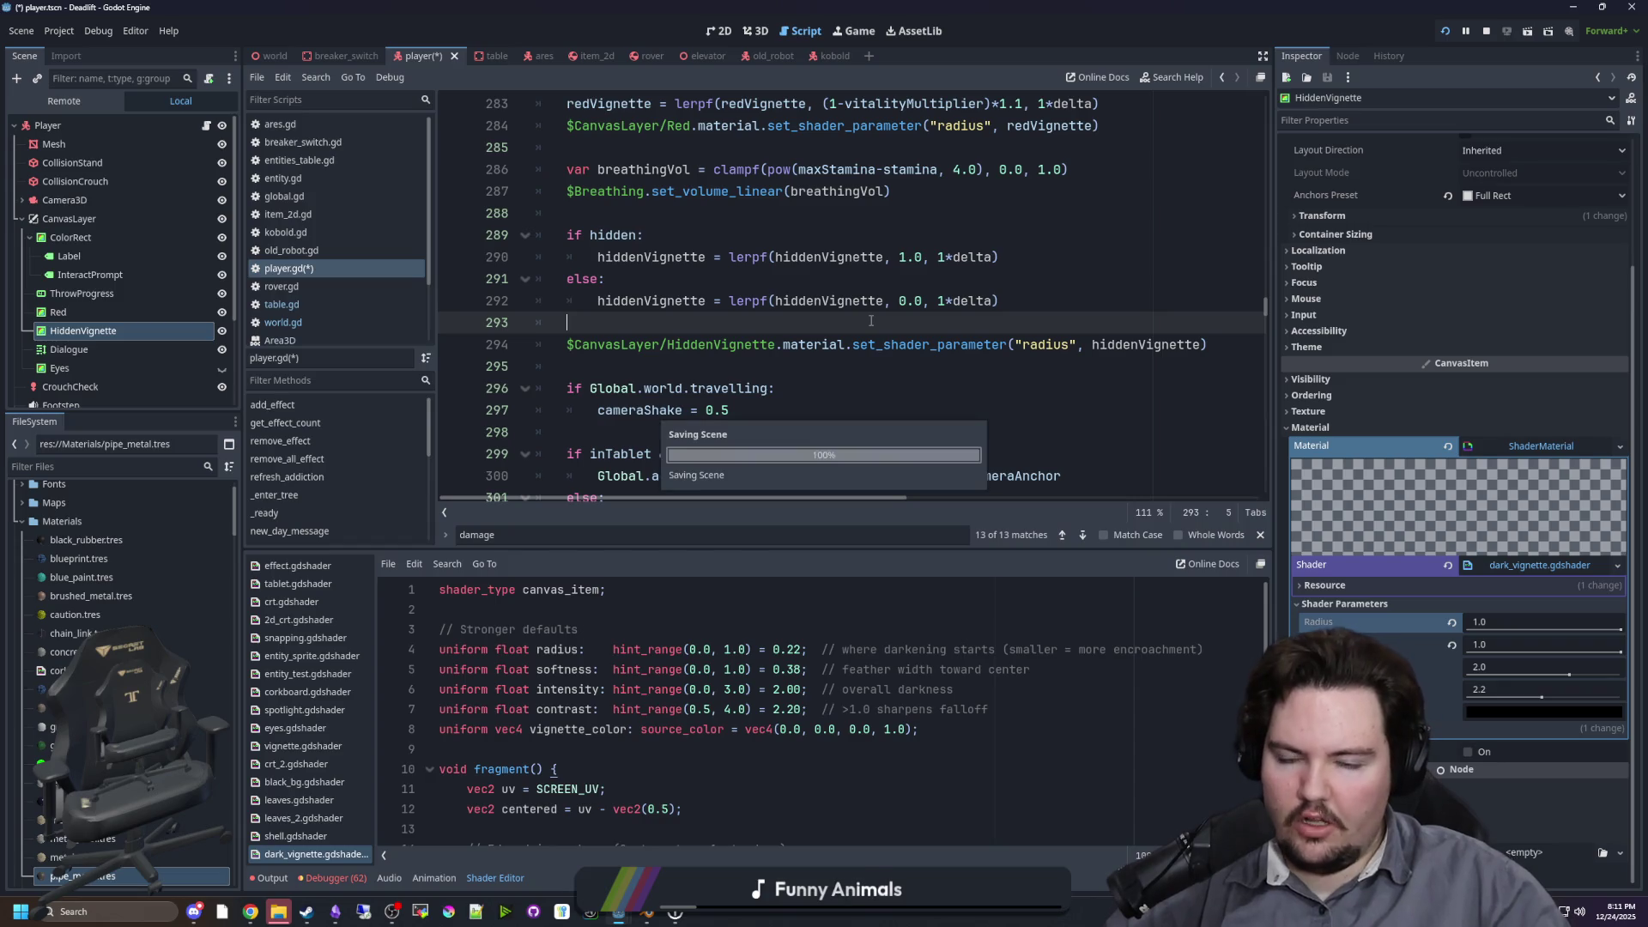
key("Down")
key("Down")
key("ctrl+s")
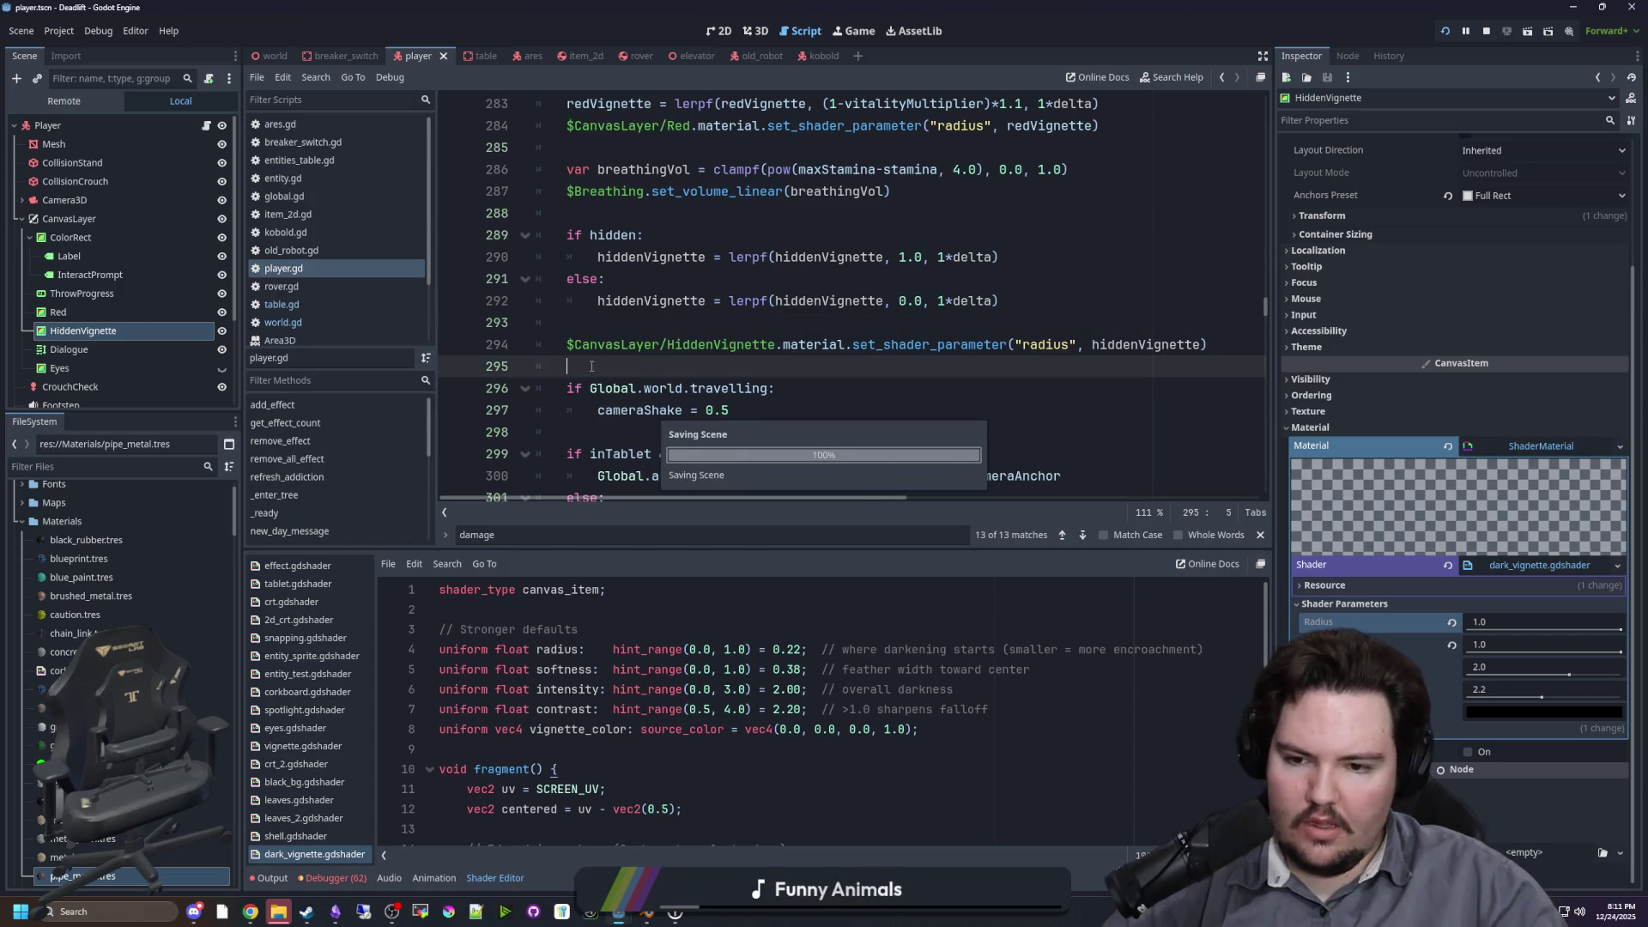
left_click(624, 326)
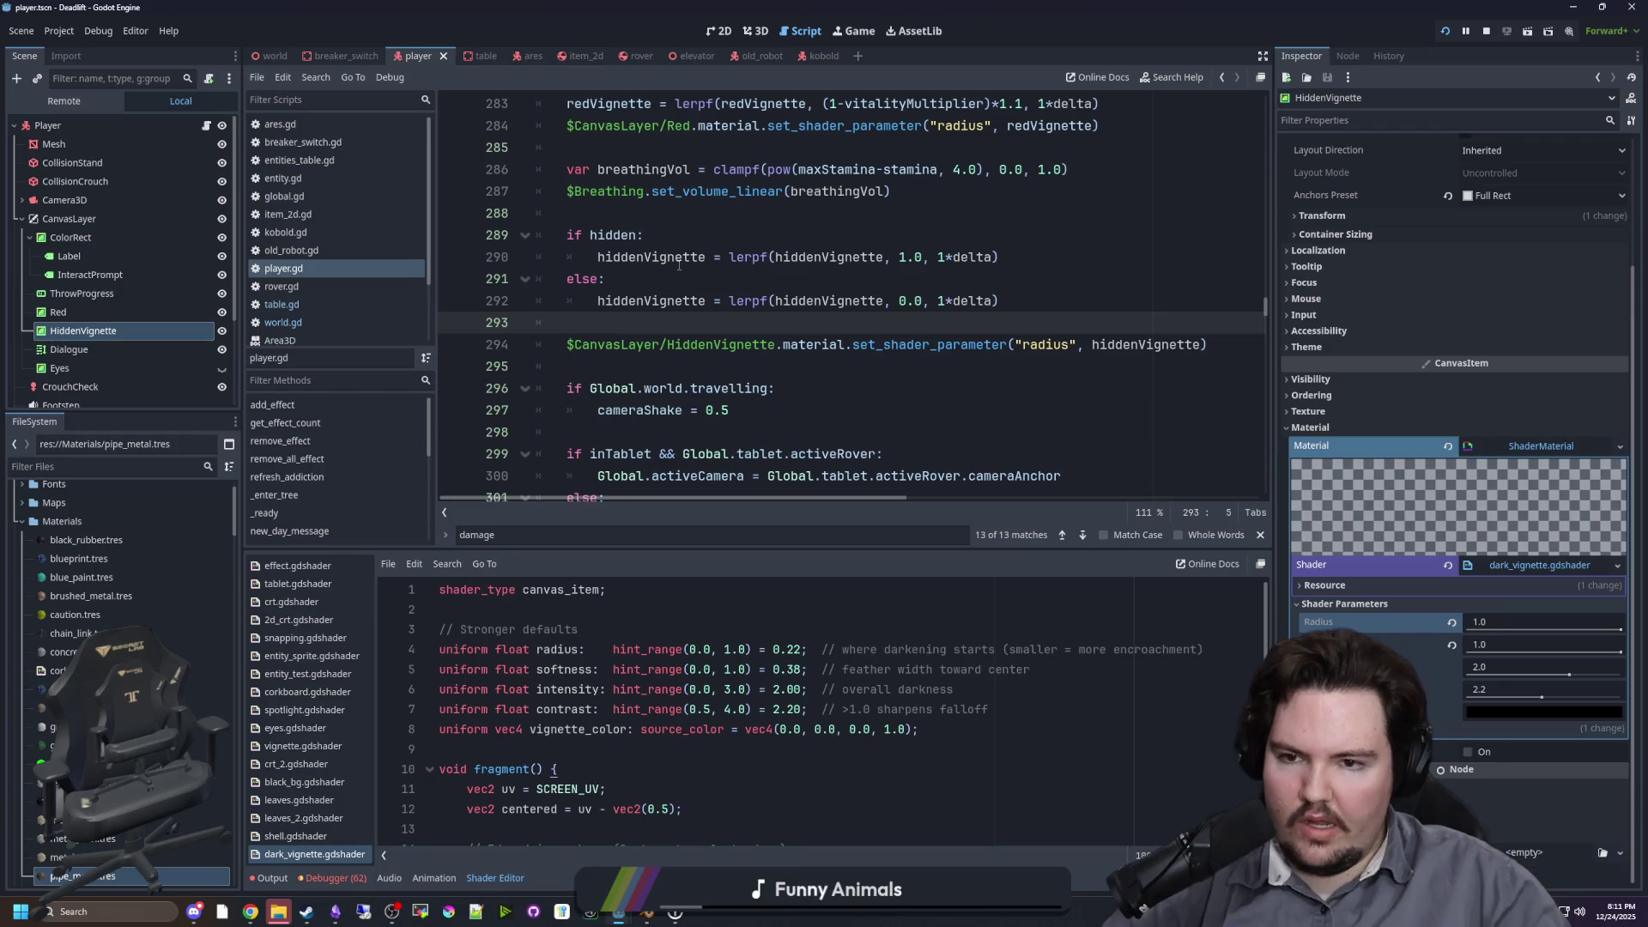
left_click(1055, 213)
left_click(1055, 257)
key("Return")
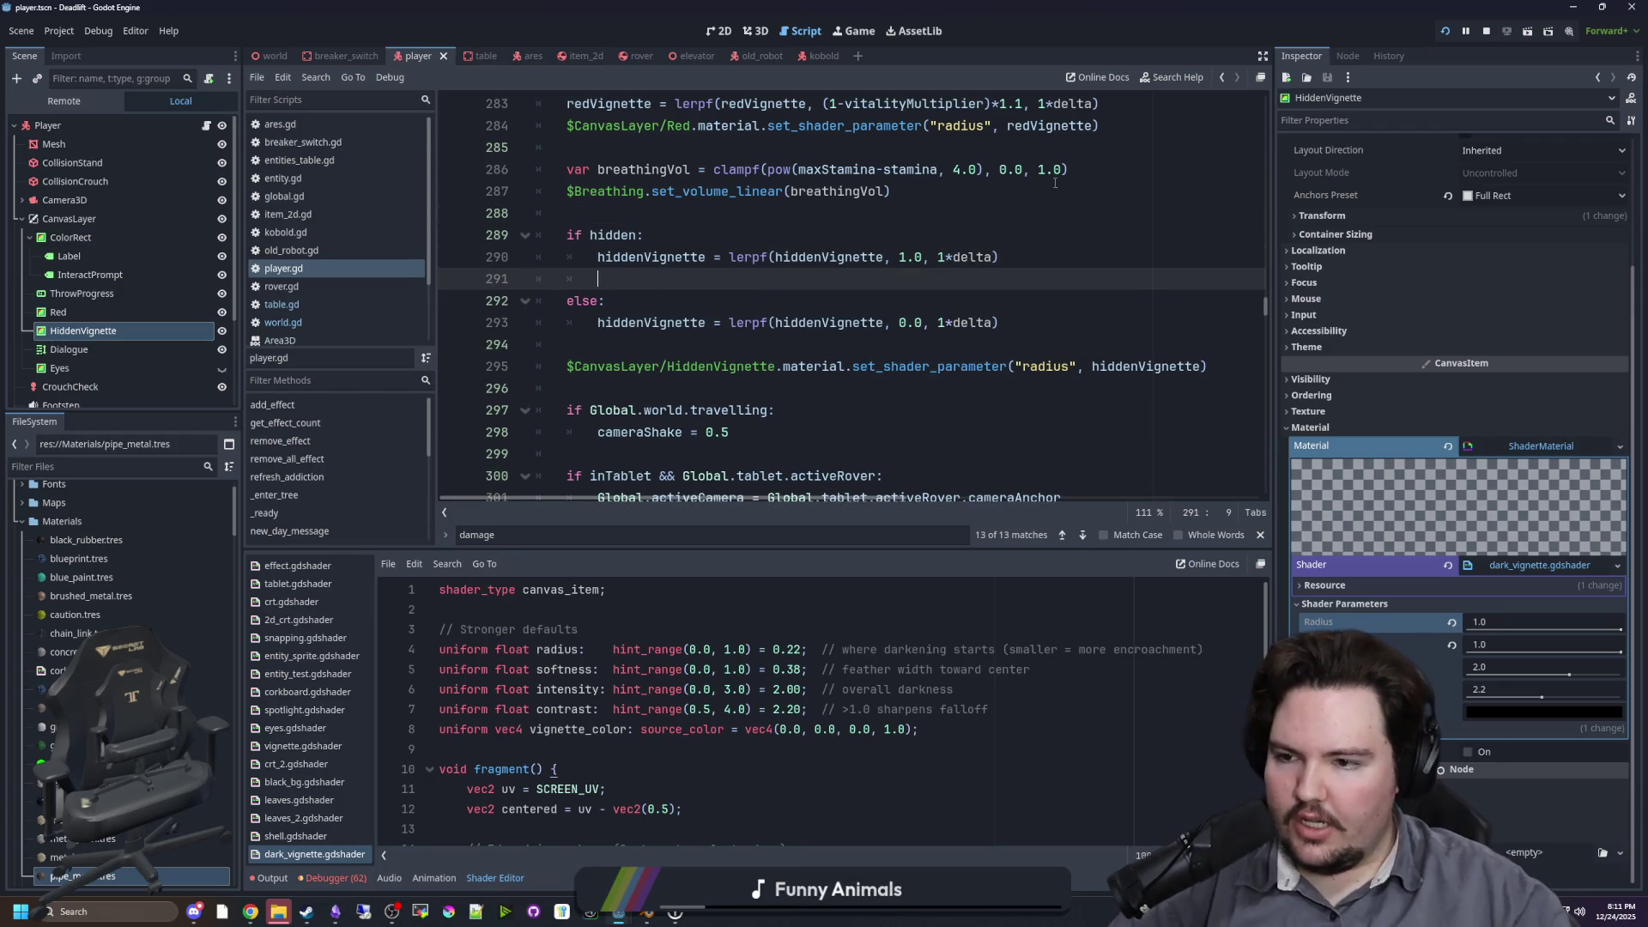
left_click(756, 31)
left_click(729, 30)
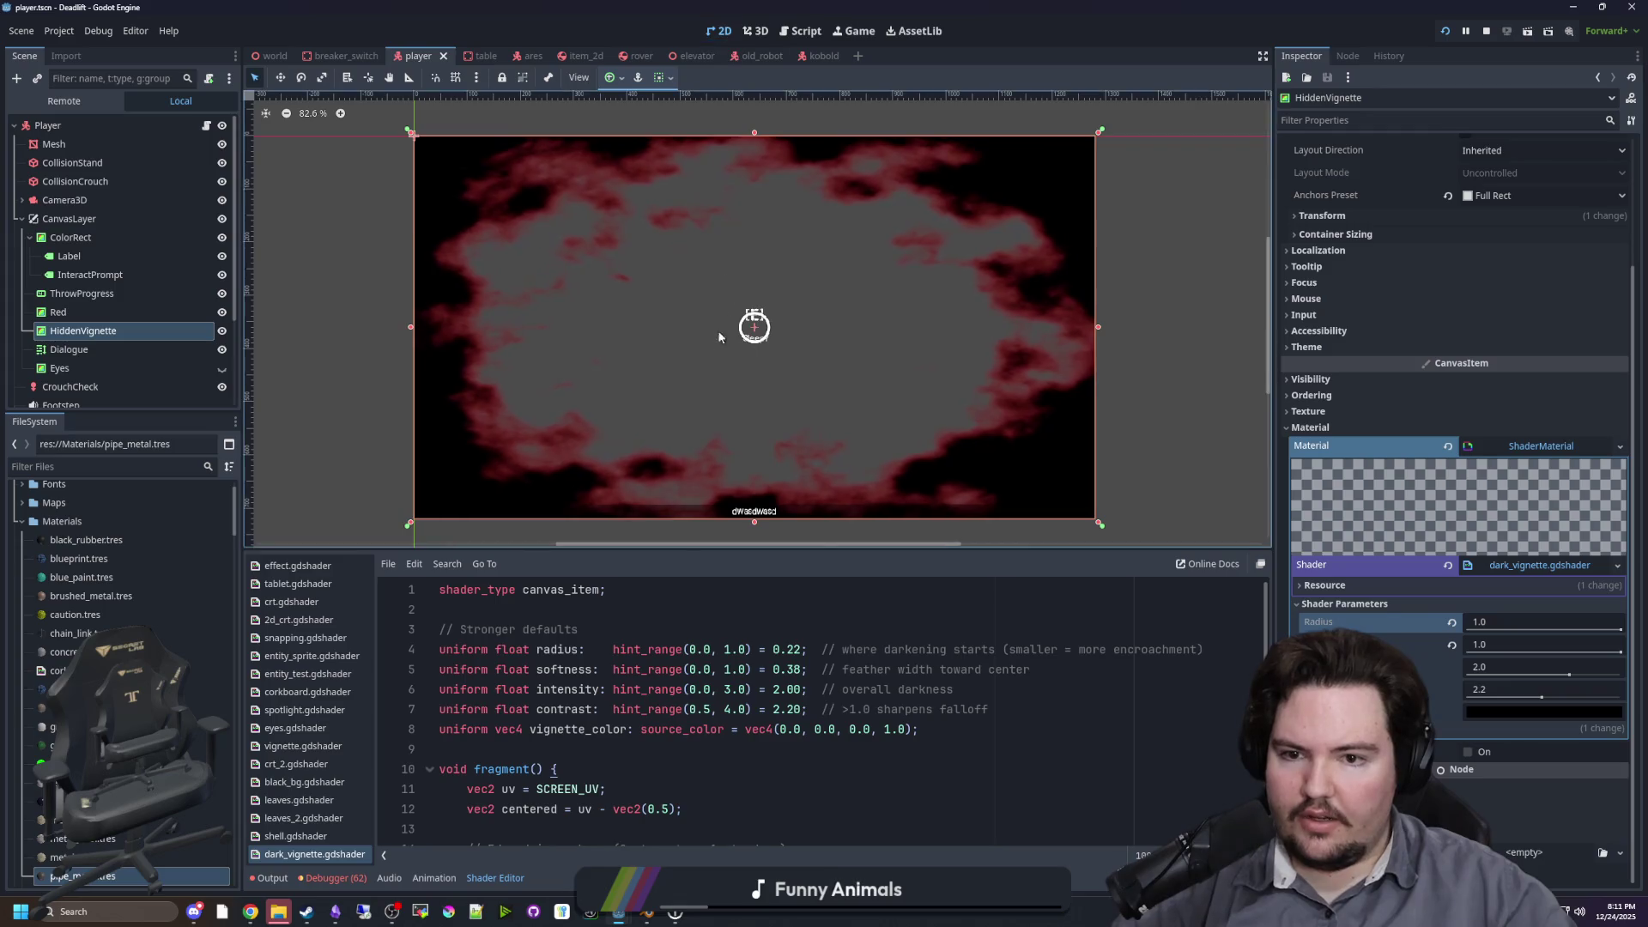
Step: Add a TextureRect child under ColorRect via a 'texture' search and drag it above Label
scroll(718, 352, "up", 10)
scroll(719, 357, "down", 2)
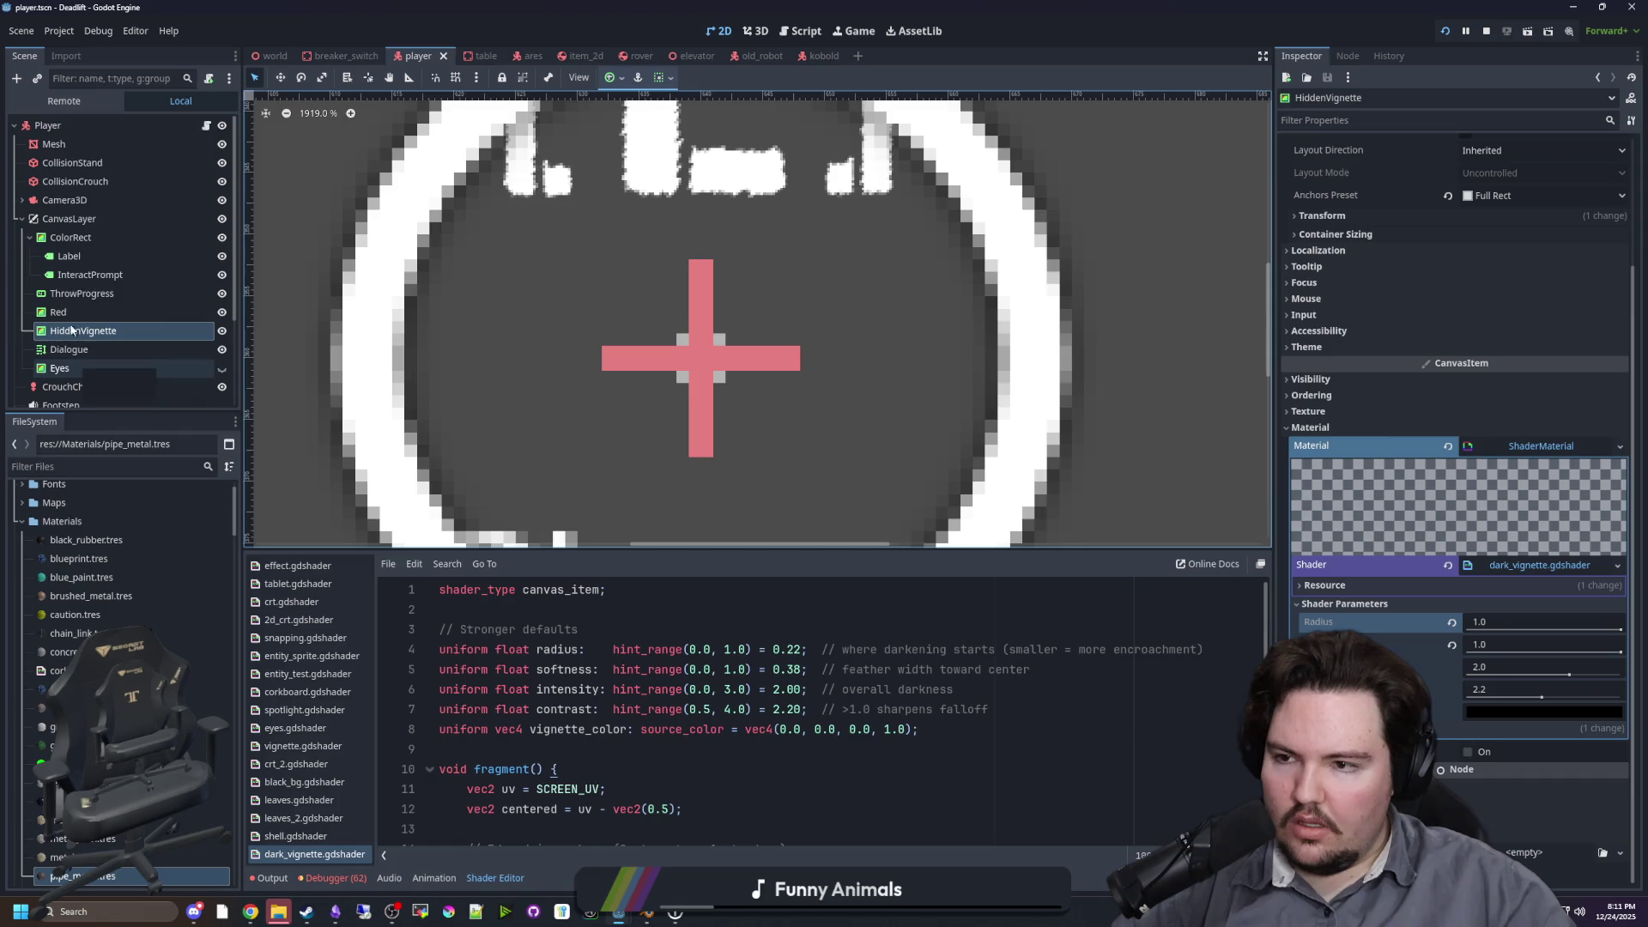
left_click(94, 237)
scroll(426, 319, "down", 4)
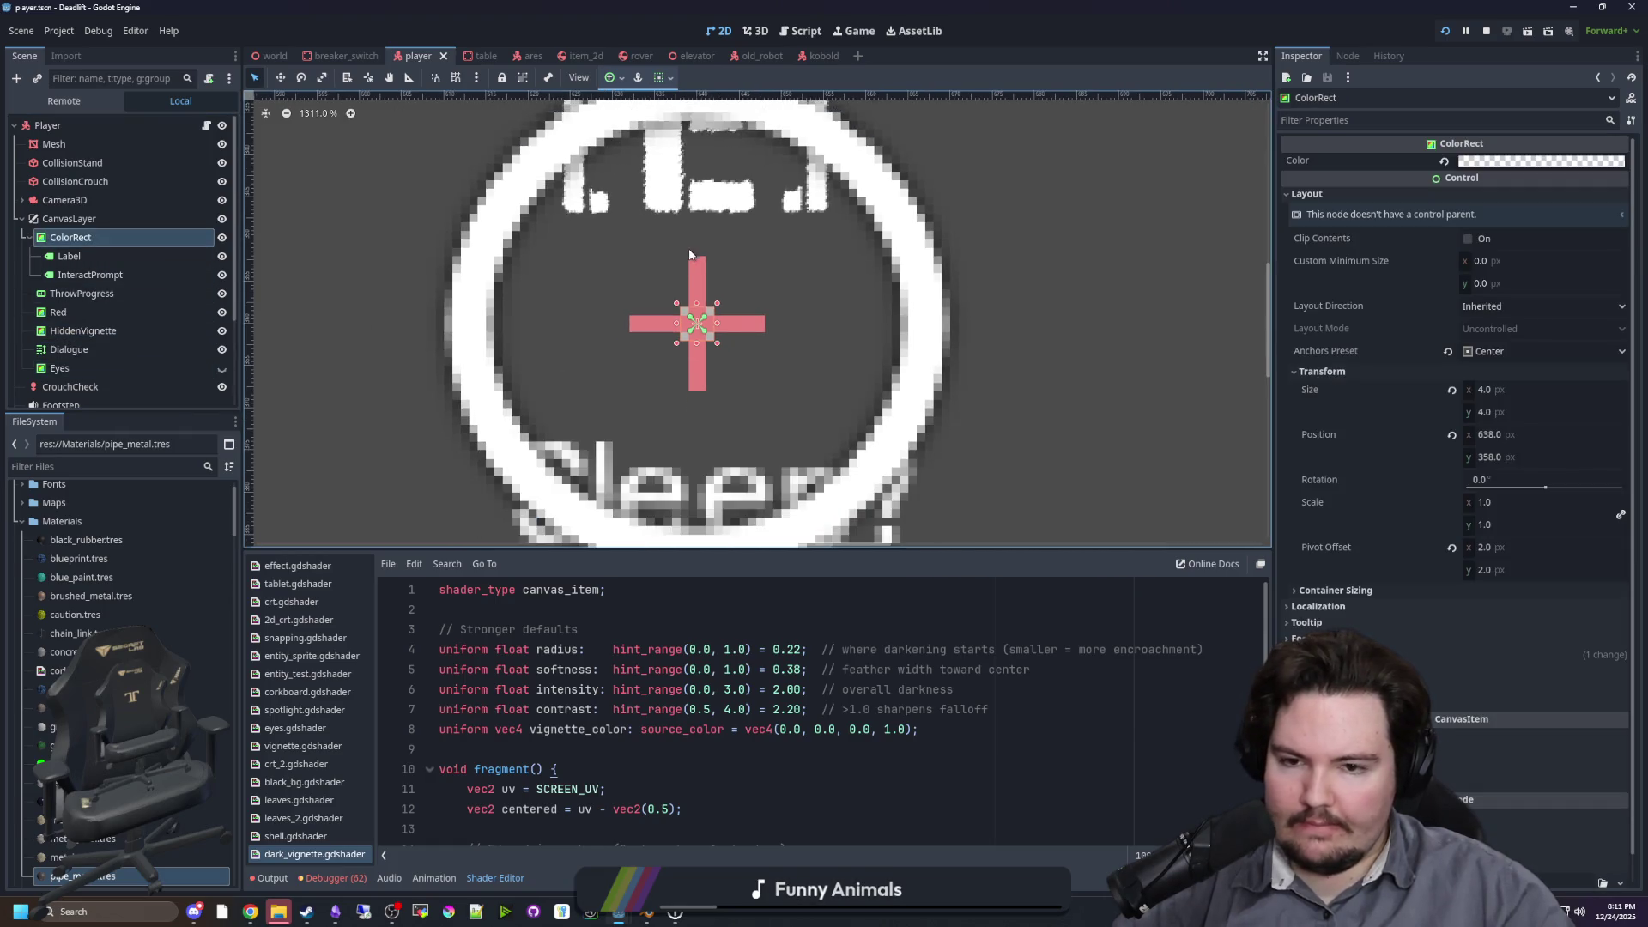
scroll(427, 320, "up", 4)
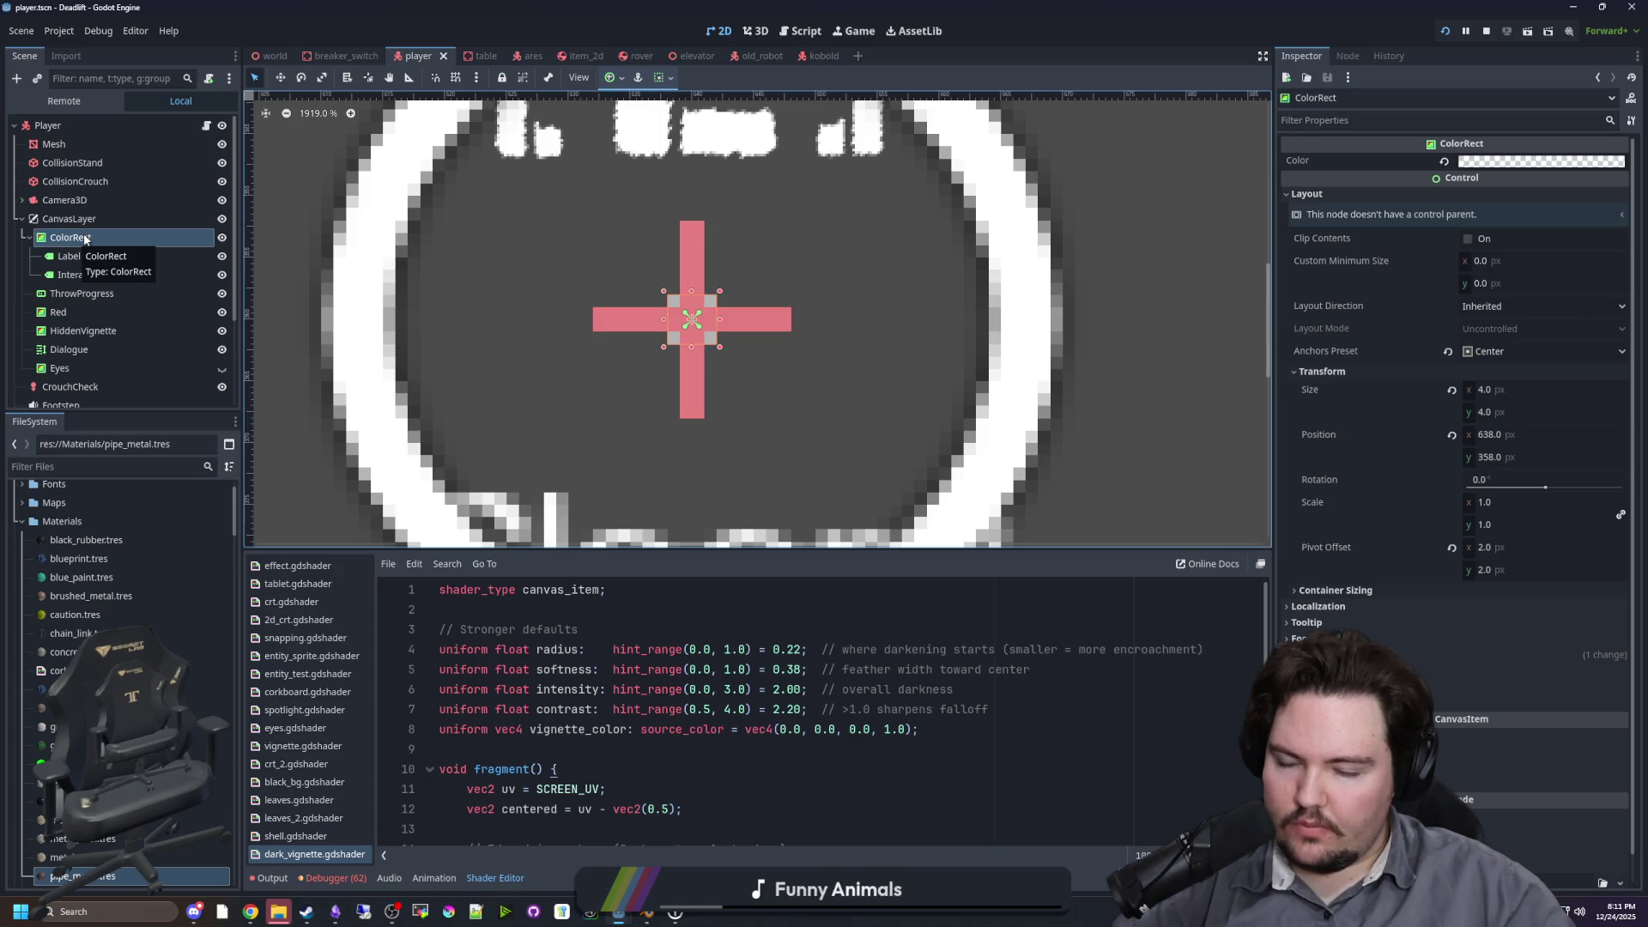
right_click(86, 240)
left_click(108, 248)
type("te")
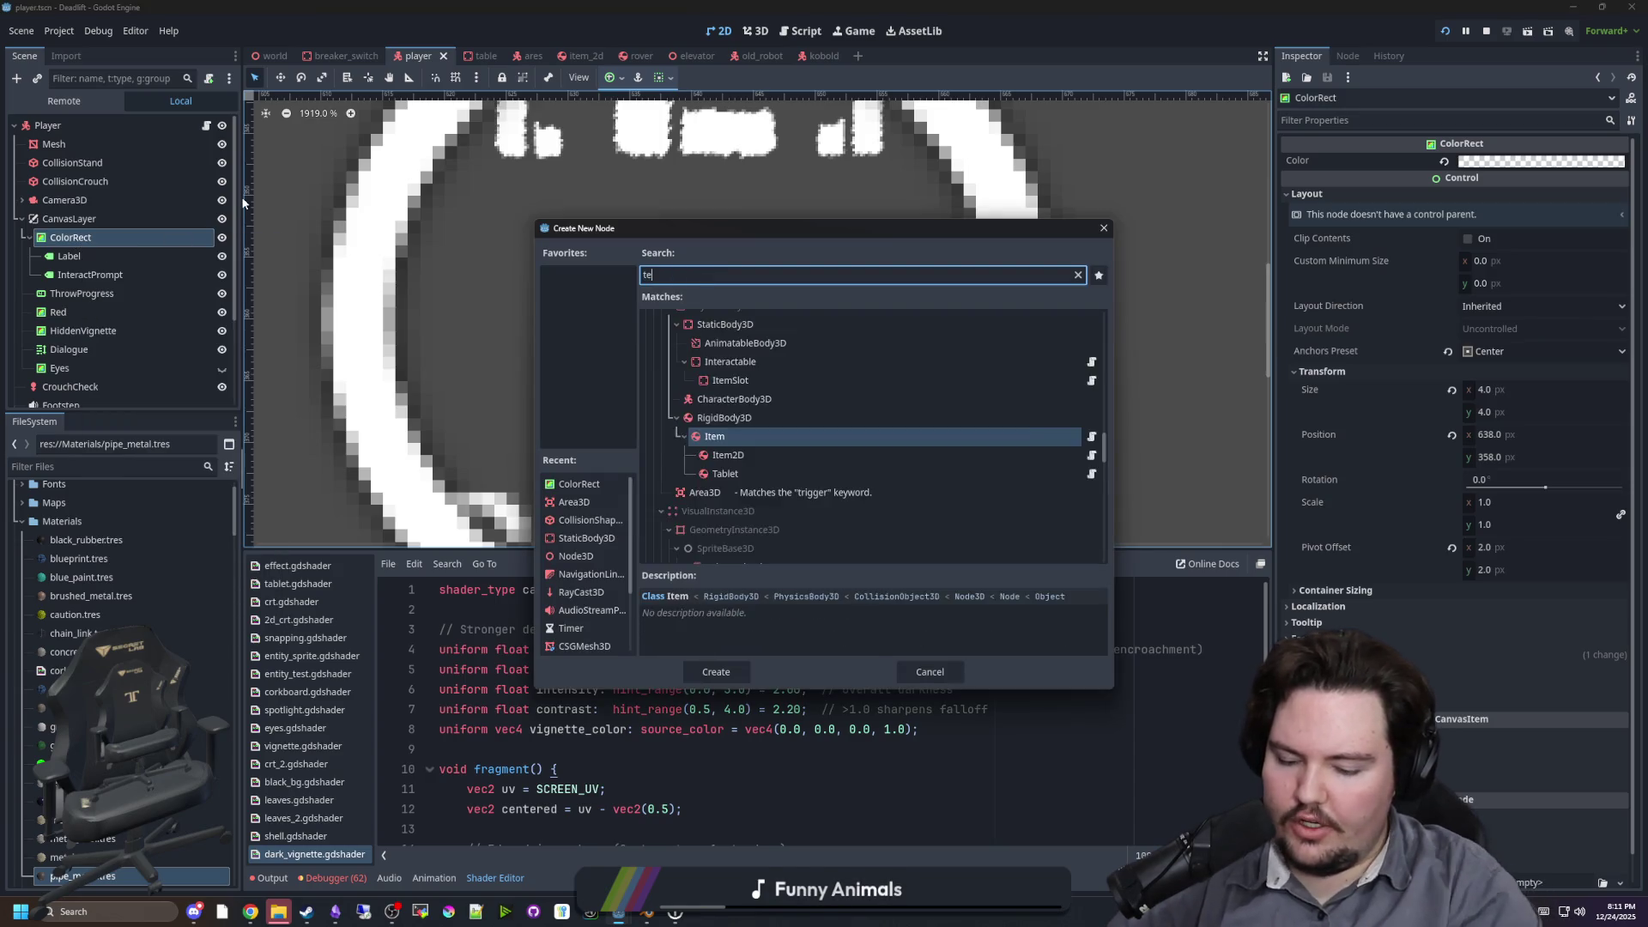
type("xture")
key("Return")
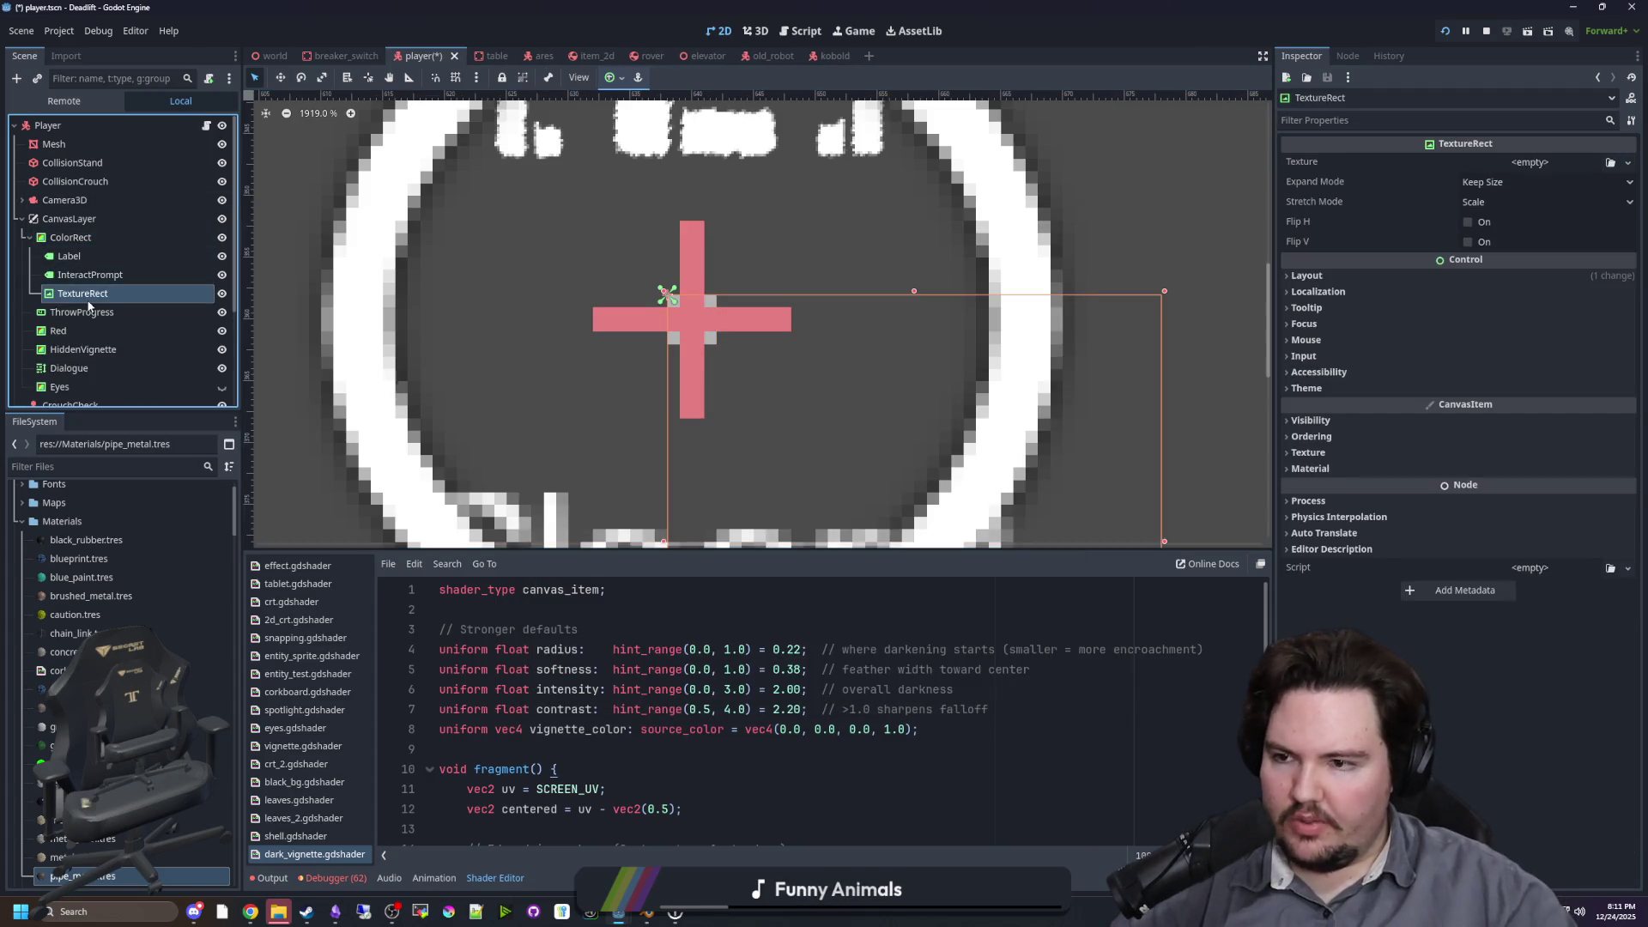
left_click_drag(88, 302, 61, 253)
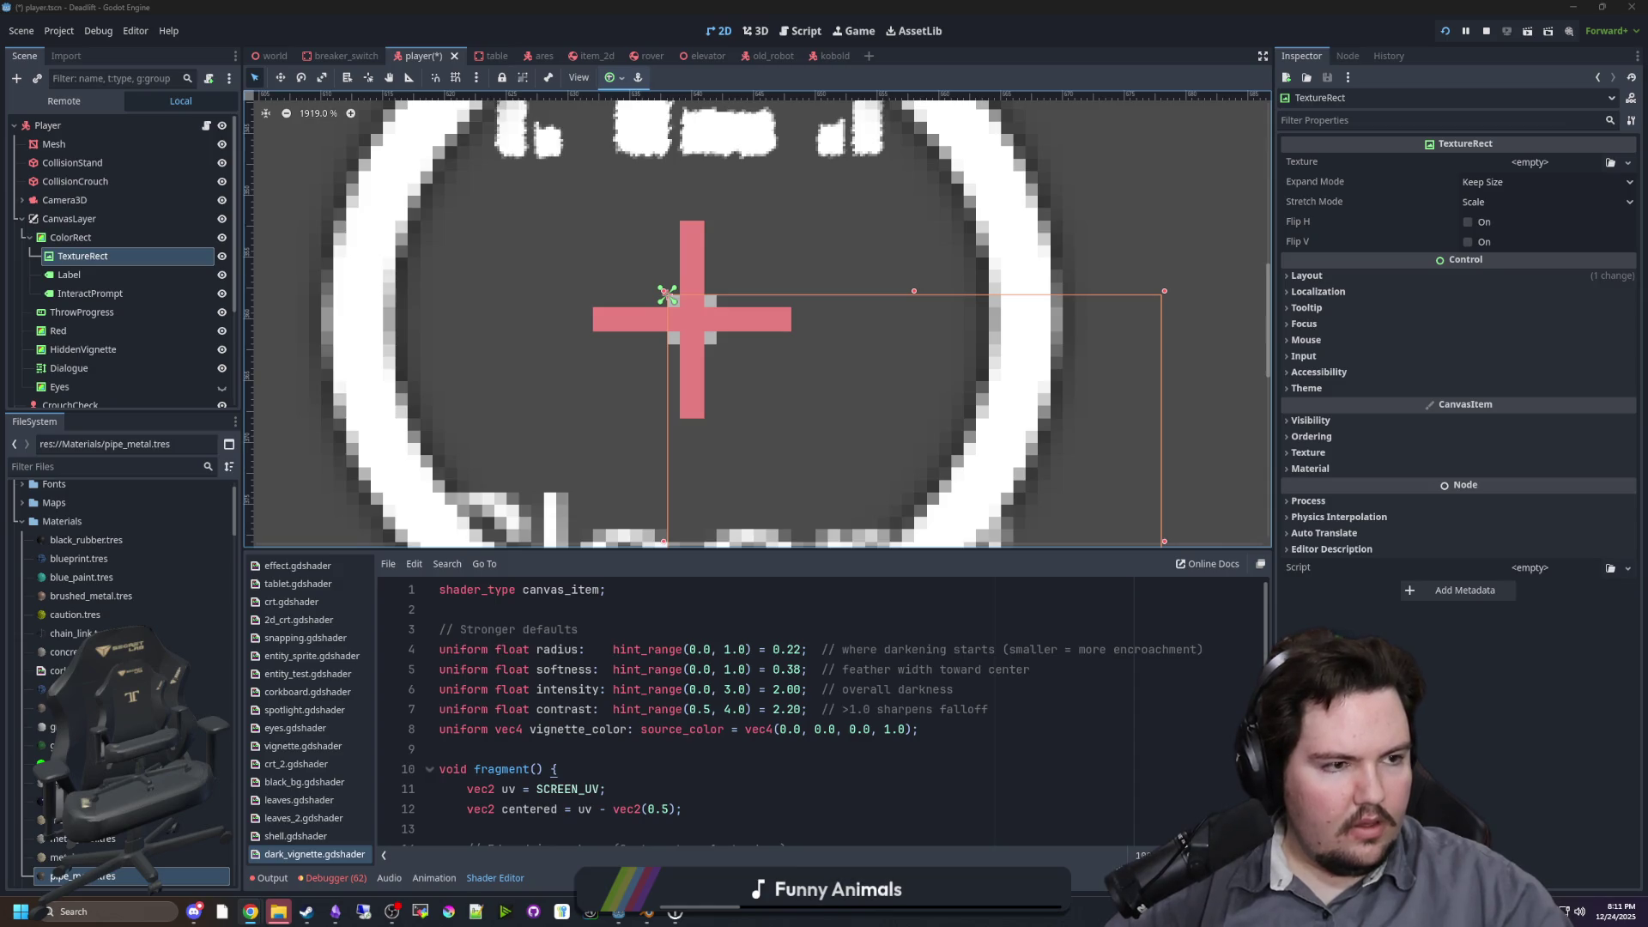
key("alt+Tab")
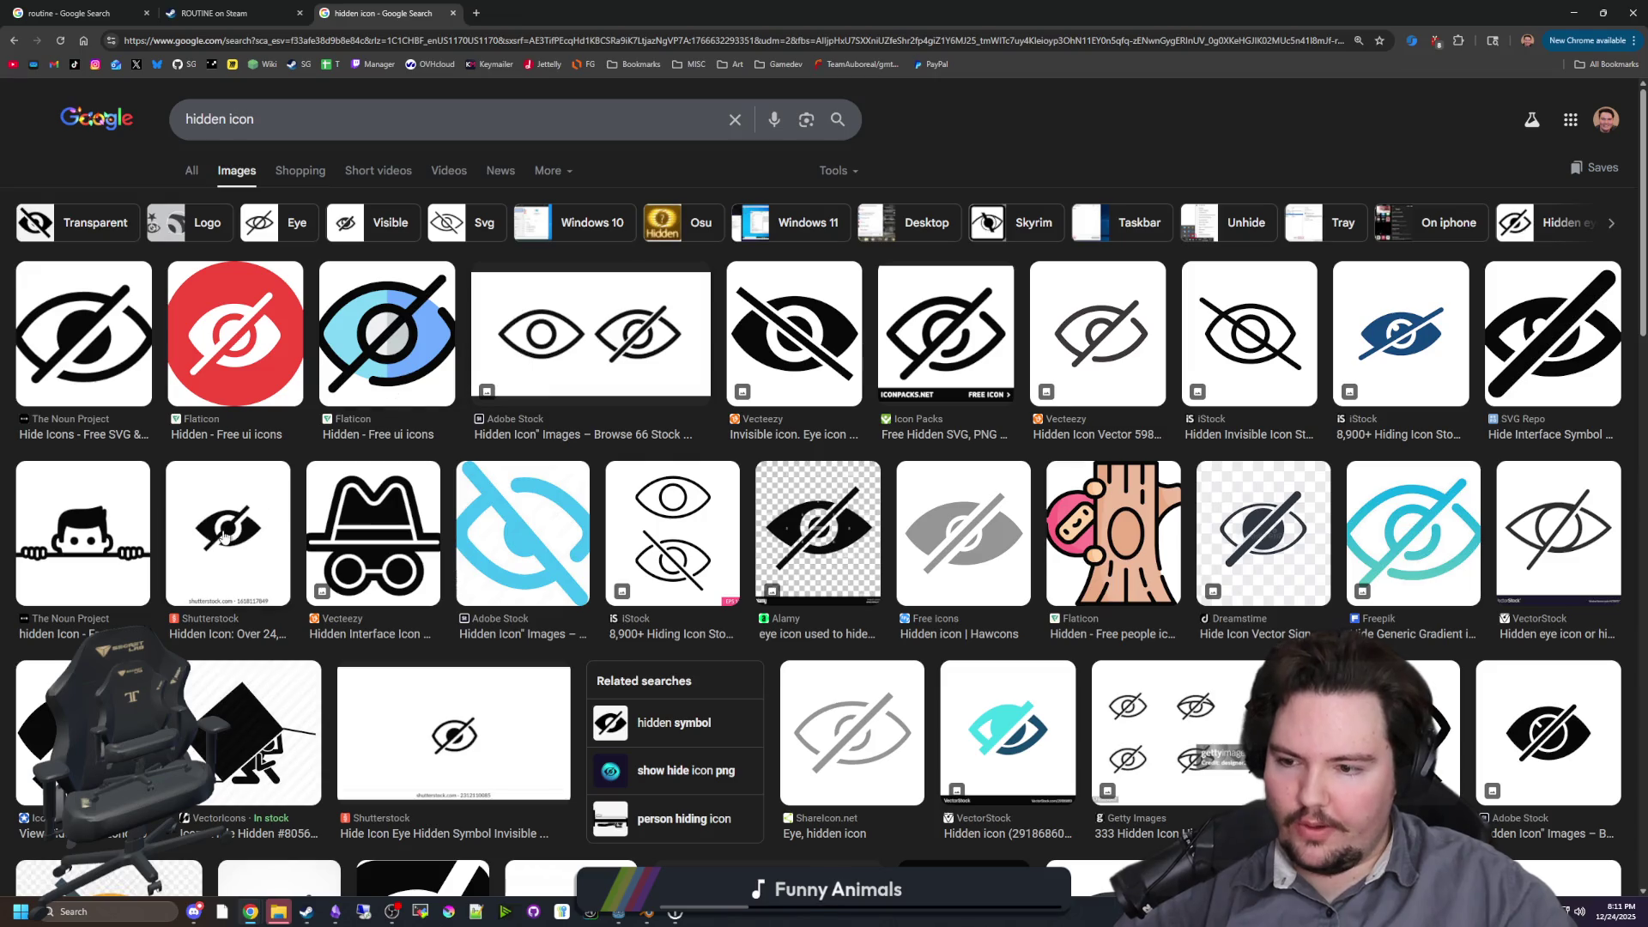
Step: Browse the 'hidden icon' image results, then minimize Chrome to return to Godot
scroll(220, 523, "down", 3)
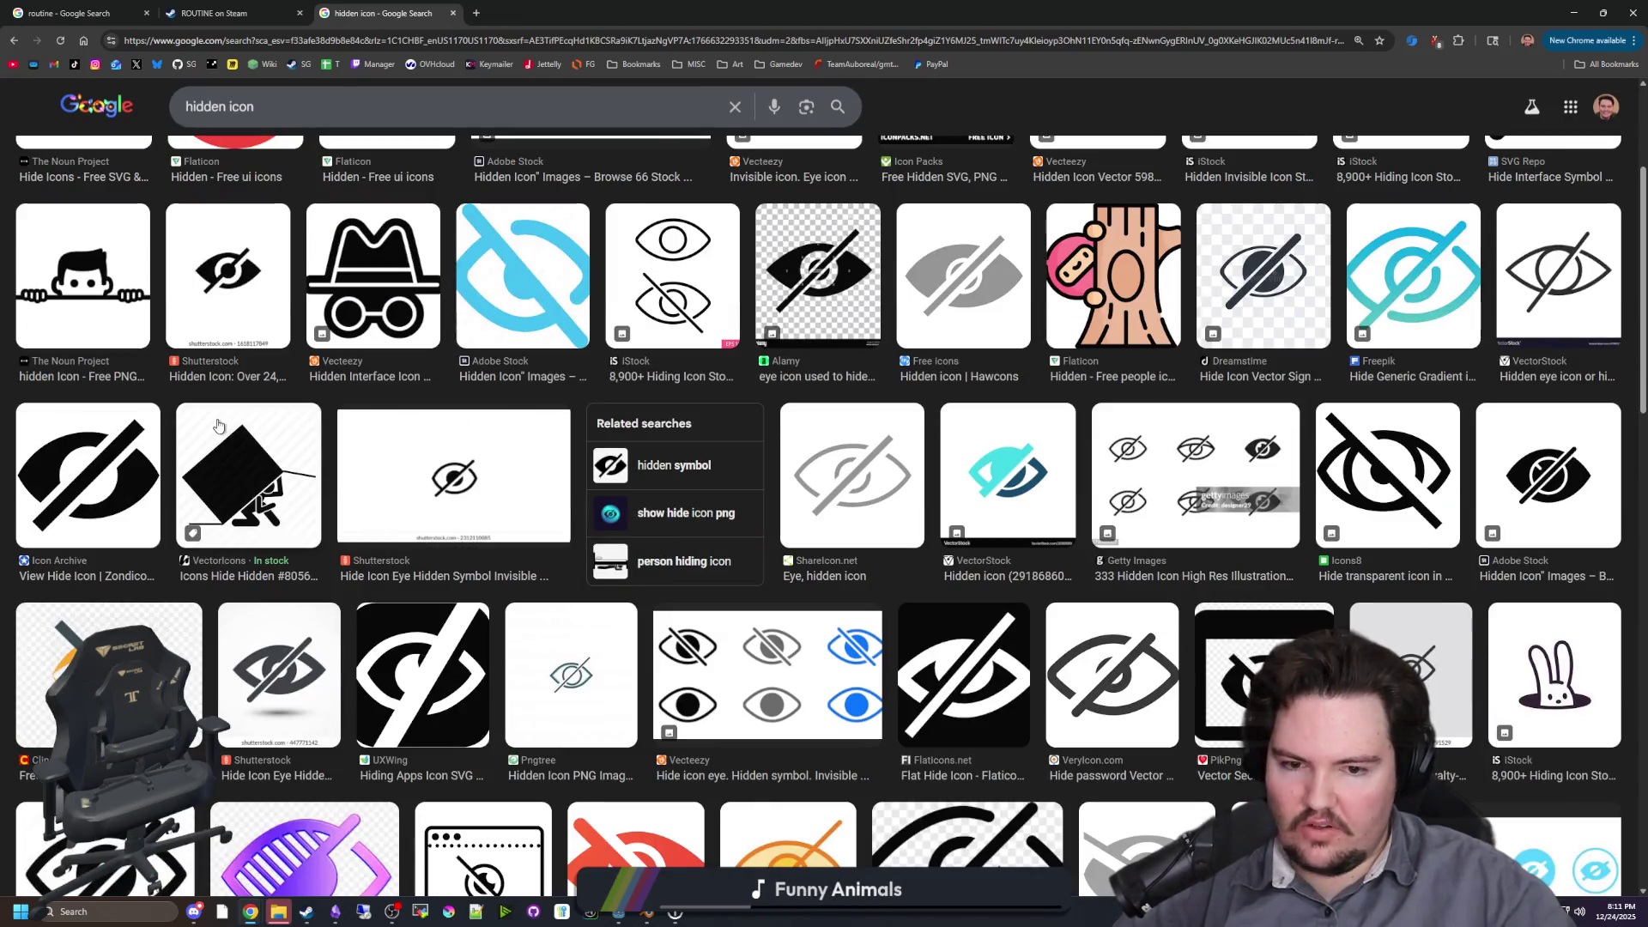
scroll(223, 421, "up", 3)
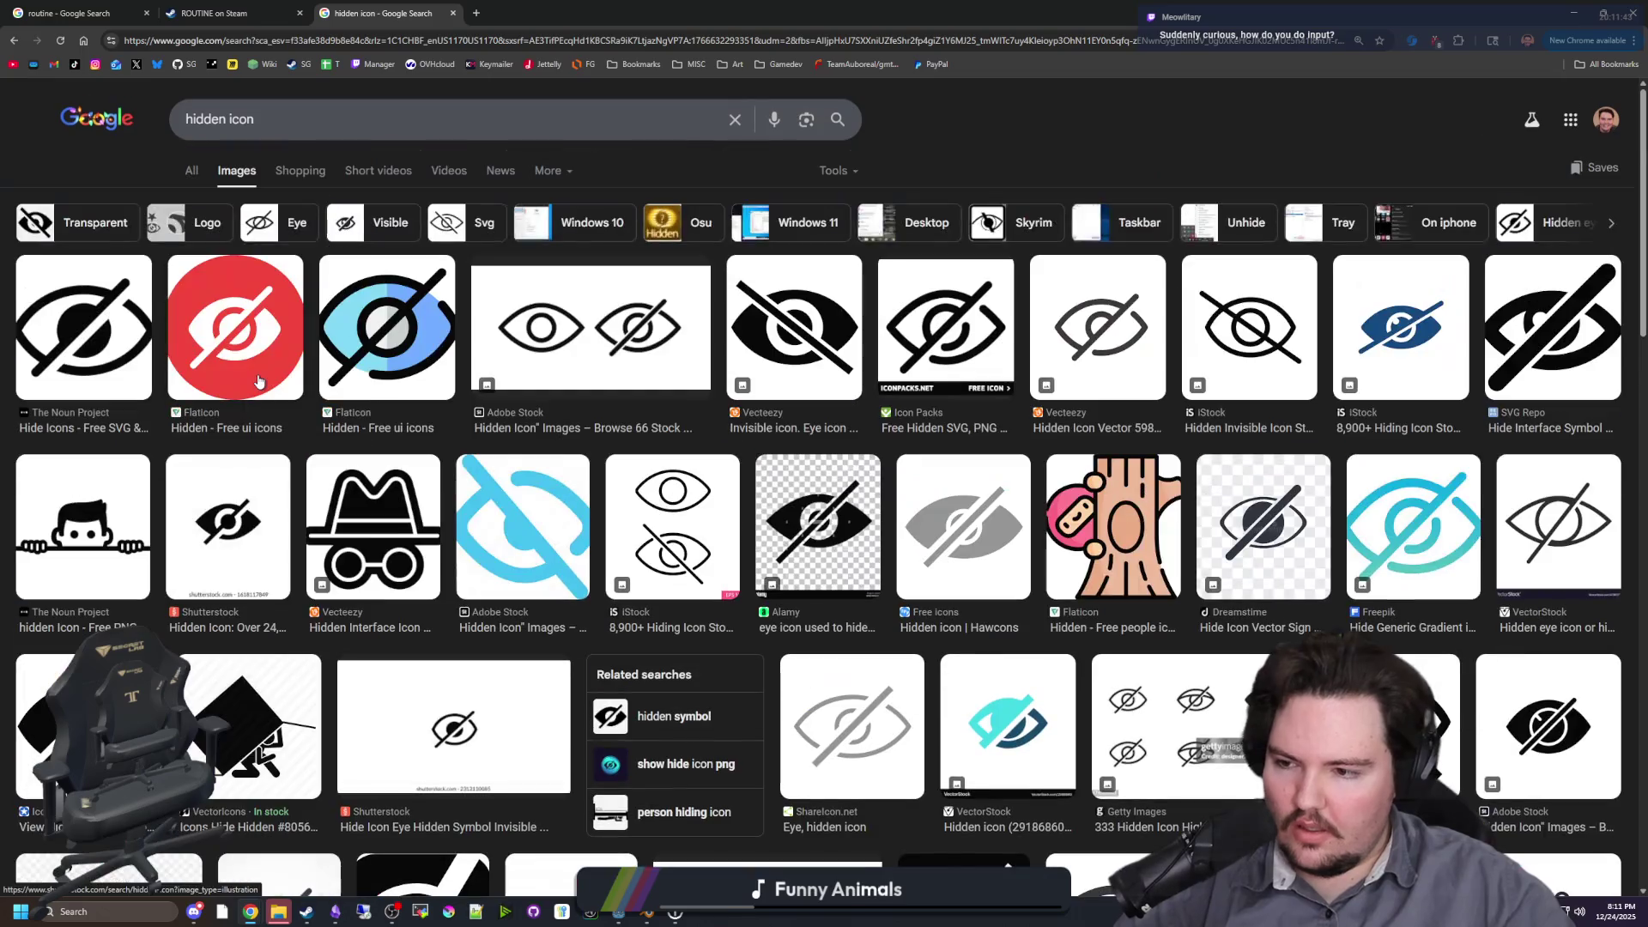
key("super+Down")
key("super+Down")
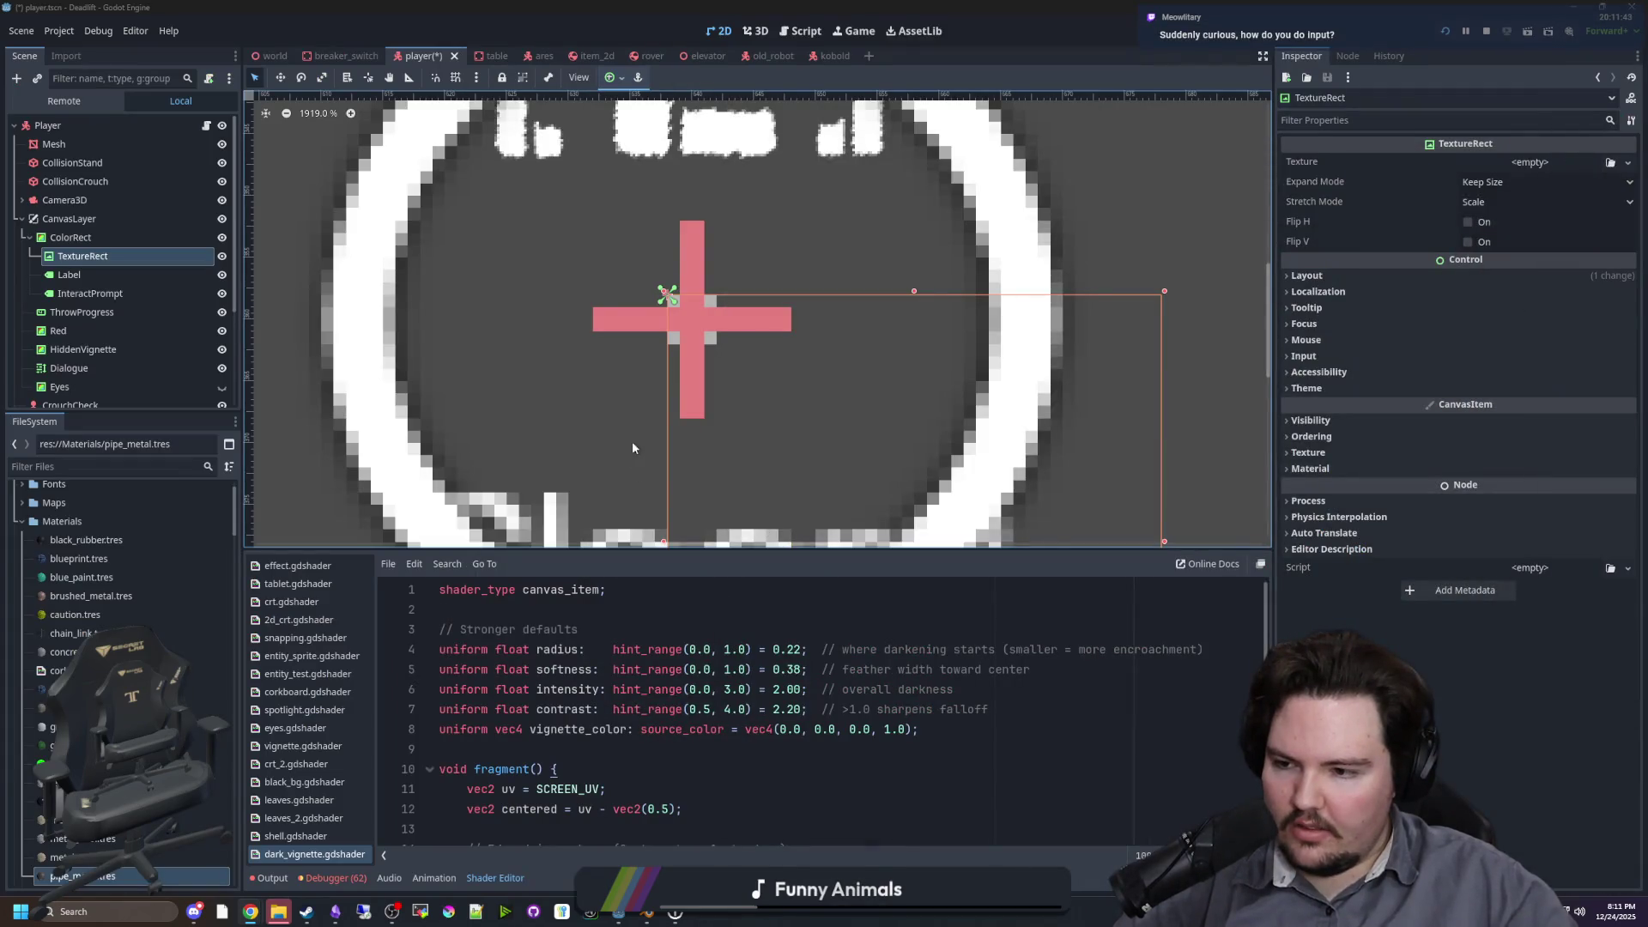
Step: Check the TextureRect's layout properties and save the player scene with Ctrl+S
scroll(661, 369, "down", 6)
scroll(662, 369, "down", 2)
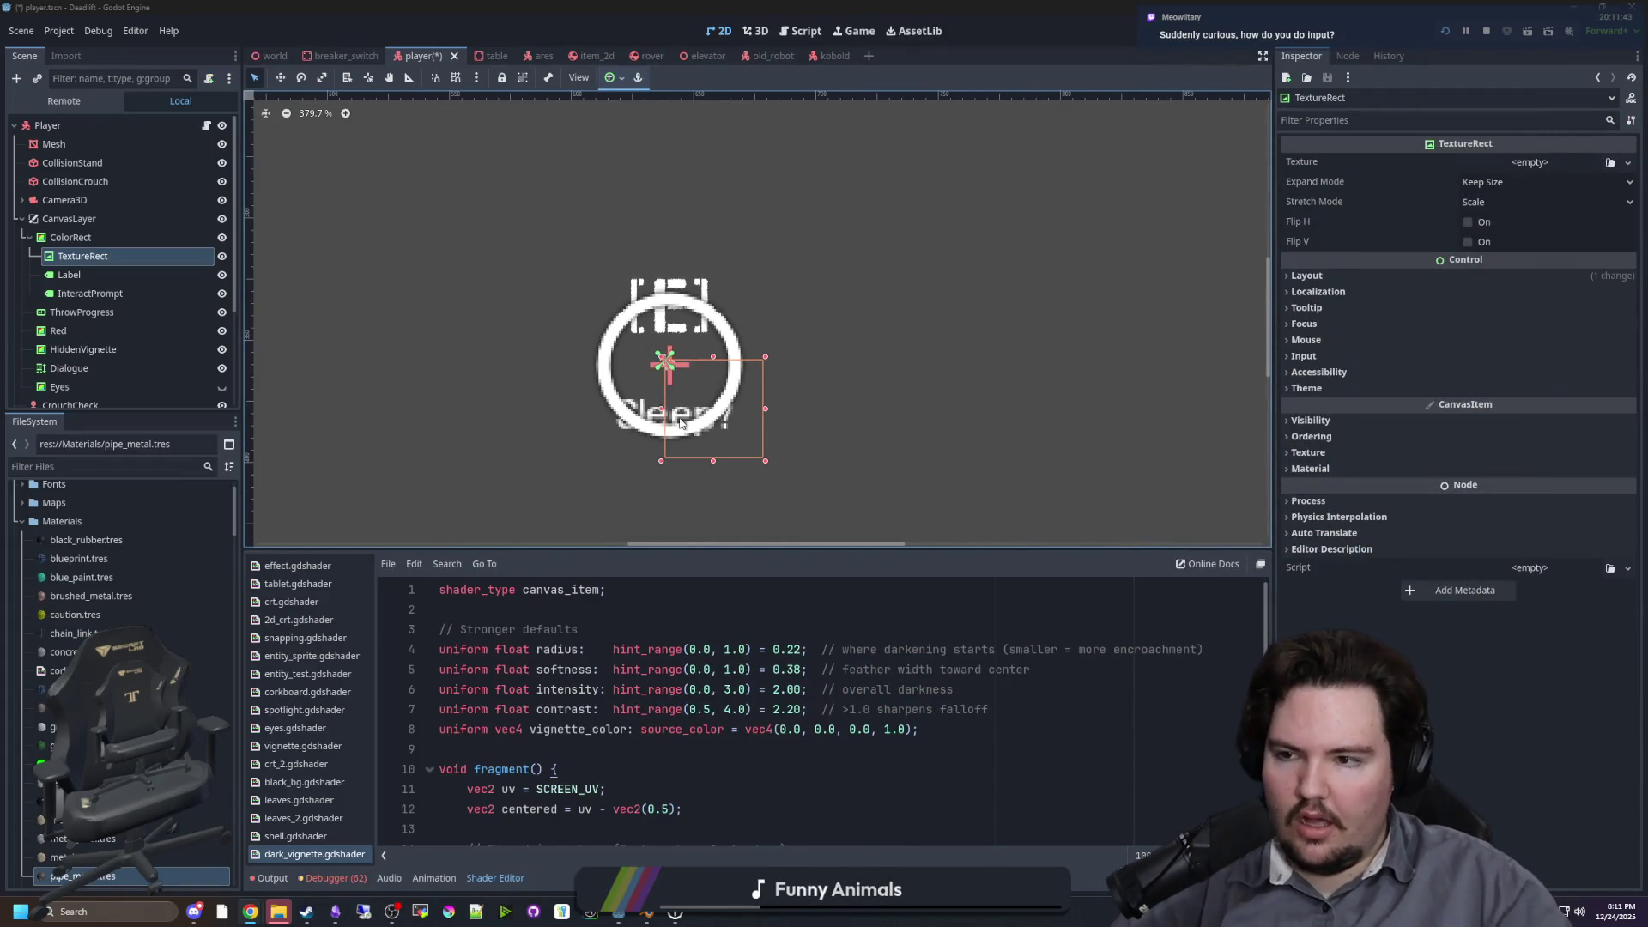
left_click(1307, 274)
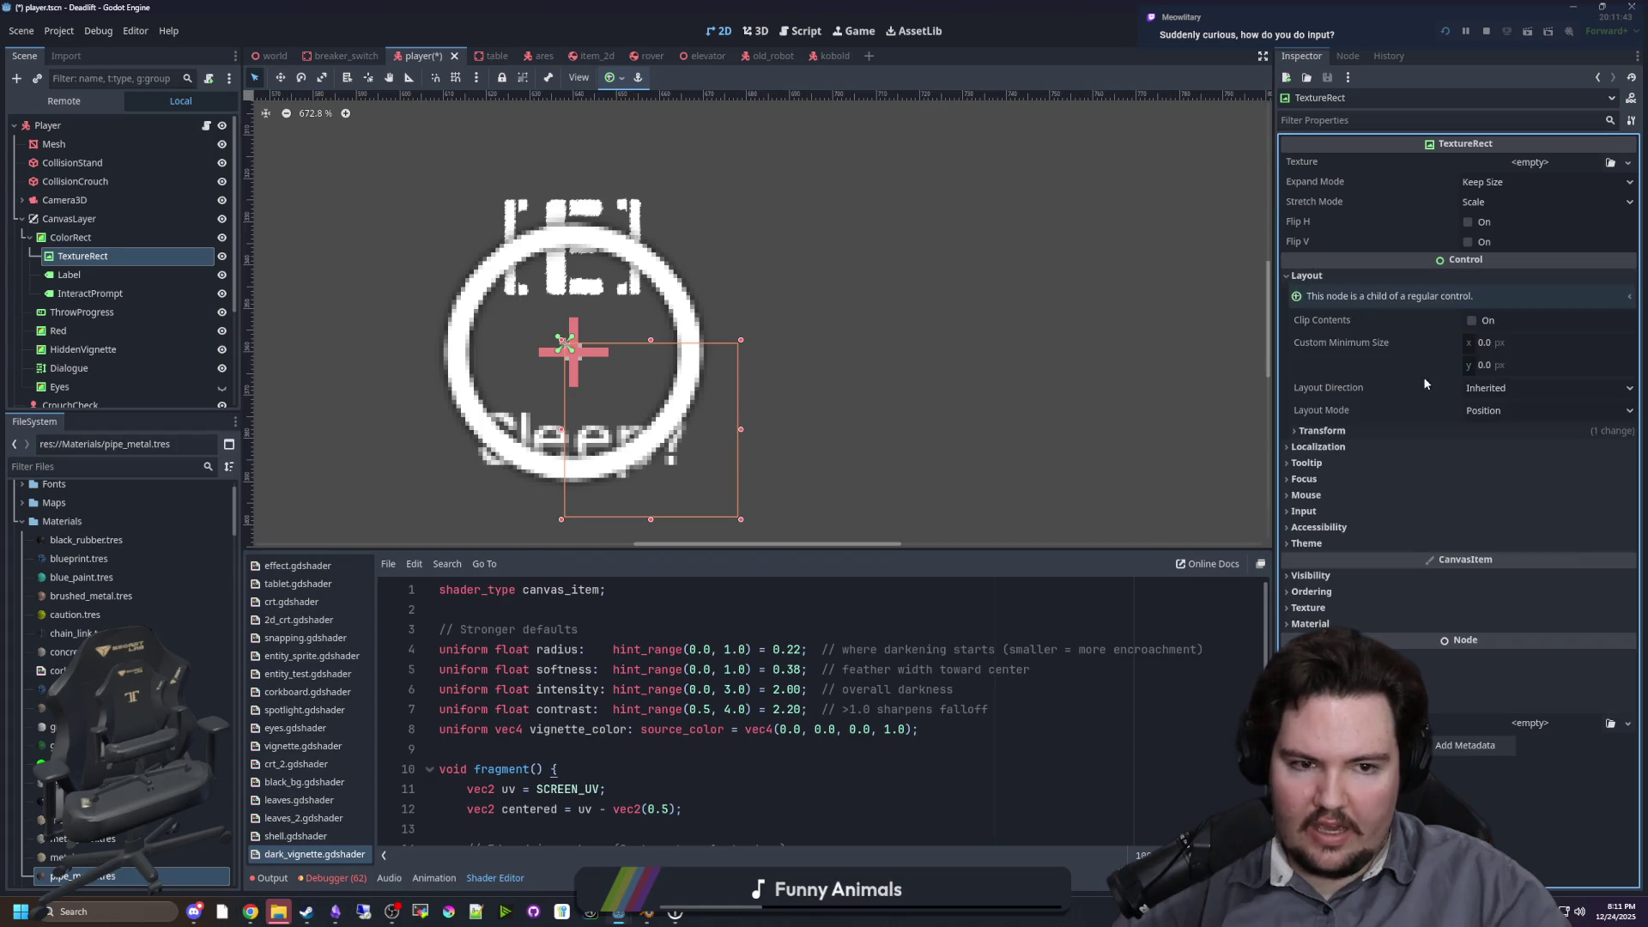
scroll(454, 242, "down", 2)
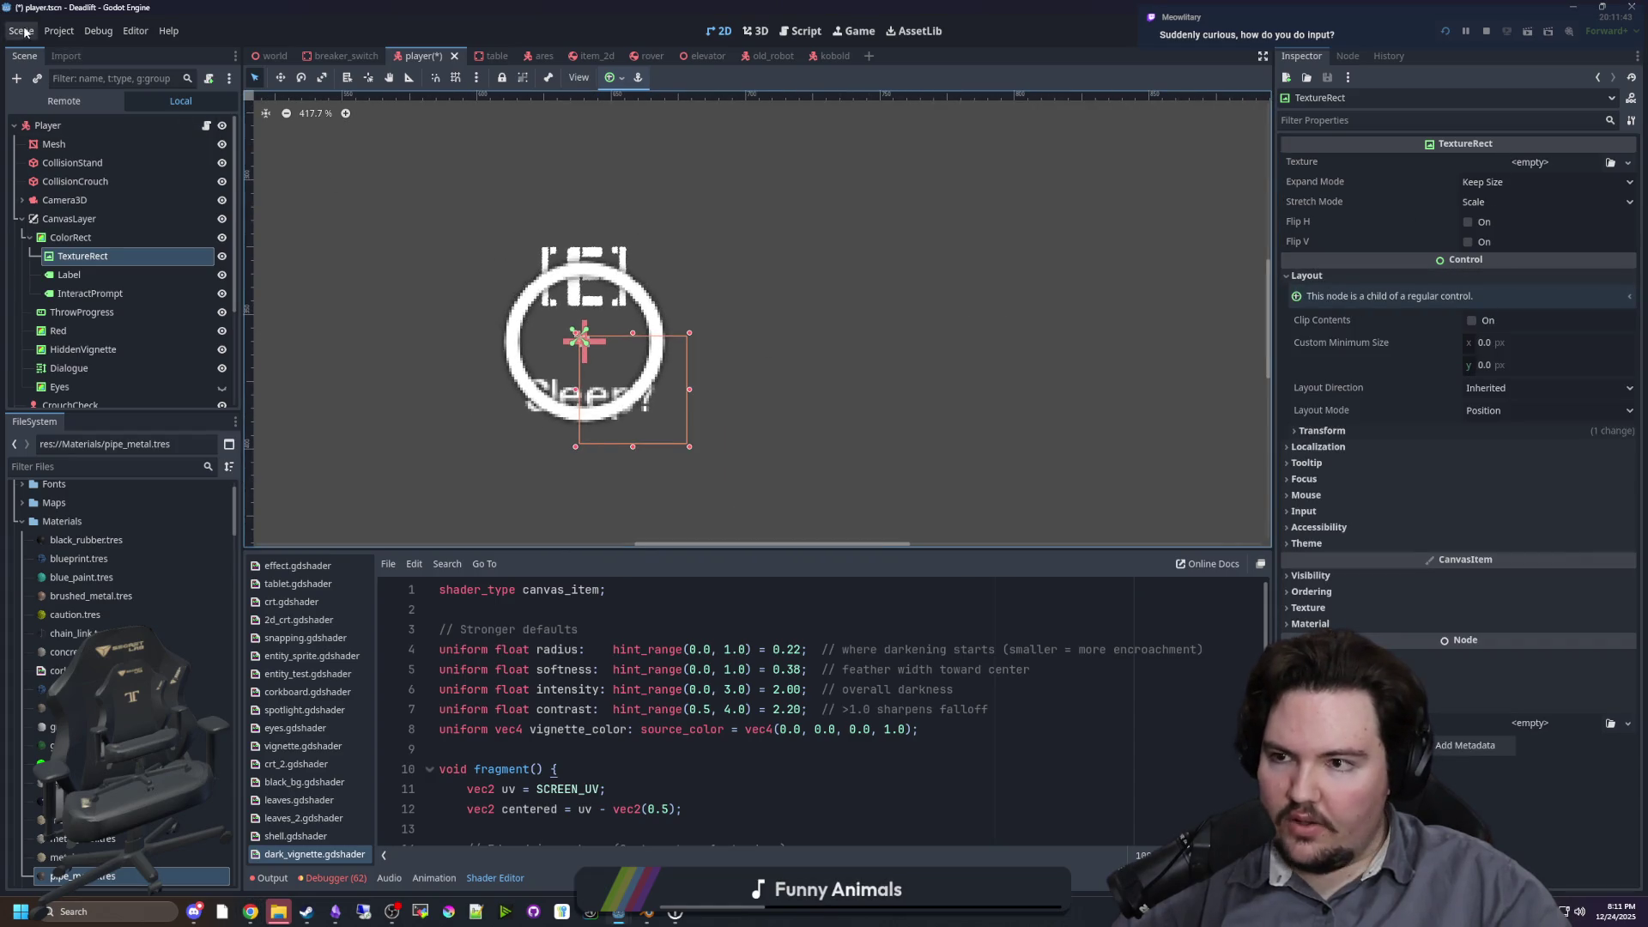
key("ctrl+s")
Step: In Project Settings' Input Map, begin adding a new input event to the drop action
left_click(65, 35)
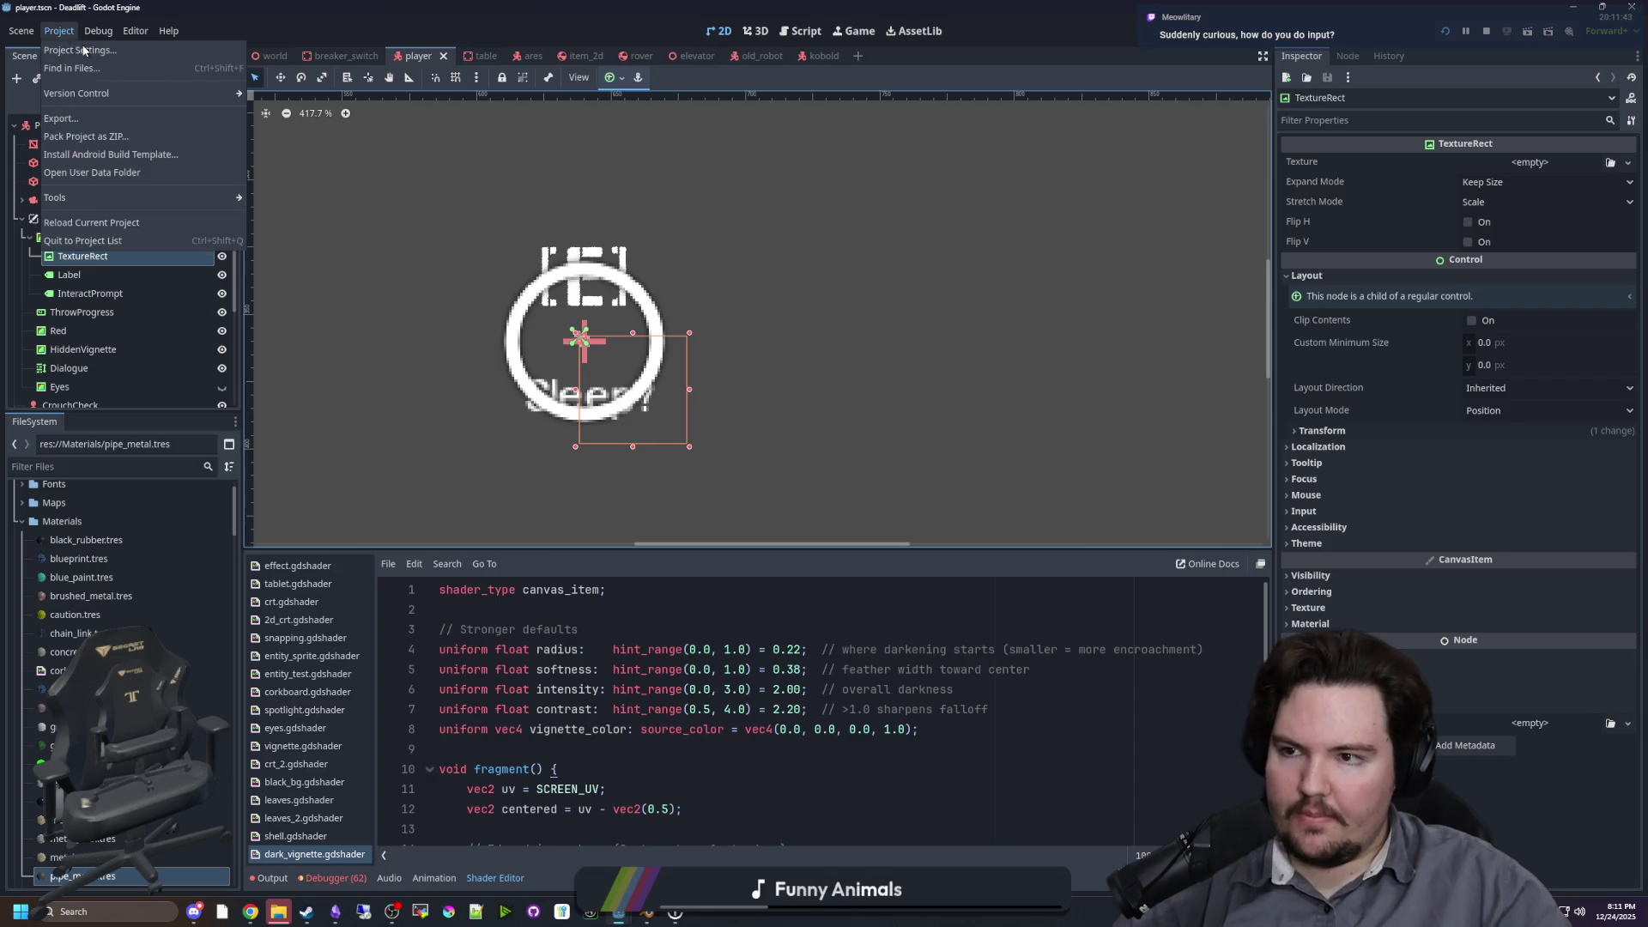
left_click(86, 49)
left_click(752, 263)
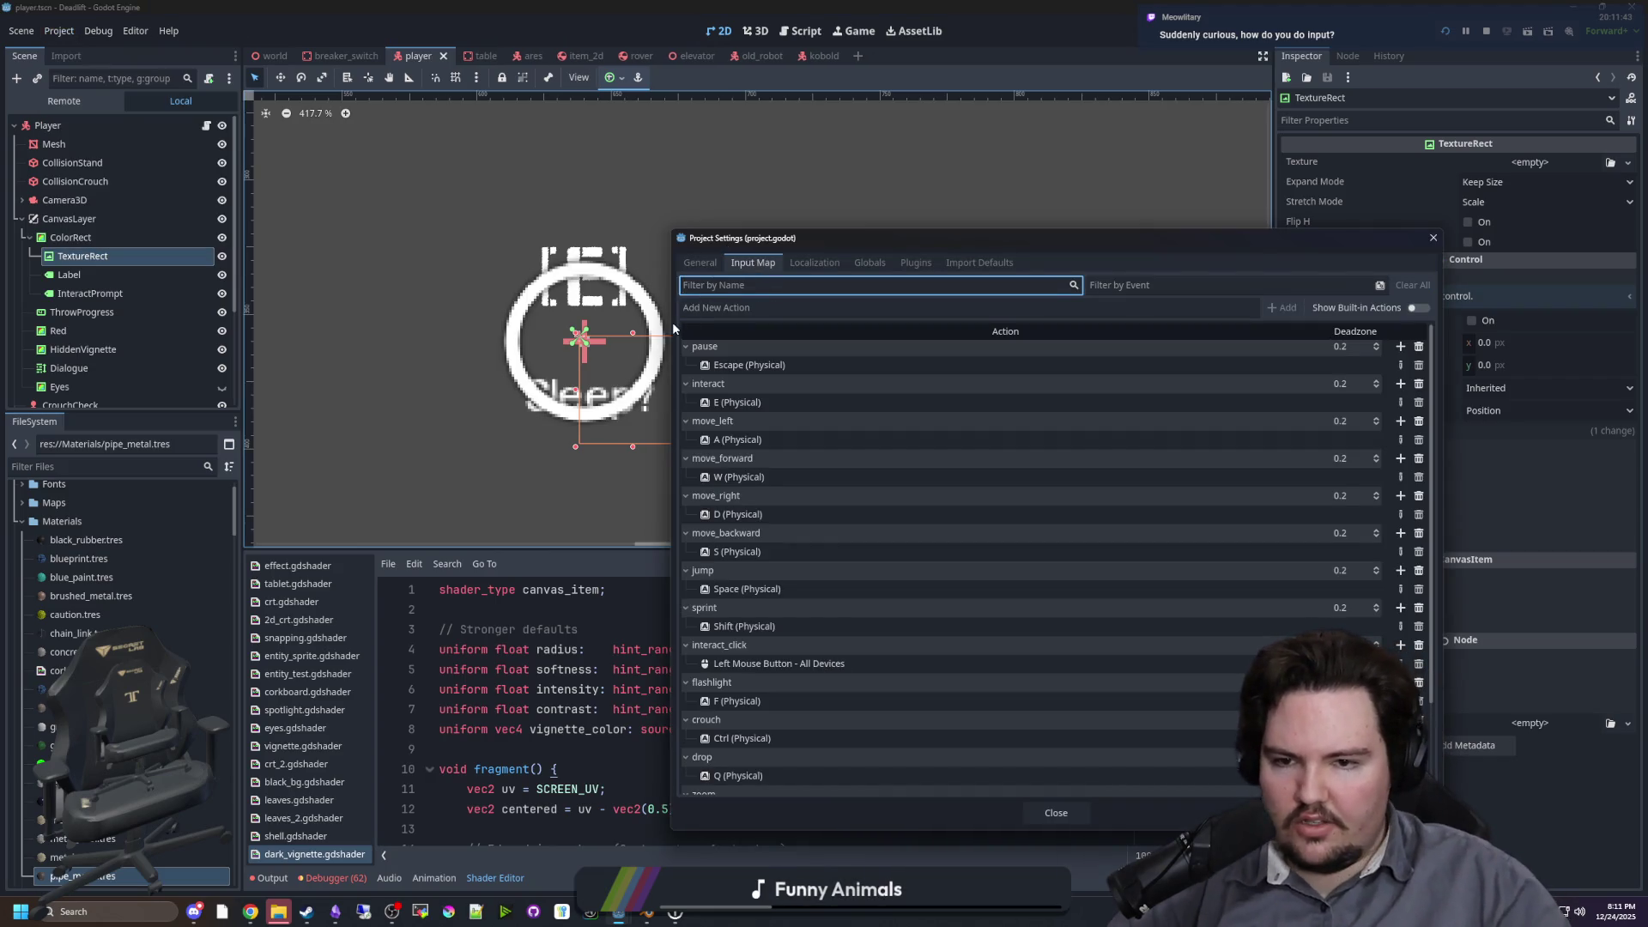
left_click_drag(672, 322, 261, 322)
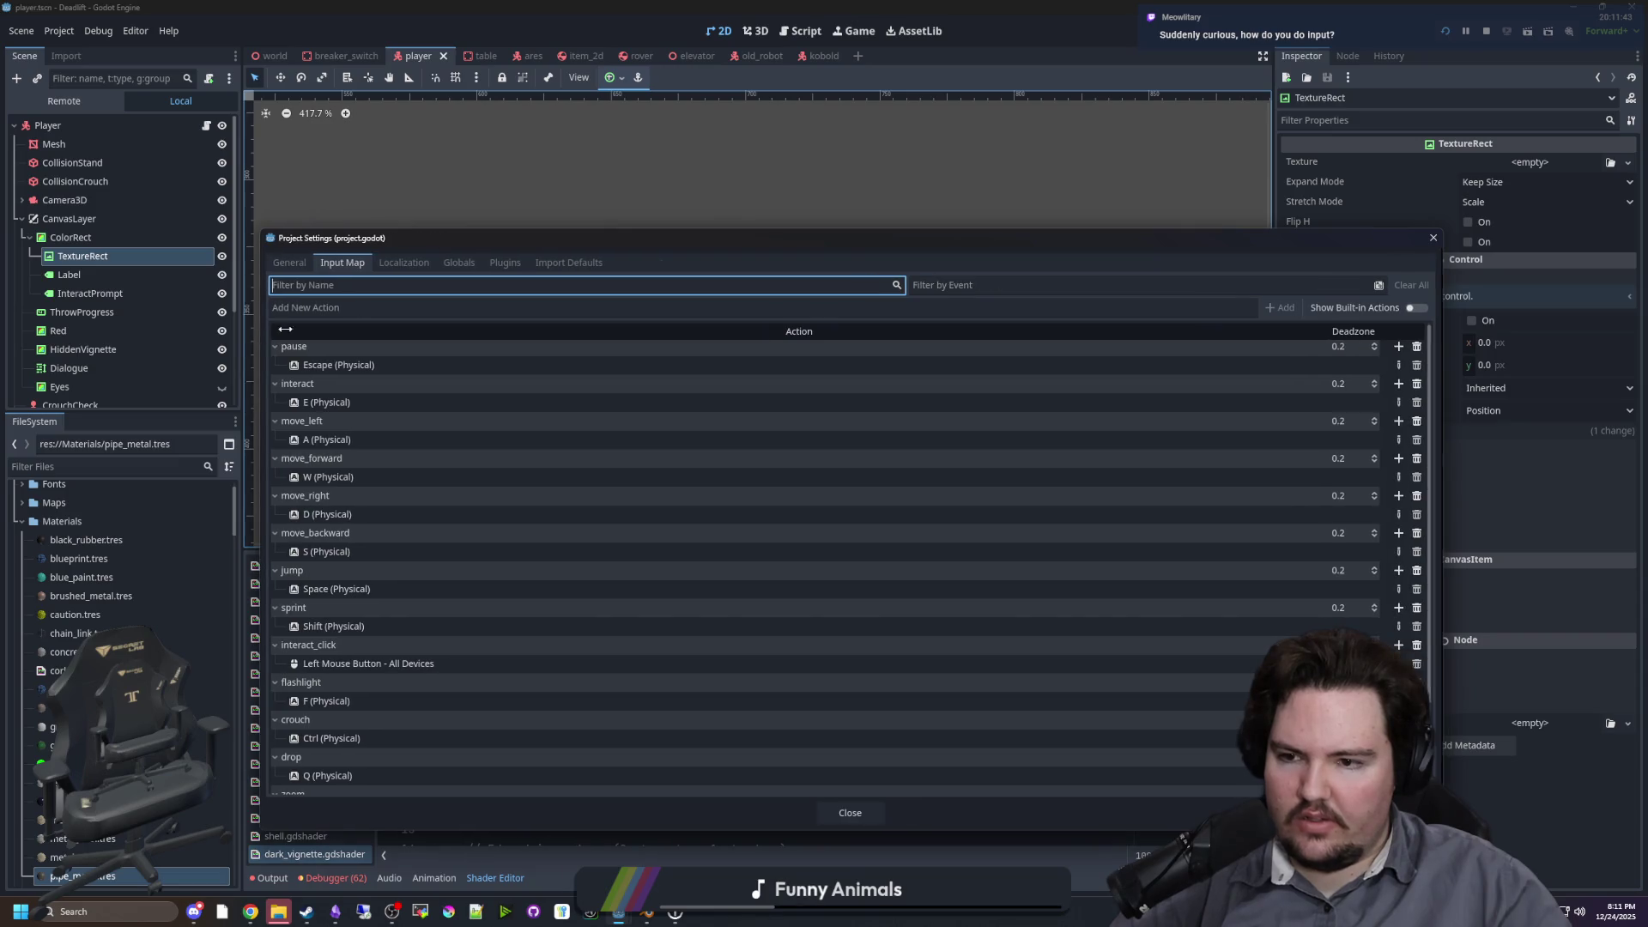
left_click_drag(505, 250, 463, 153)
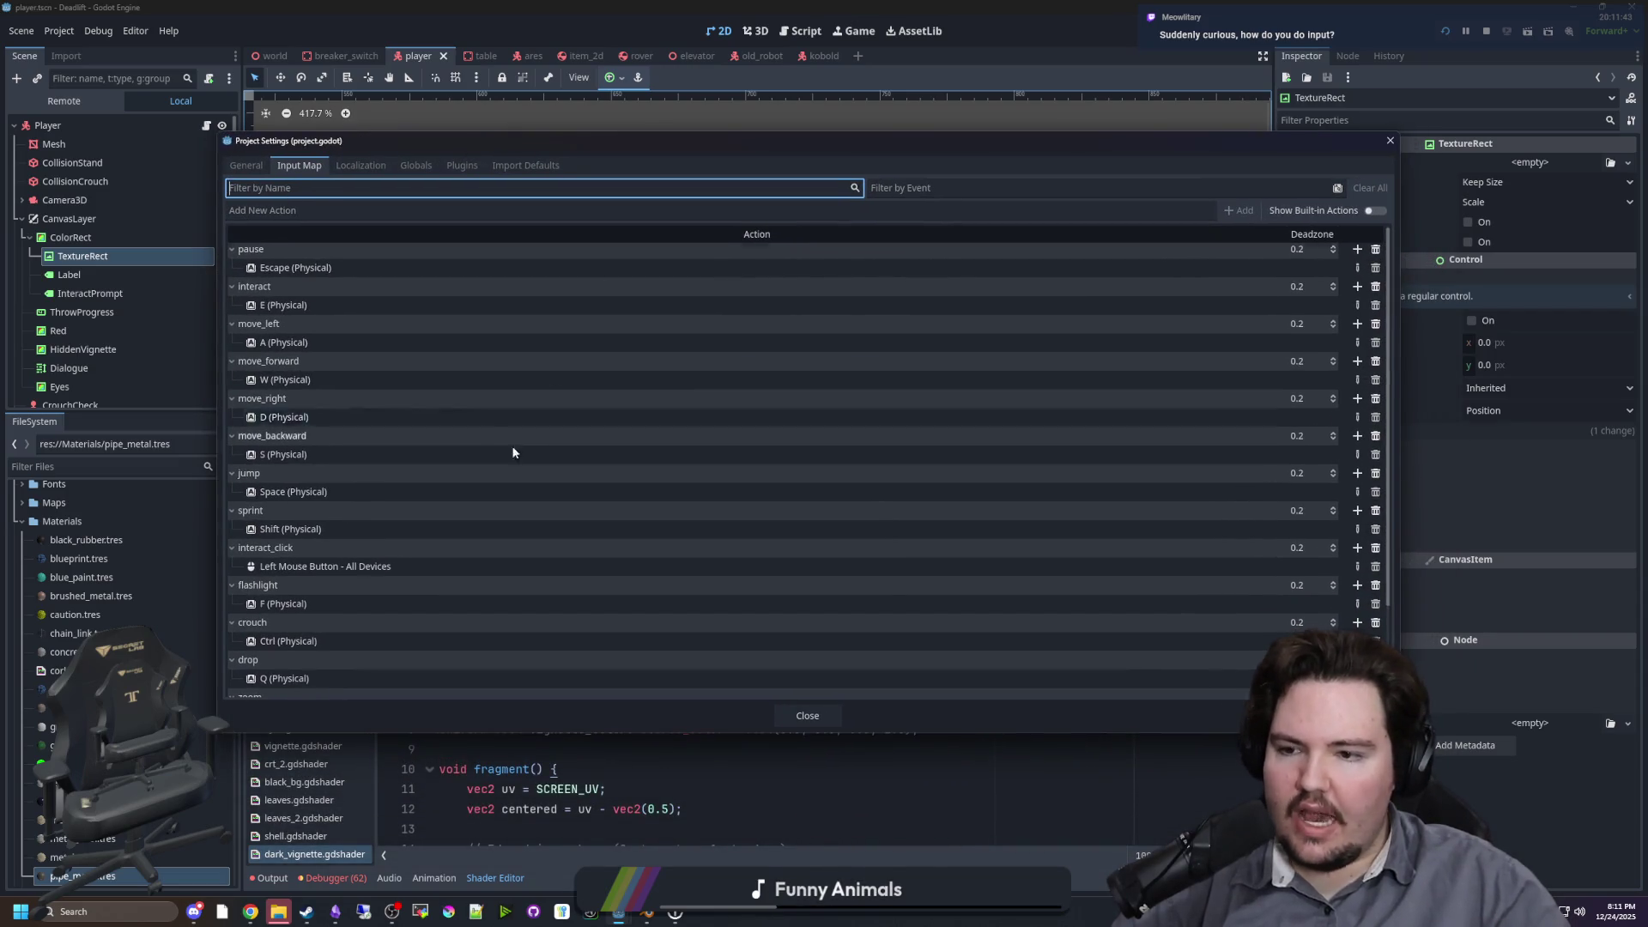
scroll(467, 424, "down", 3)
scroll(361, 360, "up", 3)
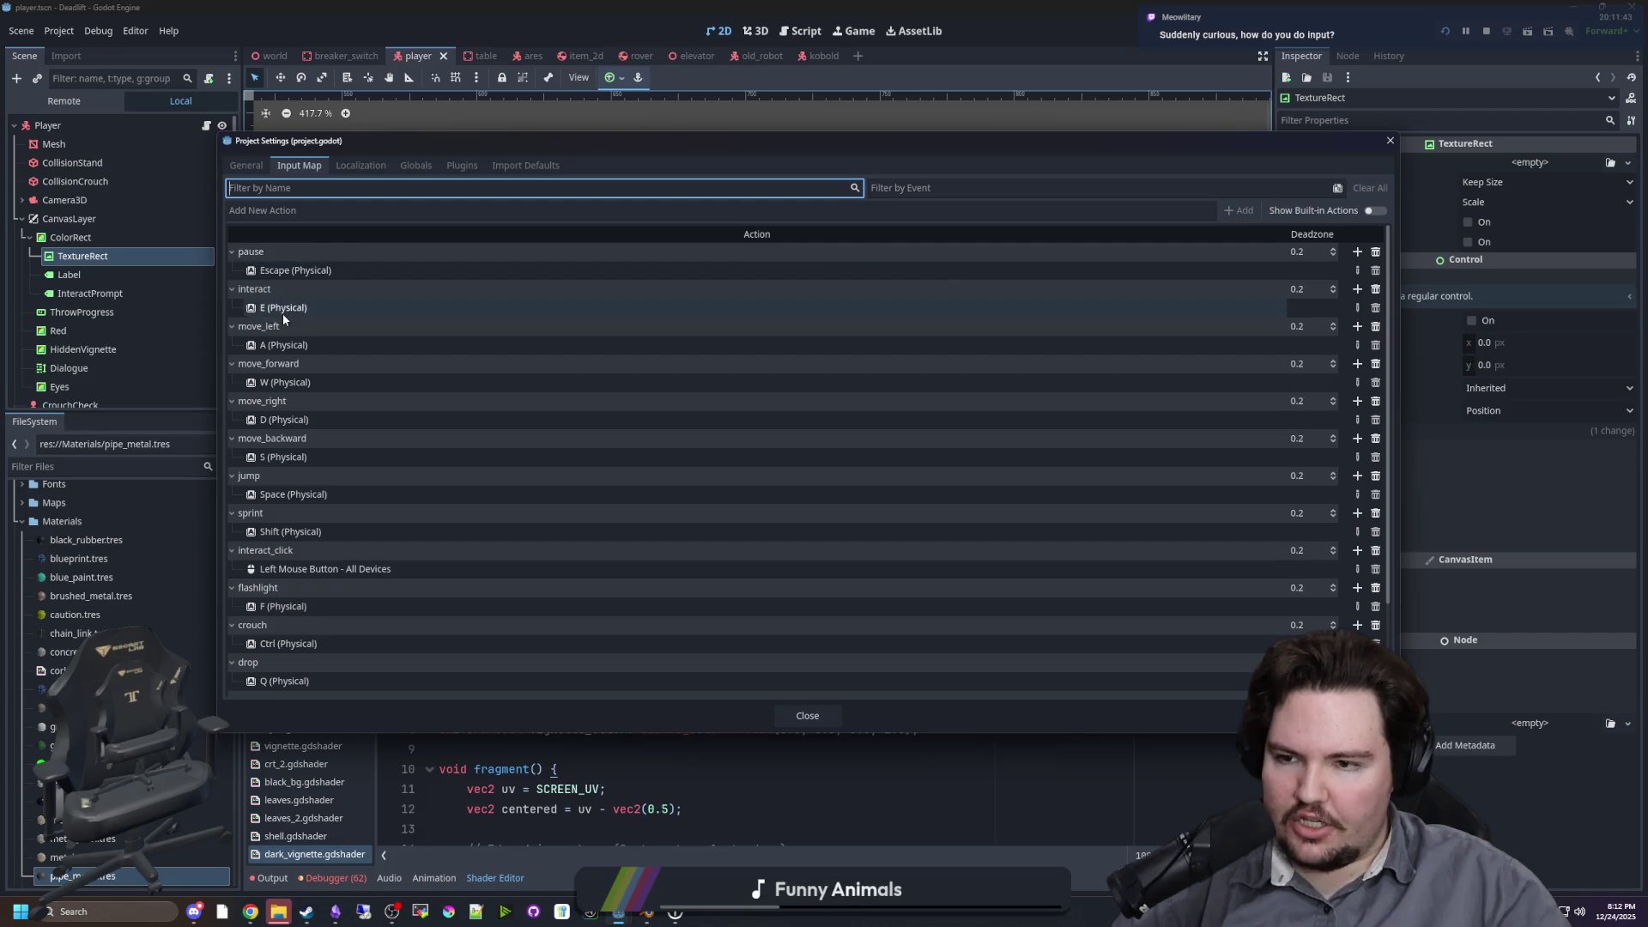
scroll(491, 574, "down", 3)
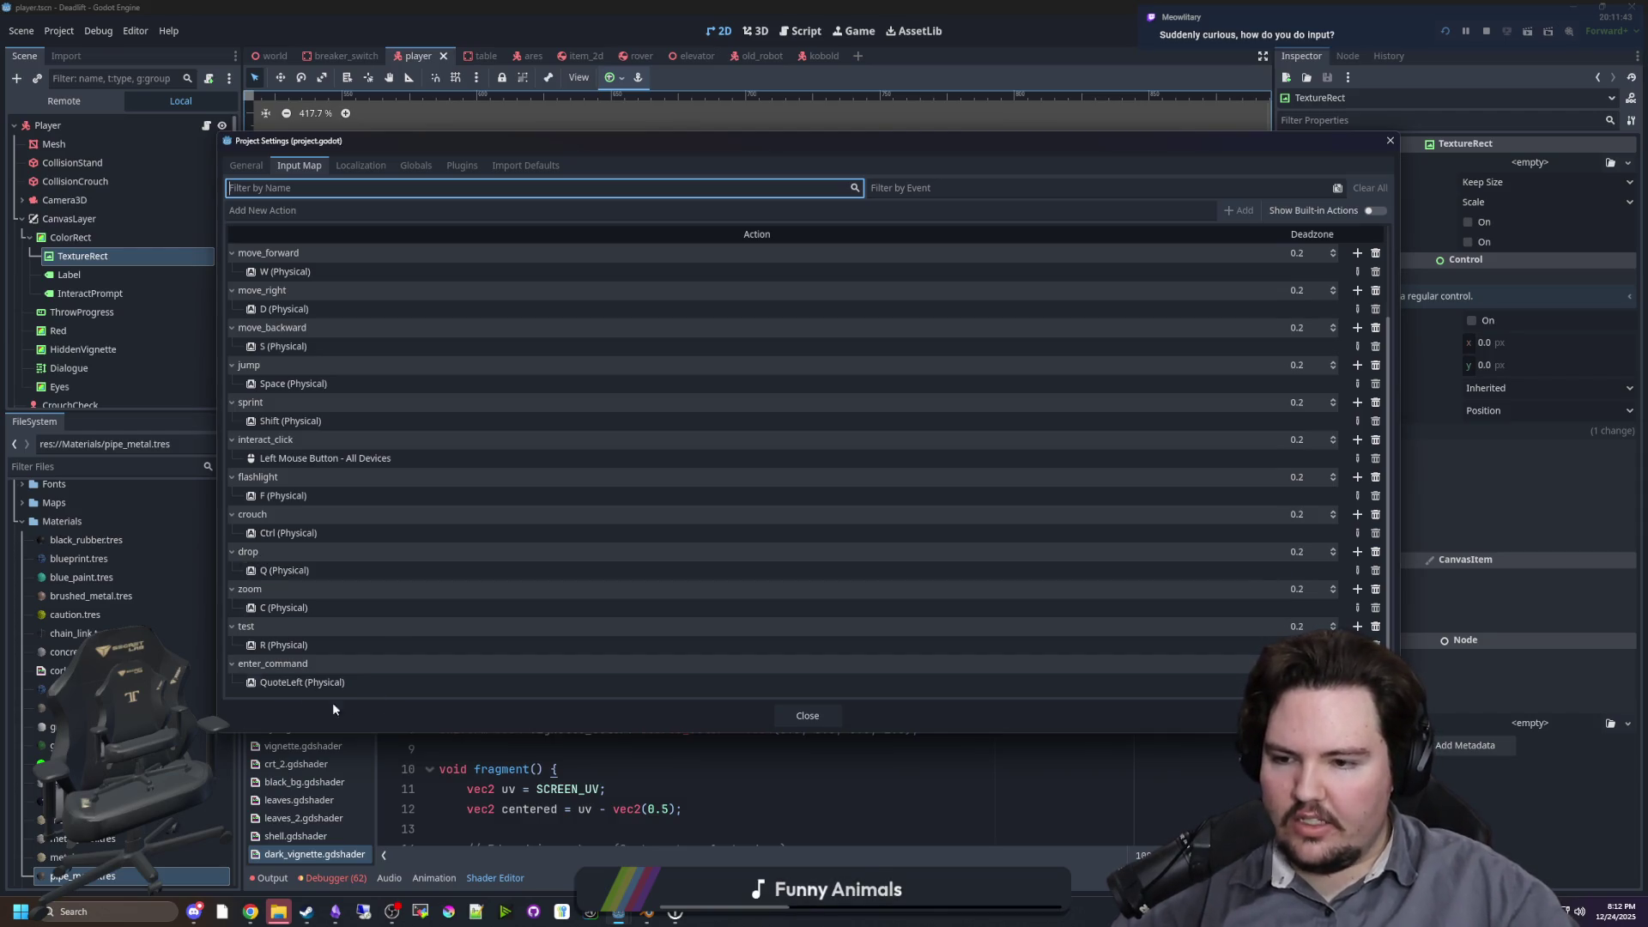
left_click(1356, 552)
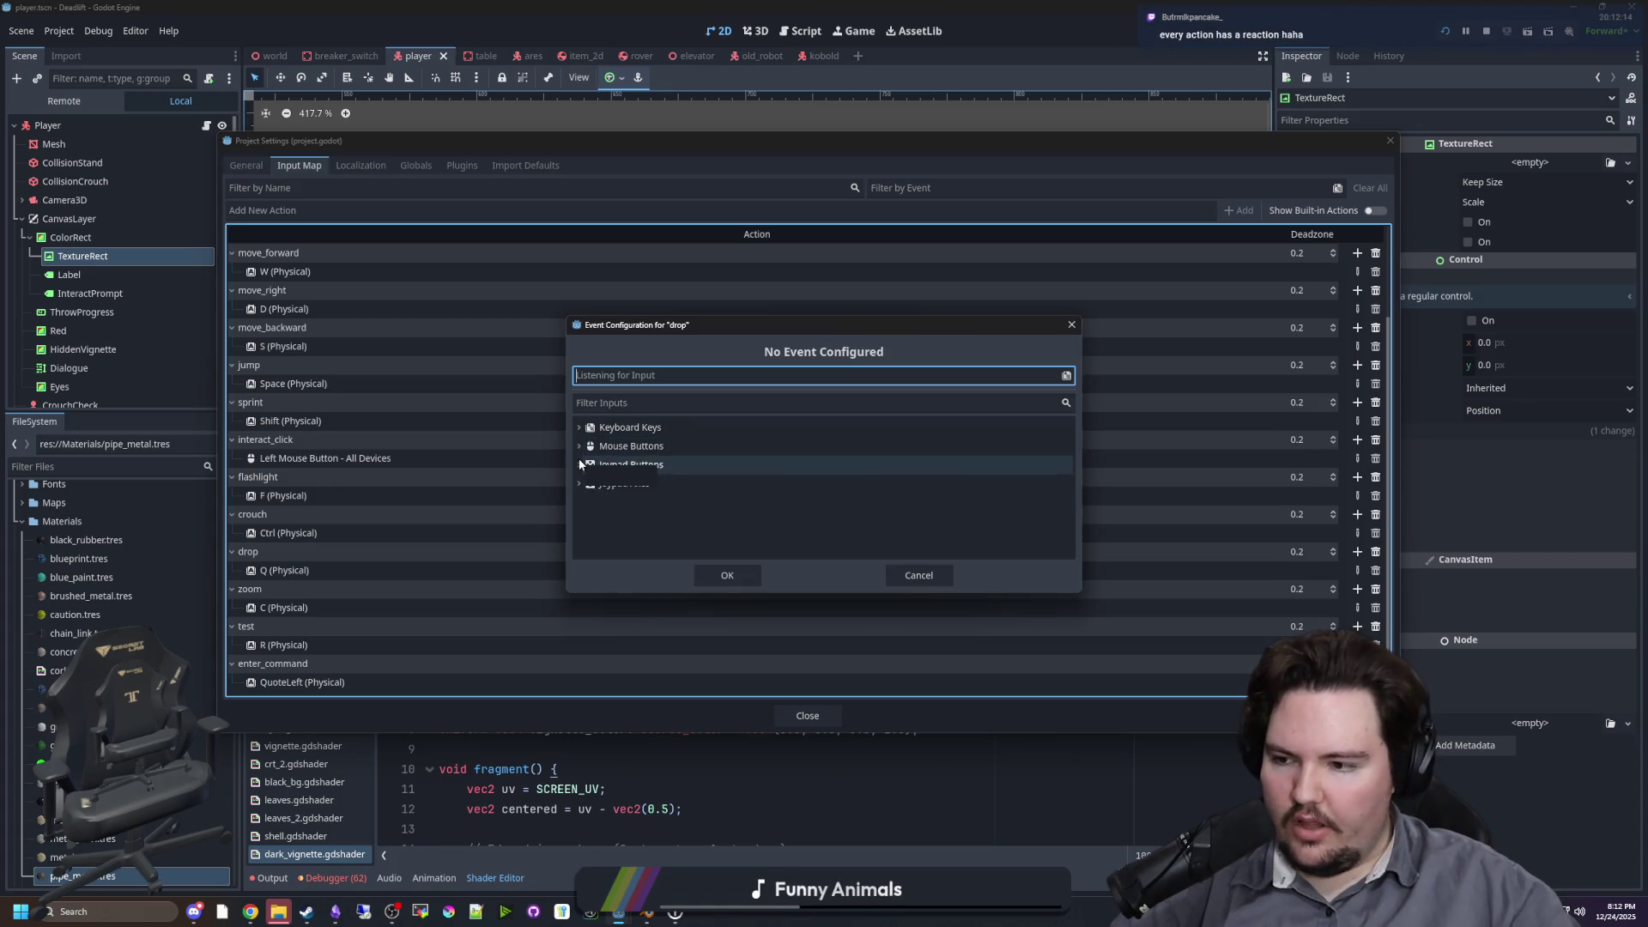
Step: Bind Joypad Button 24 to the drop action, then remove that binding again
left_click(581, 464)
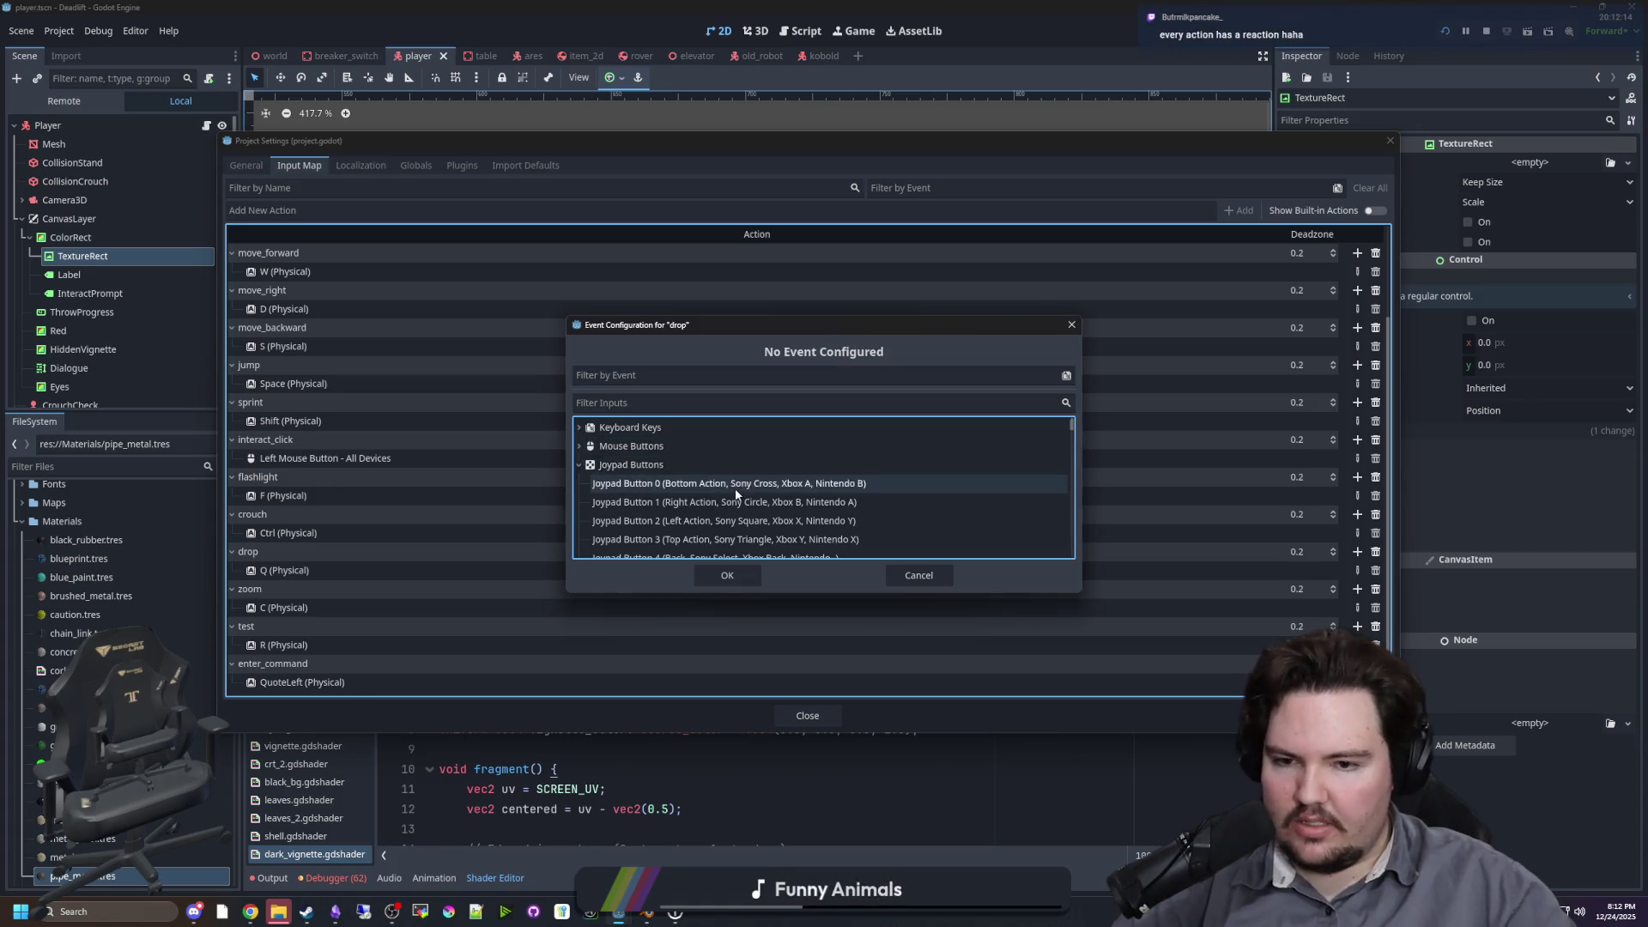
scroll(725, 491, "down", 5)
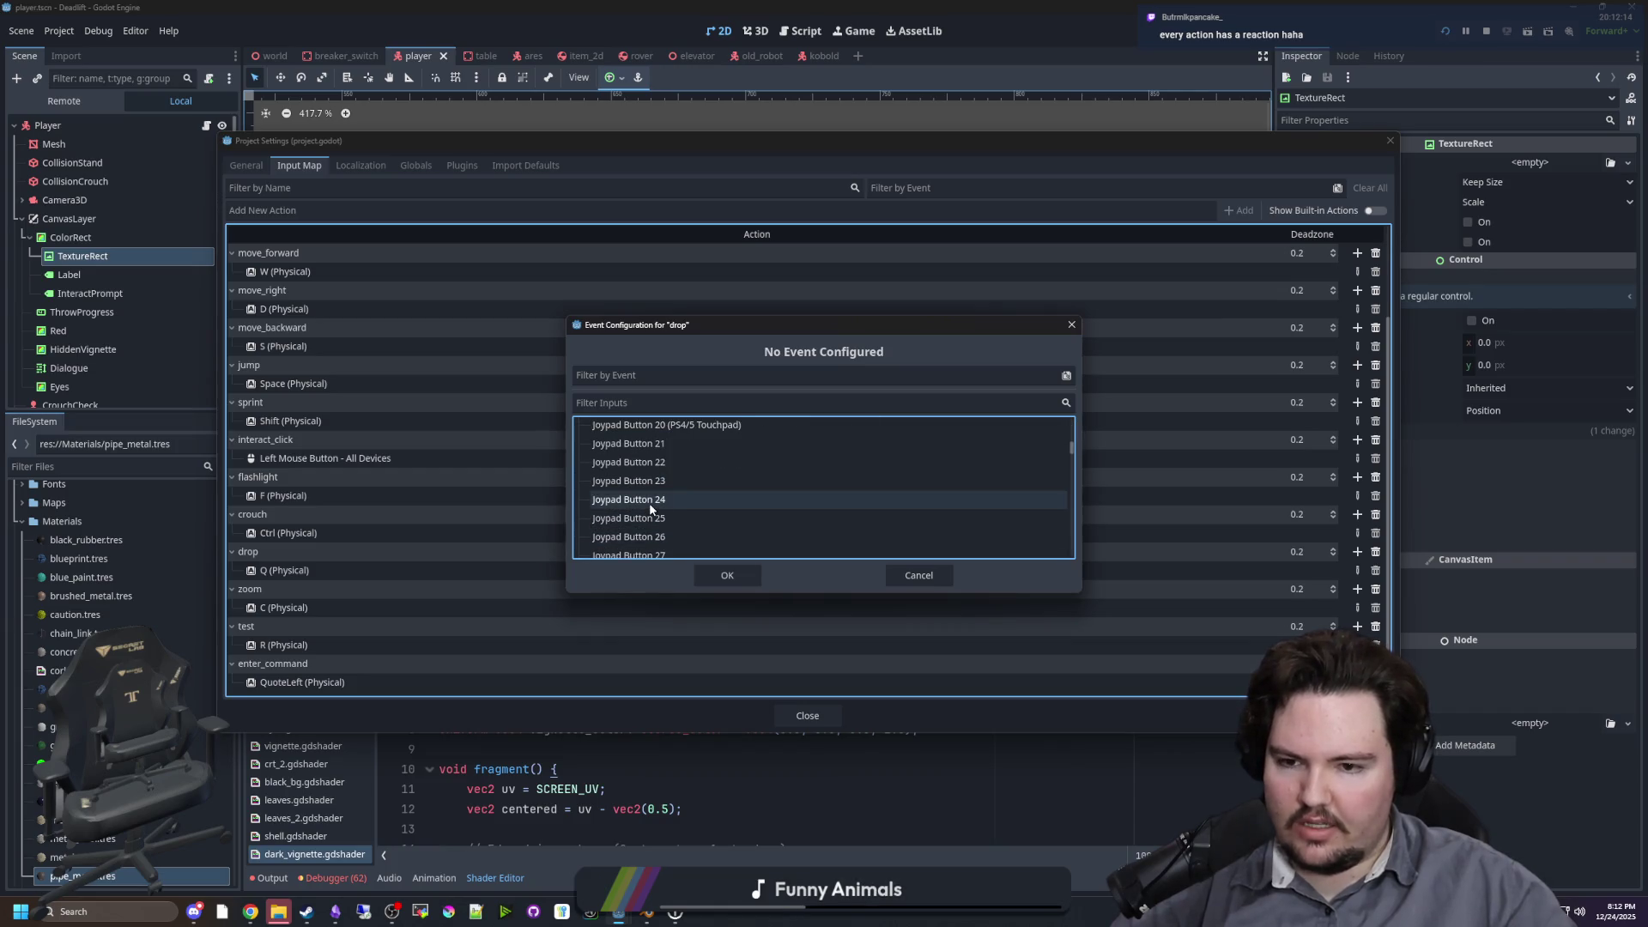
left_click(648, 500)
left_click(722, 575)
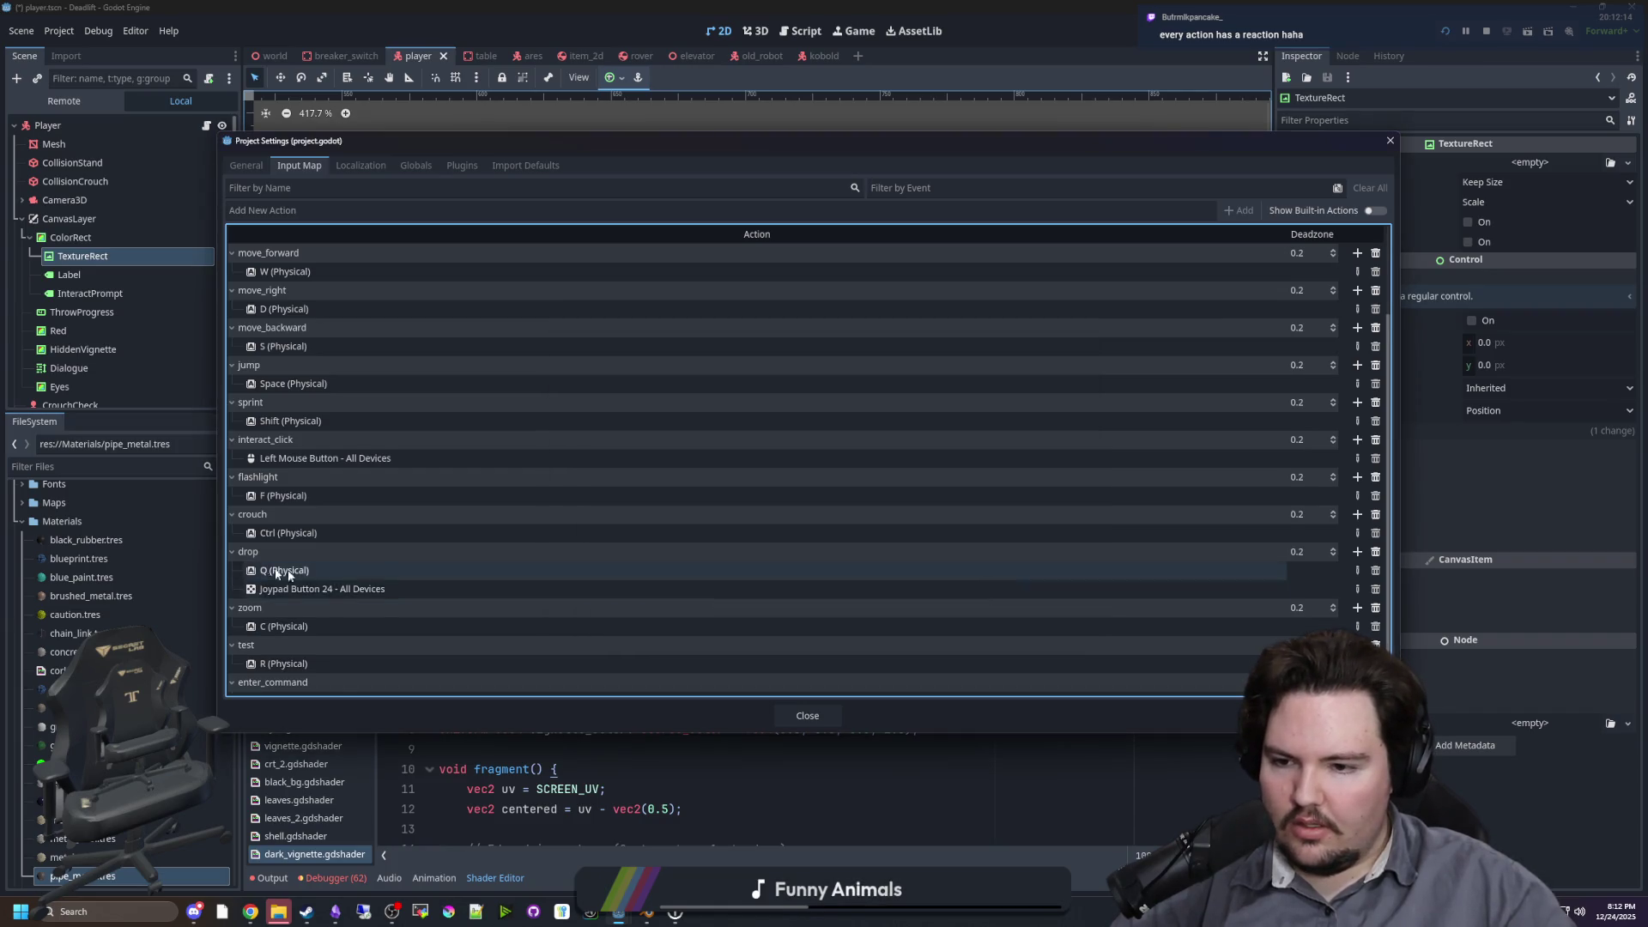
scroll(275, 569, "down", 1)
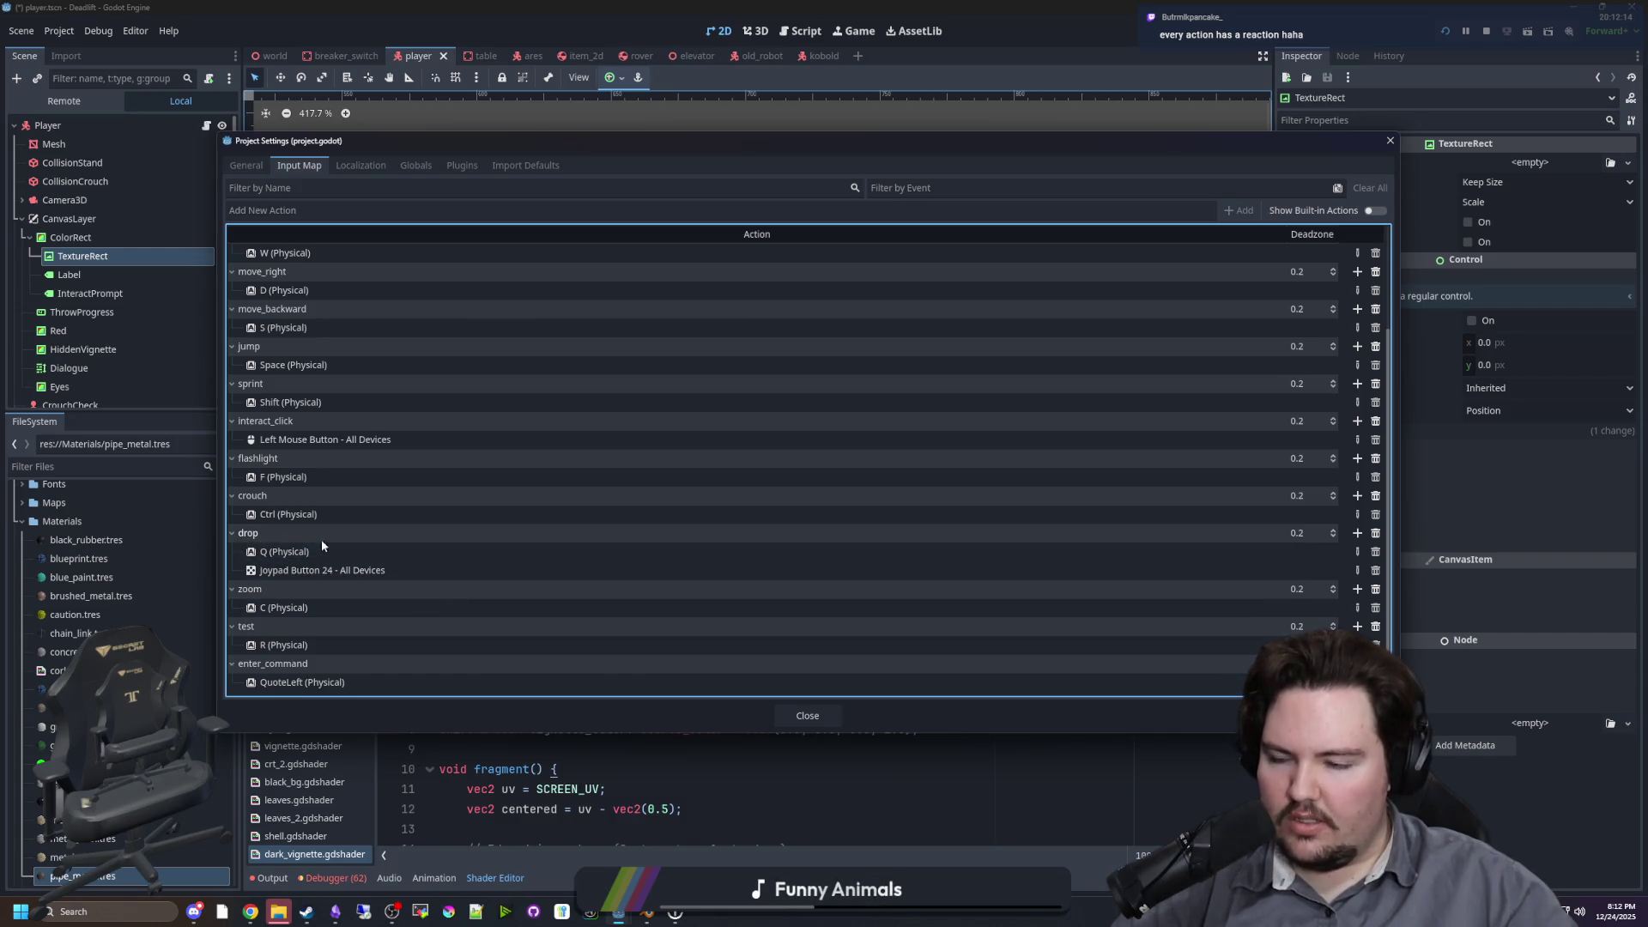
left_click(301, 570)
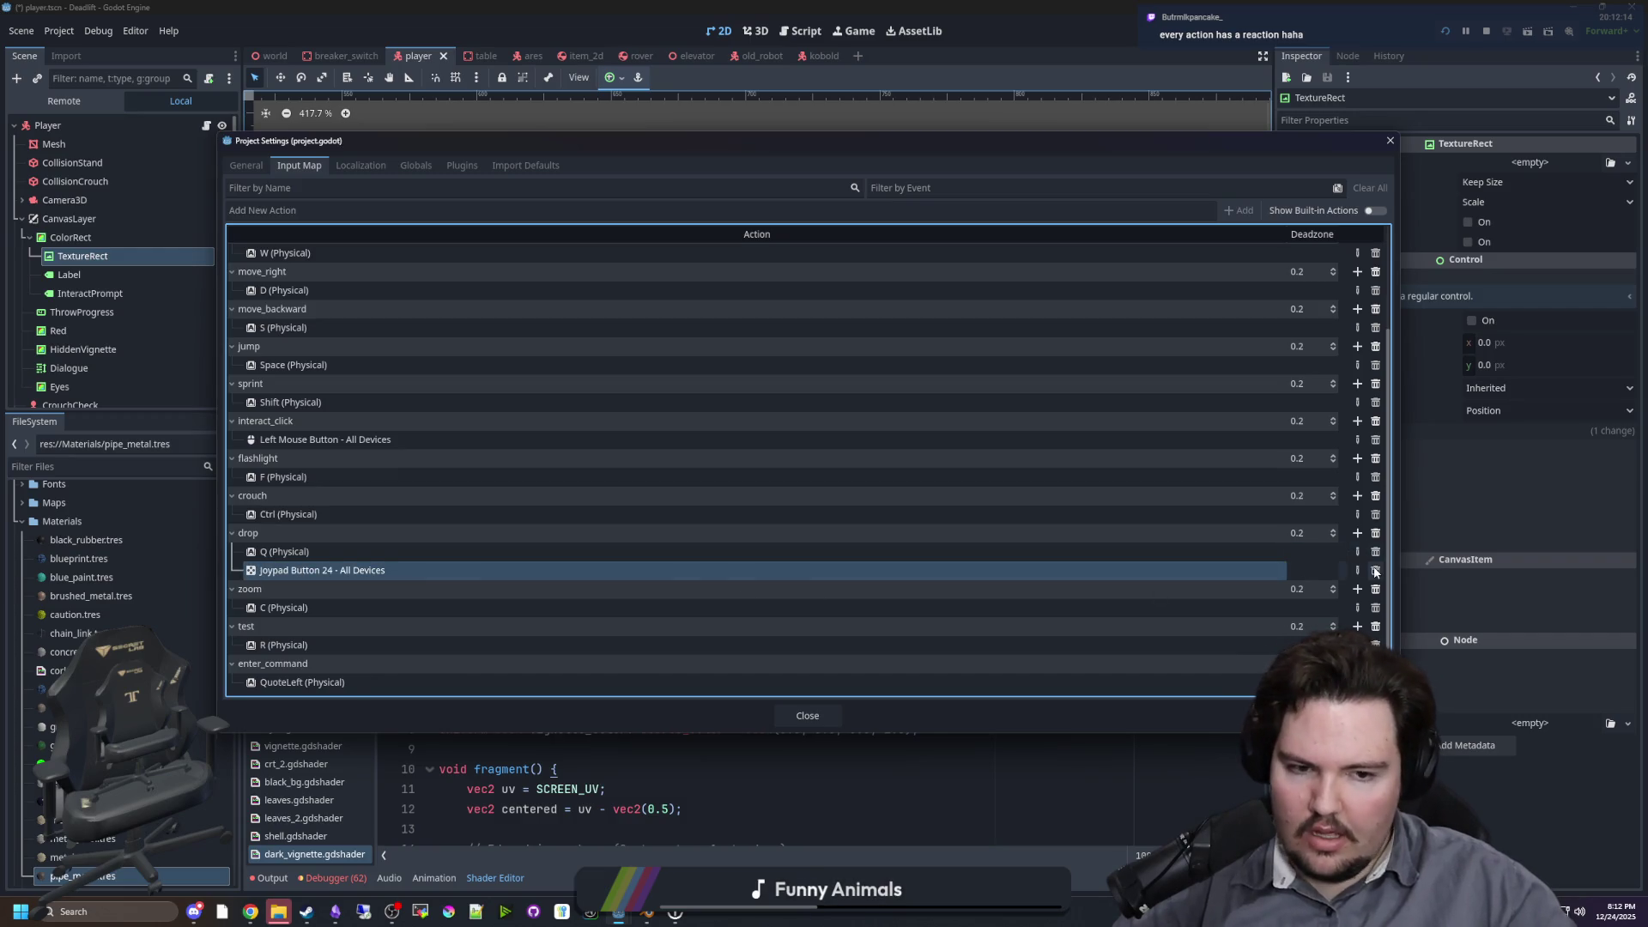
left_click(1374, 570)
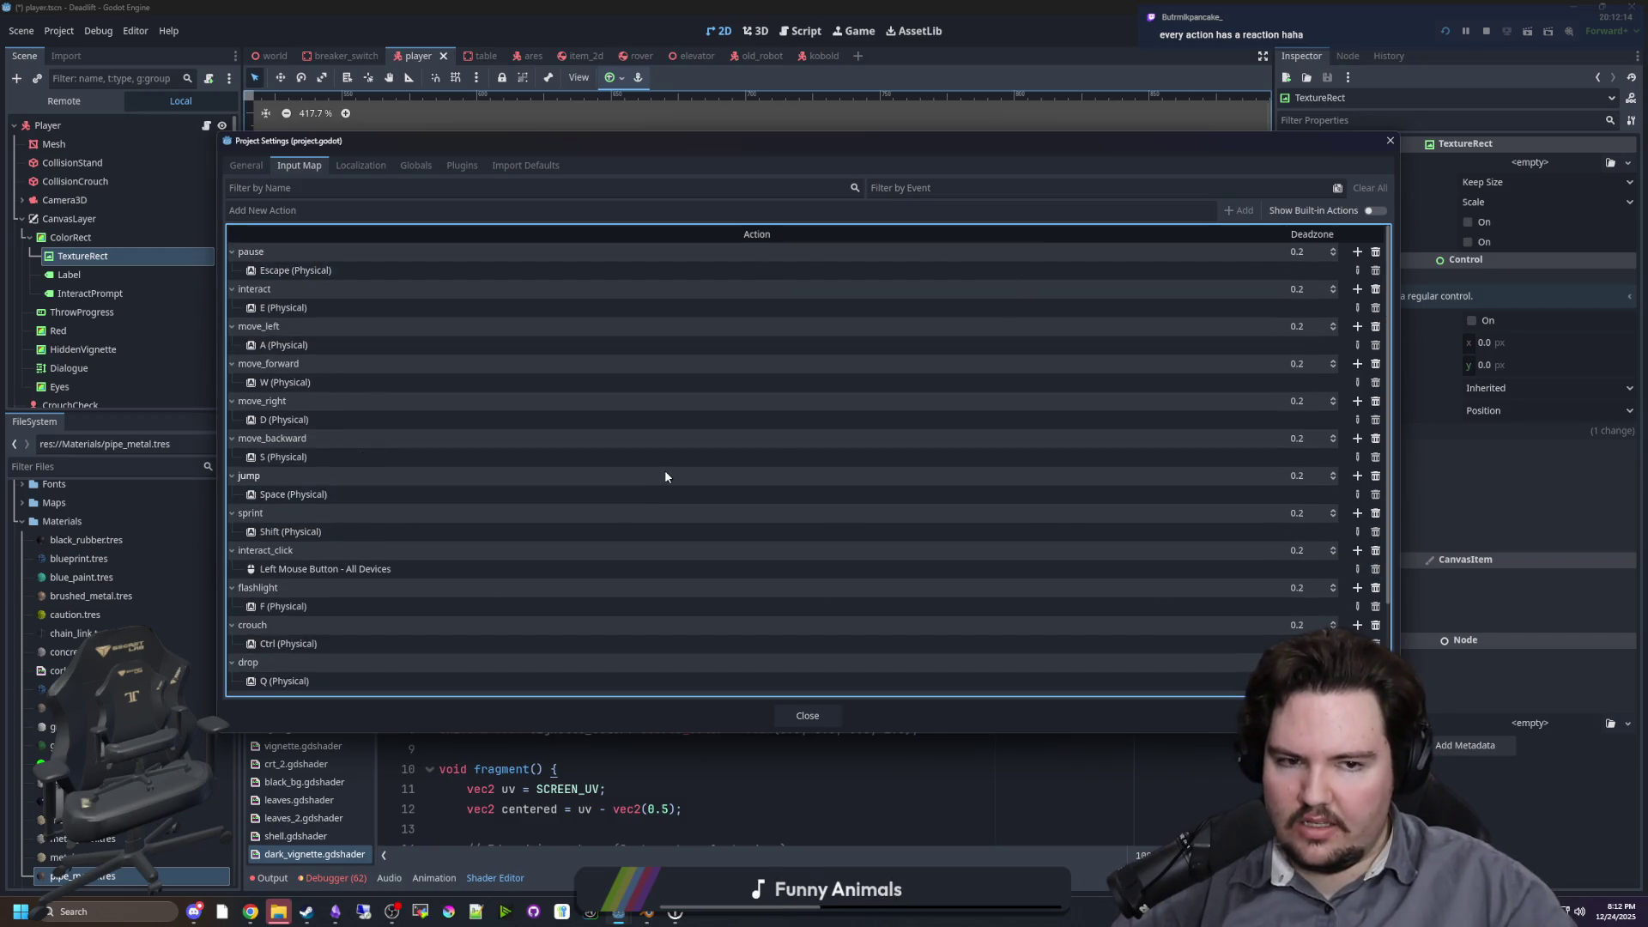
Step: Look over the Input Map, close Project Settings, and open the Player's script player.gd
scroll(664, 471, "down", 3)
scroll(665, 471, "up", 3)
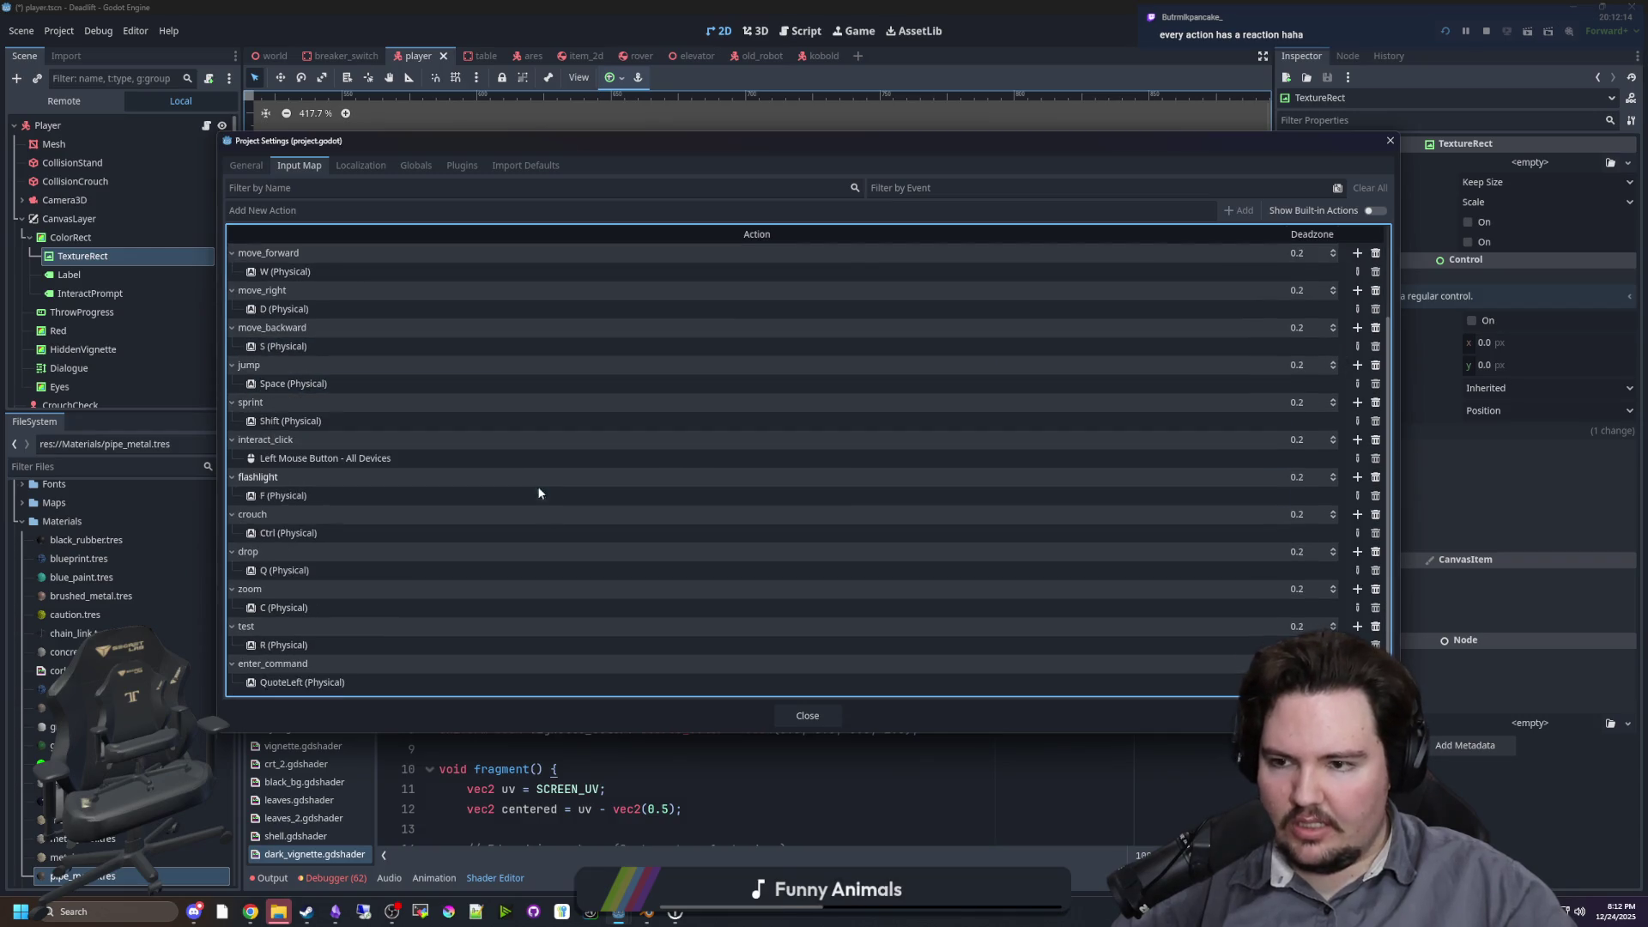
scroll(750, 485, "down", 1)
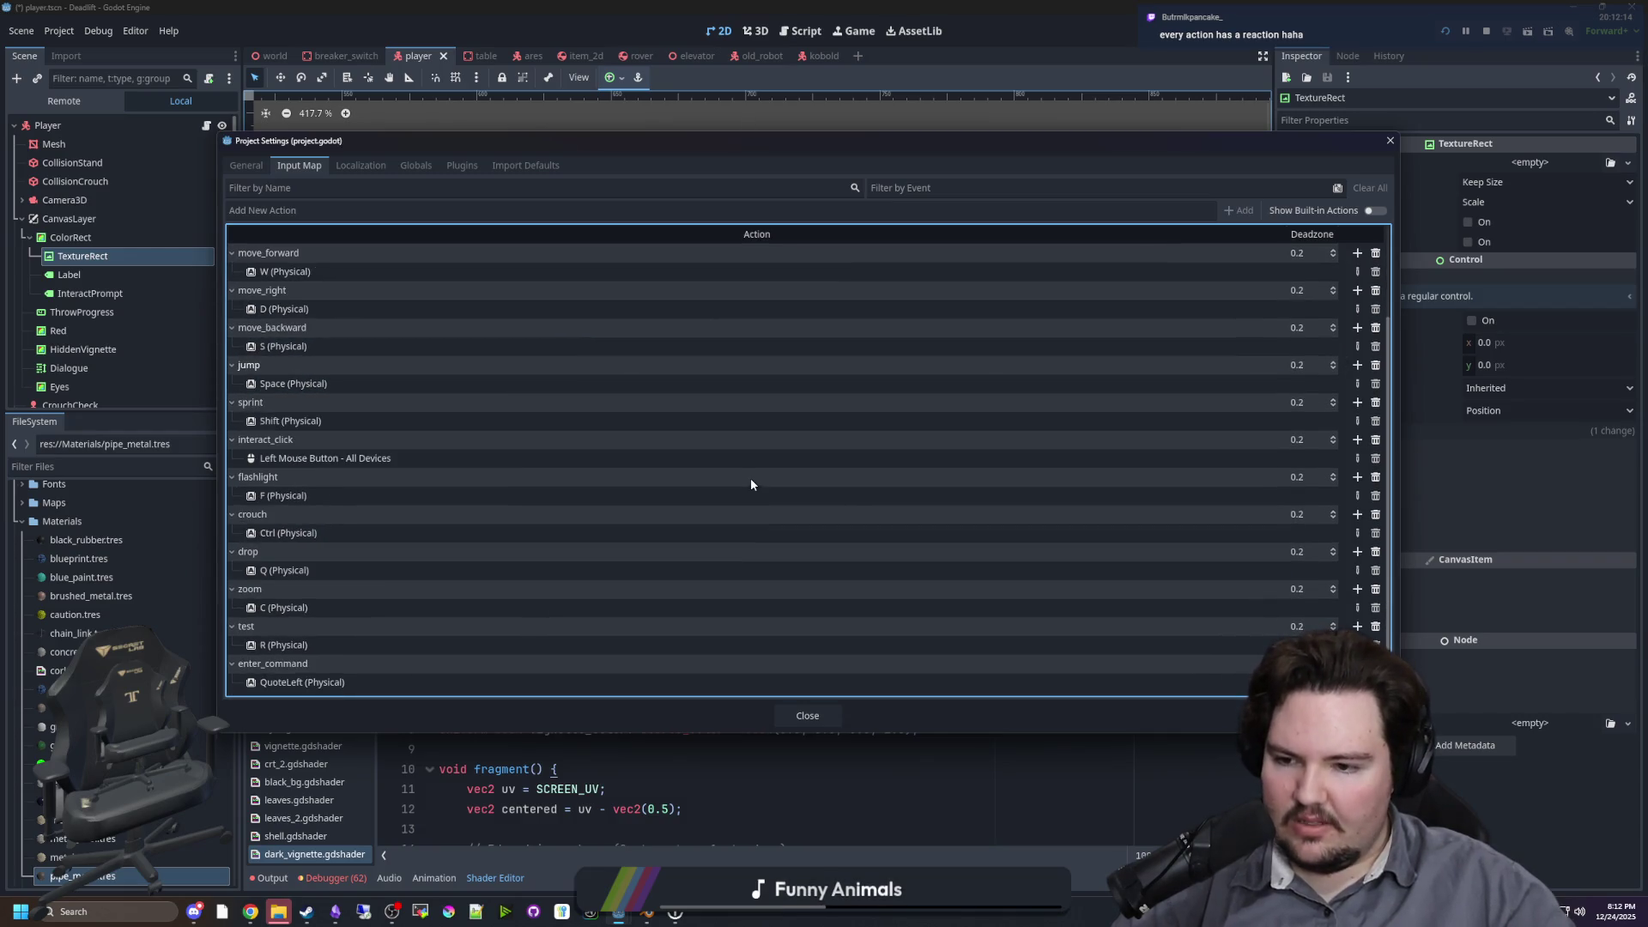
scroll(671, 564, "up", 1)
scroll(668, 557, "down", 1)
scroll(668, 556, "up", 1)
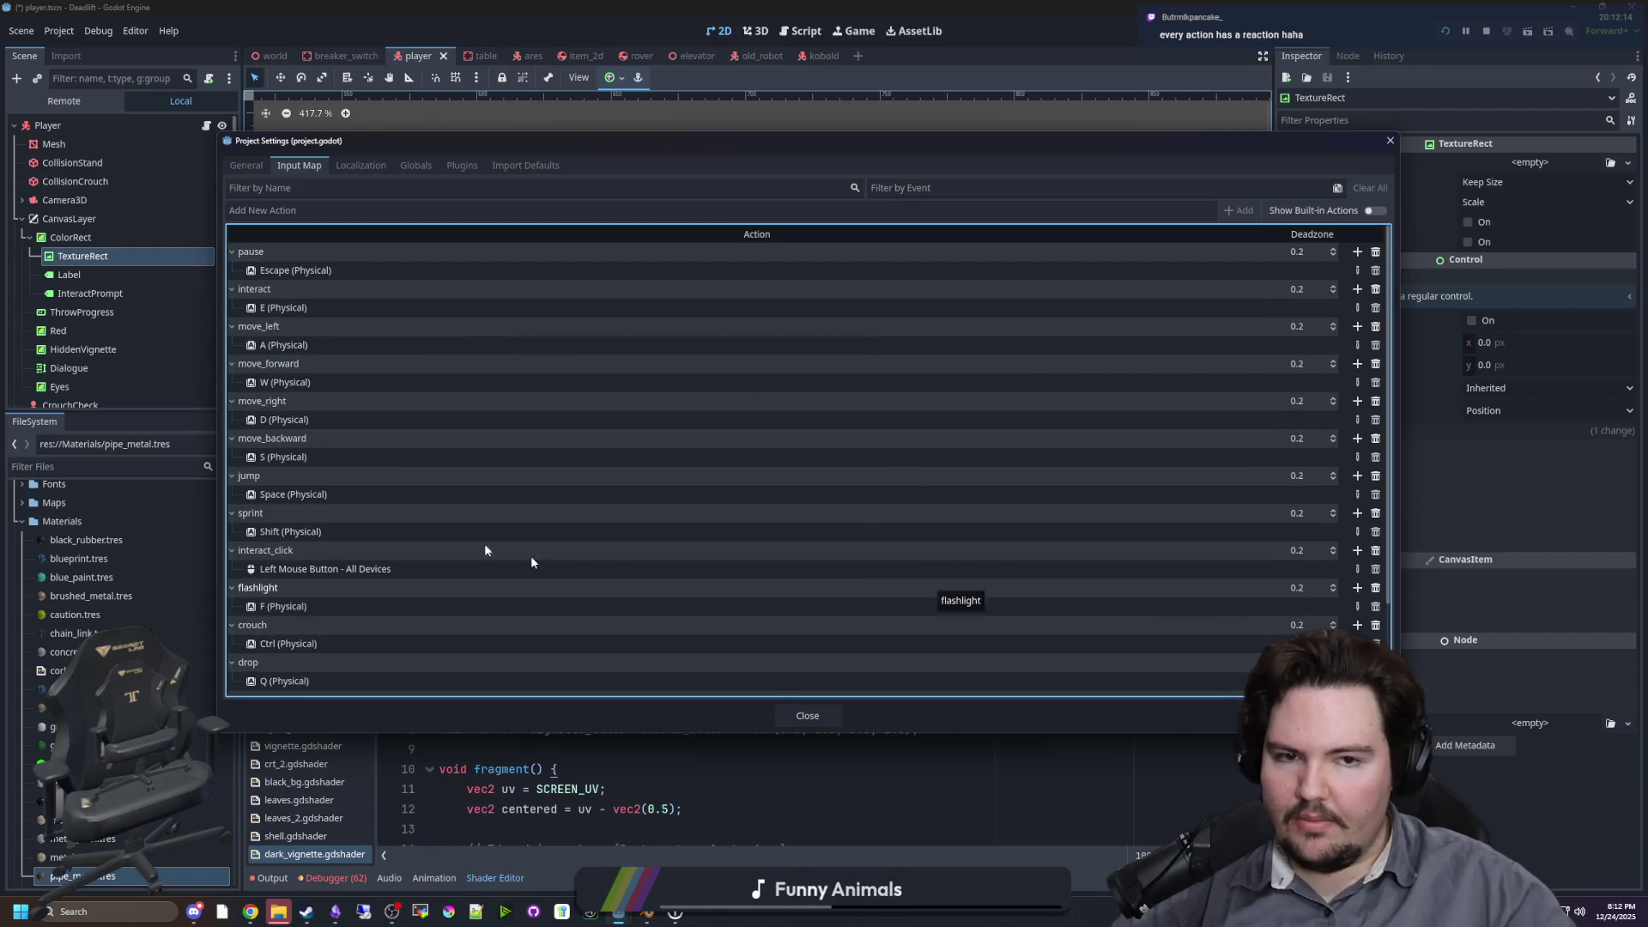
scroll(360, 643, "down", 3)
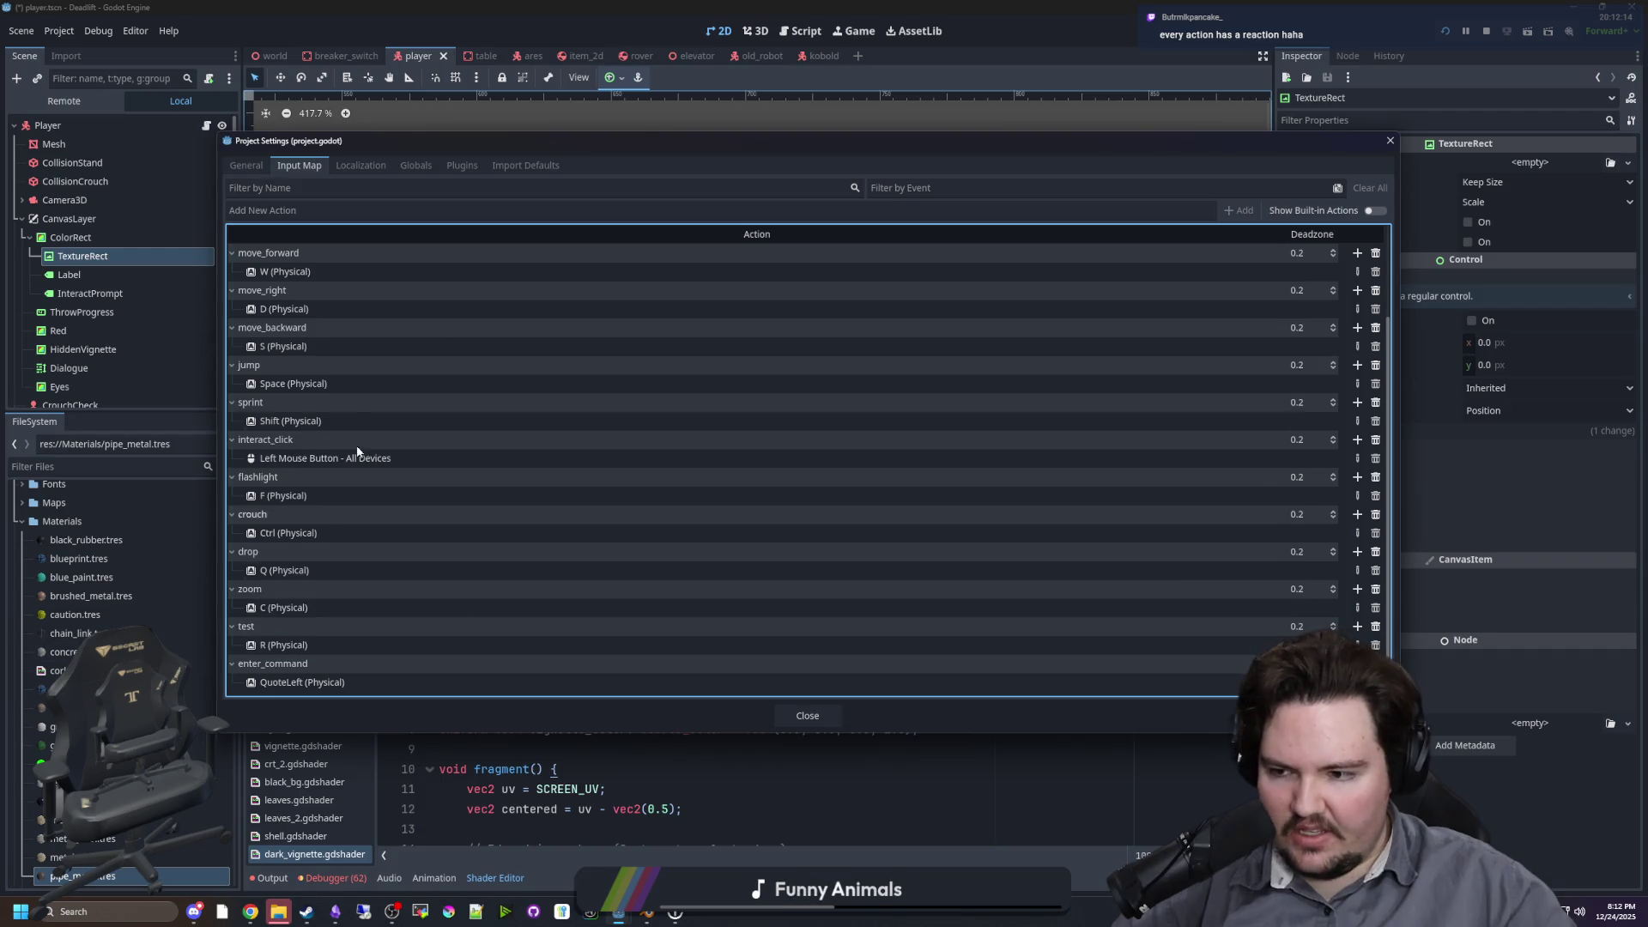
scroll(403, 545, "up", 3)
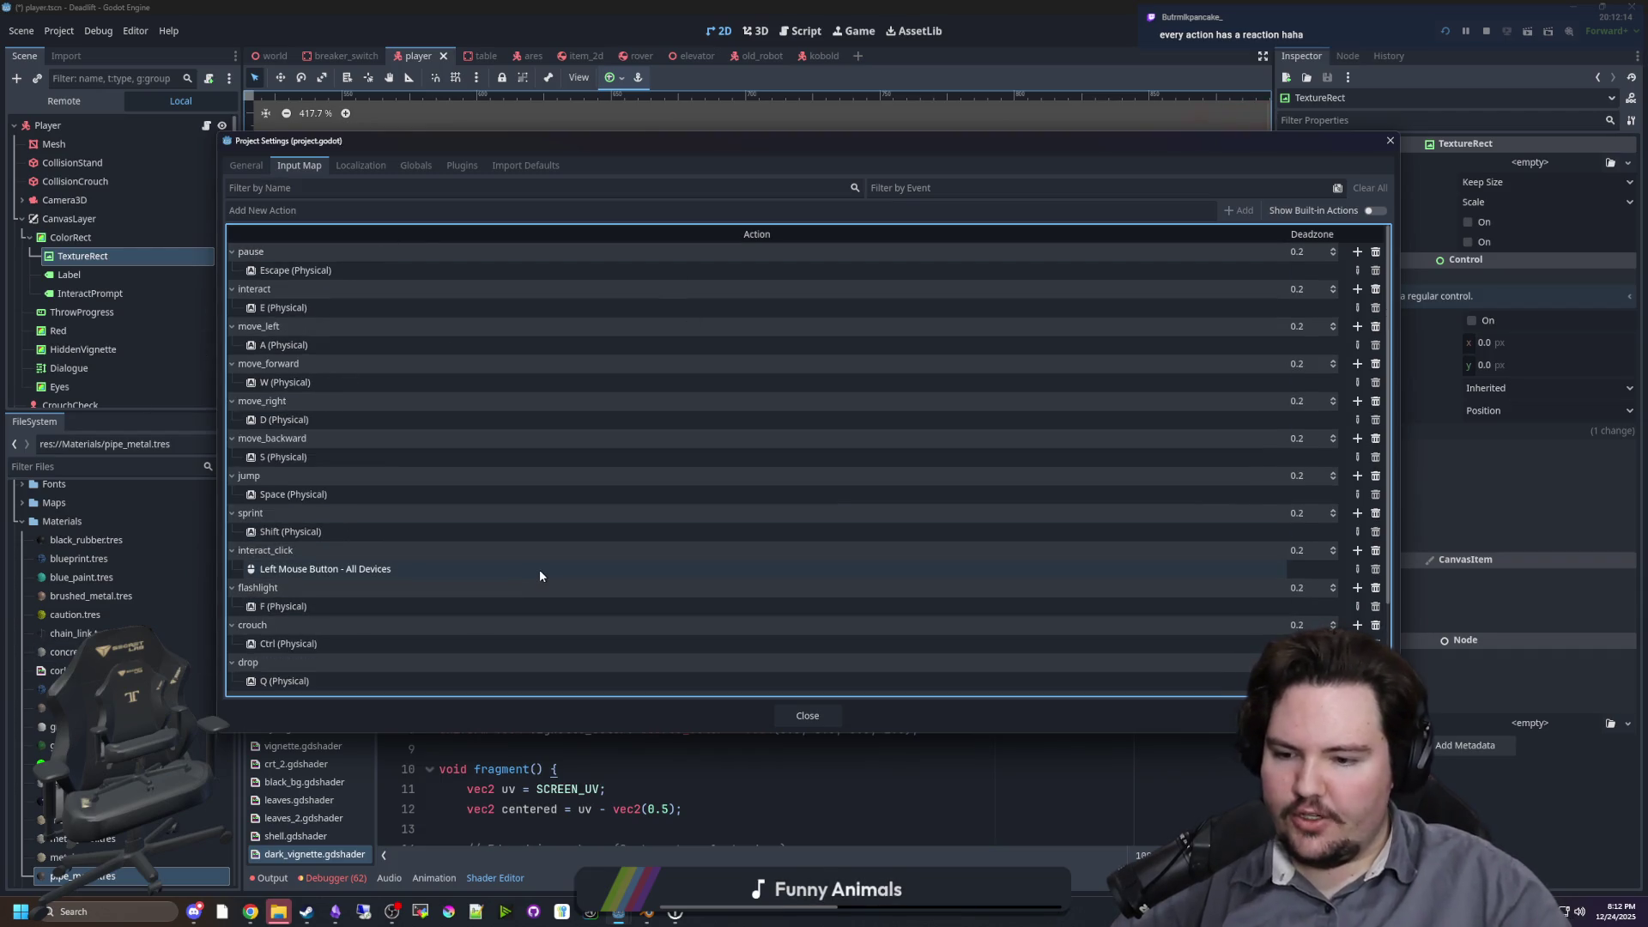
left_click(806, 716)
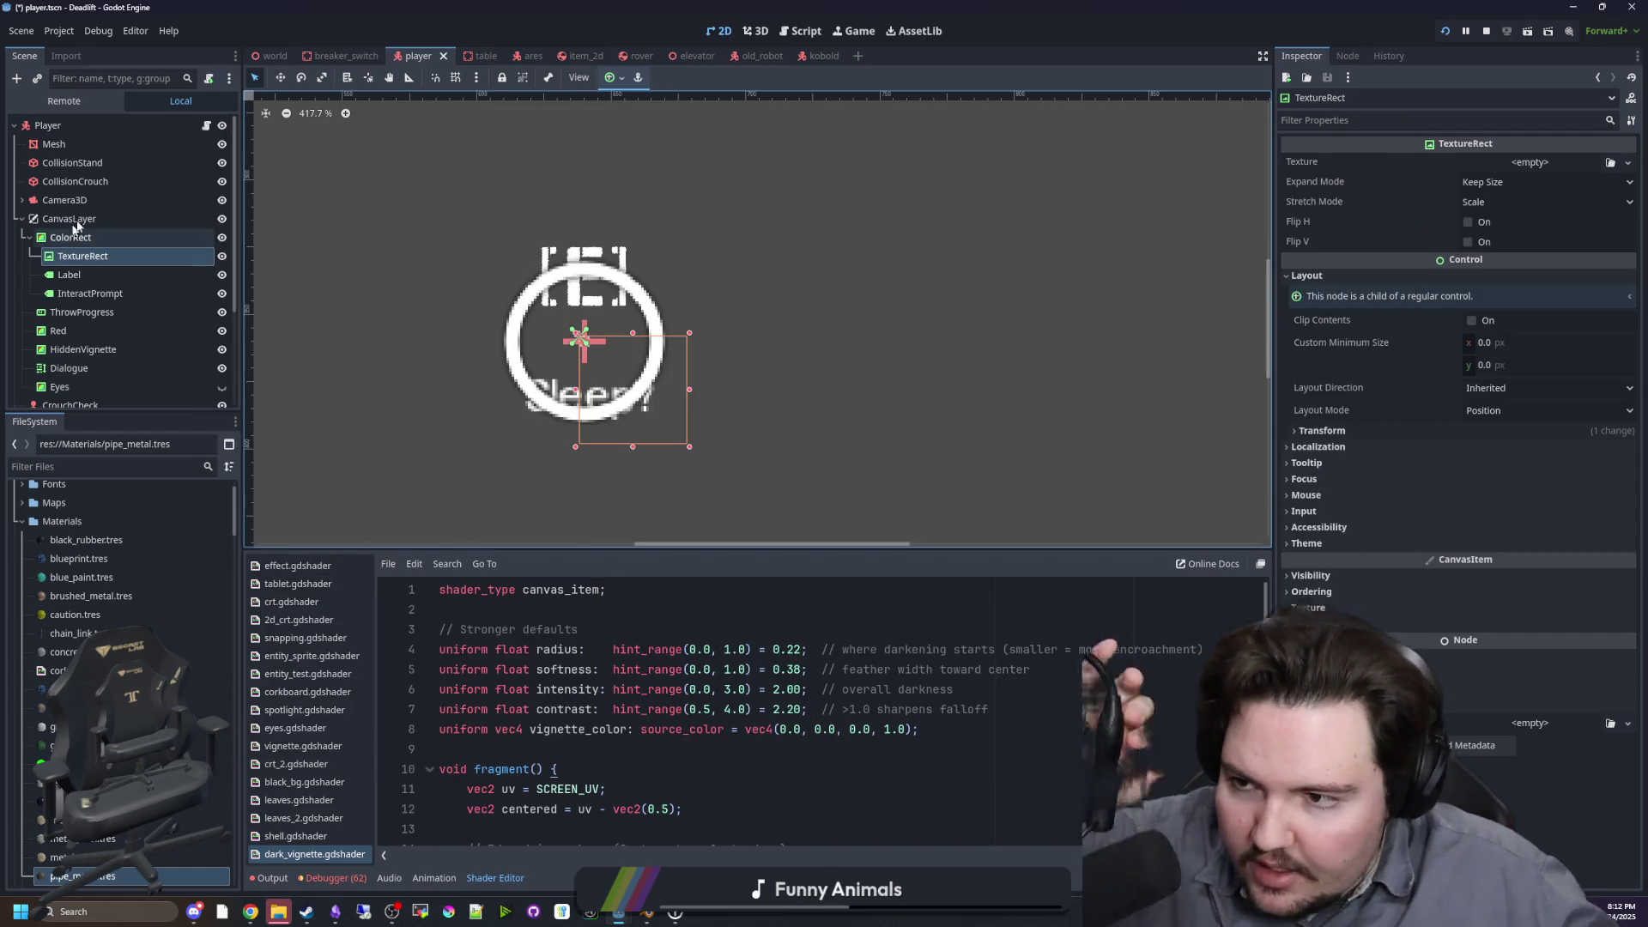
left_click(210, 127)
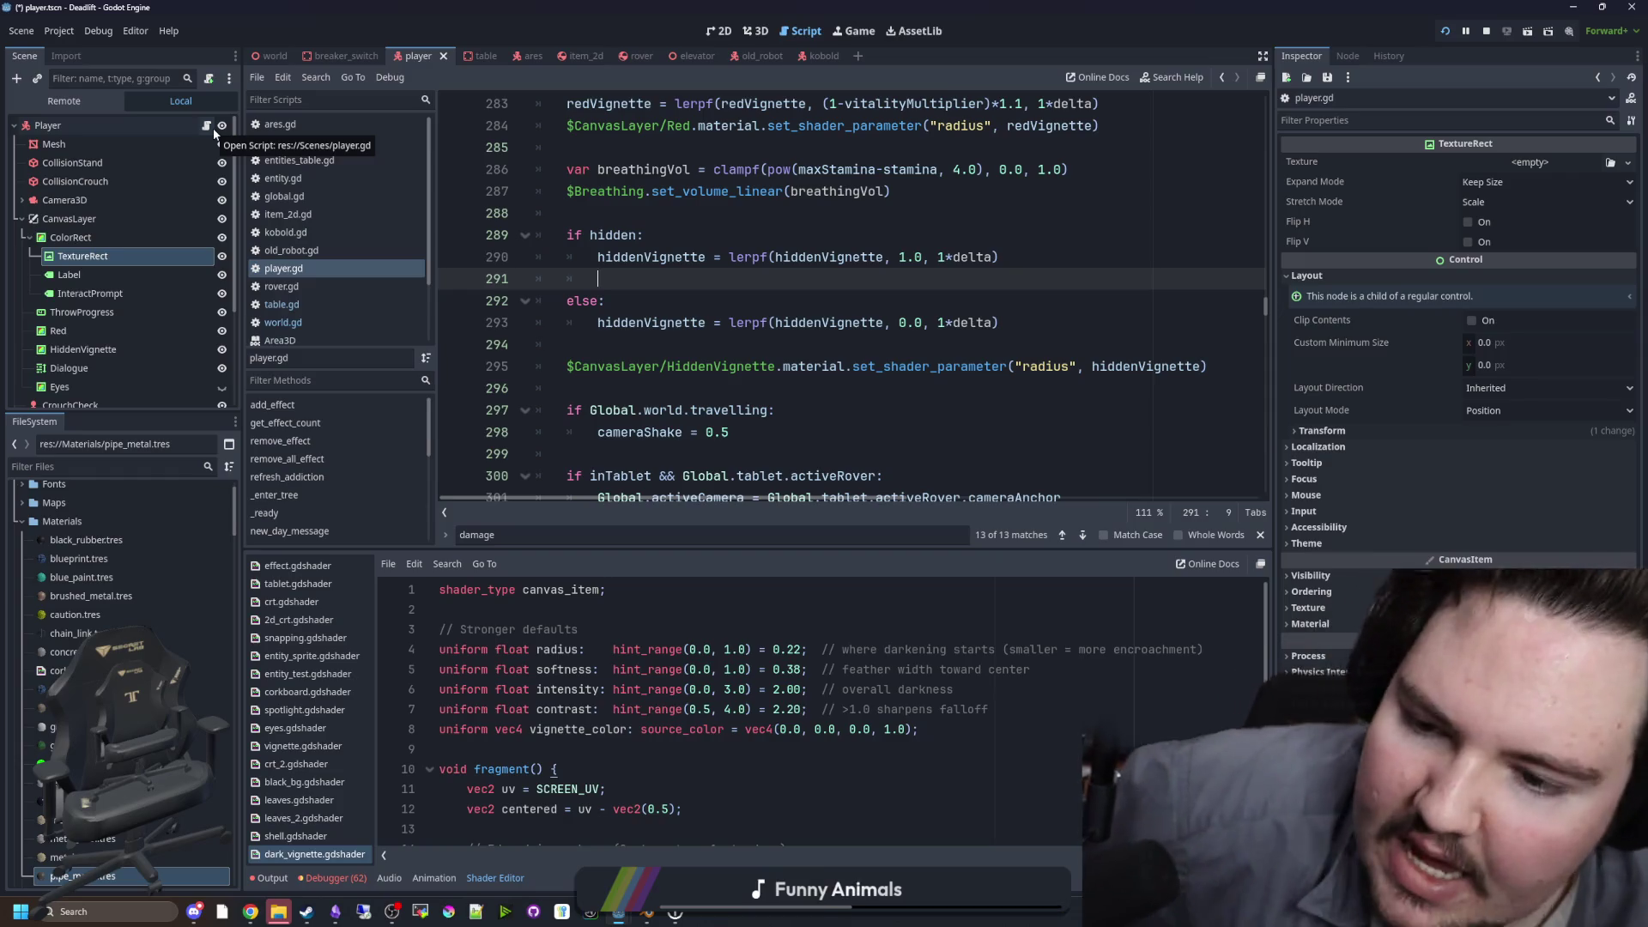
Step: Start an if Input.is_action_pressed check on a new line after line 296
left_click(614, 390)
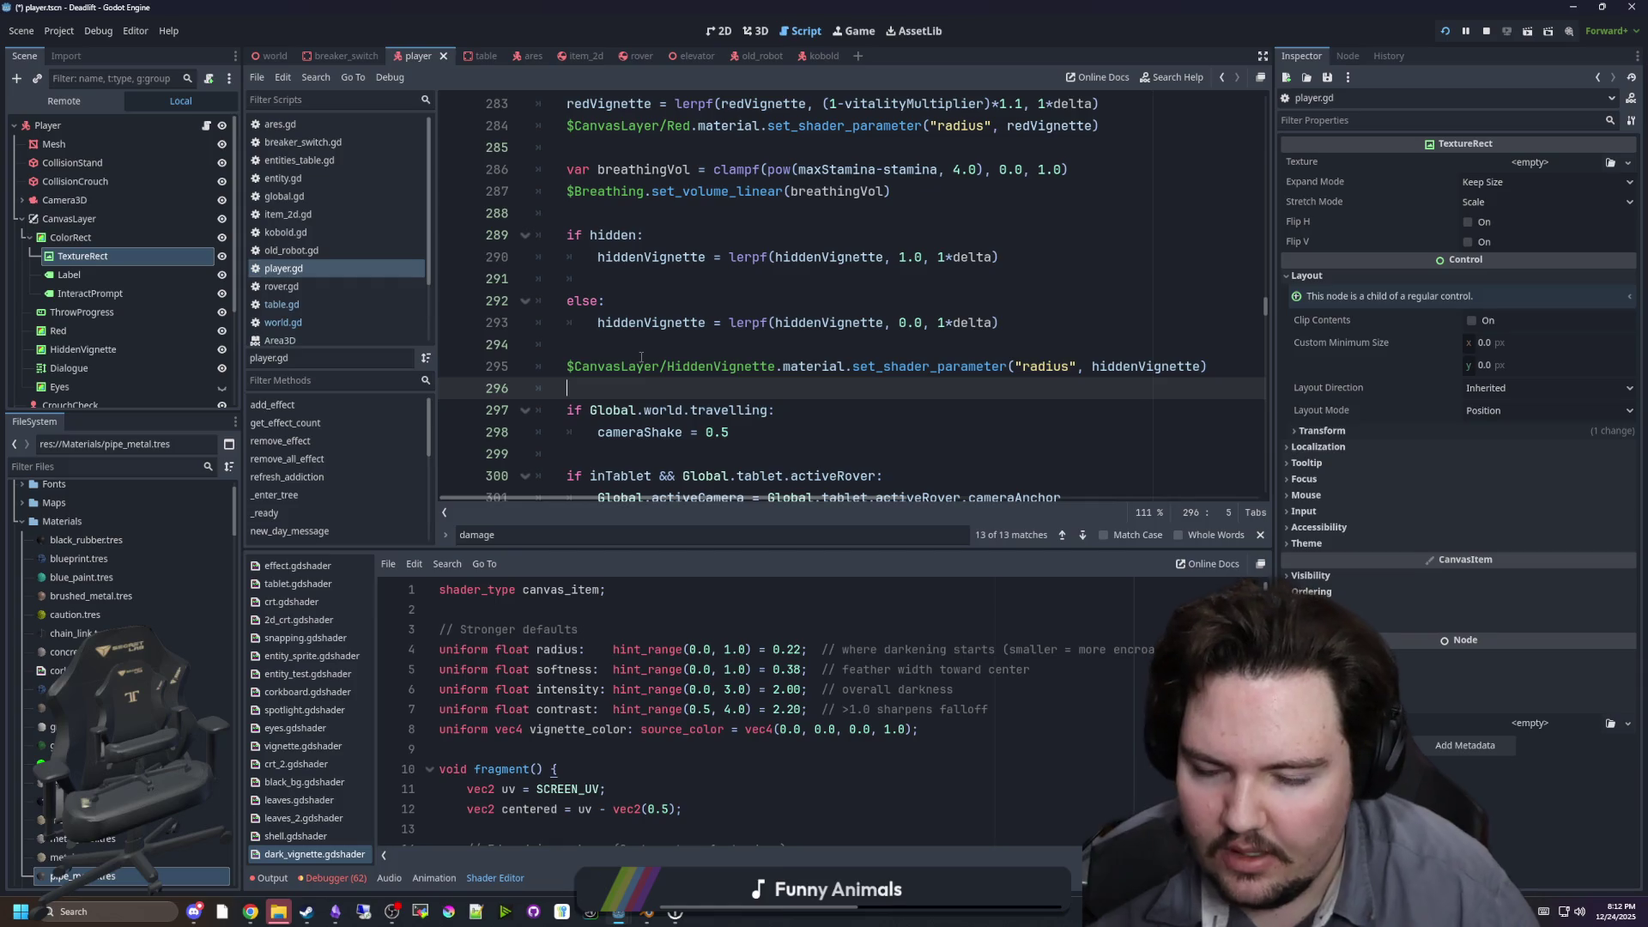
key("Return")
key("Return")
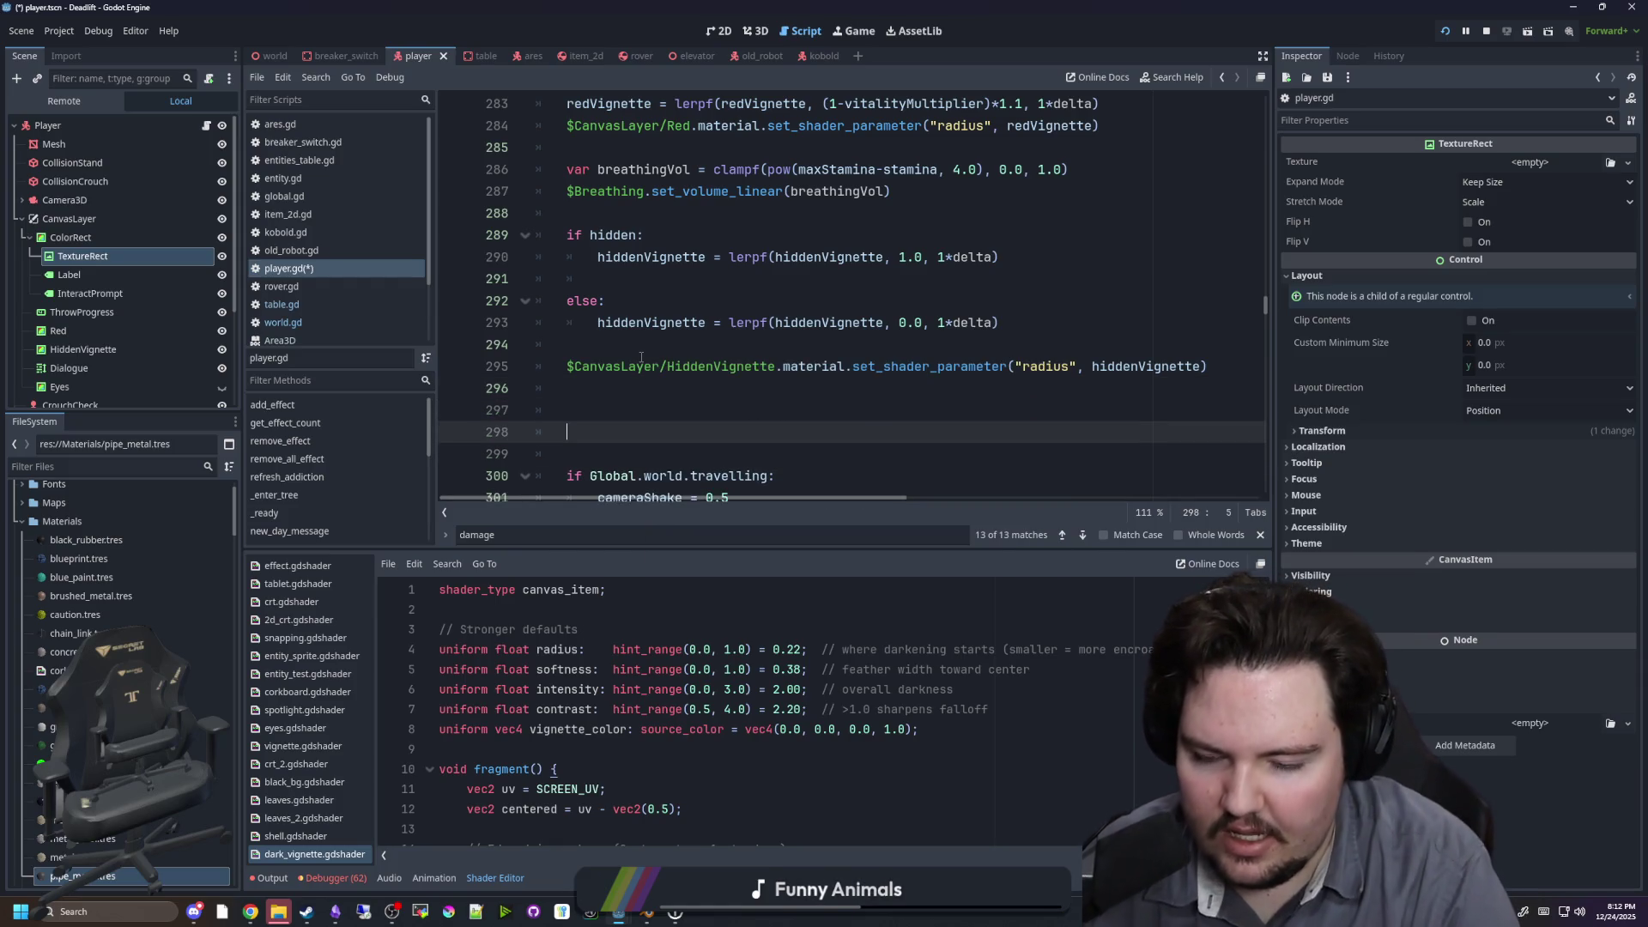
type("If Input.is")
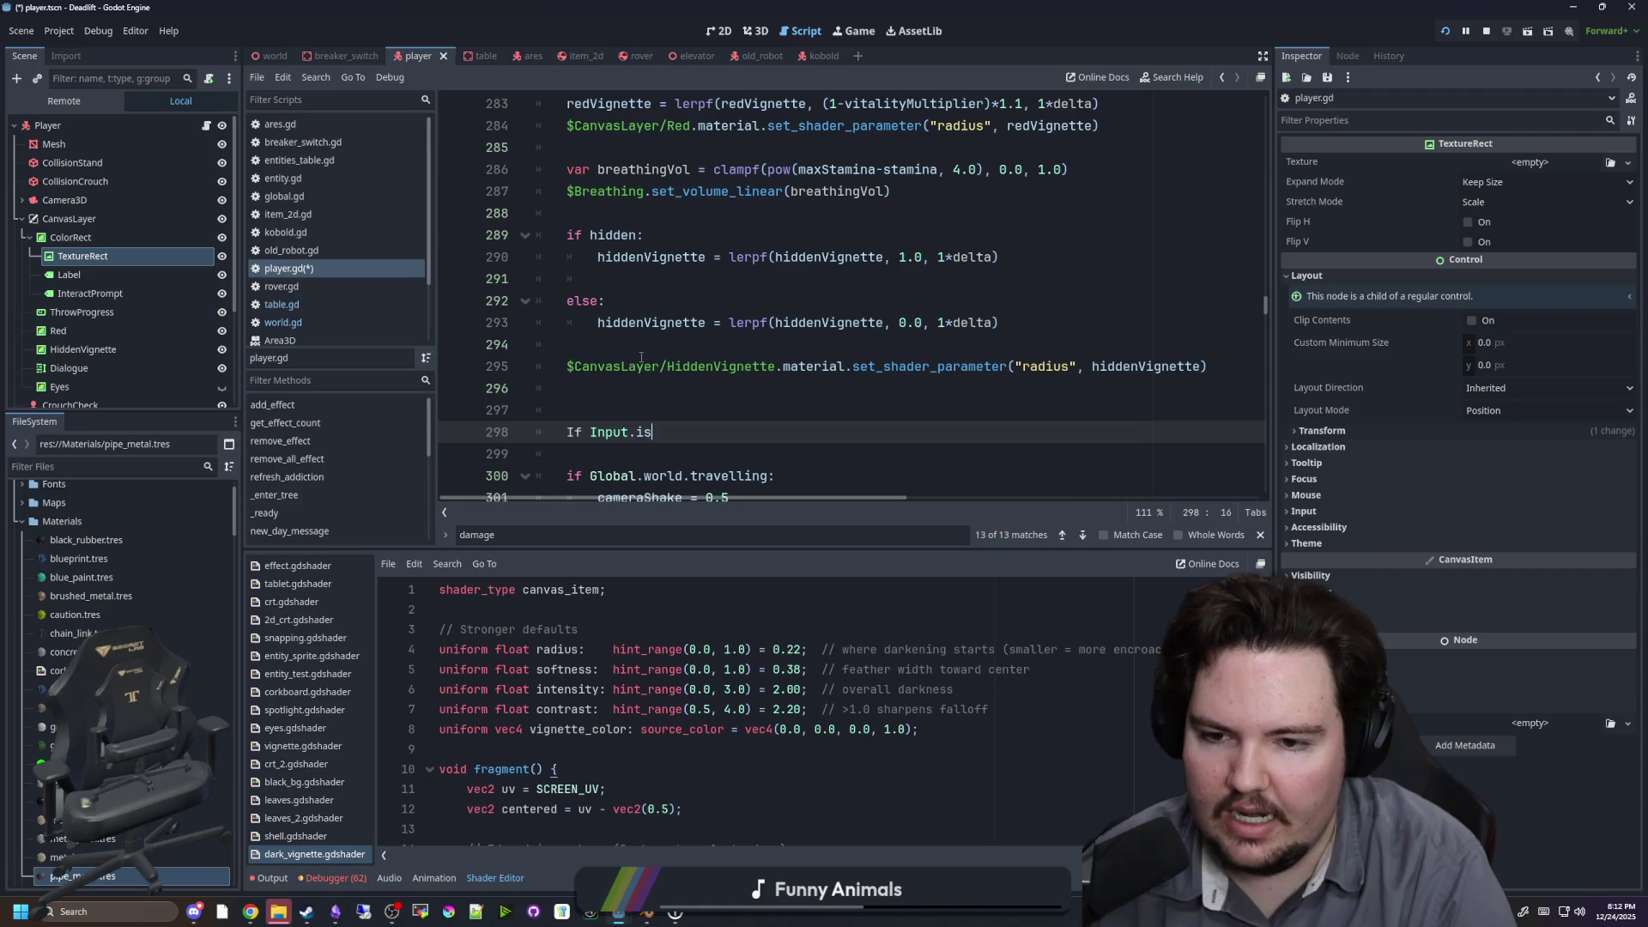
type("_action")
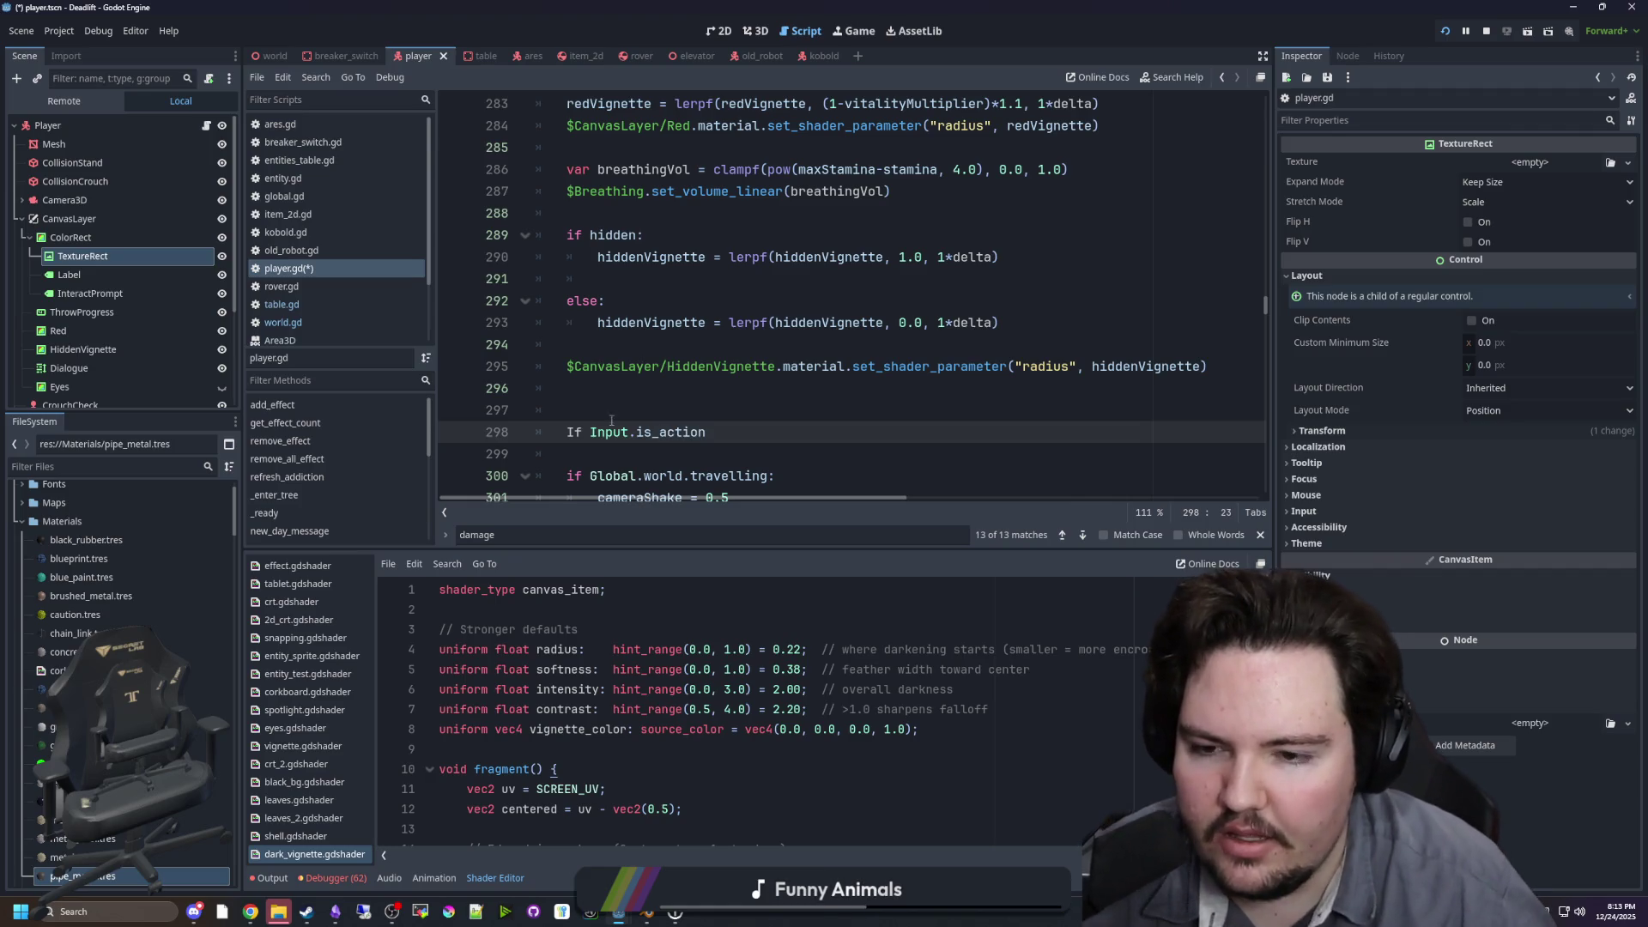
key("BackSpace")
type("i")
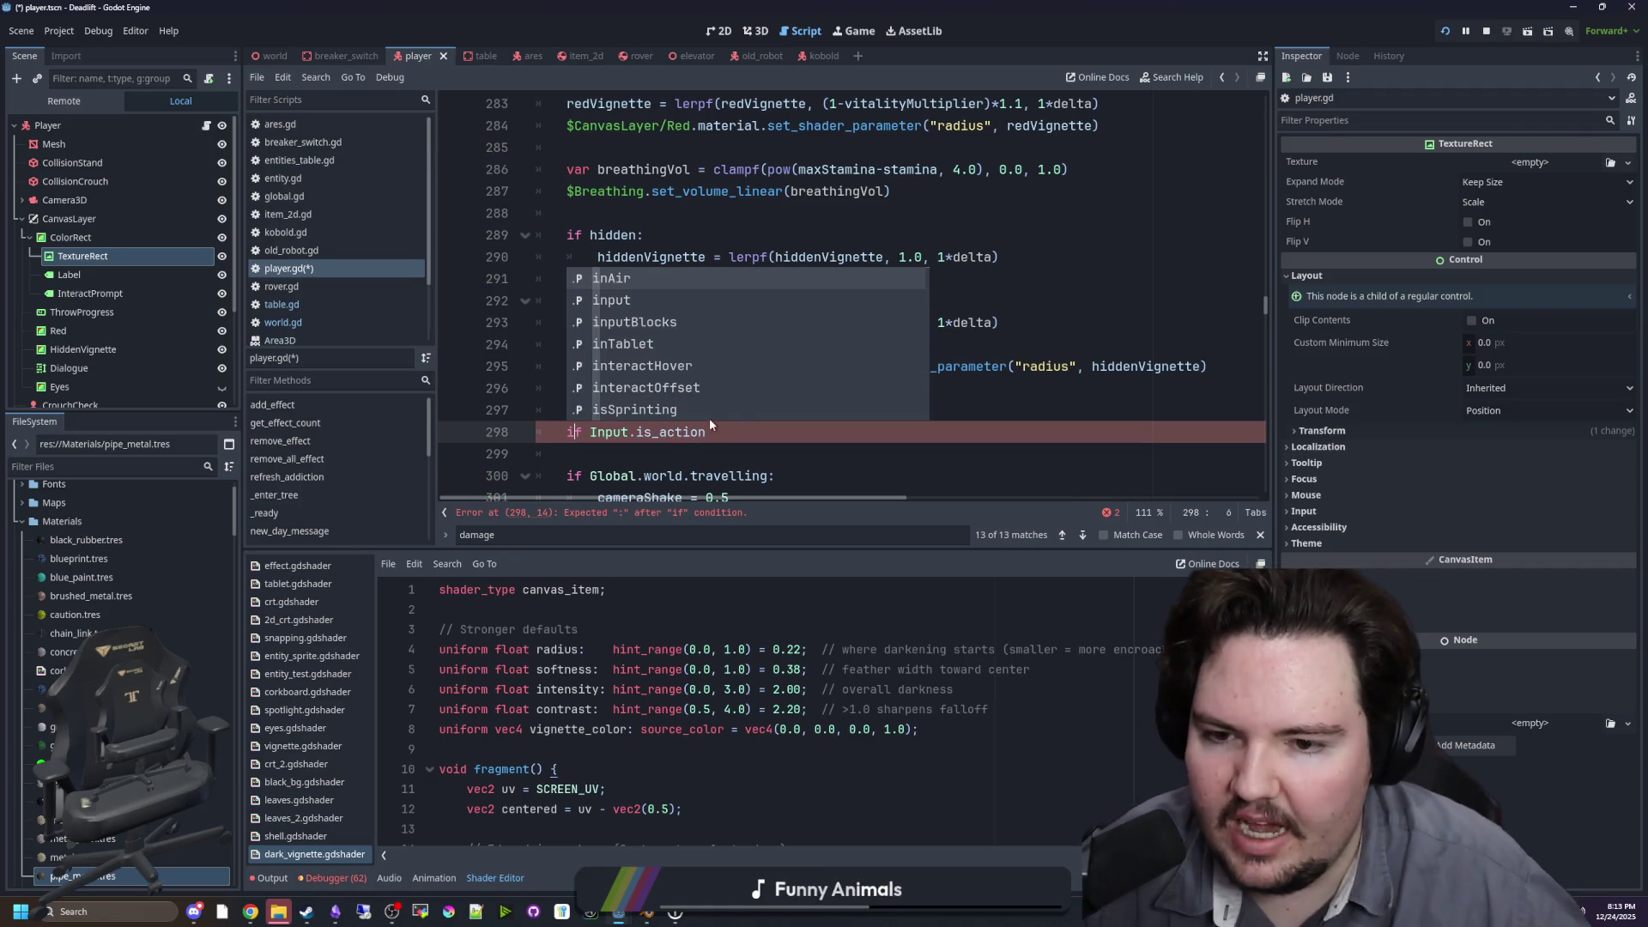
left_click(704, 433)
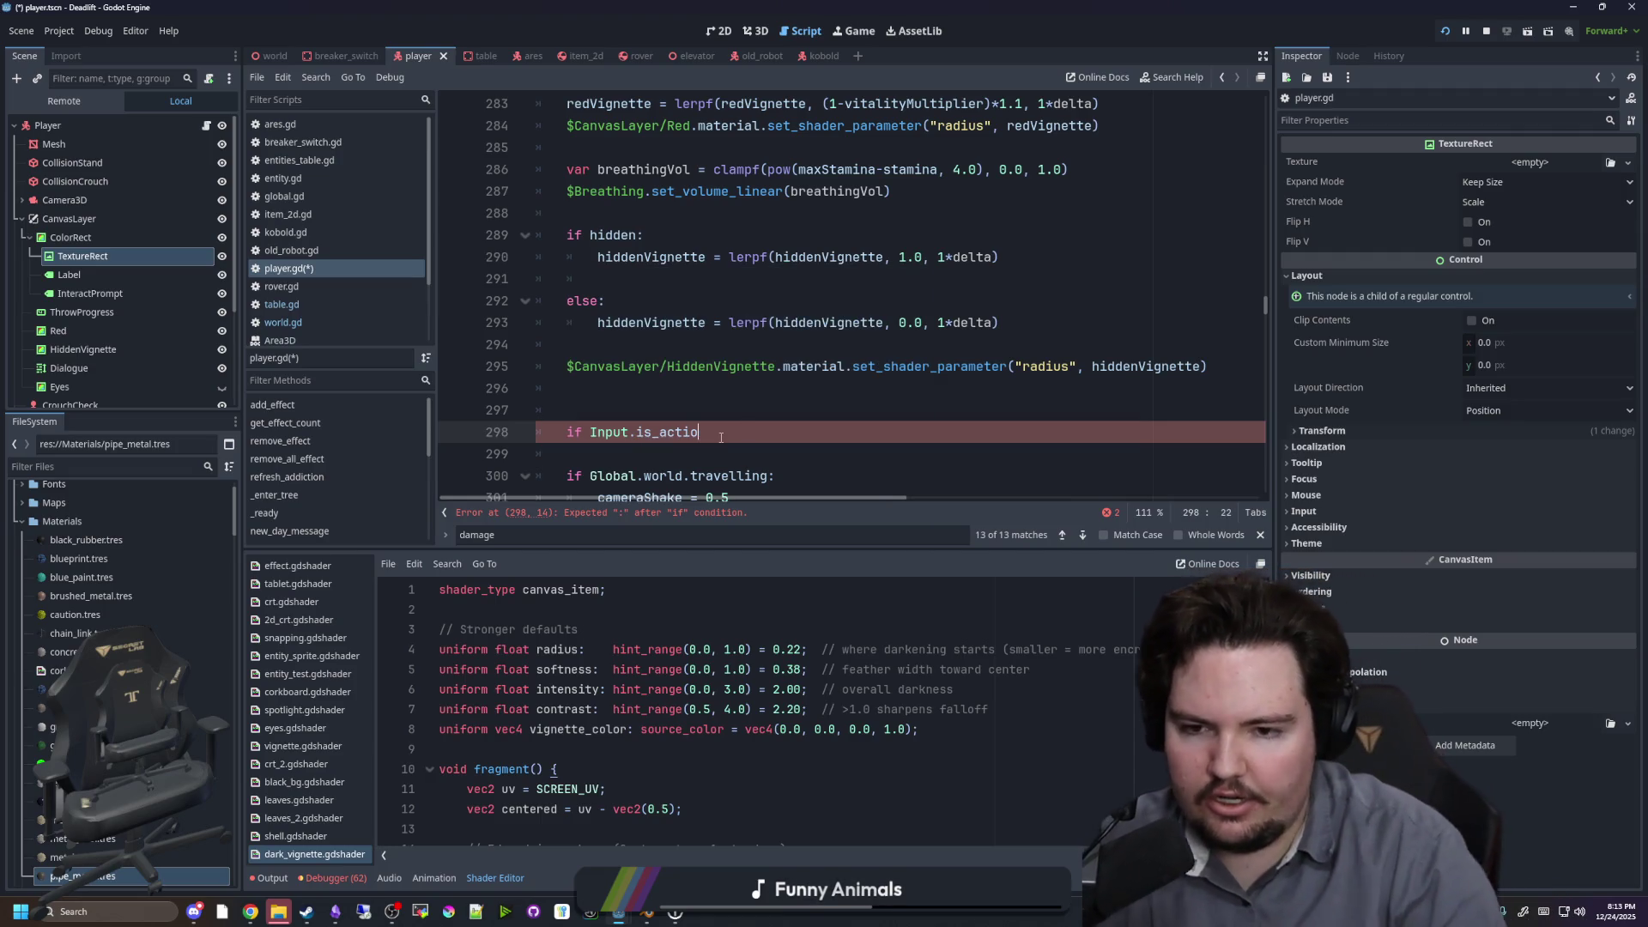
type("n")
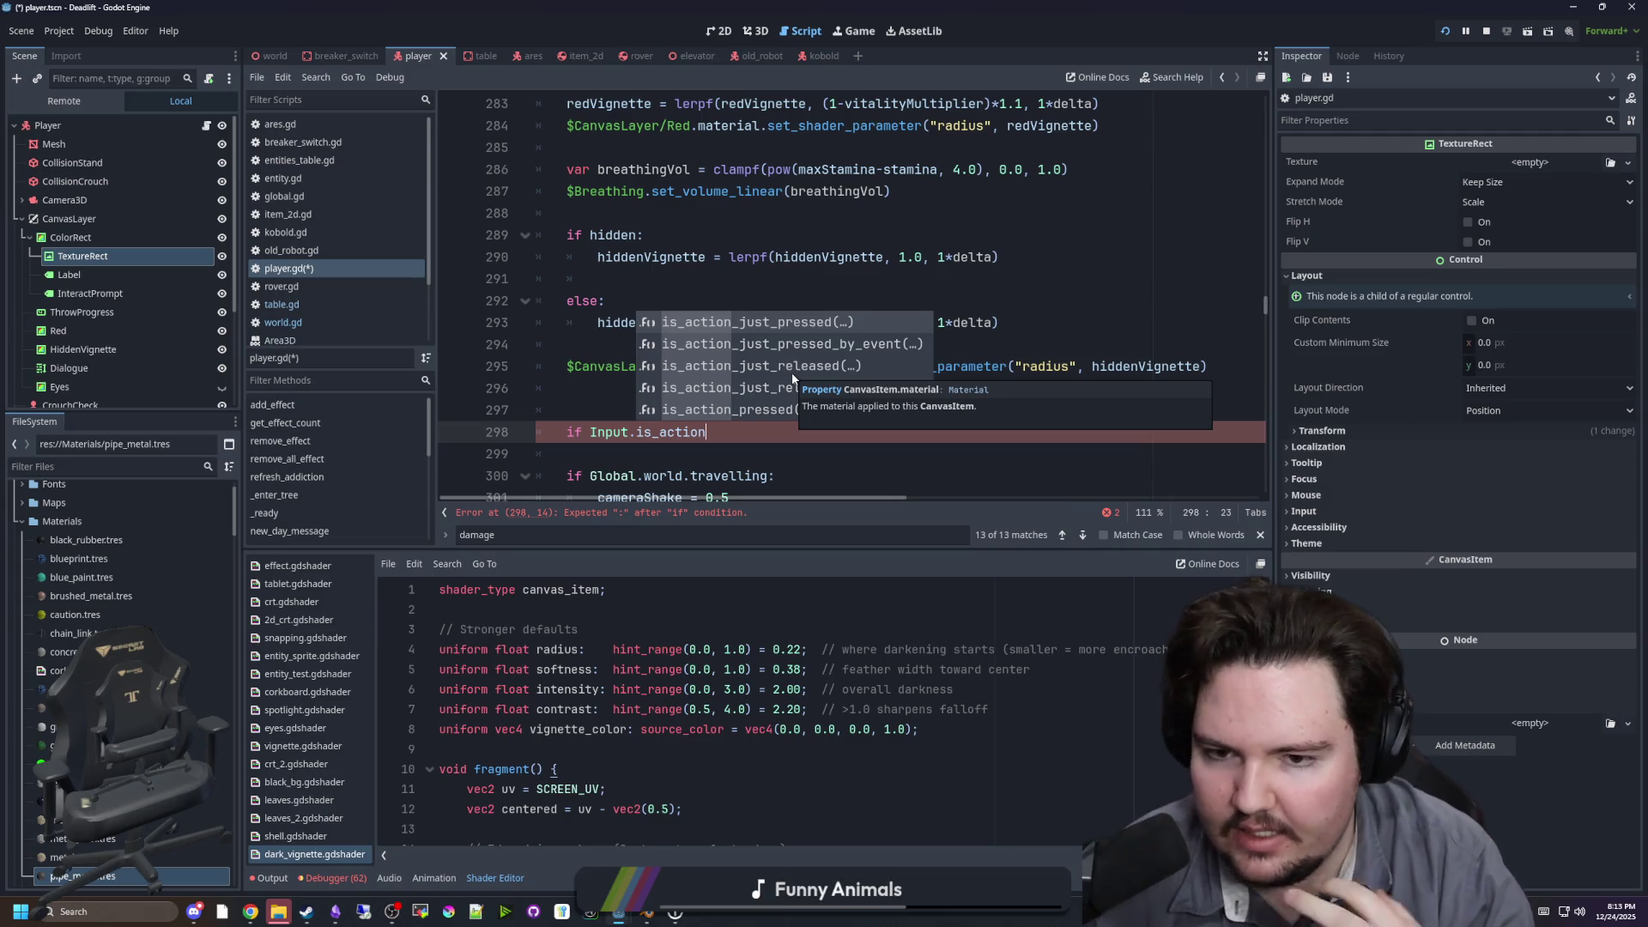
left_click(756, 409)
Step: Complete the check for "move_foward" with an indented body of position.z -= 0.1
scroll(755, 406, "down", 1)
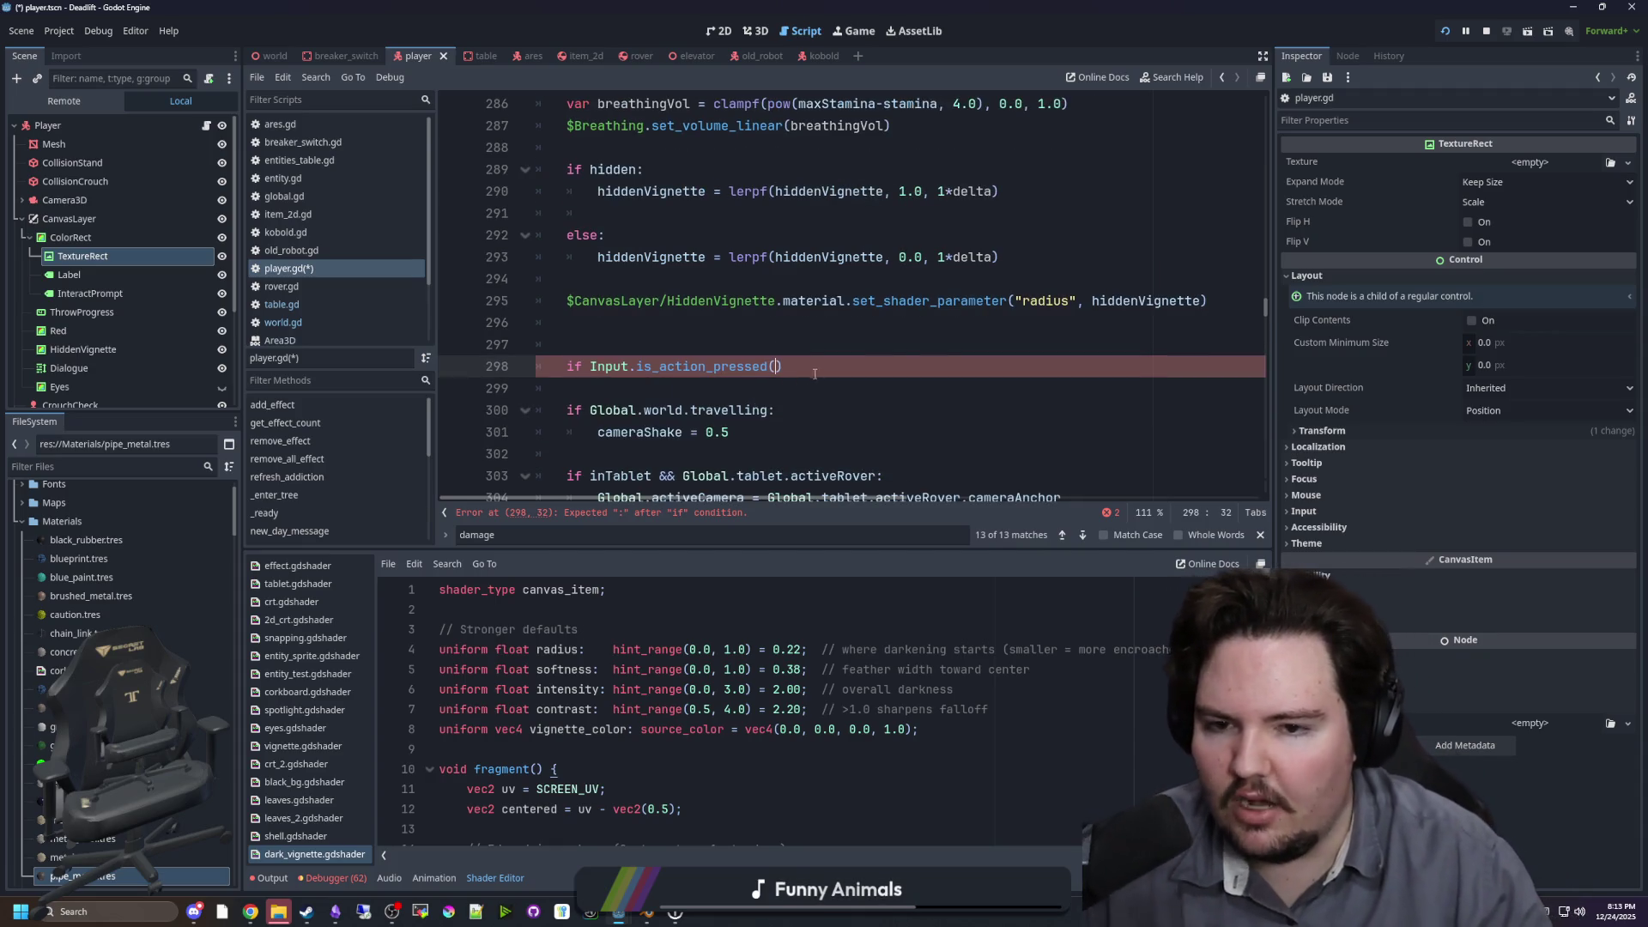
key("End")
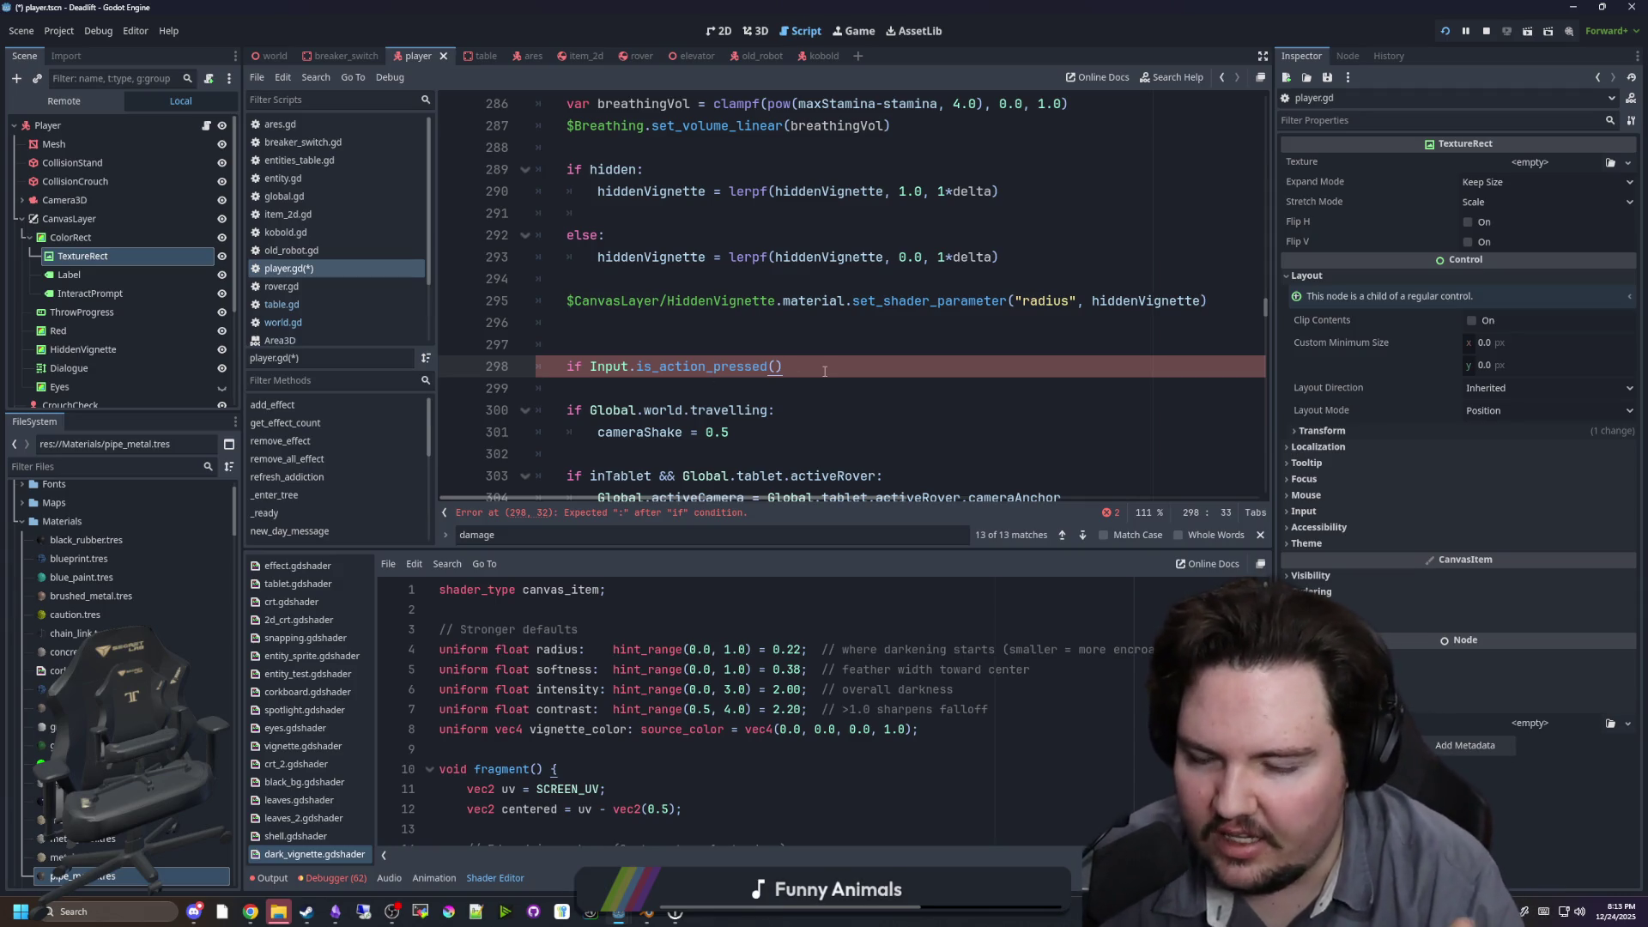
type(":")
key("Left")
key("Left")
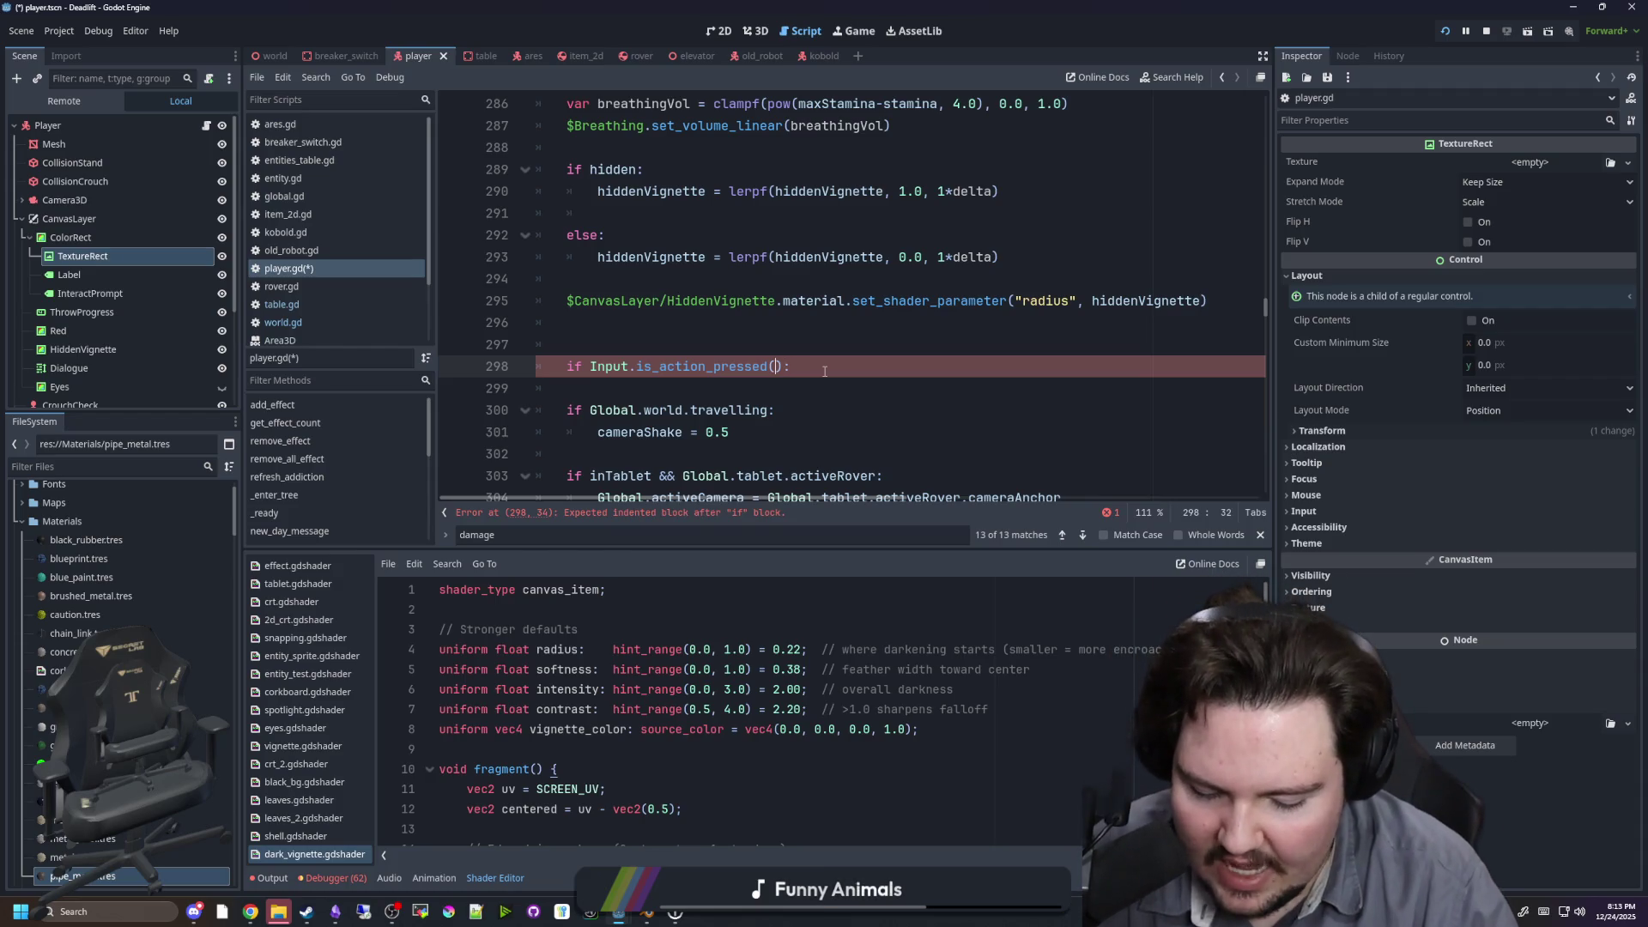
type("\"move_foward")
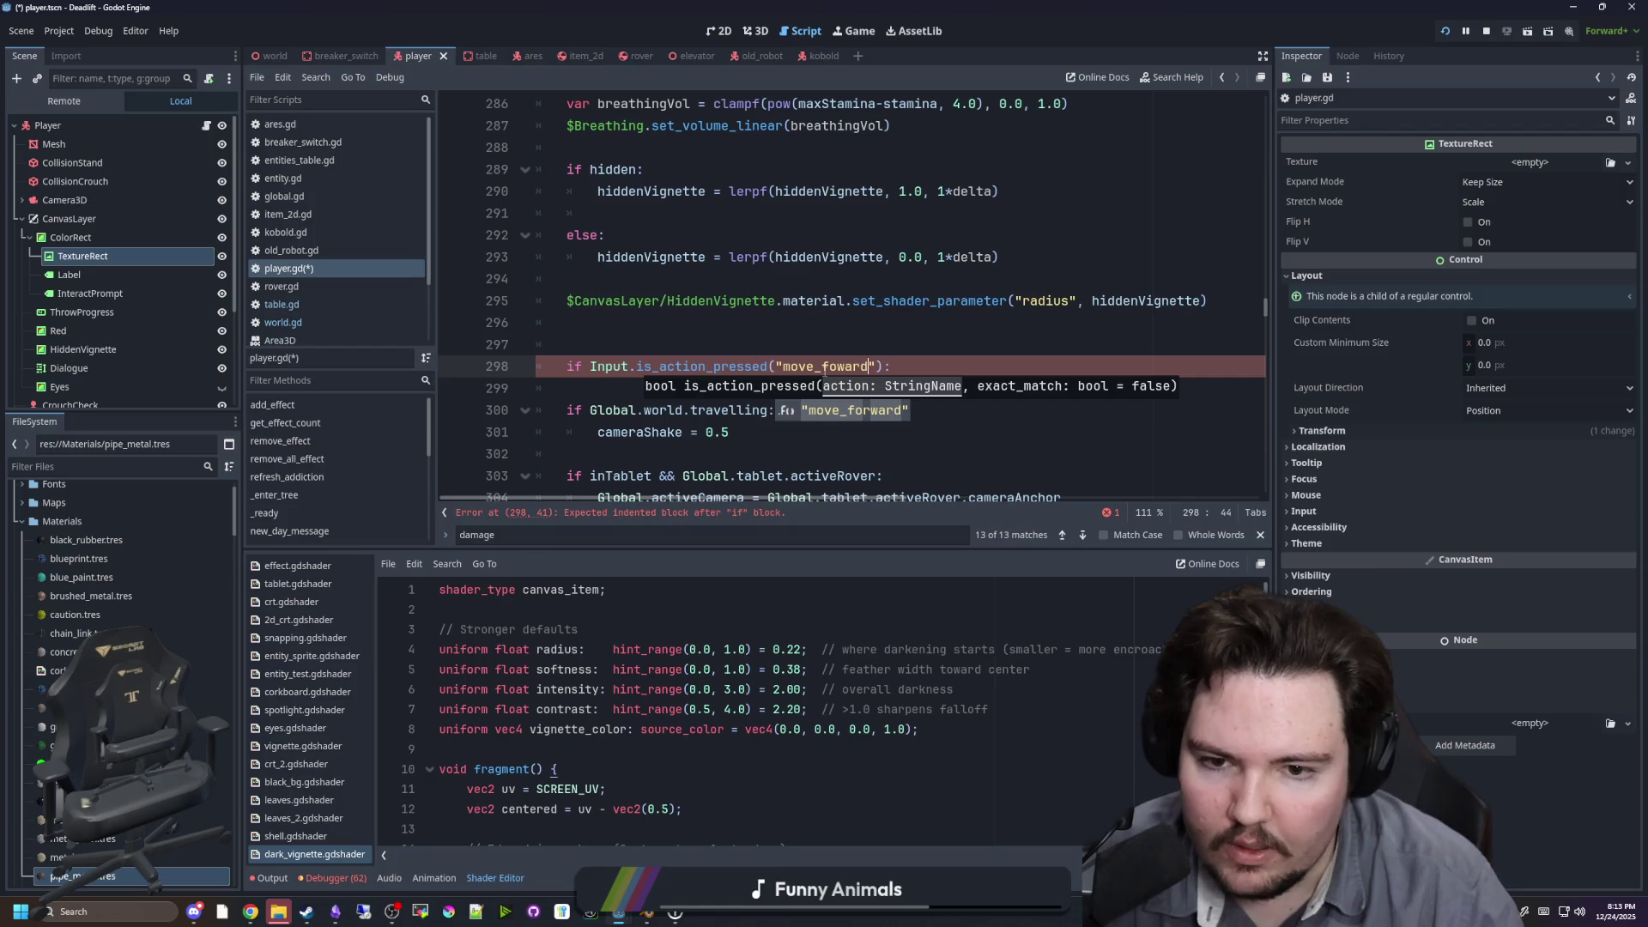
key("End")
key("Return")
type("pos")
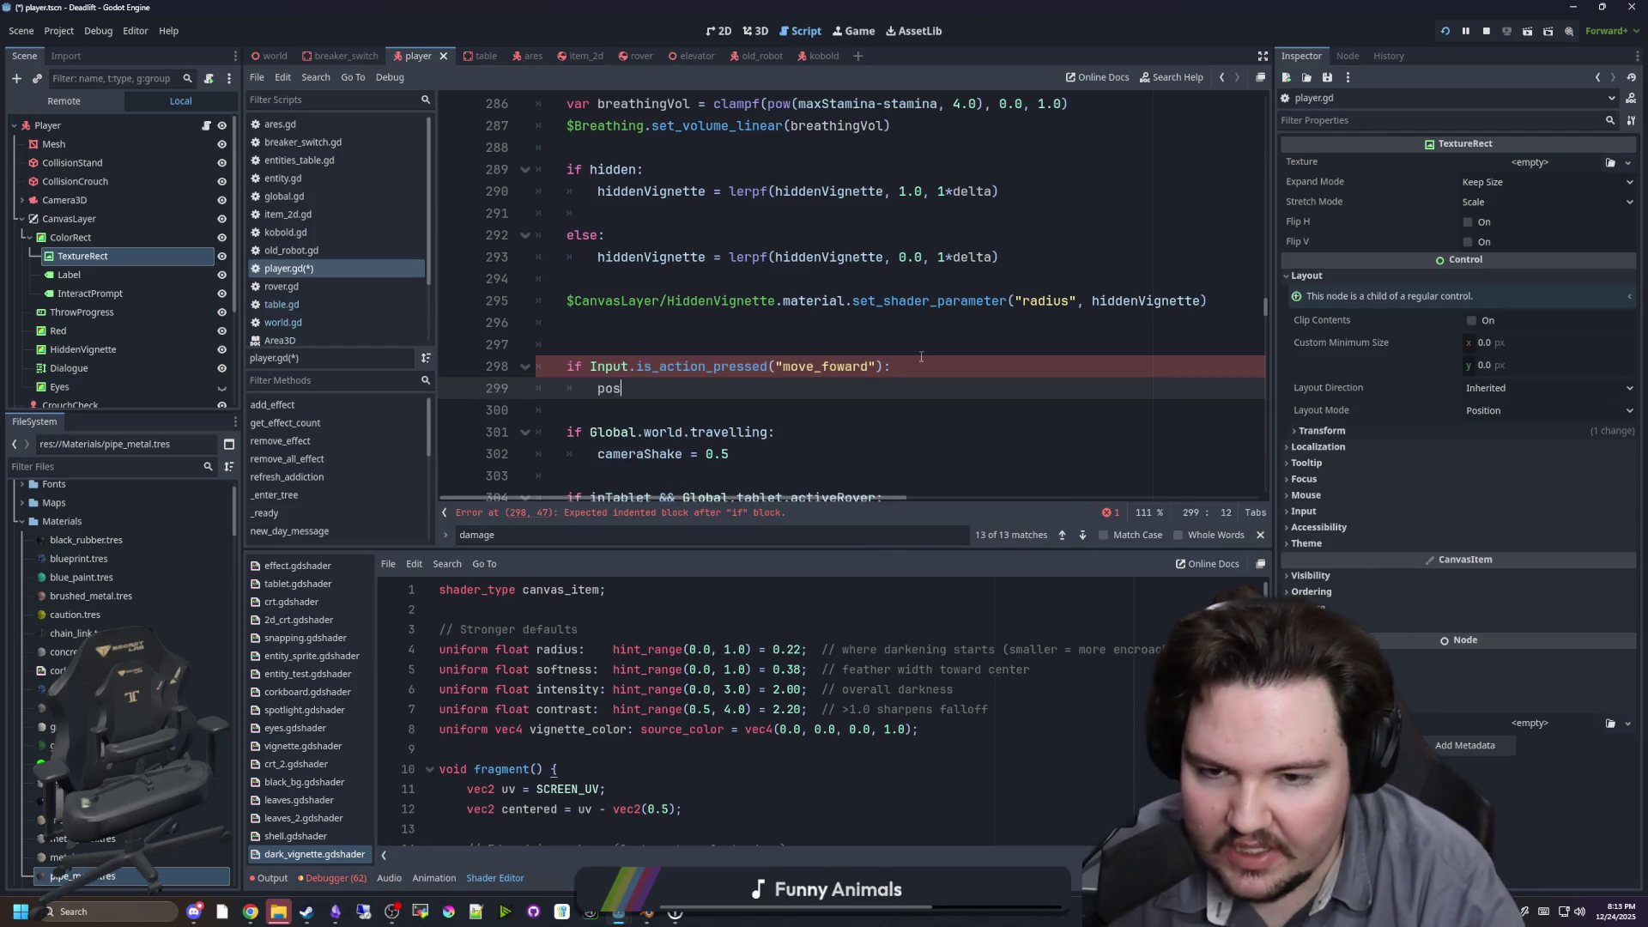
type("ition.z -= 0.1")
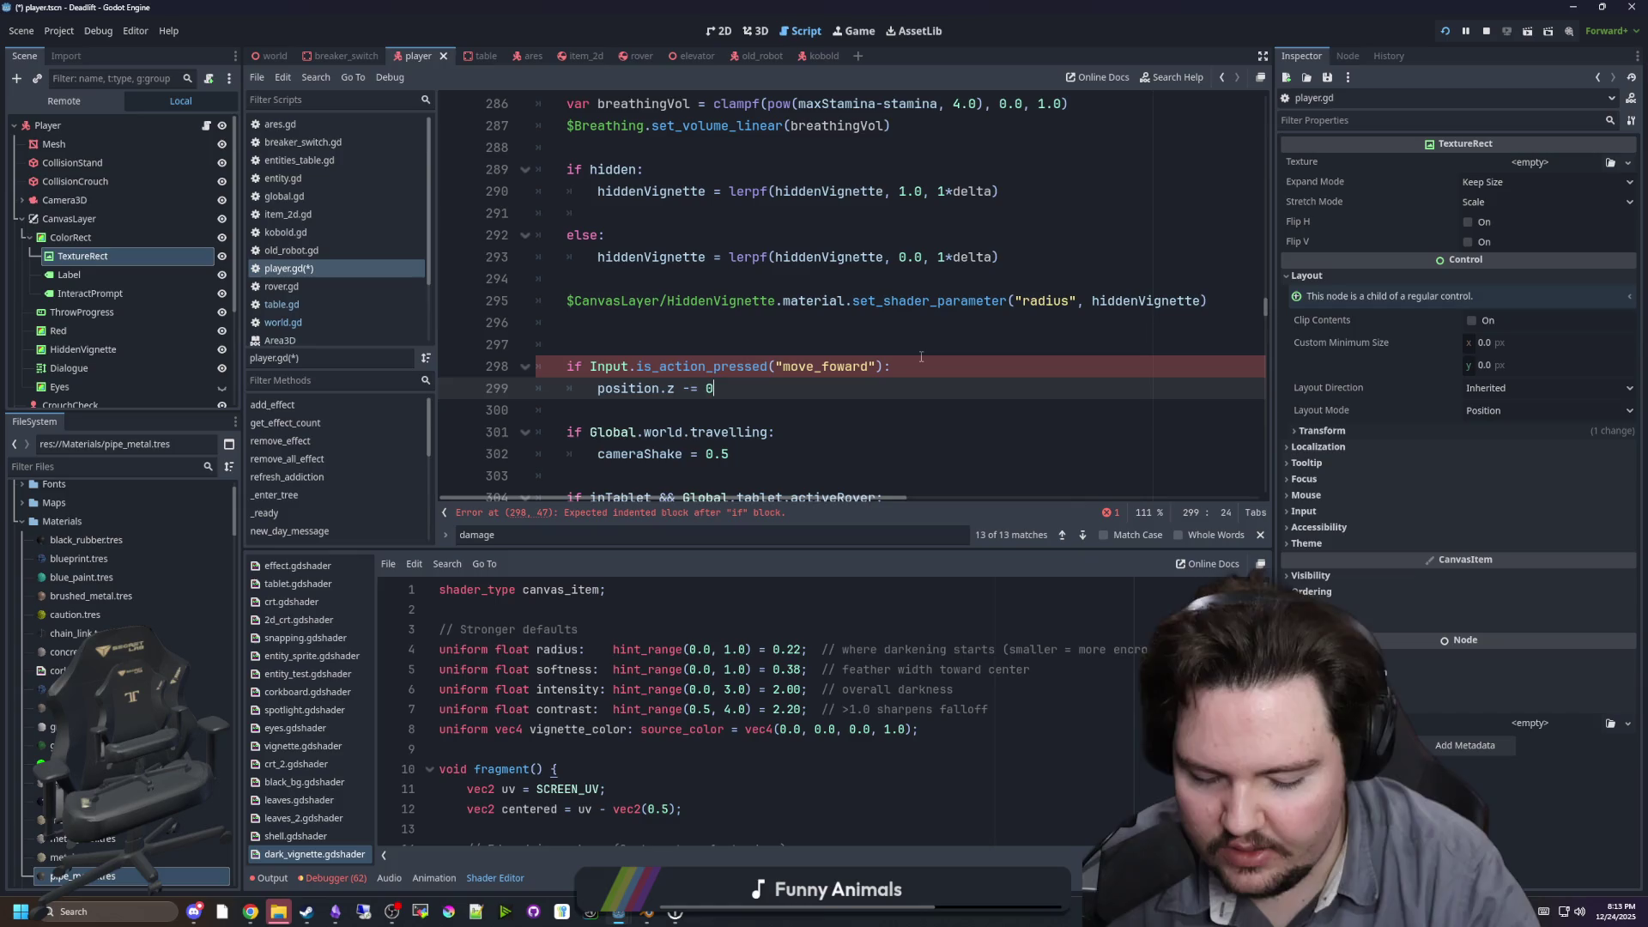
Step: Delete the test block, leave just Input on line 297, and view the Input class documentation
left_click(835, 321)
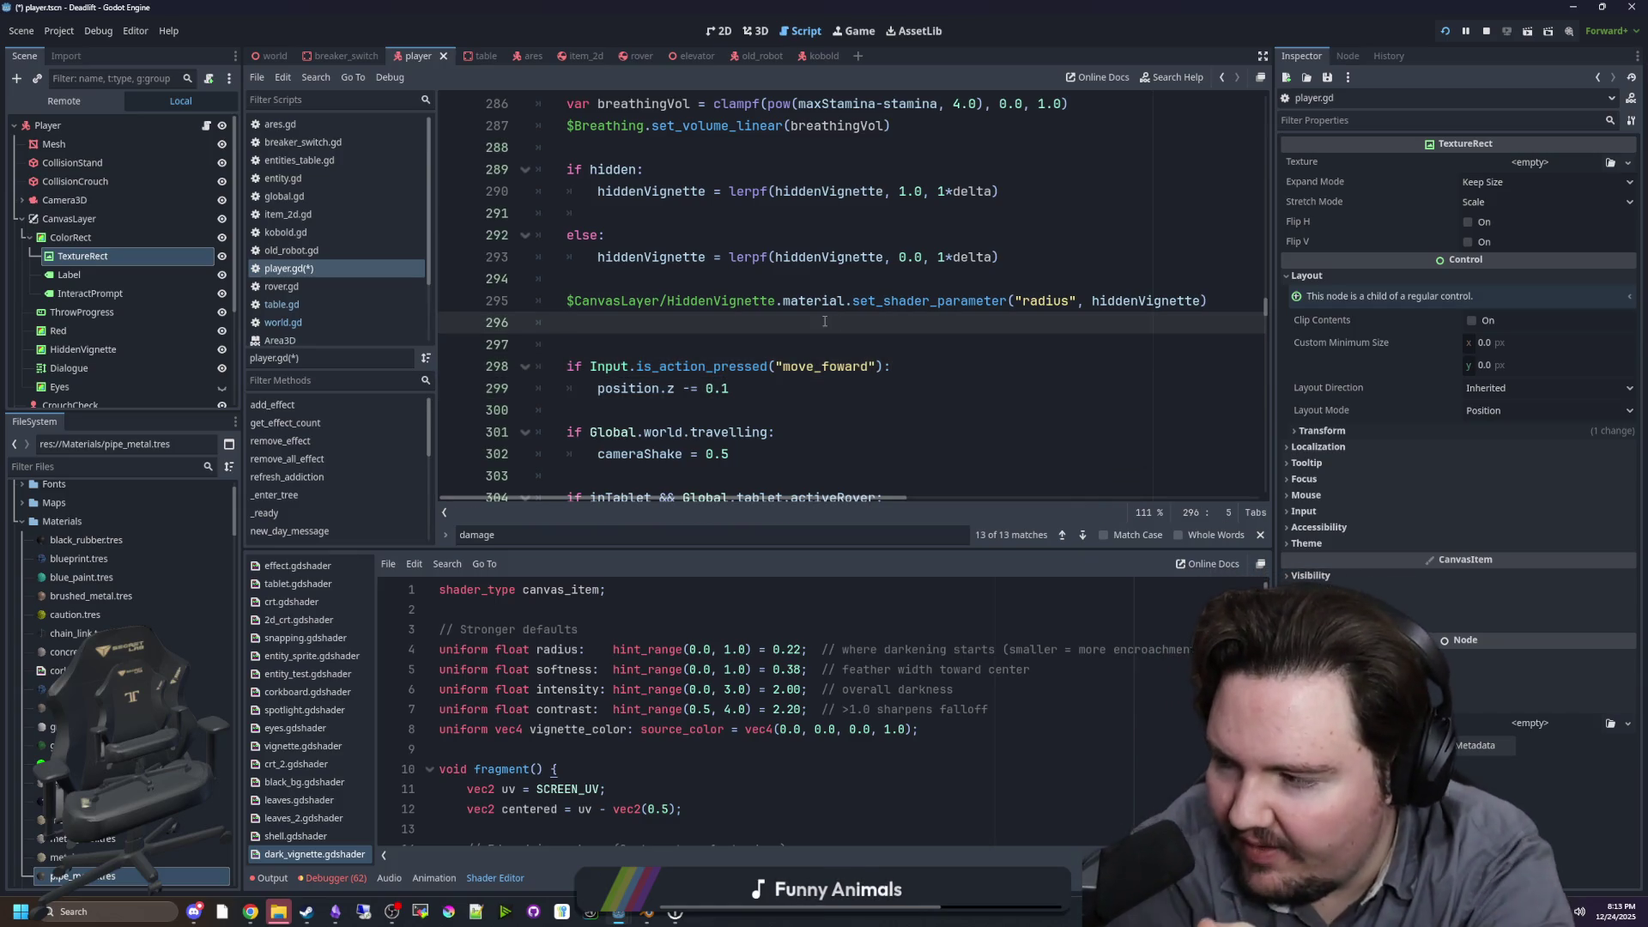
left_click_drag(731, 388, 466, 353)
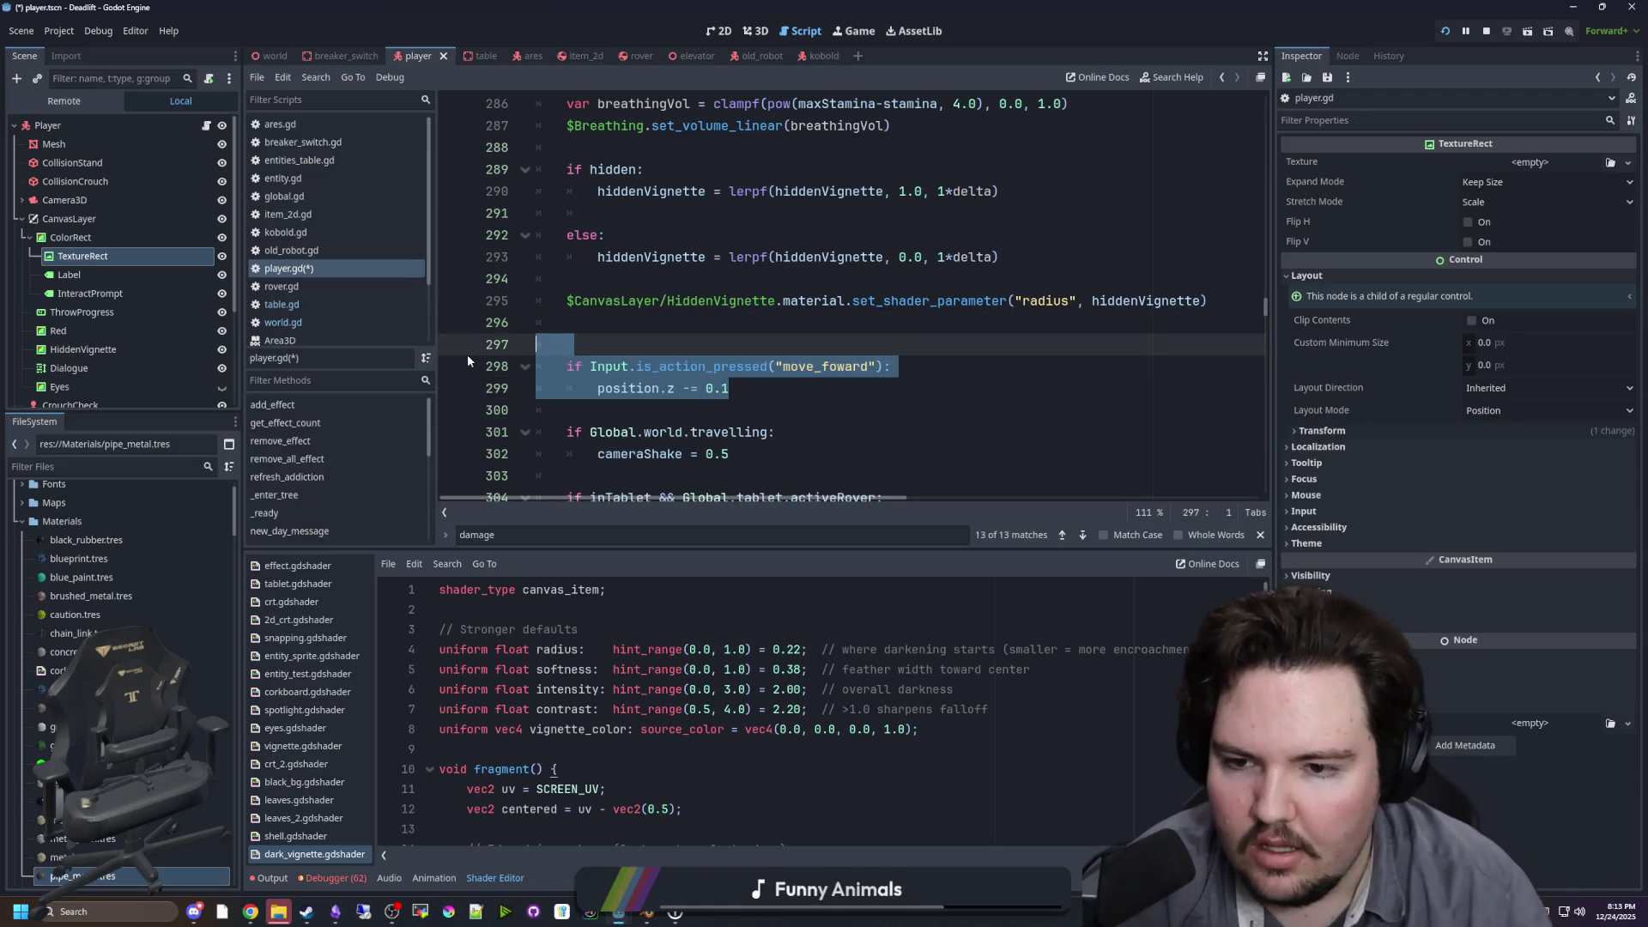
key("BackSpace")
type("Input")
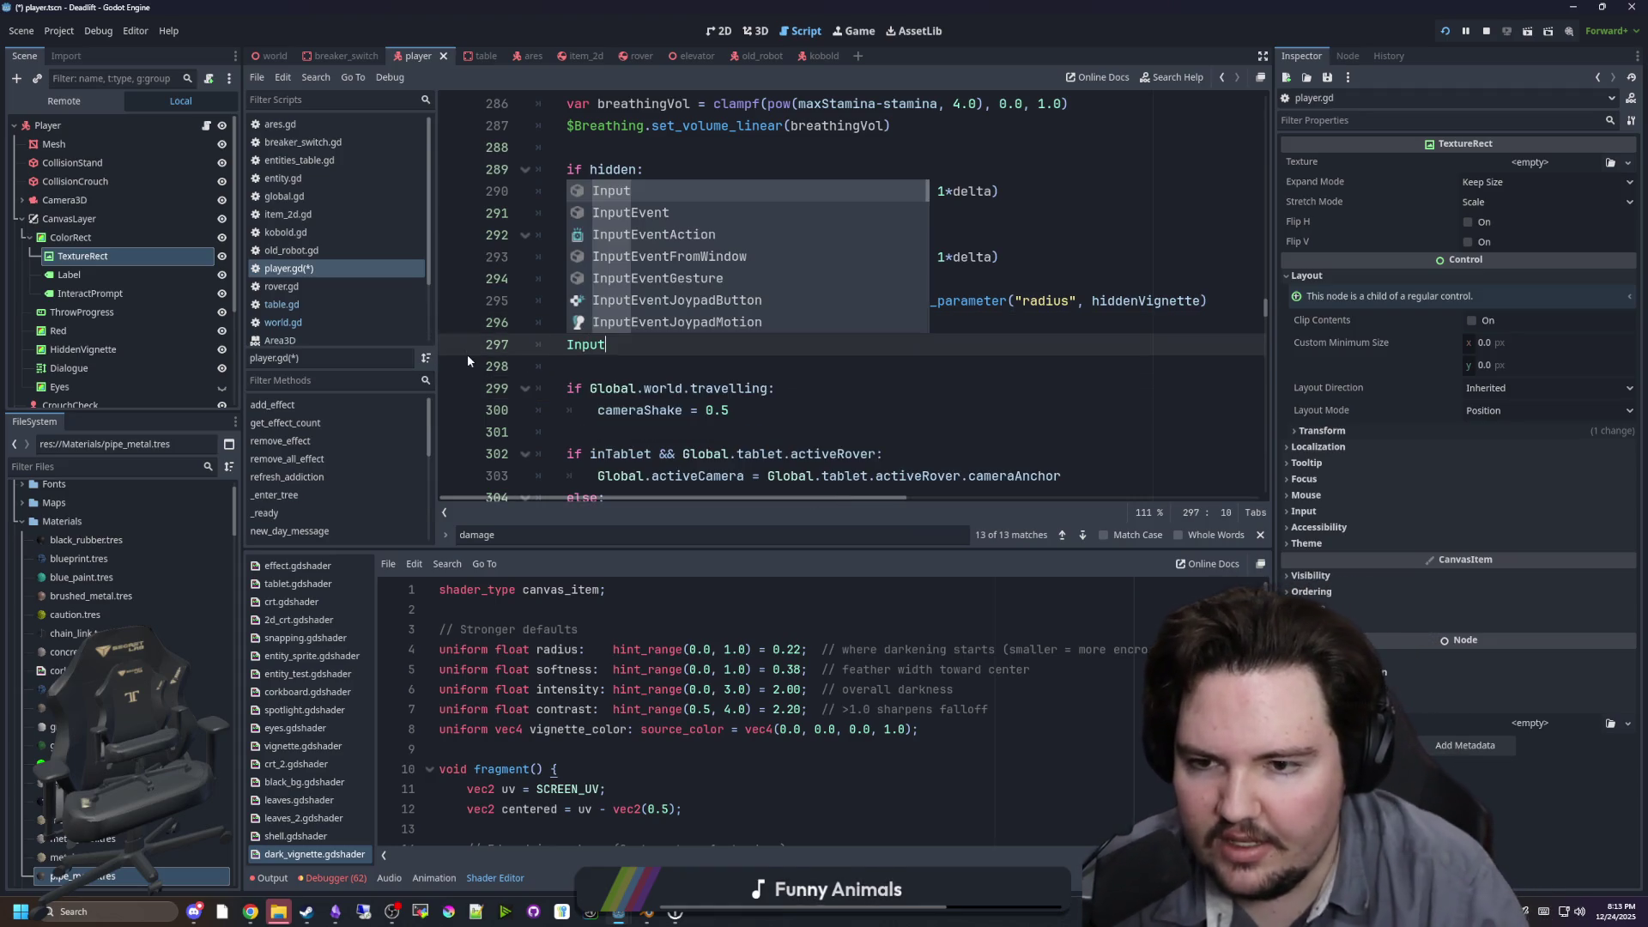
left_click(589, 343, "ctrl")
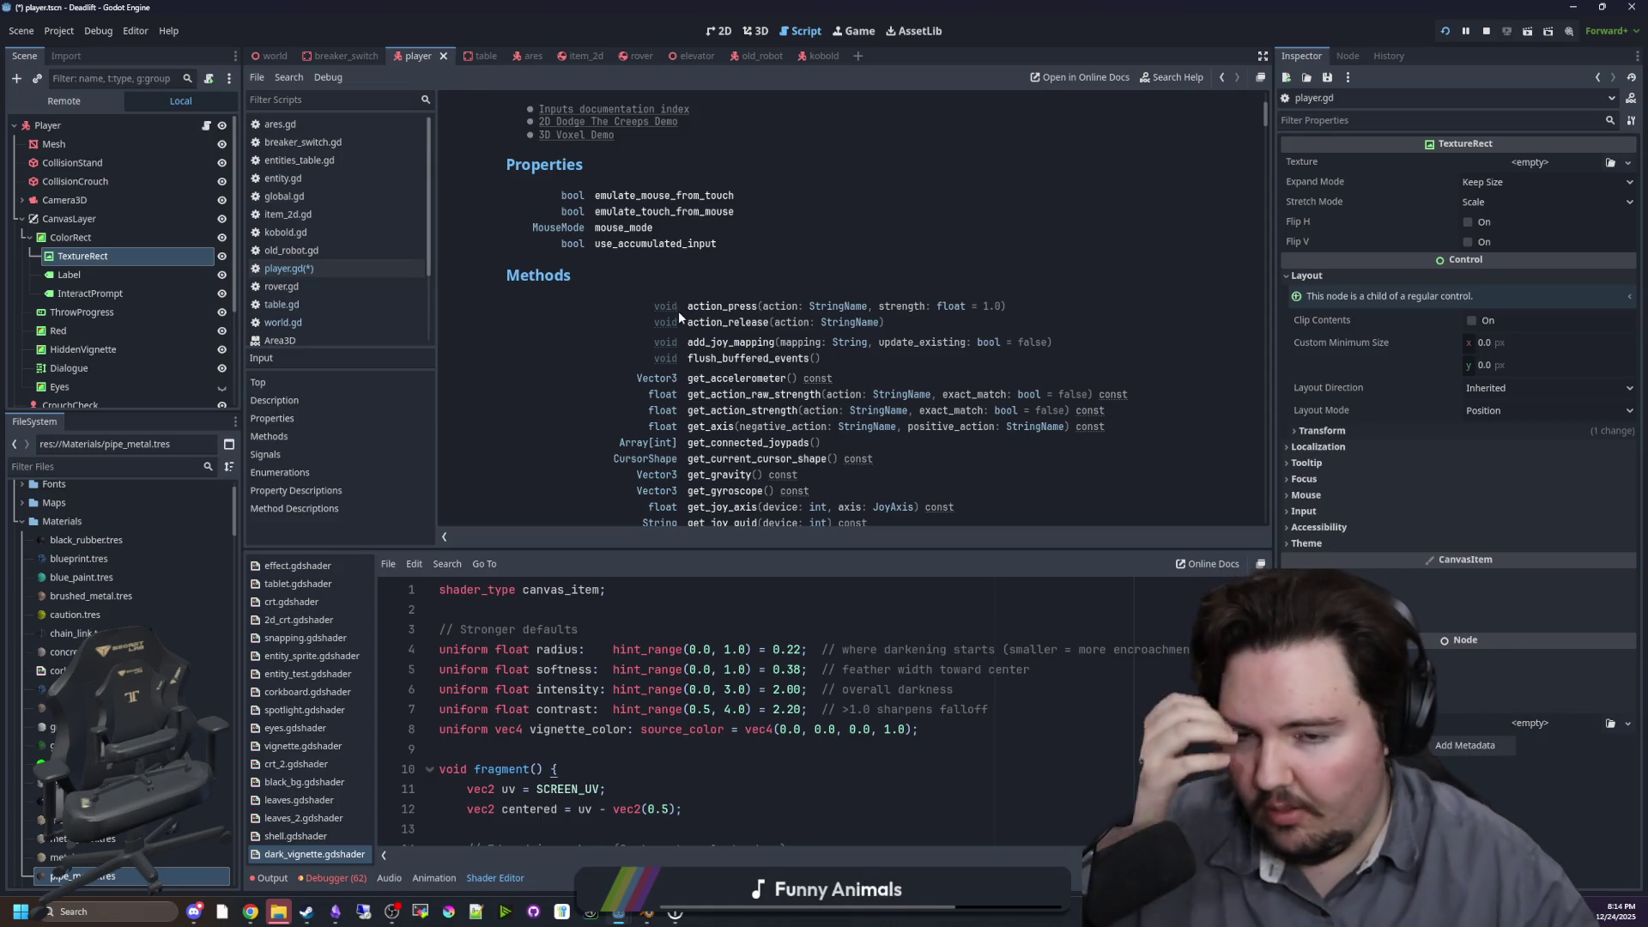
scroll(663, 321, "down", 1)
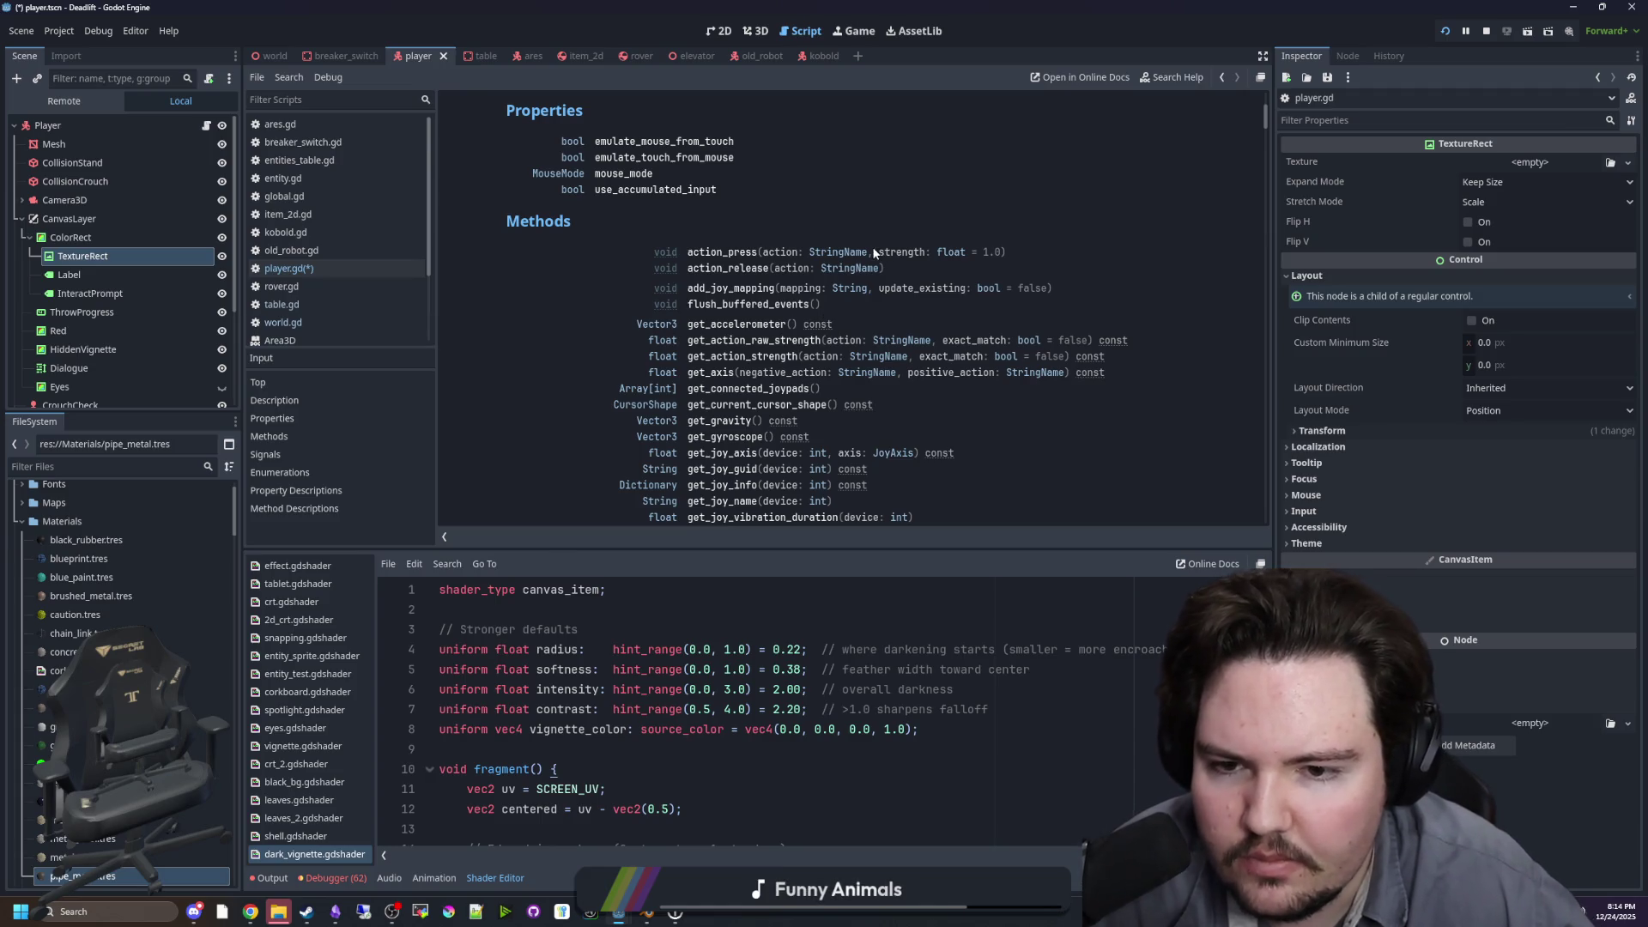
scroll(824, 296, "down", 1)
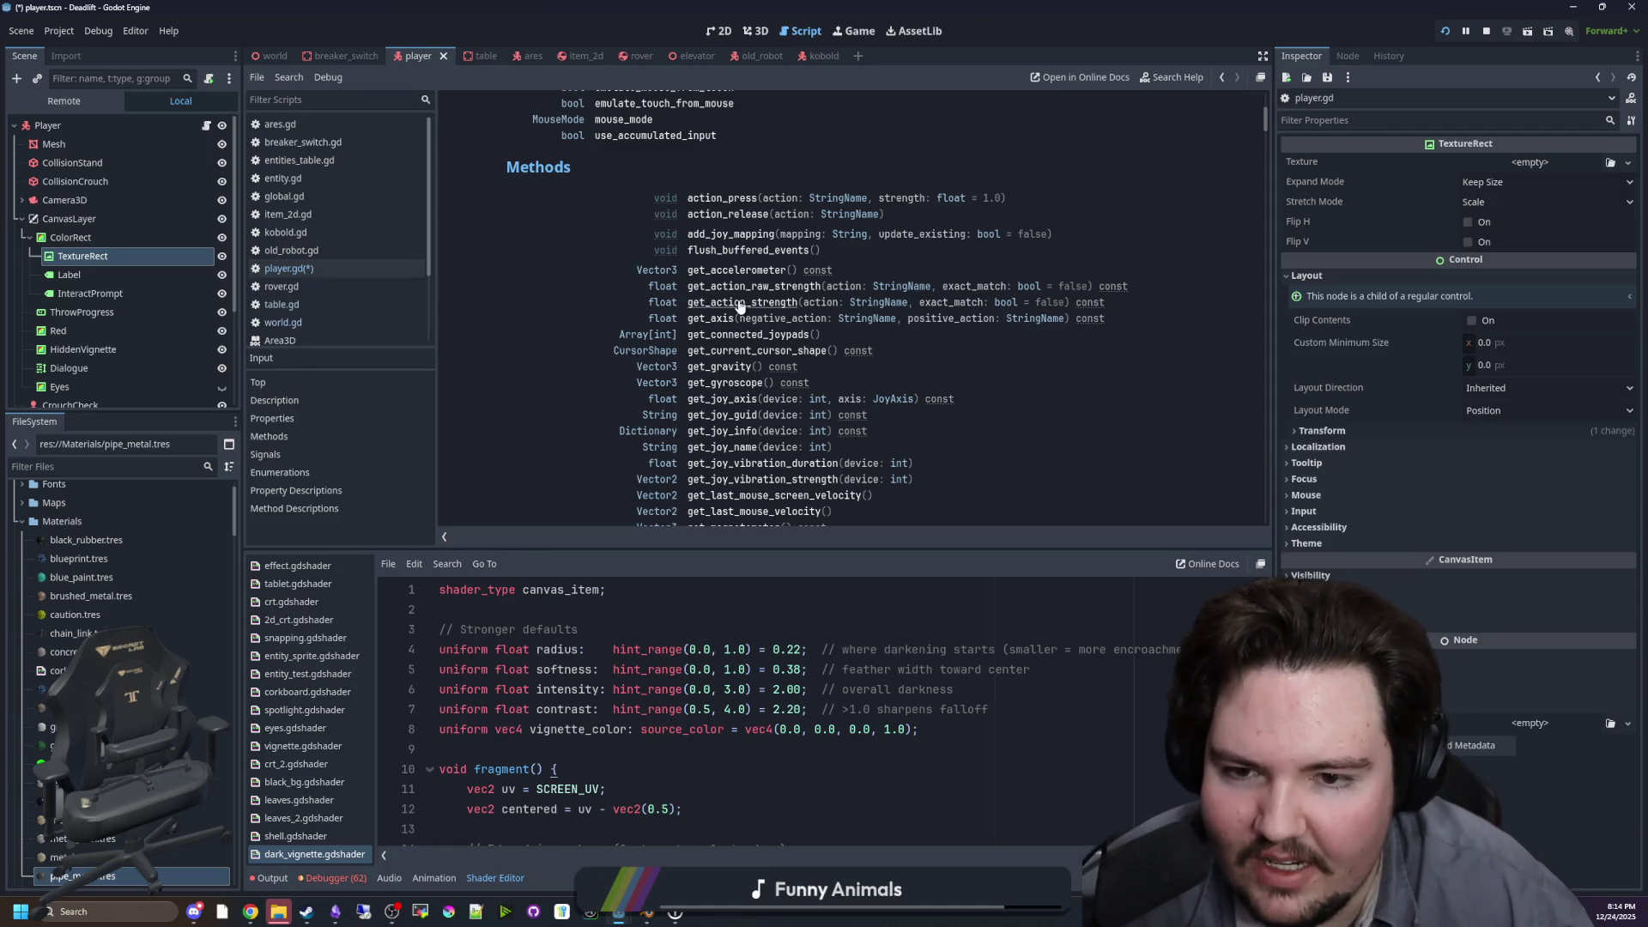
scroll(740, 306, "down", 1)
scroll(758, 314, "down", 1)
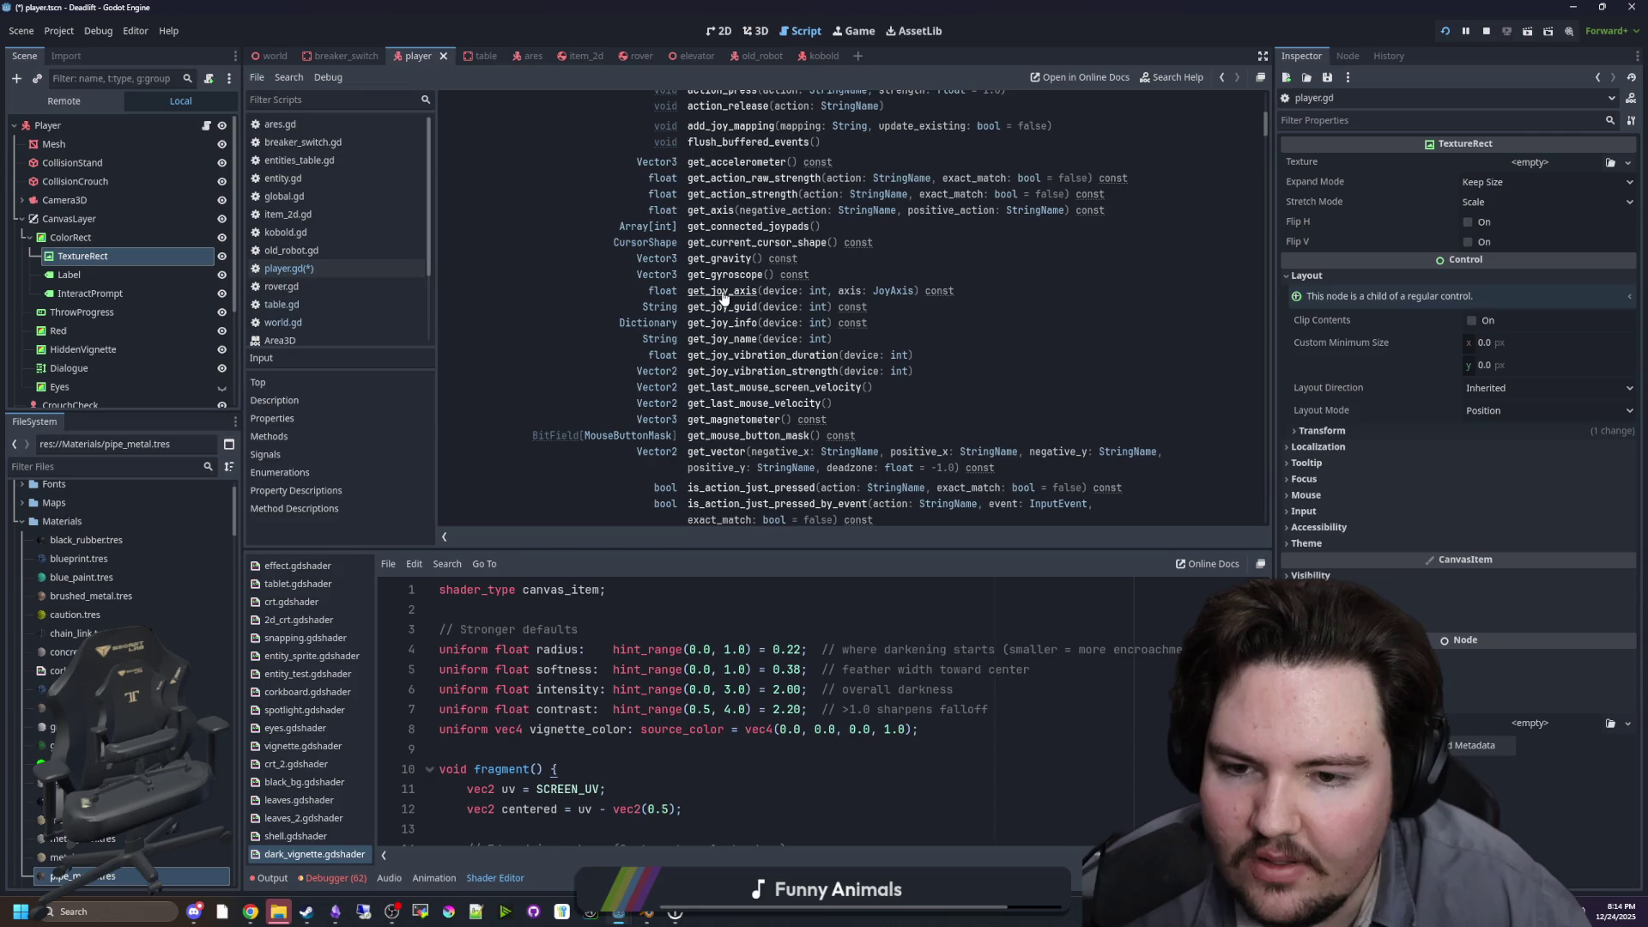
scroll(723, 298, "down", 1)
scroll(745, 314, "down", 1)
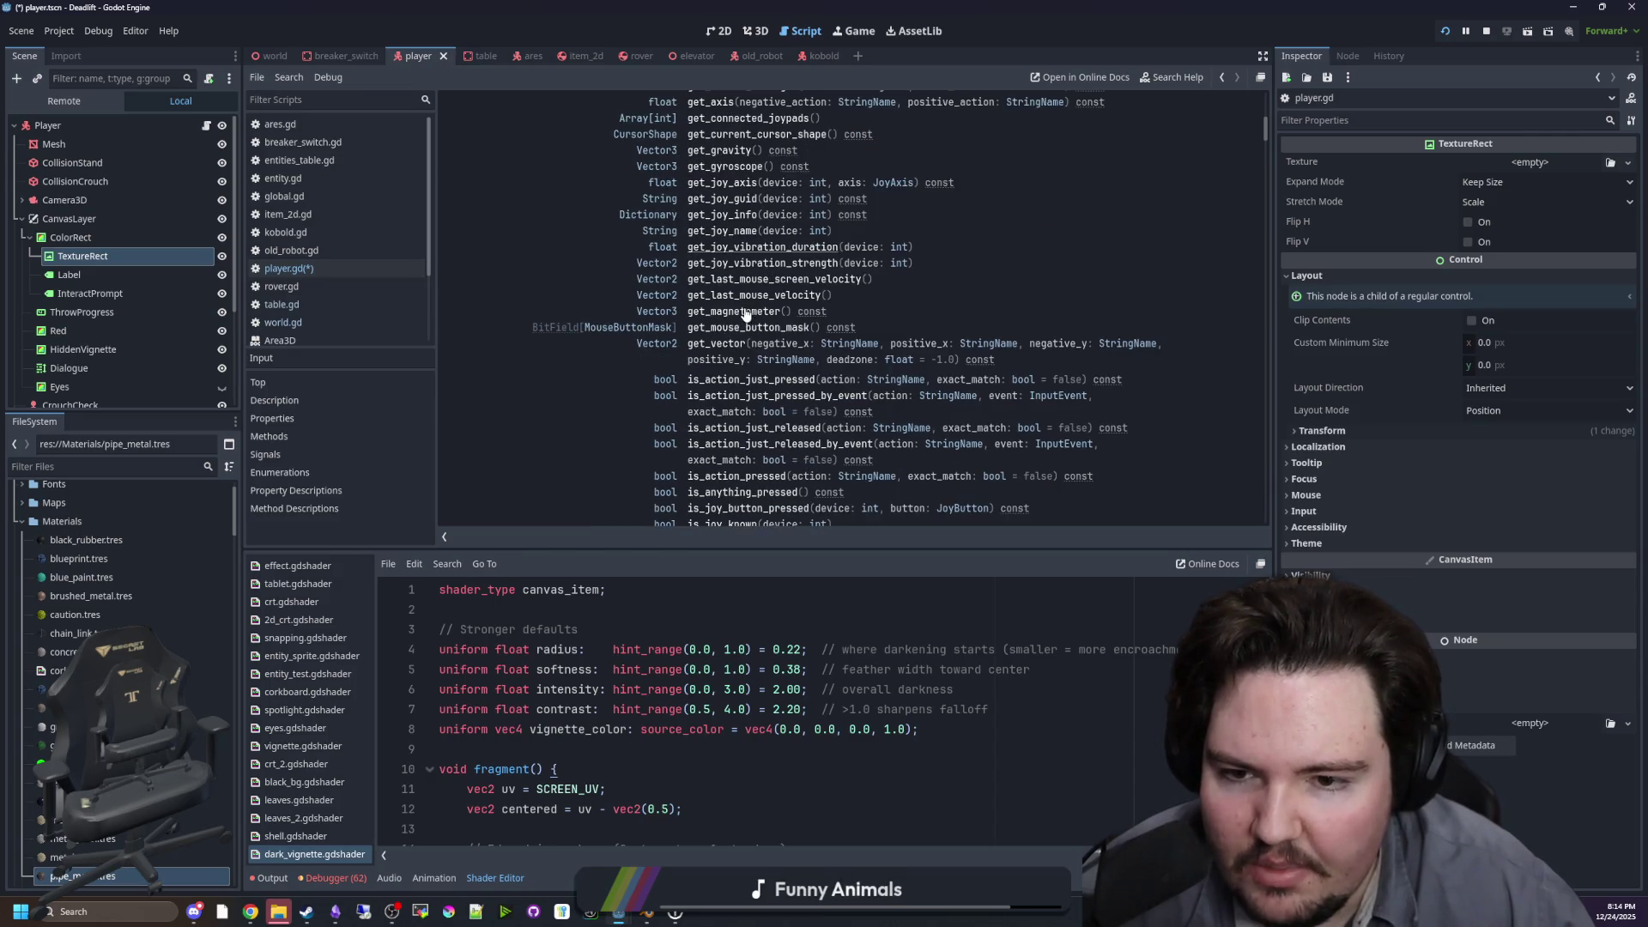
scroll(736, 331, "down", 1)
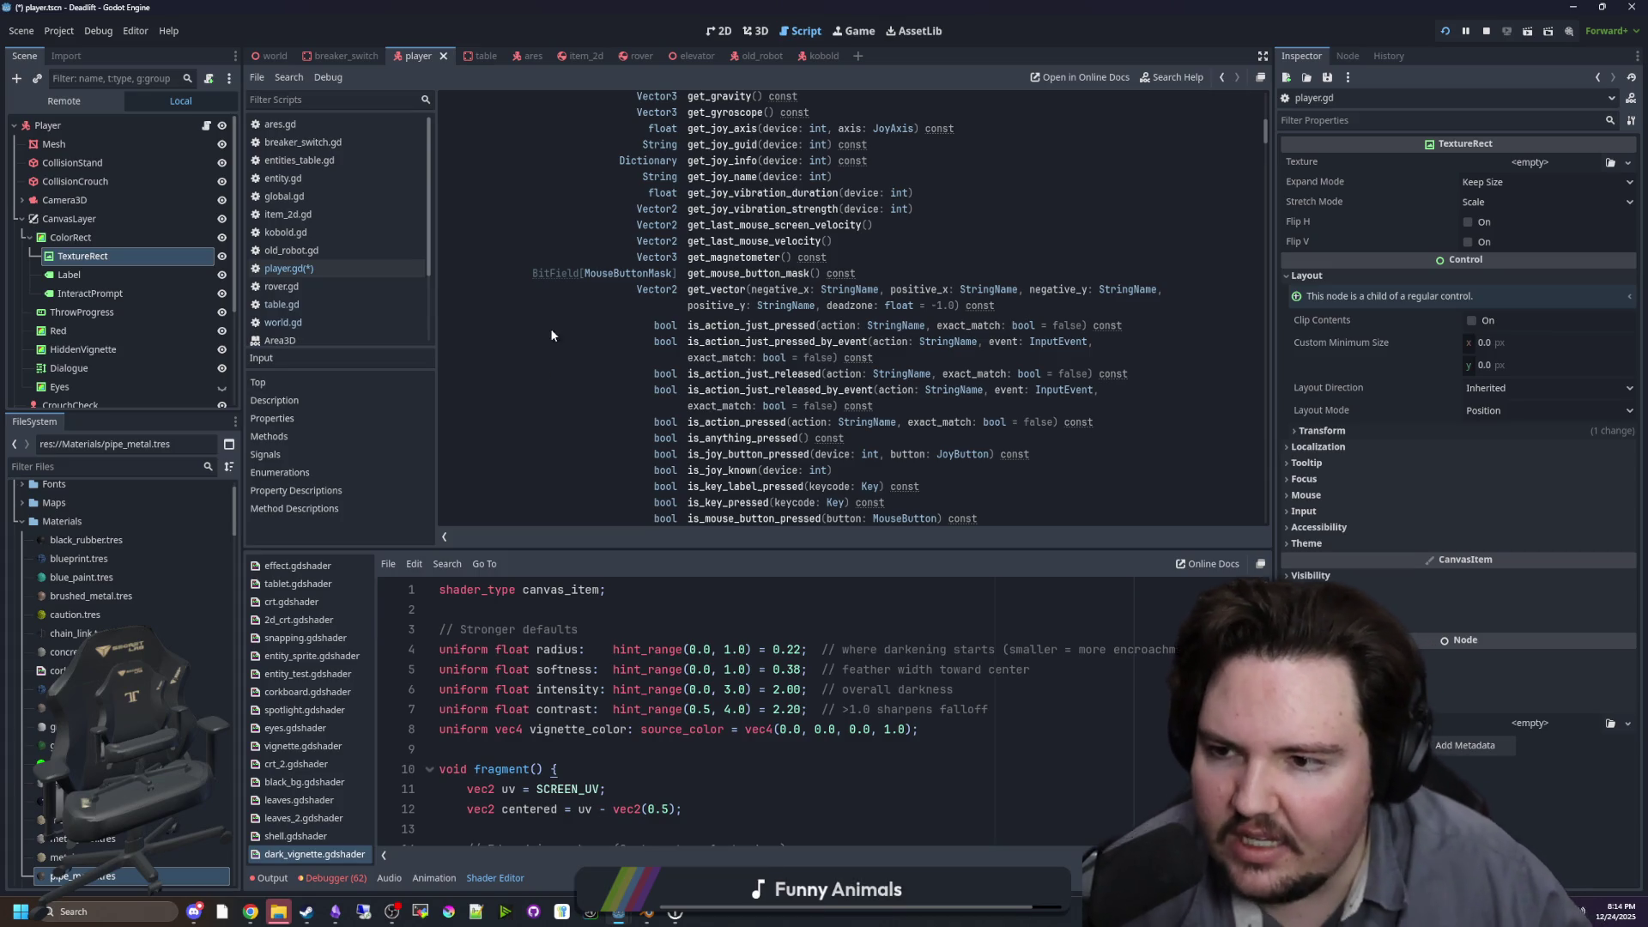
scroll(591, 275, "down", 1)
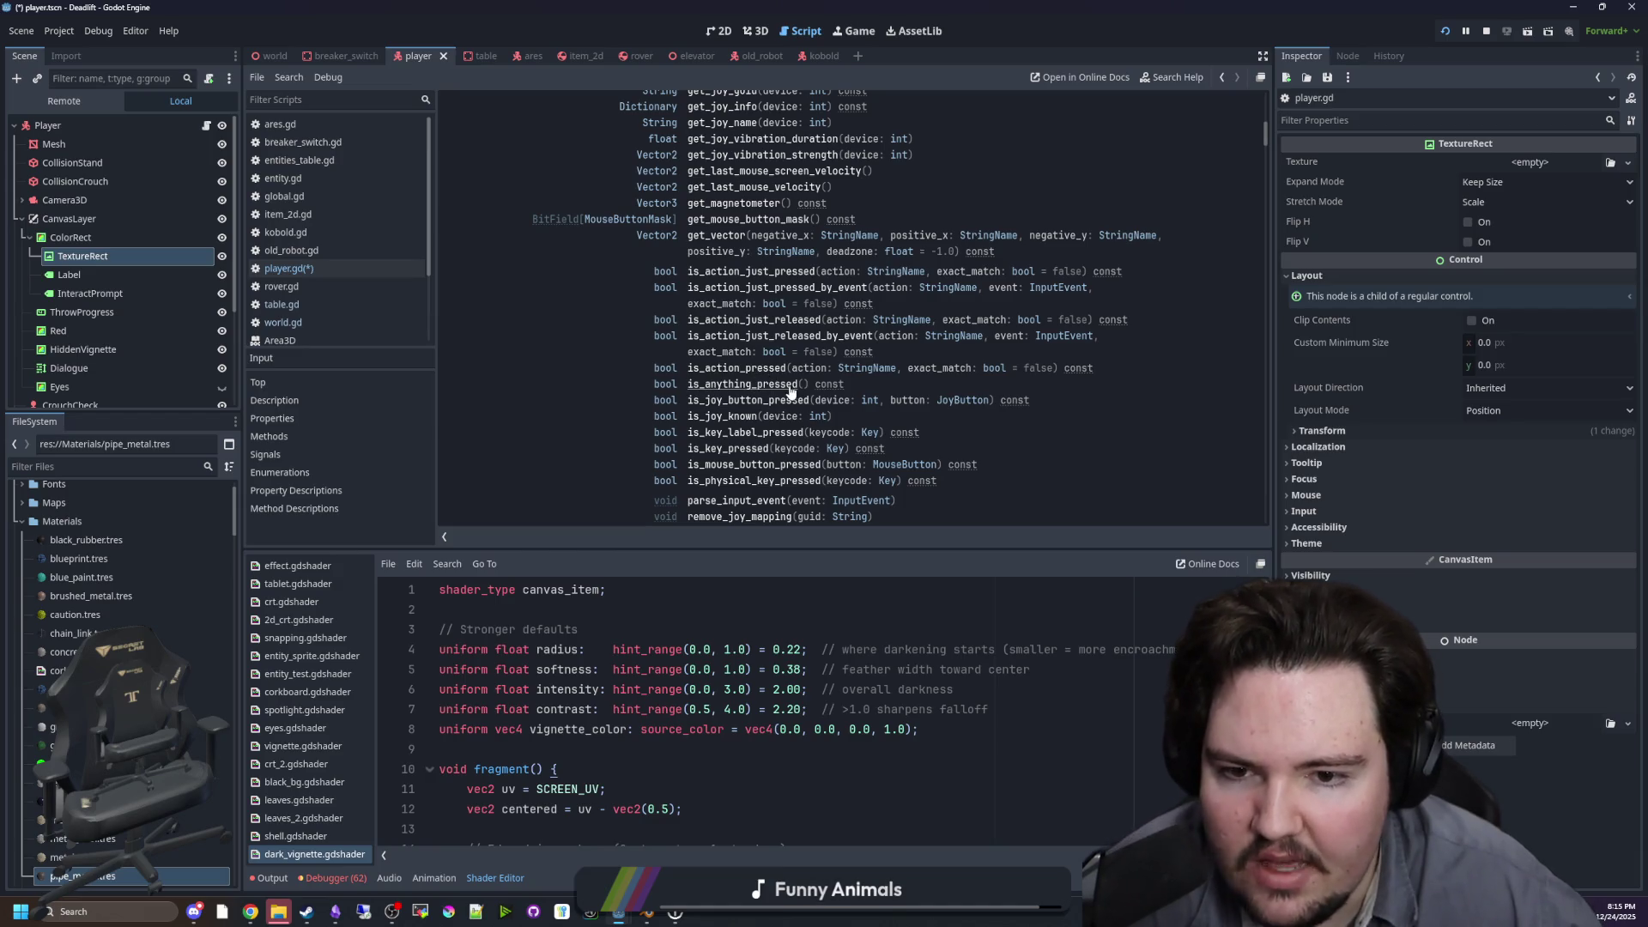
scroll(738, 394, "down", 1)
scroll(731, 397, "down", 1)
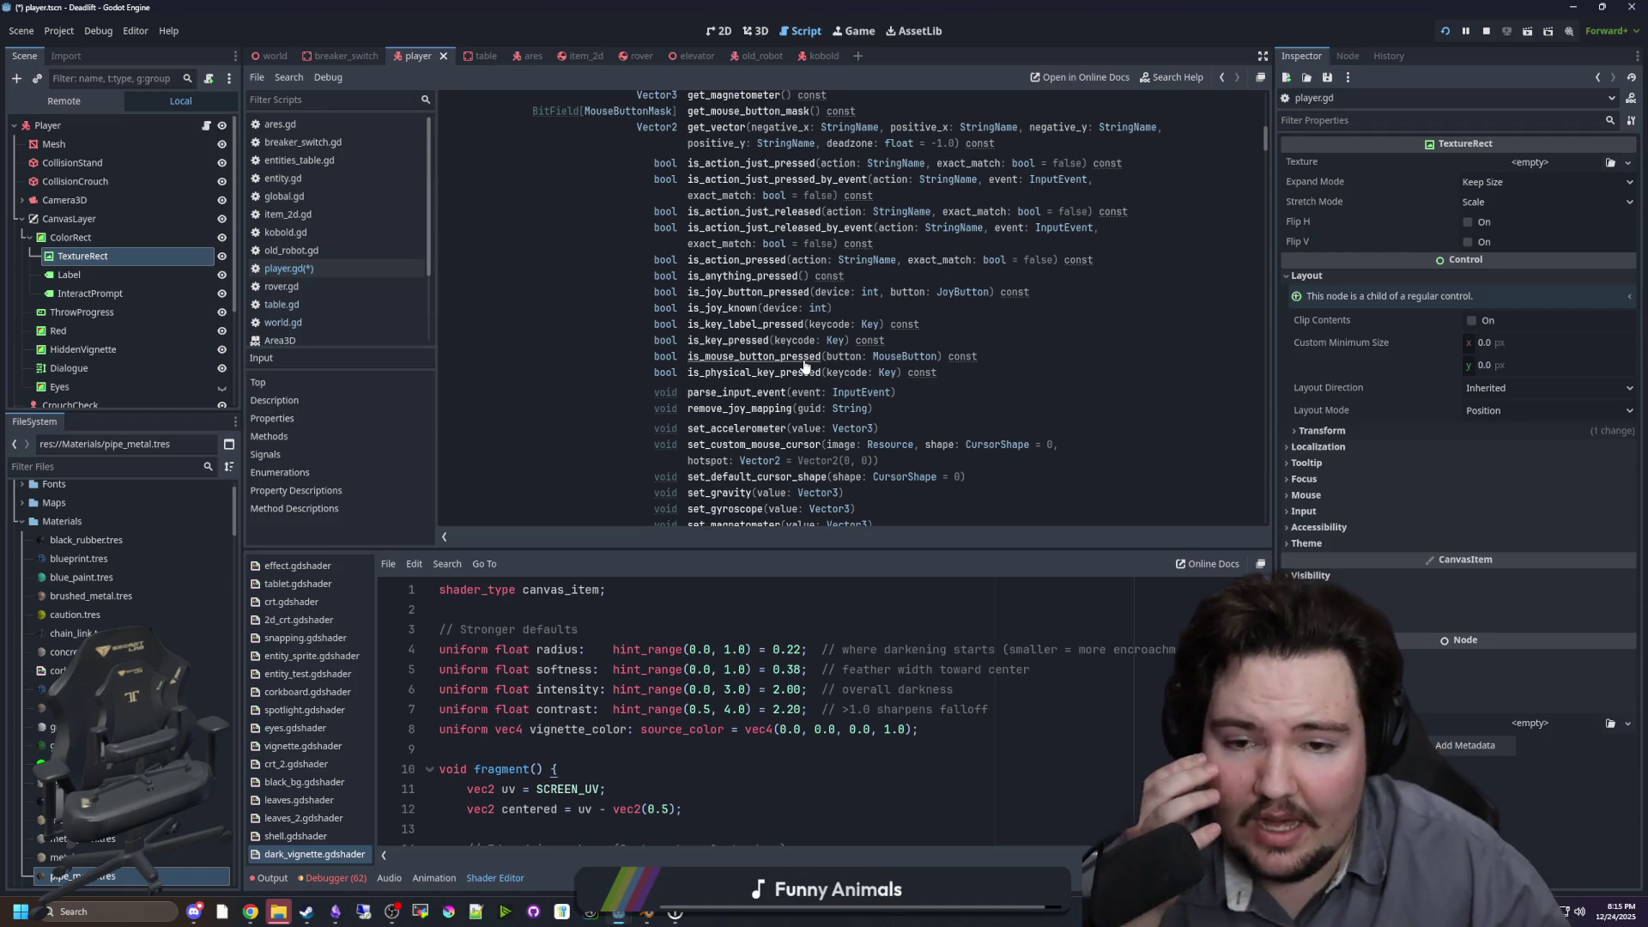
scroll(805, 367, "down", 1)
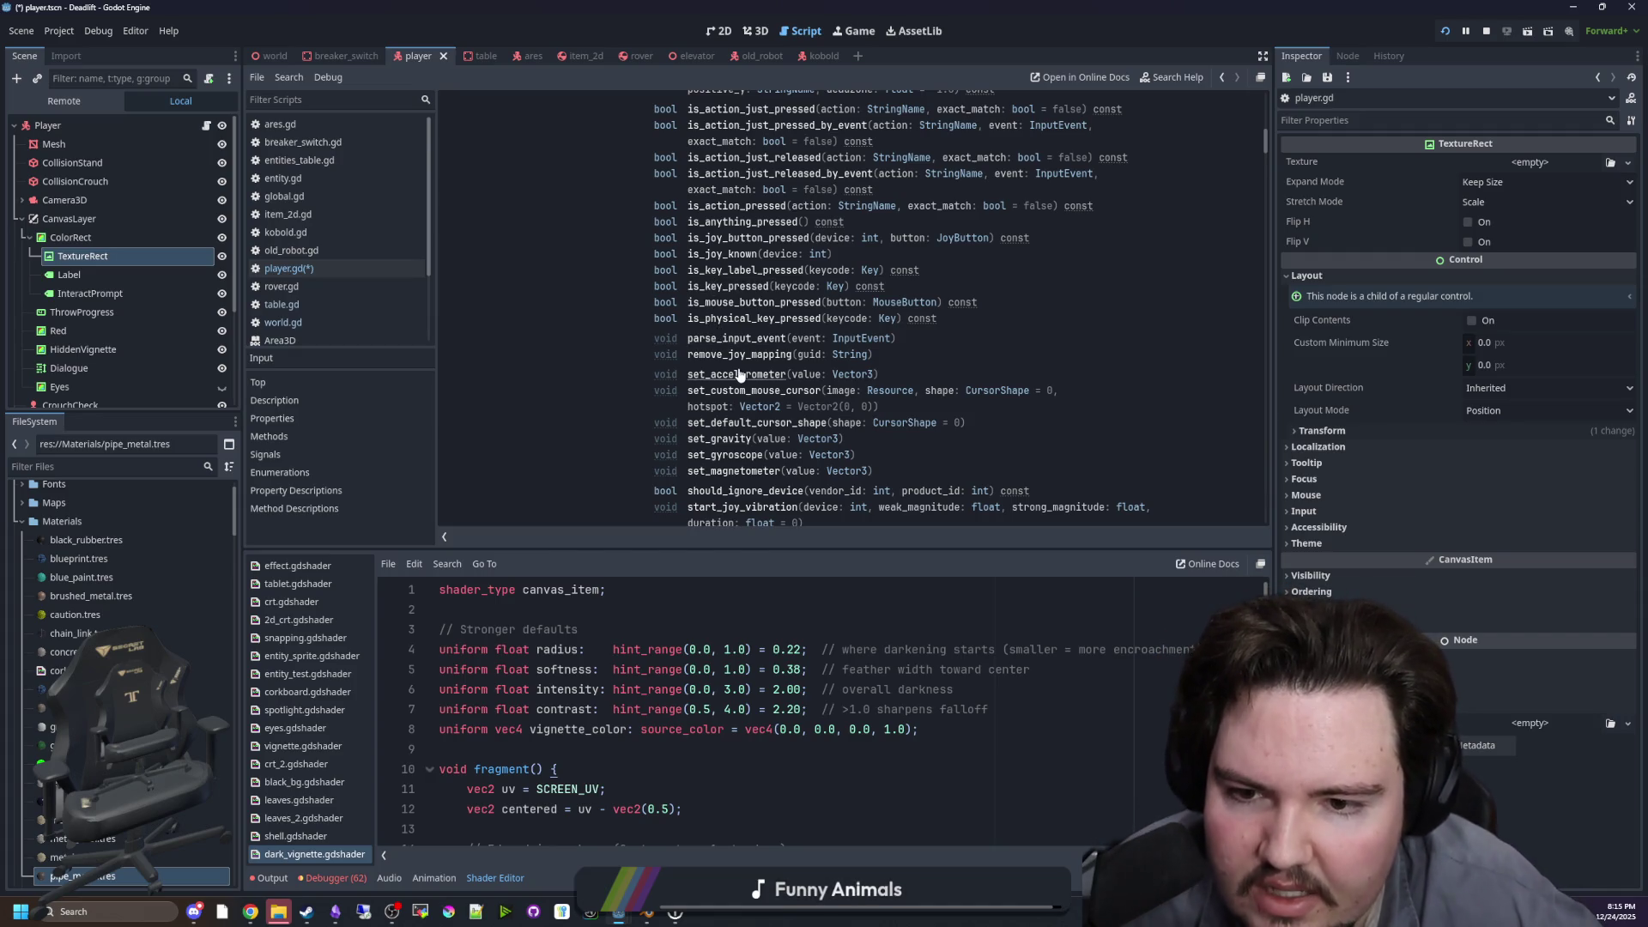
scroll(738, 375, "down", 1)
scroll(737, 418, "down", 2)
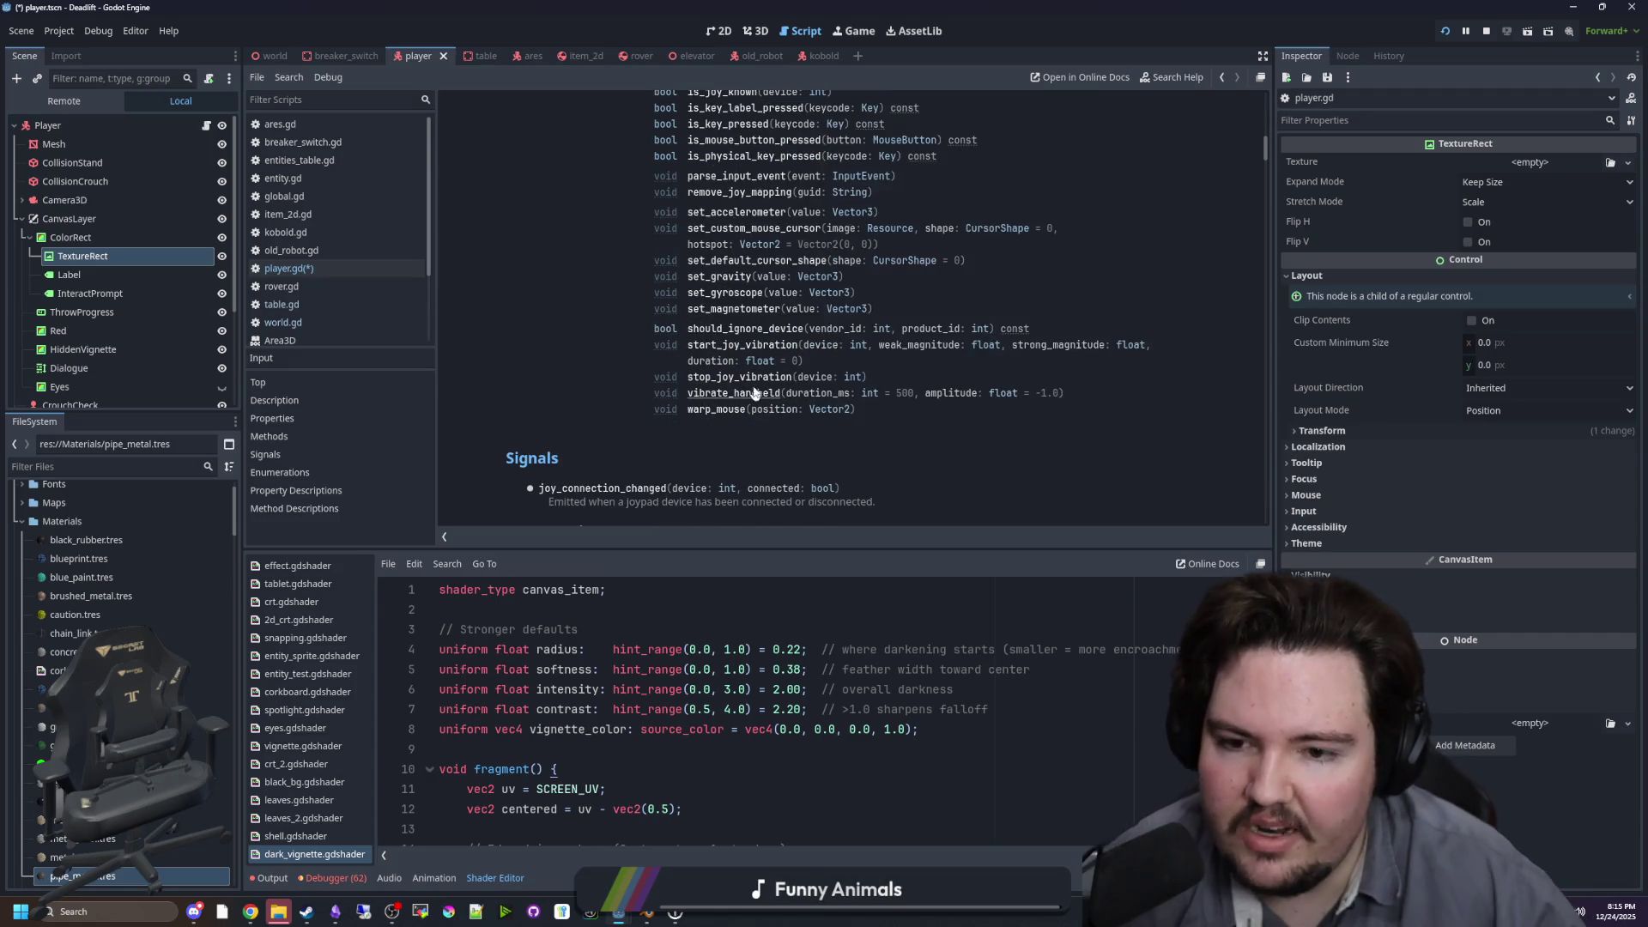
left_click(309, 268)
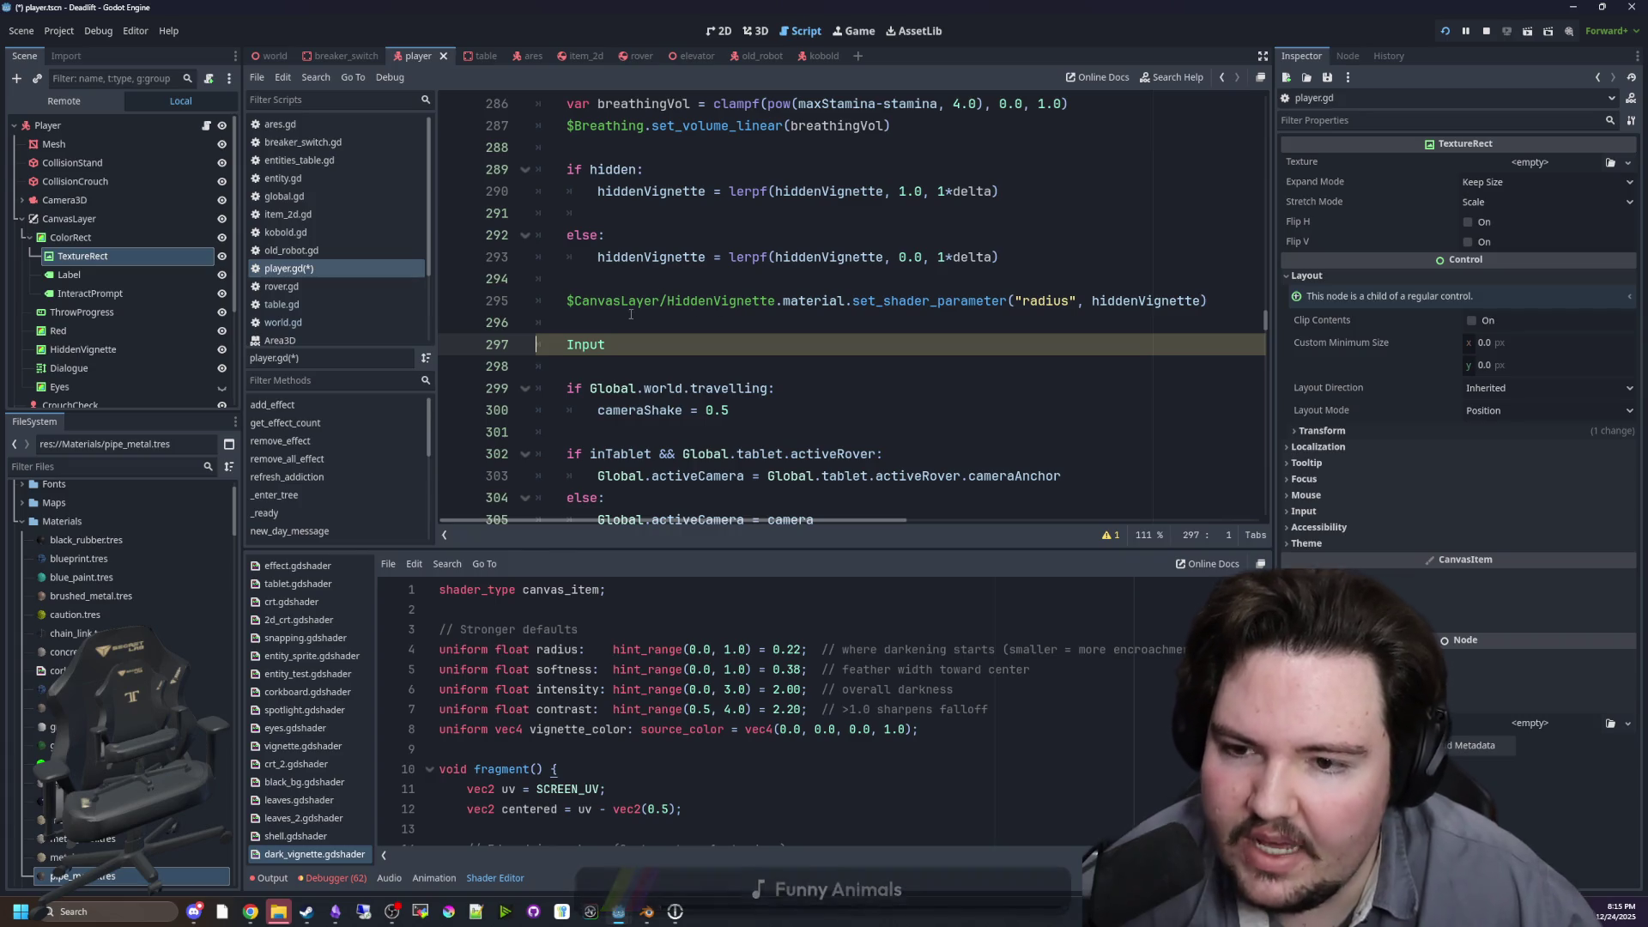
Step: Delete the stray Input line and scroll through the surrounding movement code
left_click(637, 347)
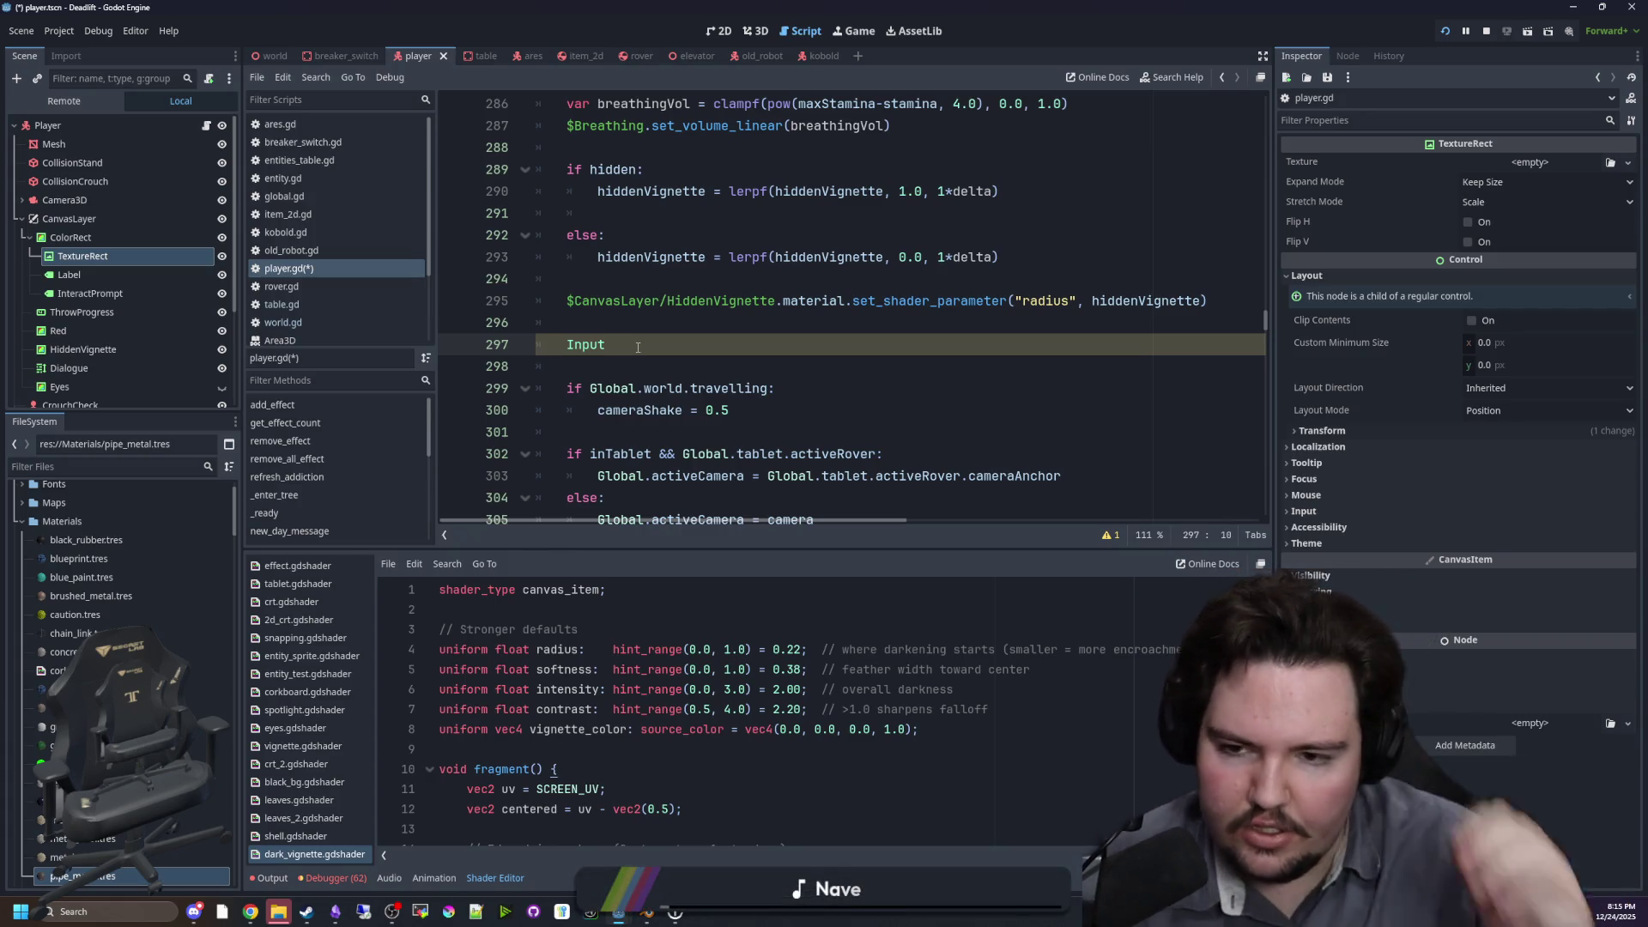
key("BackSpace")
key("BackSpace")
key("BackSpace")
left_click(624, 286)
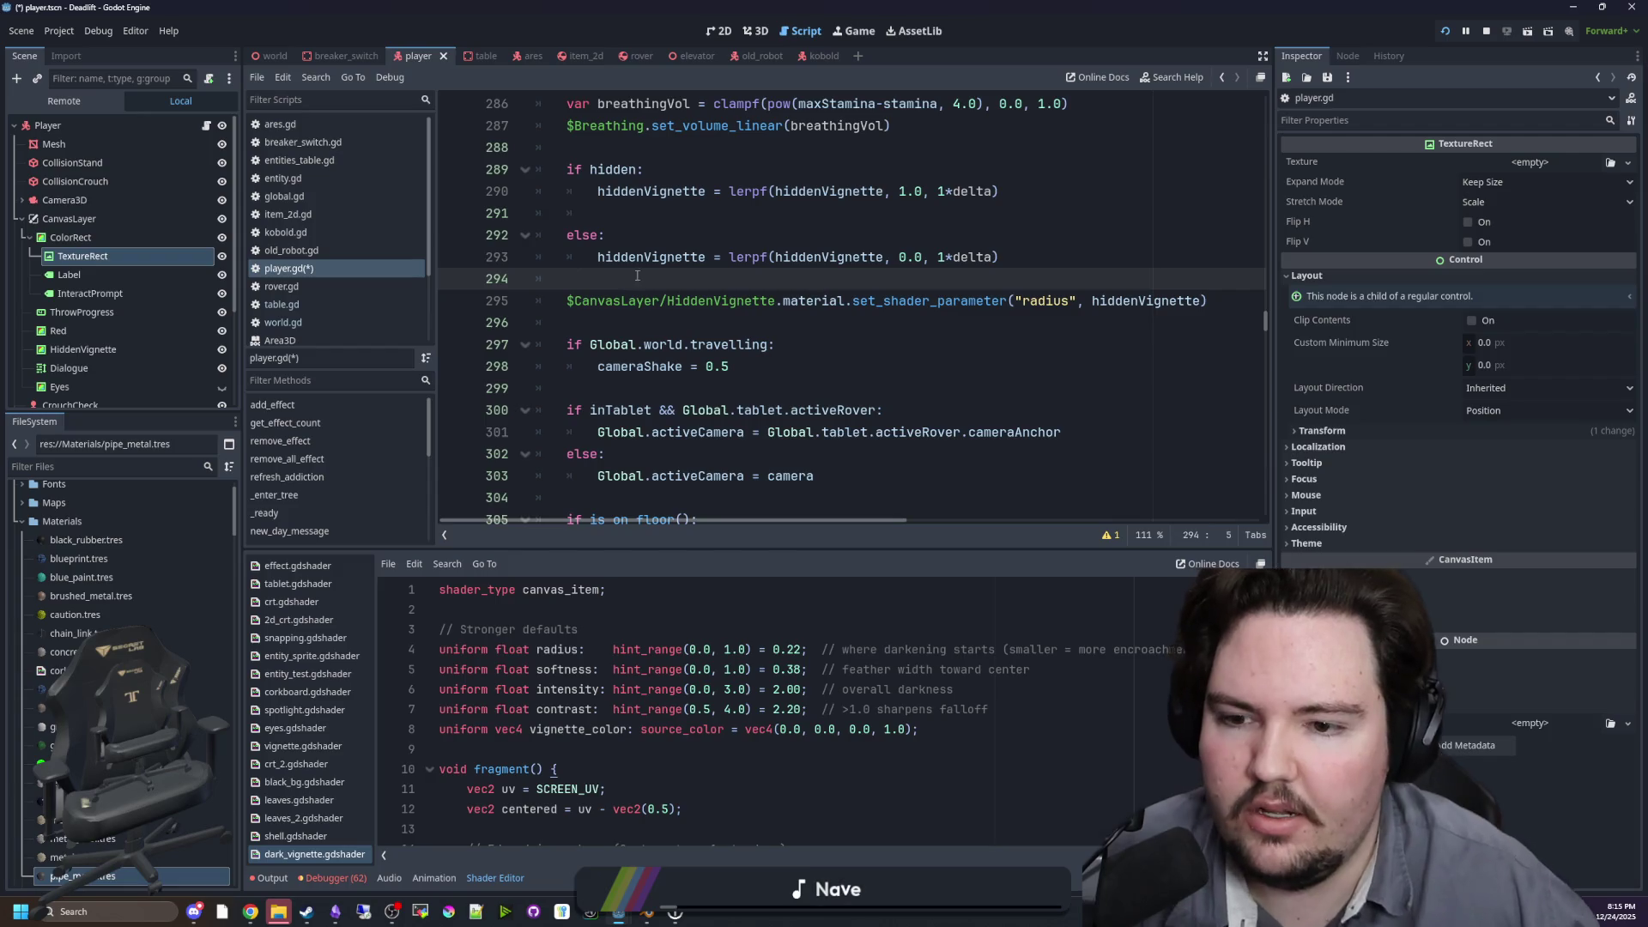
scroll(637, 275, "up", 15)
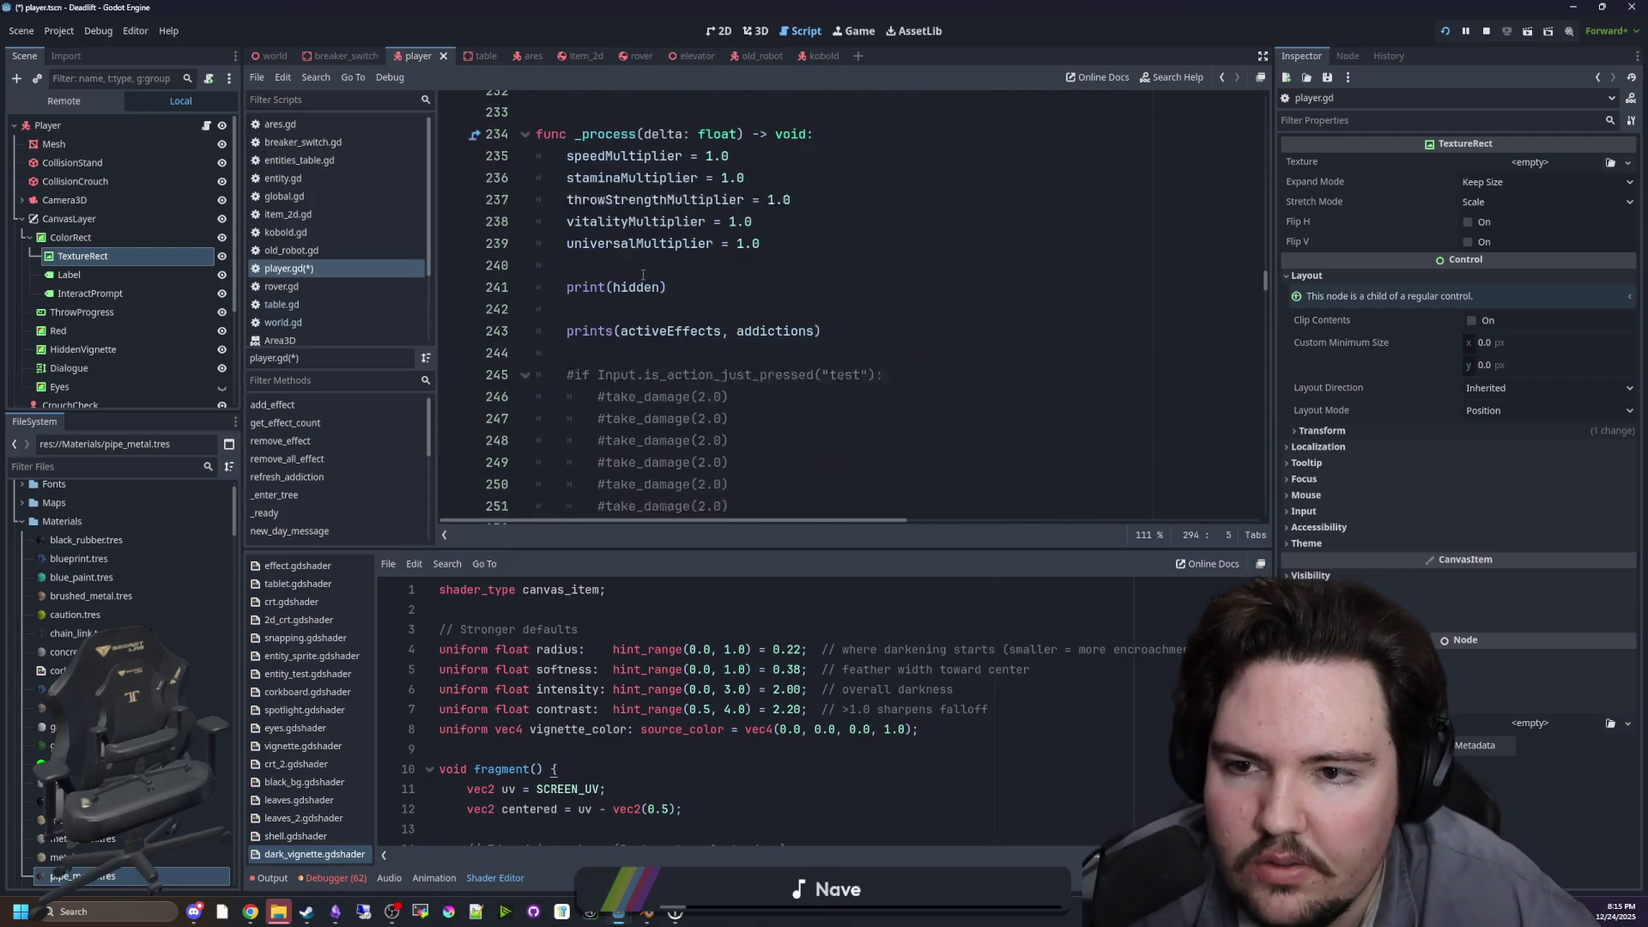
scroll(643, 275, "down", 18)
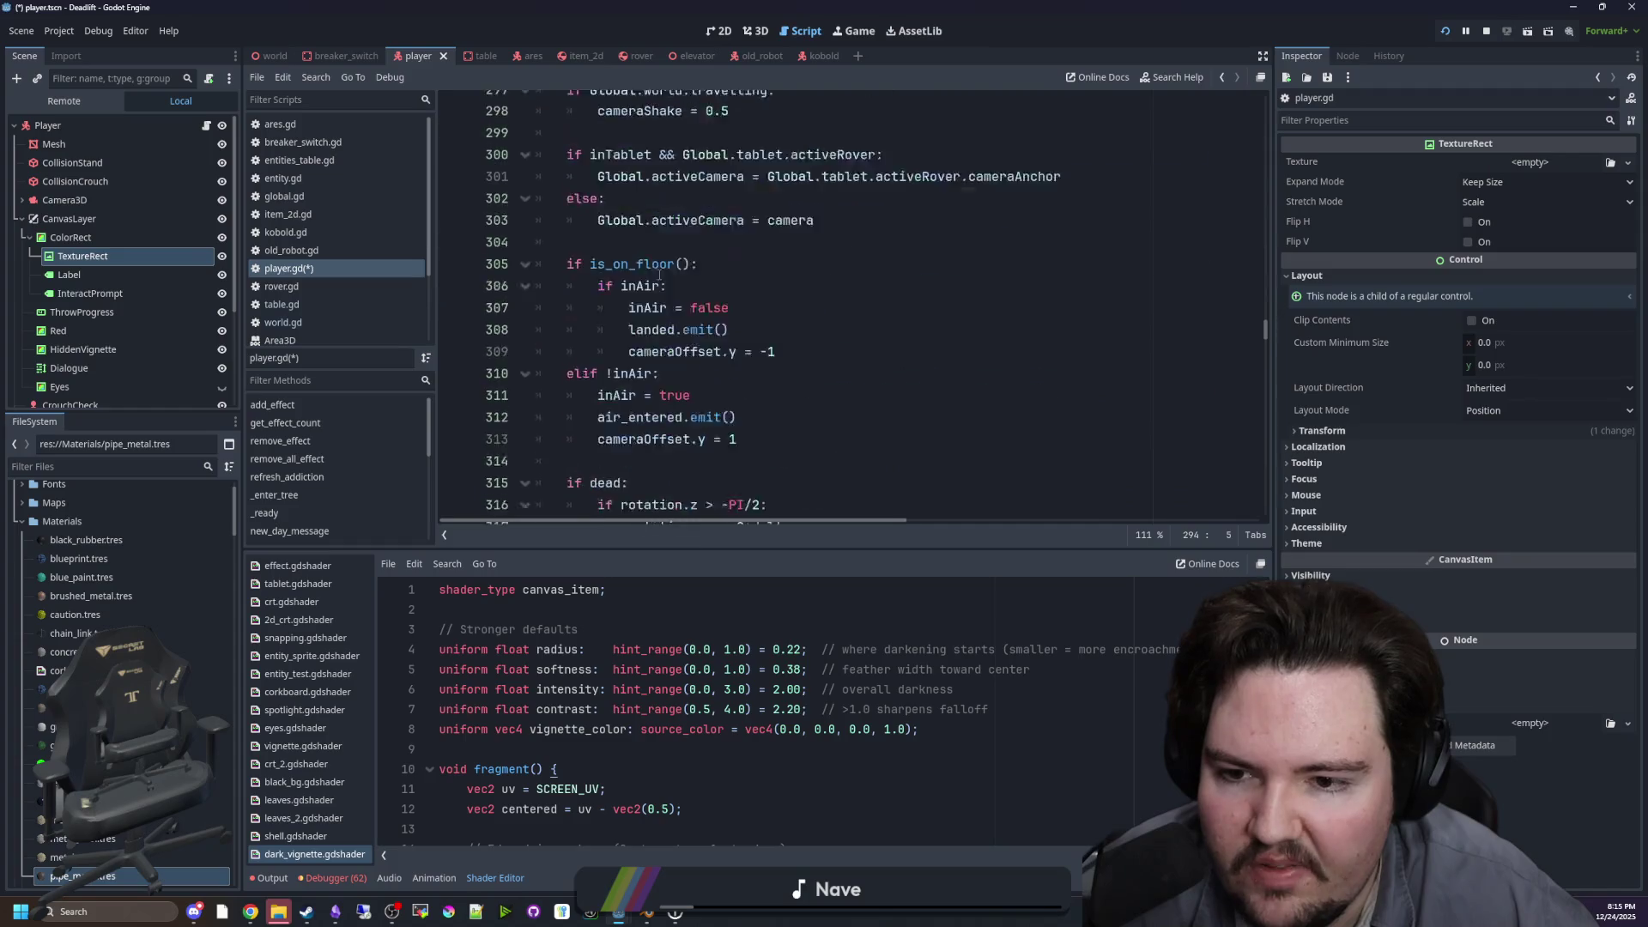
scroll(659, 275, "down", 11)
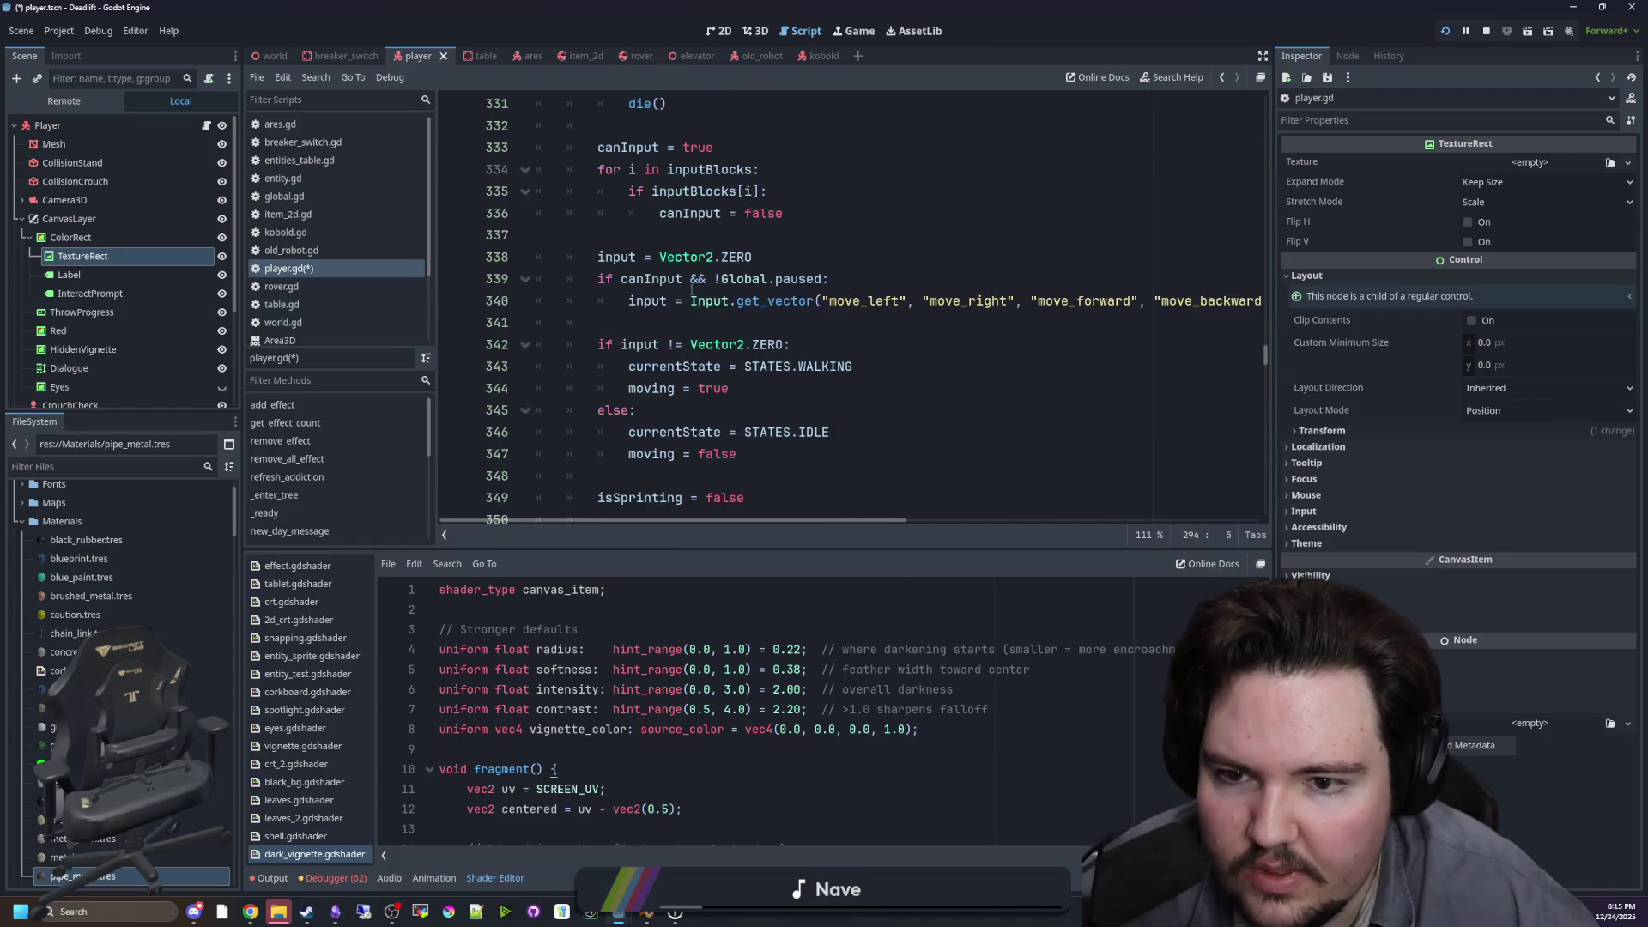
mouse_move(631, 300)
left_mouse_down()
mouse_move(1261, 300)
mouse_move(380, 293)
mouse_move(853, 300)
left_mouse_up()
Step: Inspect the get_vector and rotation lines around lines 340–350 of player.gd
left_click(868, 323)
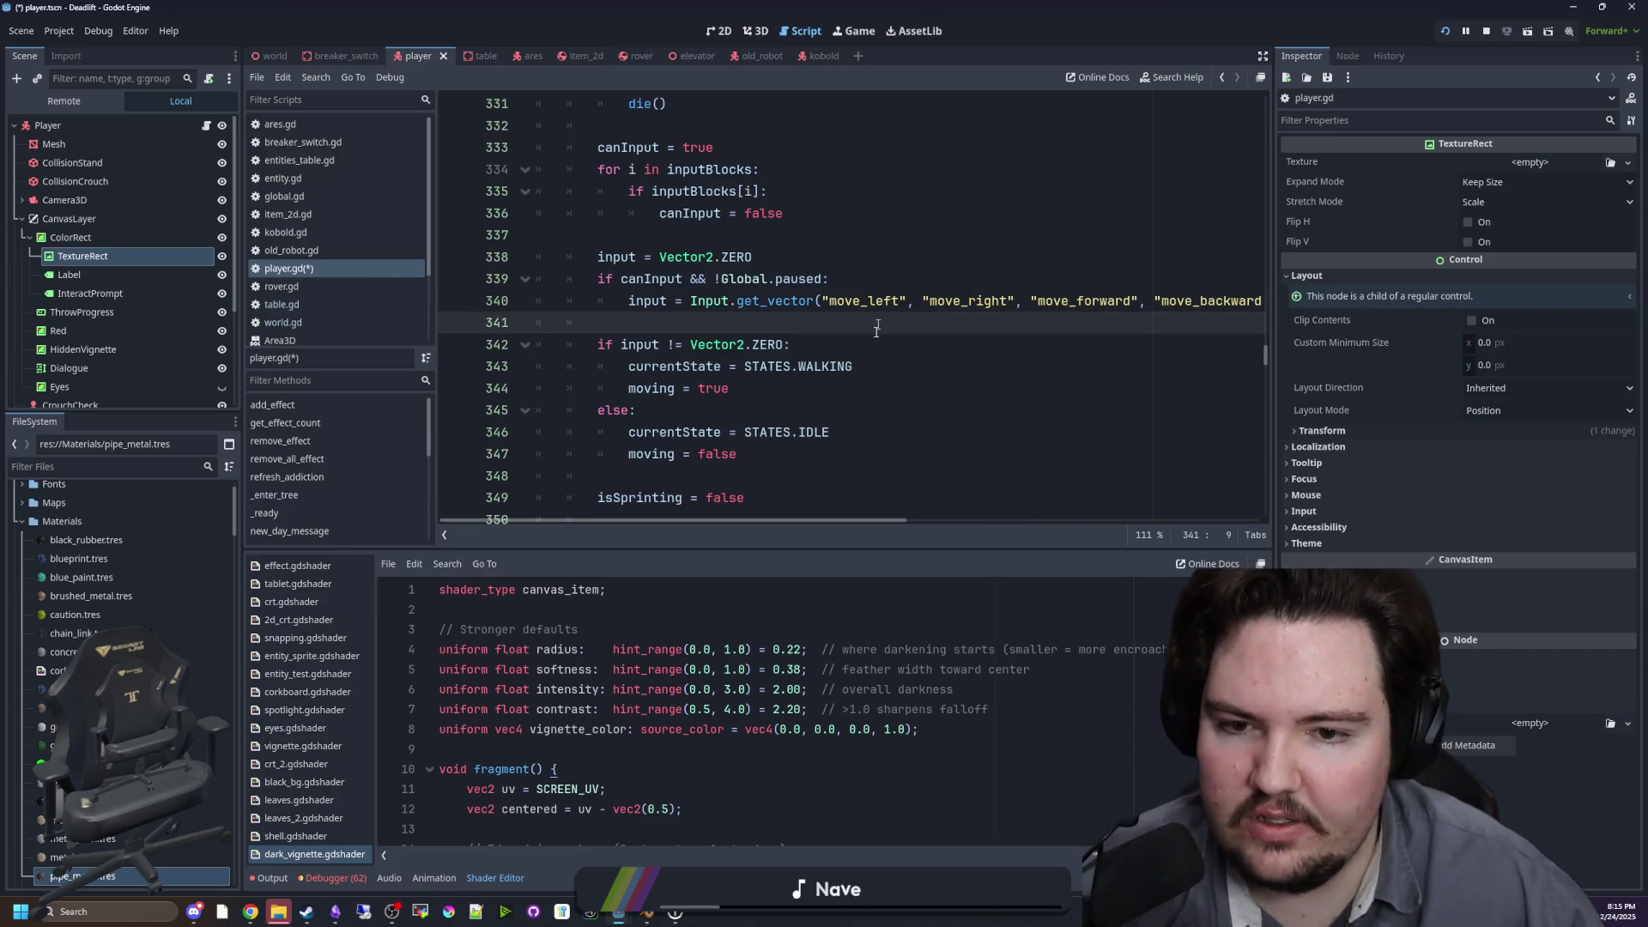
mouse_move(832, 519)
left_mouse_down()
mouse_move(1021, 520)
mouse_move(806, 521)
mouse_move(1019, 520)
left_mouse_up()
left_click_drag(874, 301, 1297, 302)
left_click(1253, 299)
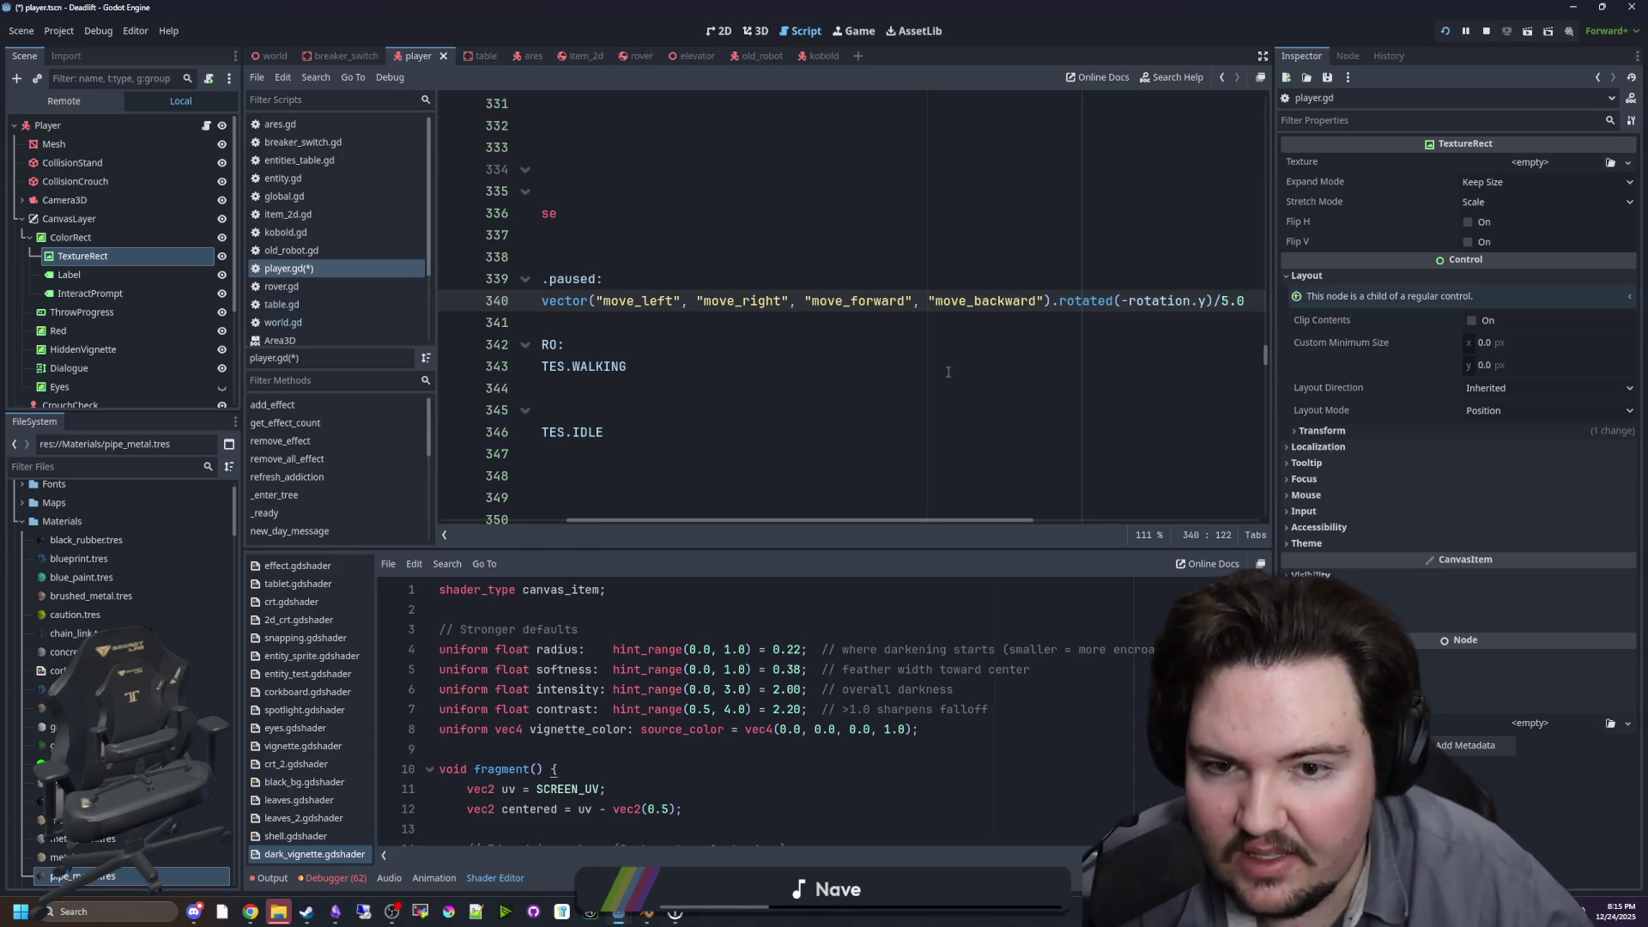
left_click_drag(903, 522, 527, 421)
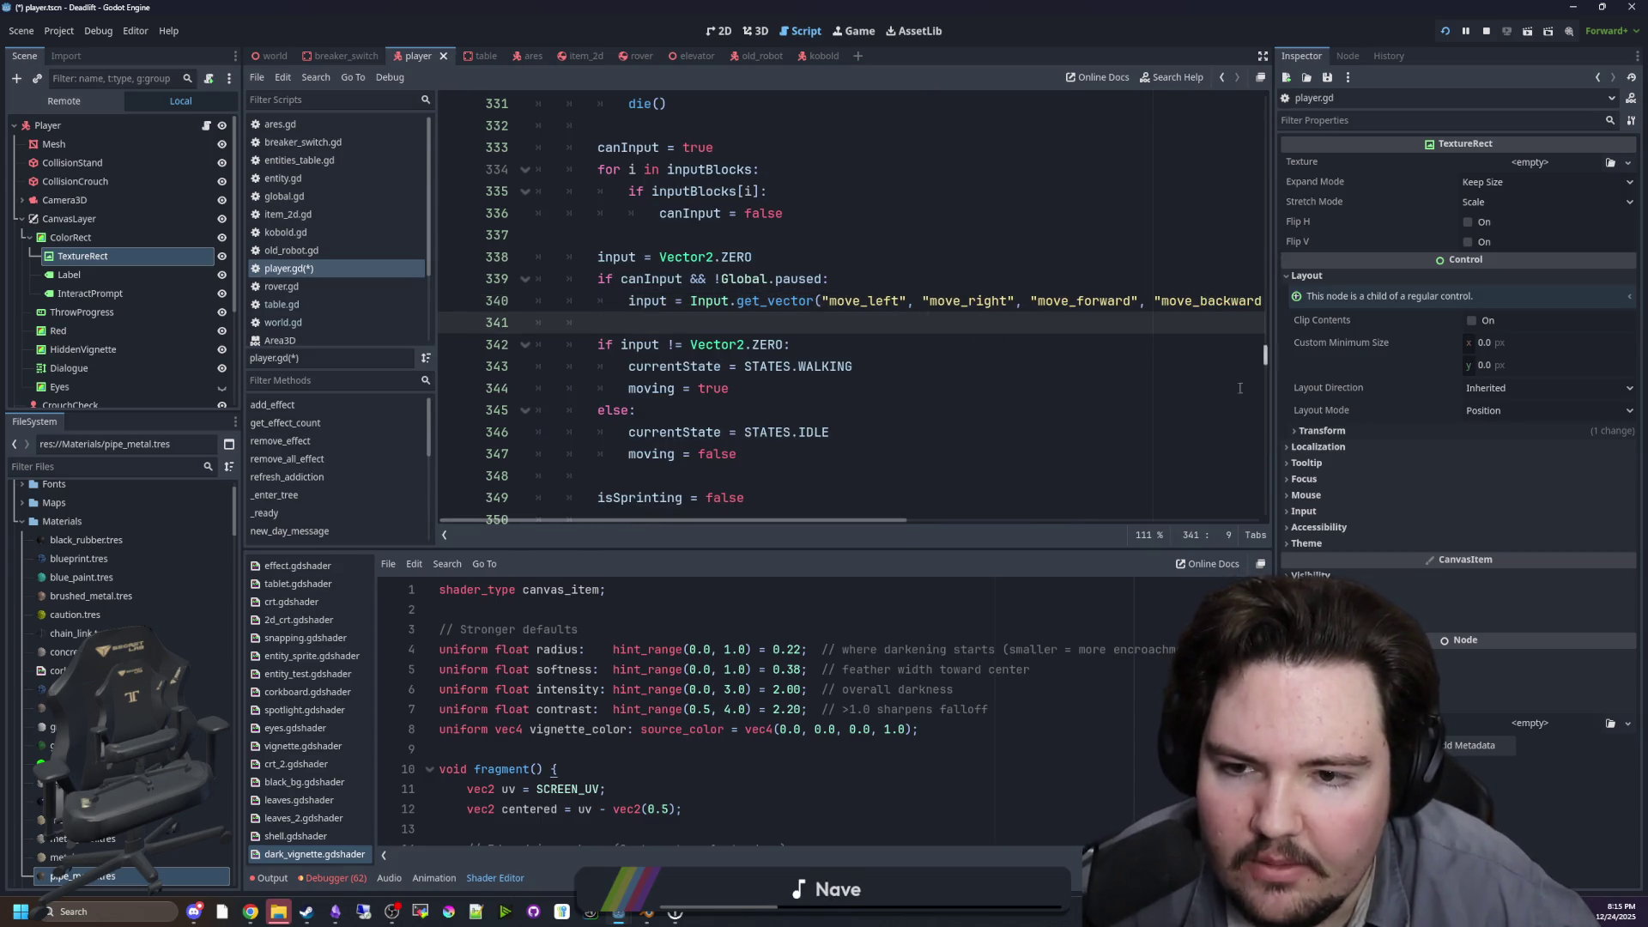
scroll(1239, 388, "down", 4)
left_click(682, 256)
Step: Save the script and scene, then start a quick game test run and stop it
key("ctrl+s")
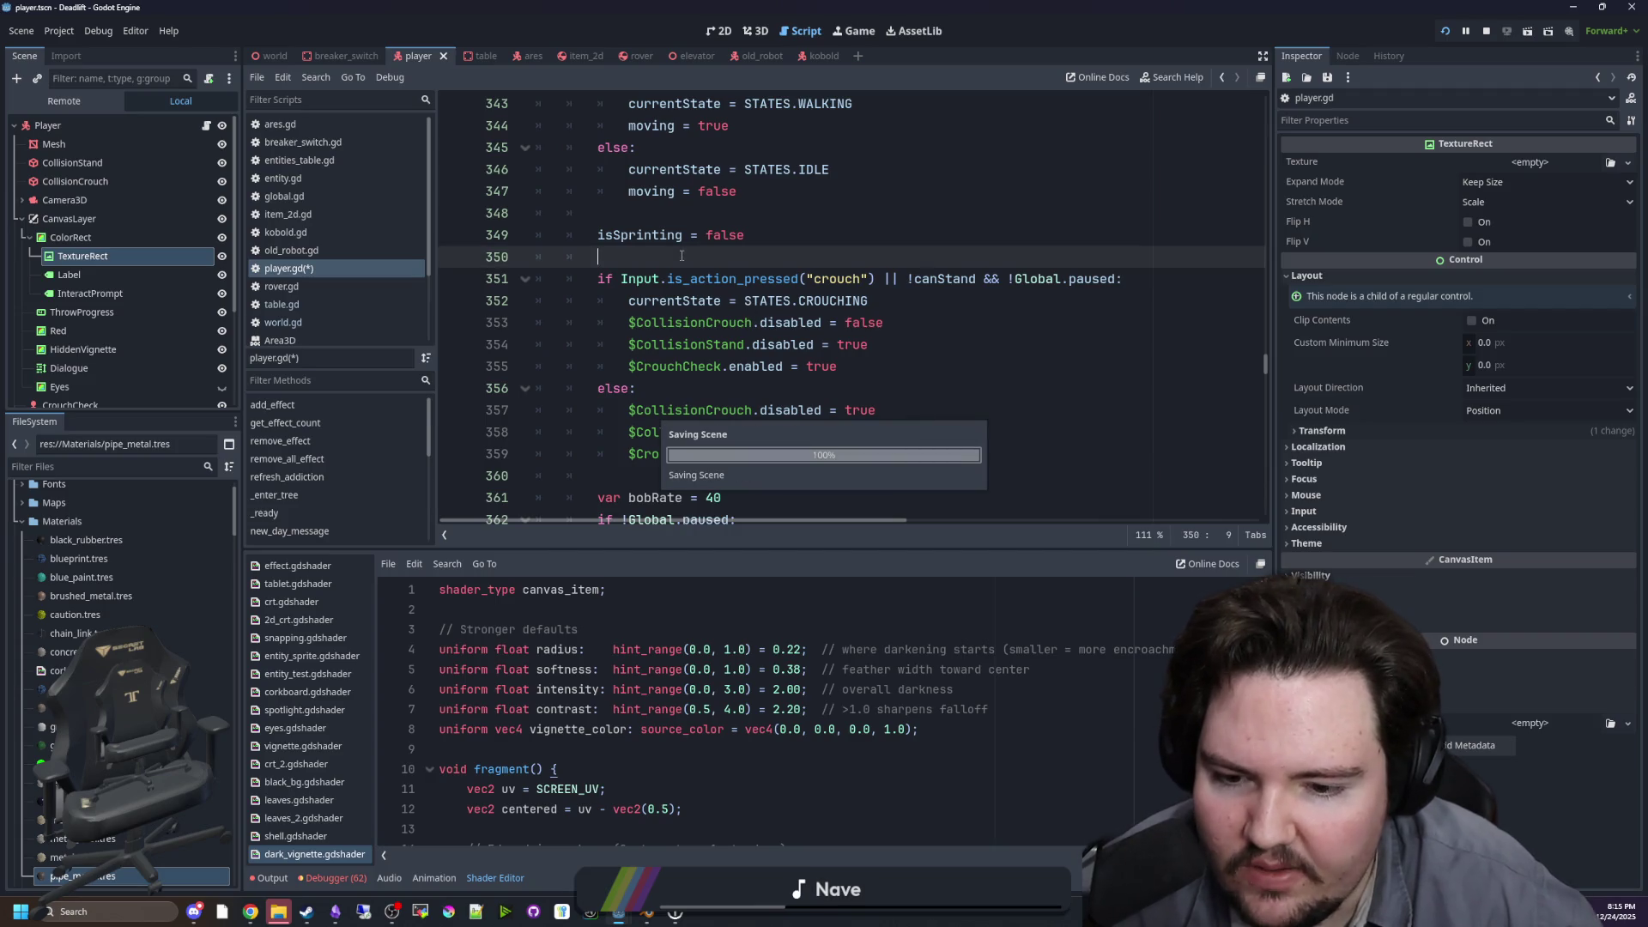
scroll(681, 256, "up", 11)
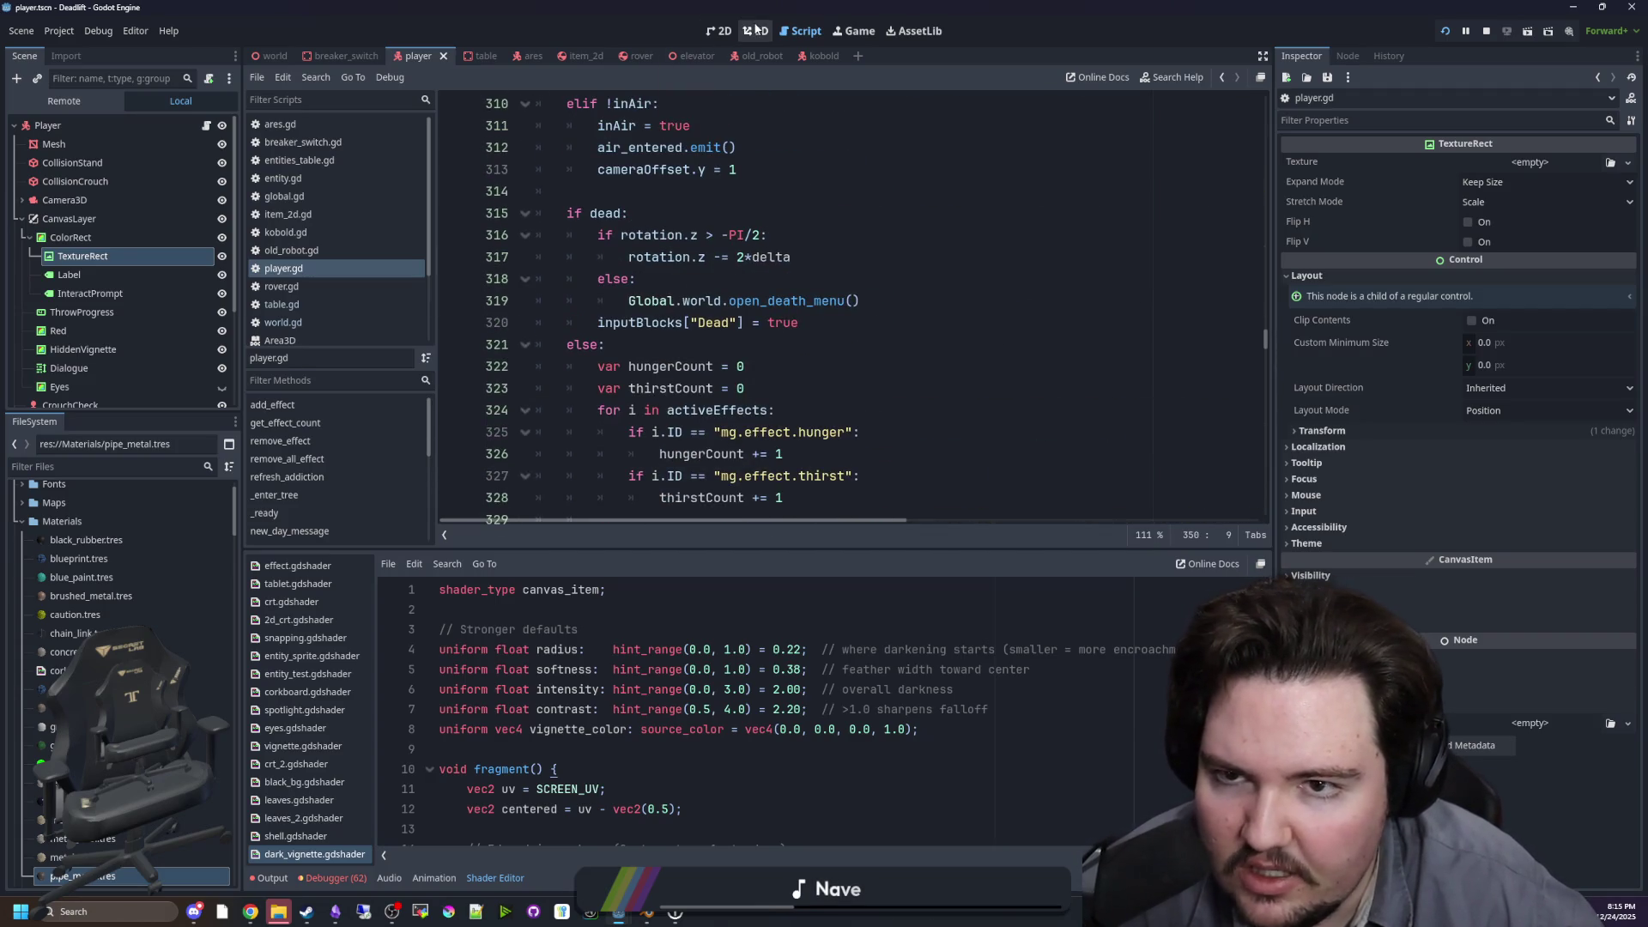
left_click(854, 31)
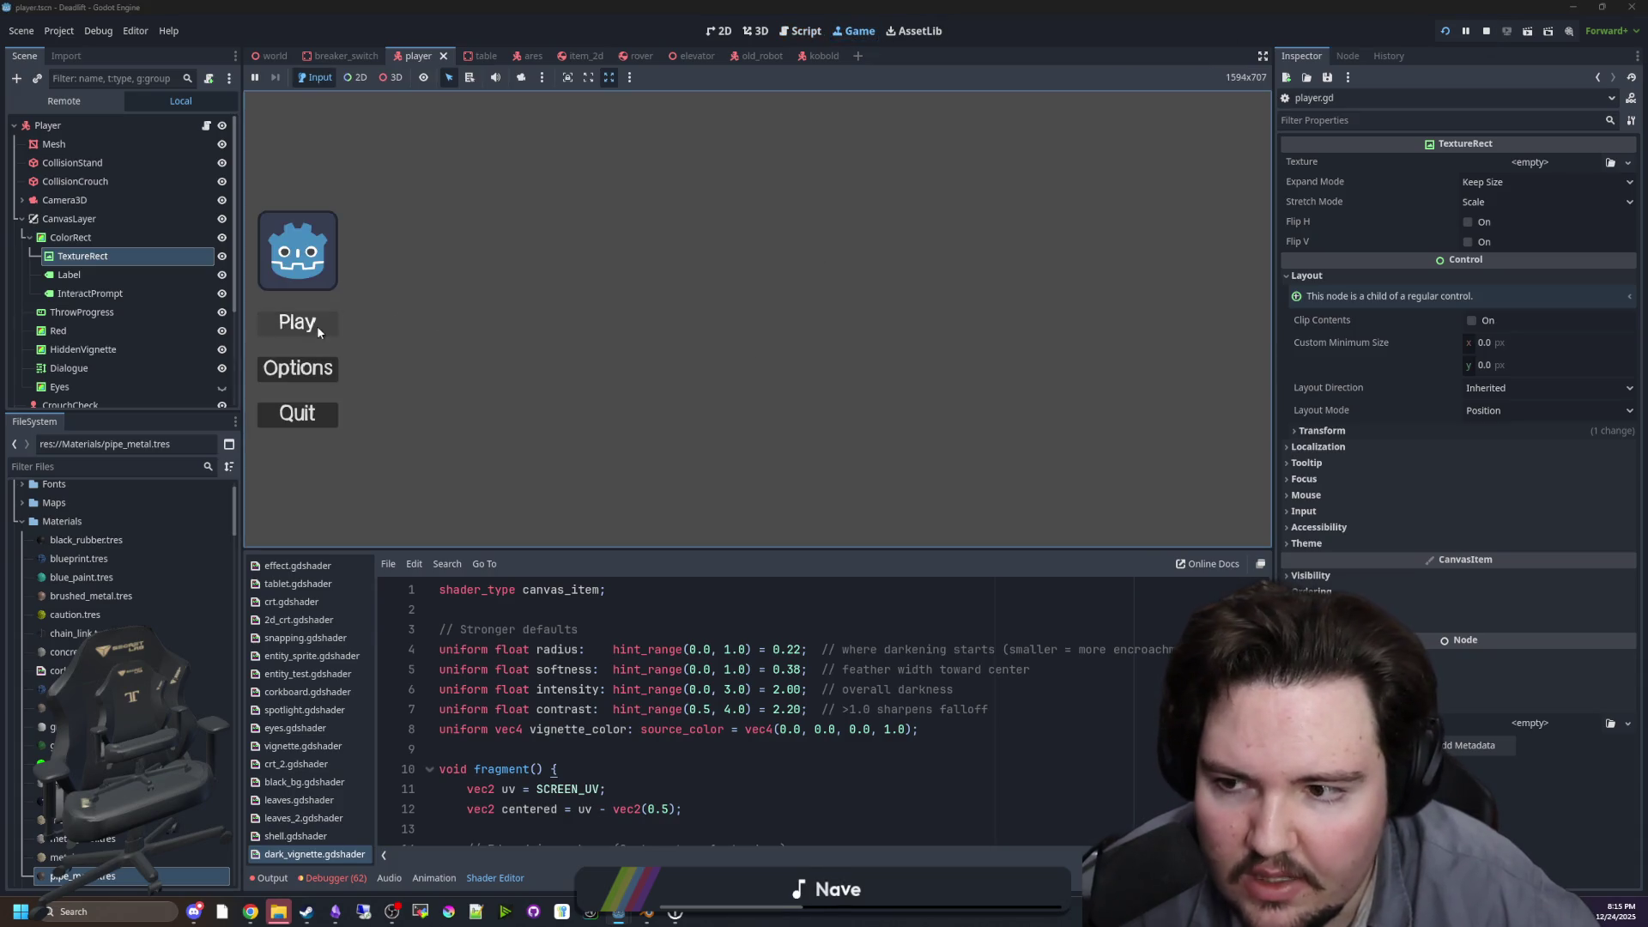
key("Return")
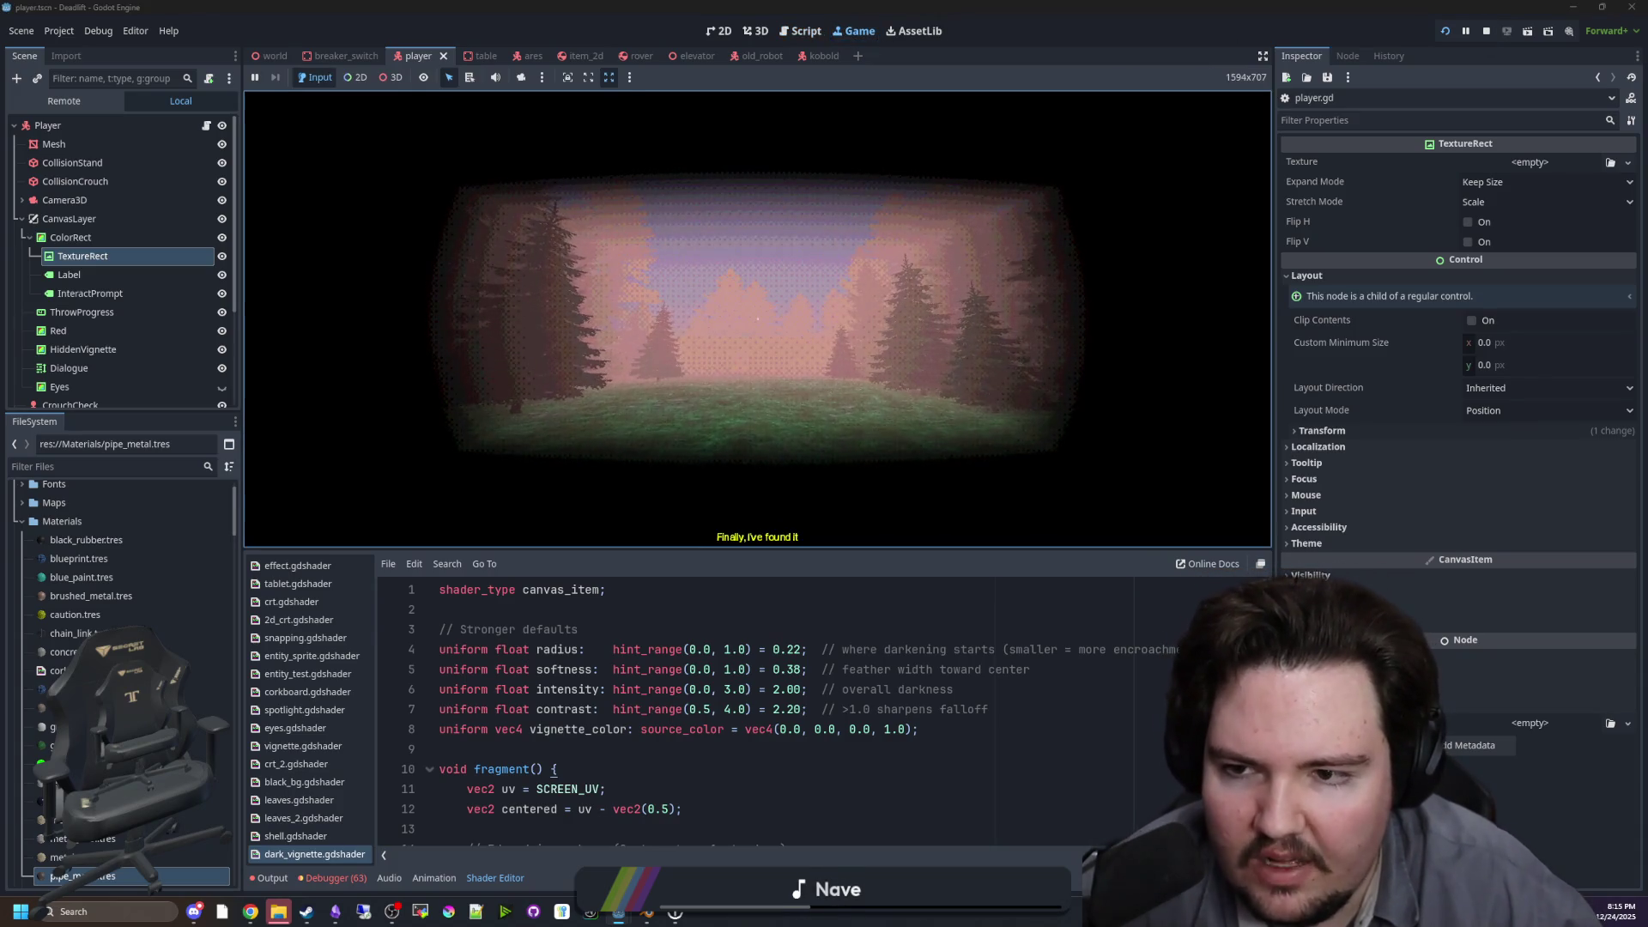
left_click(1485, 31)
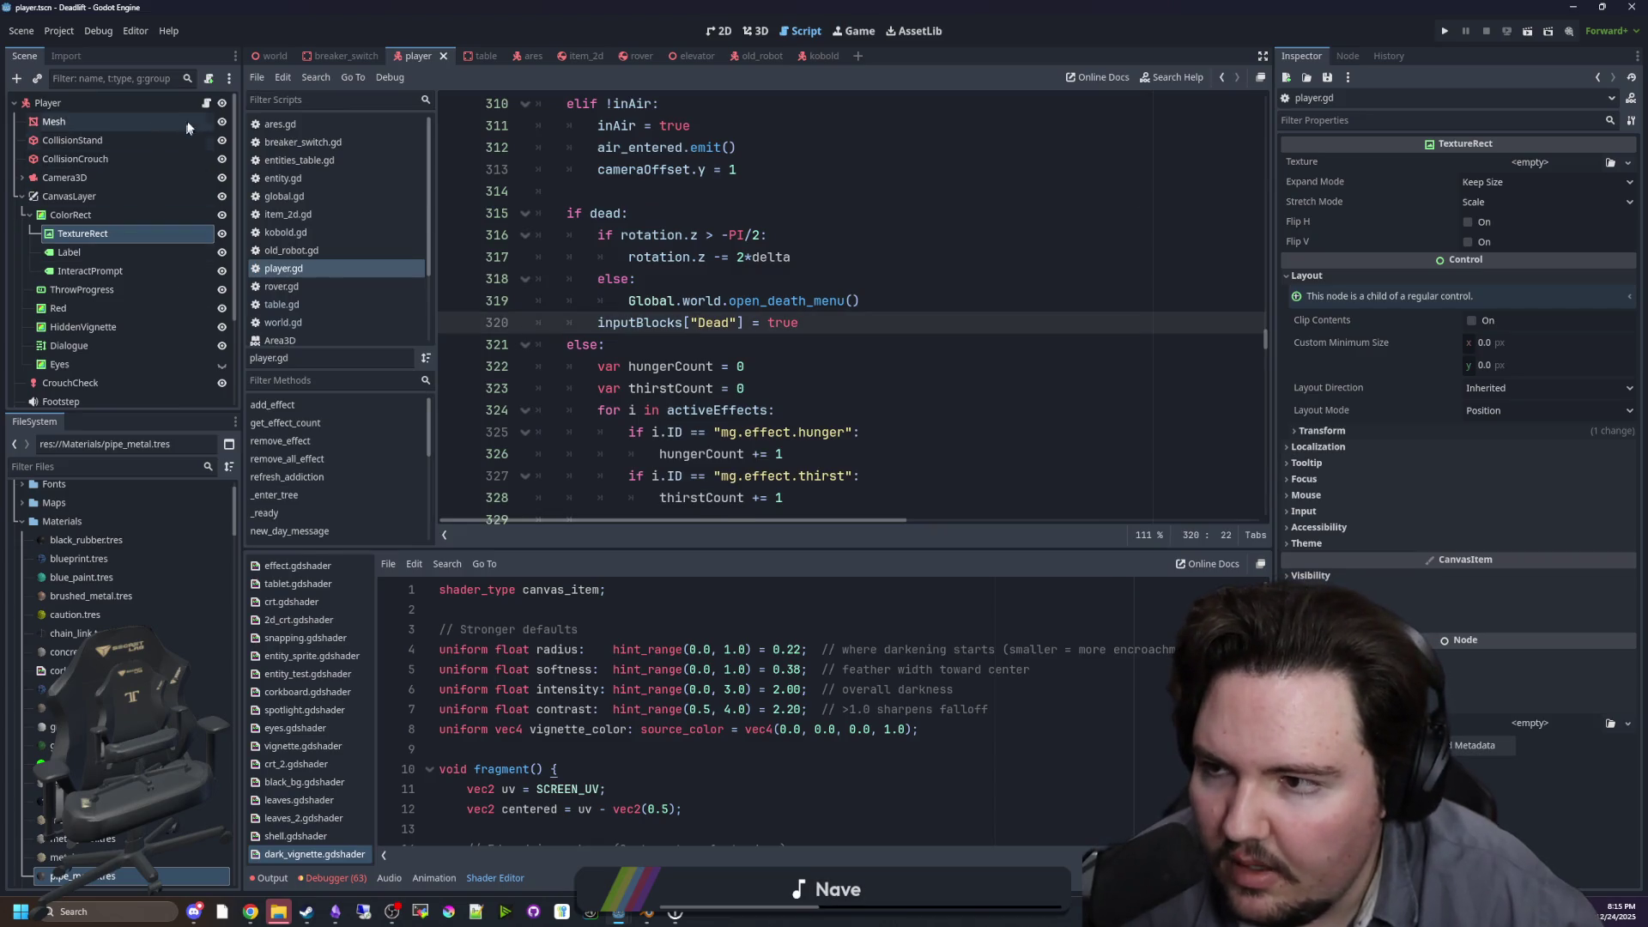
left_click(797, 343)
scroll(824, 343, "down", 8)
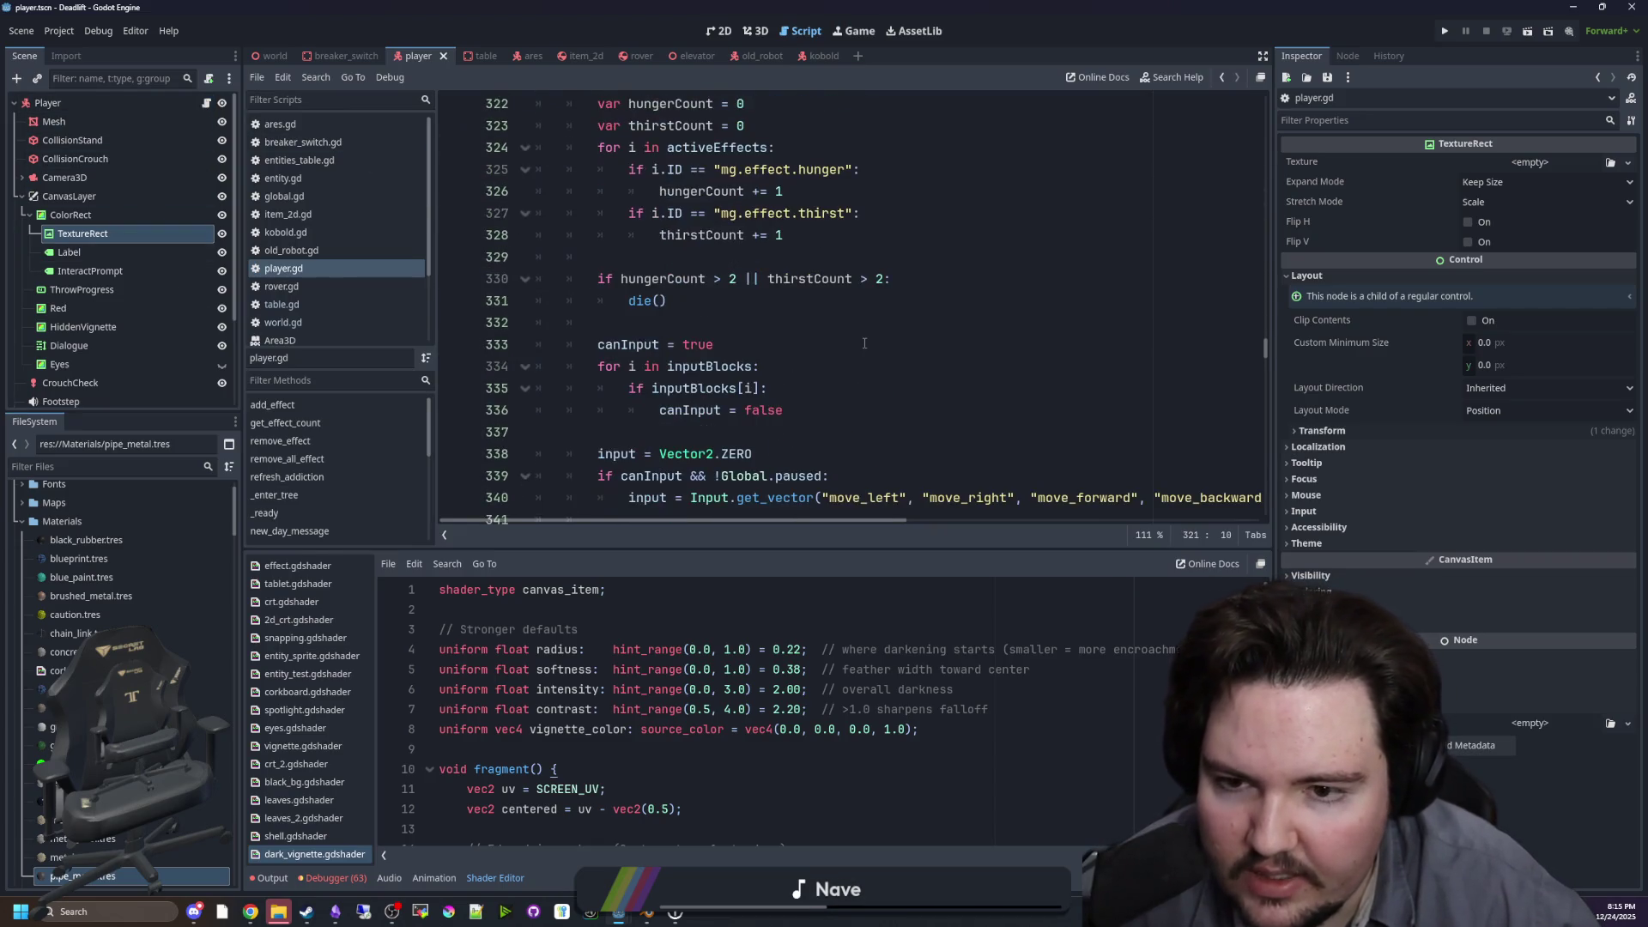
scroll(857, 341, "down", 5)
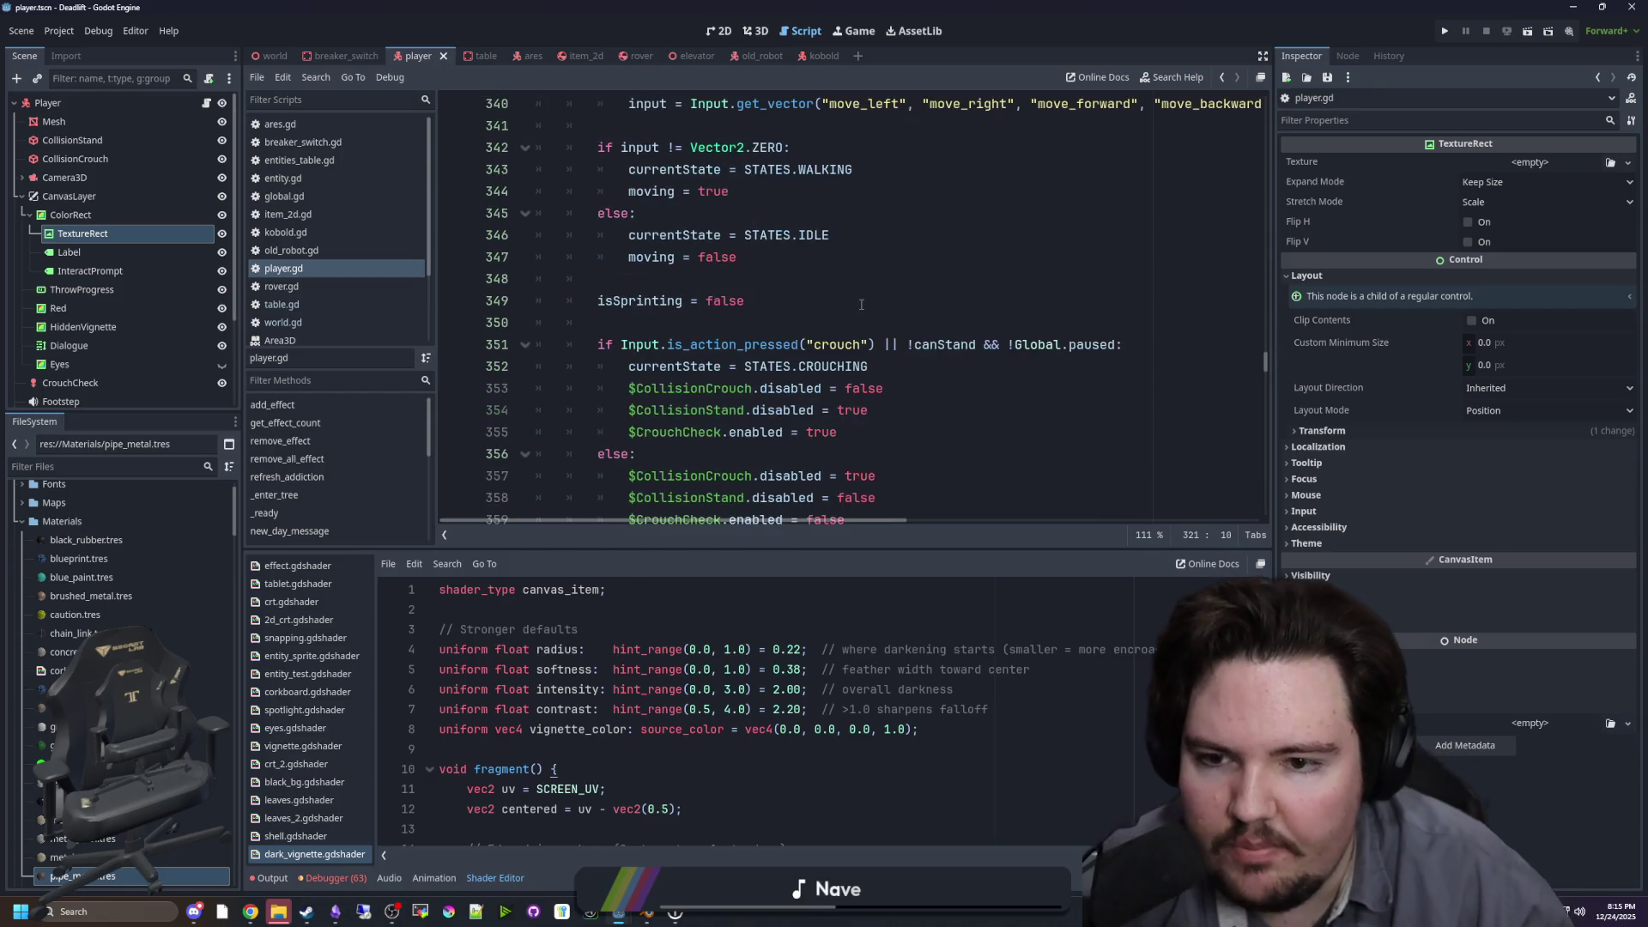
scroll(861, 303, "down", 2)
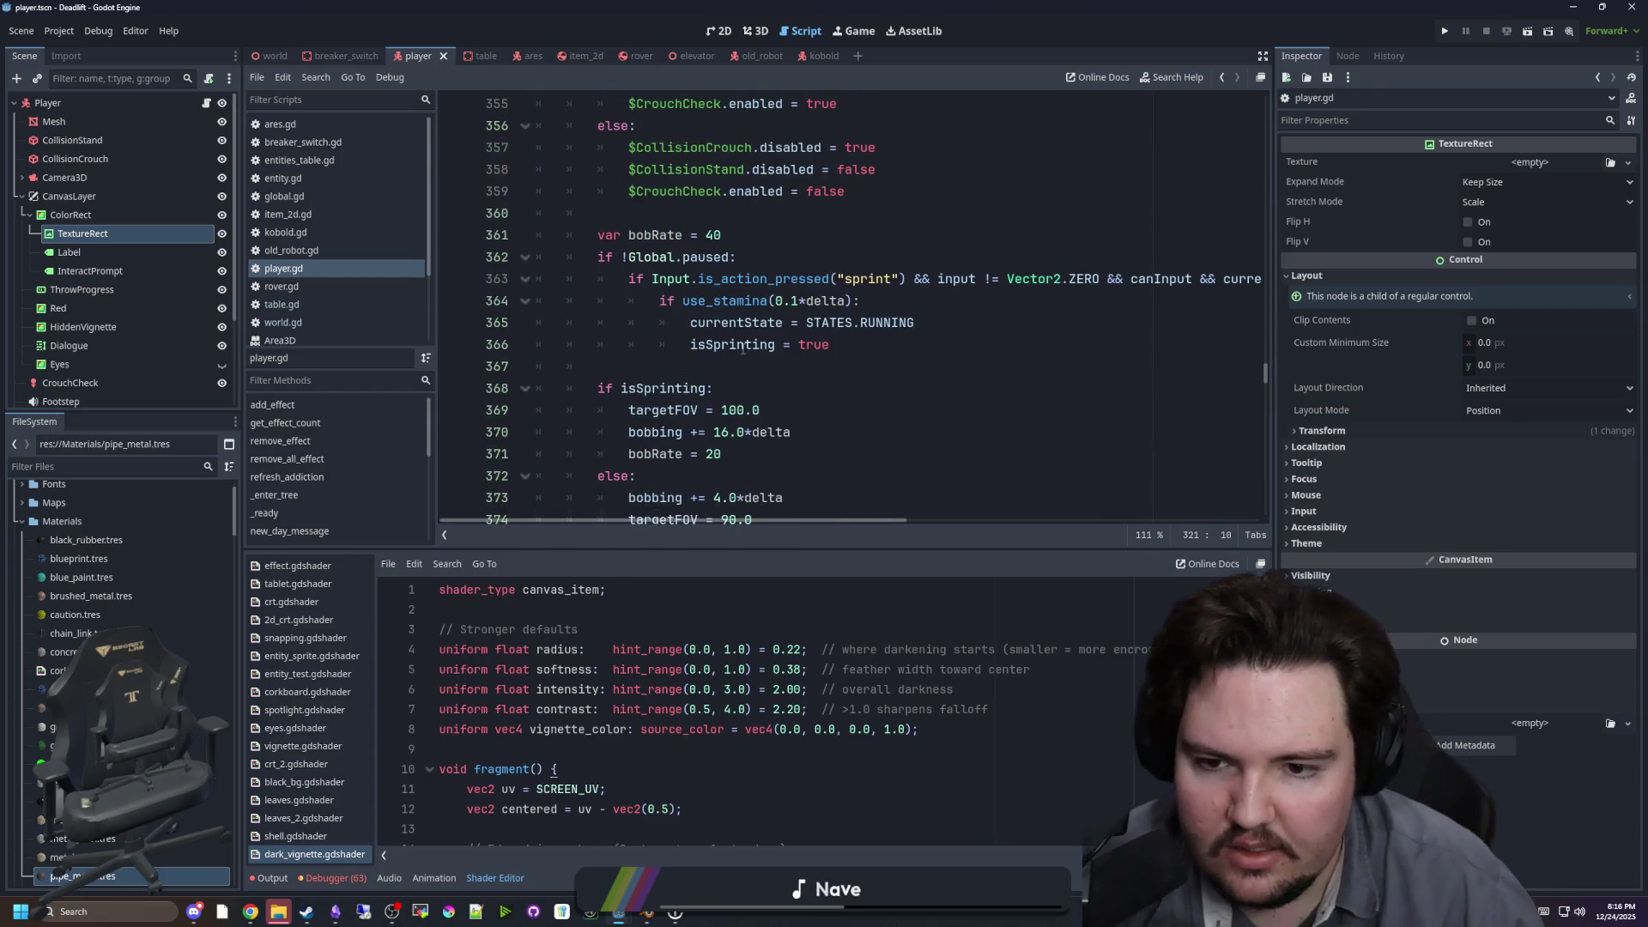
scroll(734, 358, "down", 3)
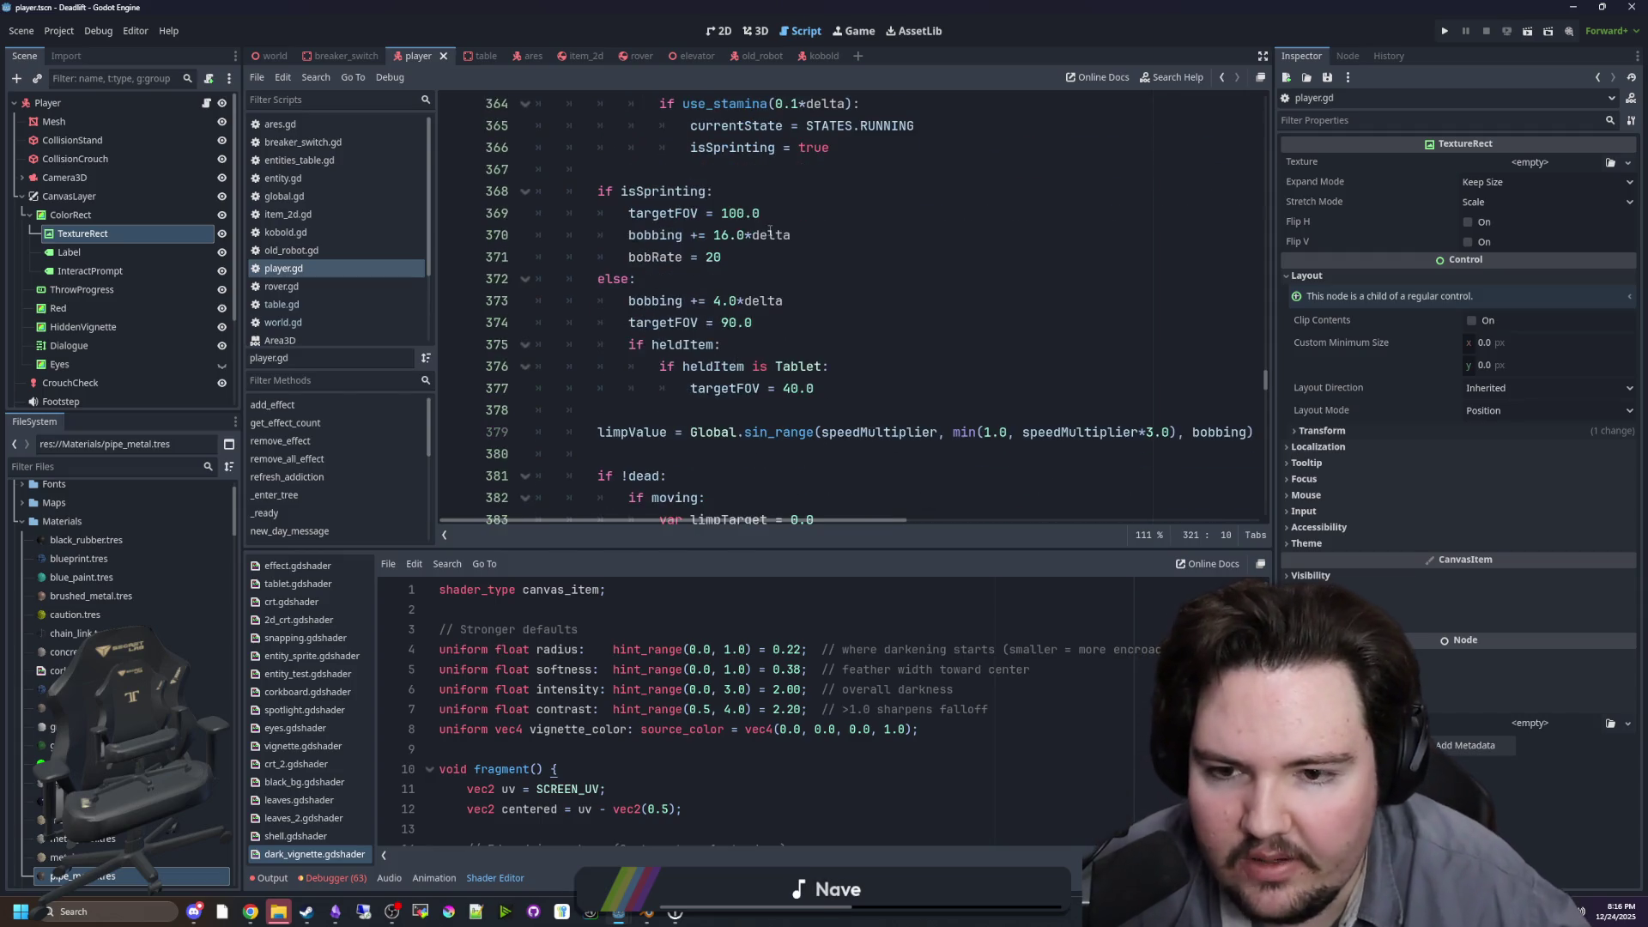
scroll(878, 175, "up", 14)
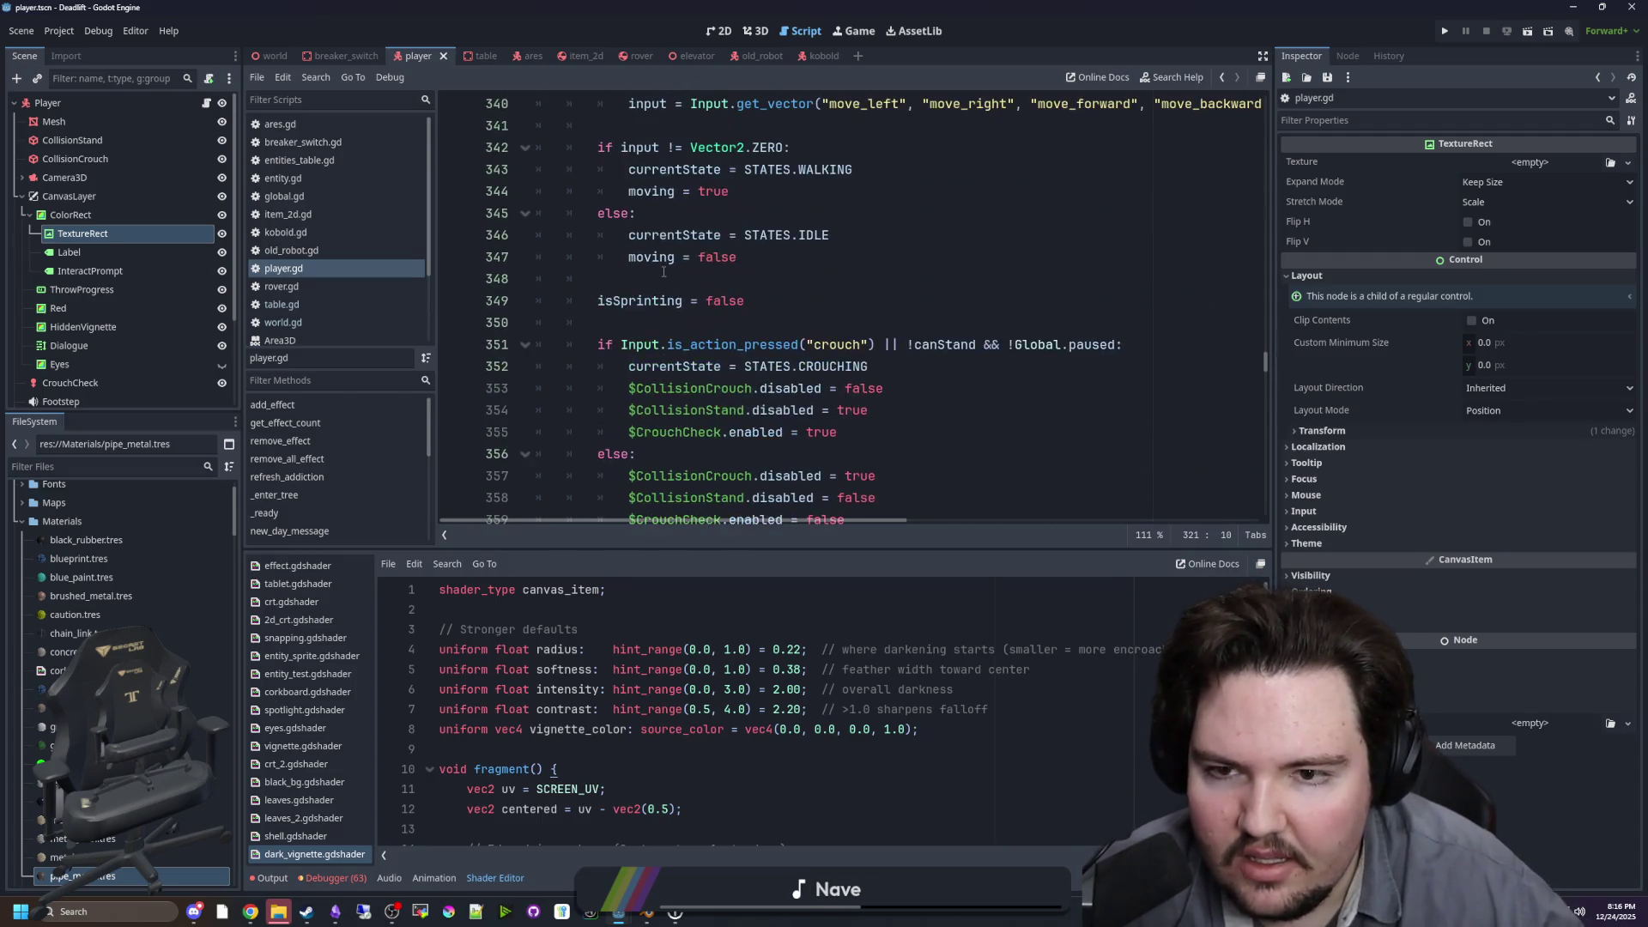
left_click(719, 319)
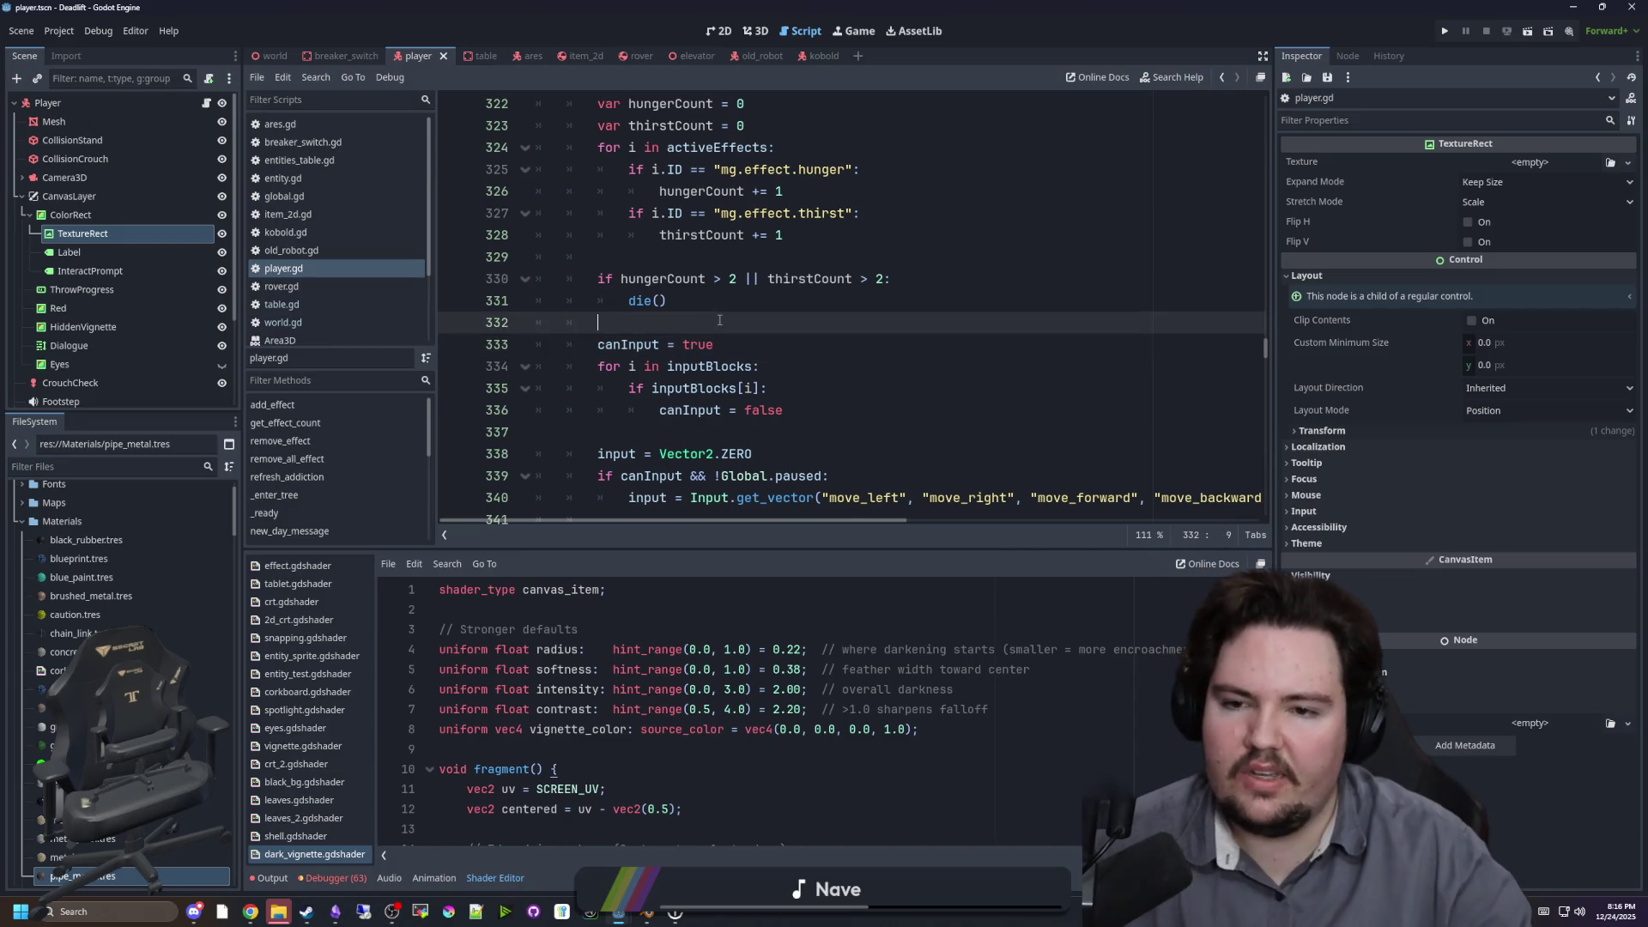
Step: Search player.gd for hiddenVig to find the hidden-vignette code
key("ctrl+f")
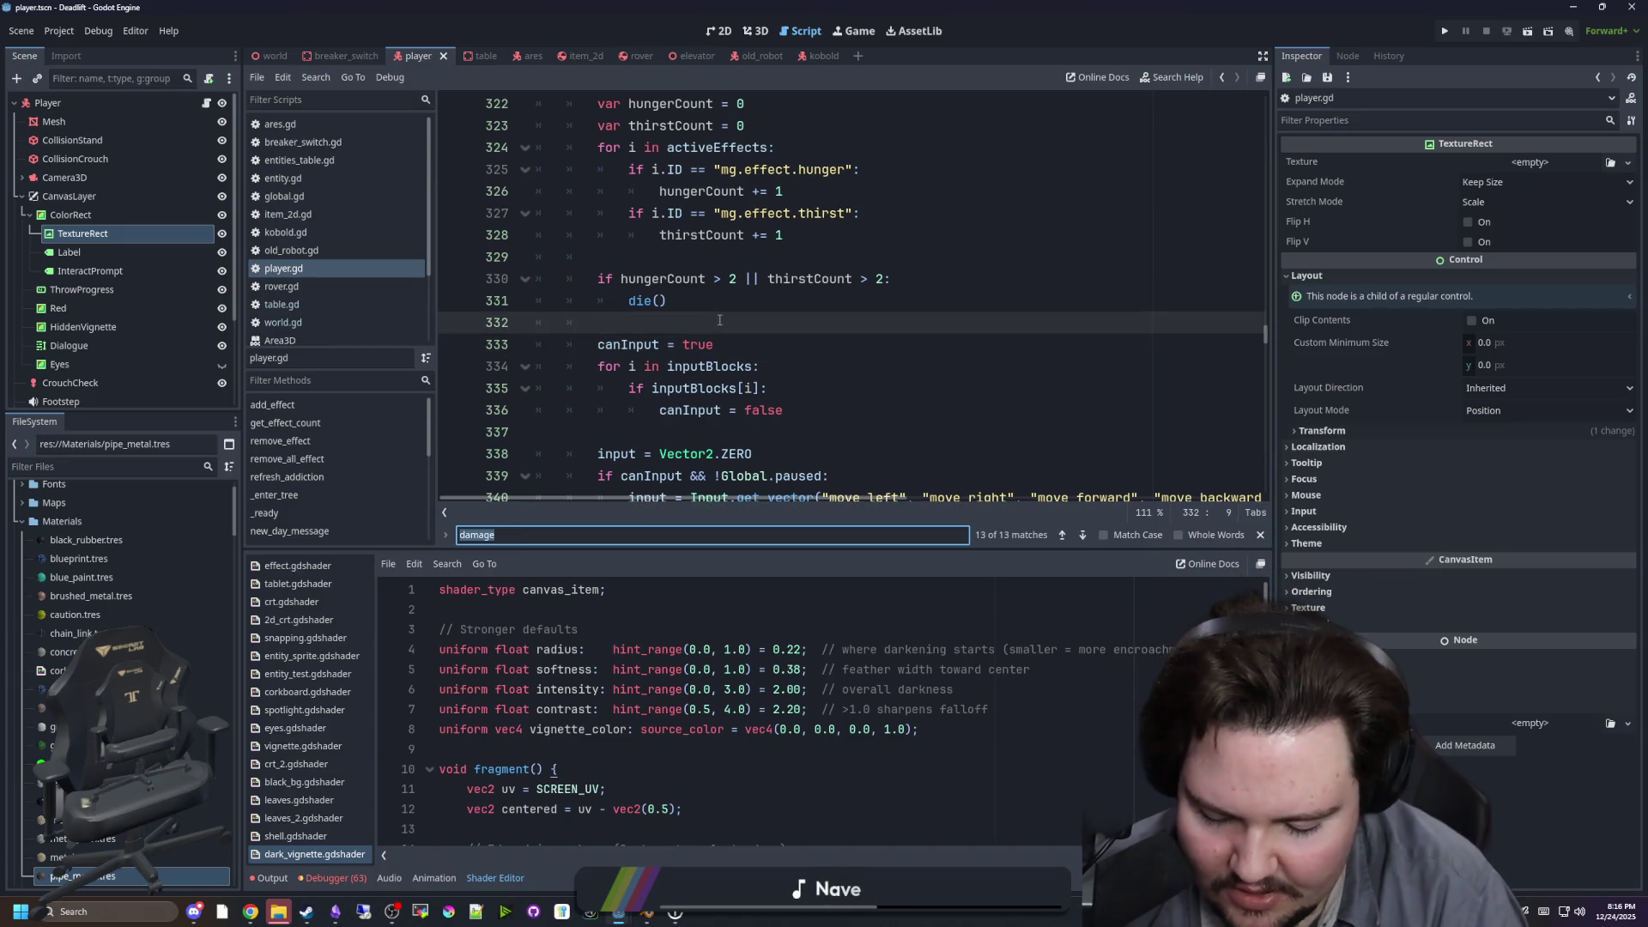
type("hidden")
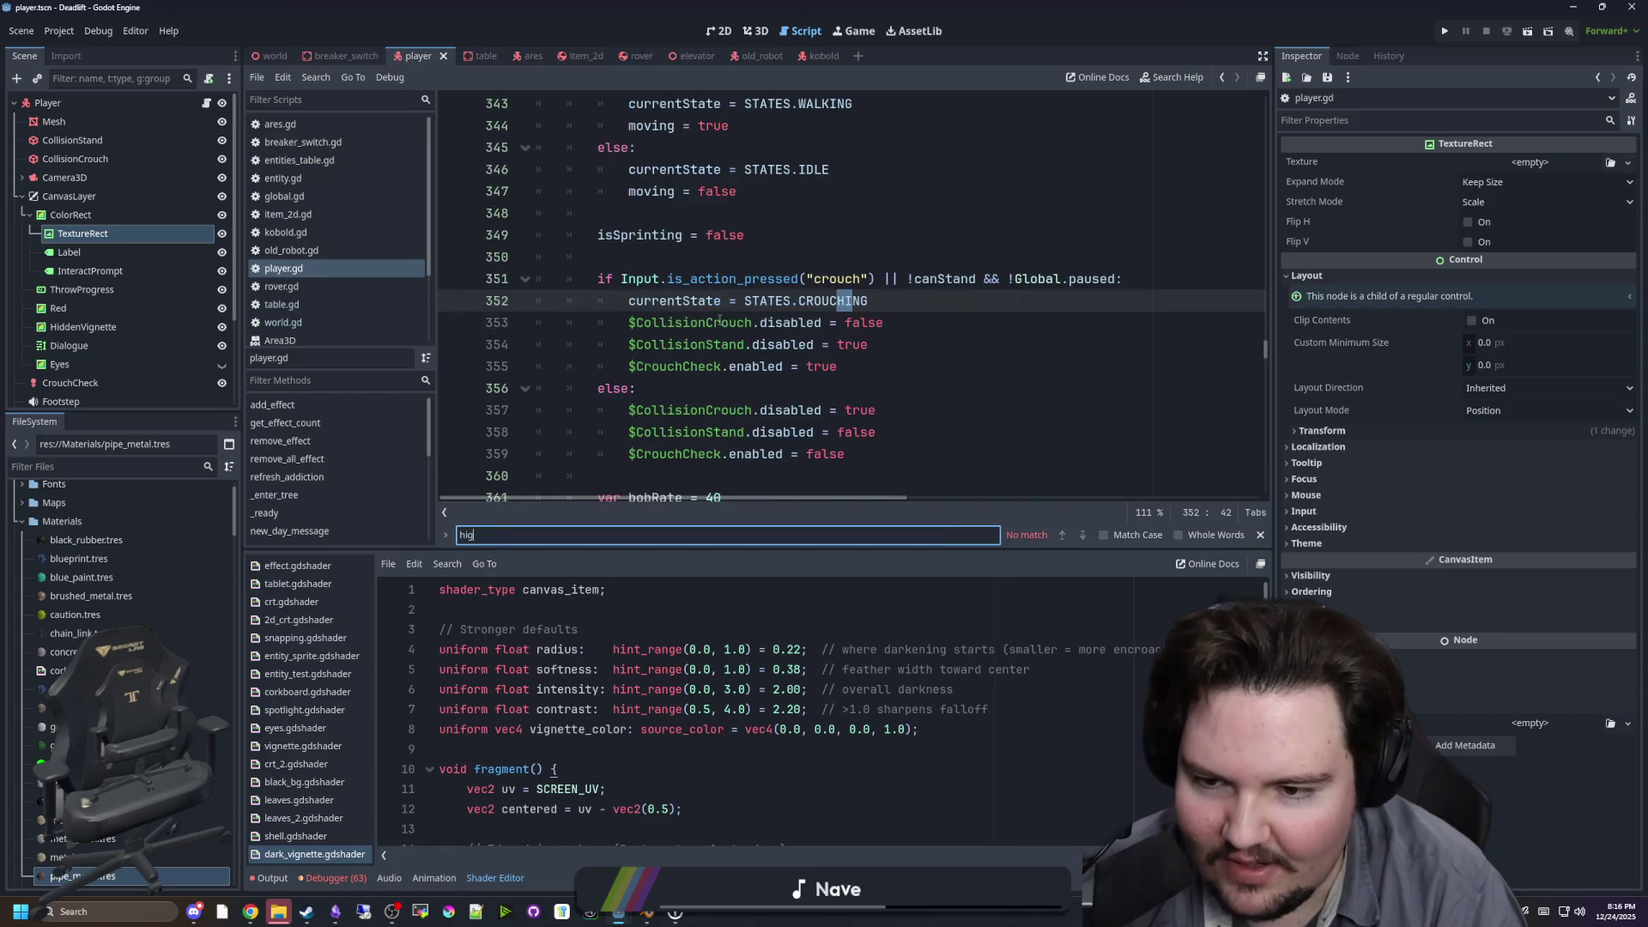
type("Vignette")
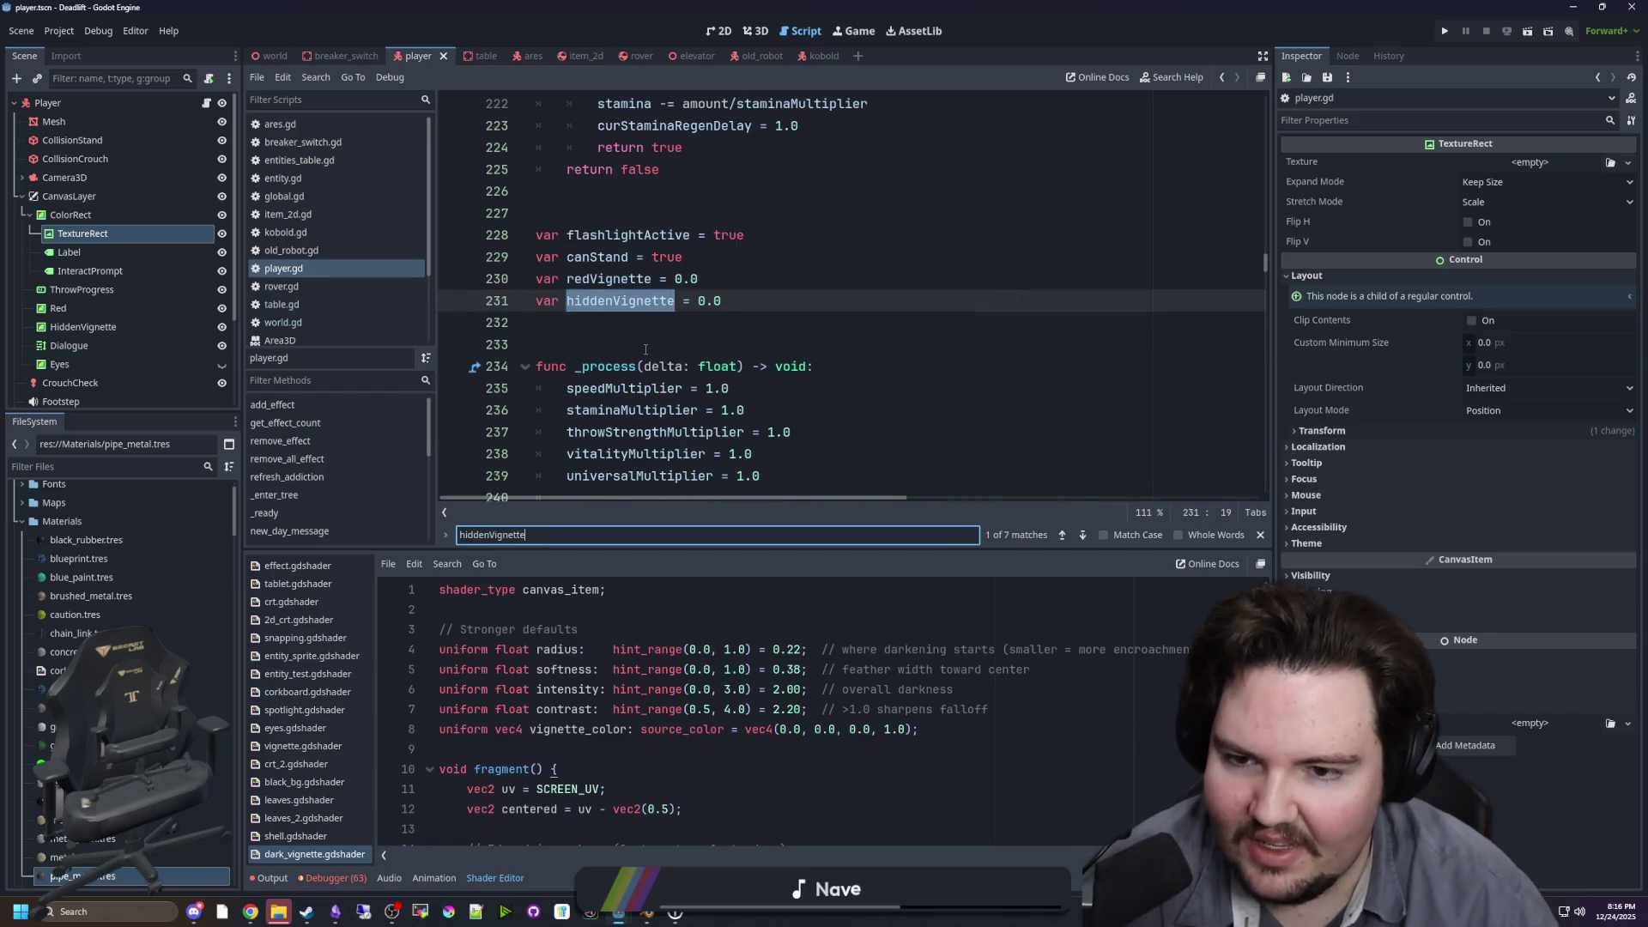
key("Return")
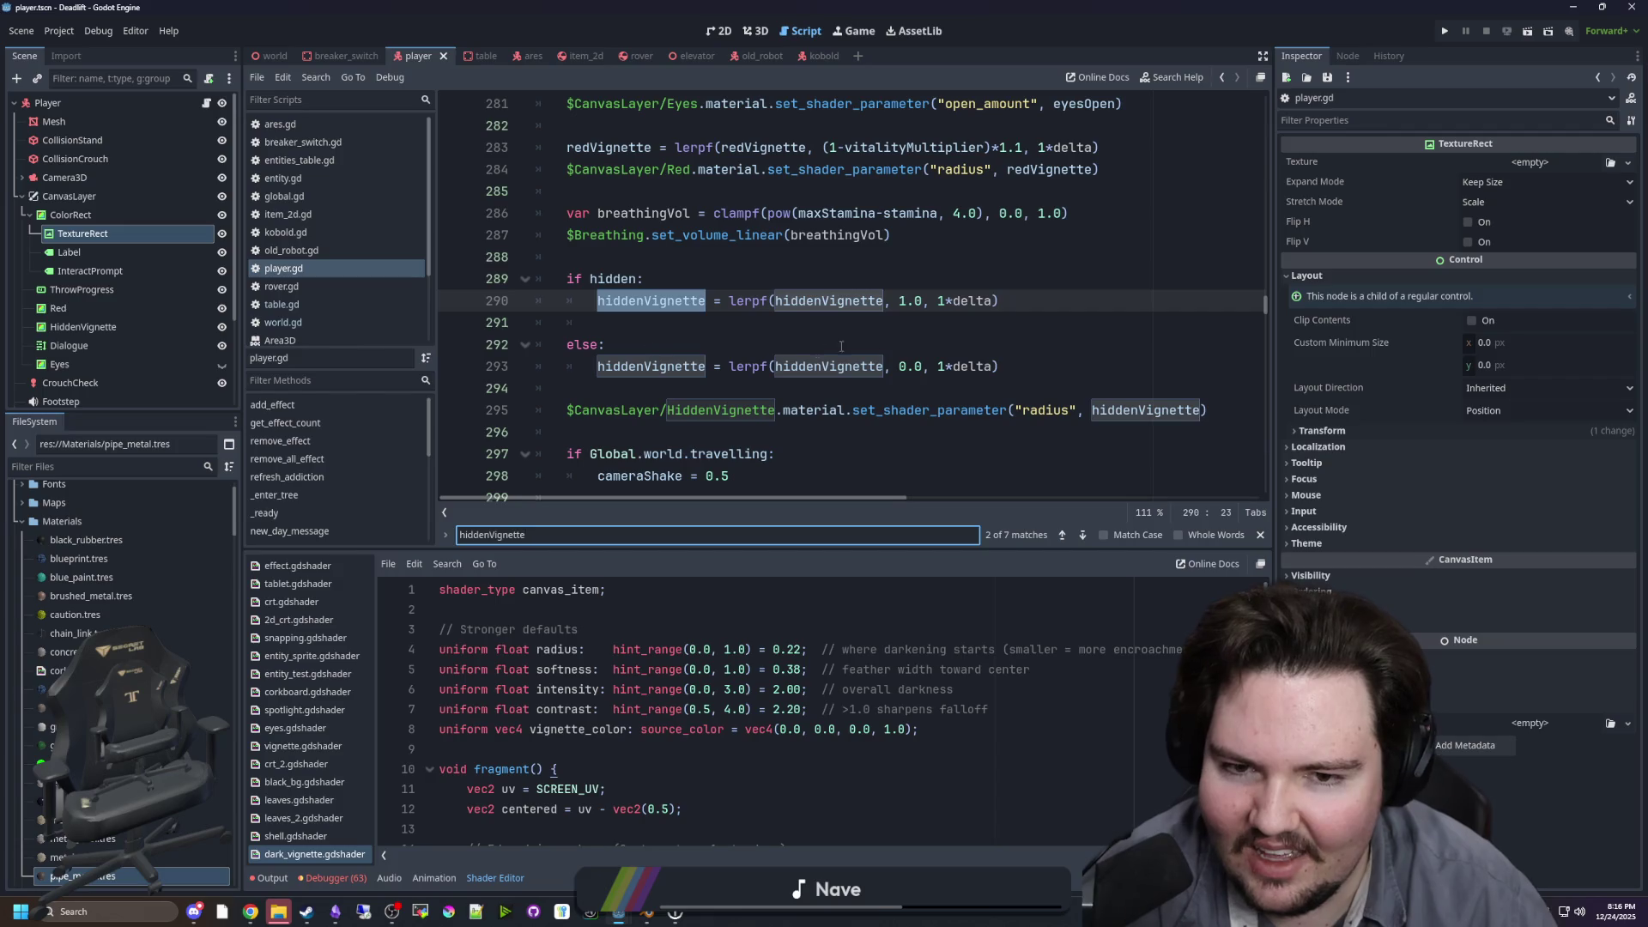
left_click(910, 344)
Step: Change the line 290 lerpf target from 1.0 to 0.0, save, and show the Game view
left_click(911, 305)
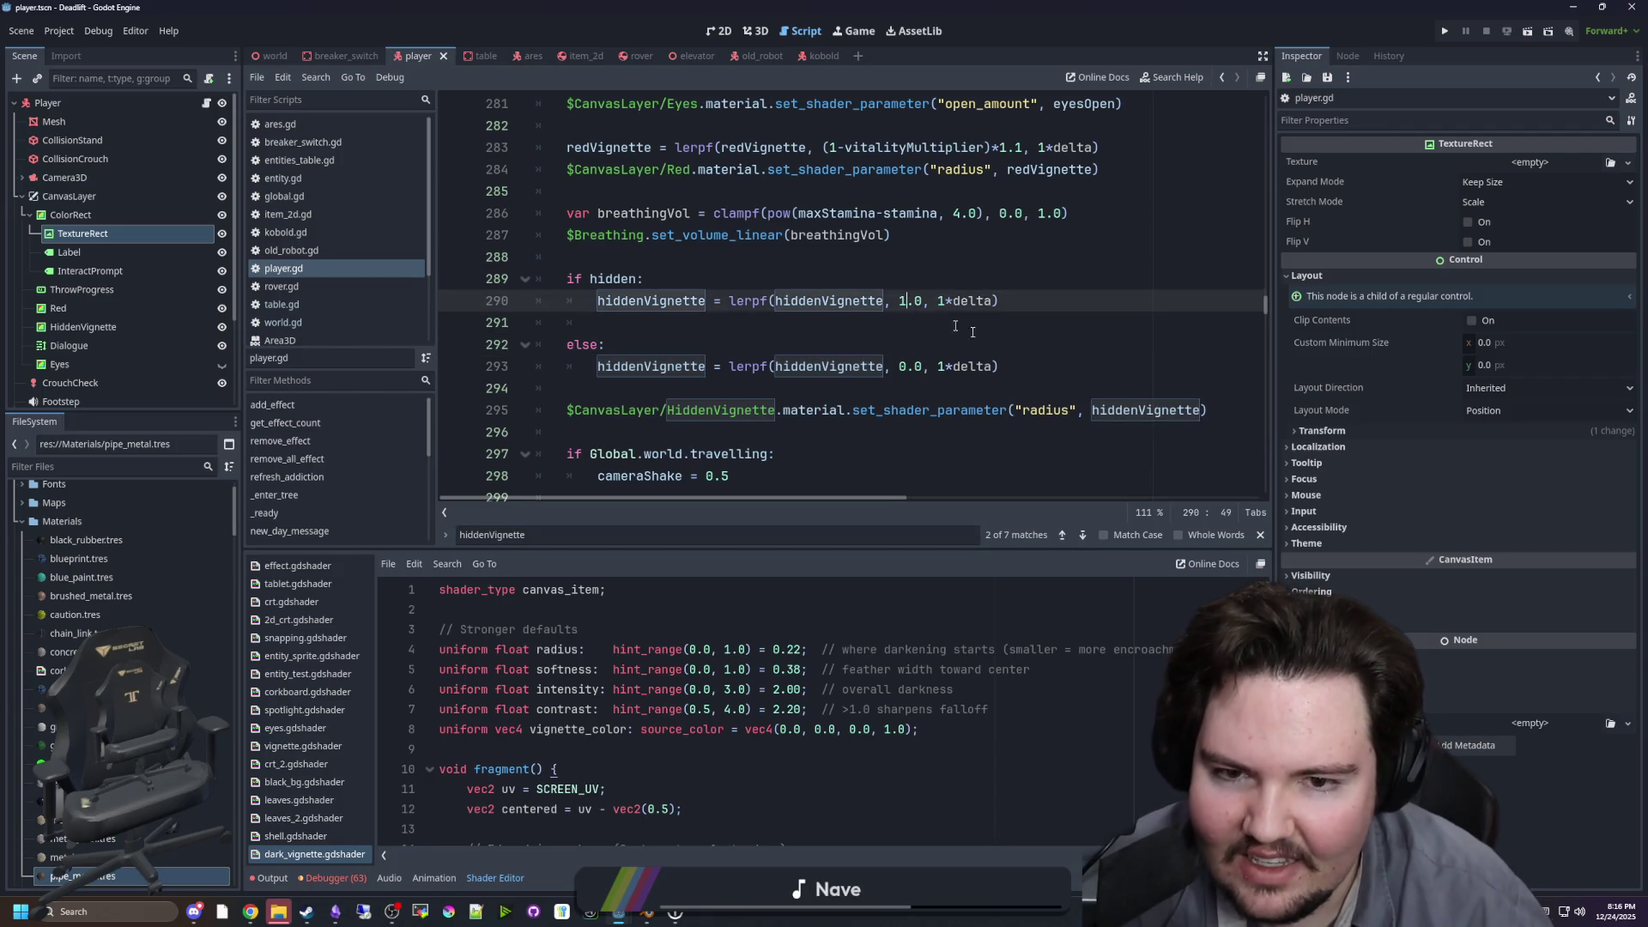
key("BackSpace")
type("0")
key("Down")
key("Down")
key("Down")
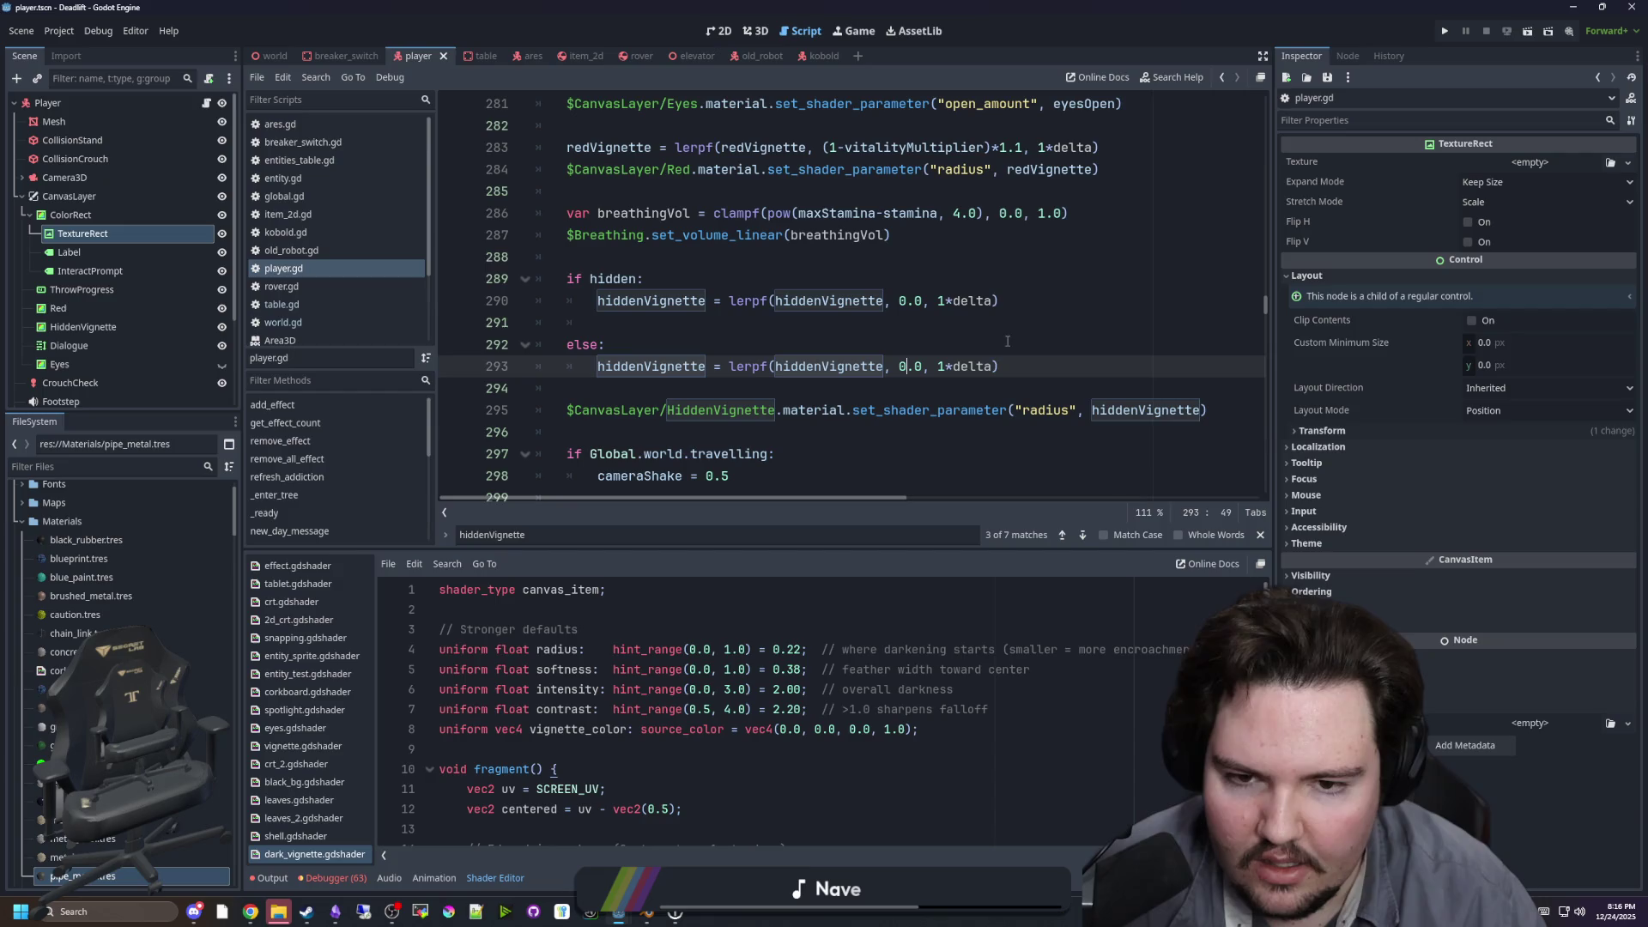
left_click(1007, 341)
key("ctrl+s")
left_click(861, 31)
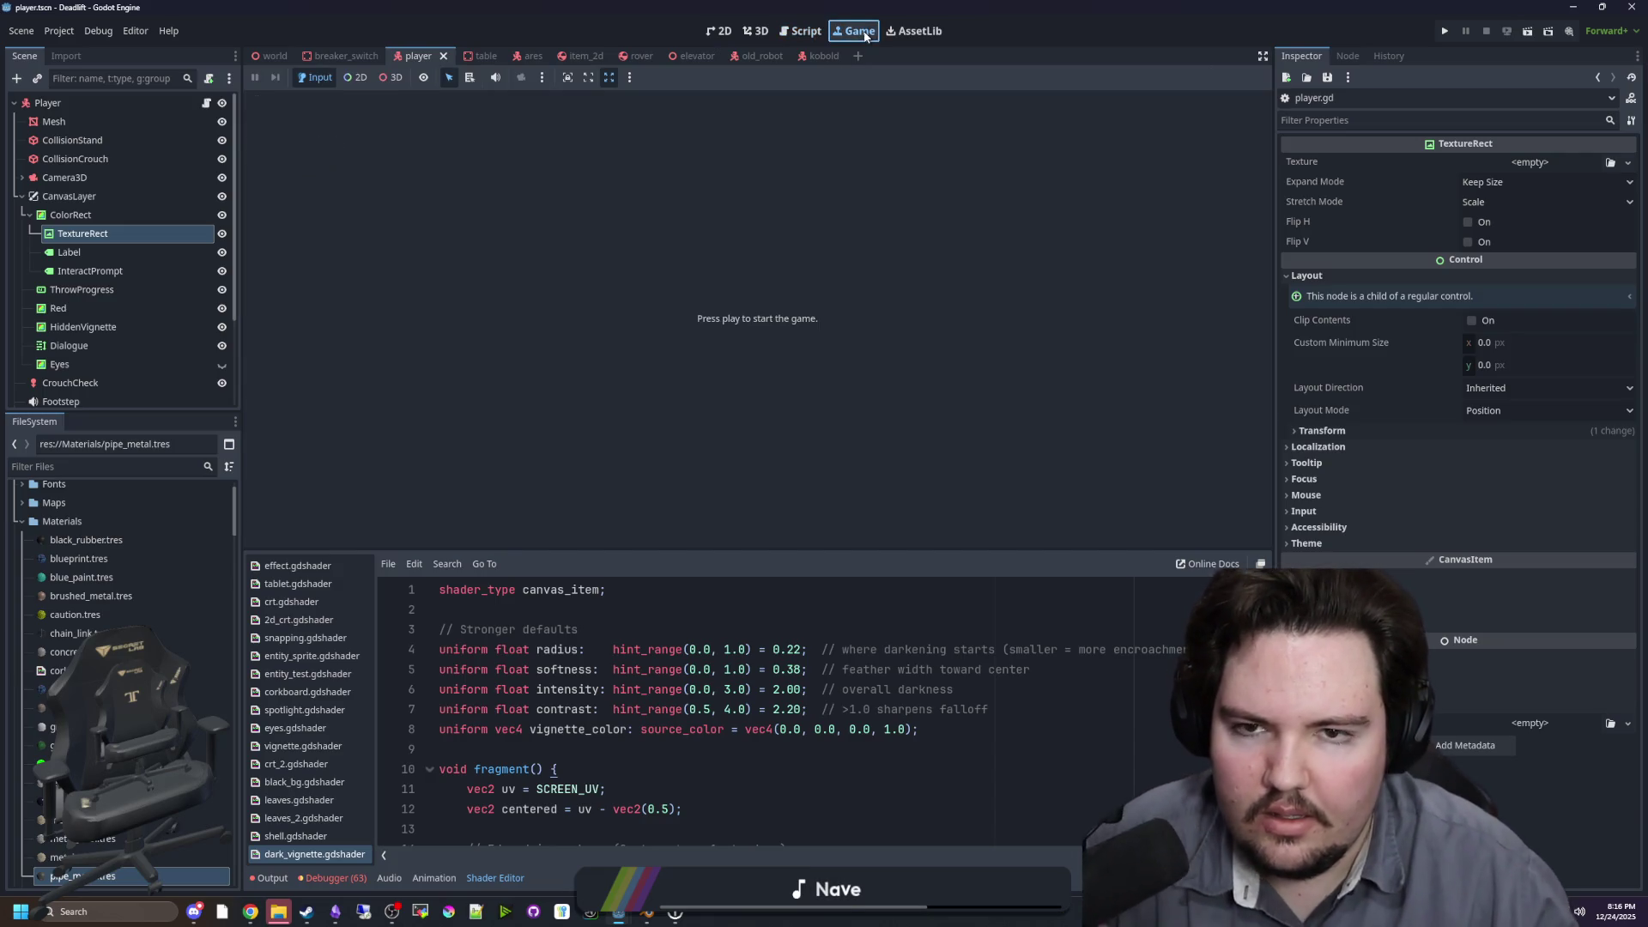
Step: Run the game with F5 and walk from the forest through the gate into the workbench room, then pause
key("F5")
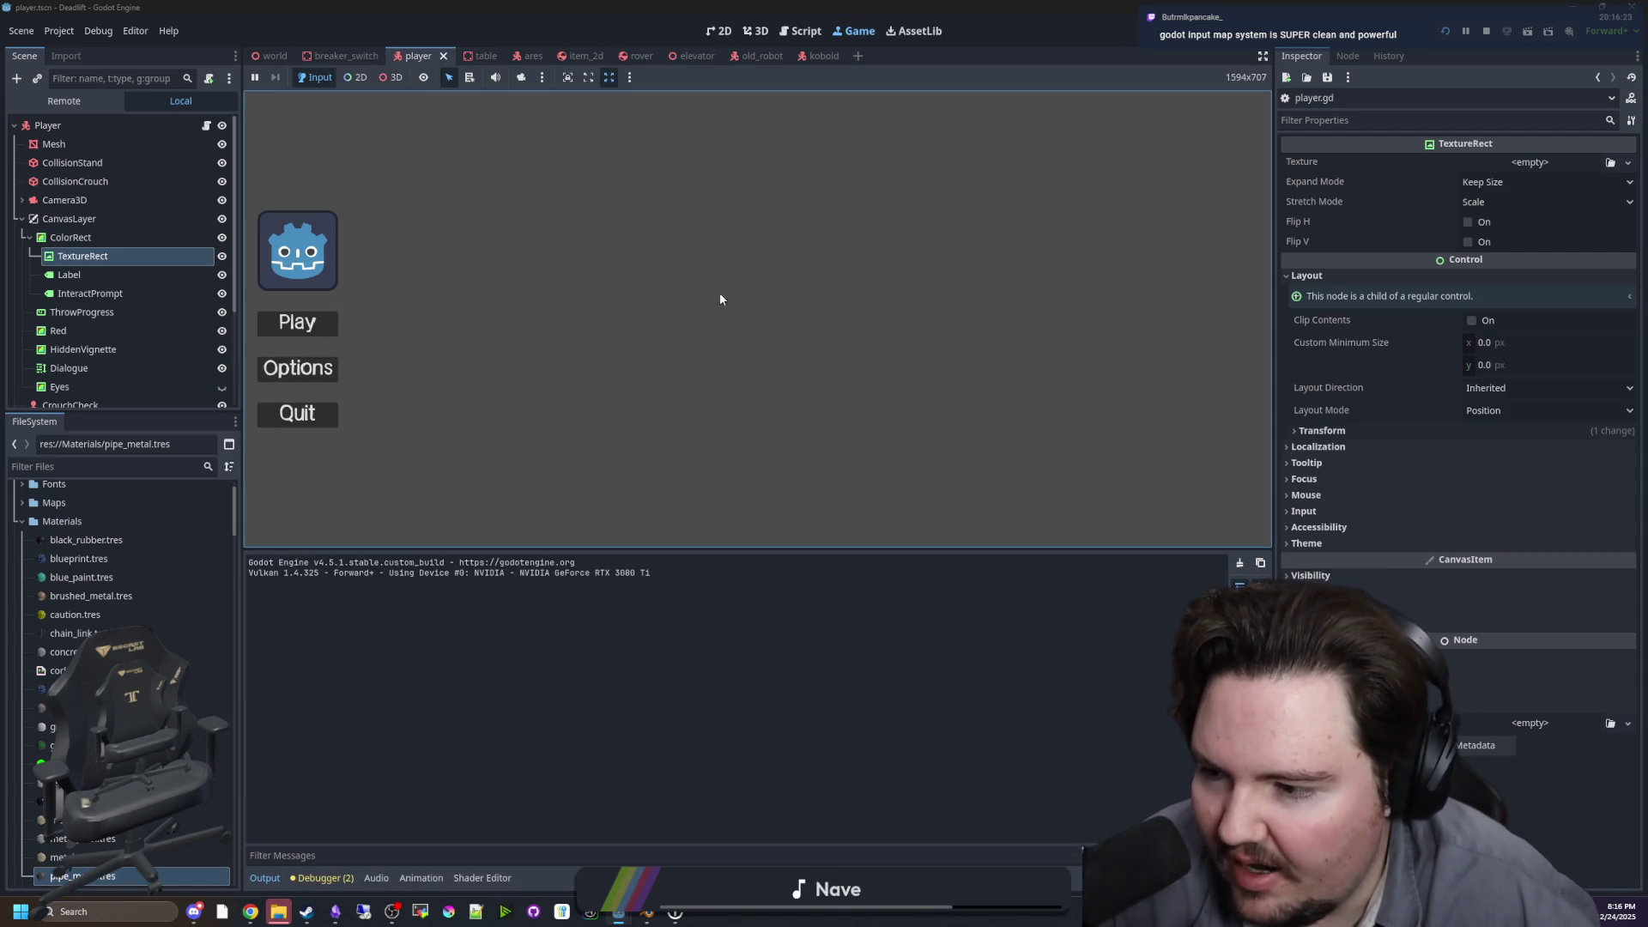
key("Return")
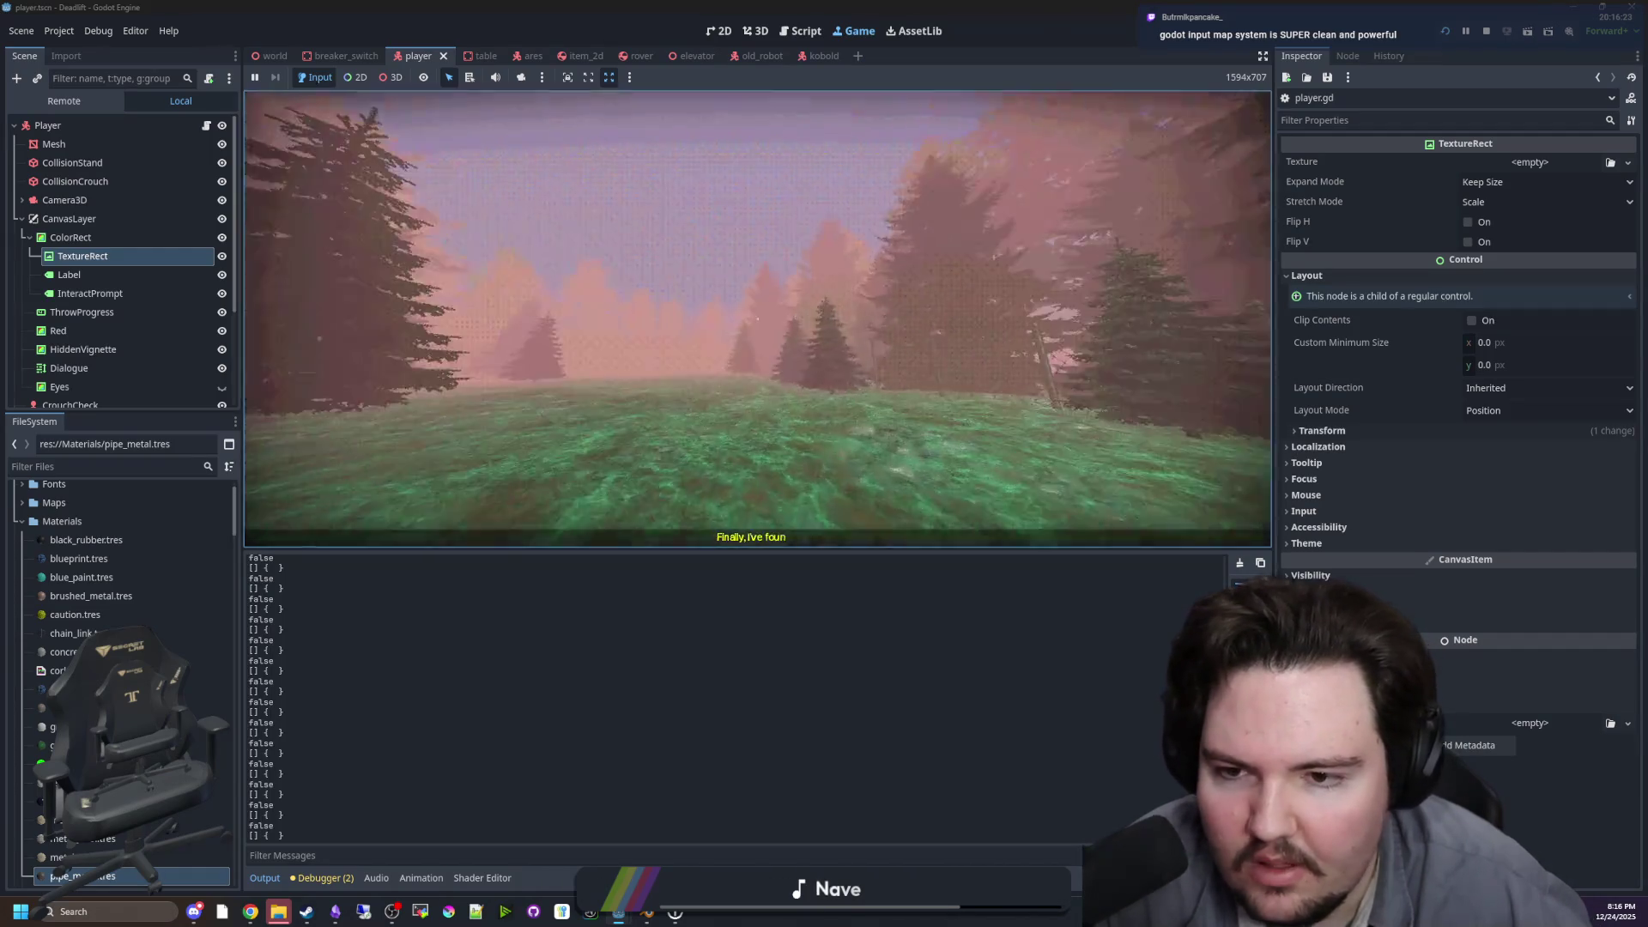
key("w")
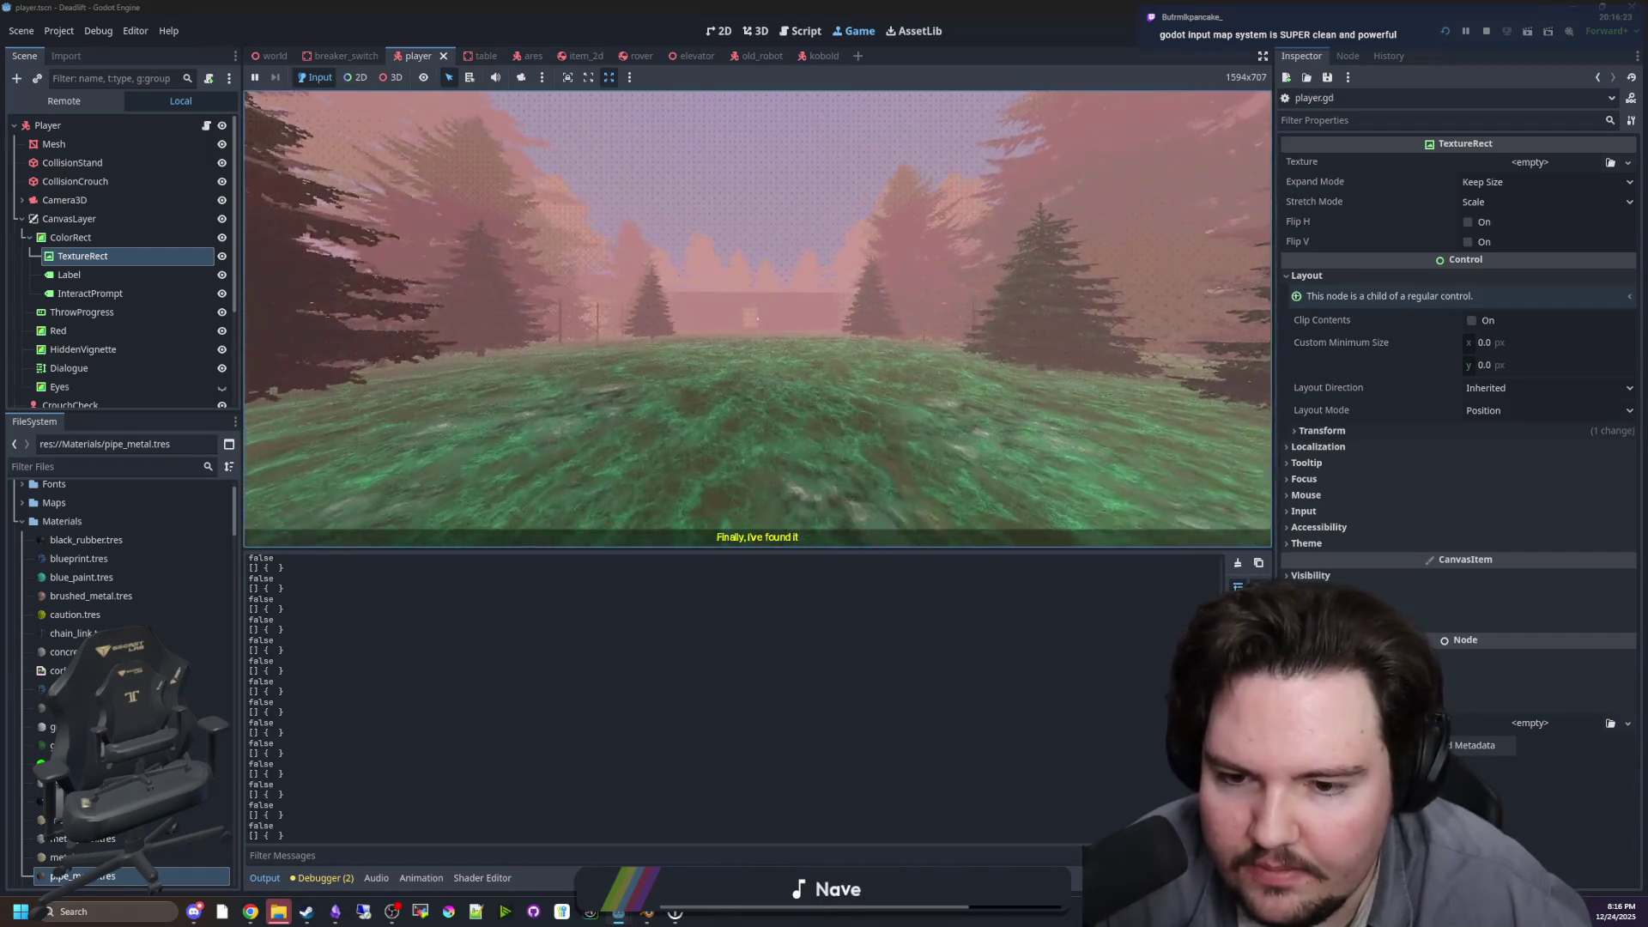
key("w")
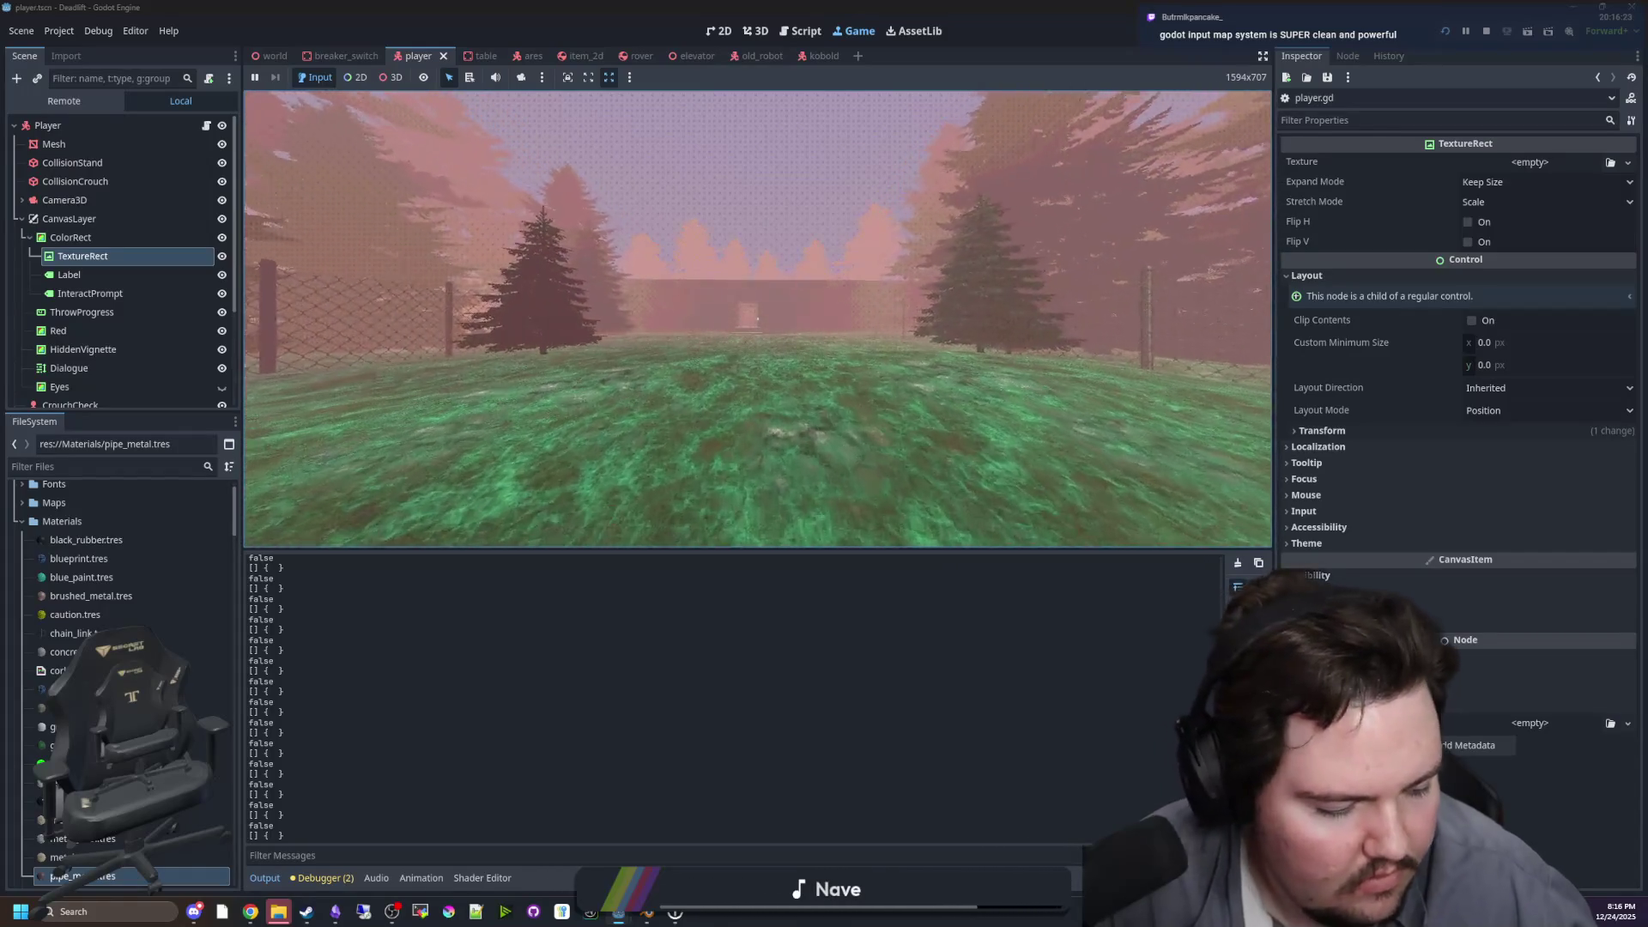
key("w")
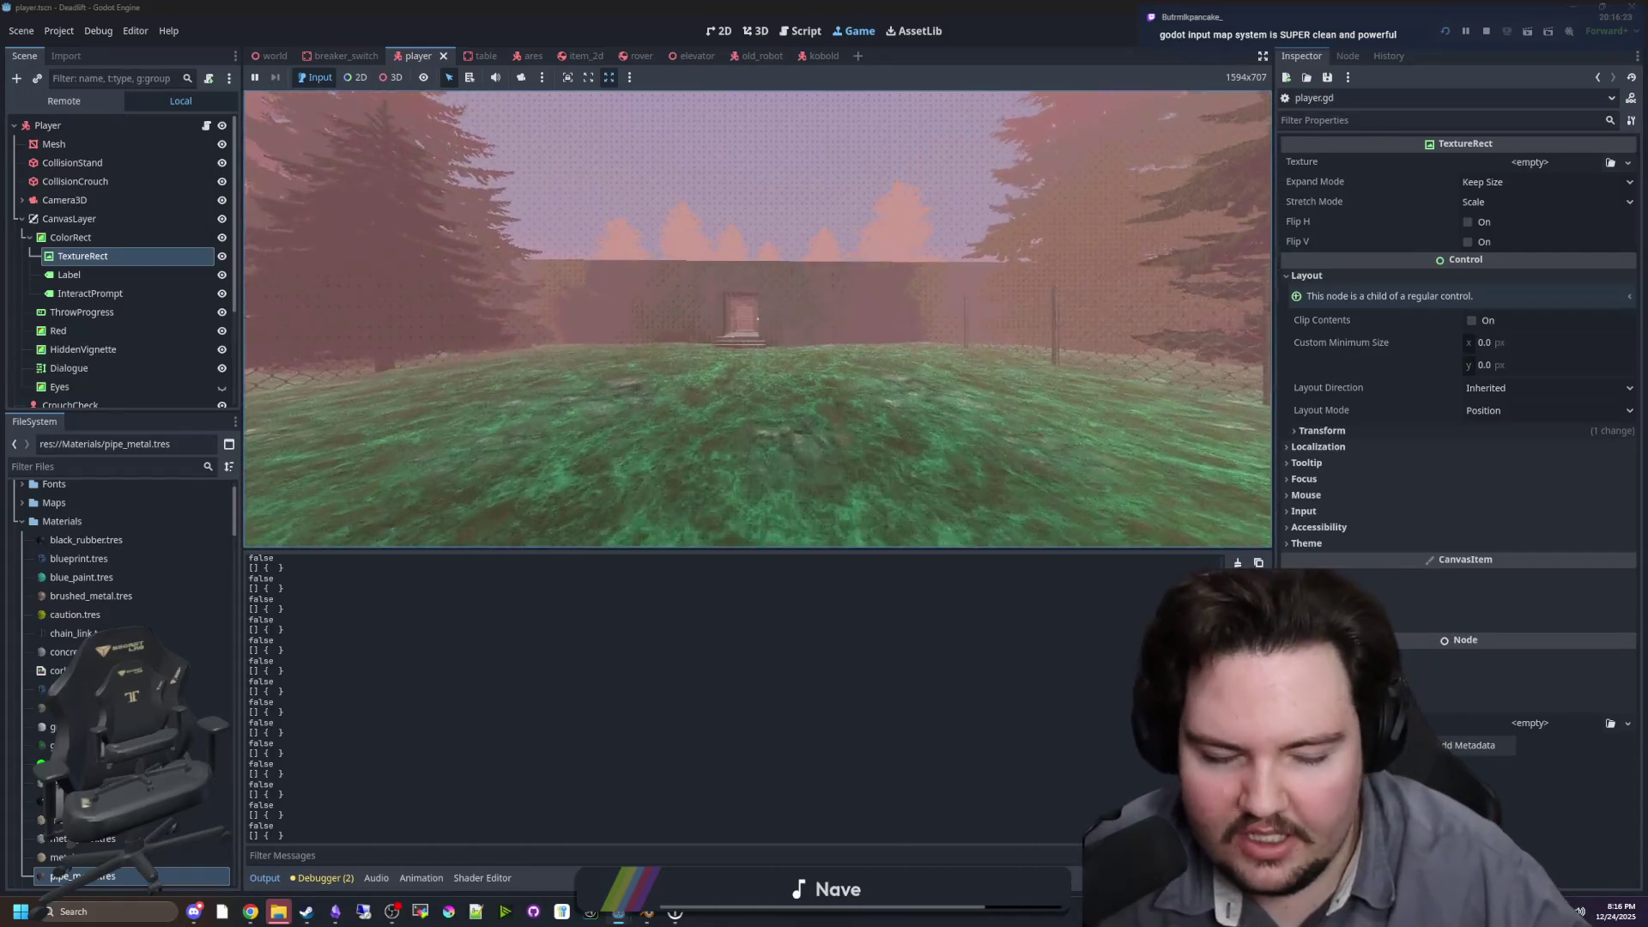
key("w")
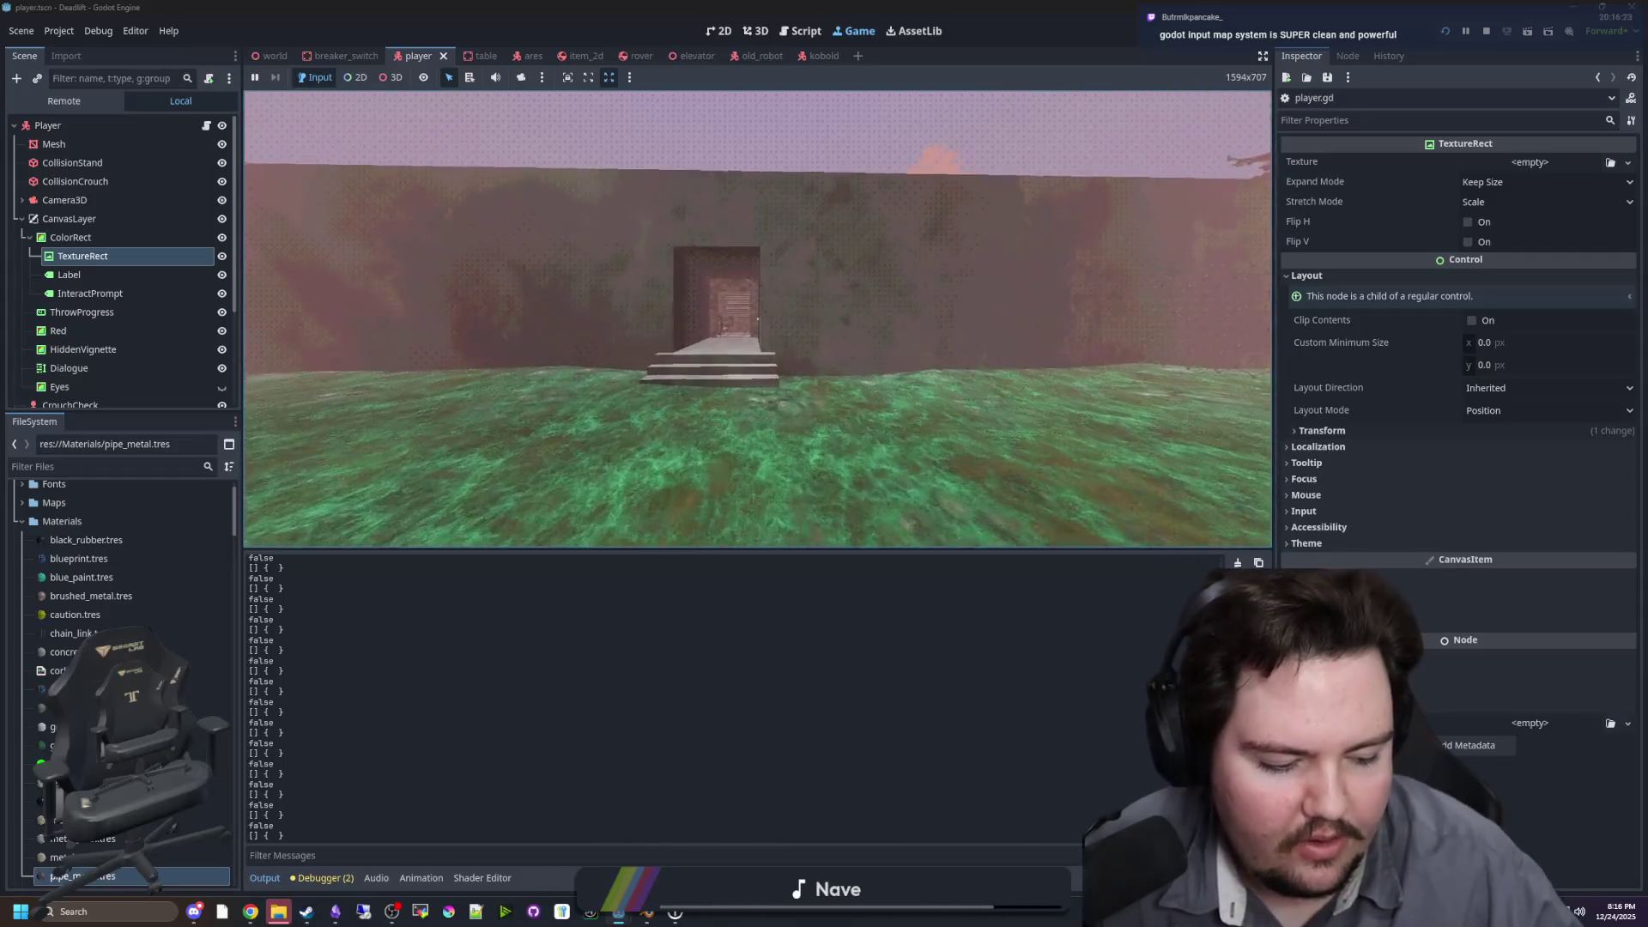
key("w")
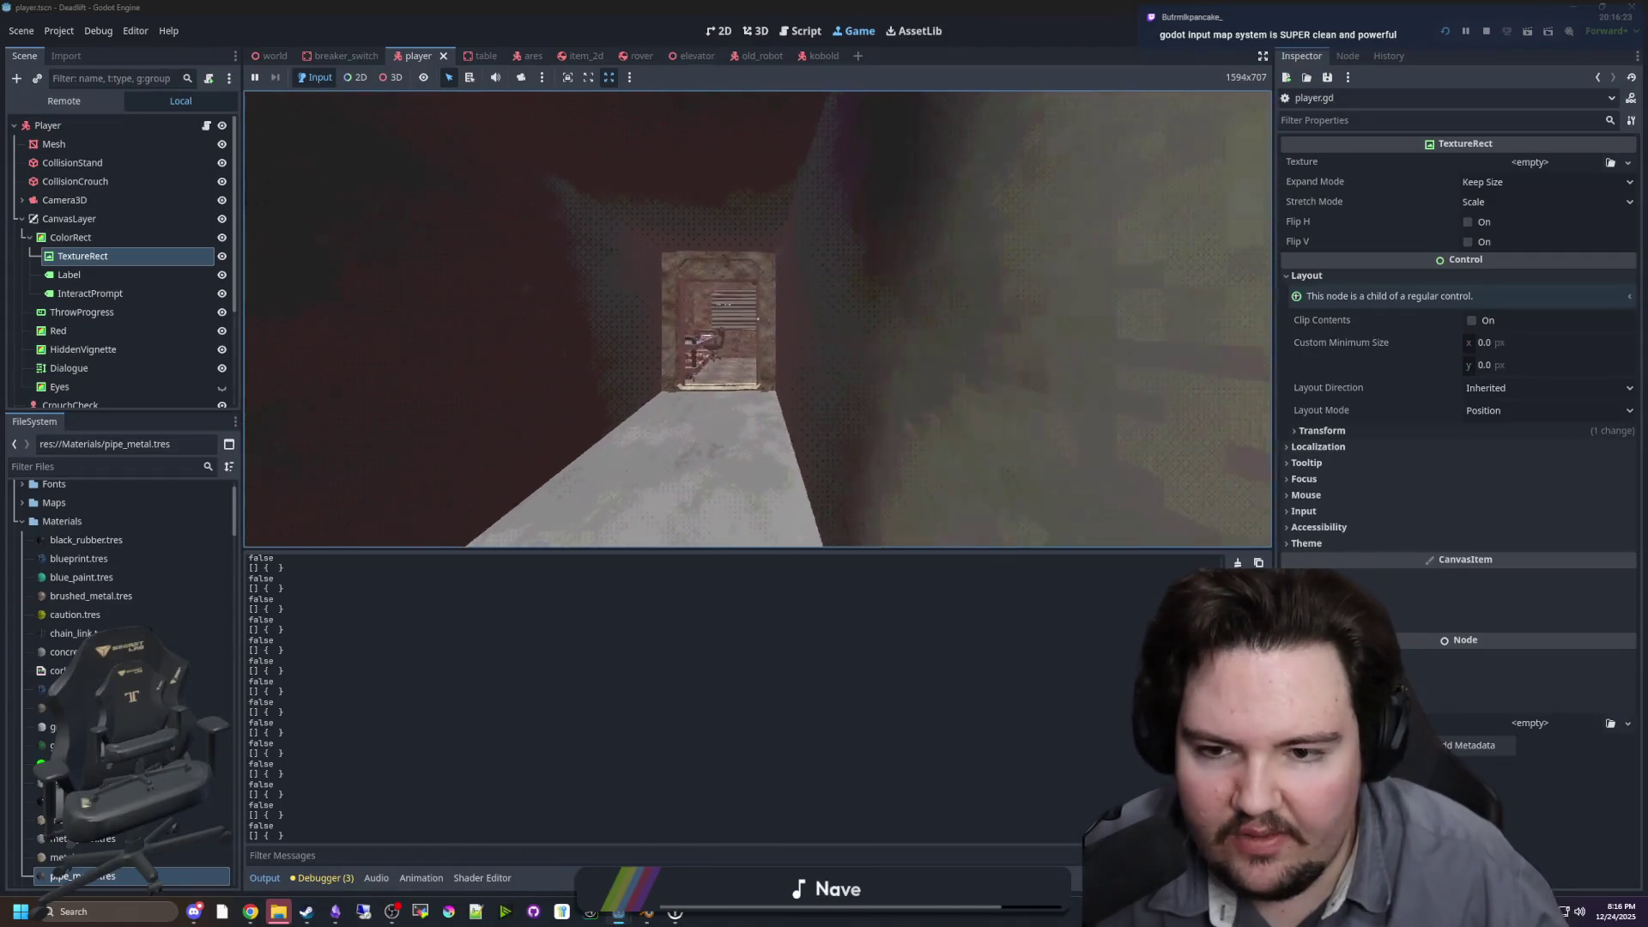
key("w")
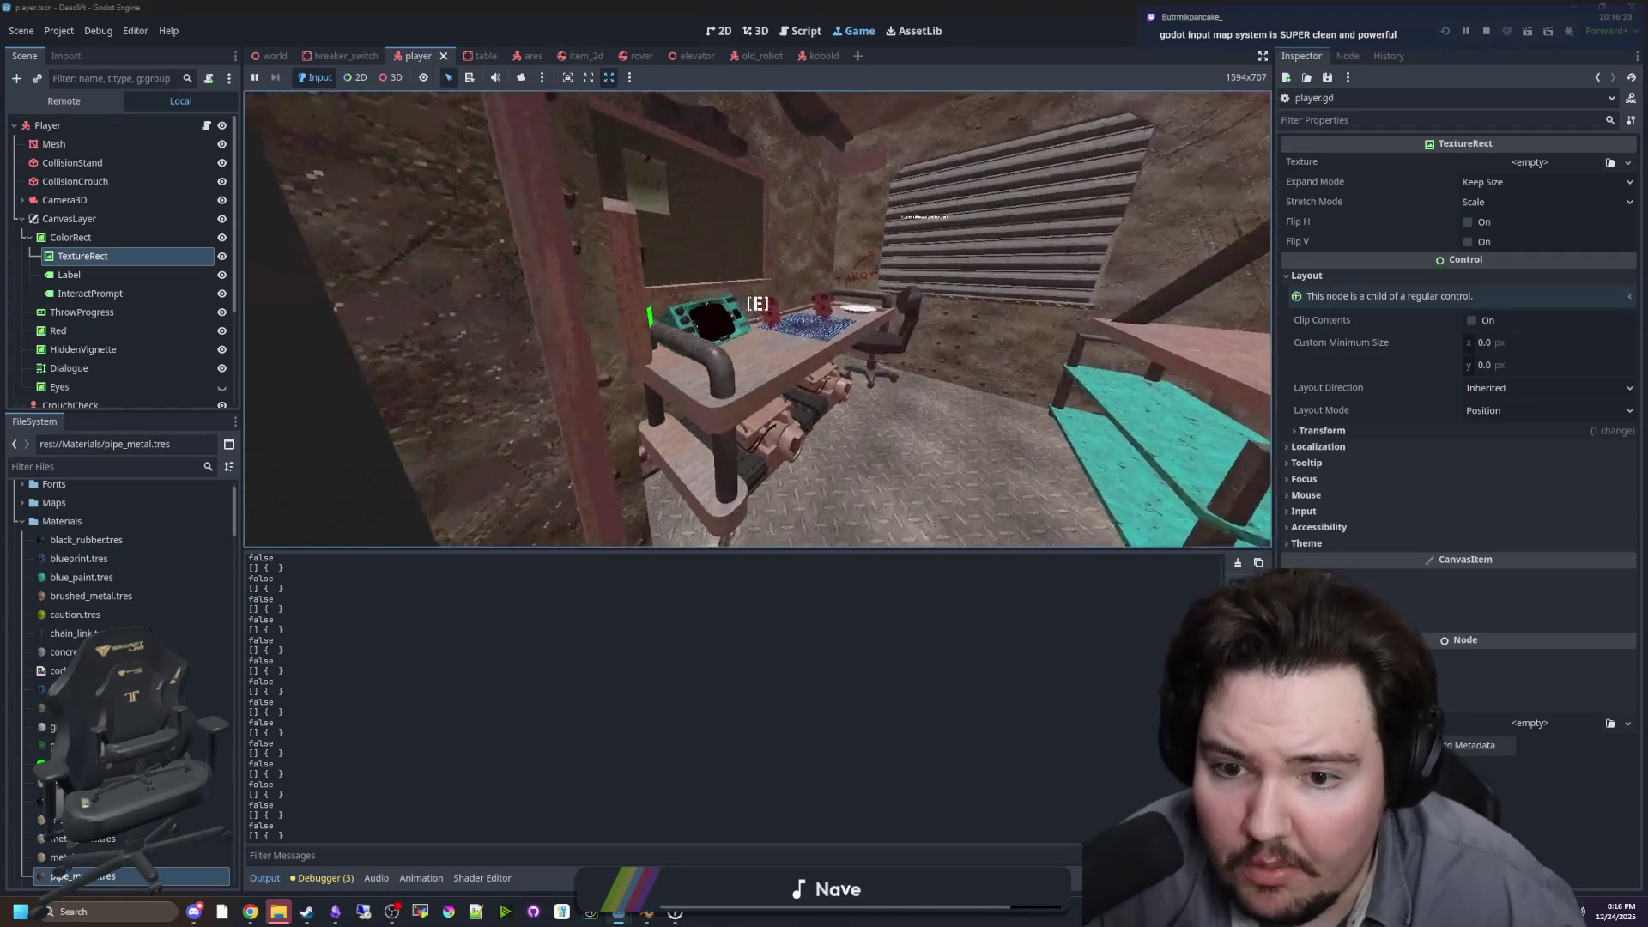
key("s")
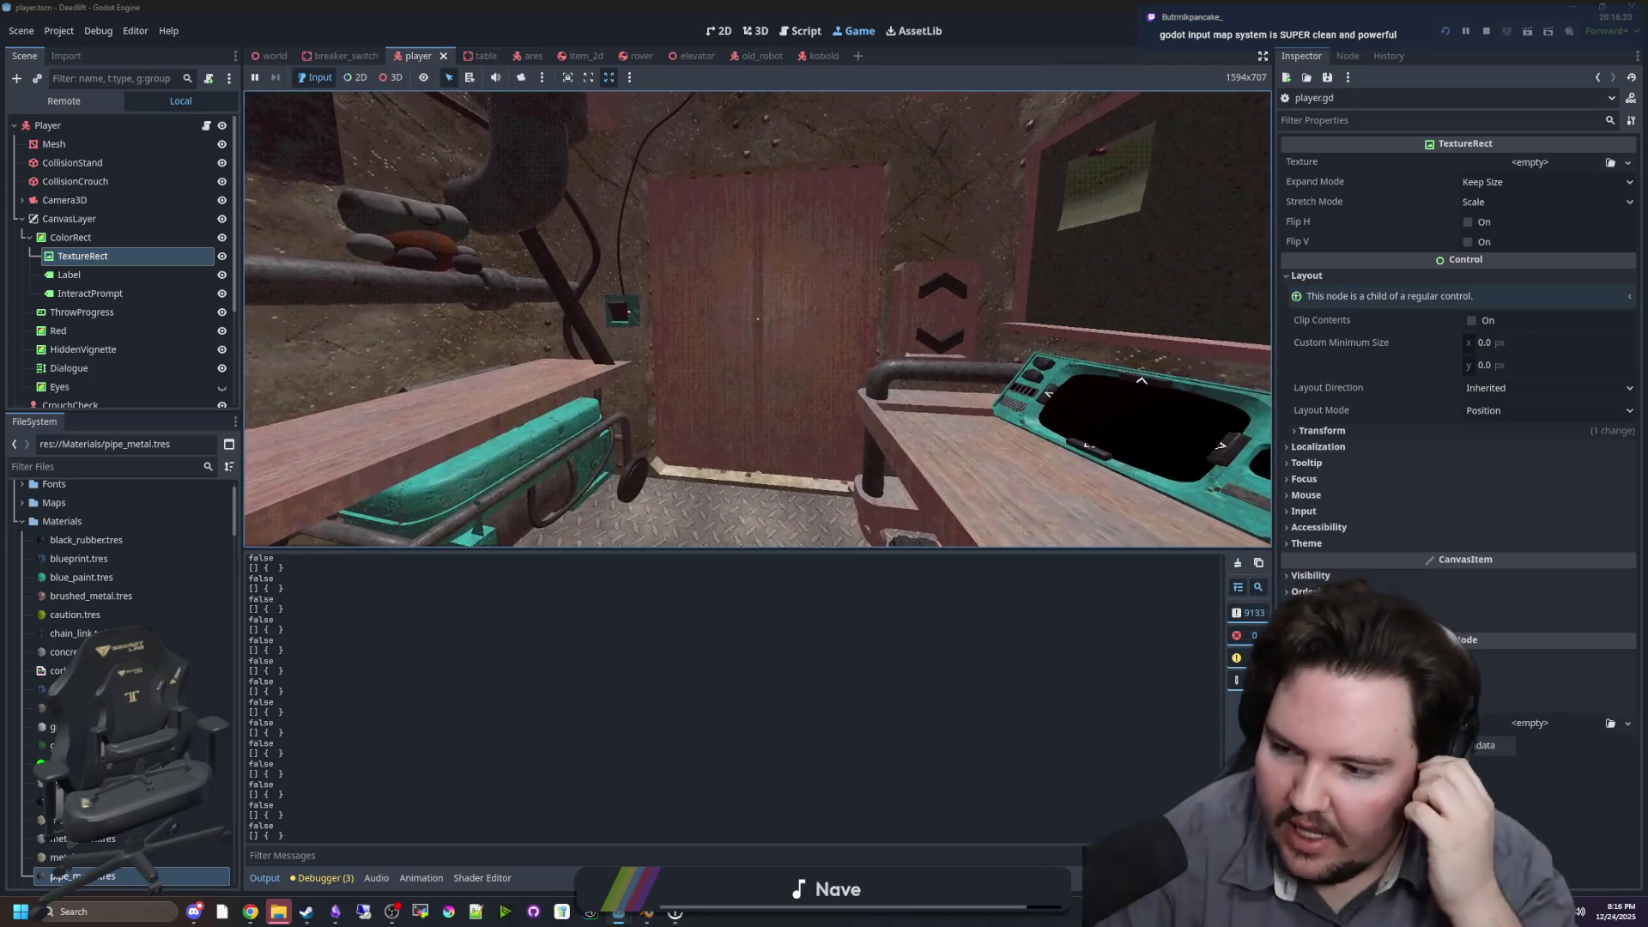
mouse_move(758, 318)
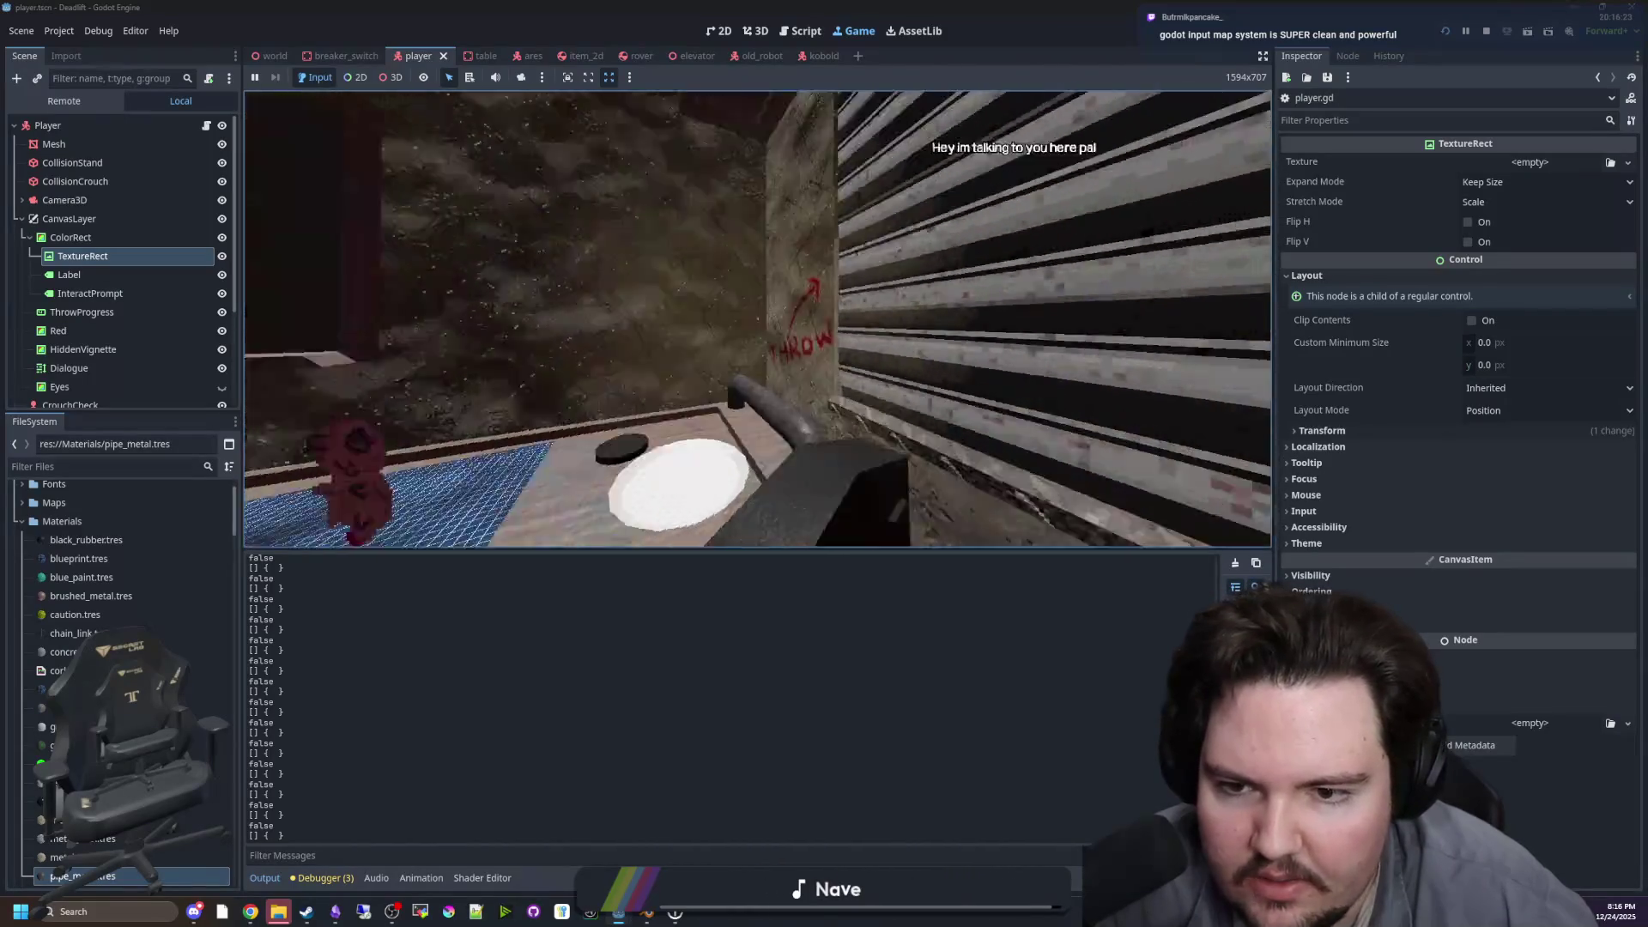
key("Escape")
left_click(58, 31)
left_click(90, 52)
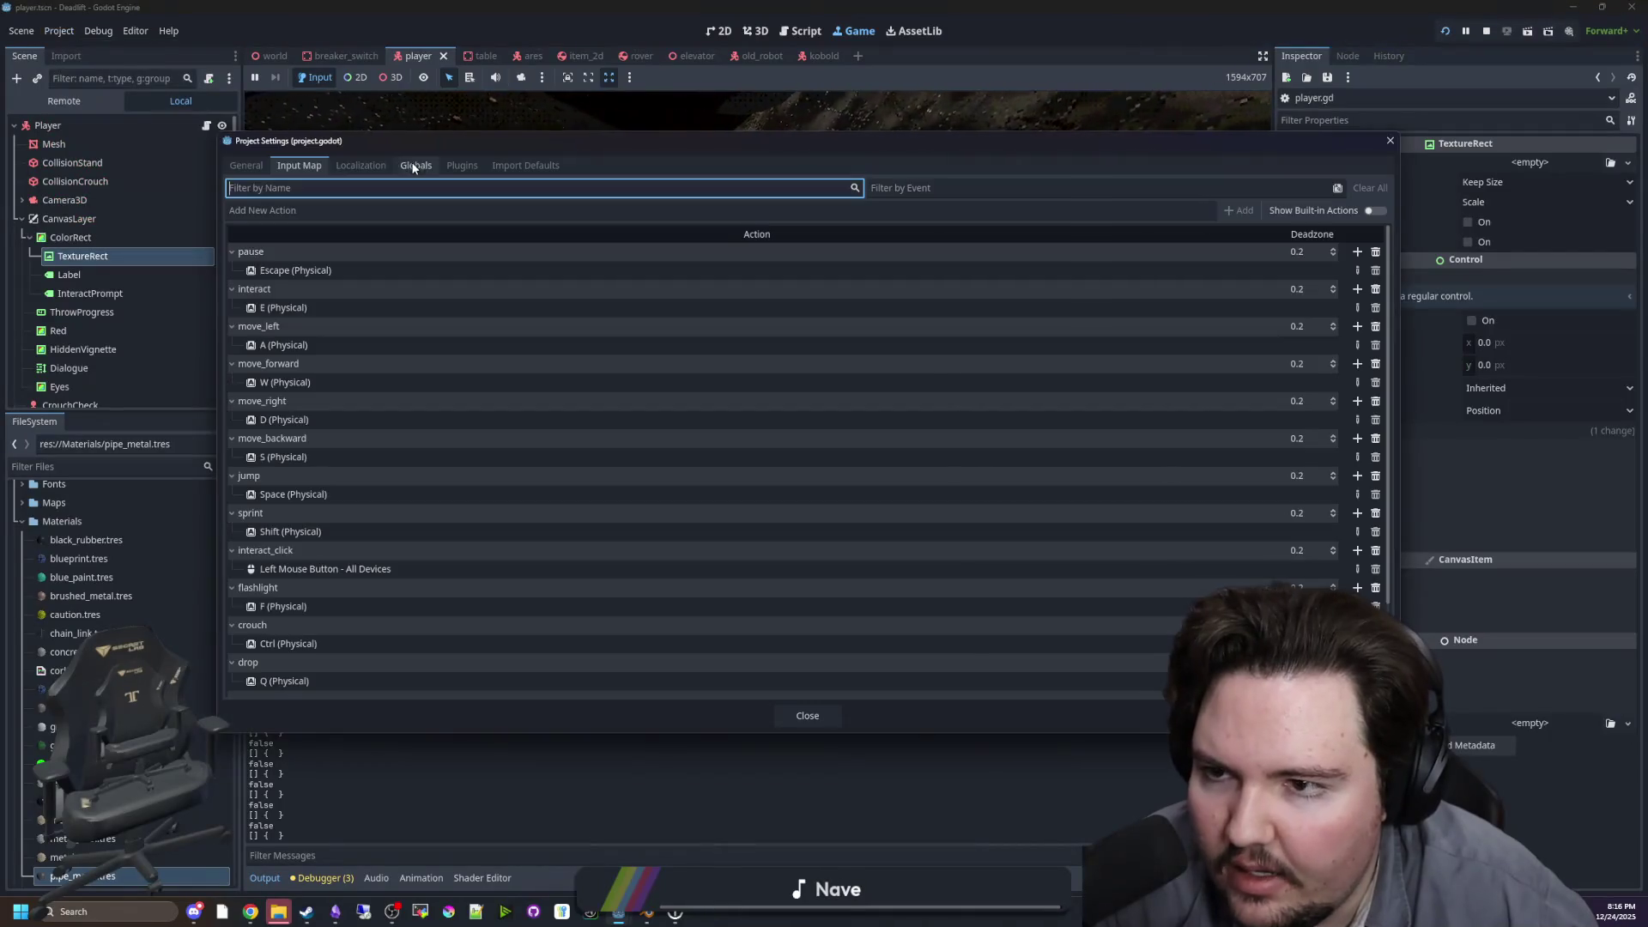
scroll(773, 429, "up", 3)
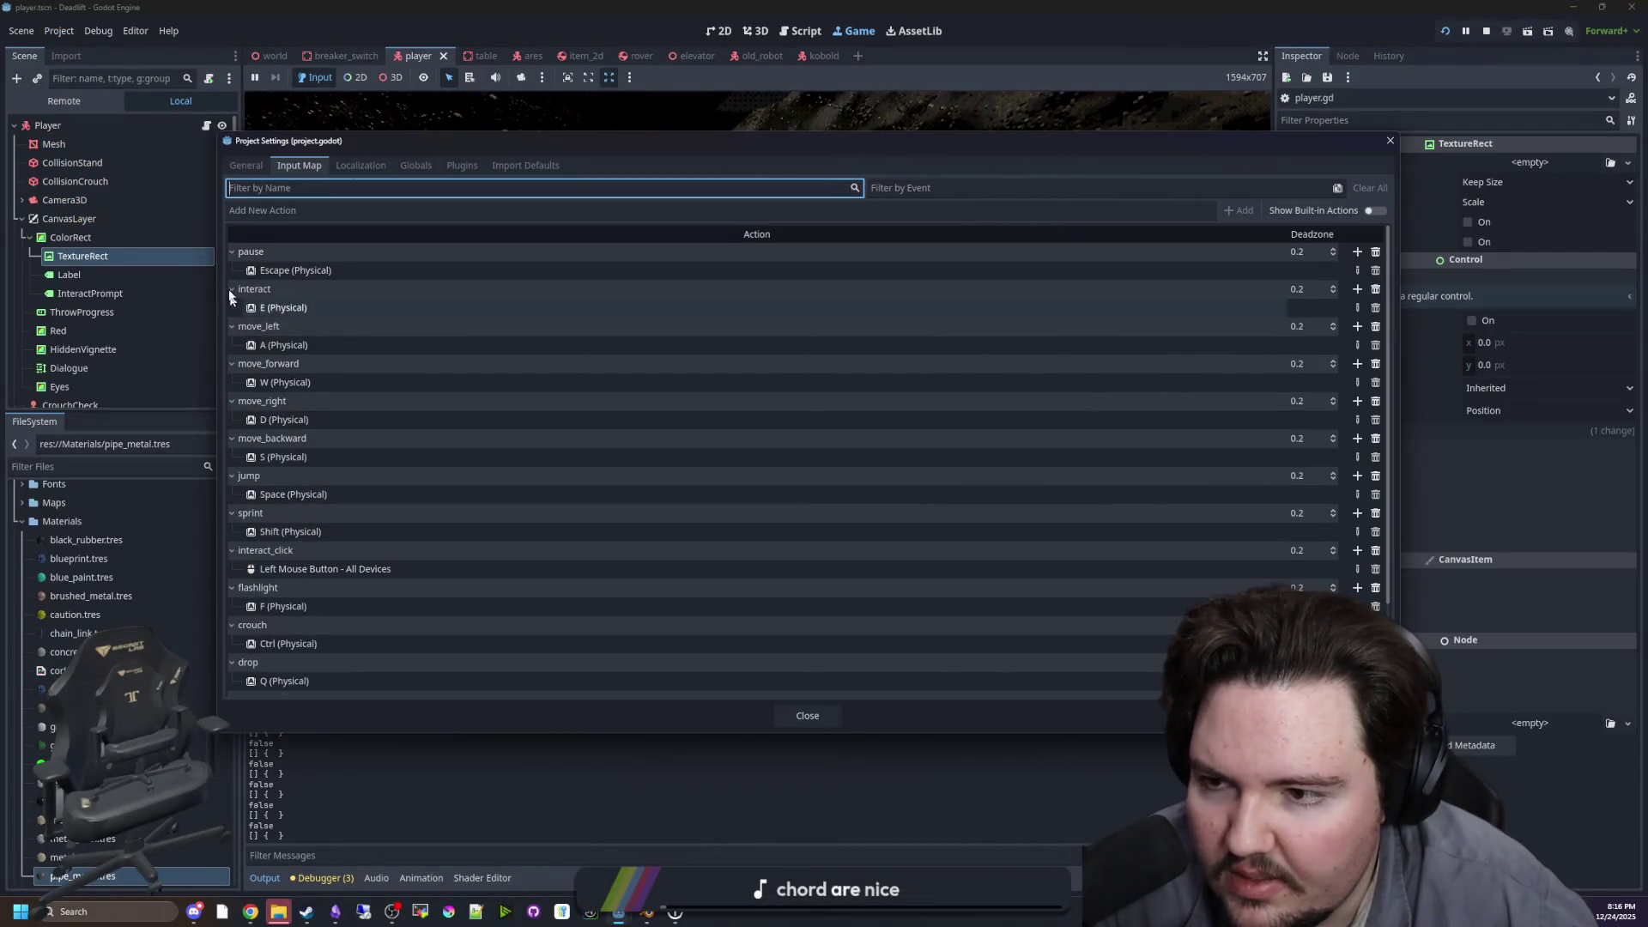
left_click(1357, 252)
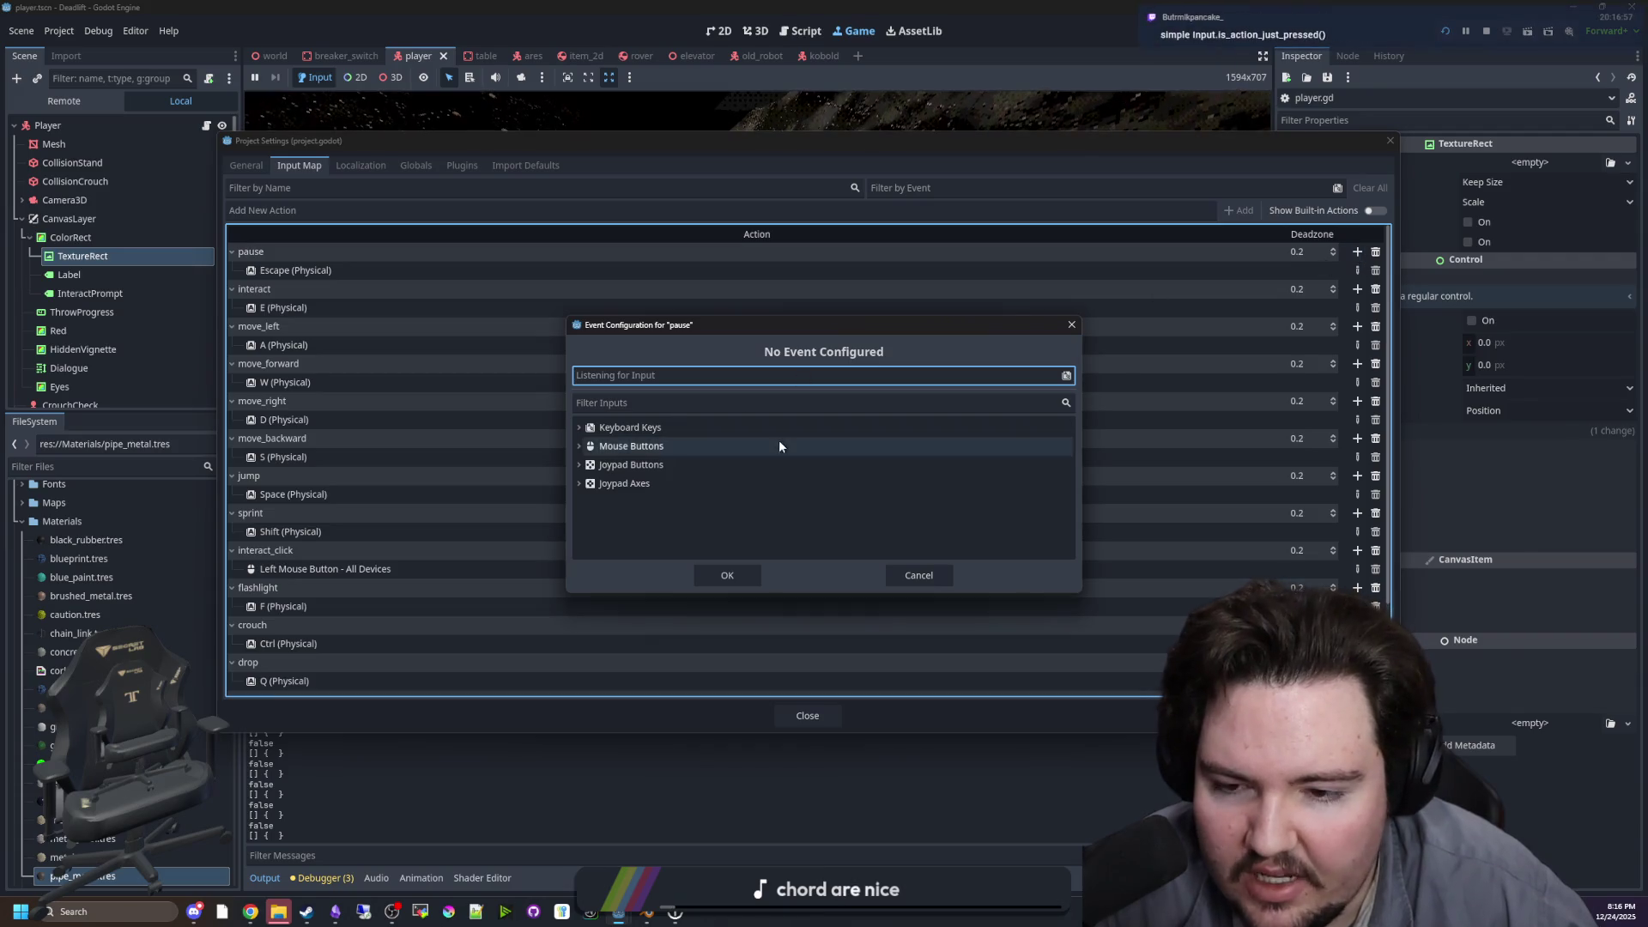
left_click(578, 428)
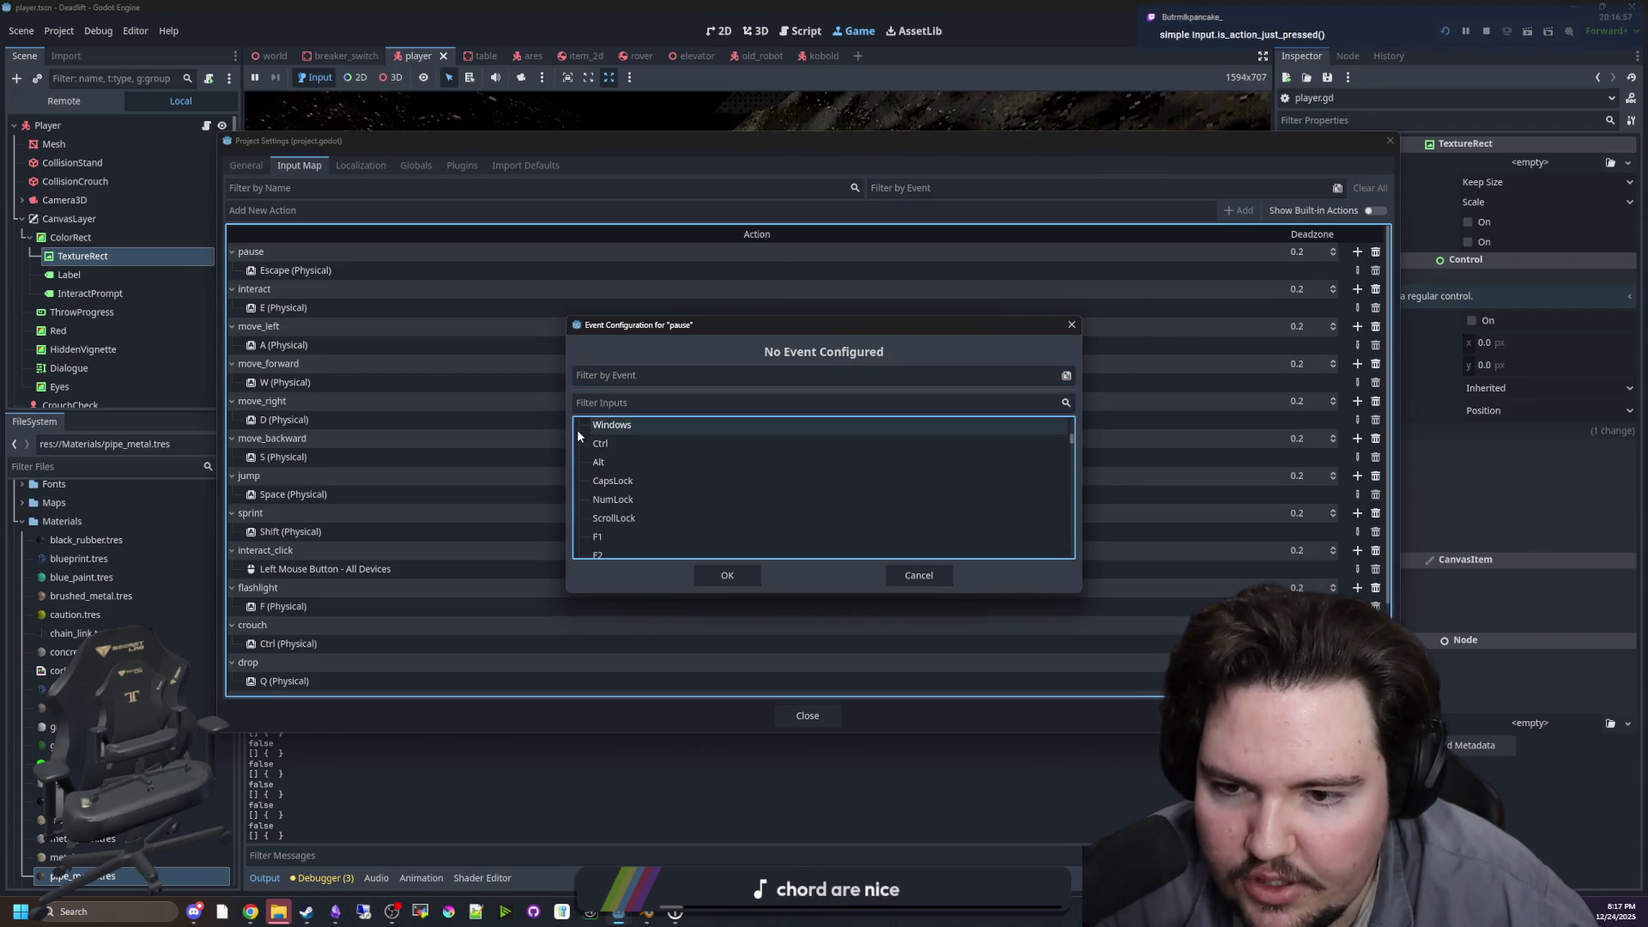
left_click(578, 428)
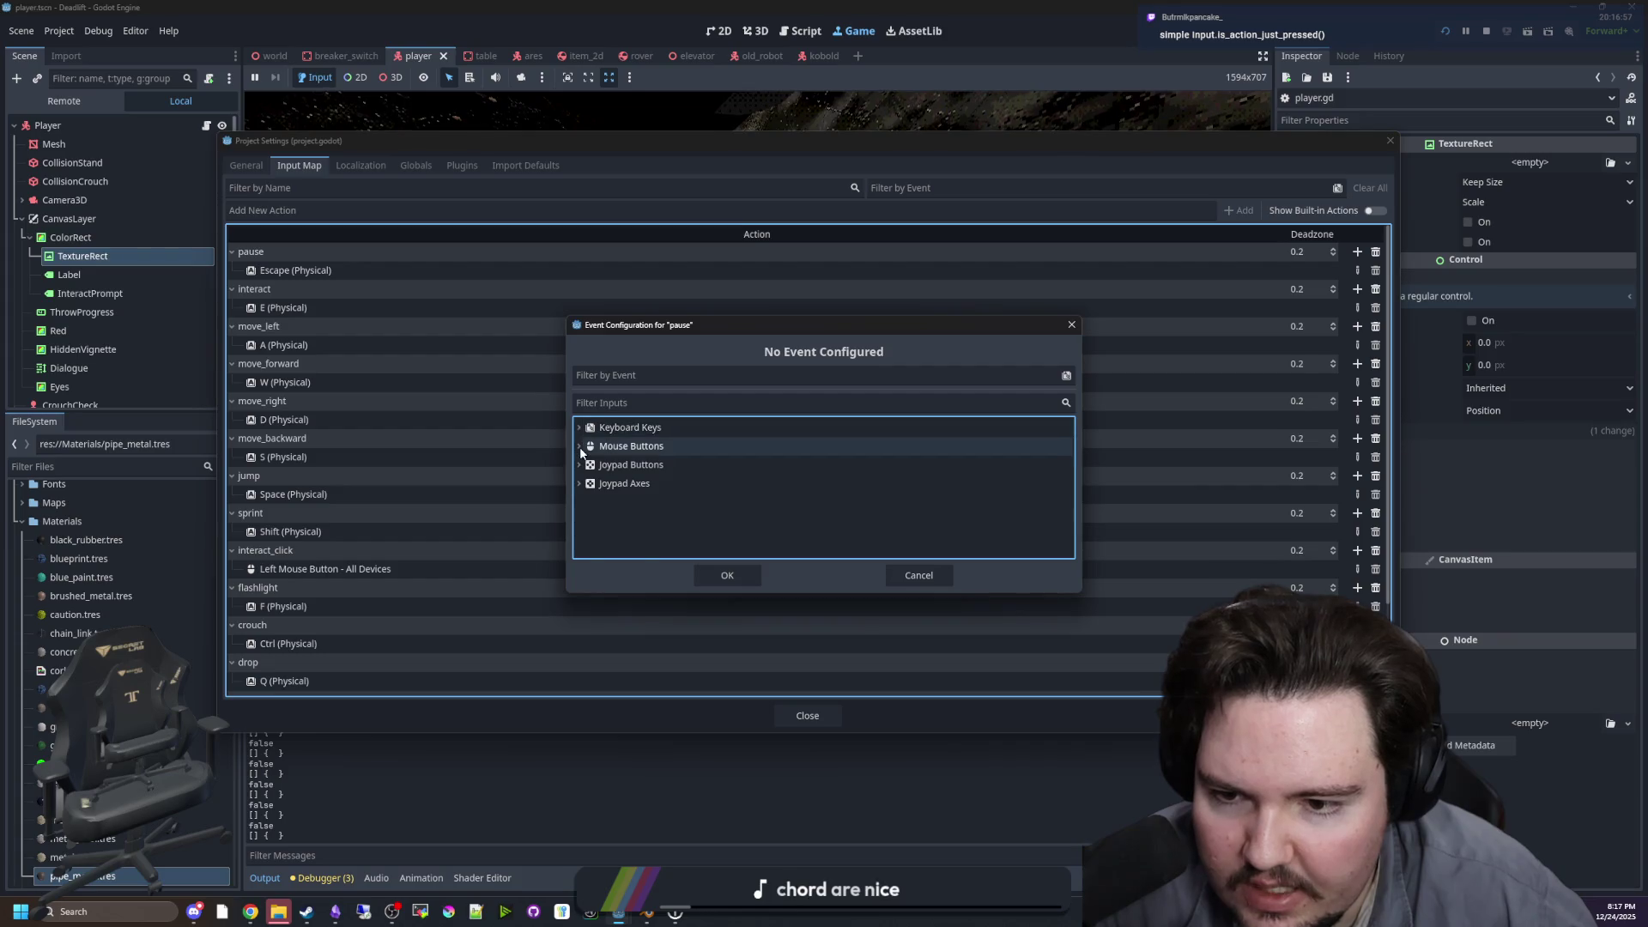
left_click(579, 446)
left_click(579, 446)
left_click(927, 576)
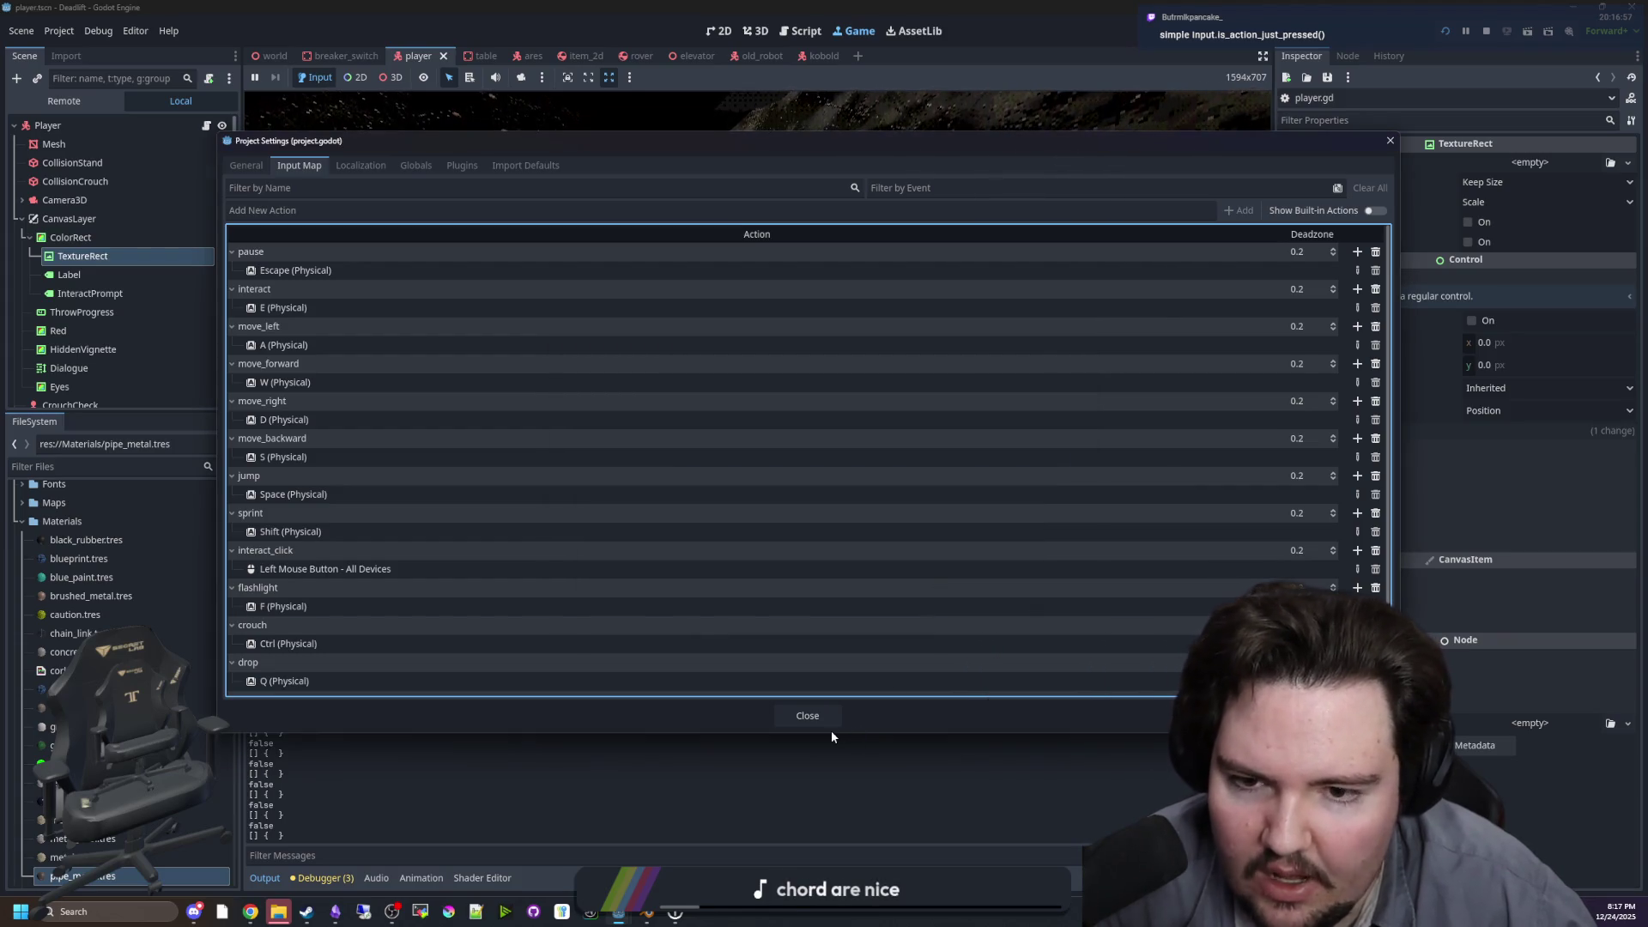
left_click(820, 718)
Step: Resume the game, walk along the corridor and under the table to hide, then pause
key("Escape")
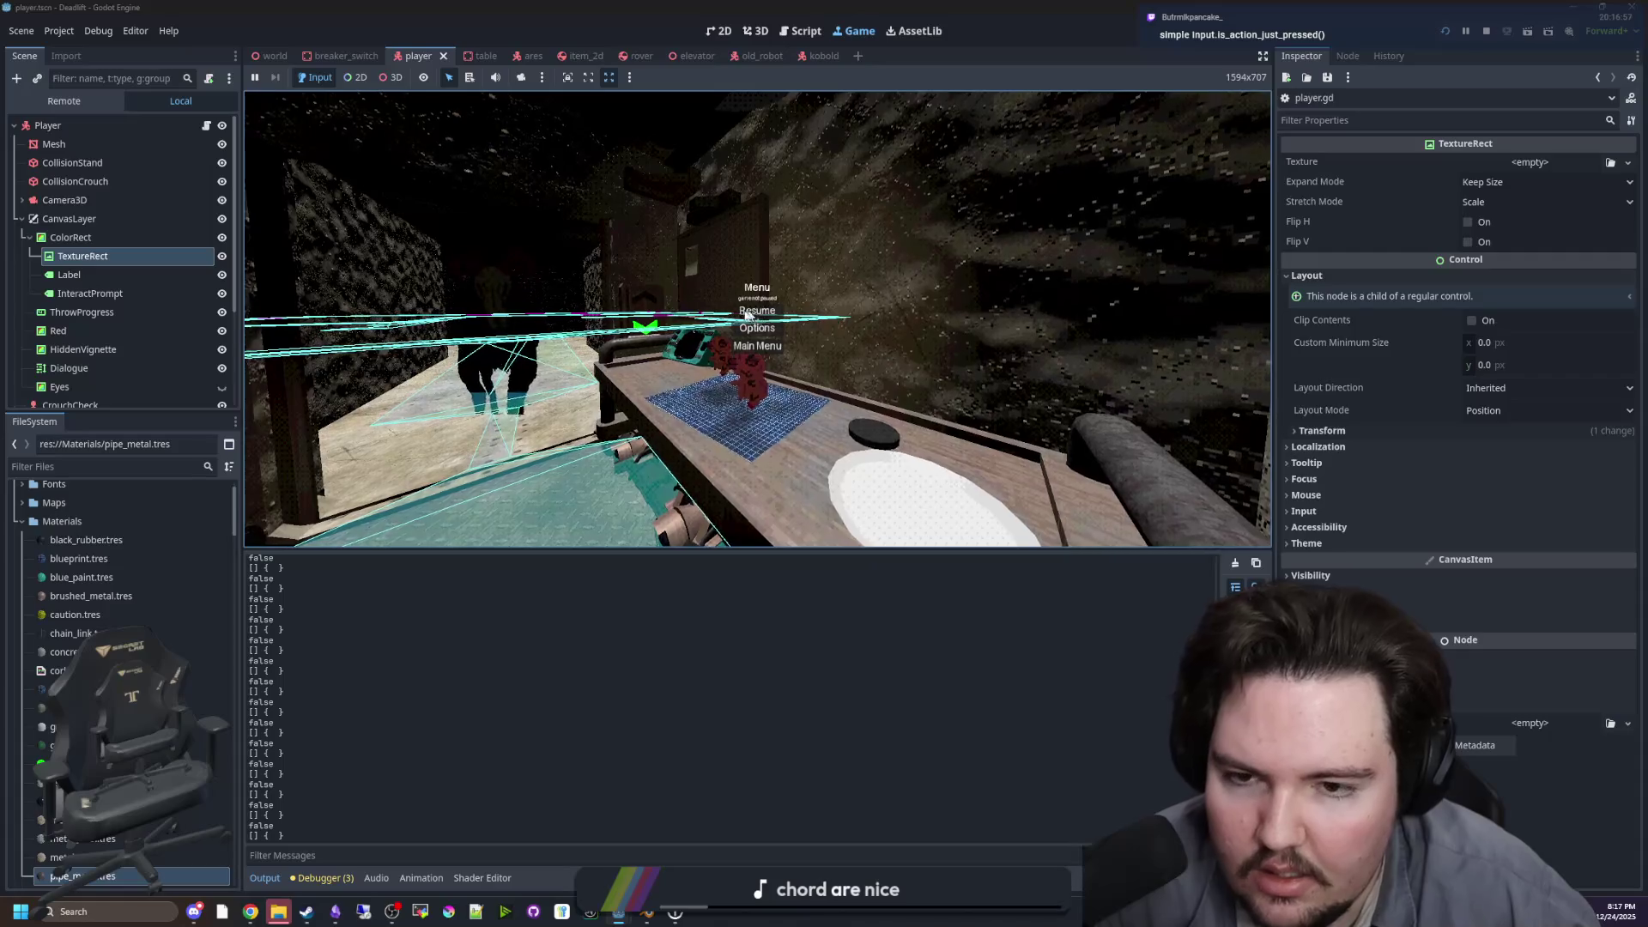
key("w")
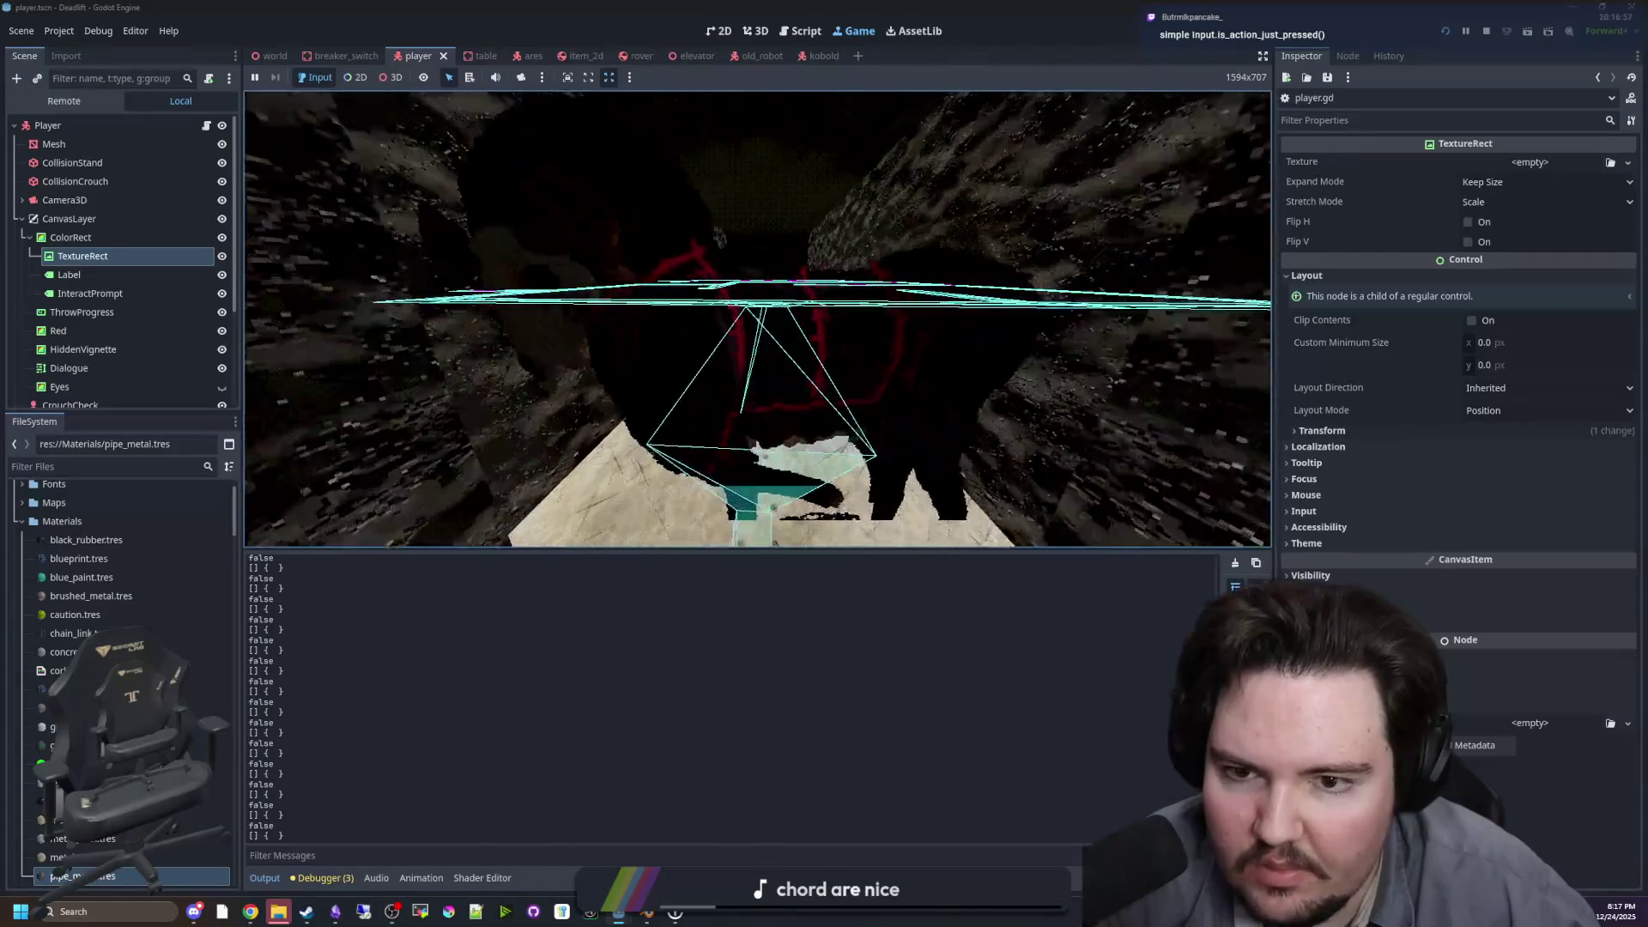
key("w")
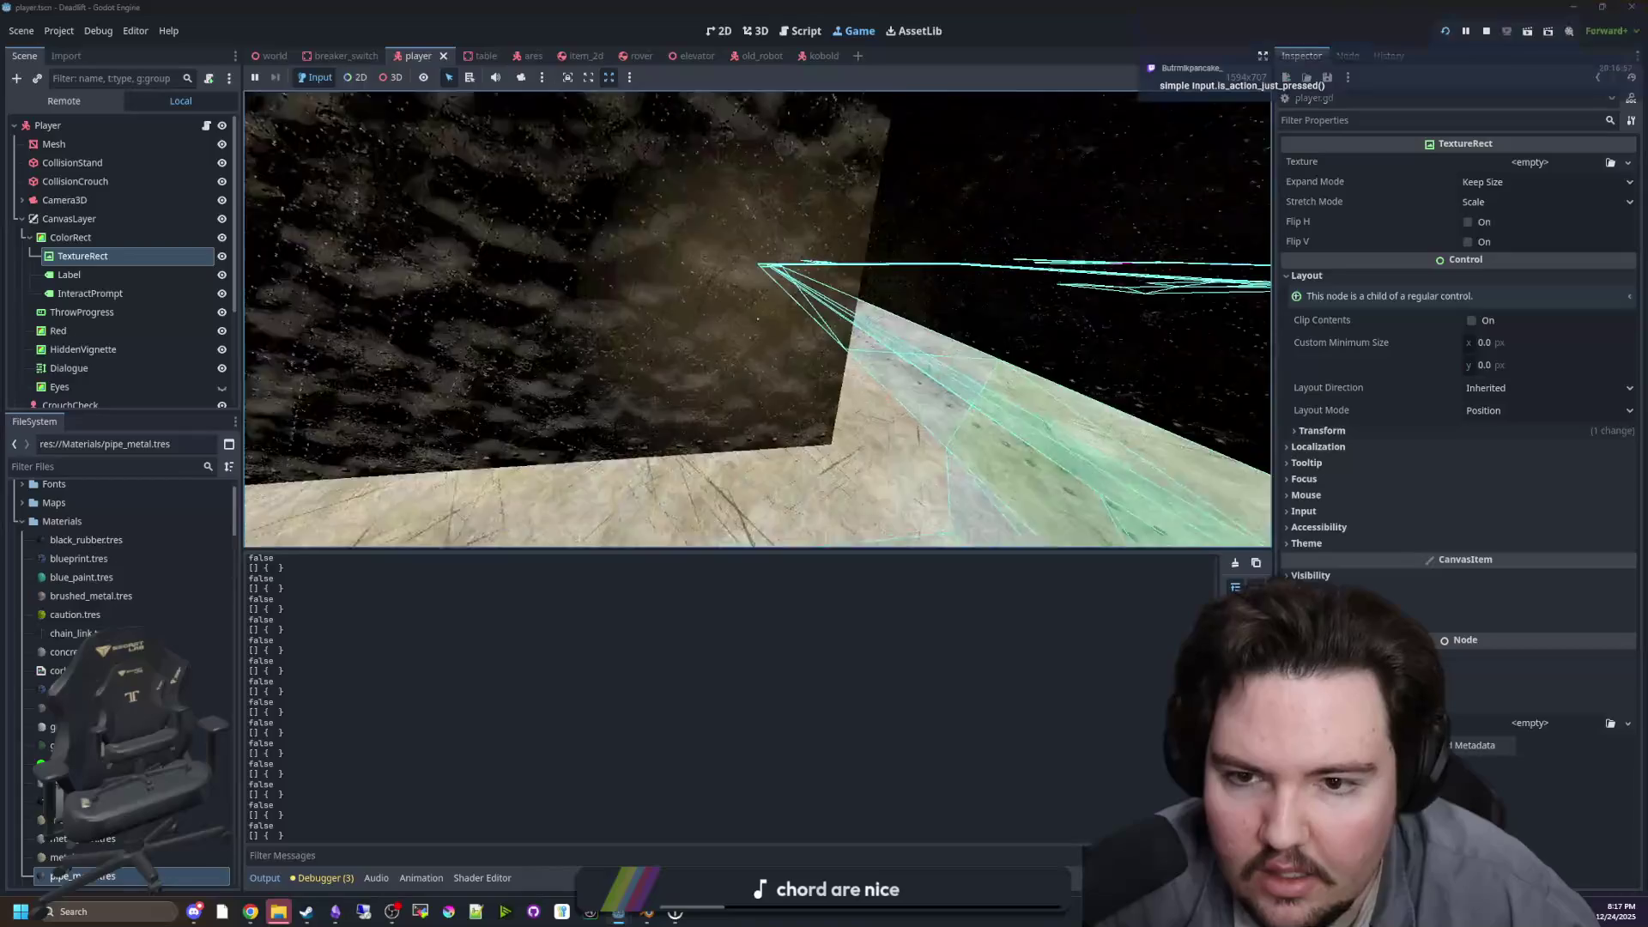
key("w")
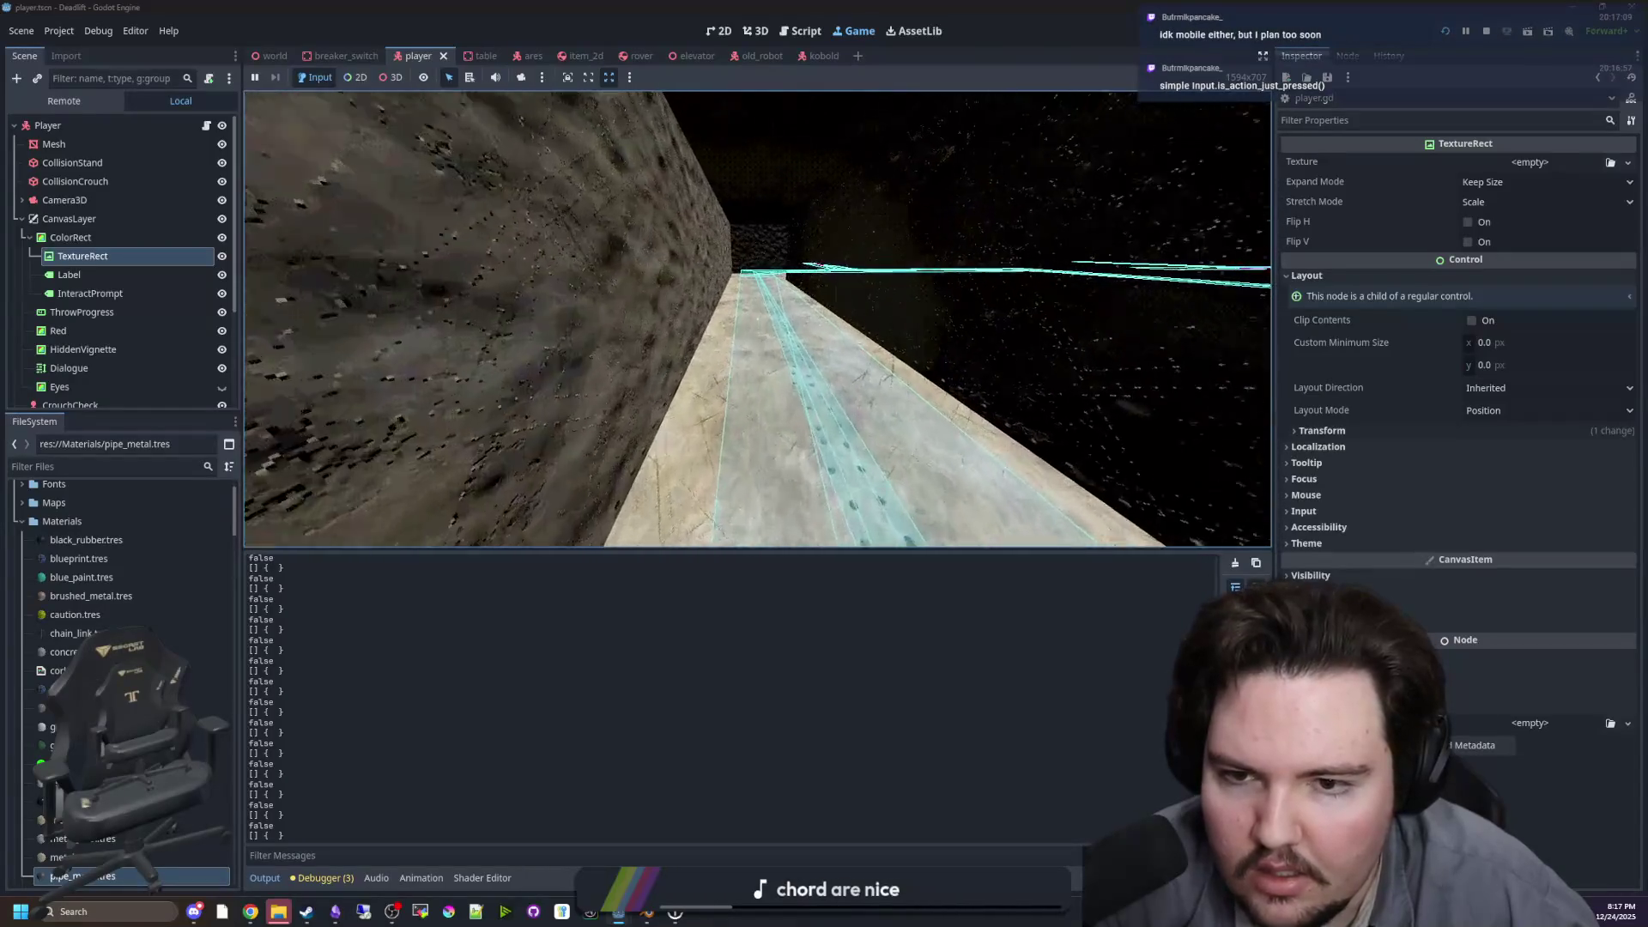
key("w")
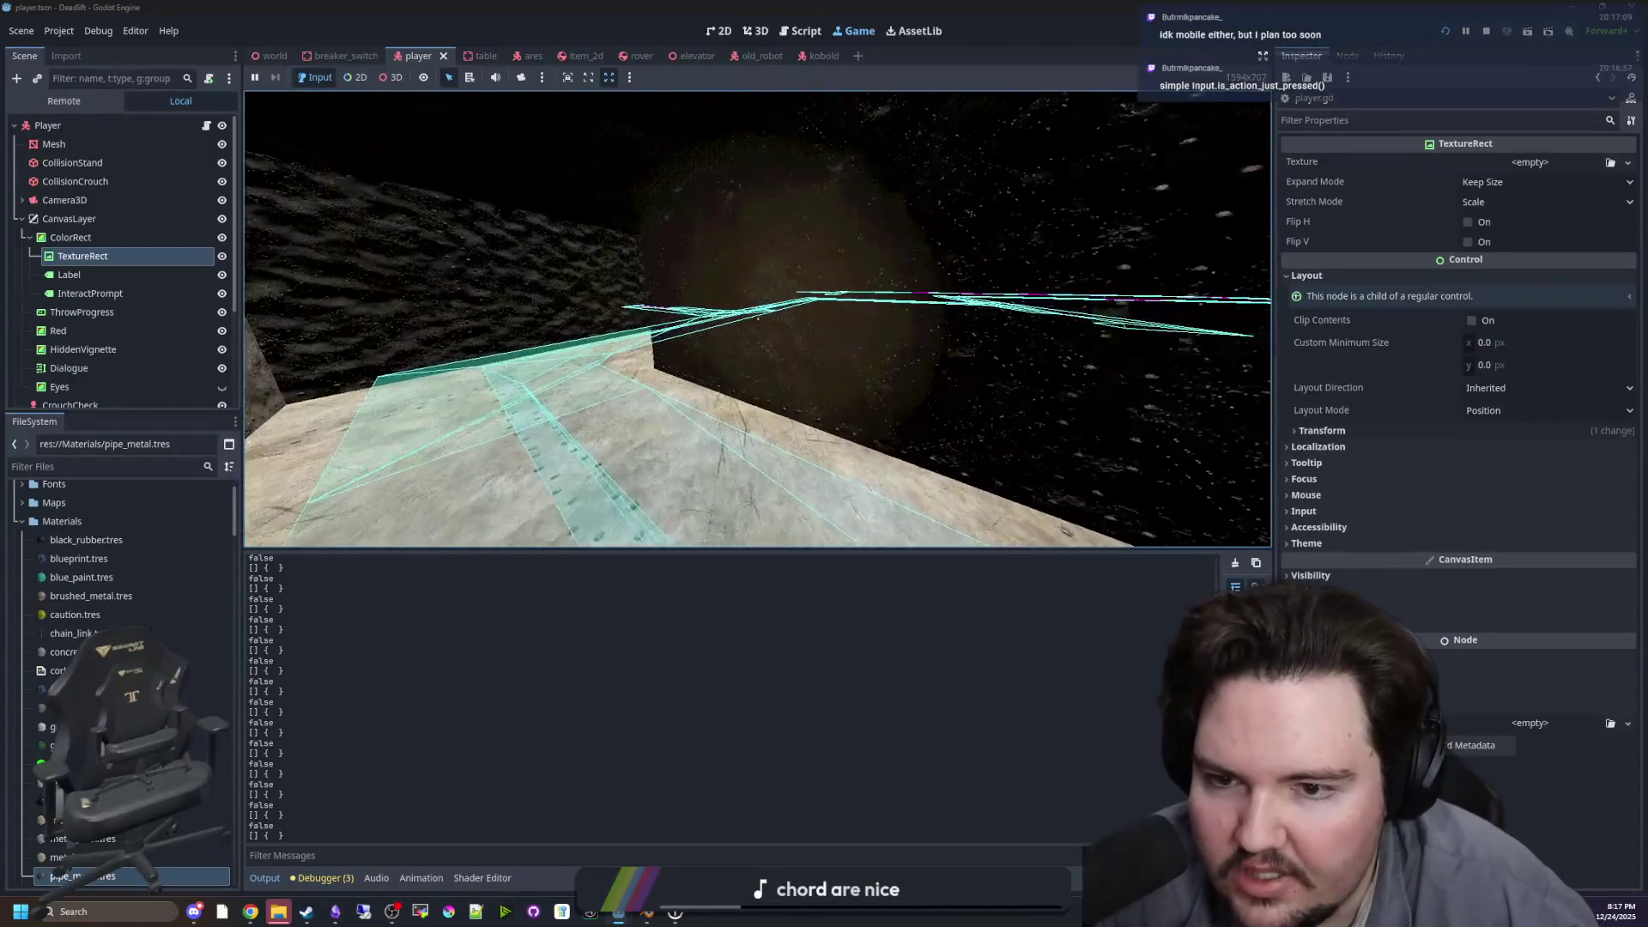
key("w")
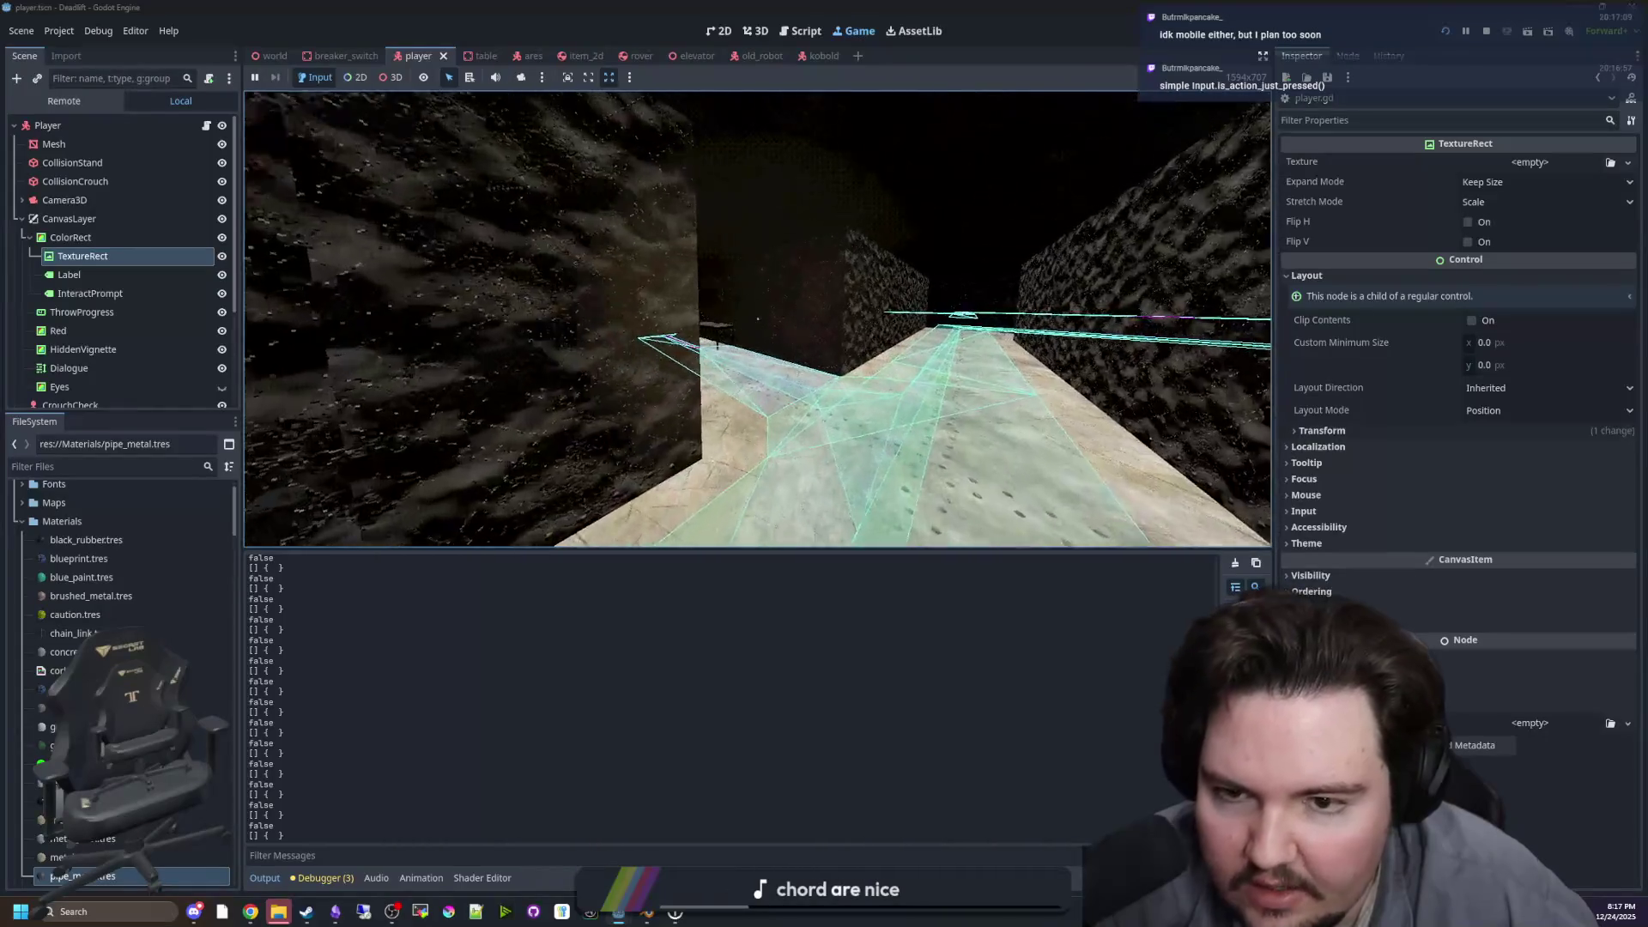
key("w")
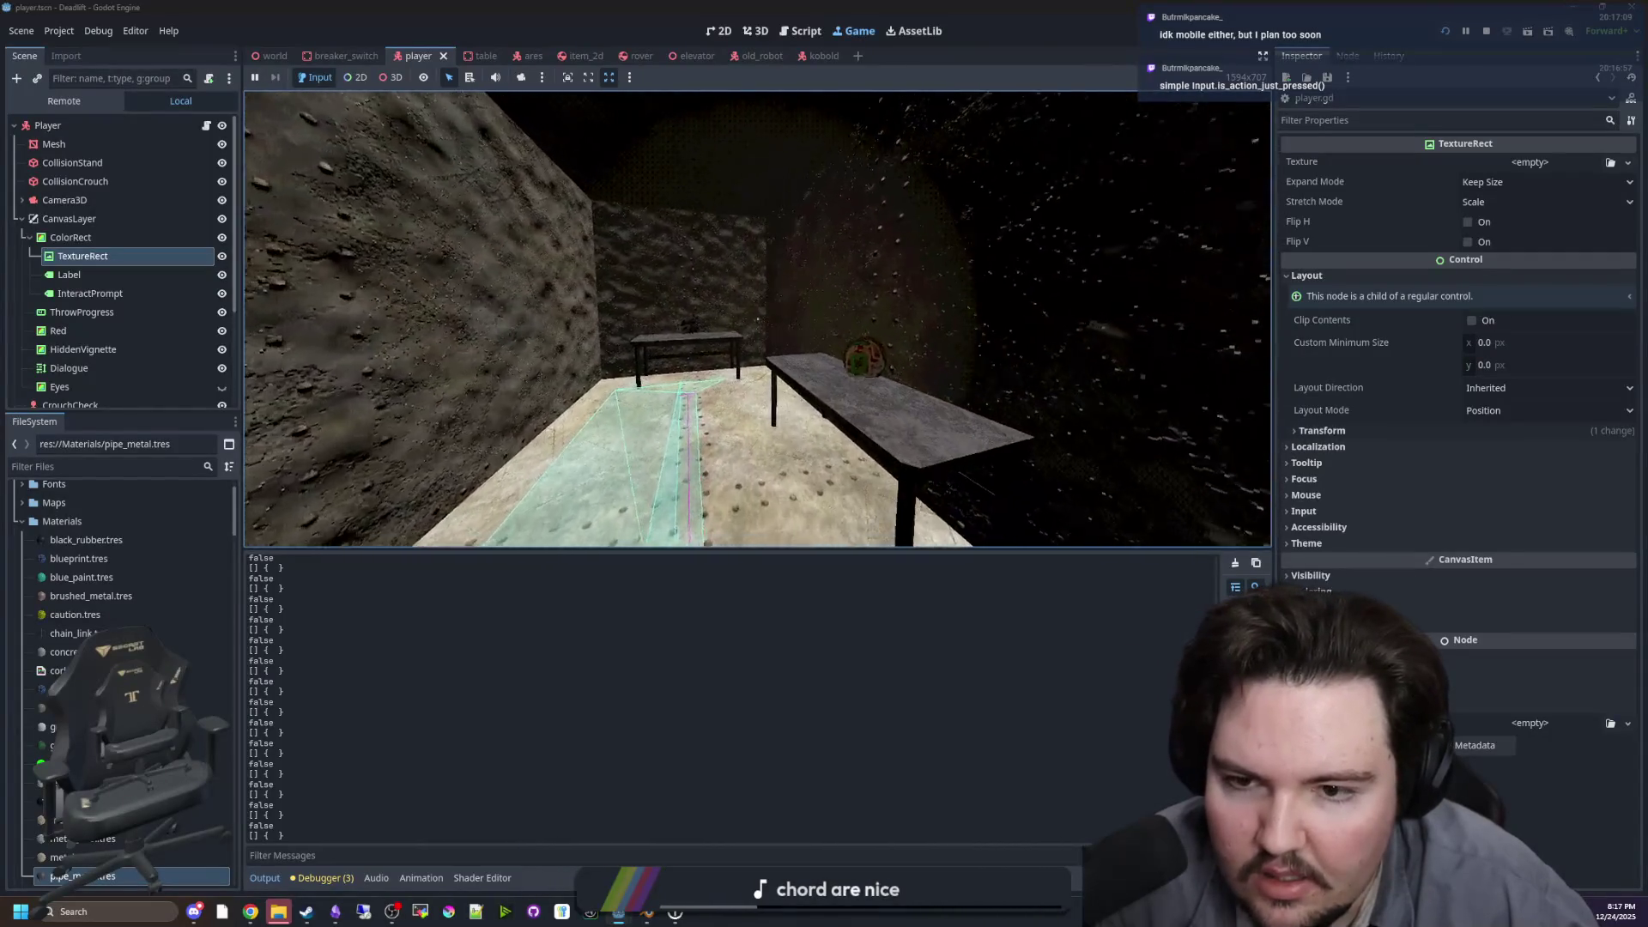
key("w")
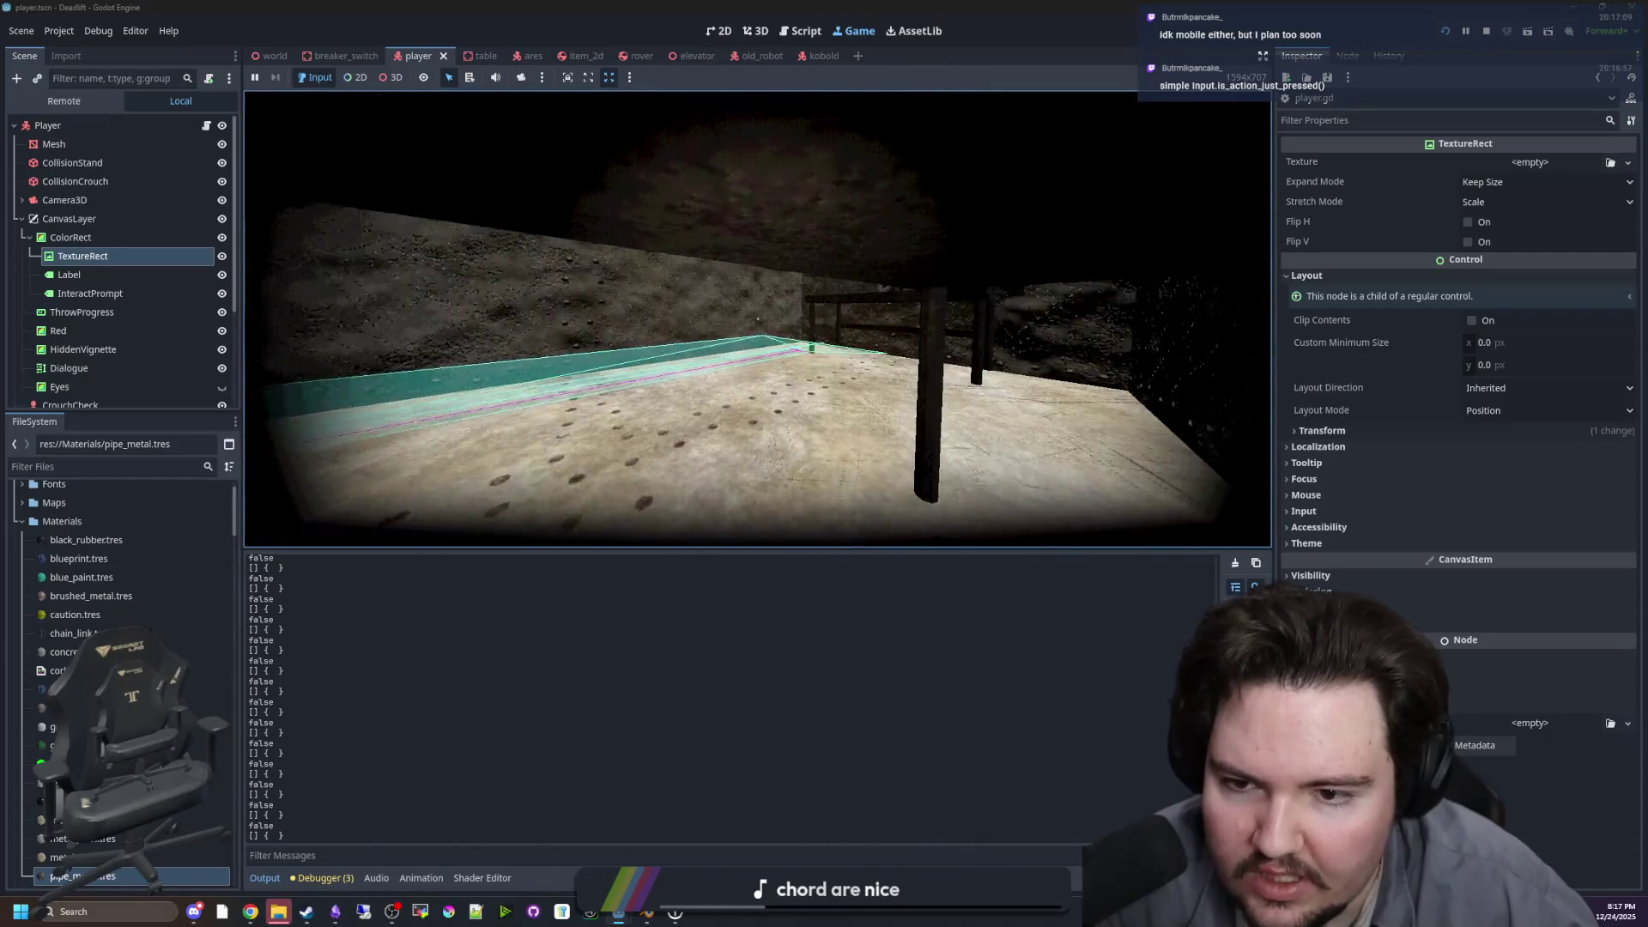
key("w")
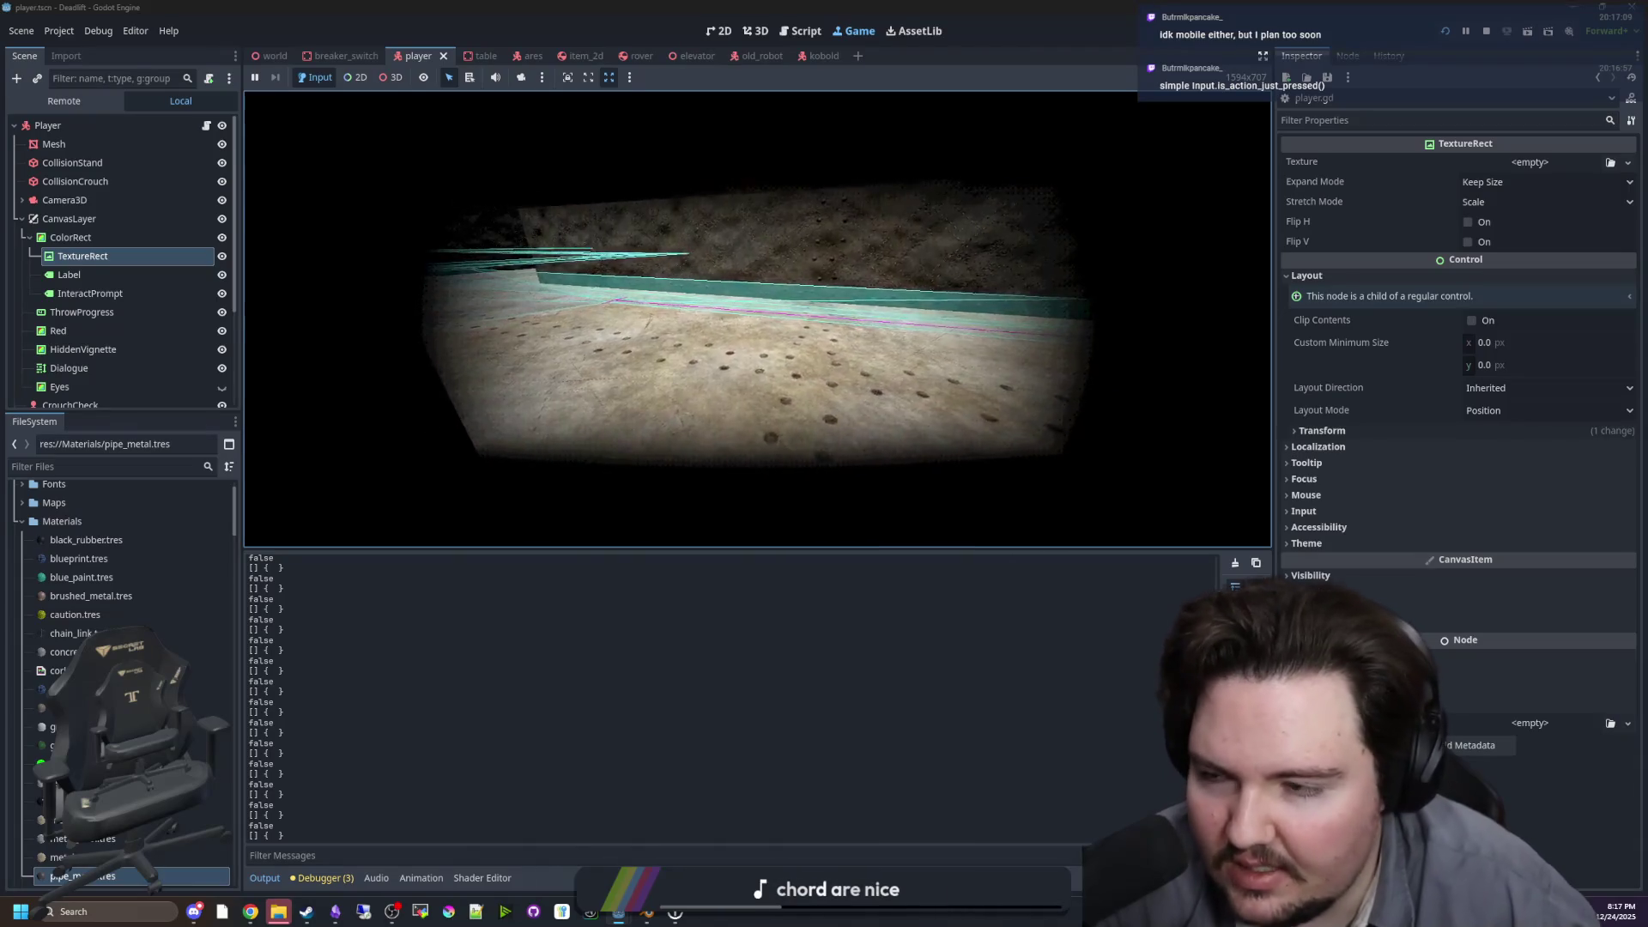
key("Escape")
Step: Change the else-branch hiddenVignette lerp target digit to 0, save, and test it in-game
left_click(208, 127)
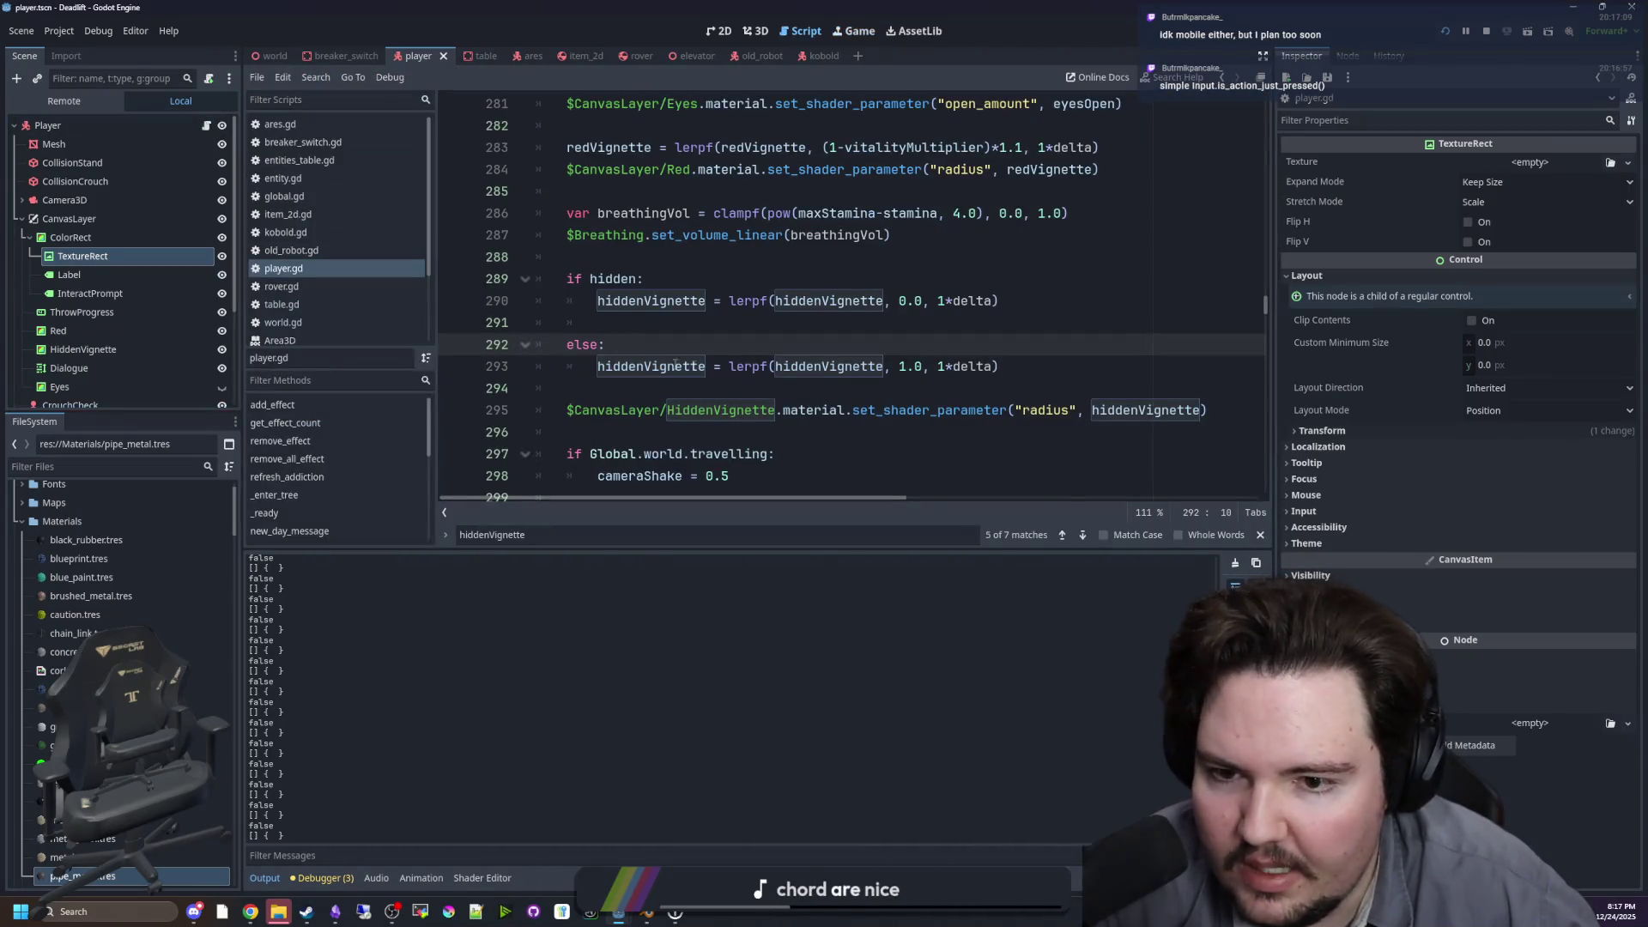
key("Down")
key("Down")
left_click(905, 366)
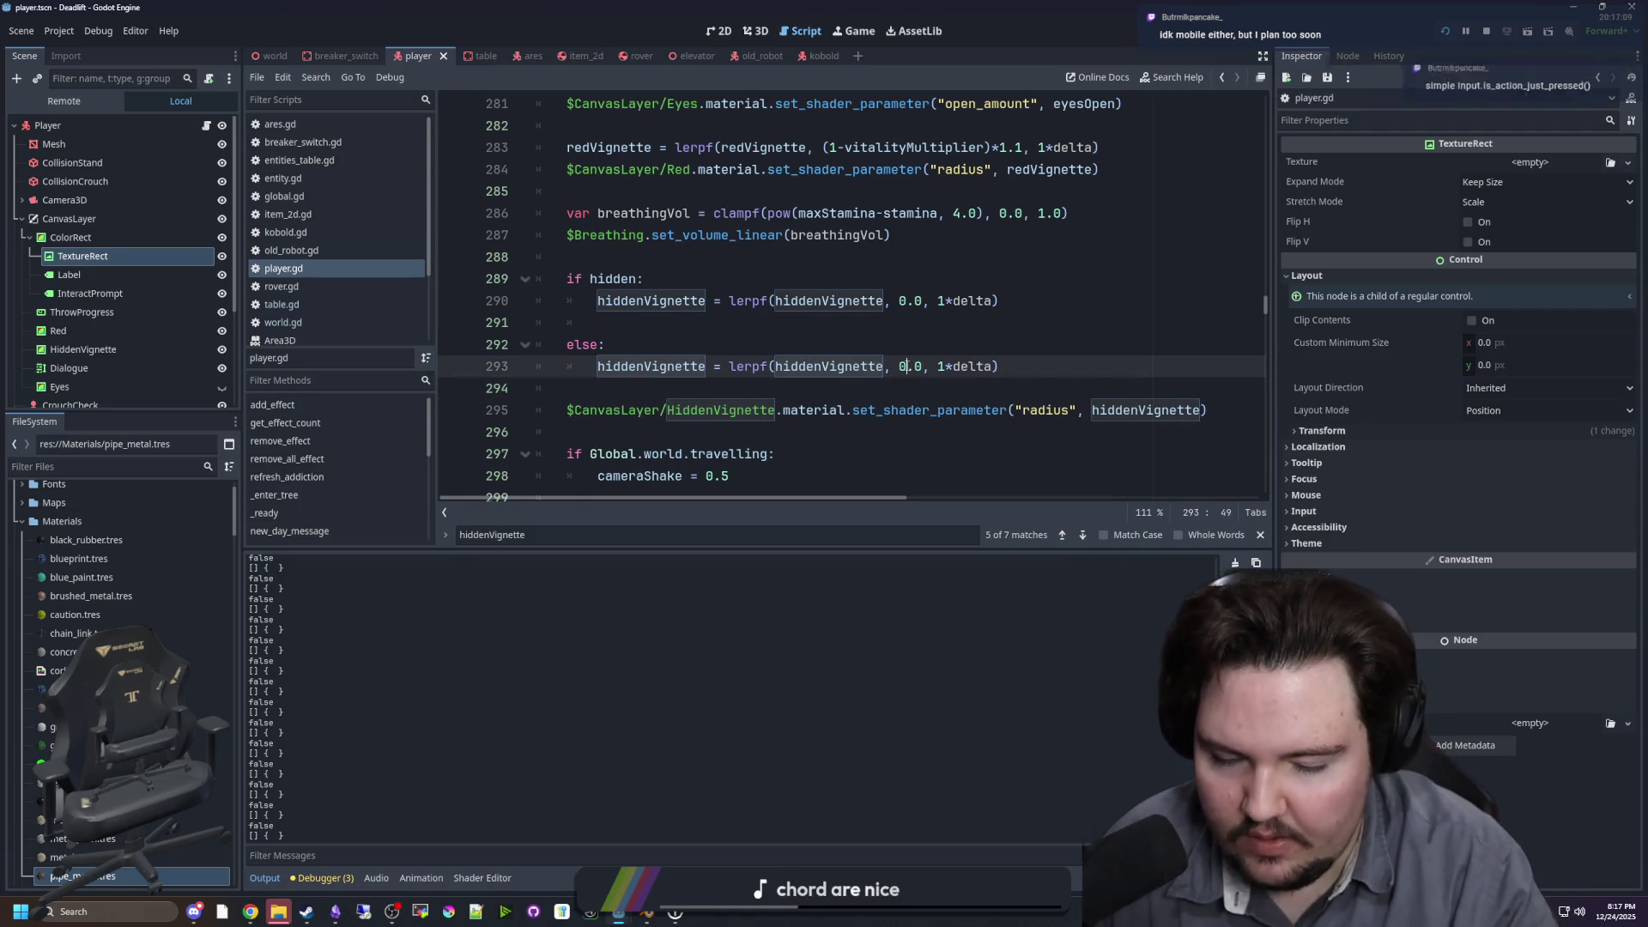
key("BackSpace")
type("0")
key("Up")
key("ctrl+s")
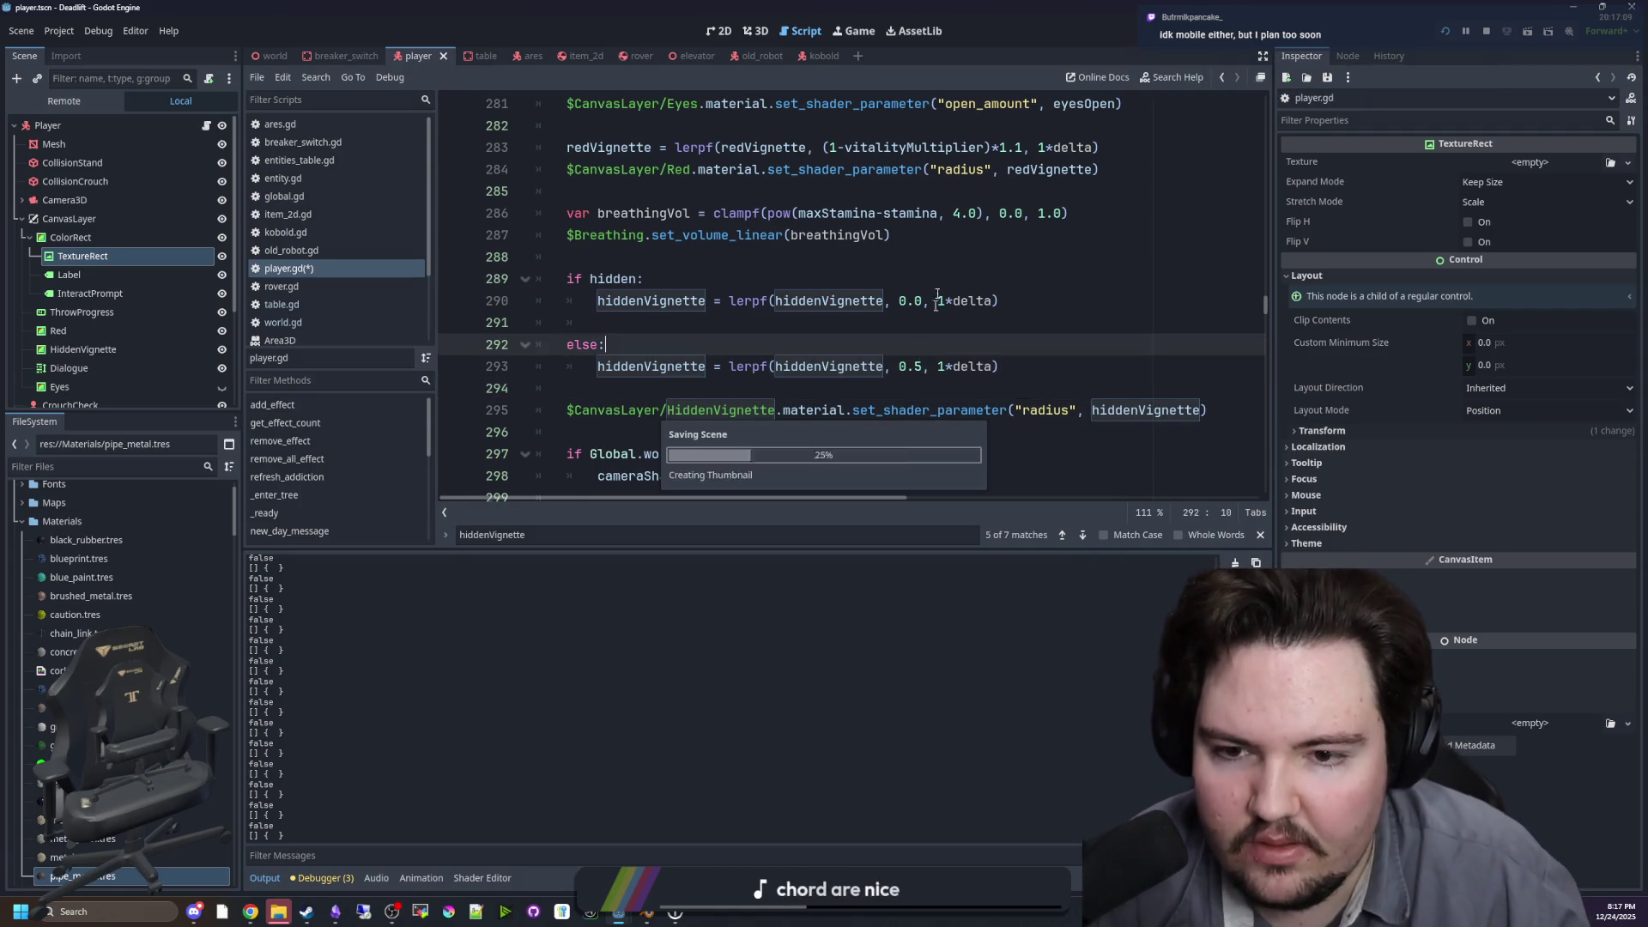
left_click(858, 31)
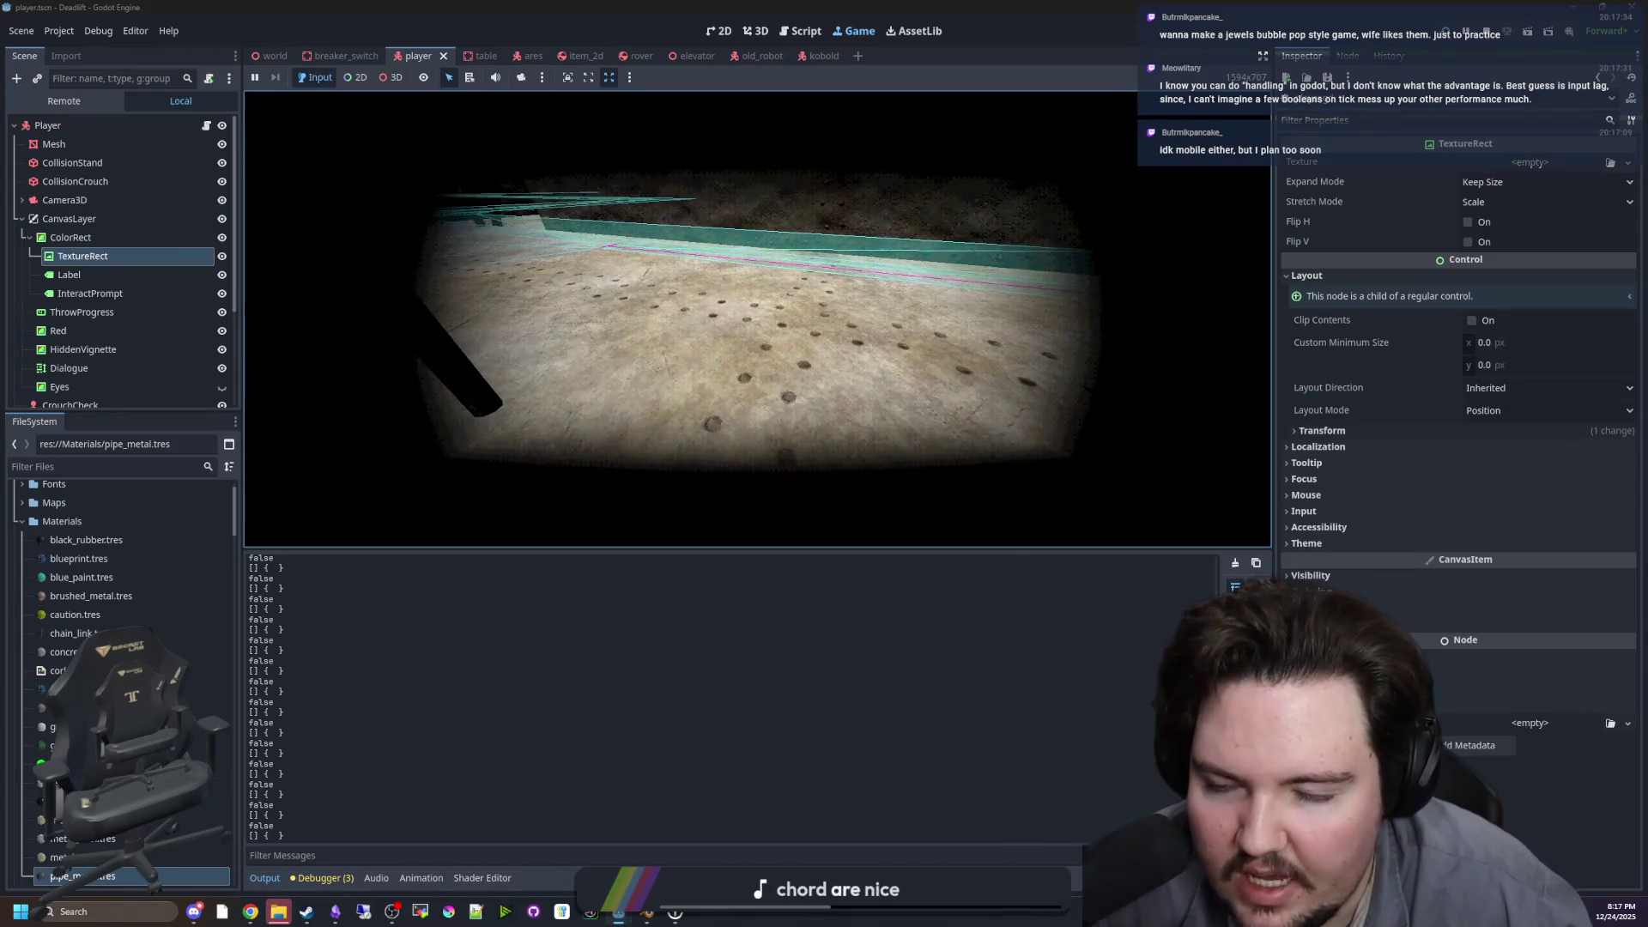
key("Escape")
Step: Trim the last digit of the hidden branch's lerp target, save, retest in-game, and stop the game
key("ctrl+F3")
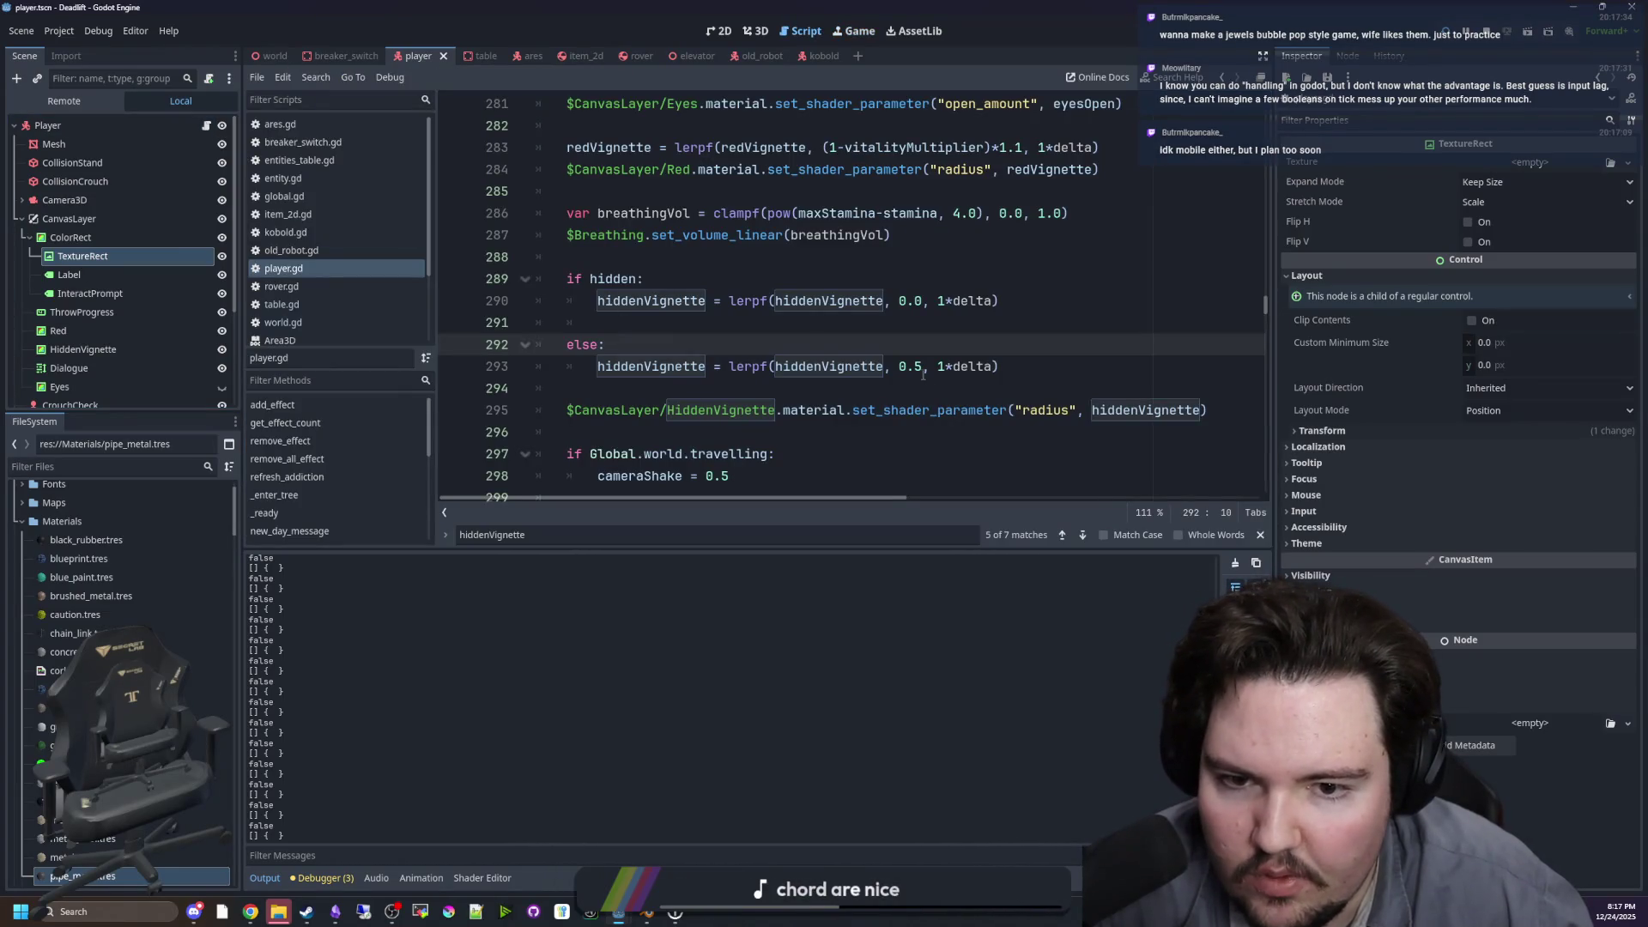
left_click(859, 28)
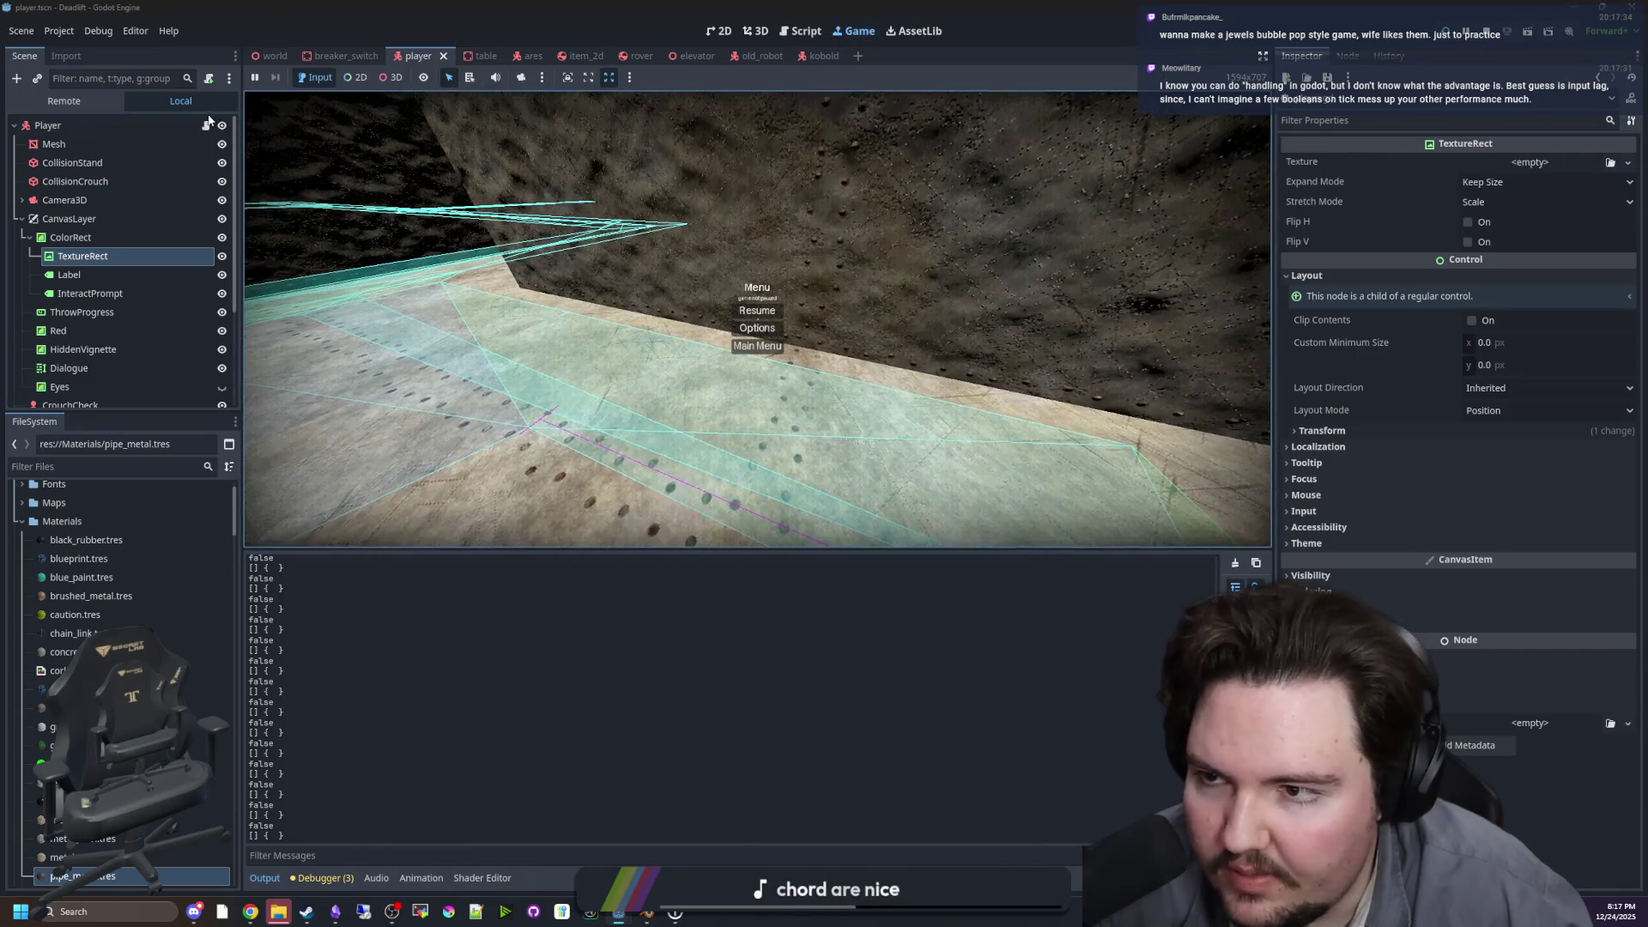
key("ctrl+F3")
left_click(917, 359)
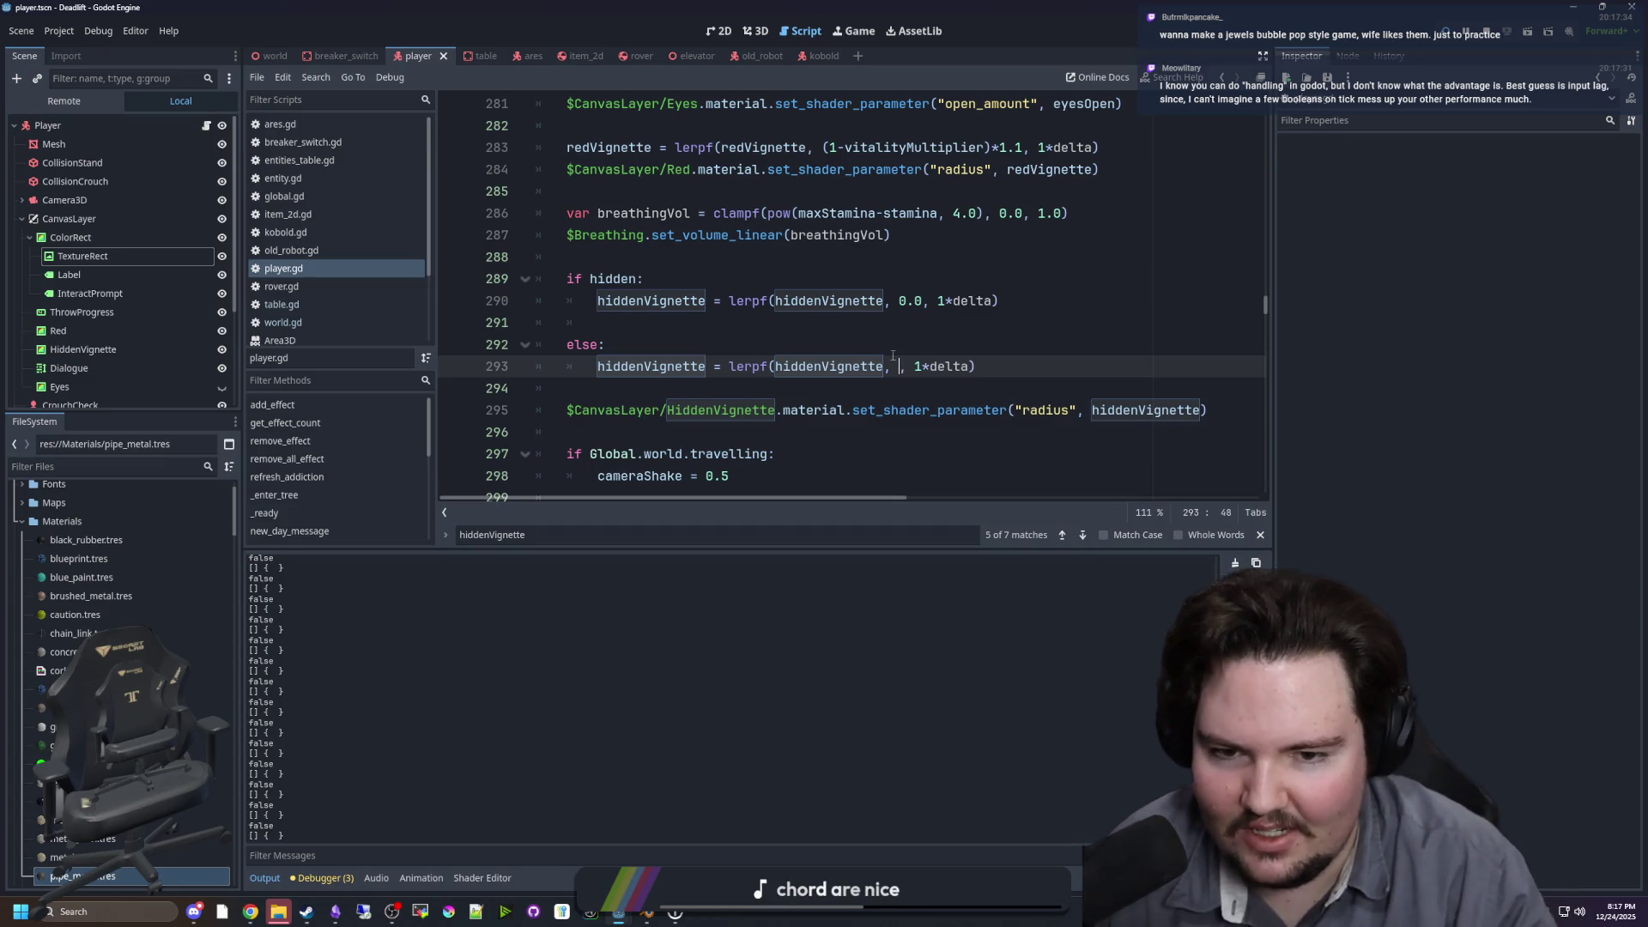
key("Up")
key("Up")
key("Up")
key("Down")
key("BackSpace")
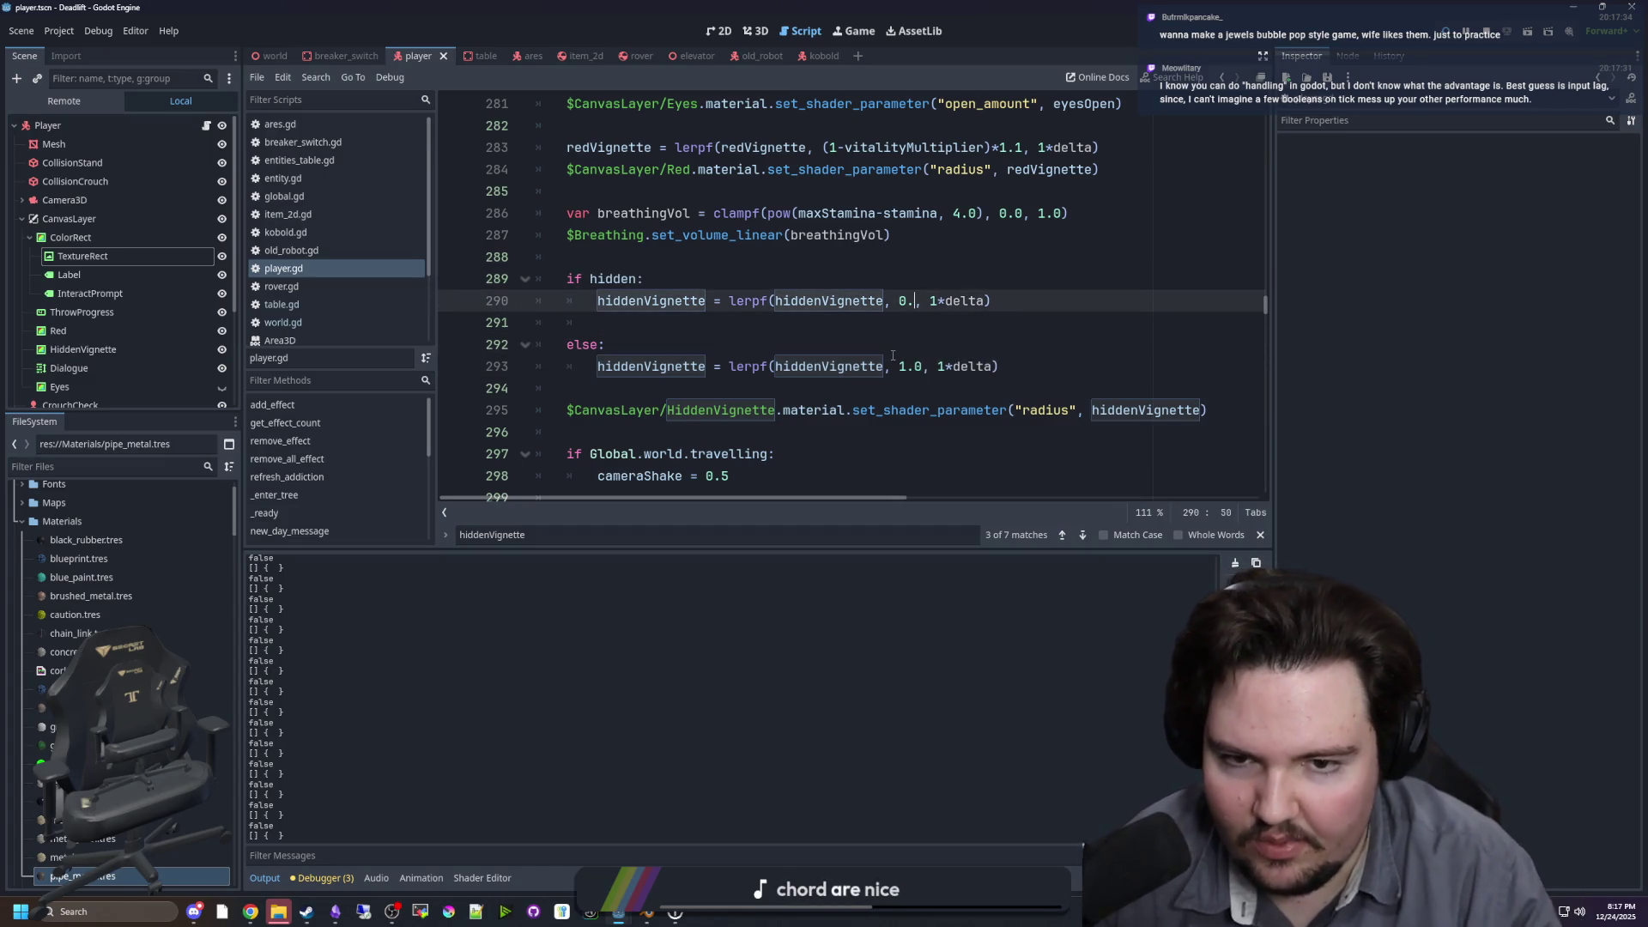
key("Up")
key("ctrl+s")
left_click(875, 33)
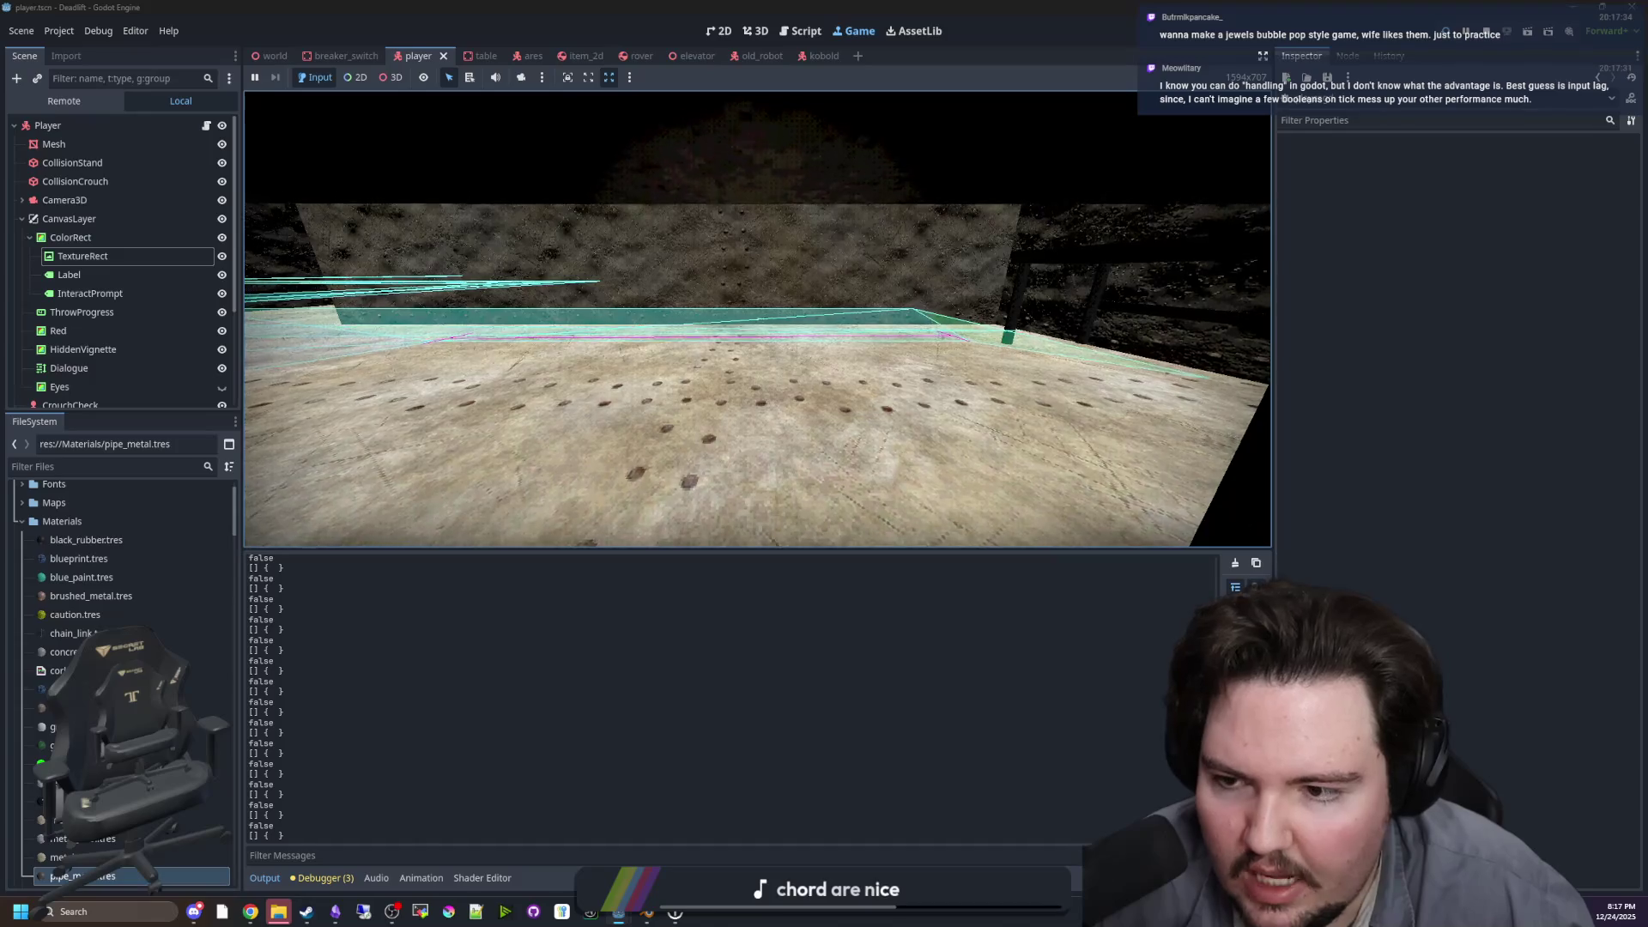
key("Escape")
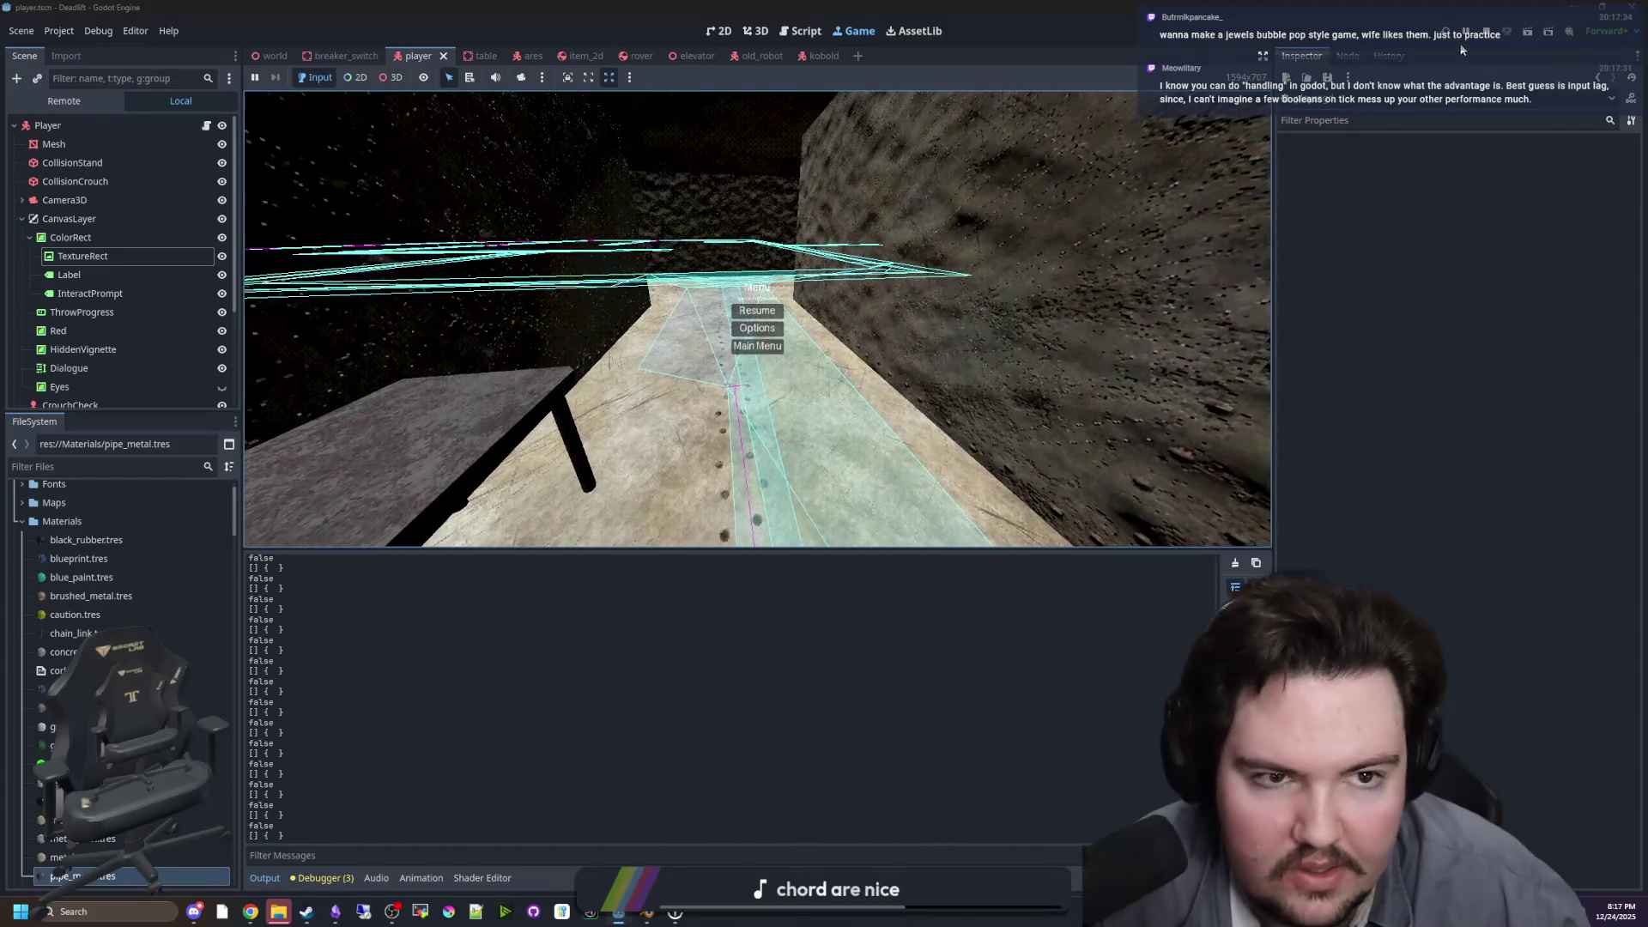
left_click(1463, 31)
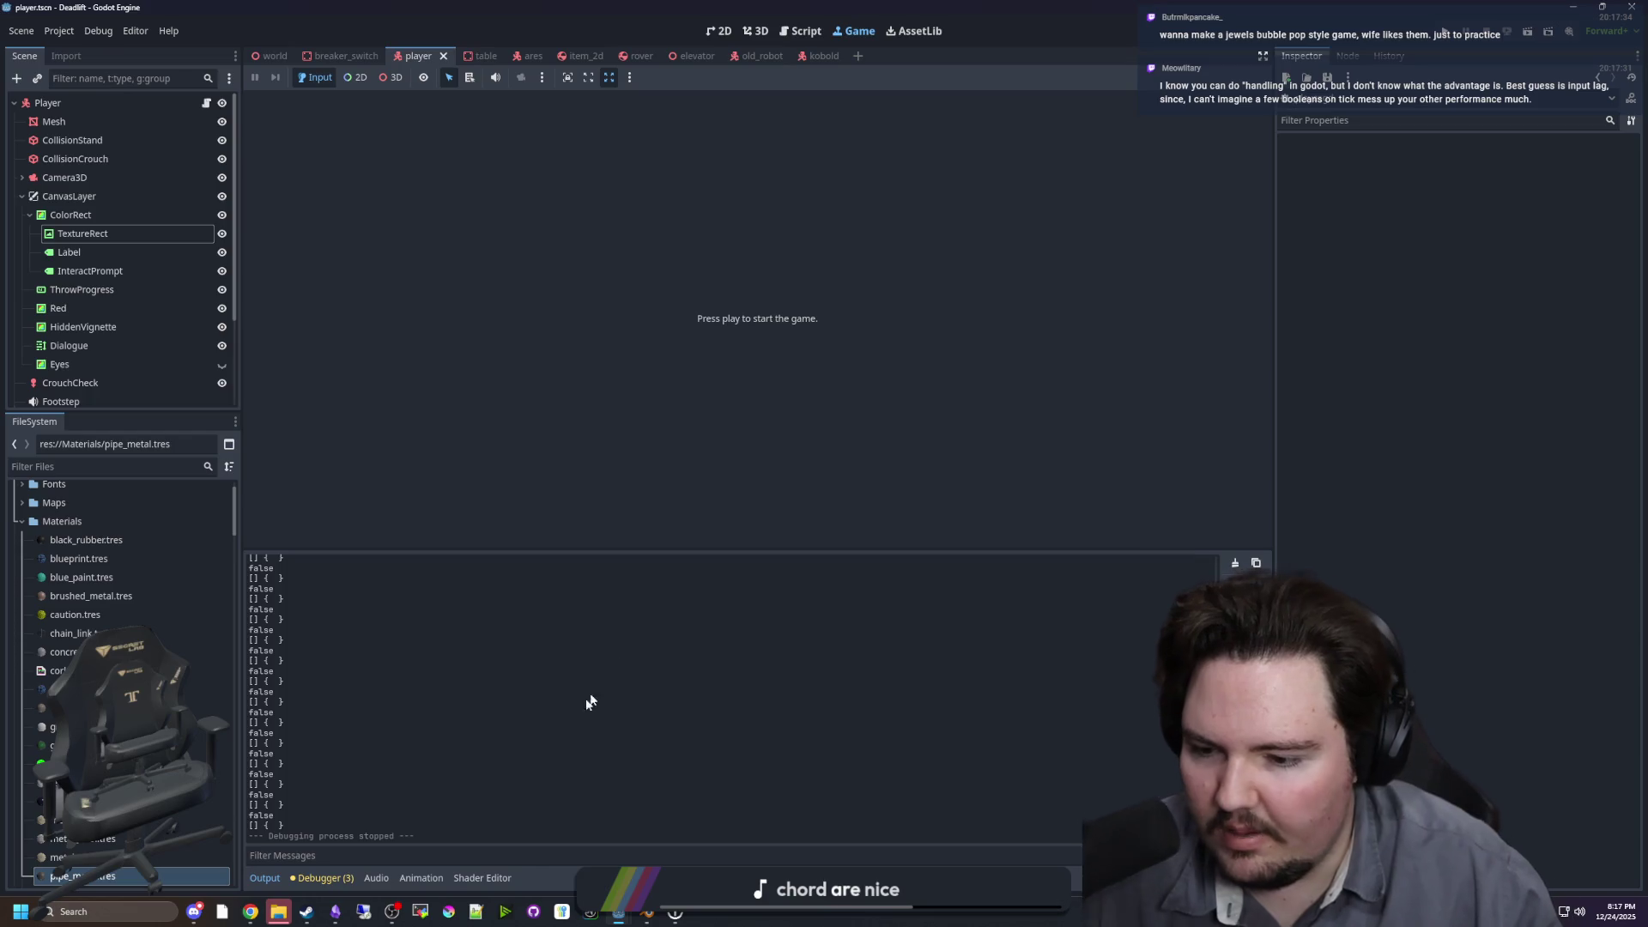